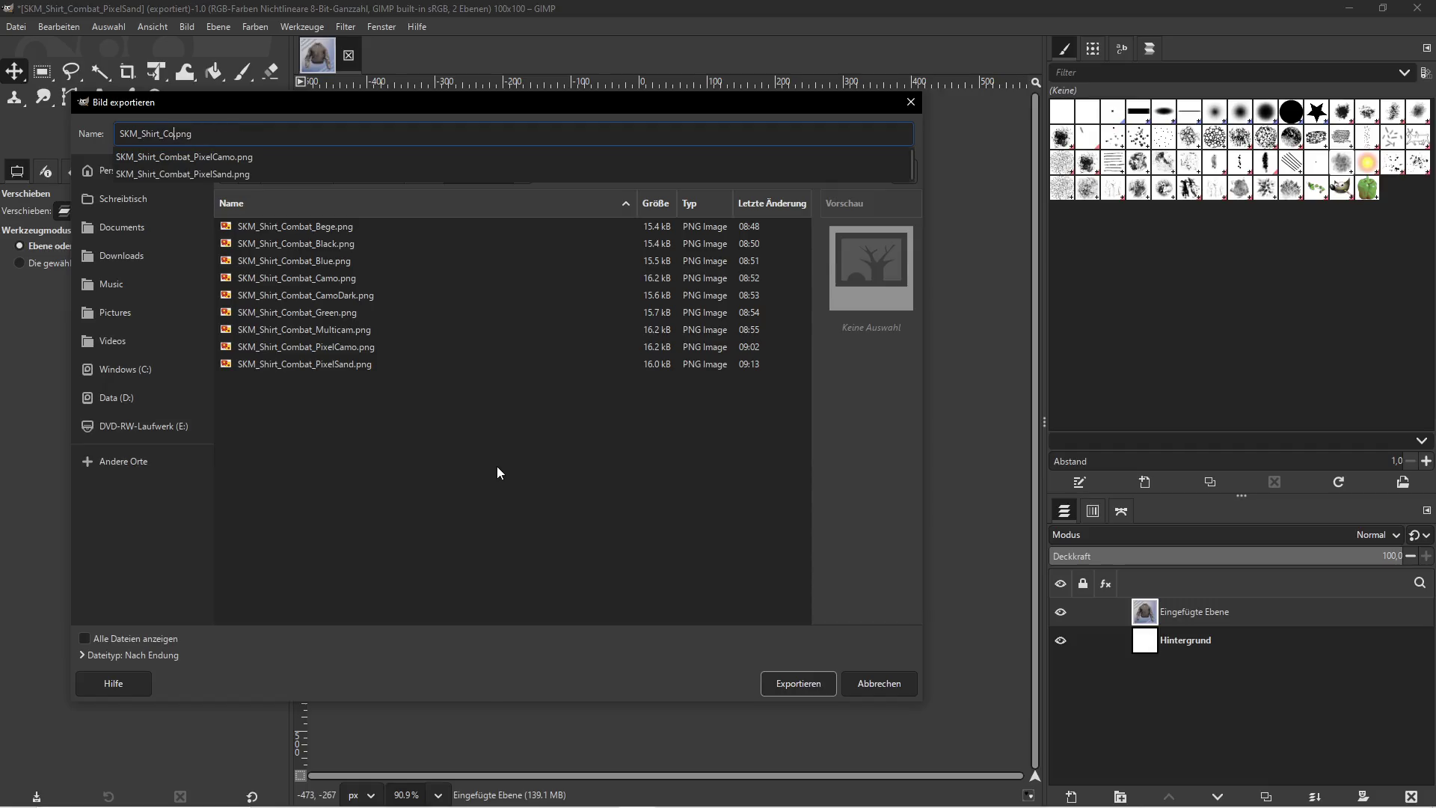
Export the street-pattern icon as SKM_Shirt_Combat_Street.png with the default PNG options
type("SKM_Shirt_Combat_Street")
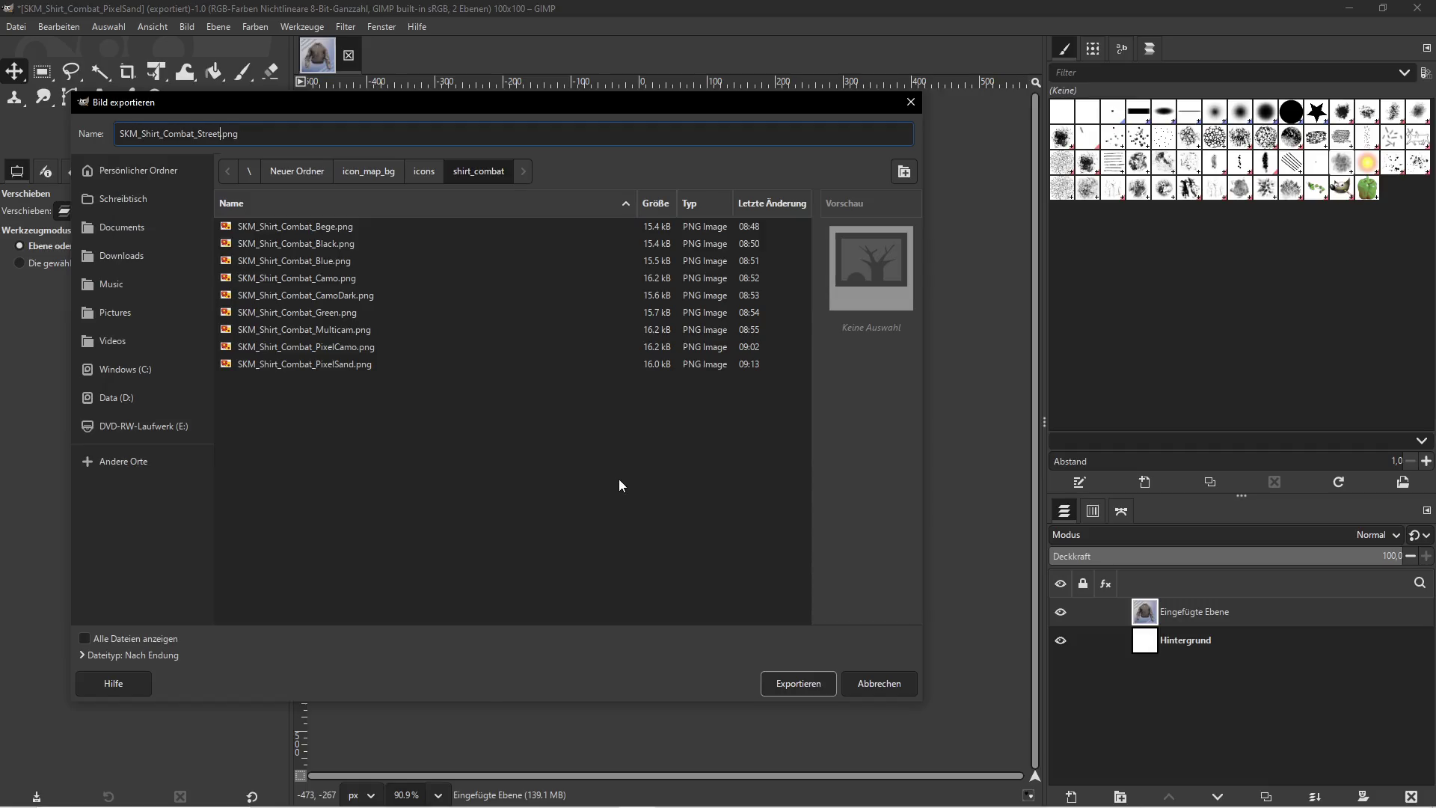
left_click(790, 685)
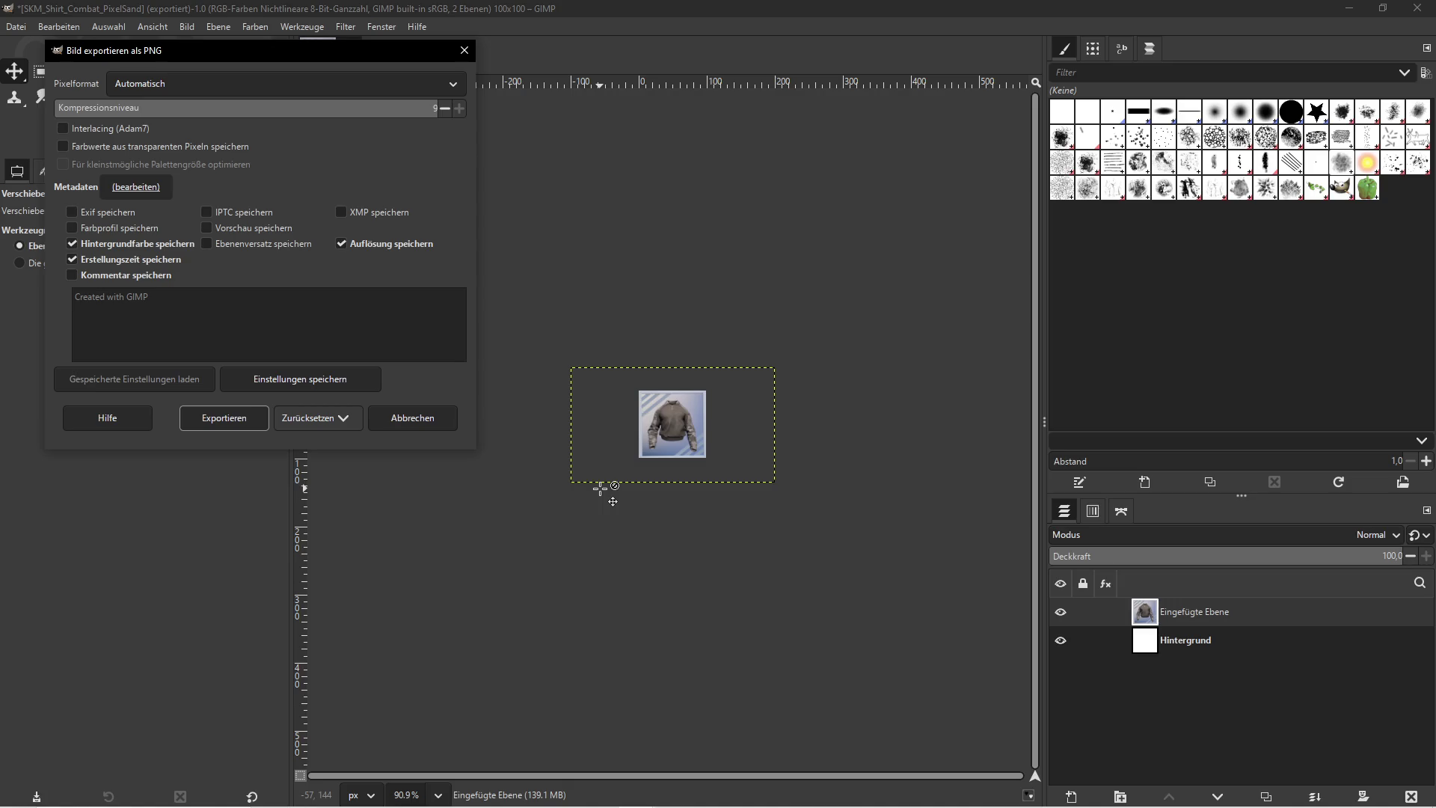
left_click(224, 417)
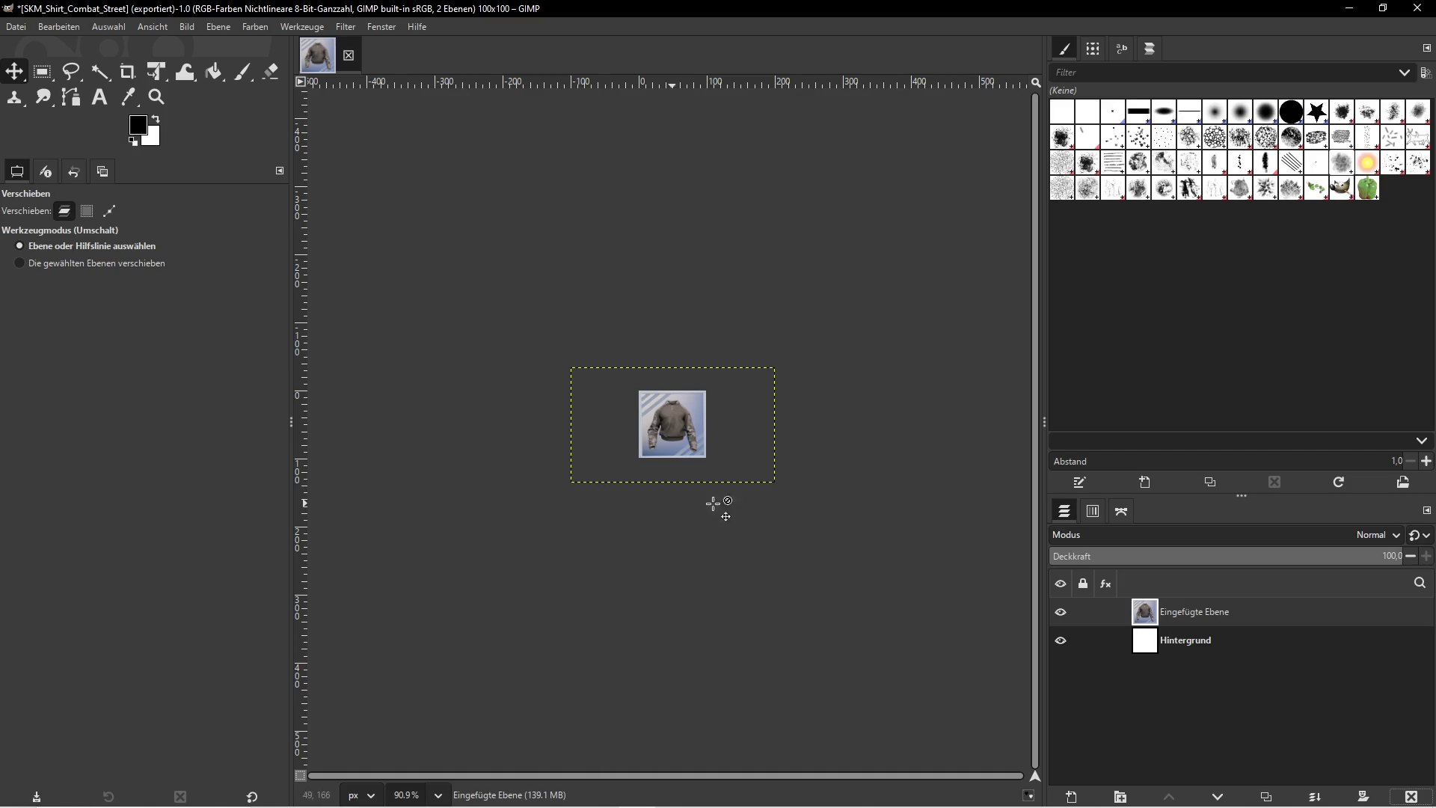
left_click(1350, 8)
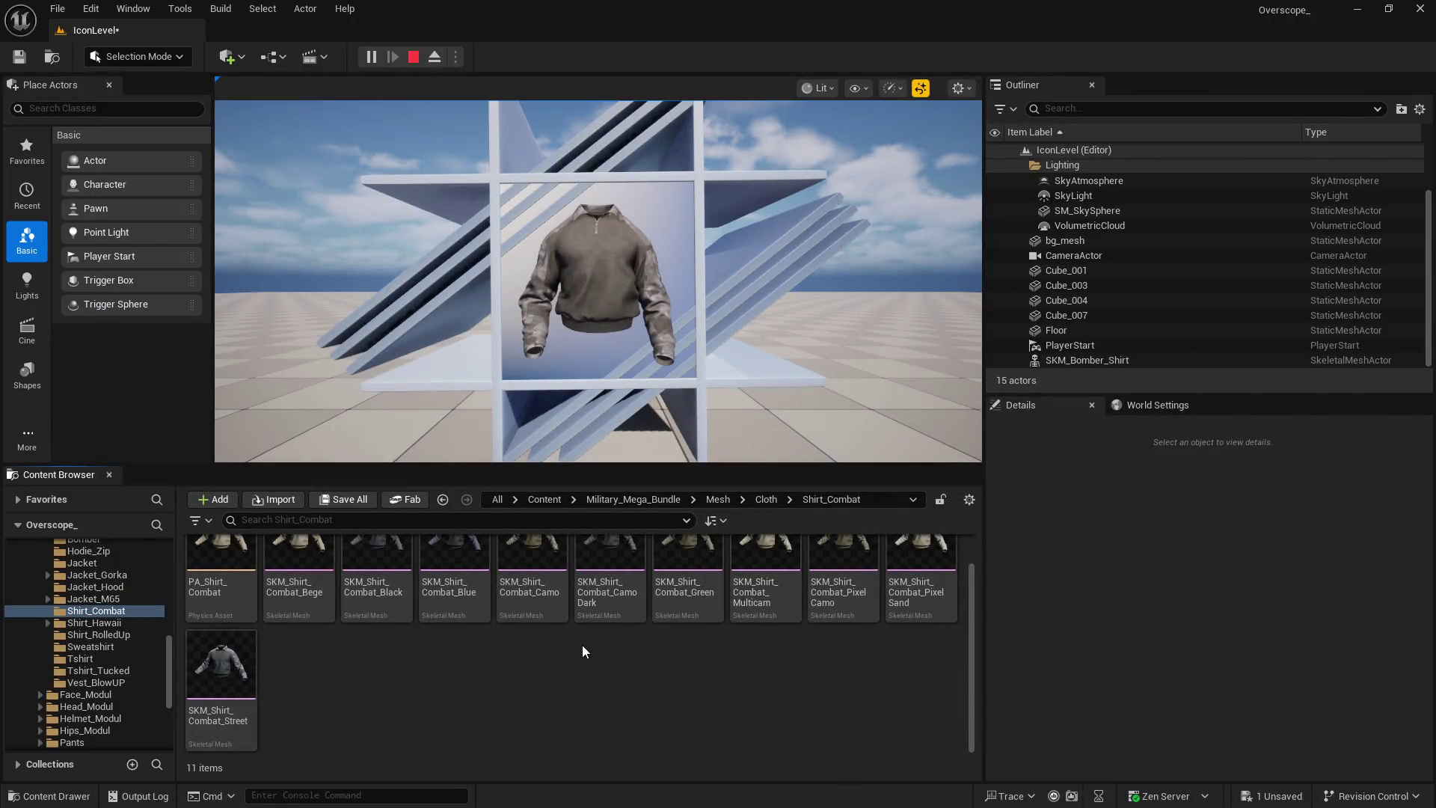
Stop the running play session in Unreal and save the level
key("super")
left_click(350, 794)
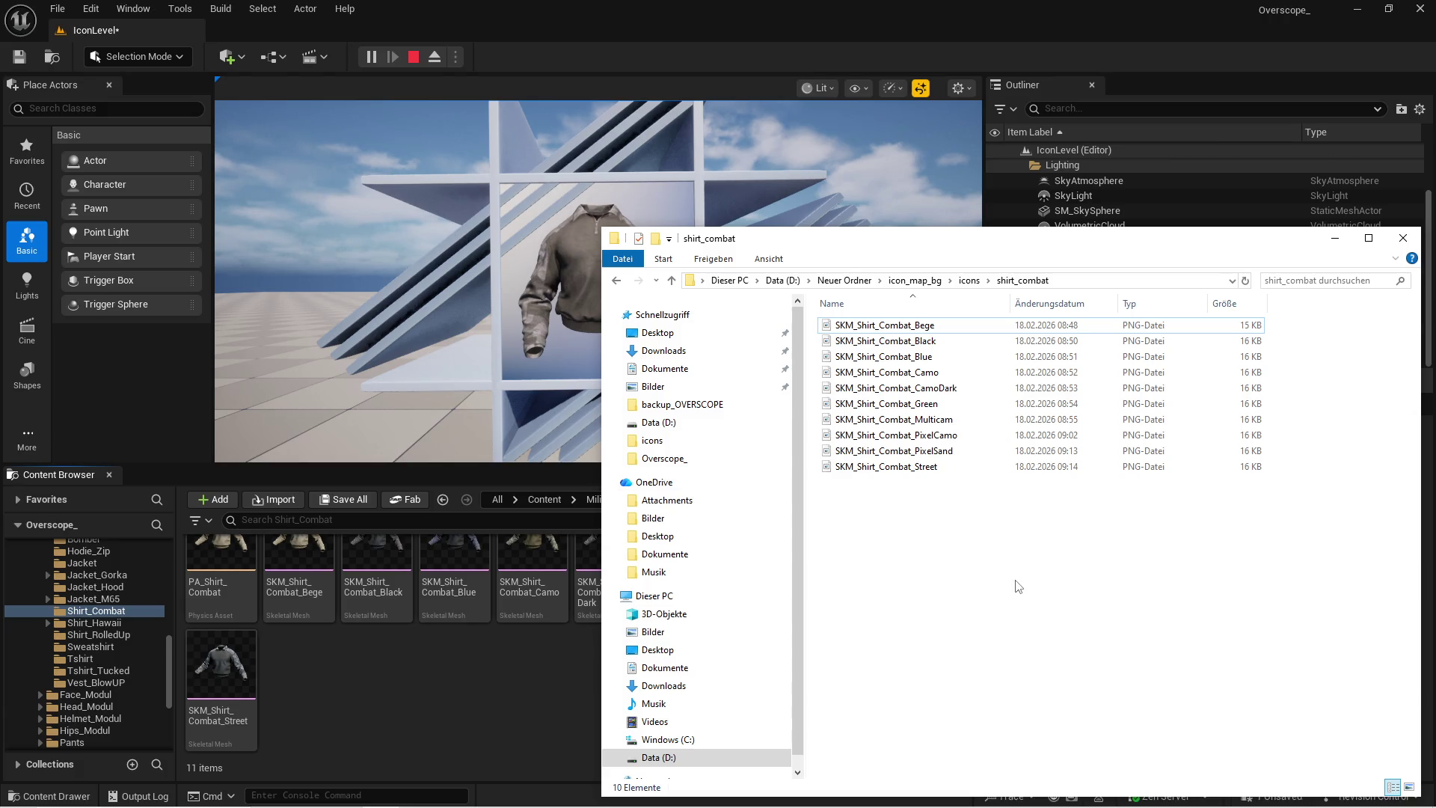
left_click(500, 675)
left_click(414, 57)
left_click_drag(614, 467, 612, 366)
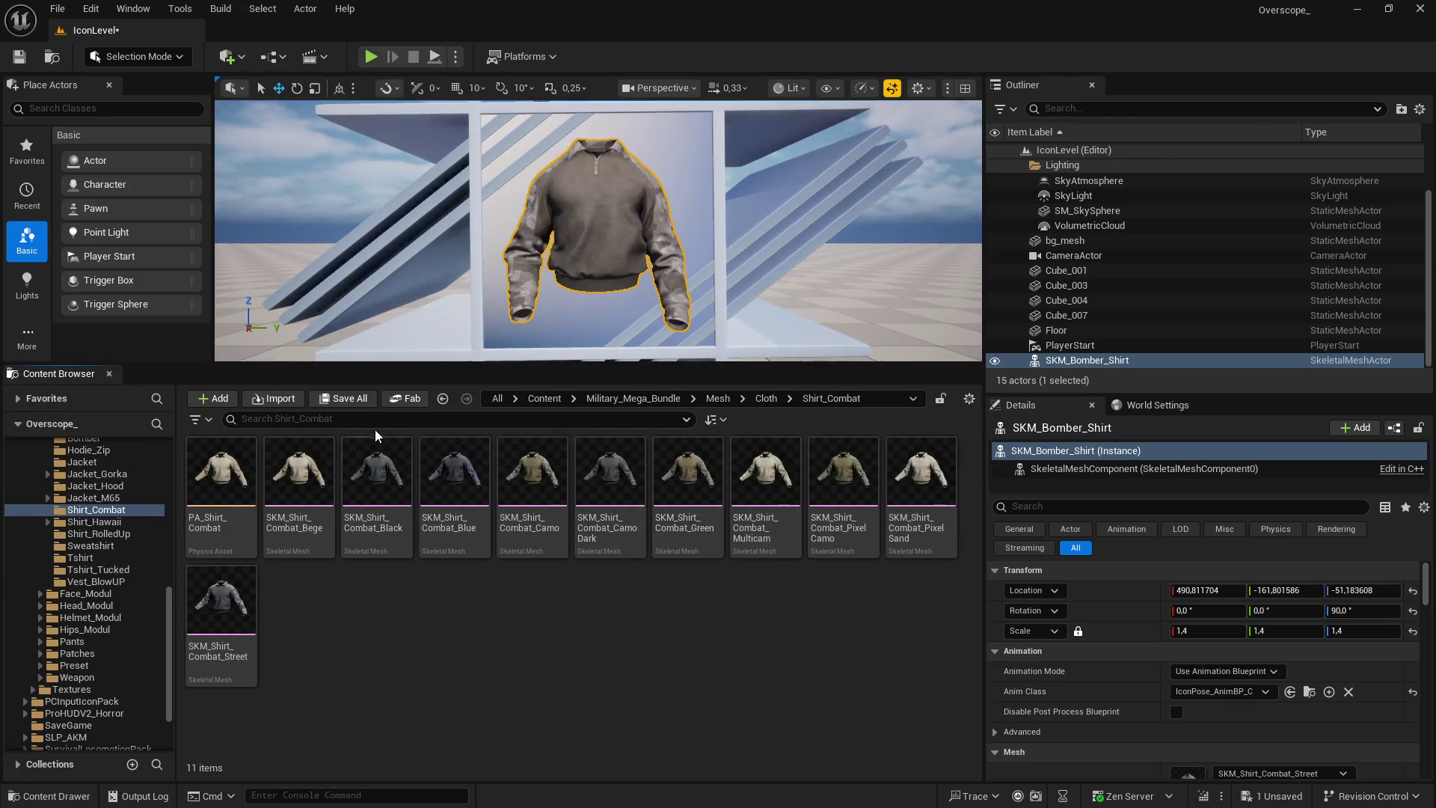
key("ctrl+s")
key("Return")
Create and open a CombatShirt folder under Content/IconMap/Icons/Upperbody_Cloth
left_click(544, 399)
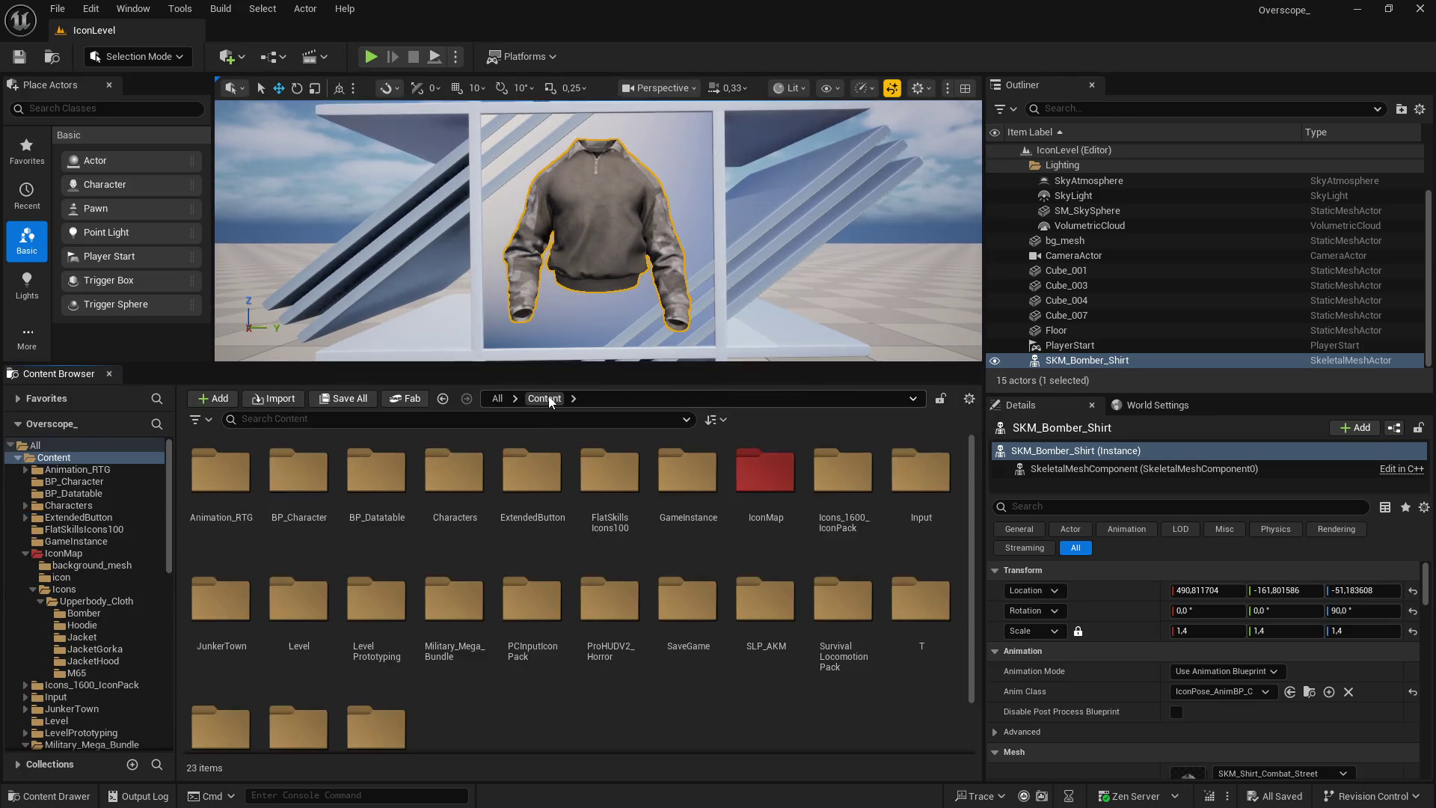
double_click(766, 474)
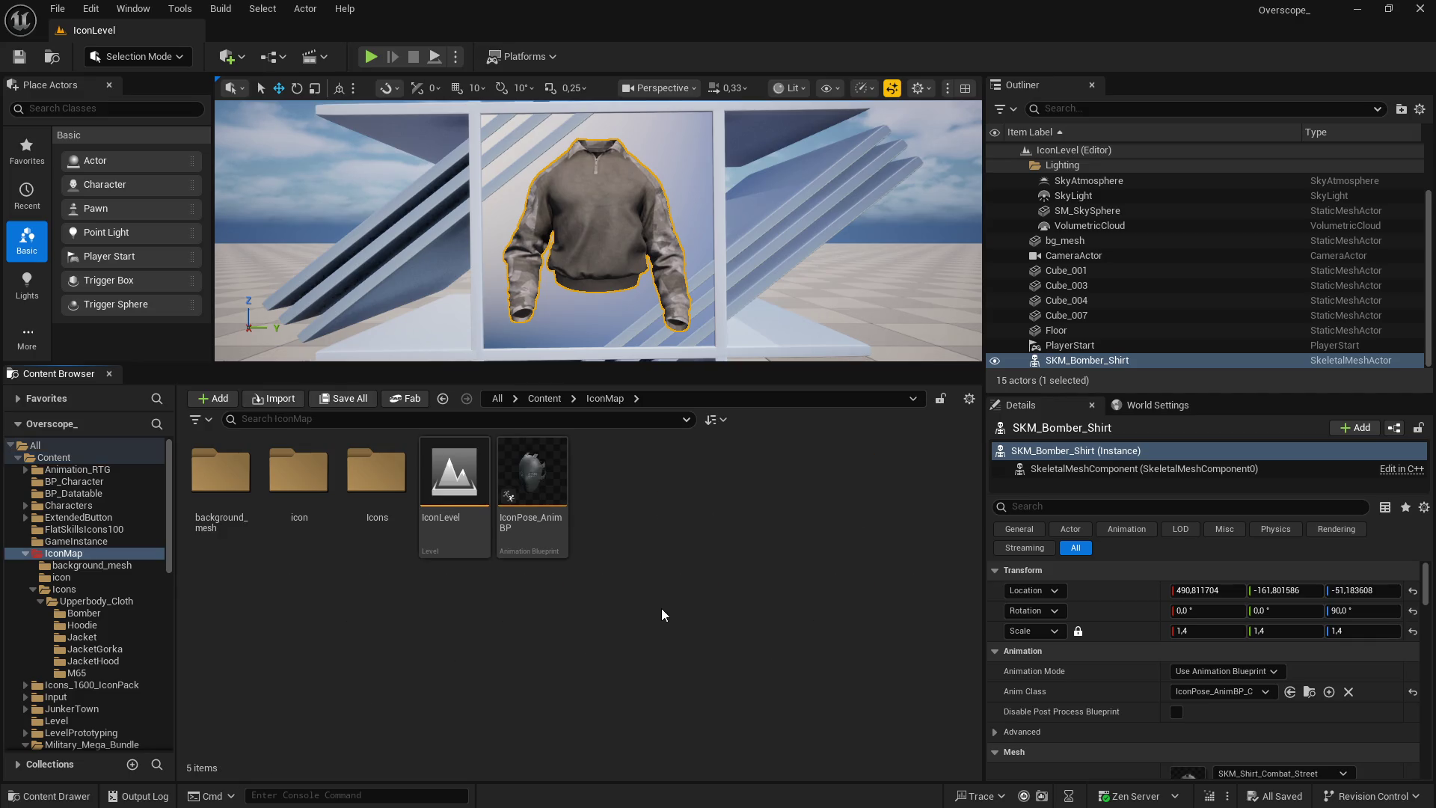
double_click(376, 471)
double_click(220, 472)
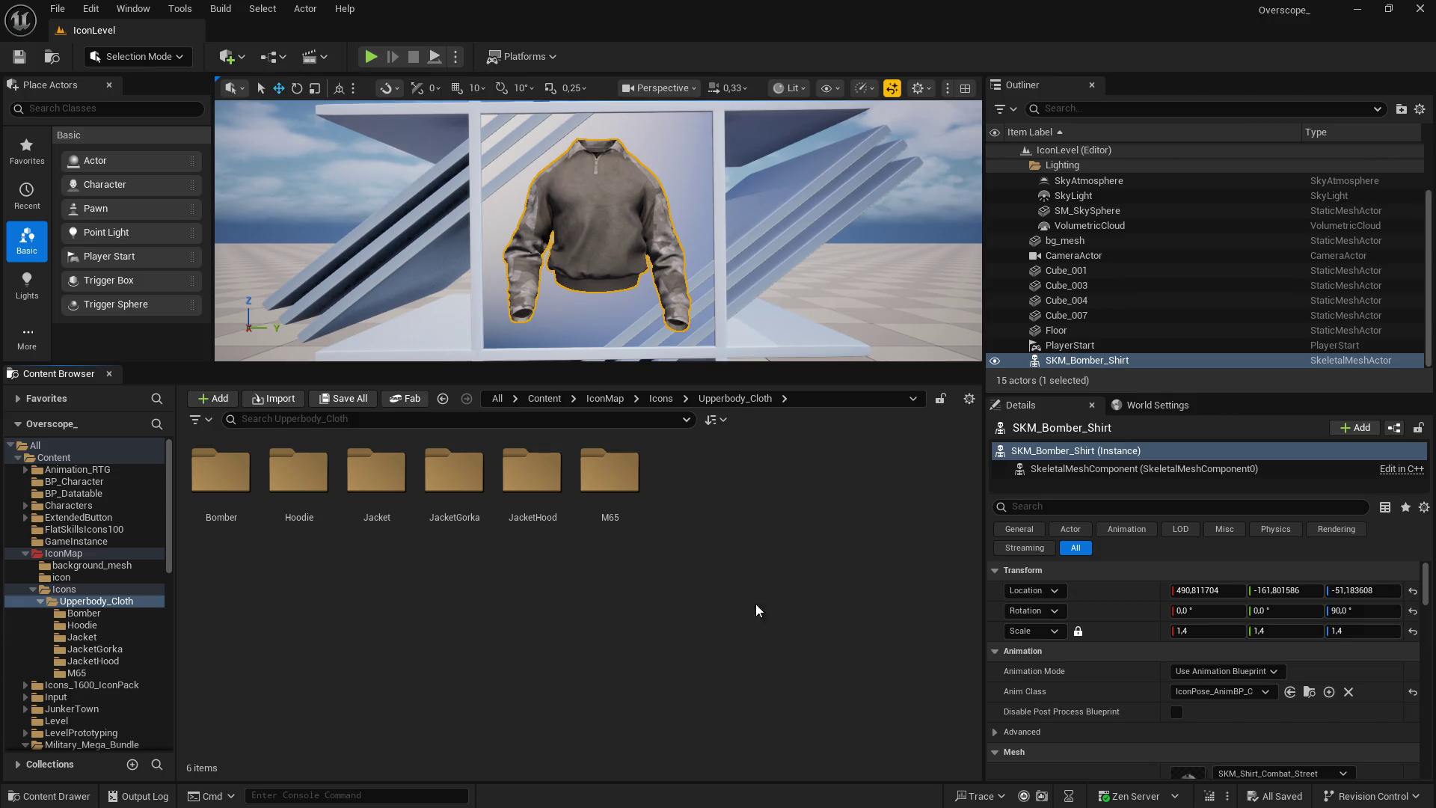
scroll(1140, 657, "down", 2)
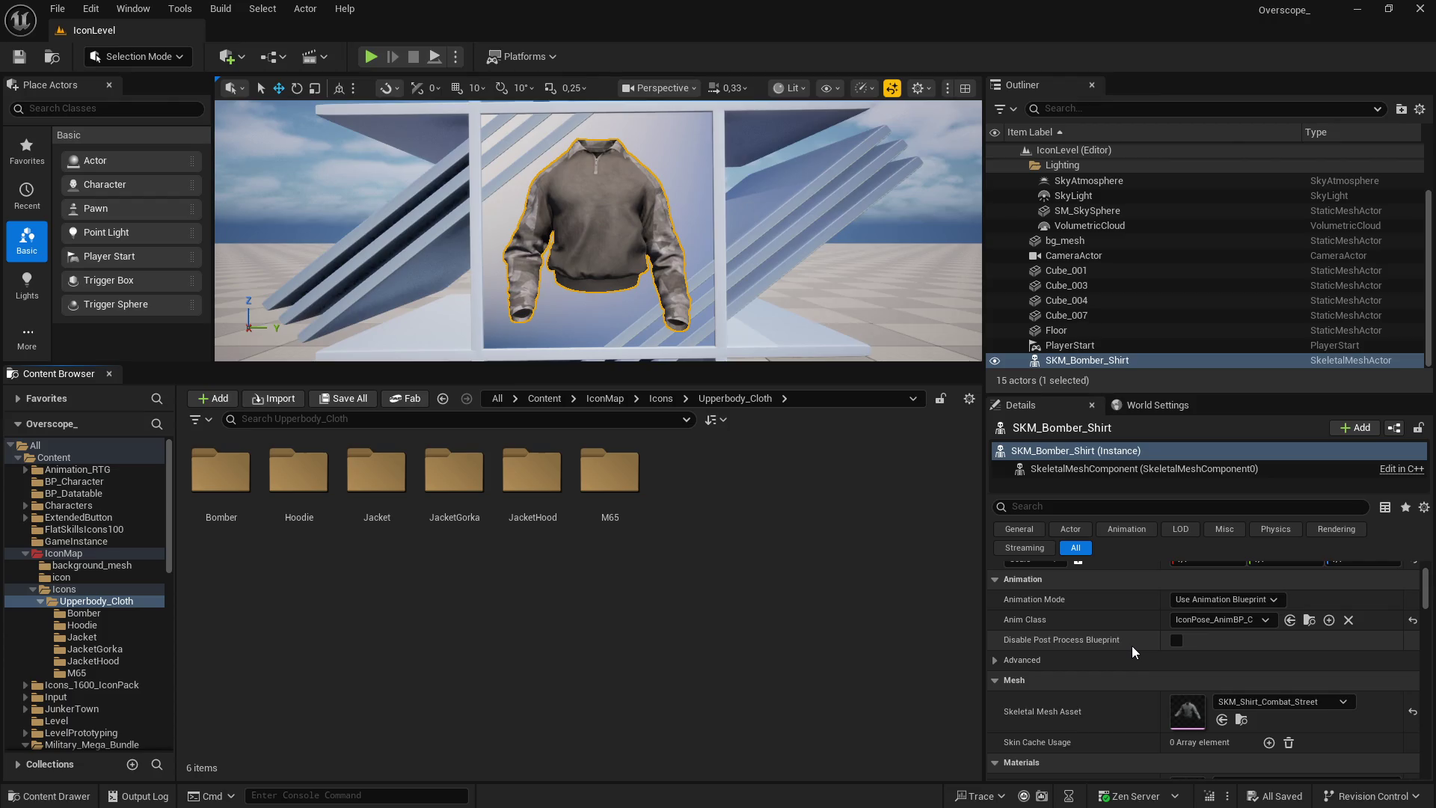
right_click(726, 491)
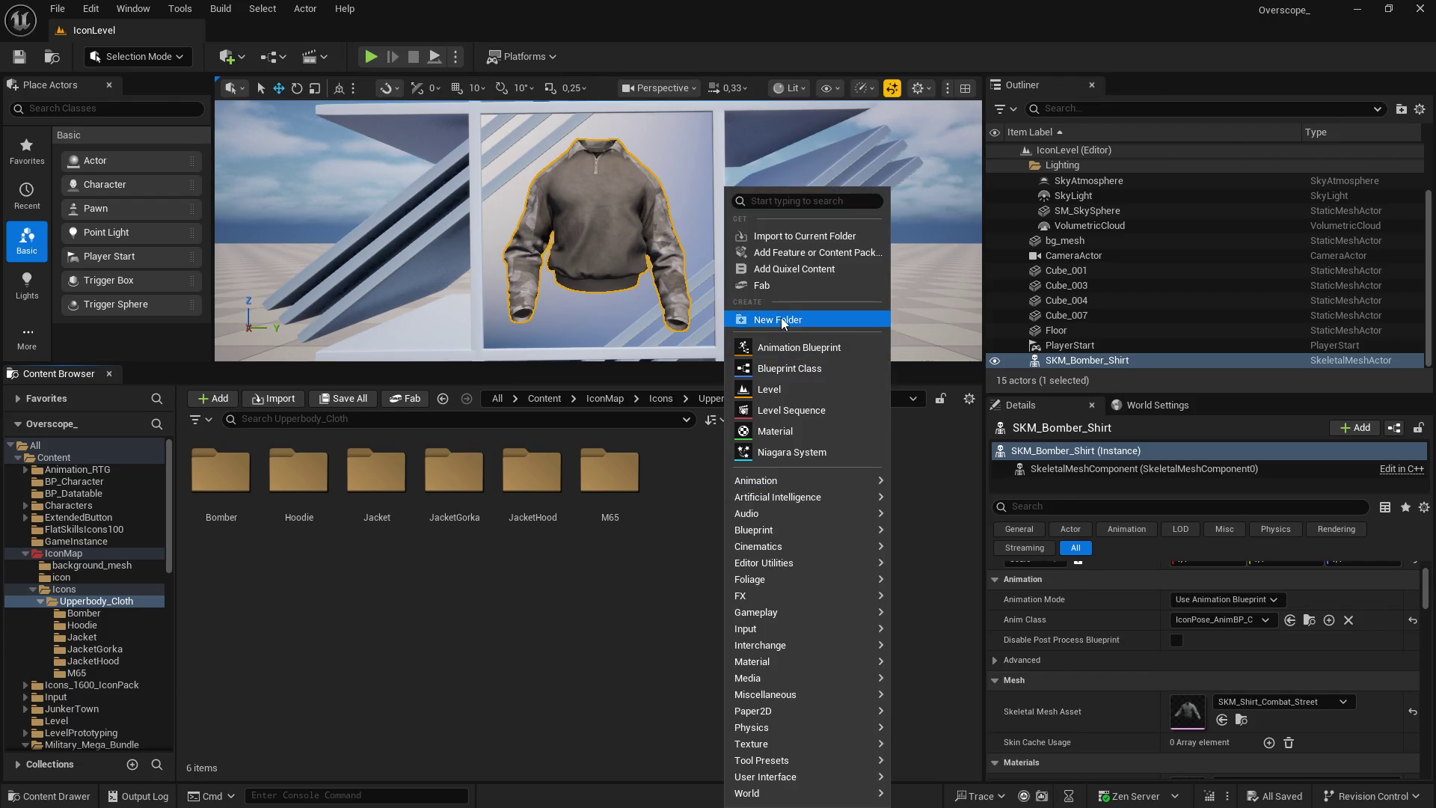
left_click(781, 317)
type("CombatShirt")
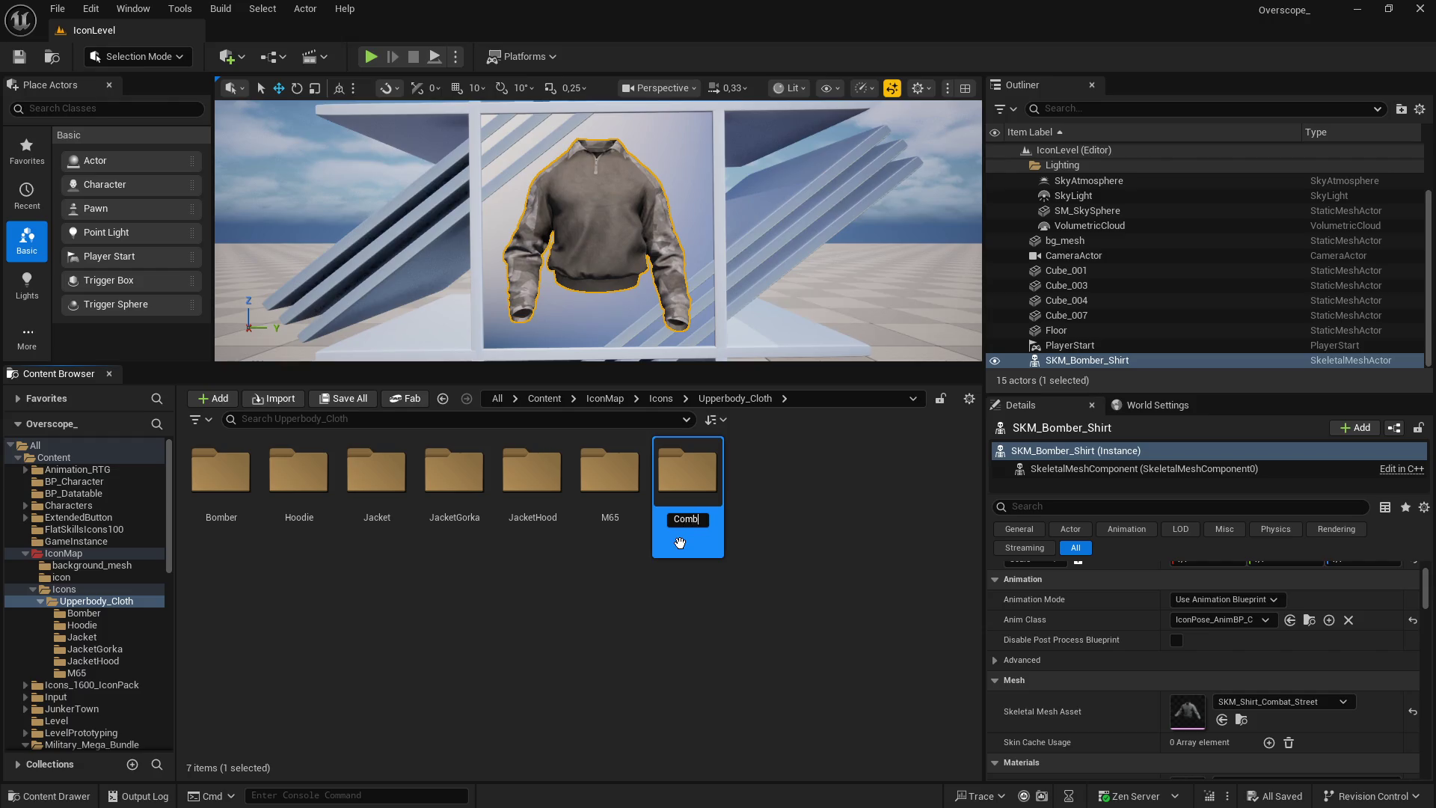
key("Return")
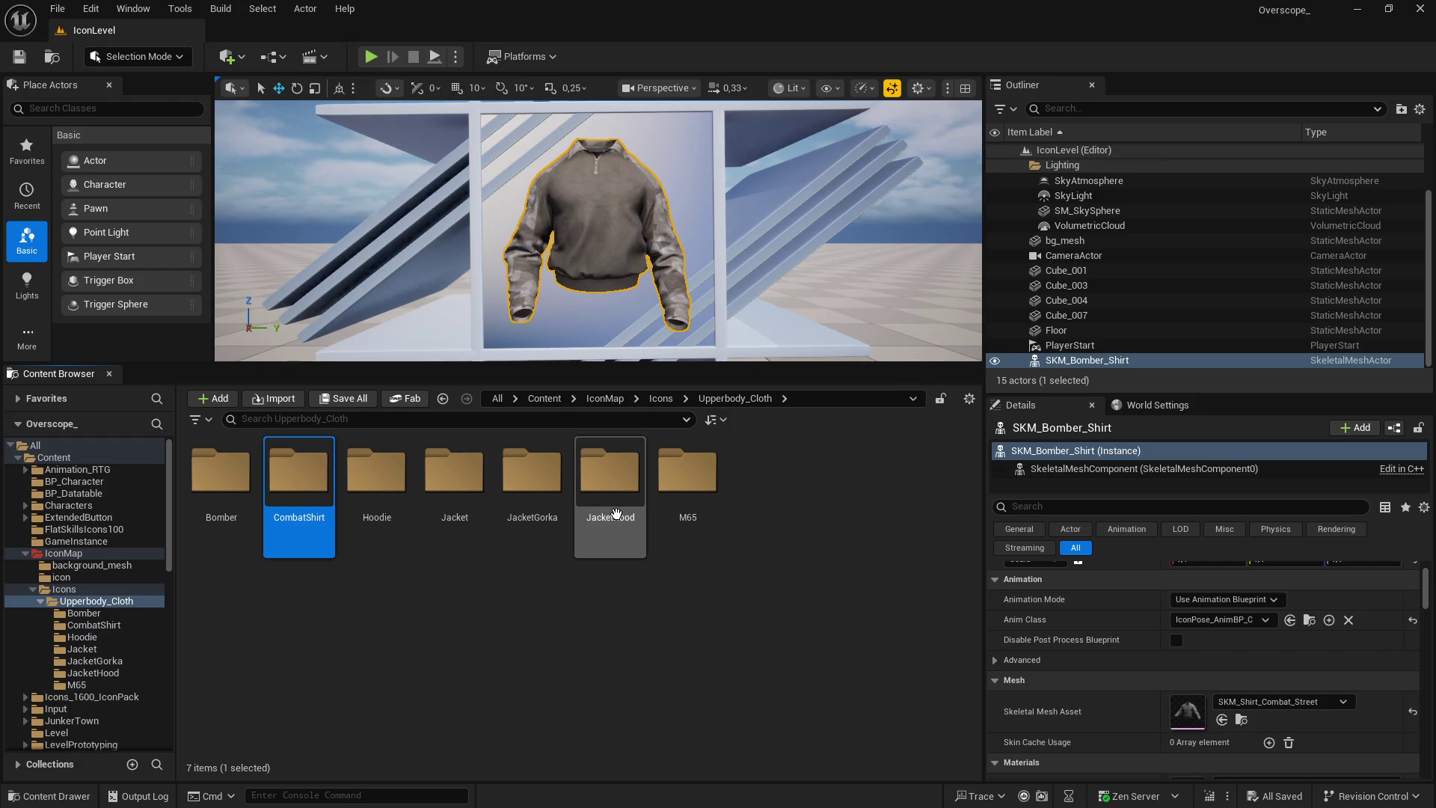
double_click(310, 490)
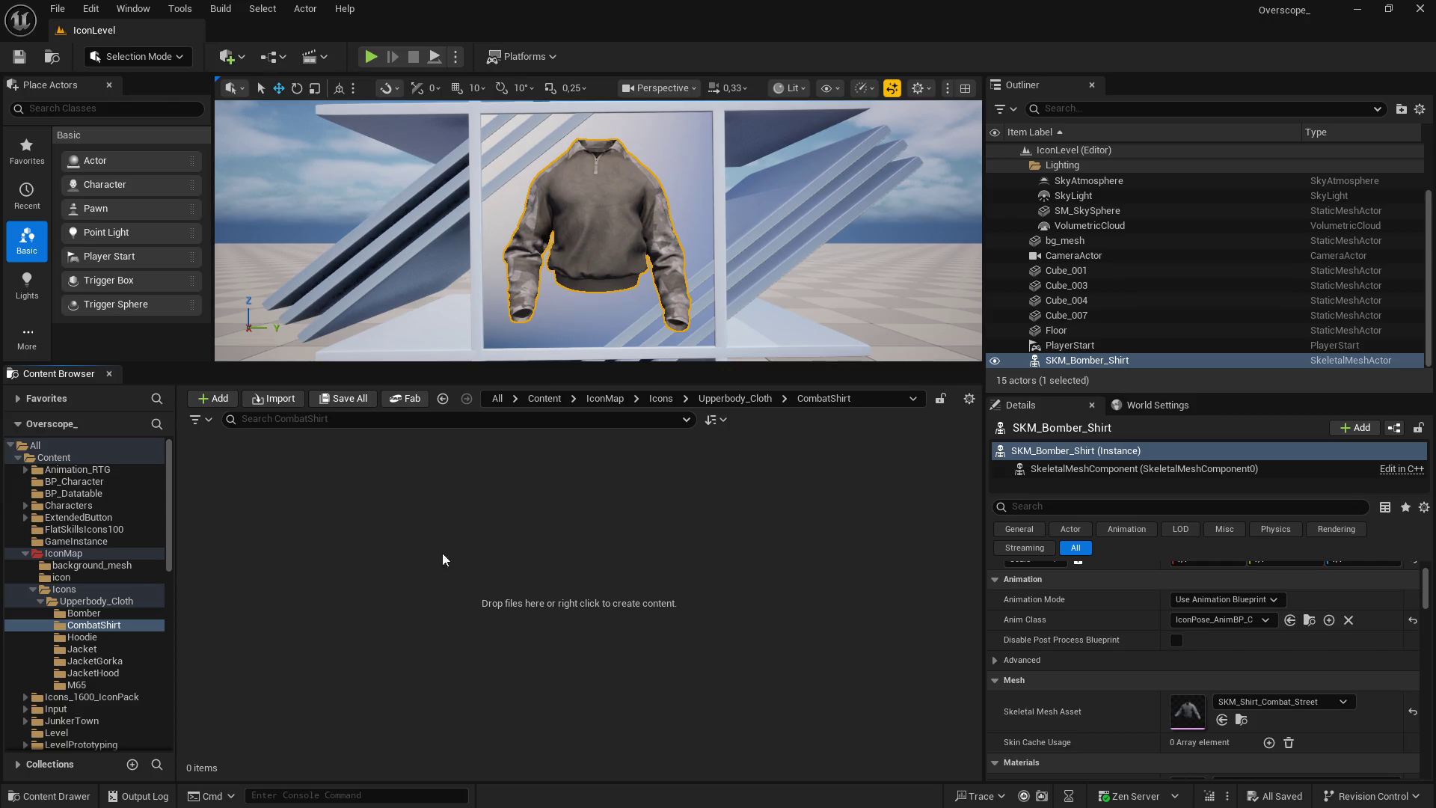
Import the ten SKM_Shirt_Combat PNGs from the shirt_combat folder and save all
key("super")
left_click(322, 794)
mouse_move(888, 529)
left_mouse_down()
mouse_move(930, 325)
mouse_move(402, 524)
mouse_move(458, 578)
left_mouse_up()
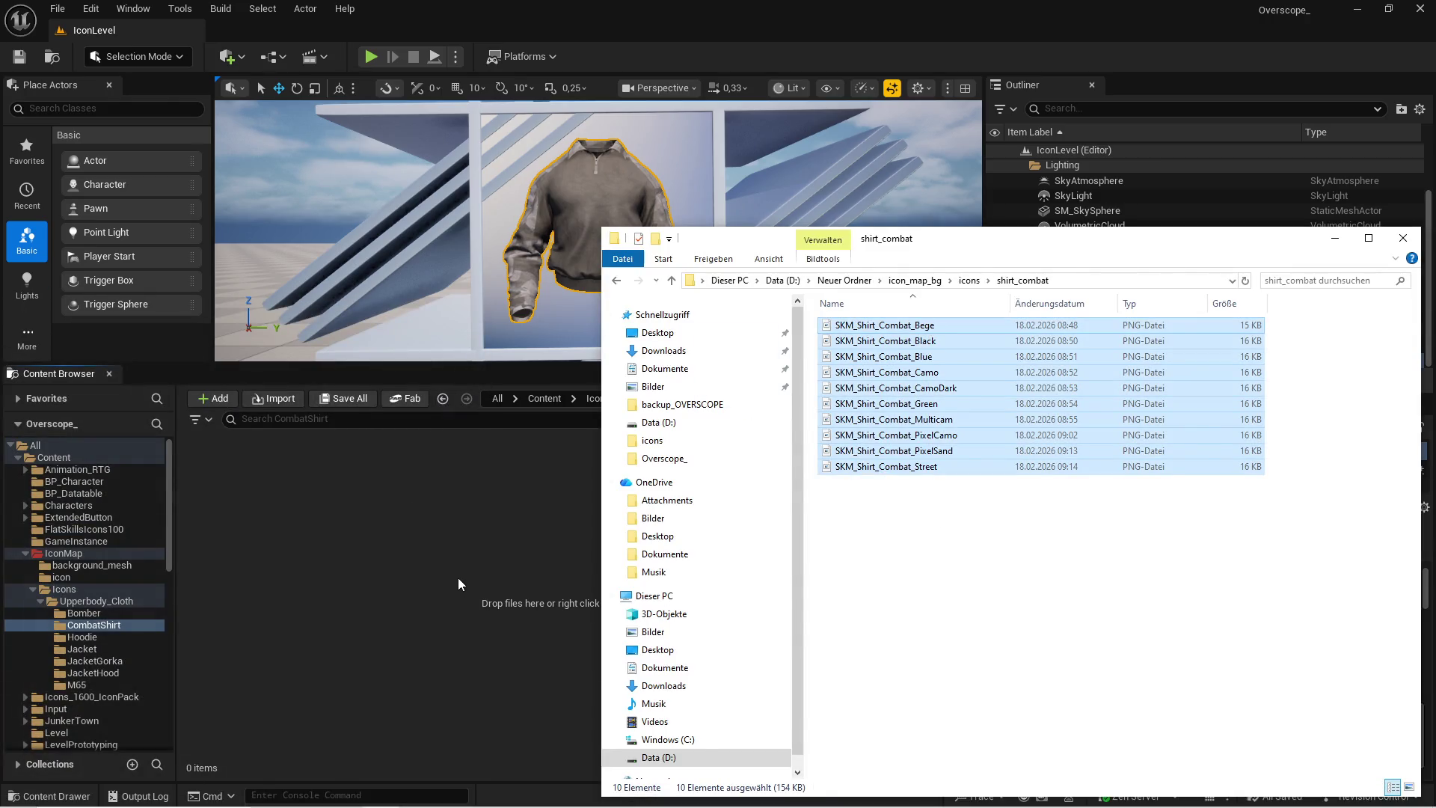
key("ctrl+shift+s")
key("Return")
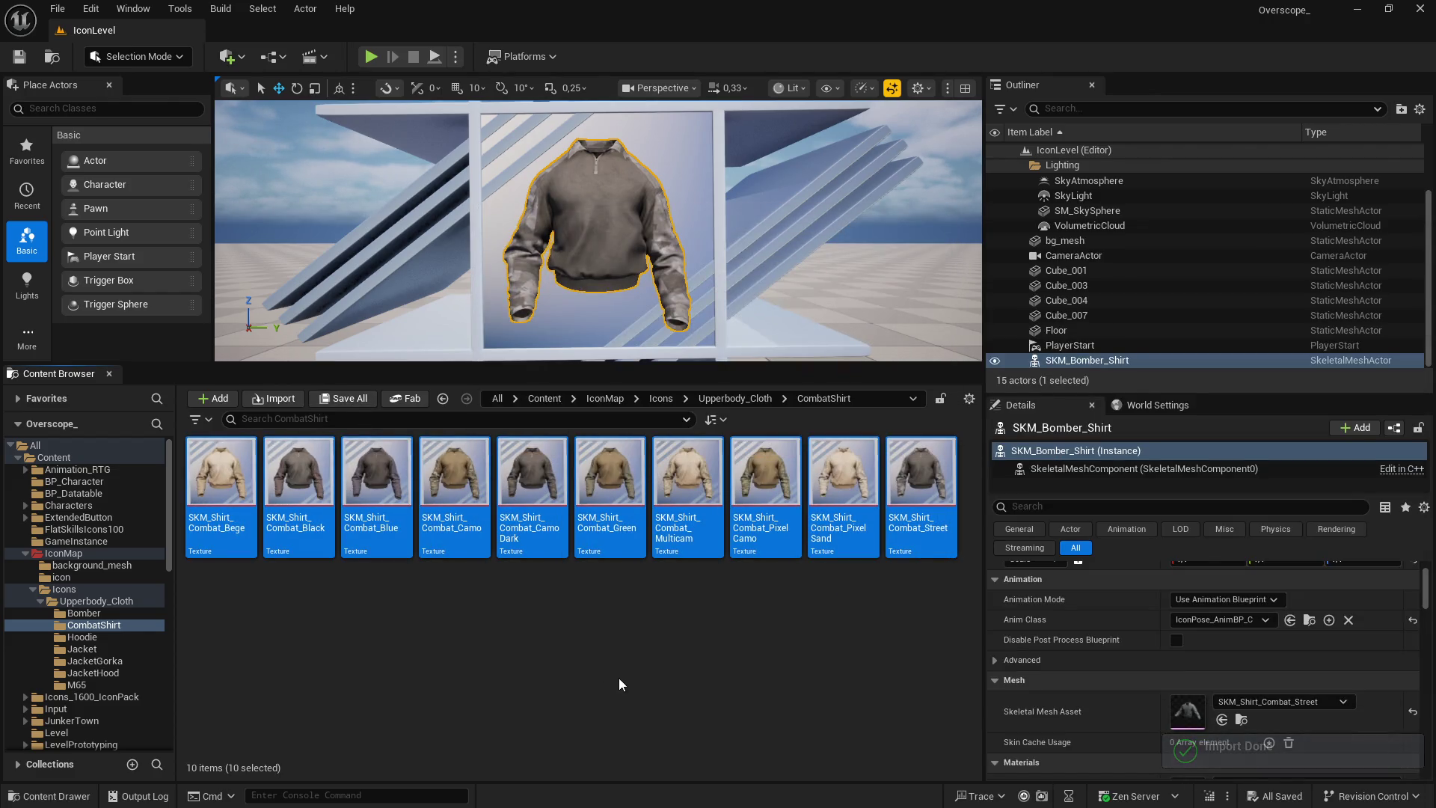
left_click(544, 398)
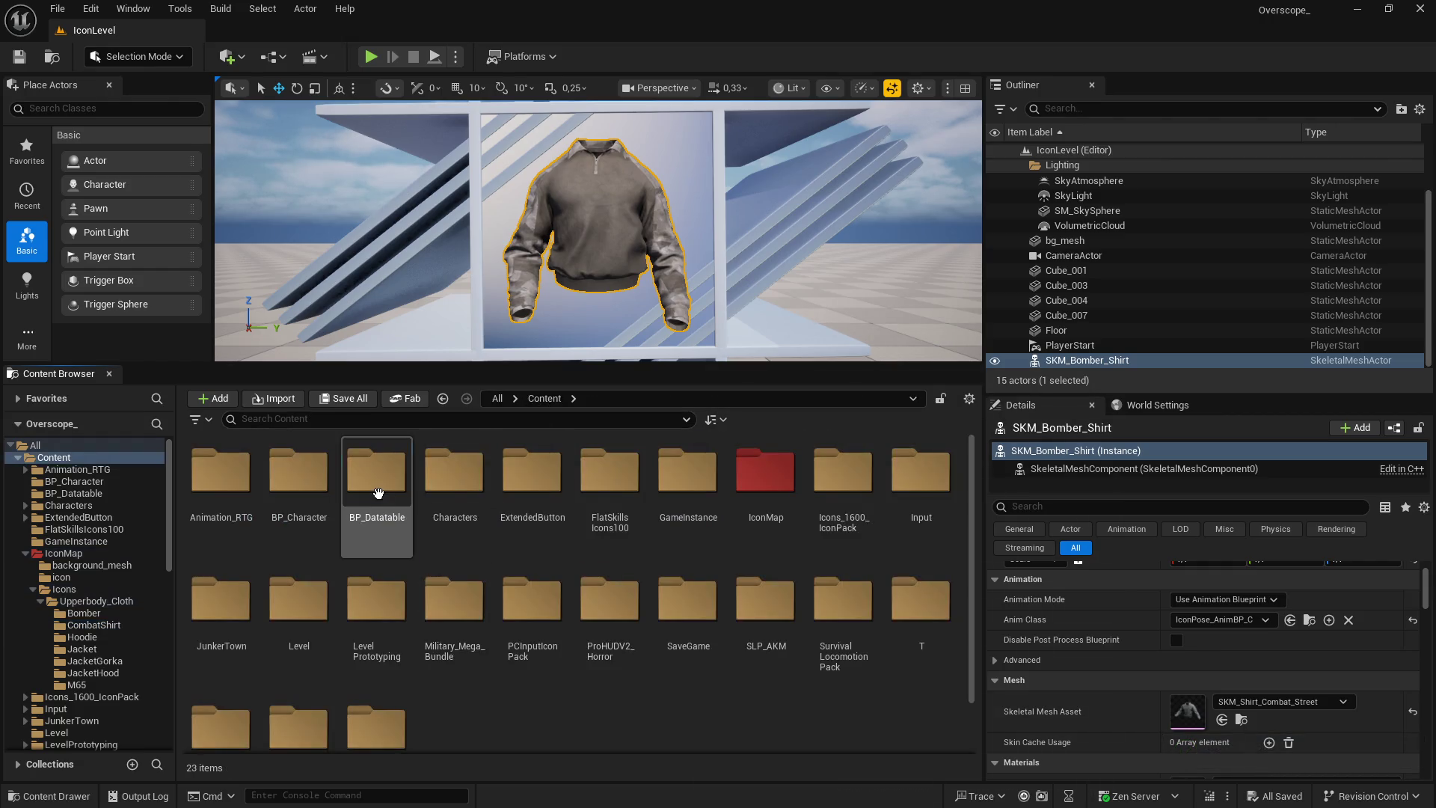
Filter BP_Datatable with the search 'up' and open DT_SK_UPPERBODY_CLOTH
double_click(376, 475)
scroll(599, 706, "down", 2)
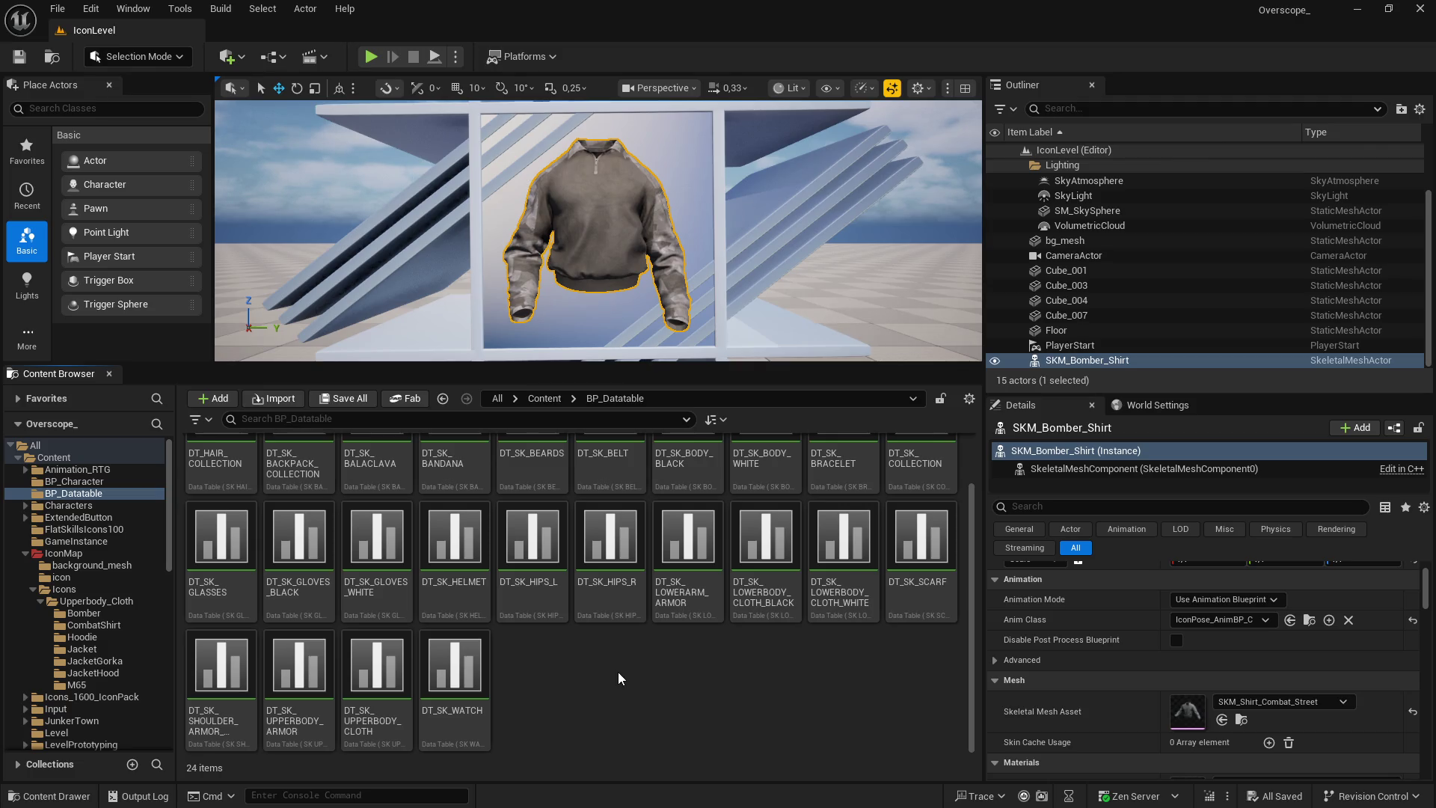
scroll(588, 706, "up", 2)
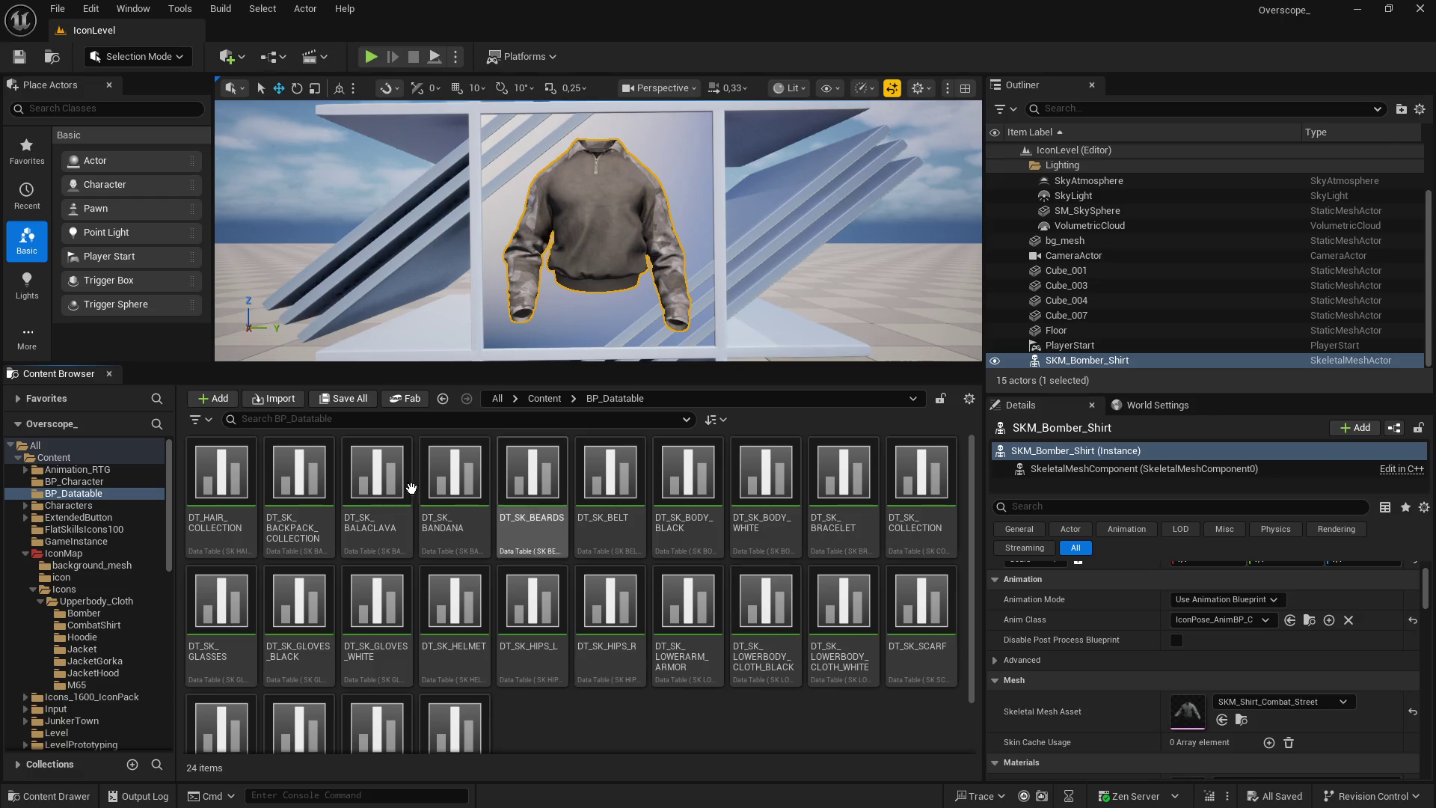
left_click(301, 421)
type("upperbody")
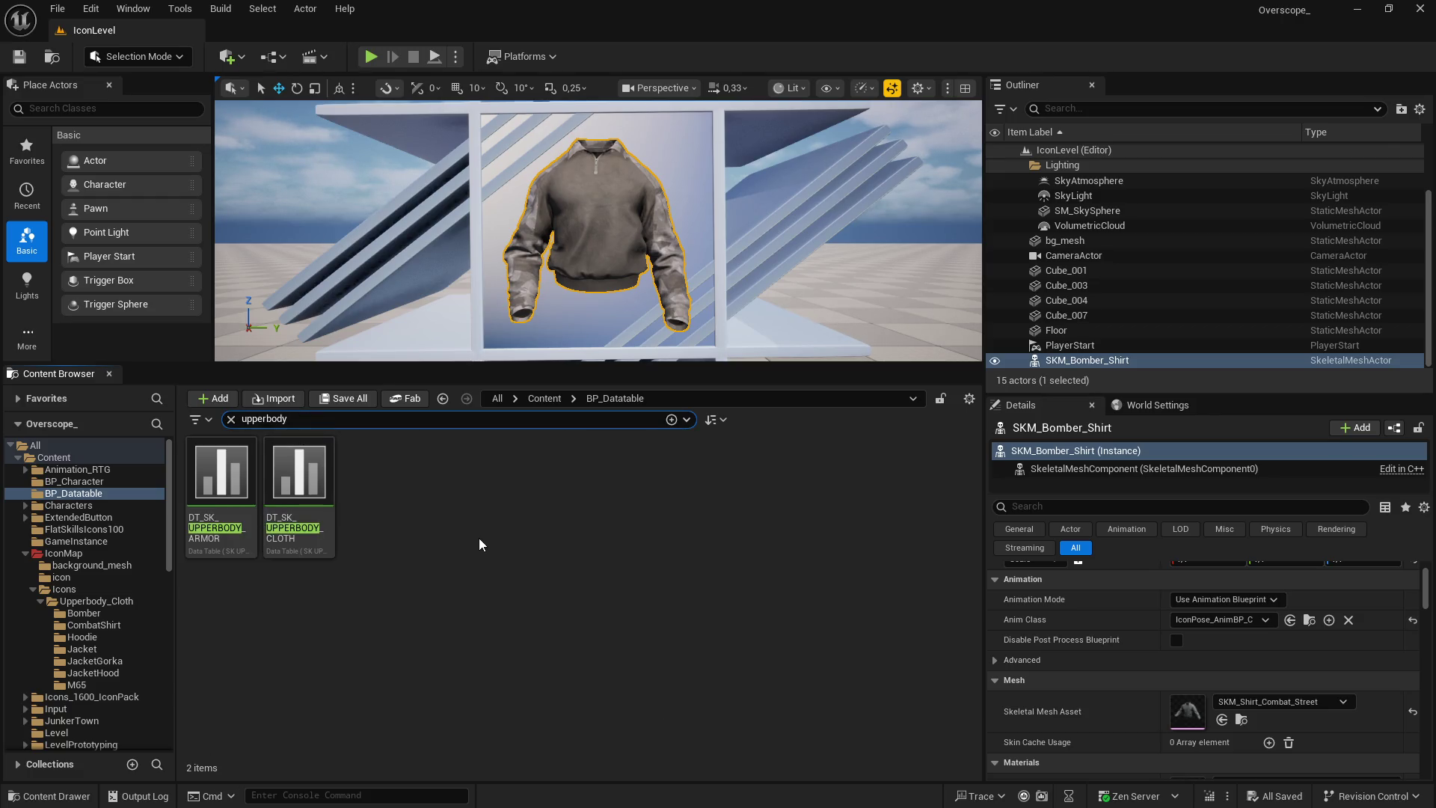
left_click(478, 538)
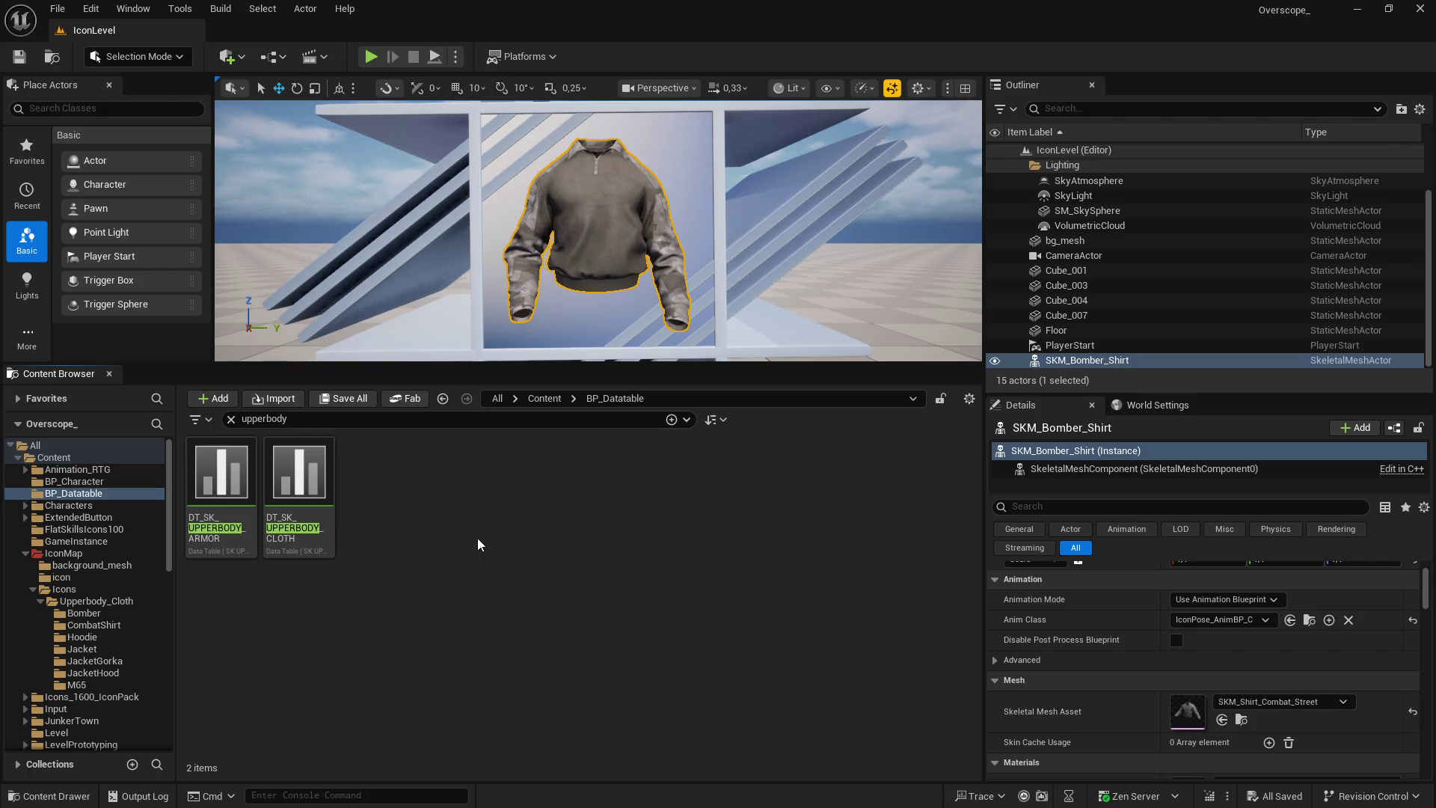
double_click(299, 478)
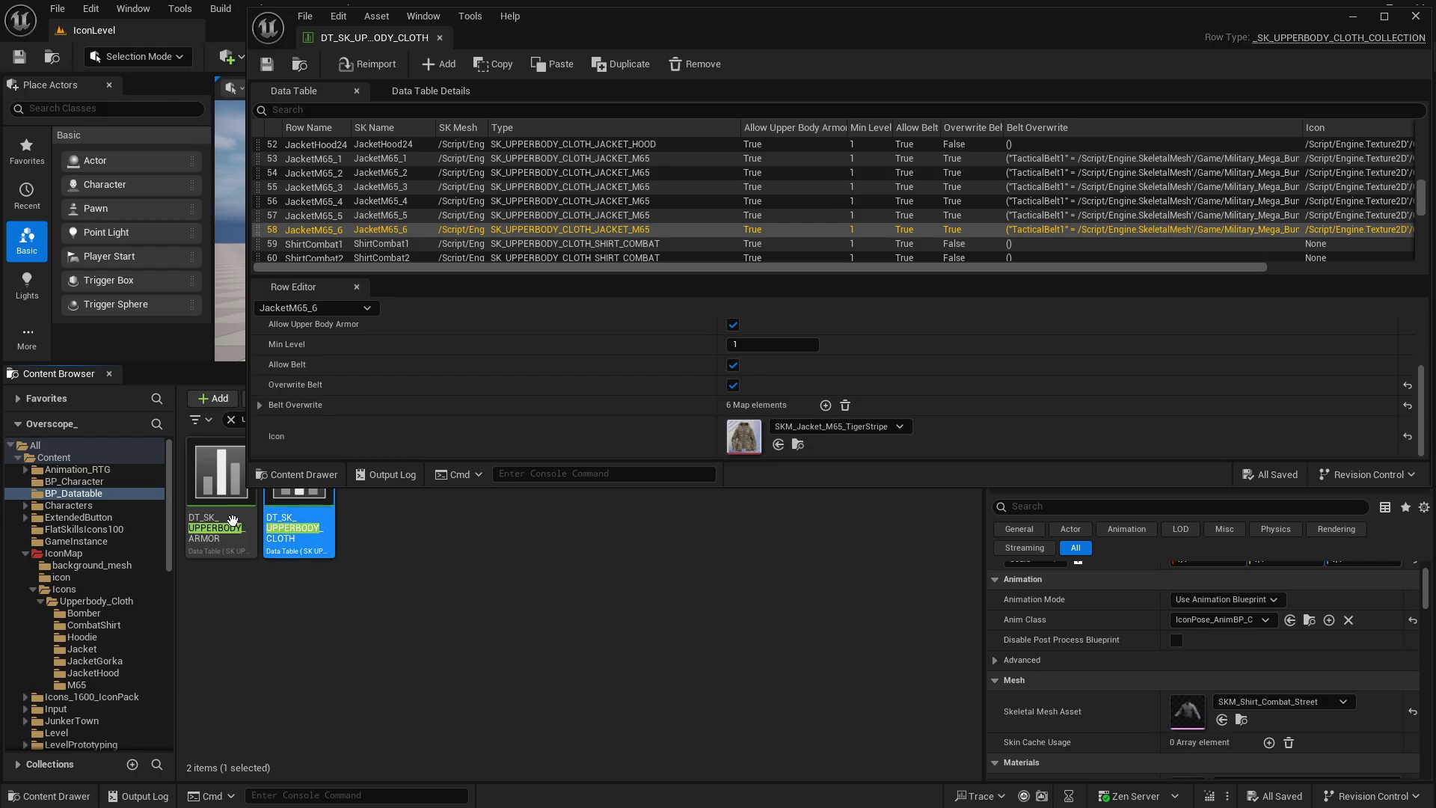
Resize the data table editor beside the asset browser and select the ShirtCombat1 row
left_click_drag(249, 487, 223, 633)
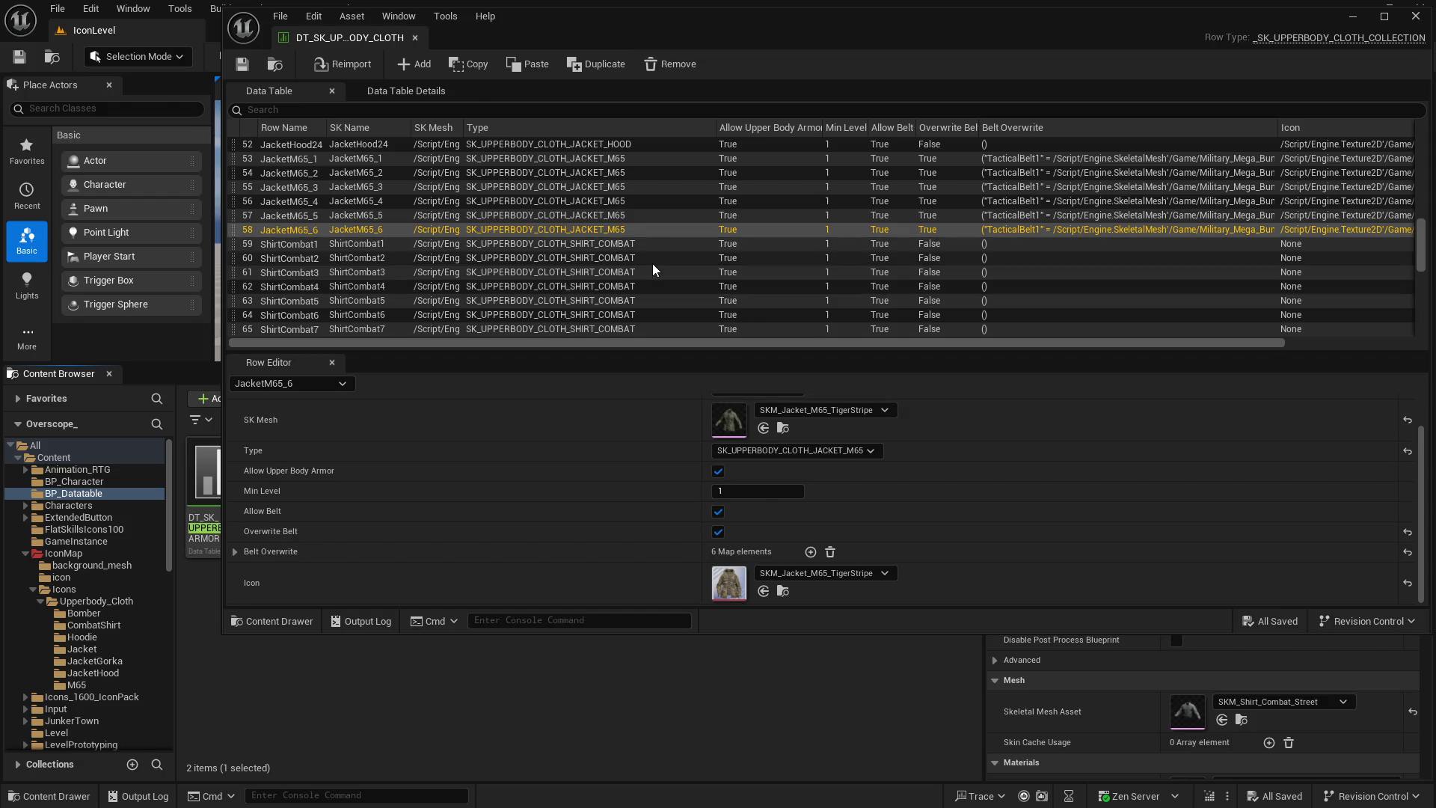
scroll(535, 329, "down", 3)
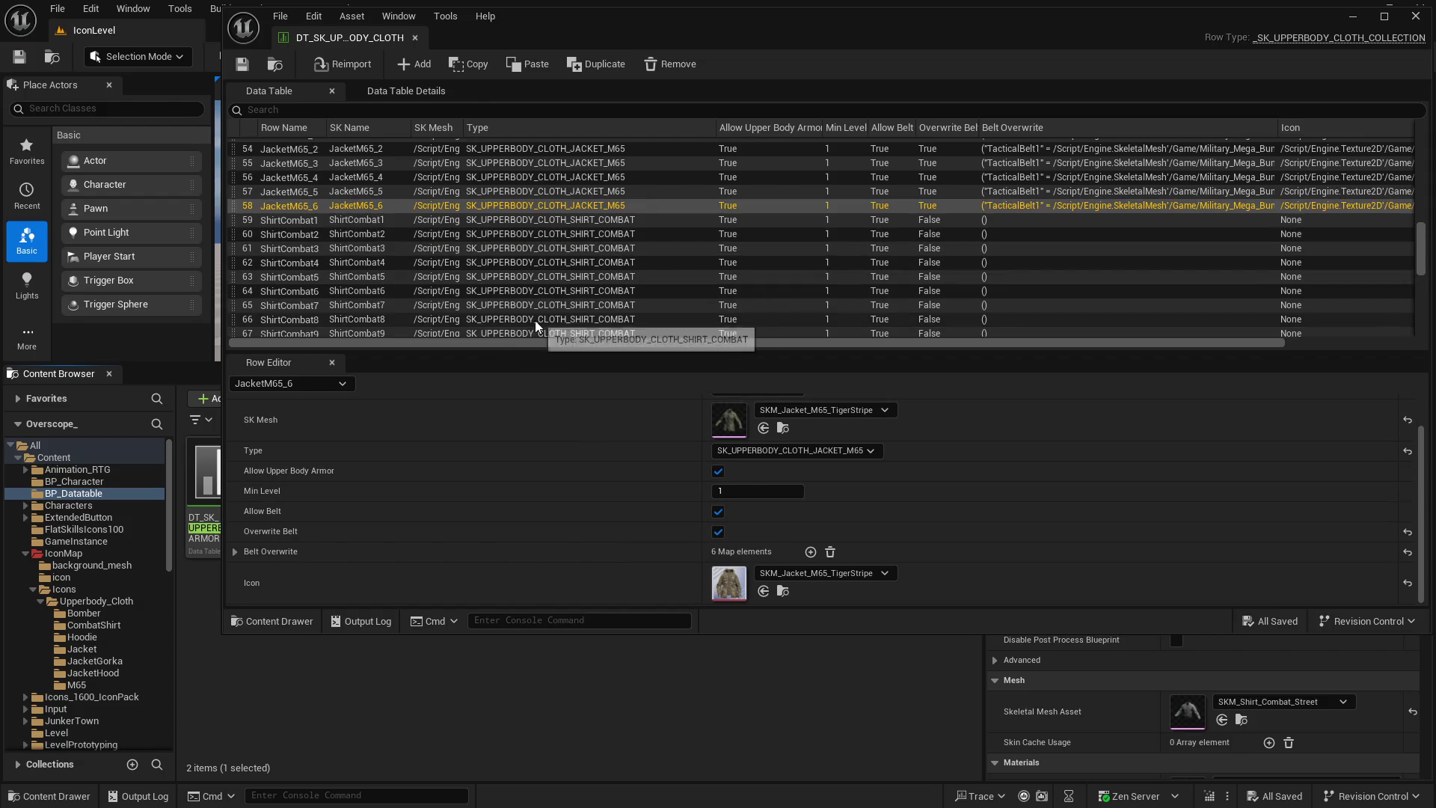
scroll(524, 322, "up", 2)
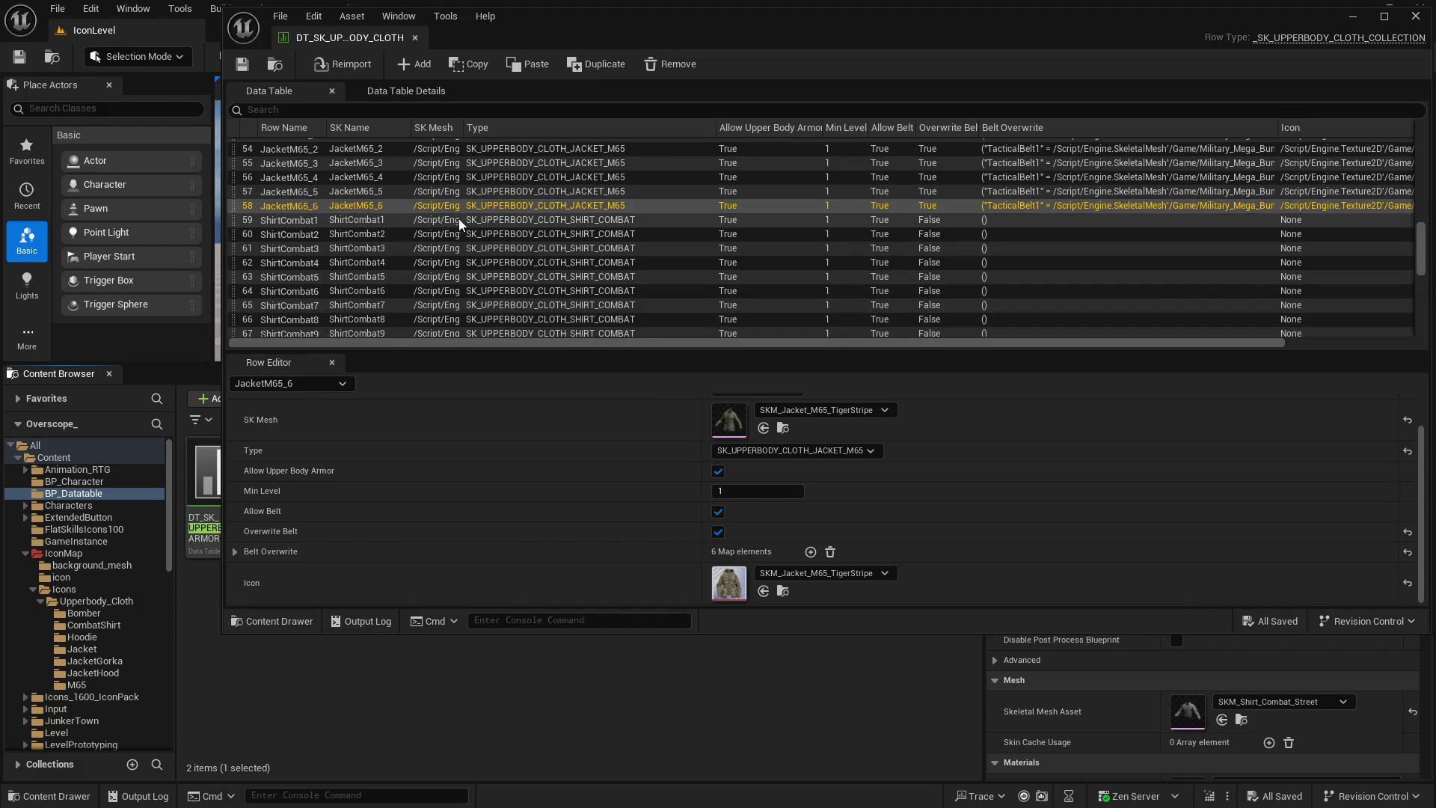
left_click(460, 220)
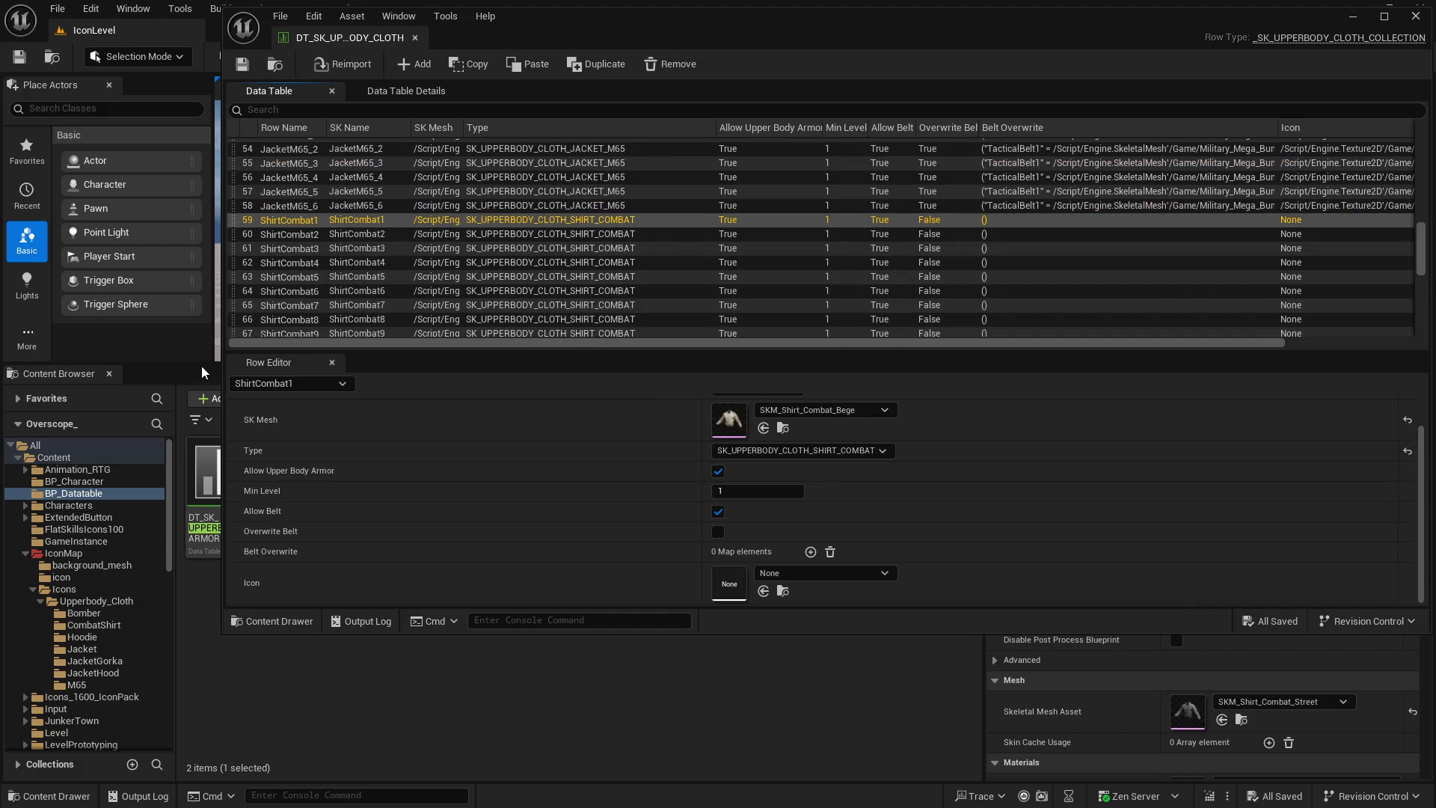
left_click_drag(201, 364, 202, 533)
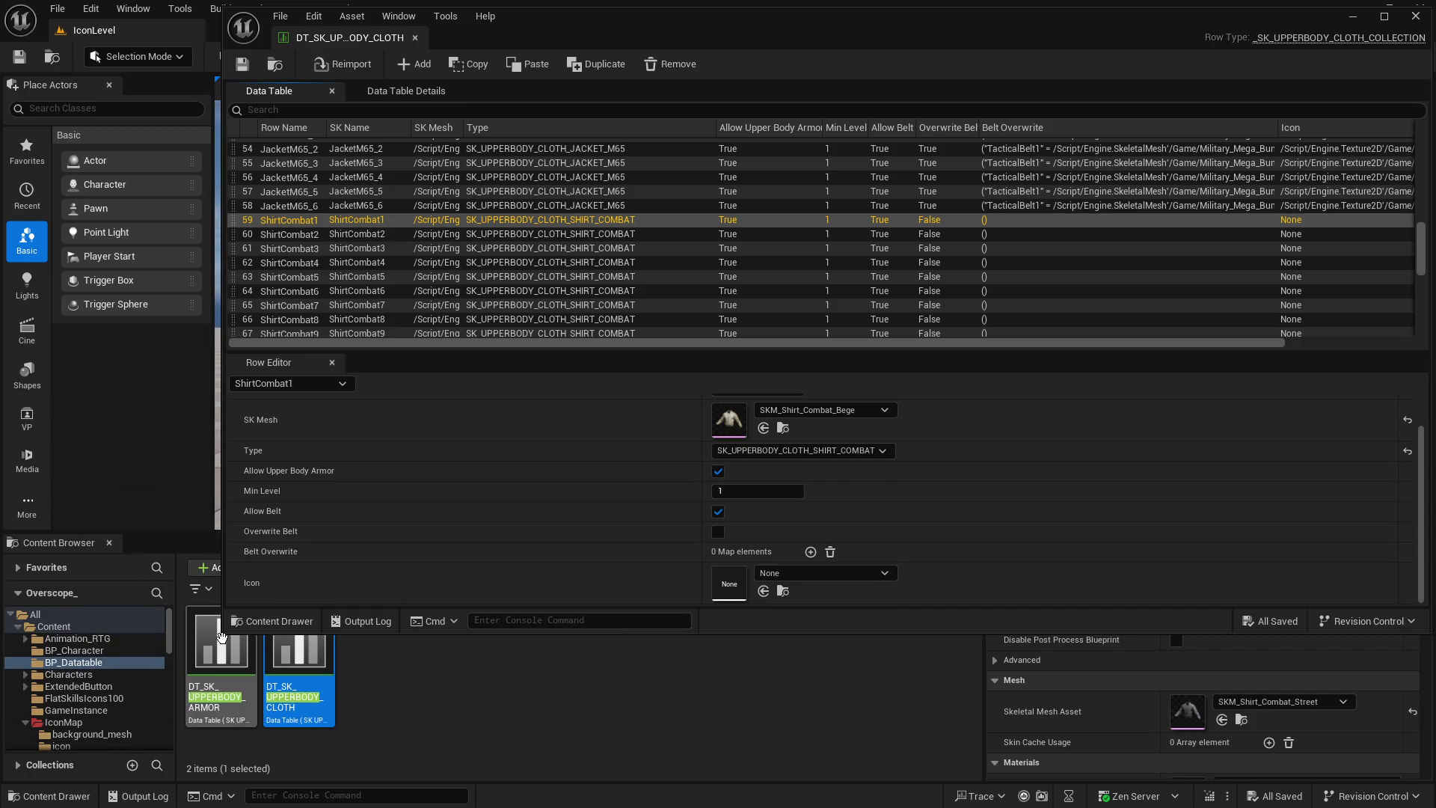
left_click_drag(225, 631, 182, 528)
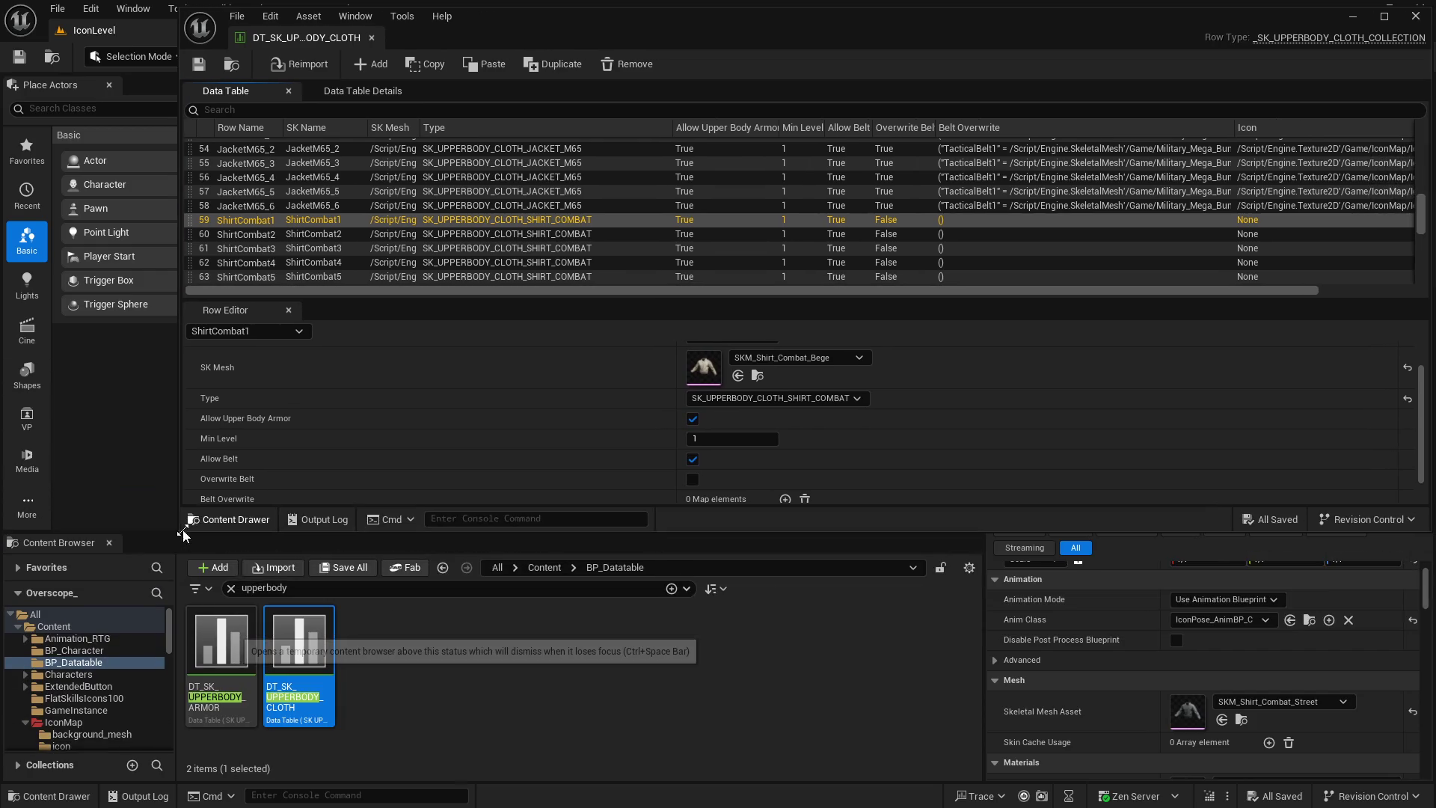
Assign the Bege icon to ShirtCombat1 and the Black icon to ShirtCombat2
left_click(447, 570)
left_click(445, 569)
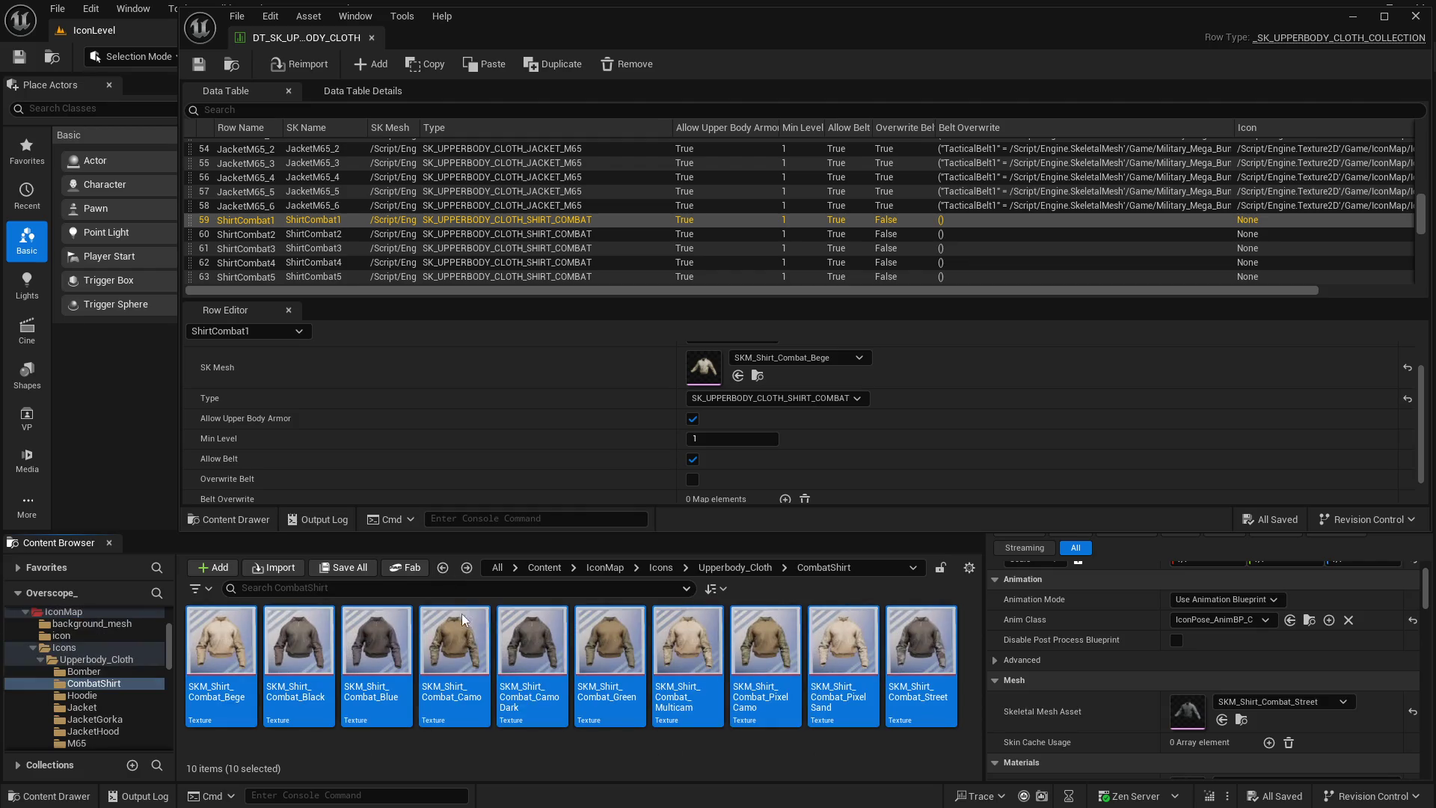
left_click(221, 651)
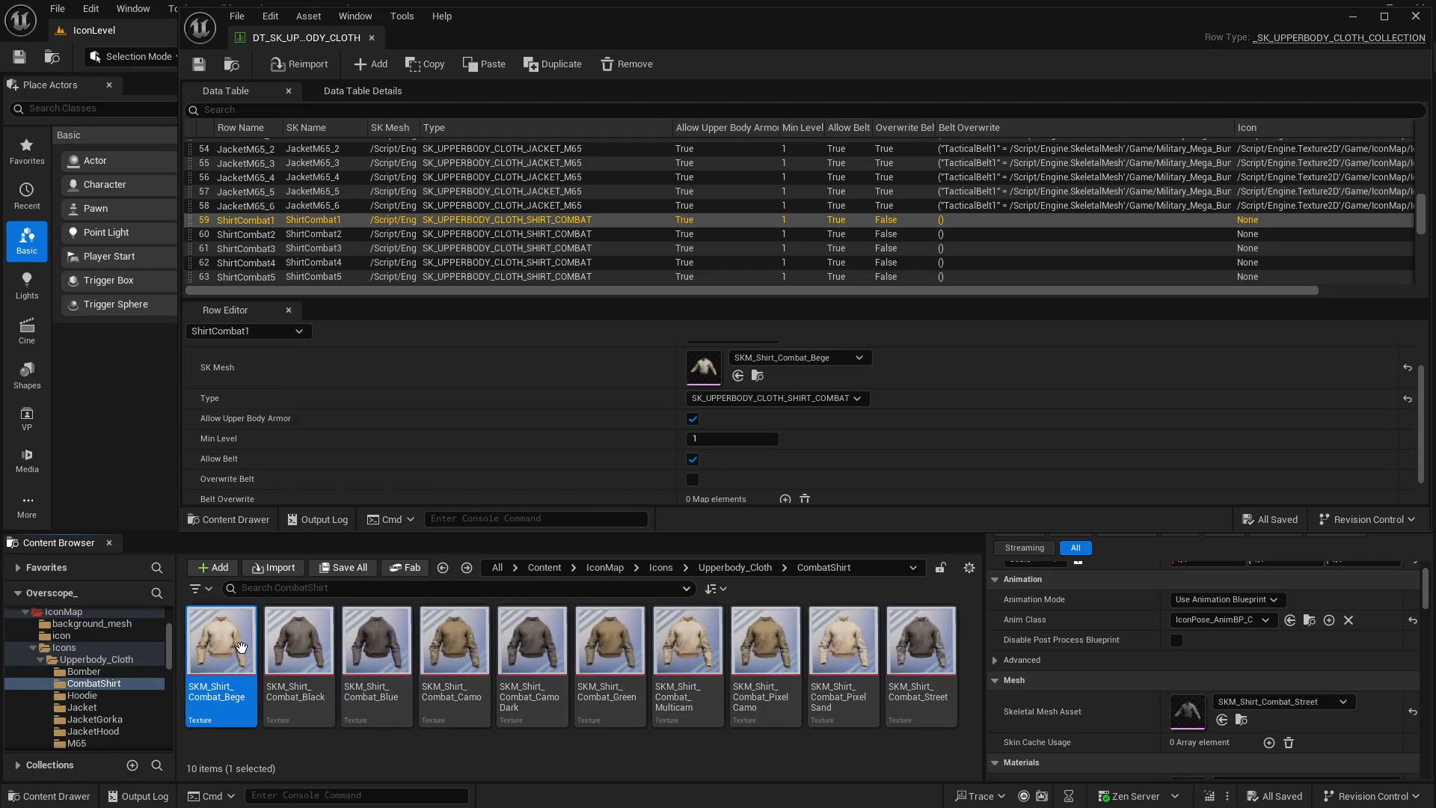
scroll(622, 440, "down", 2)
left_click(738, 489)
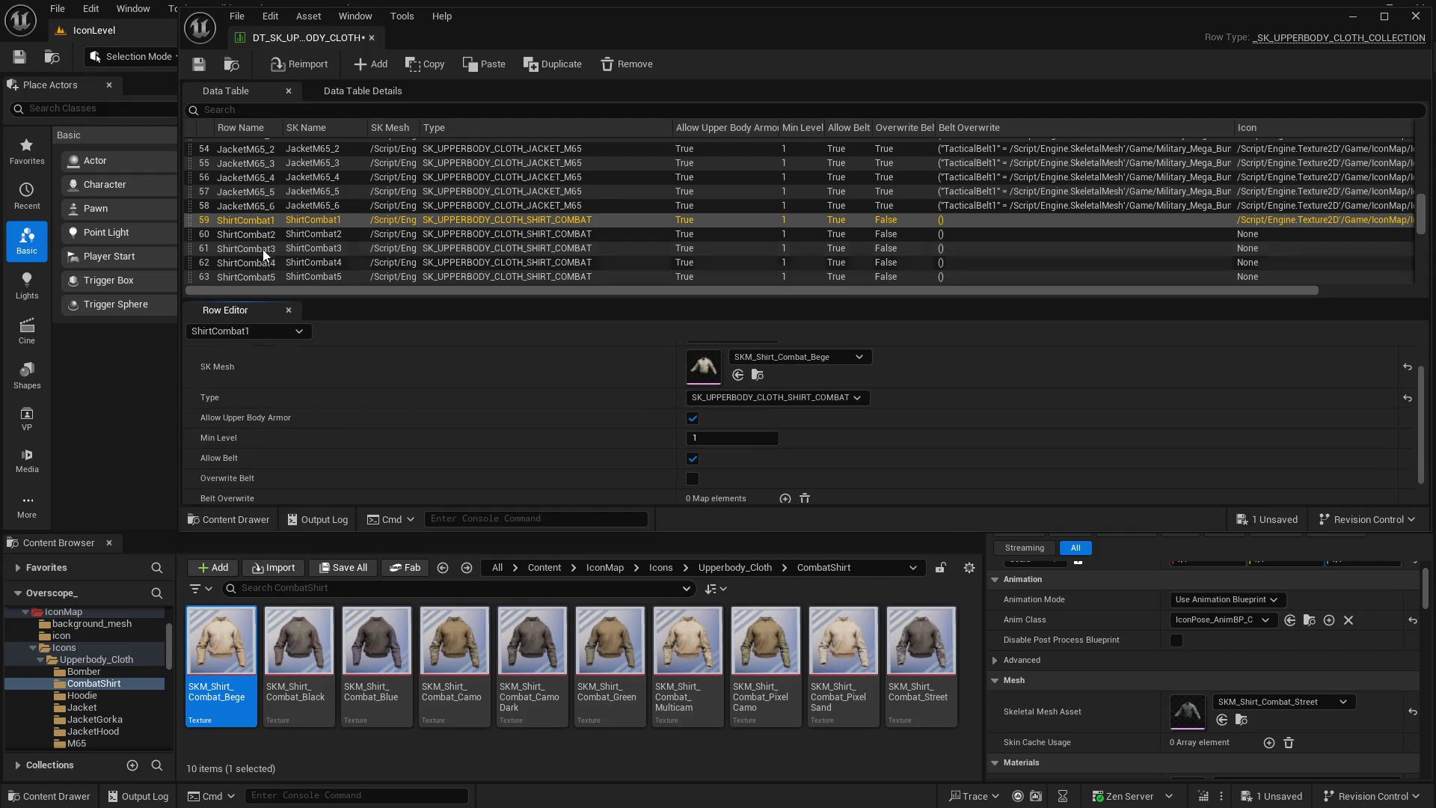
left_click(291, 236)
left_click(299, 651)
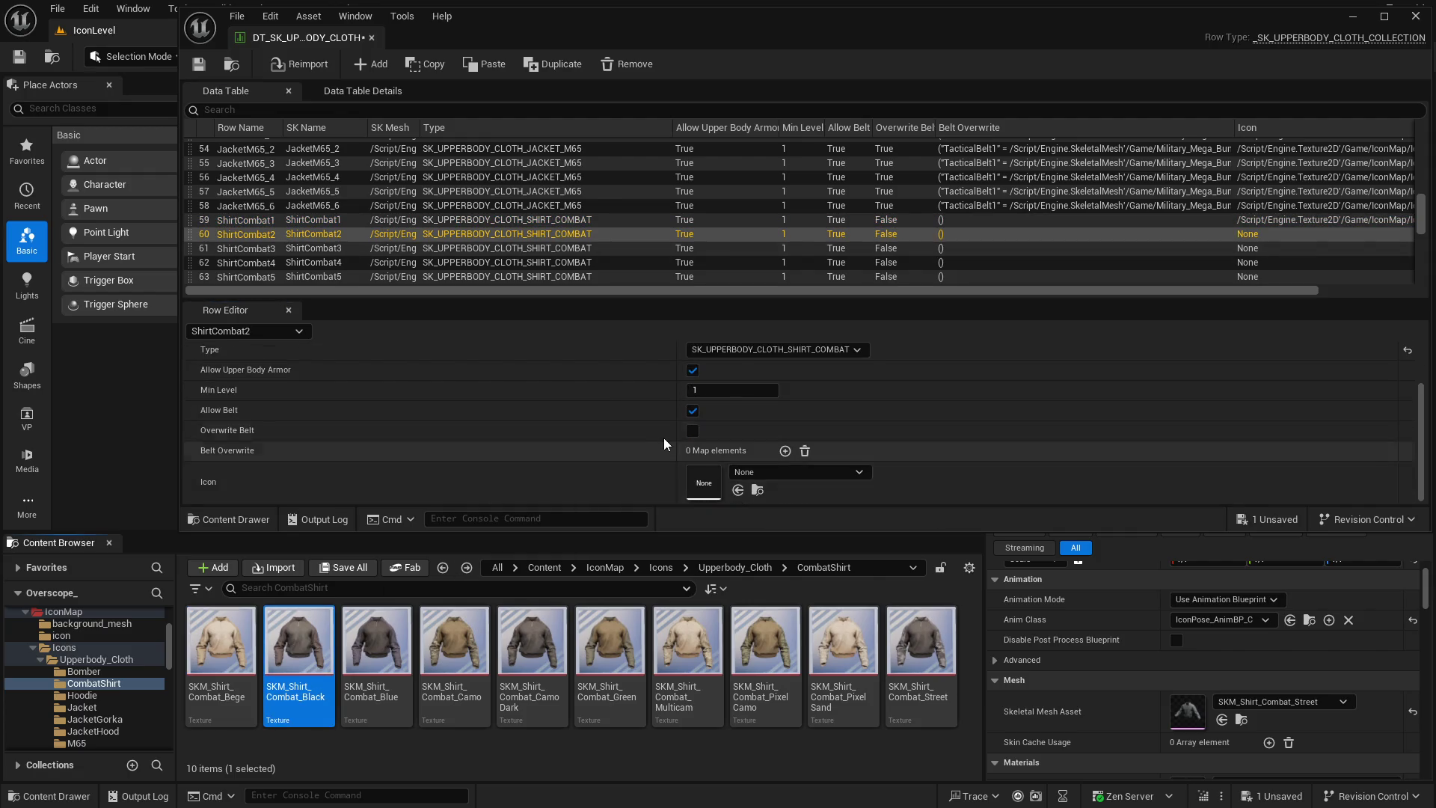
scroll(663, 445, "down", 1)
left_click(739, 490)
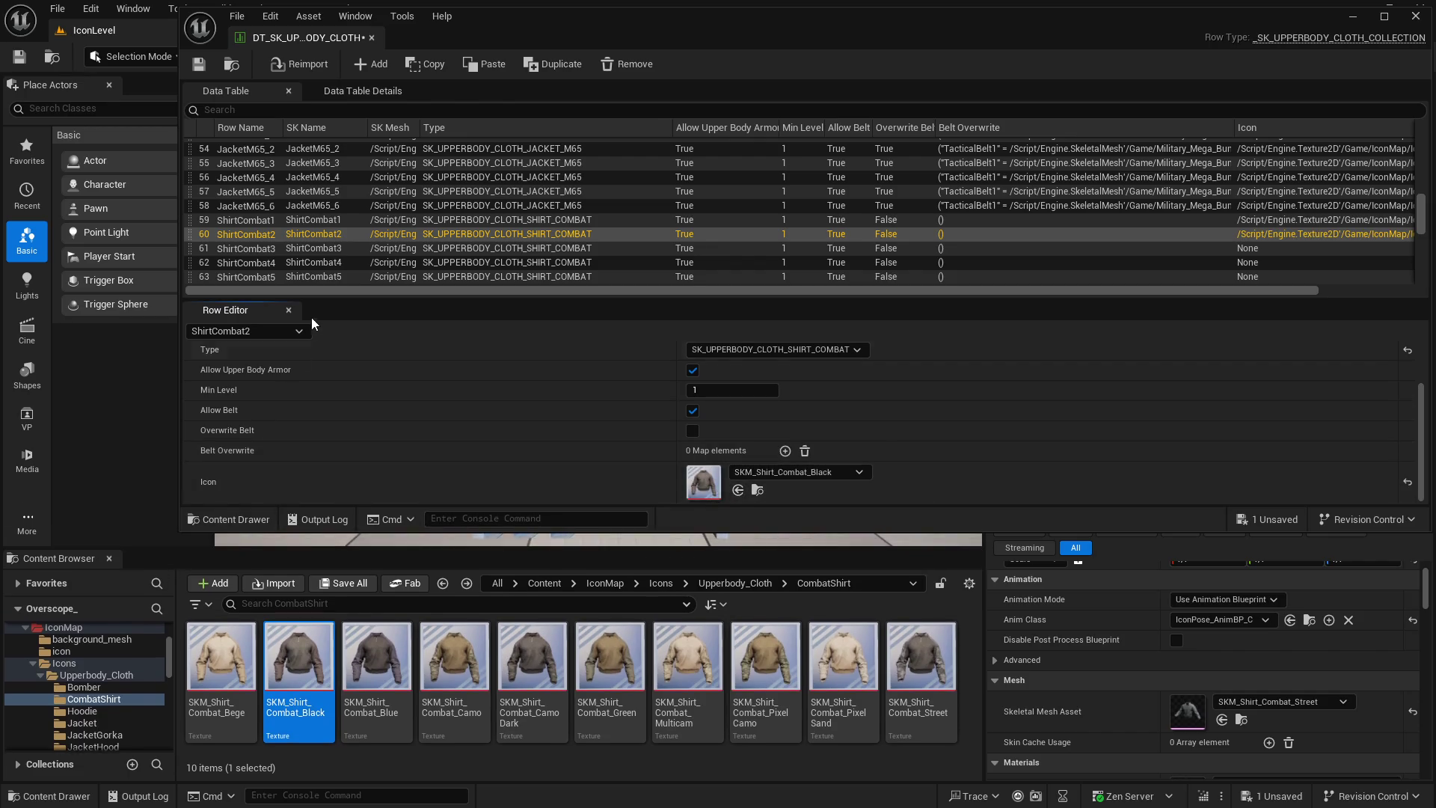
Assign the Blue icon to ShirtCombat3 and the Camo icon to ShirtCombat4 and ShirtCombat5
left_click(337, 249)
left_click(377, 657)
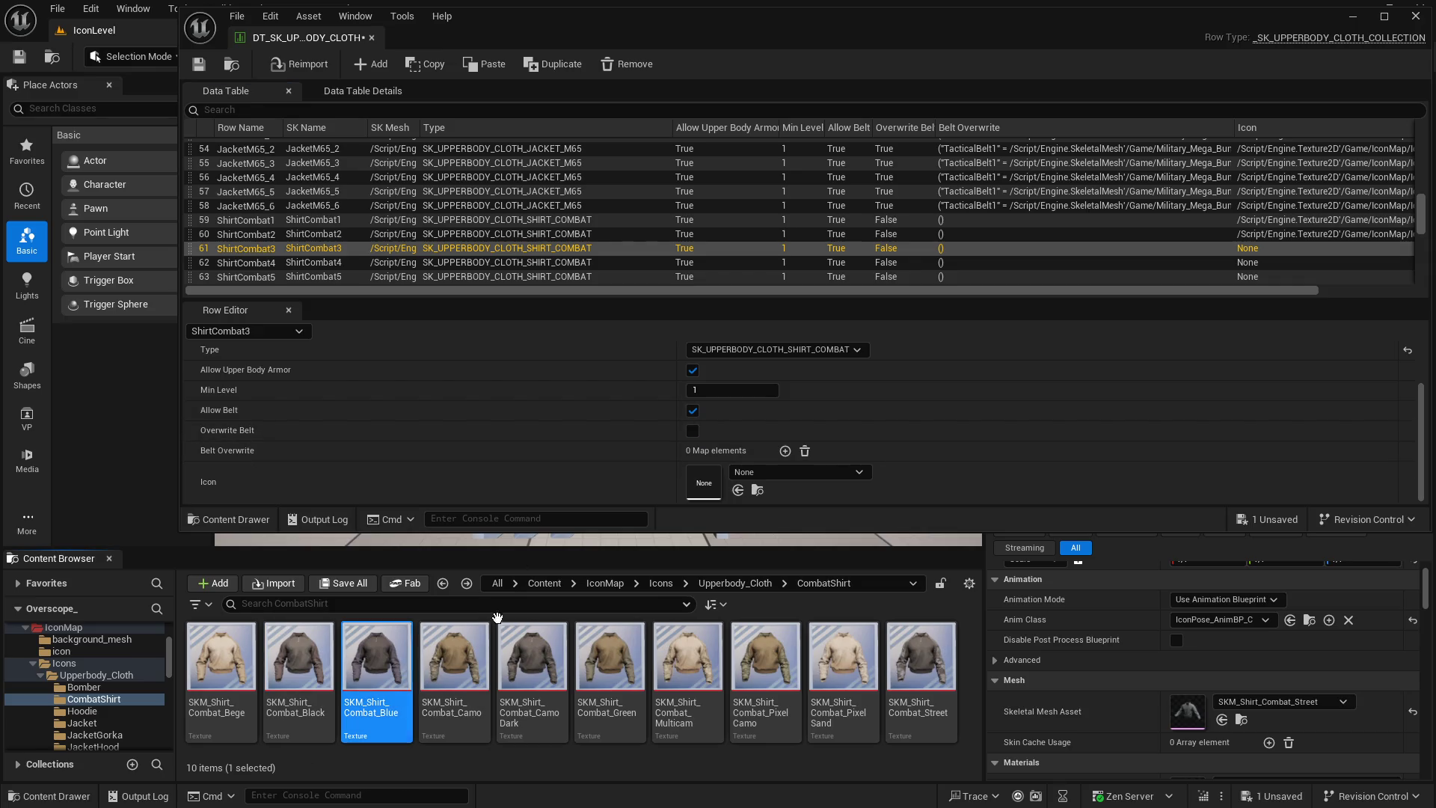
left_click(738, 490)
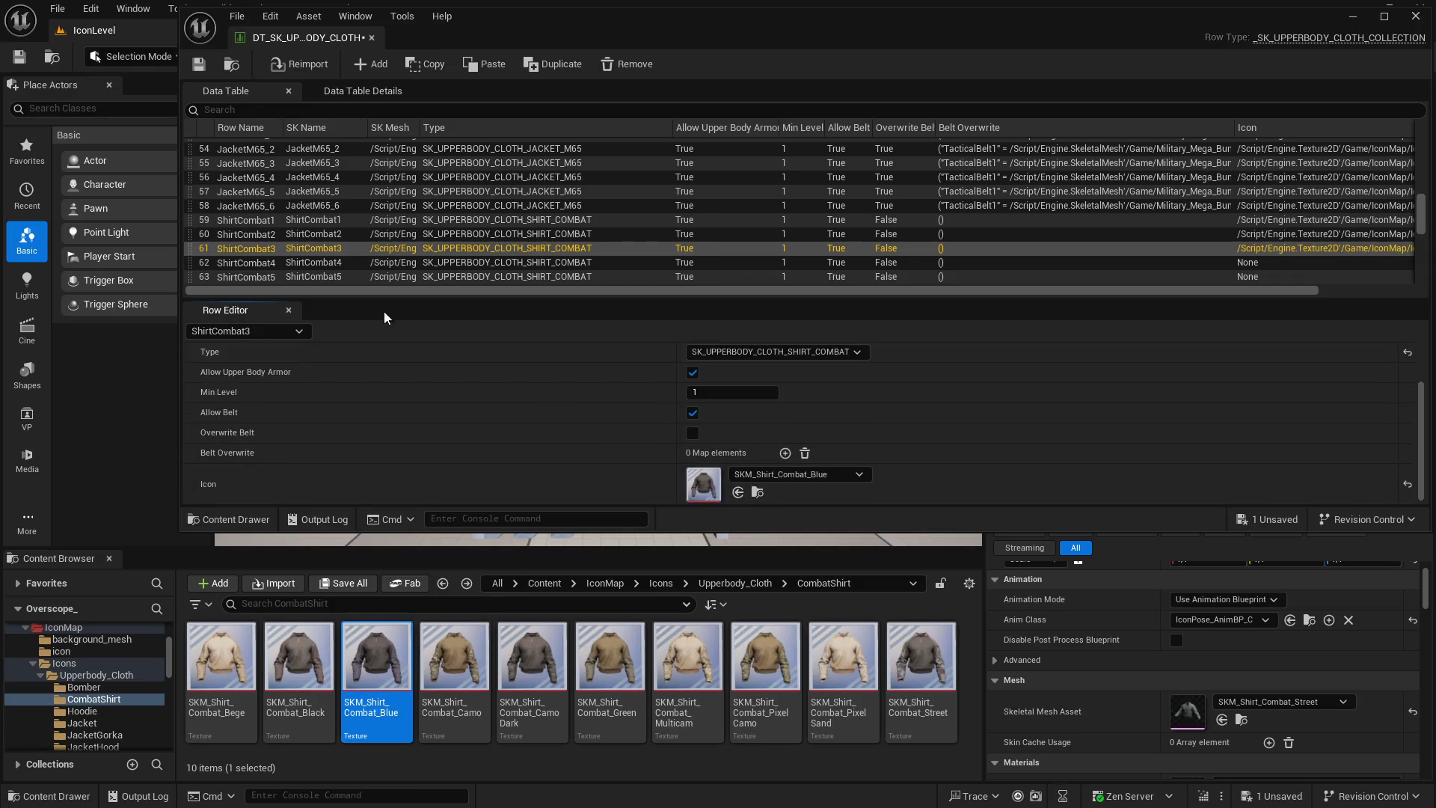
left_click(366, 263)
left_click(454, 656)
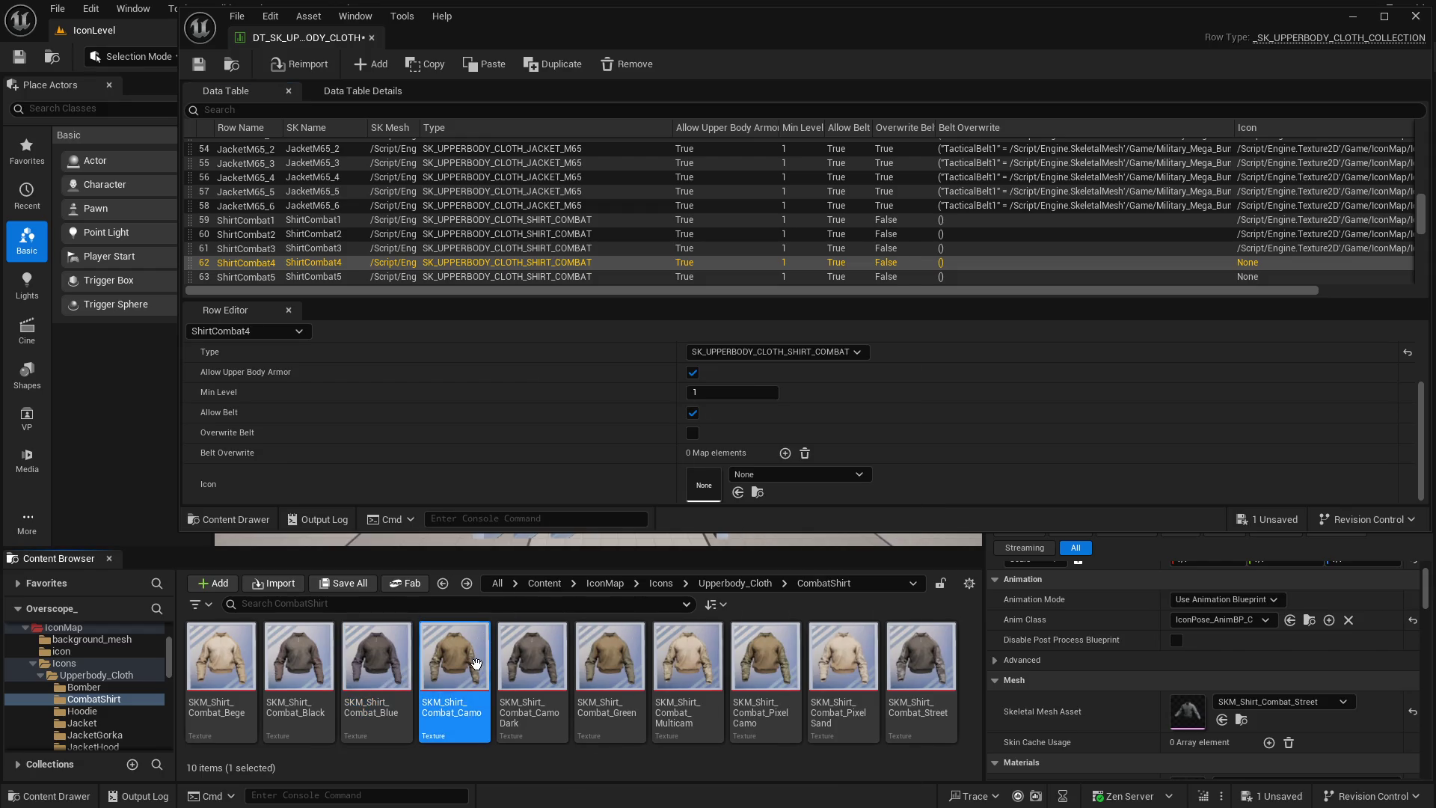
left_click(738, 492)
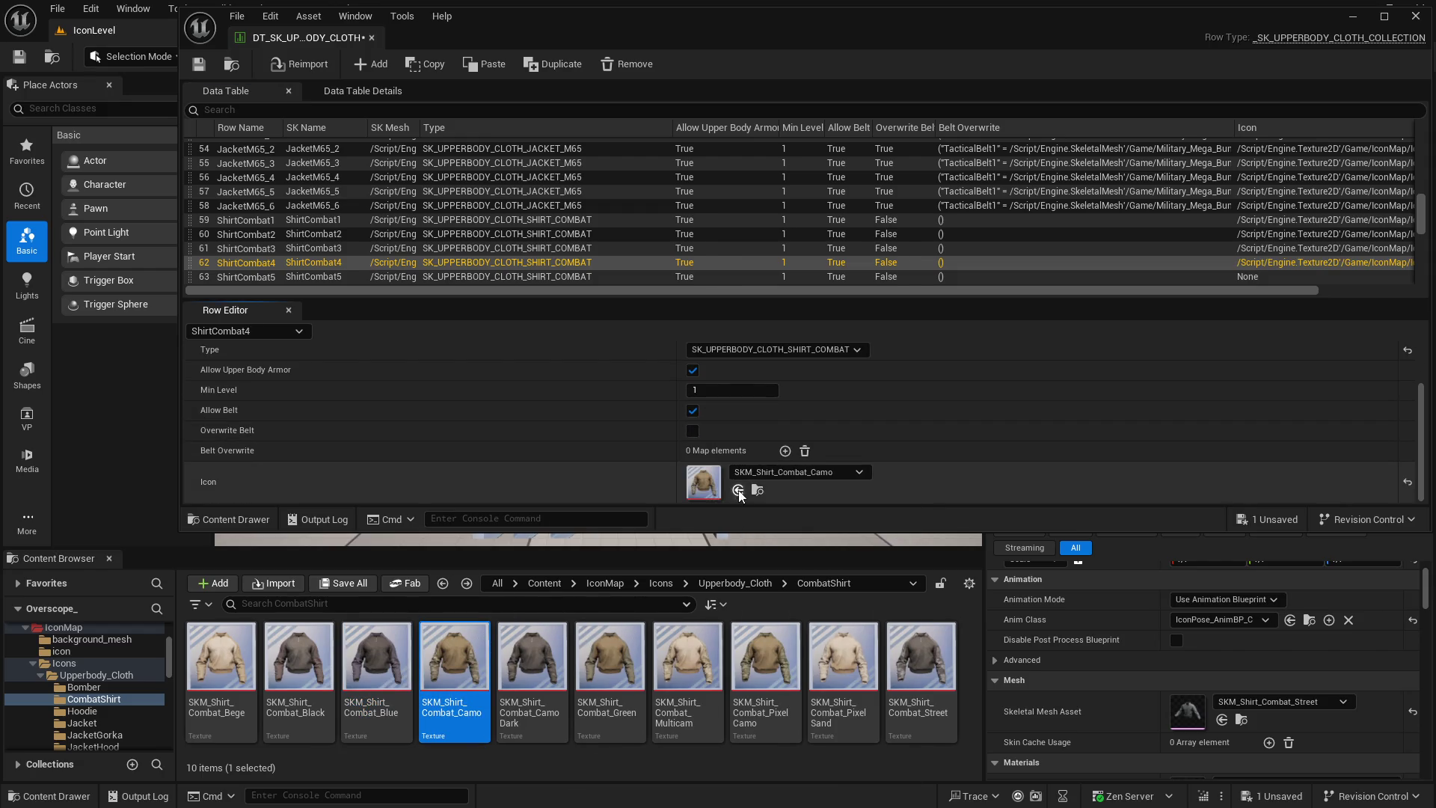
left_click(419, 278)
scroll(641, 449, "down", 2)
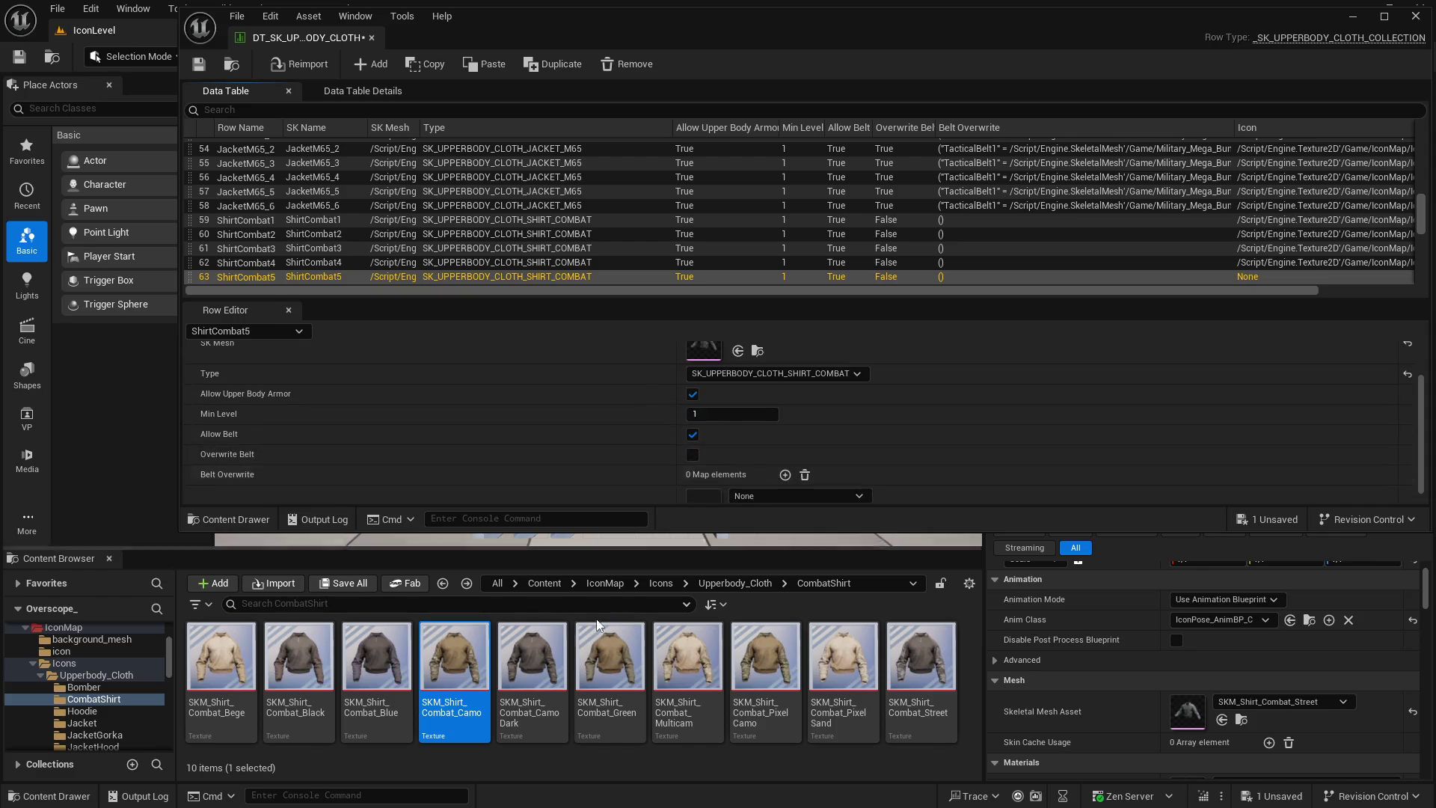
left_click(738, 490)
Correct ShirtCombat5's icon to the CamoDark texture
scroll(344, 254, "down", 2)
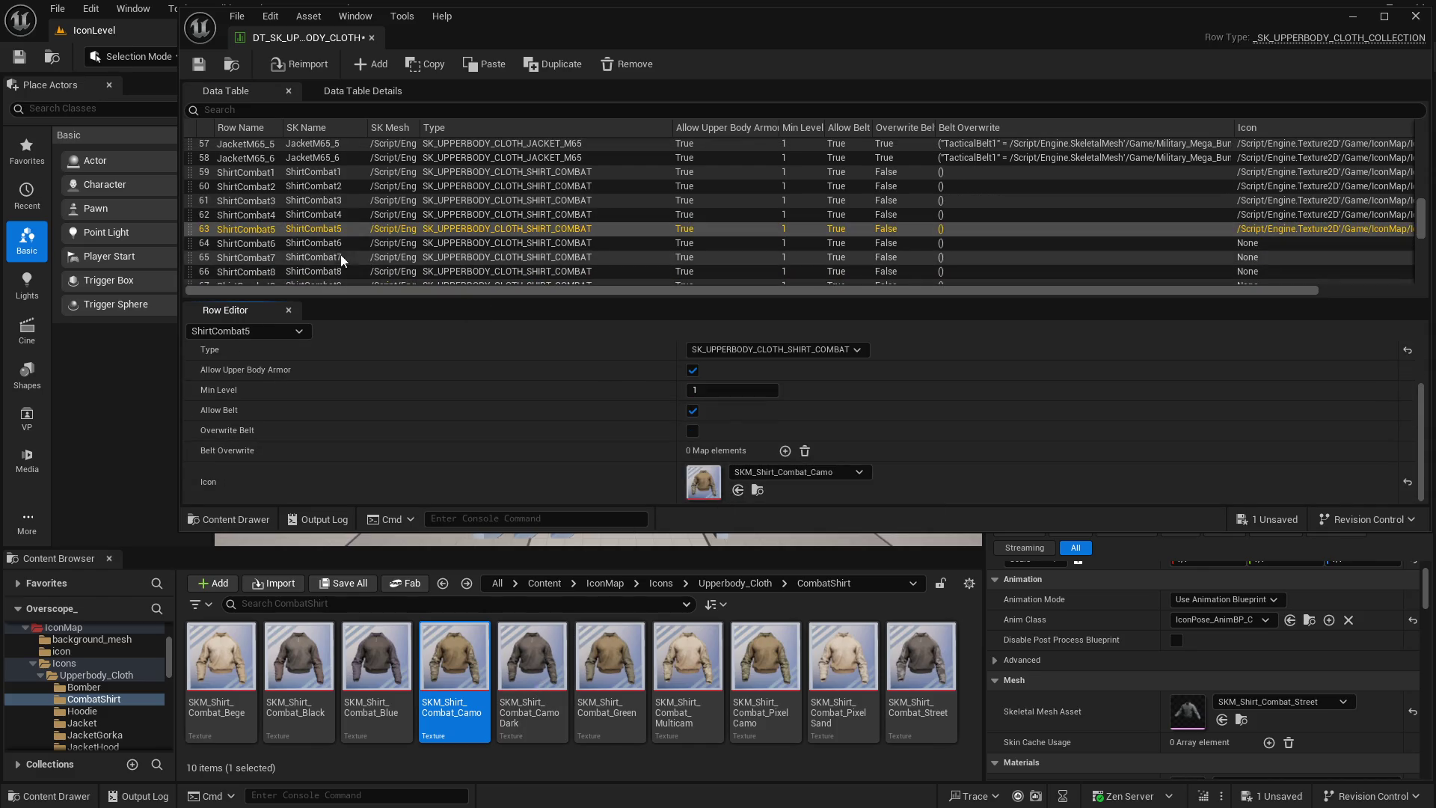
left_click(340, 246)
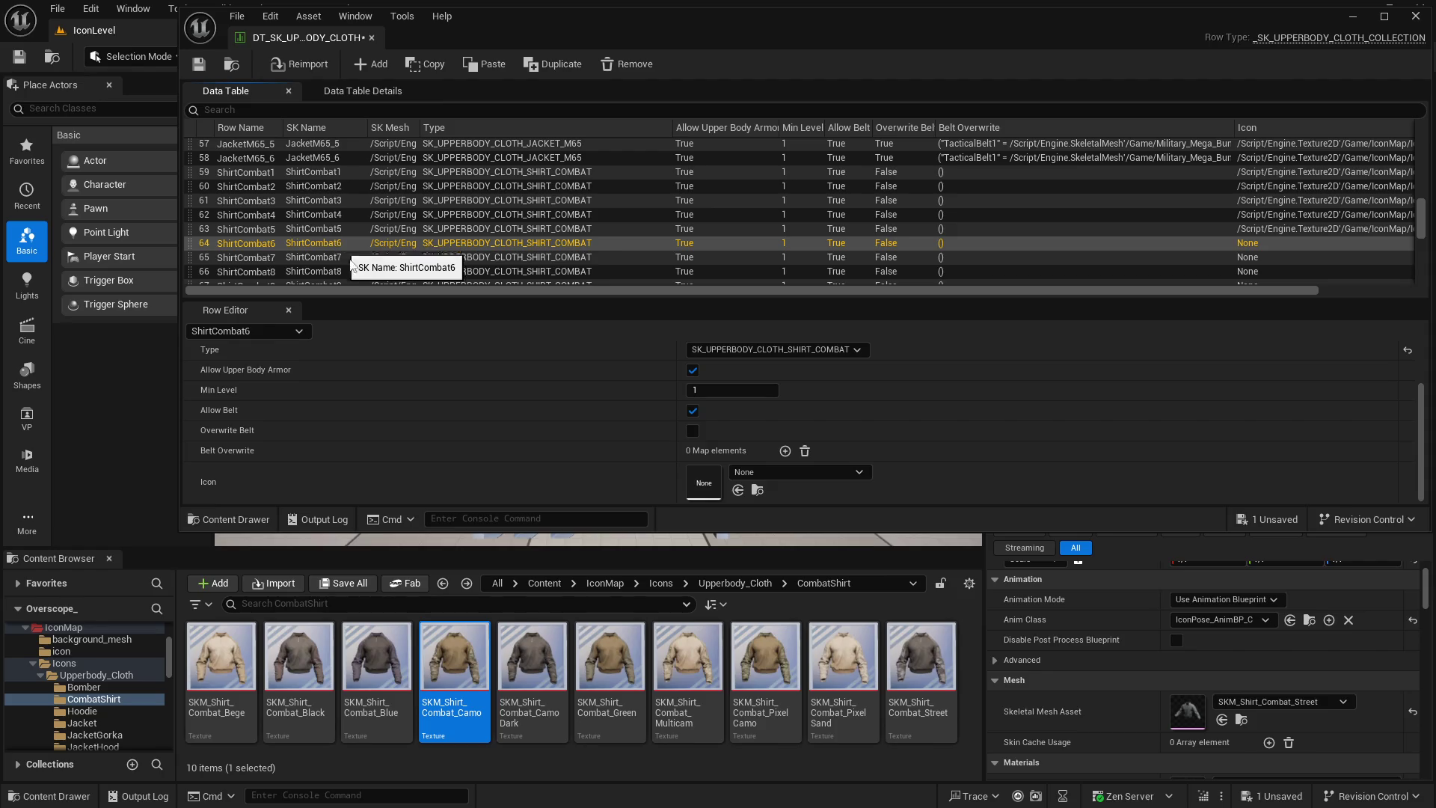
scroll(628, 471, "up", 3)
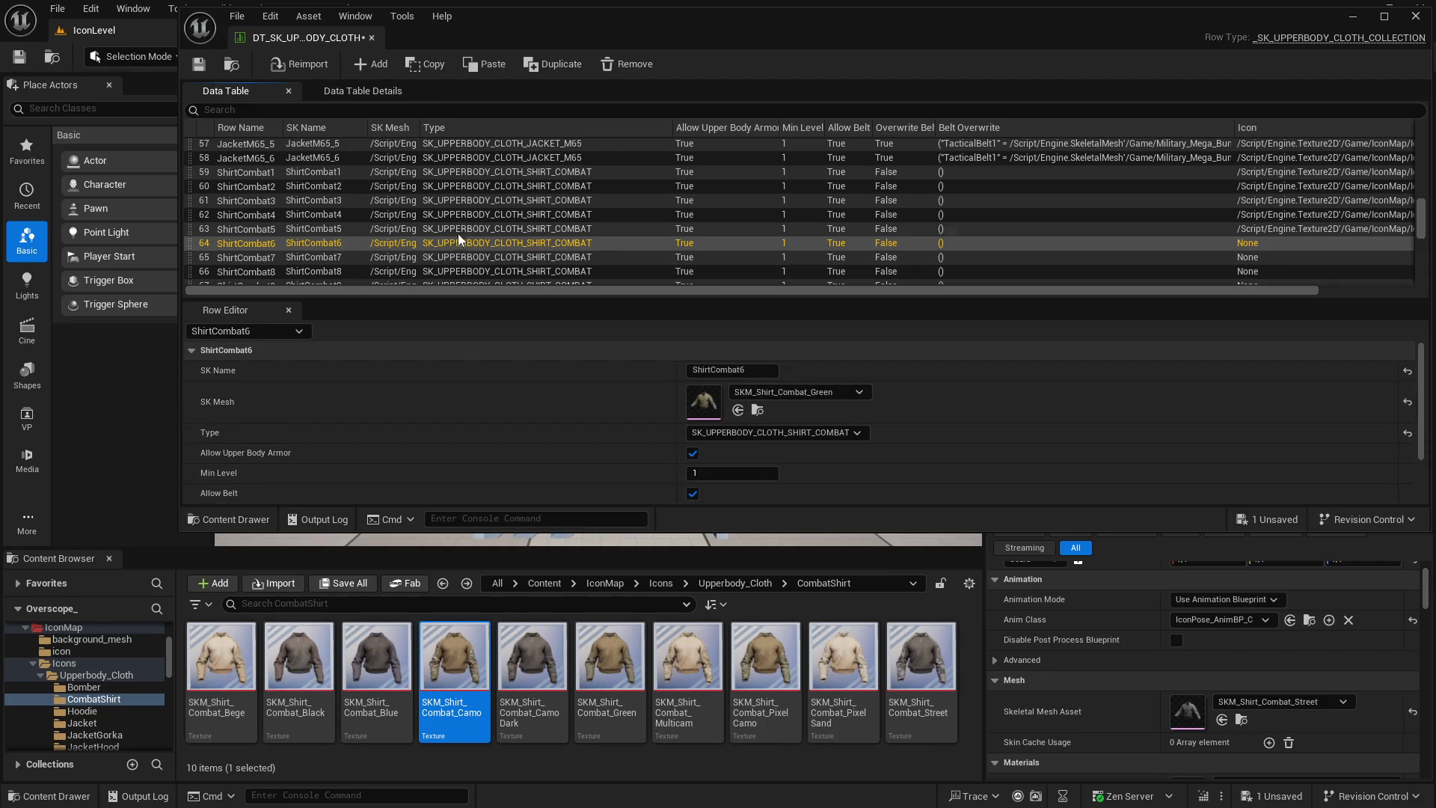
key("Up")
scroll(613, 444, "down", 3)
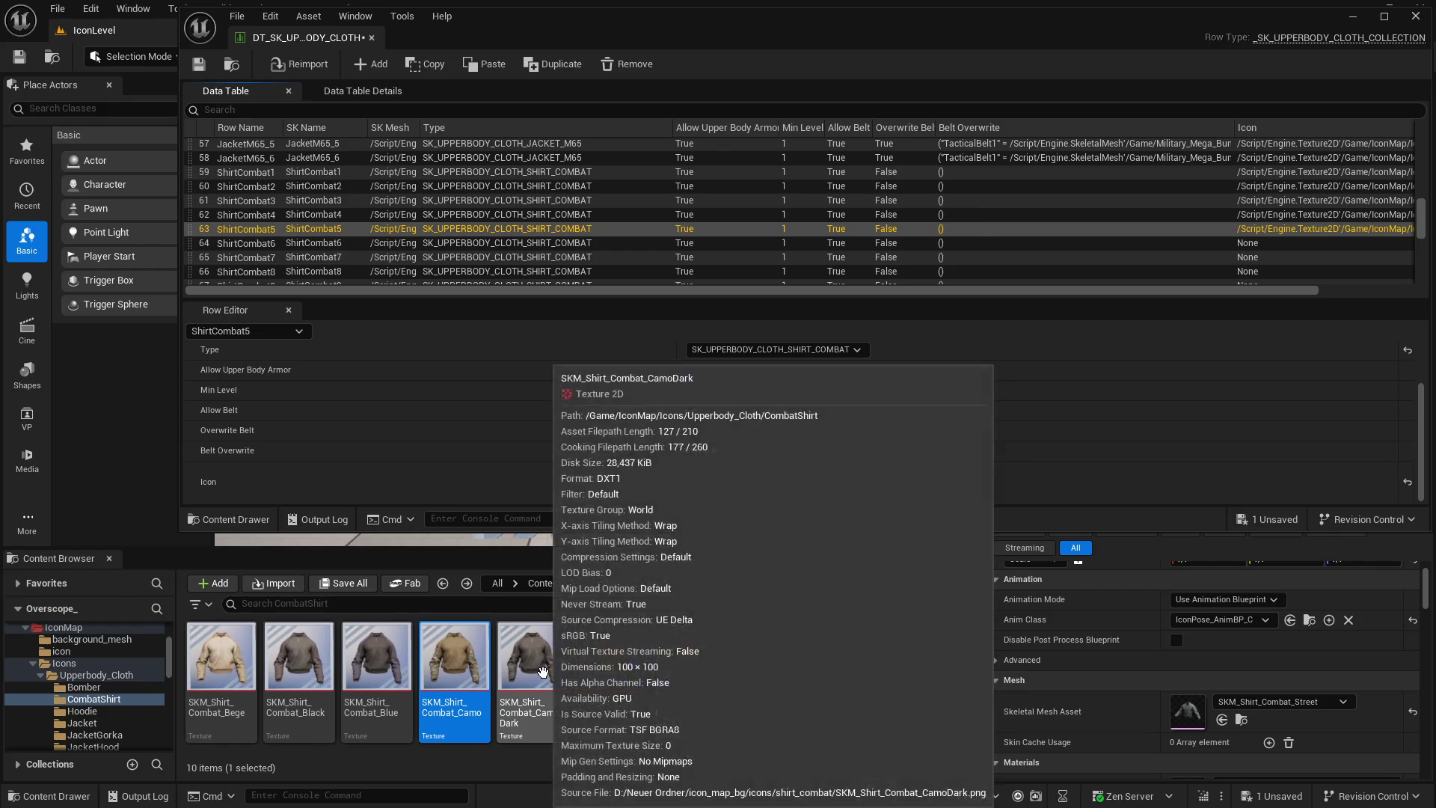
left_click(532, 659)
left_click(737, 490)
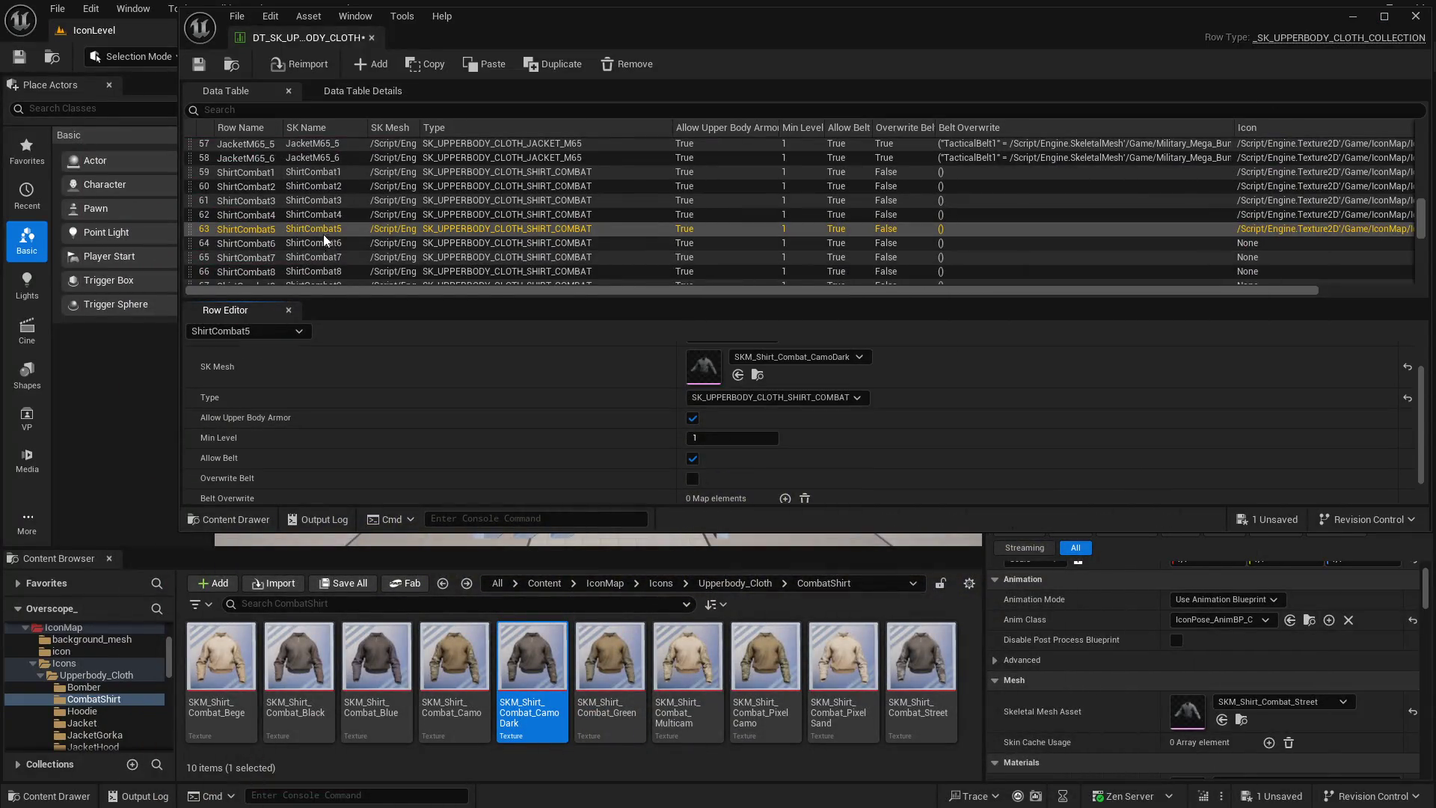
key("Up")
left_click(298, 229)
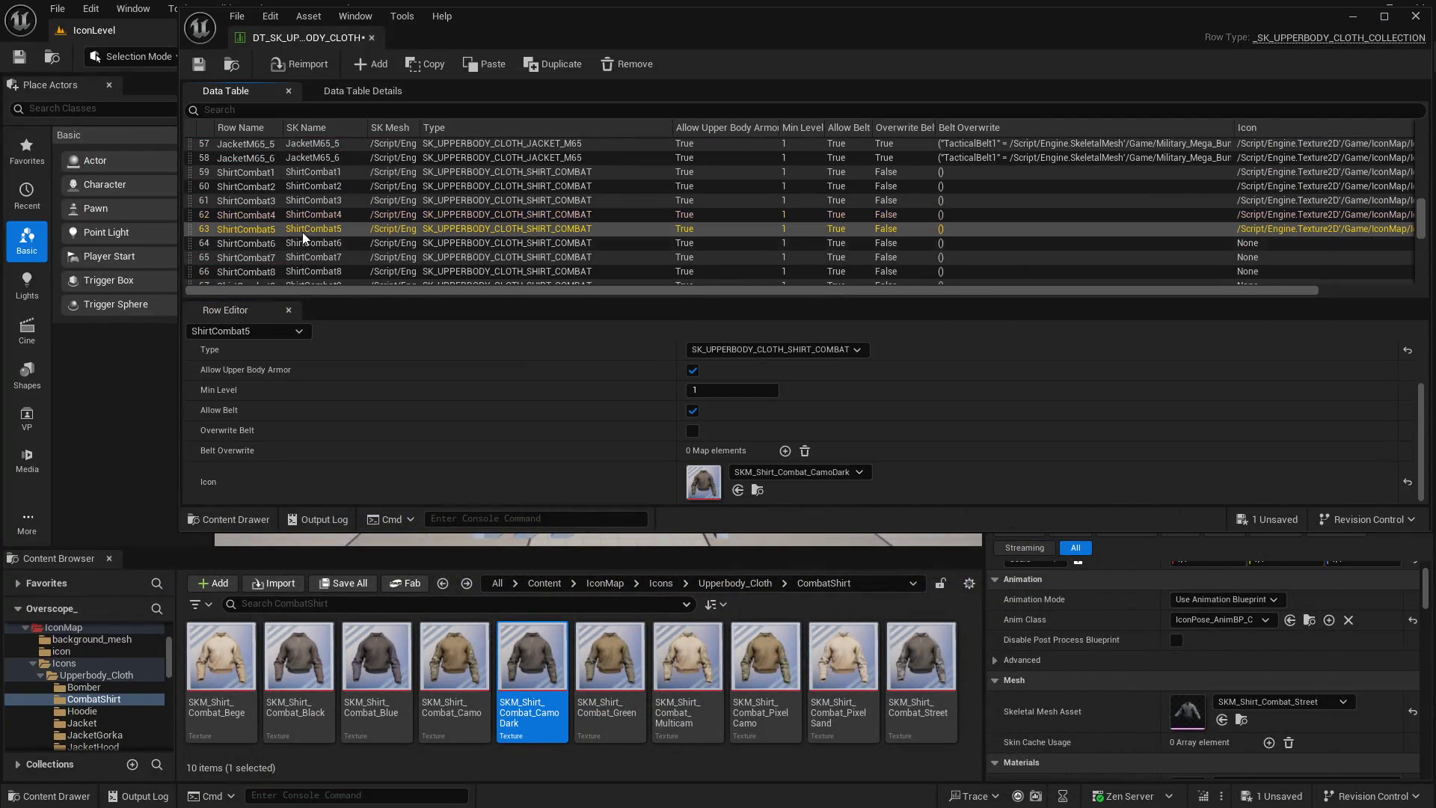
key("Down")
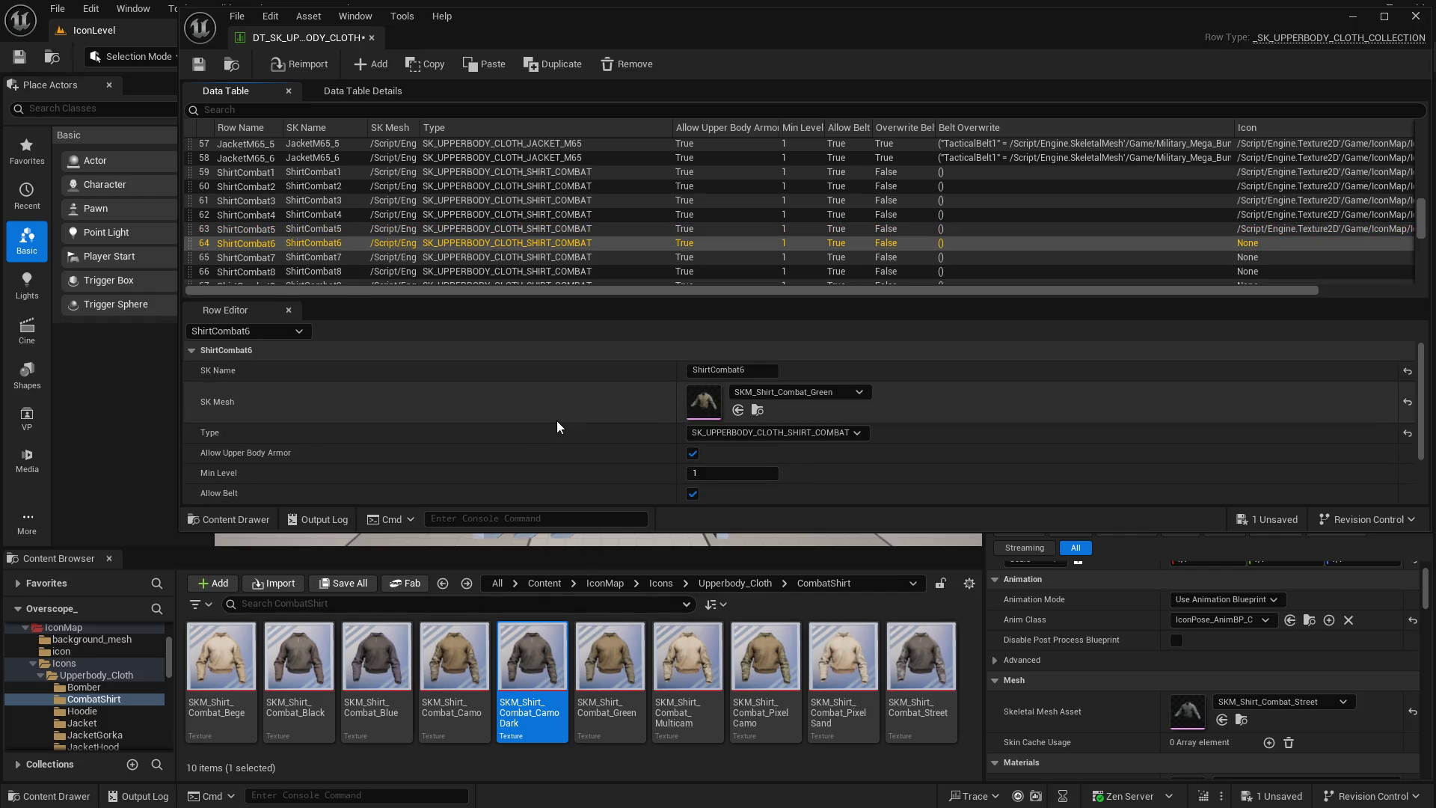
Assign Green to ShirtCombat6, Multicam to ShirtCombat7 and PixelCamo to ShirtCombat8
scroll(557, 426, "down", 4)
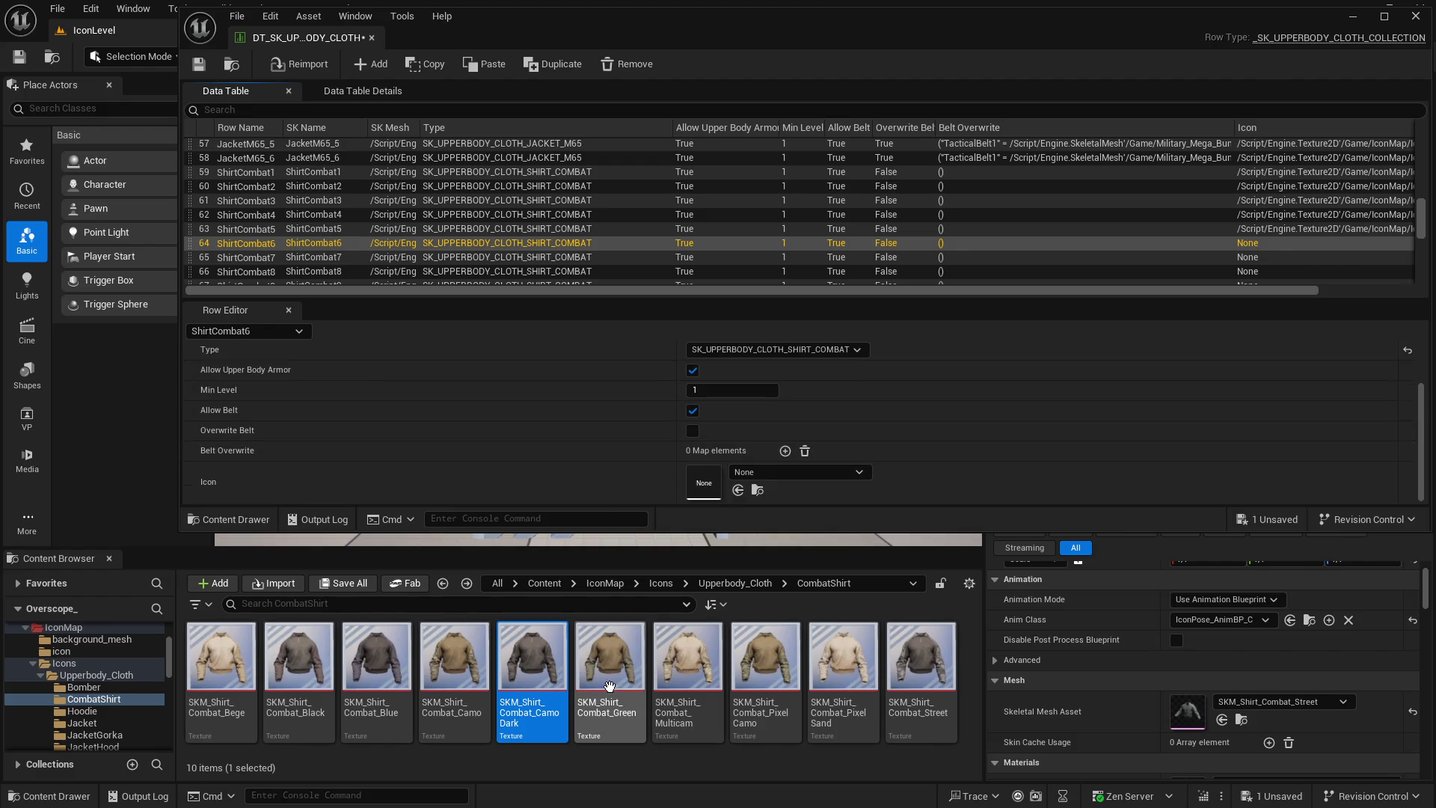
left_click(640, 633)
left_click_drag(640, 633, 704, 482)
key("Down")
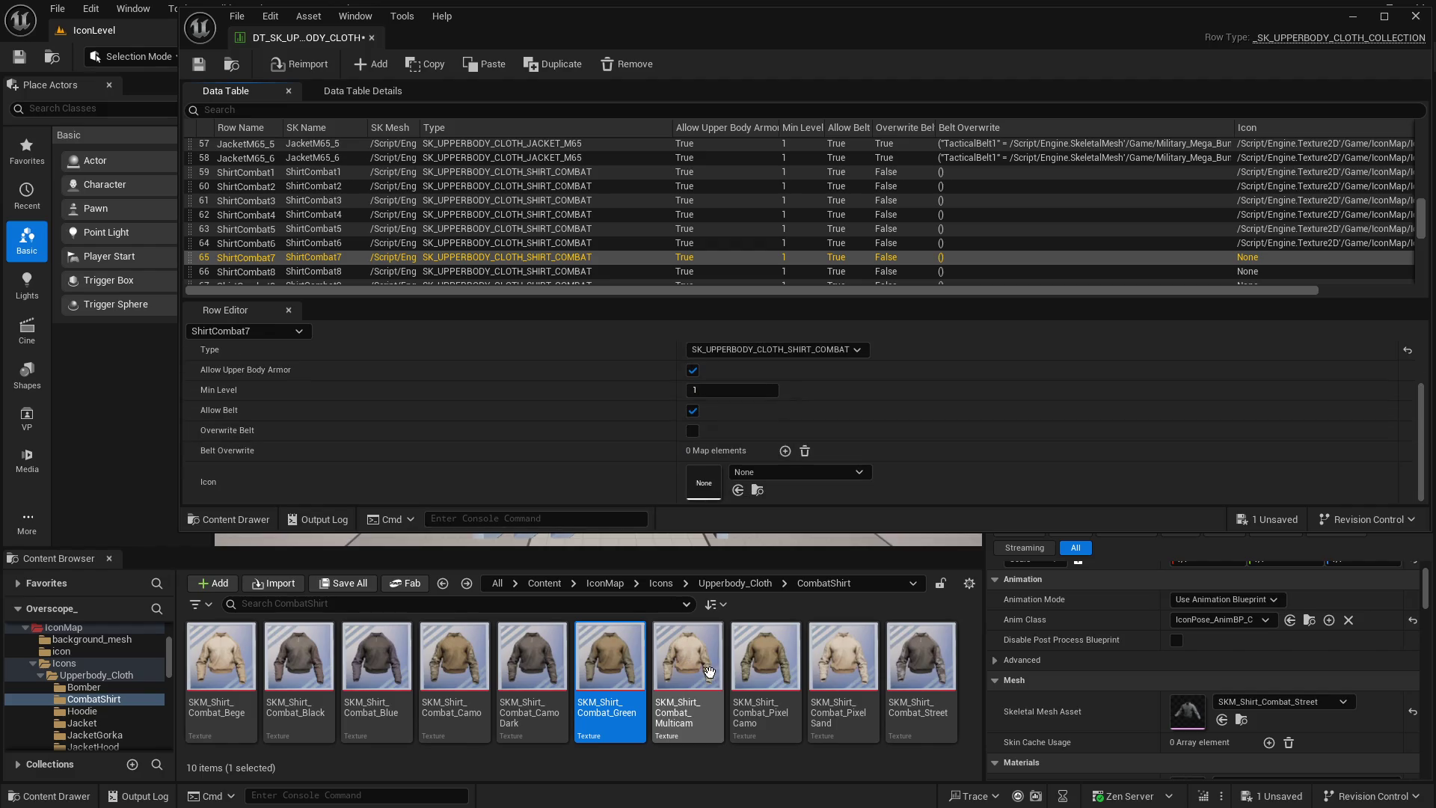
left_click(688, 659)
left_click_drag(725, 528, 704, 481)
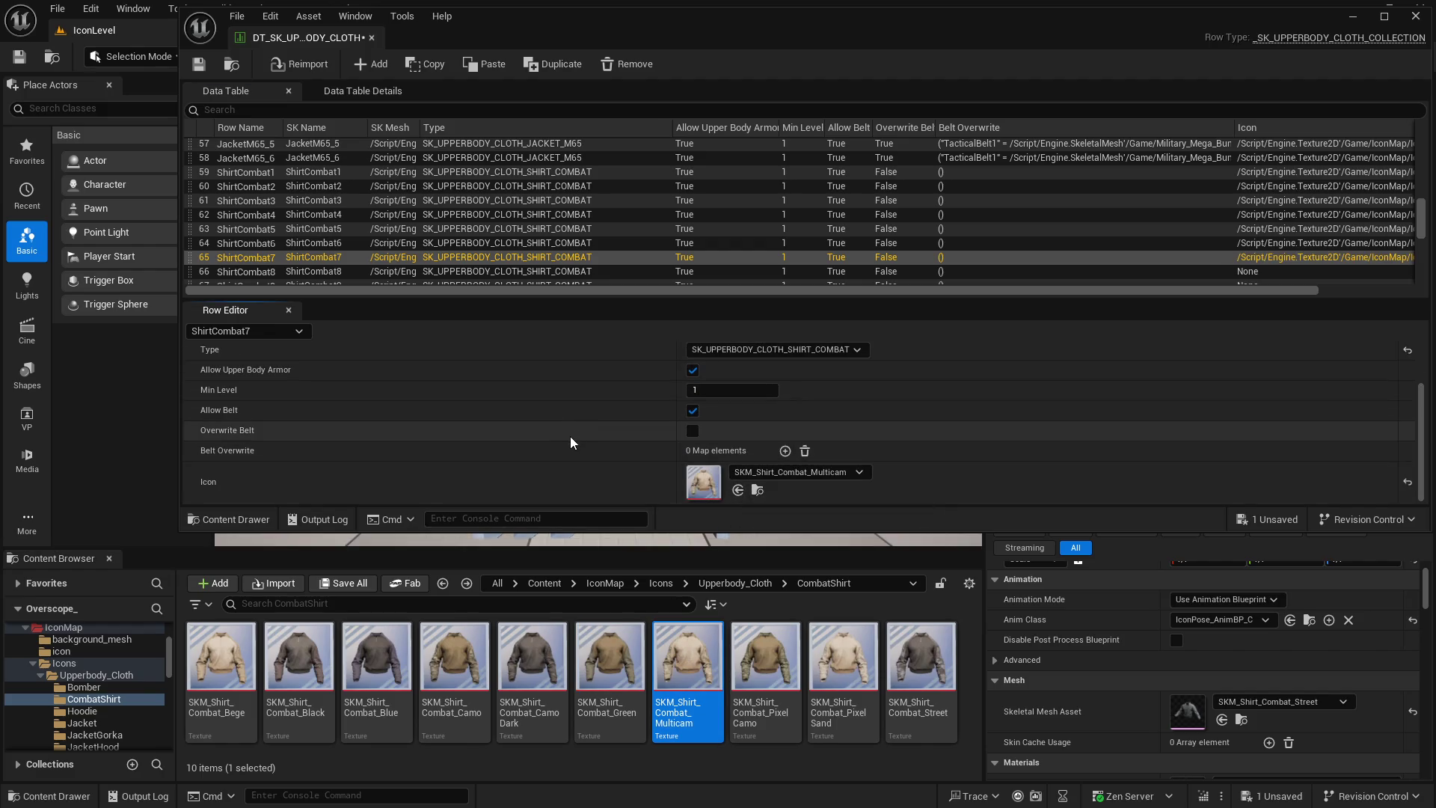
key("Down")
scroll(600, 439, "down", 3)
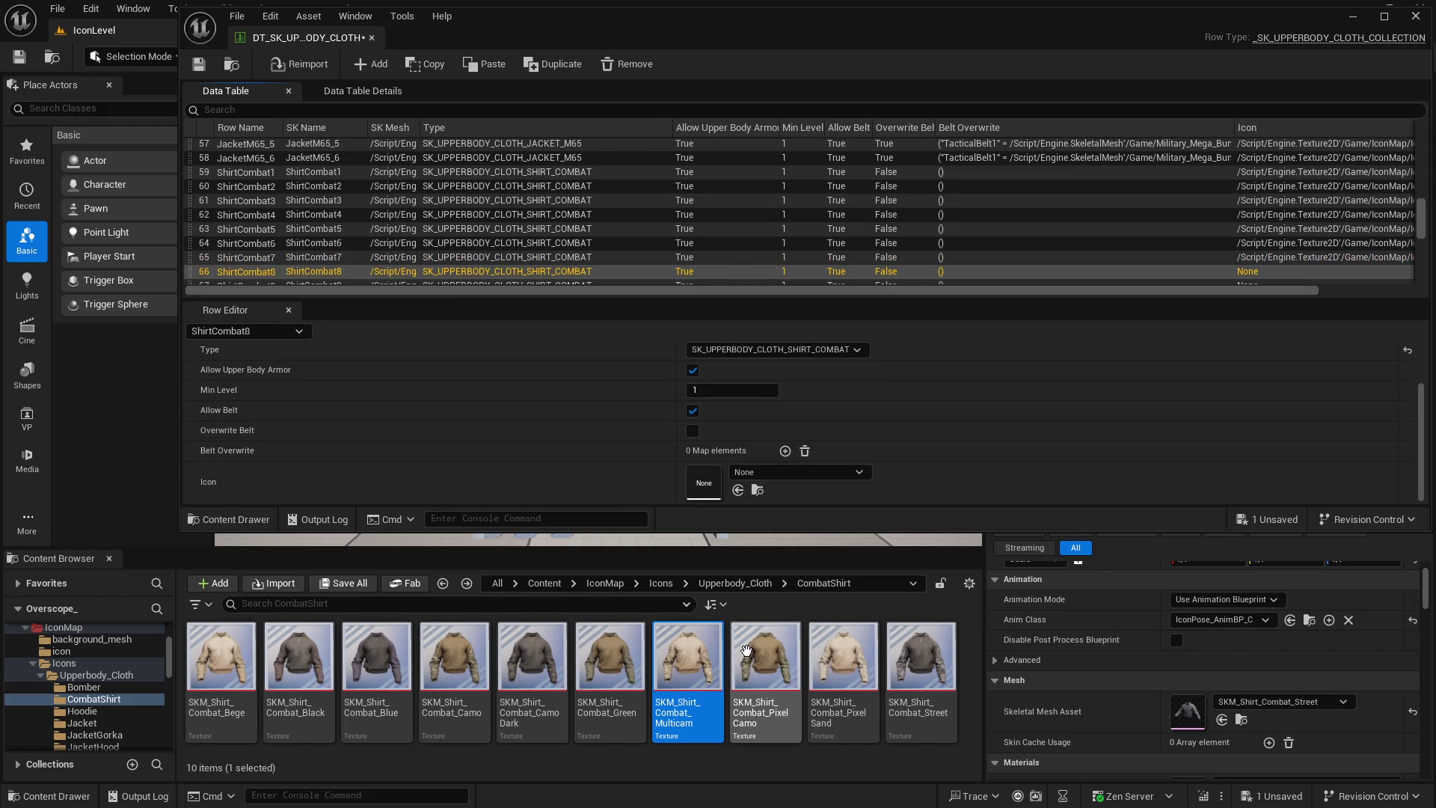
left_click(765, 658)
left_click(739, 490)
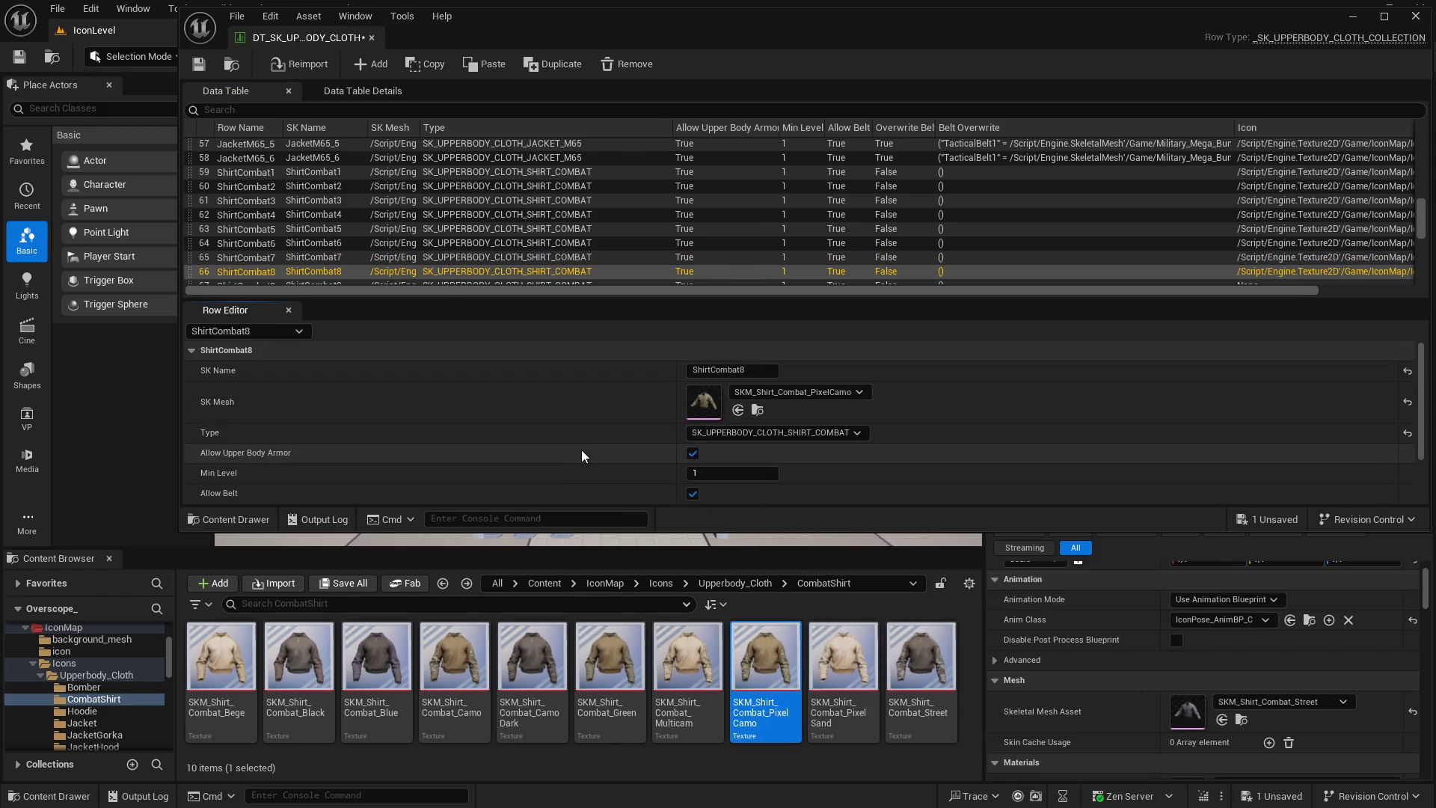
Assign PixelSand to ShirtCombat9 and Street to ShirtCombat10
key("Down")
scroll(576, 461, "down", 3)
left_click(843, 658)
left_click(738, 491)
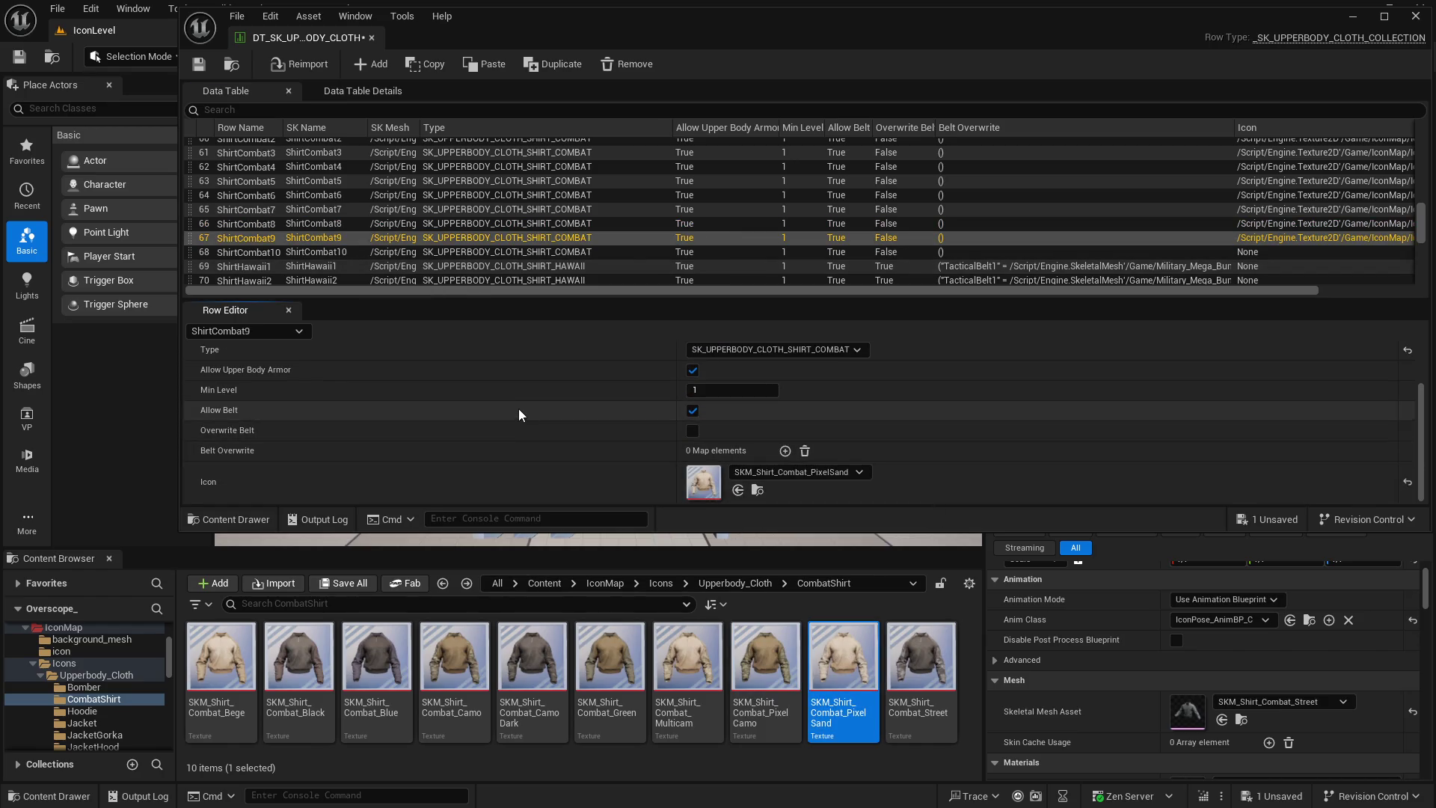
key("Down")
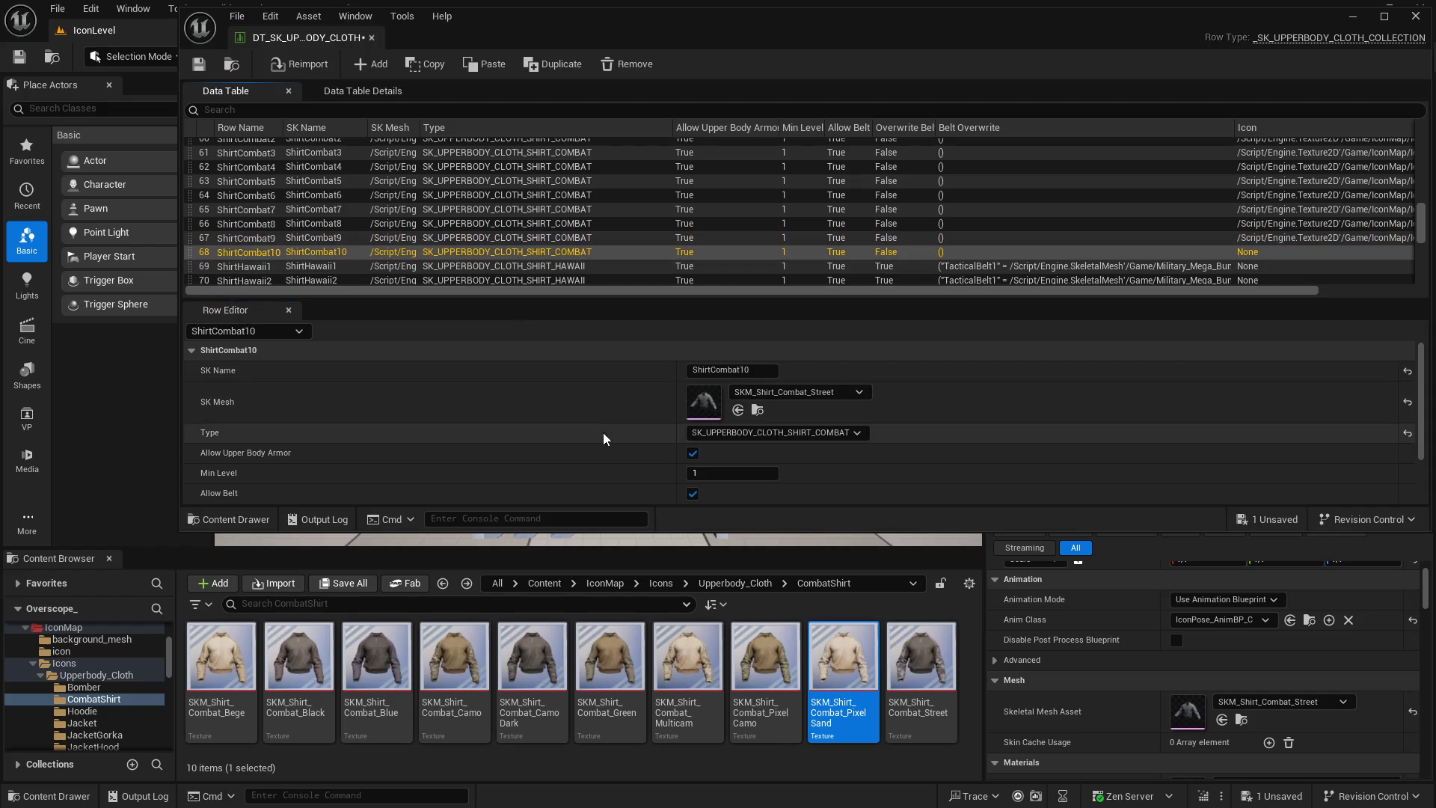
scroll(609, 449, "down", 3)
left_click(921, 658)
left_click(737, 490)
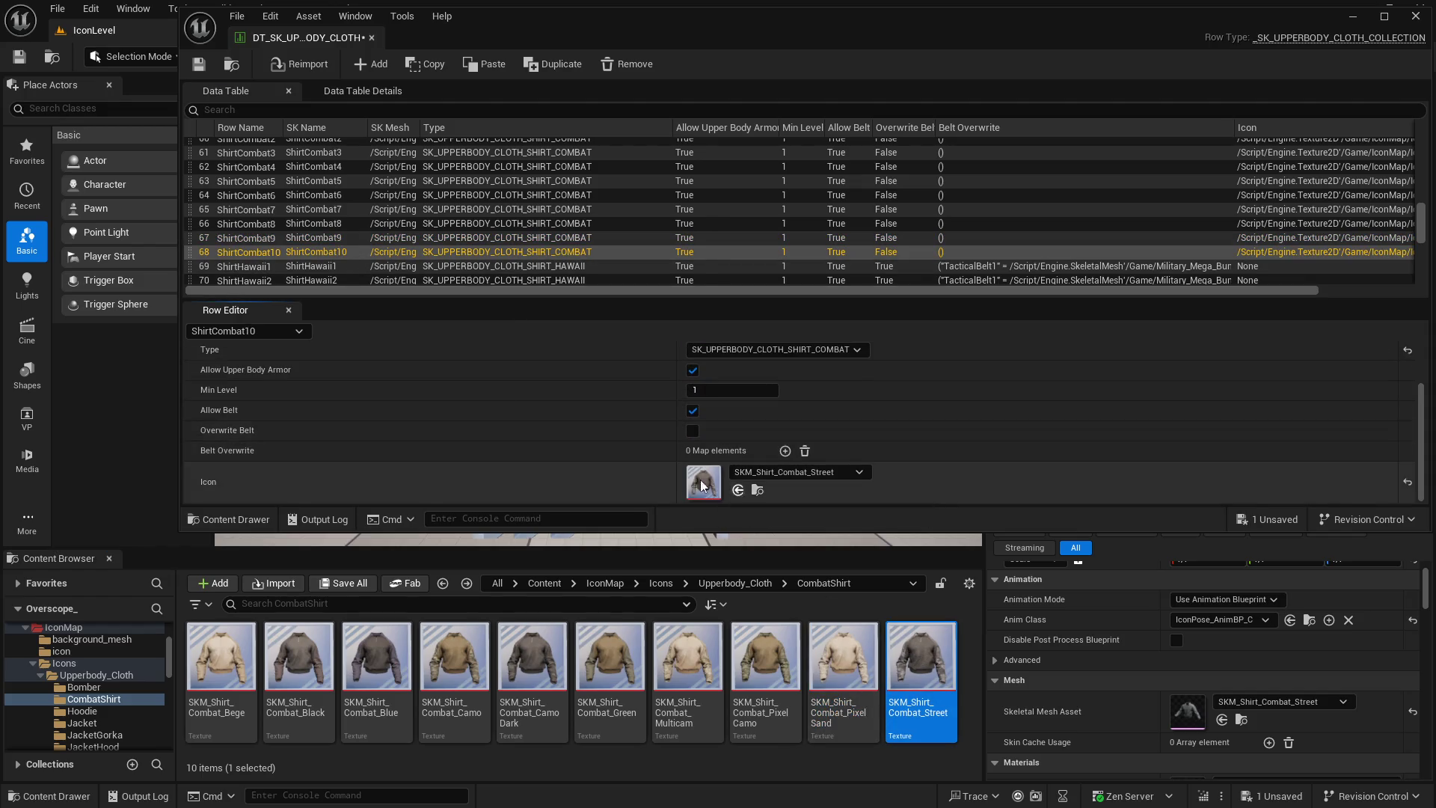
Save the data table and move down to the ShirtHawaii1 row
key("ctrl+shift+s")
key("Return")
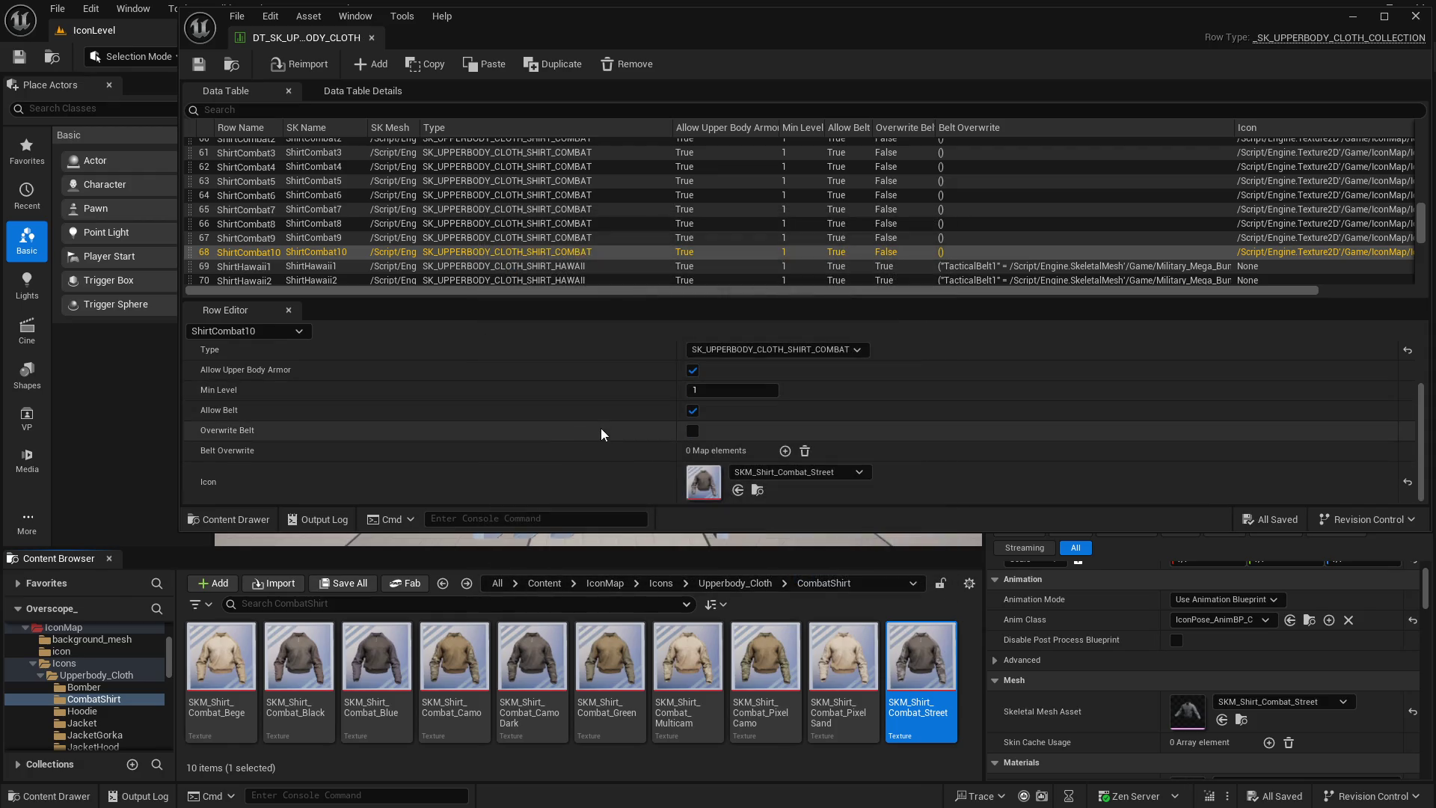
scroll(316, 252, "down", 3)
key("Down")
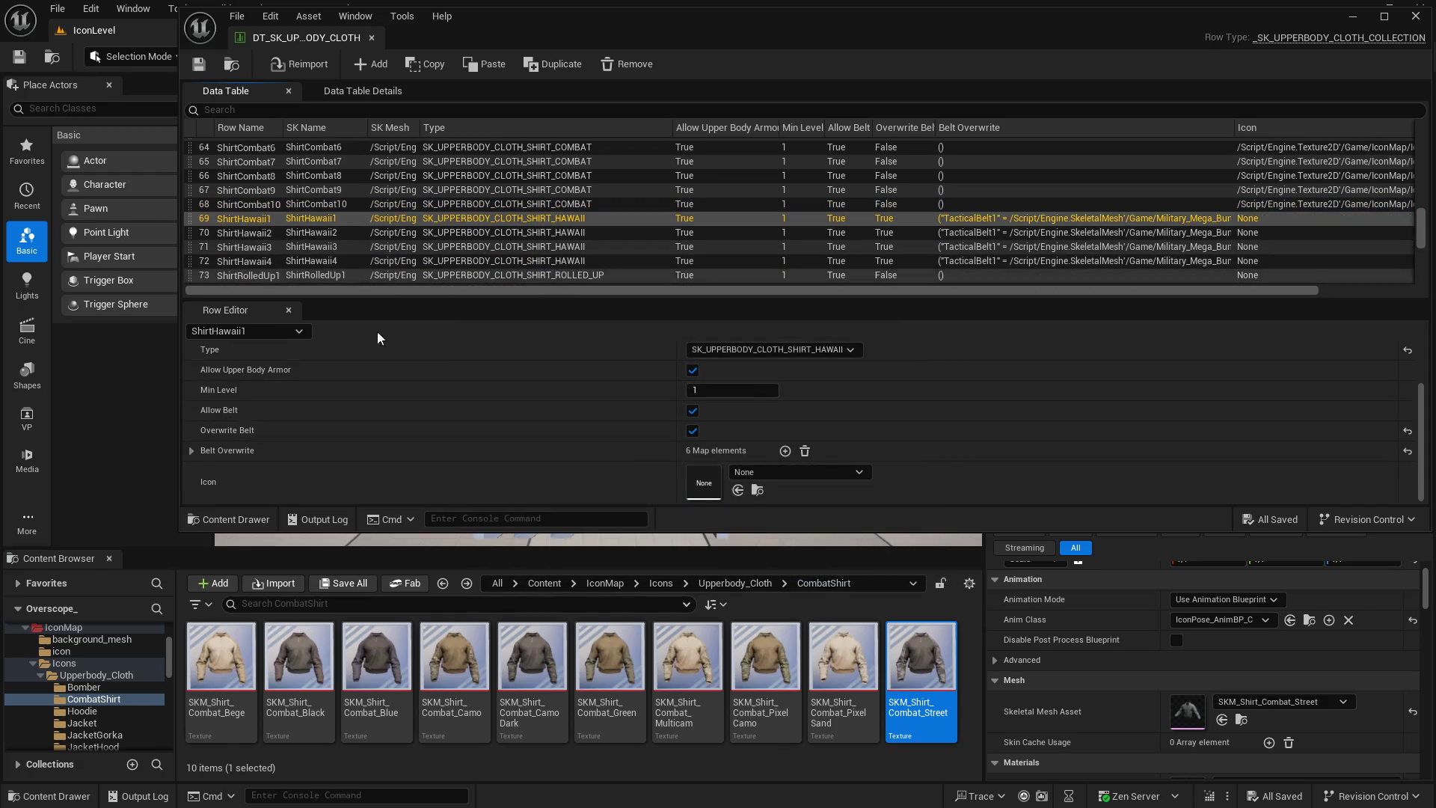
Browse to ShirtHawaii1's shirt mesh in the Content Browser and open the shirt_combat icons folder on disk
scroll(582, 431, "up", 2)
left_click(758, 374)
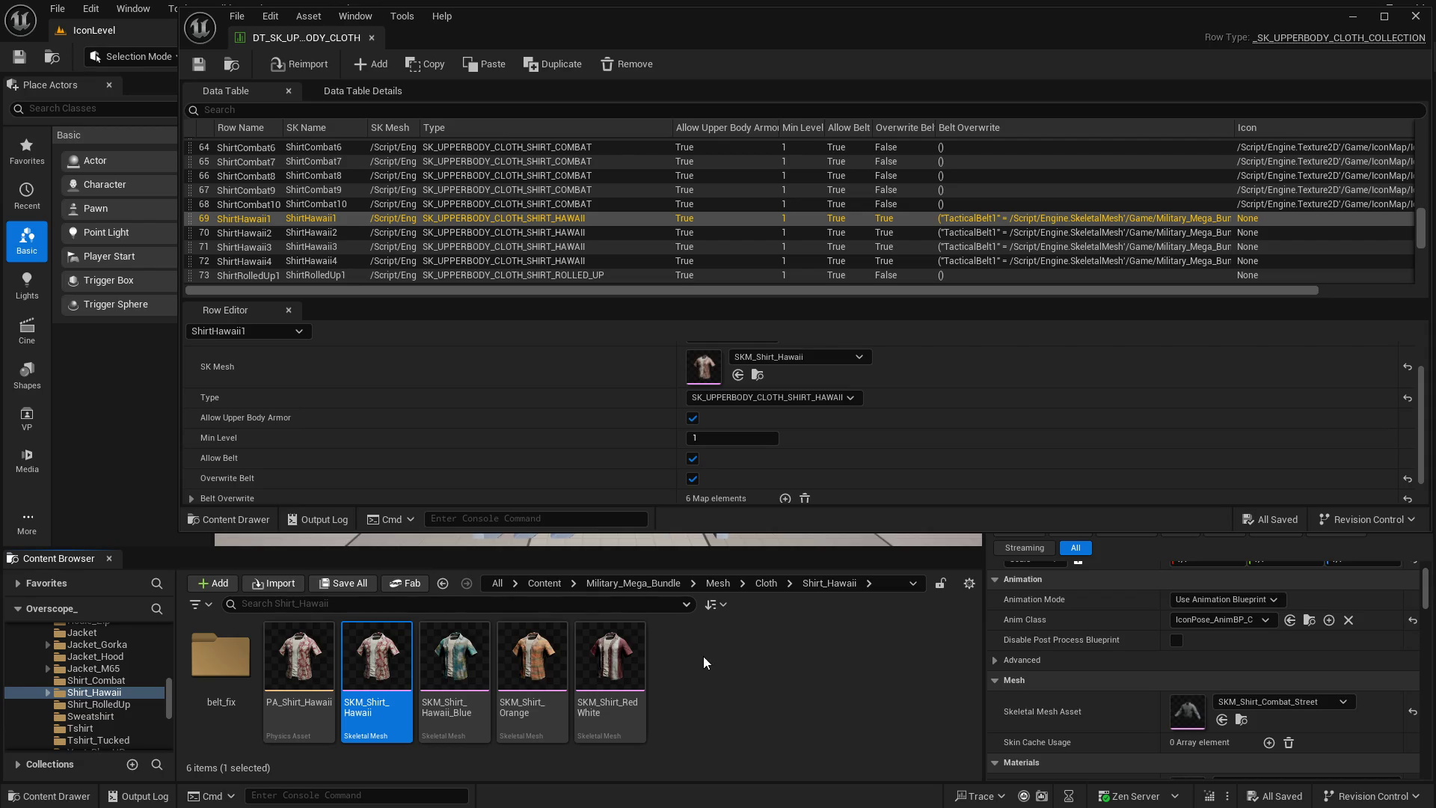
key("super")
left_click(344, 796)
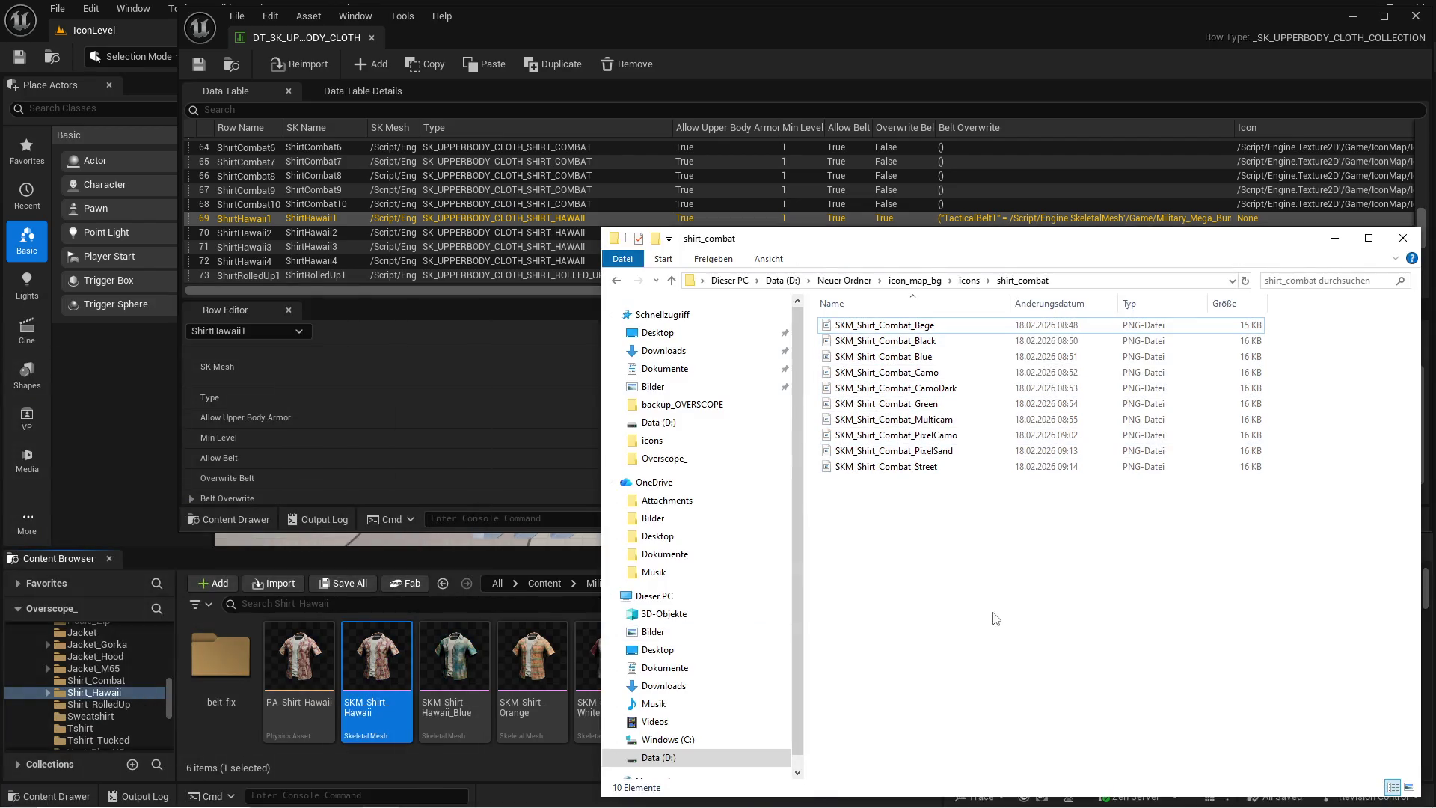
Make a new 'hawaii' folder inside icons, open it, and switch back to Unreal
key("alt+Up")
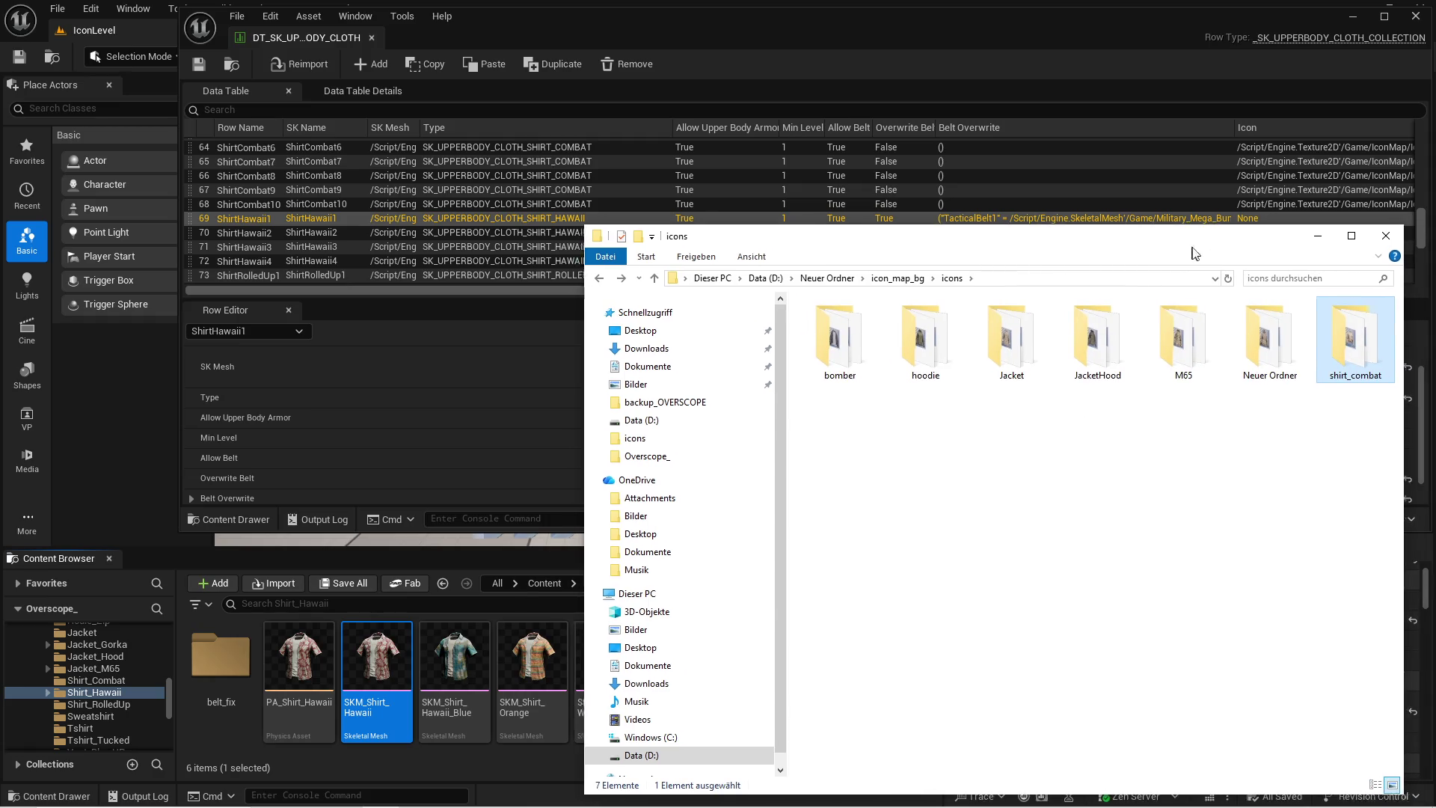
right_click(905, 509)
mouse_move(961, 737)
left_click(1186, 630)
type("hawaii")
key("Return")
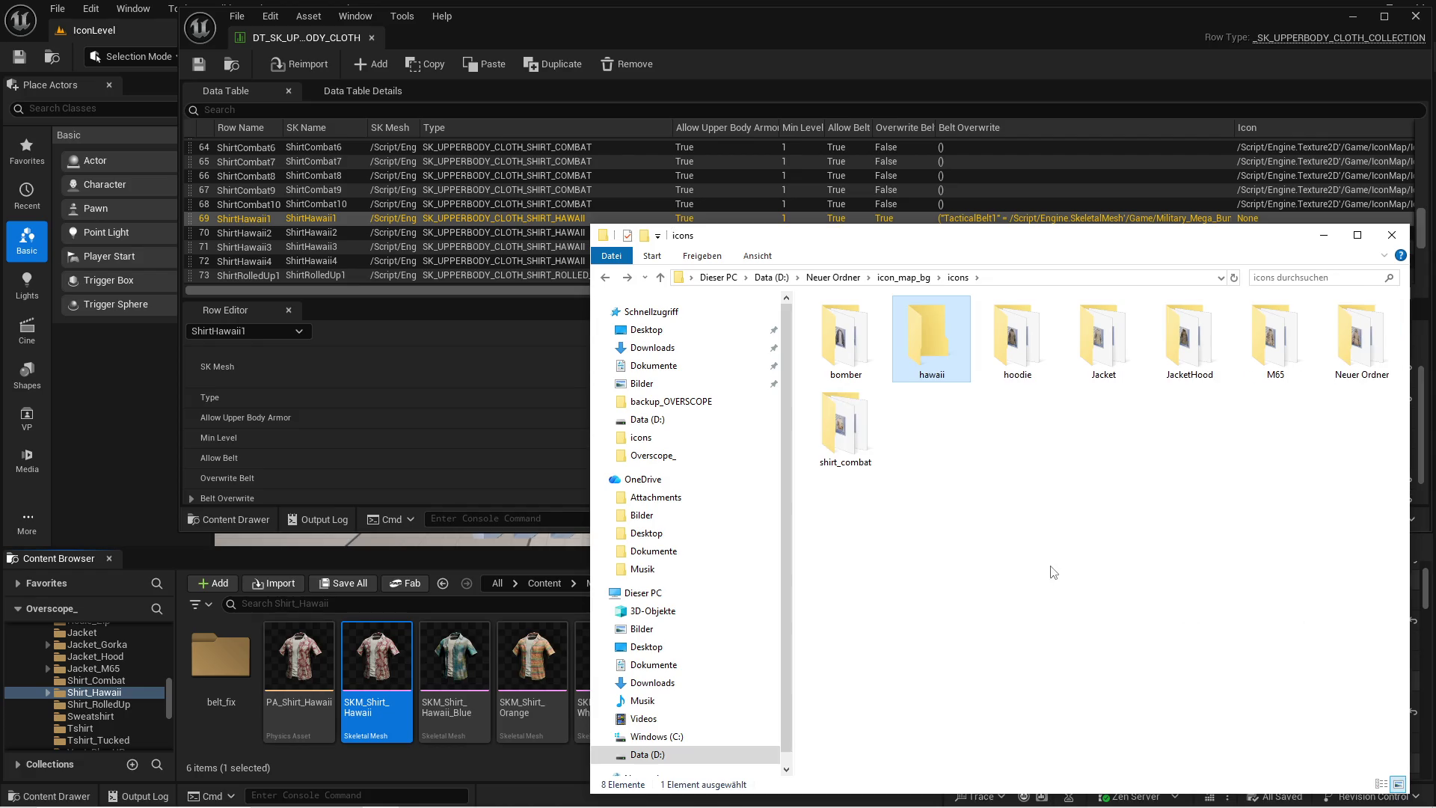
double_click(941, 368)
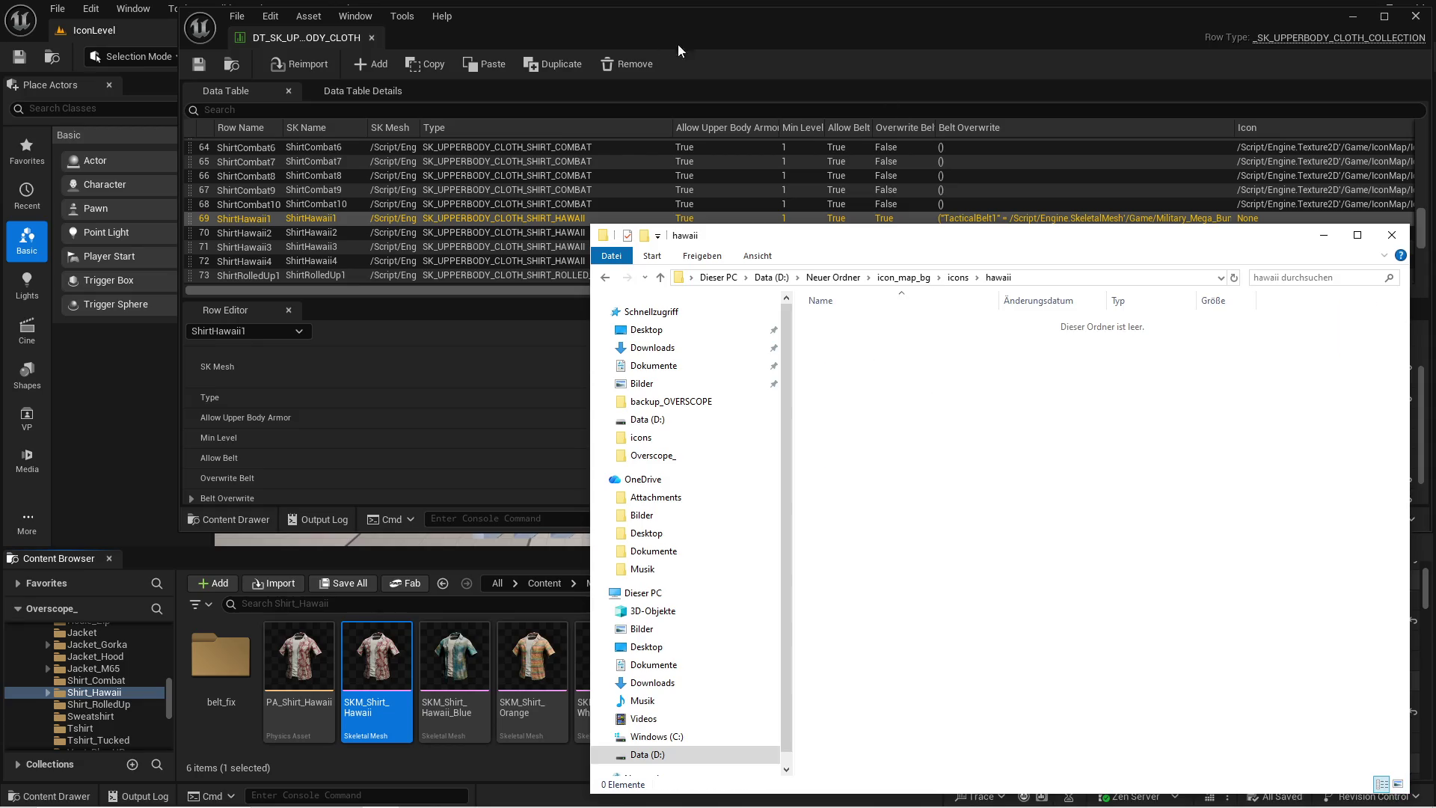
left_click(672, 45)
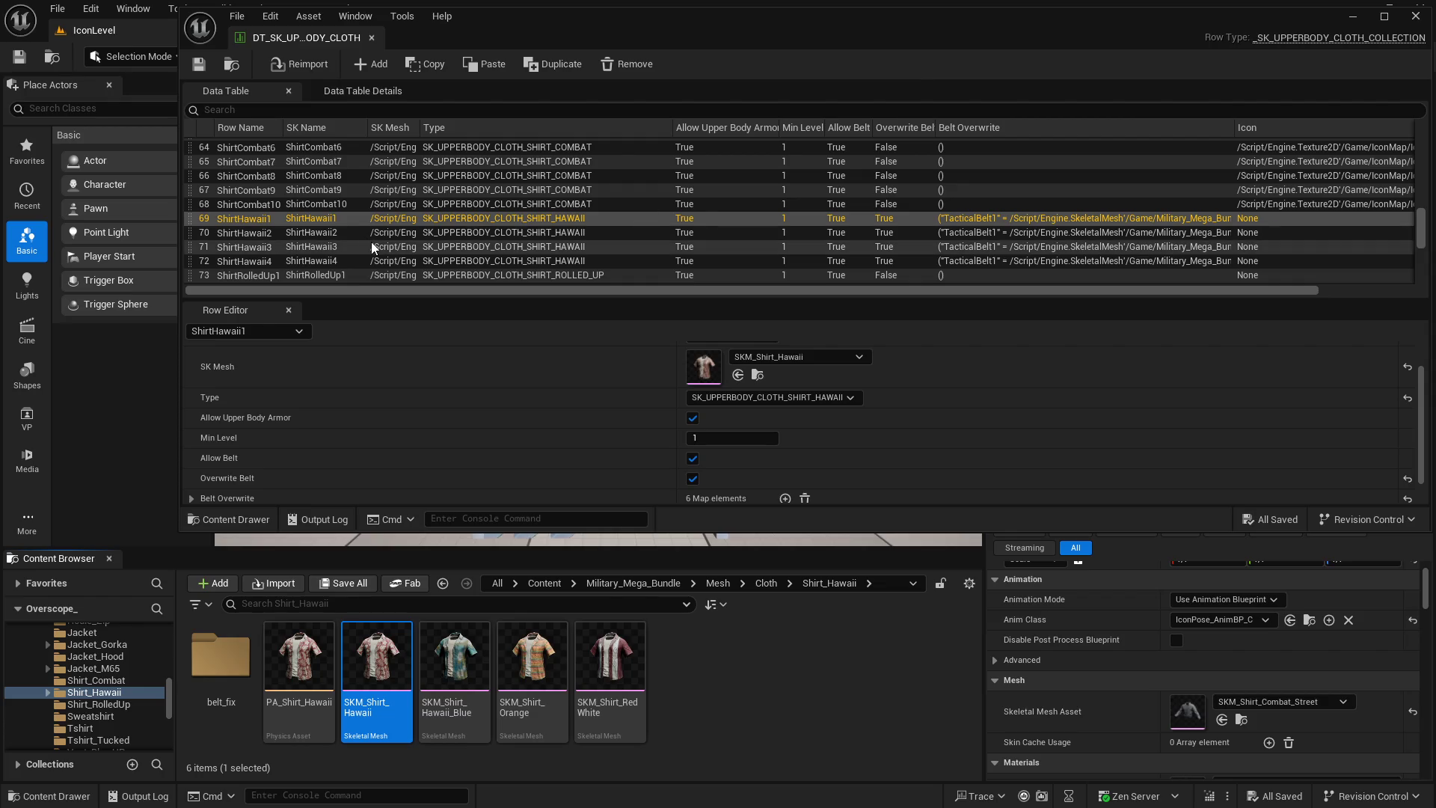
Set the display shirt's Skeletal Mesh Asset to SKM_Shirt_Hawaii
left_click(346, 219)
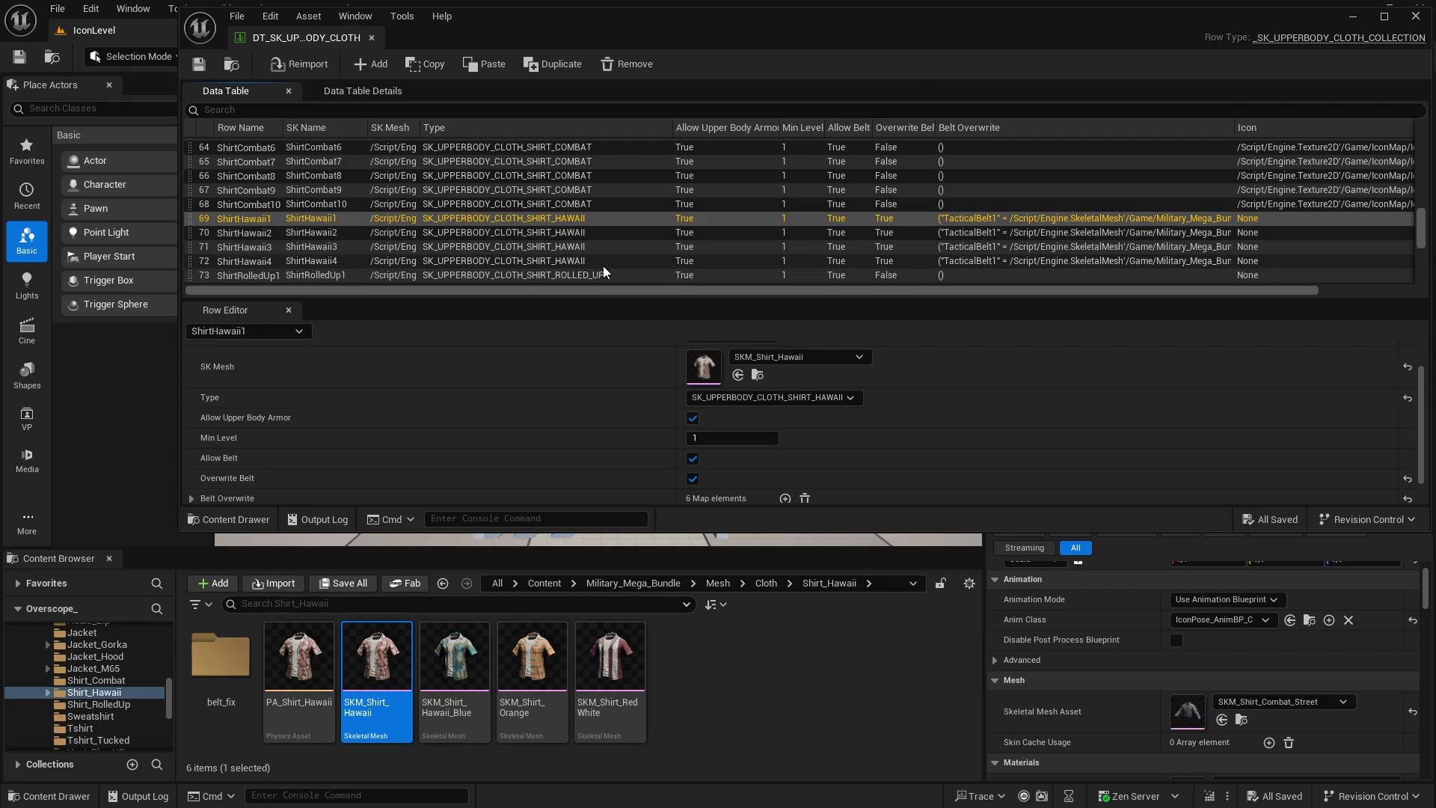
key("Down")
key("Down")
key("Down")
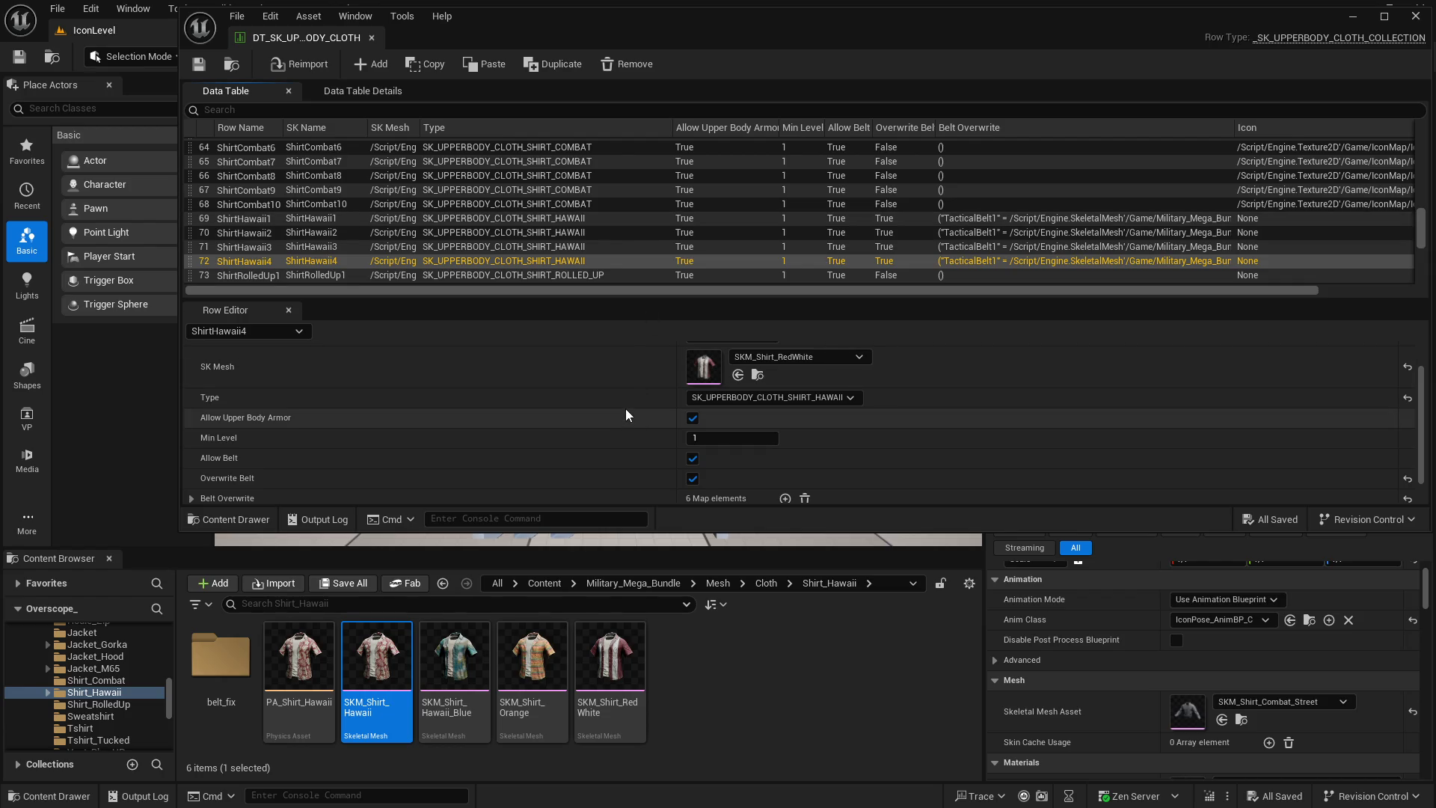
scroll(622, 423, "down", 2)
scroll(609, 436, "up", 1)
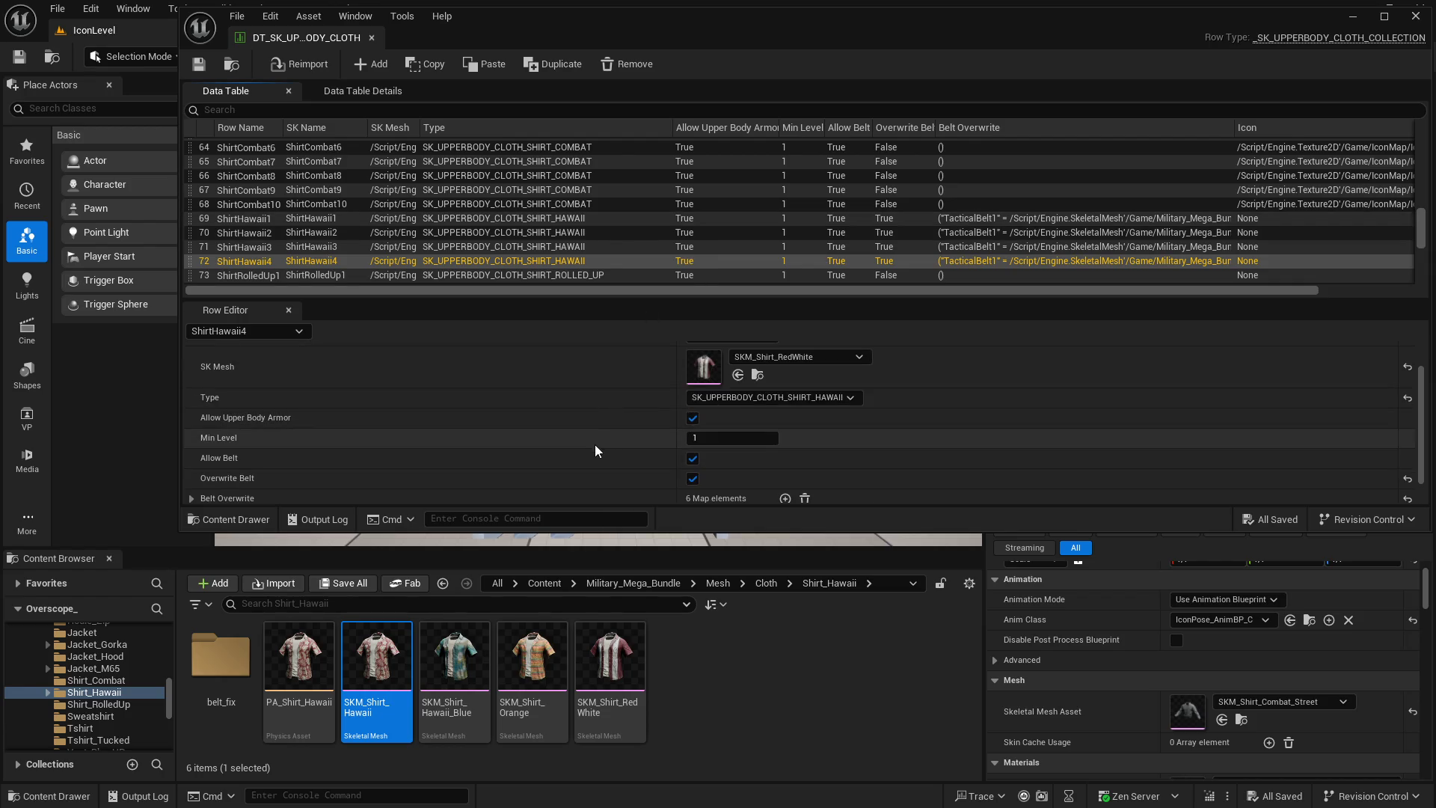
left_click(1353, 15)
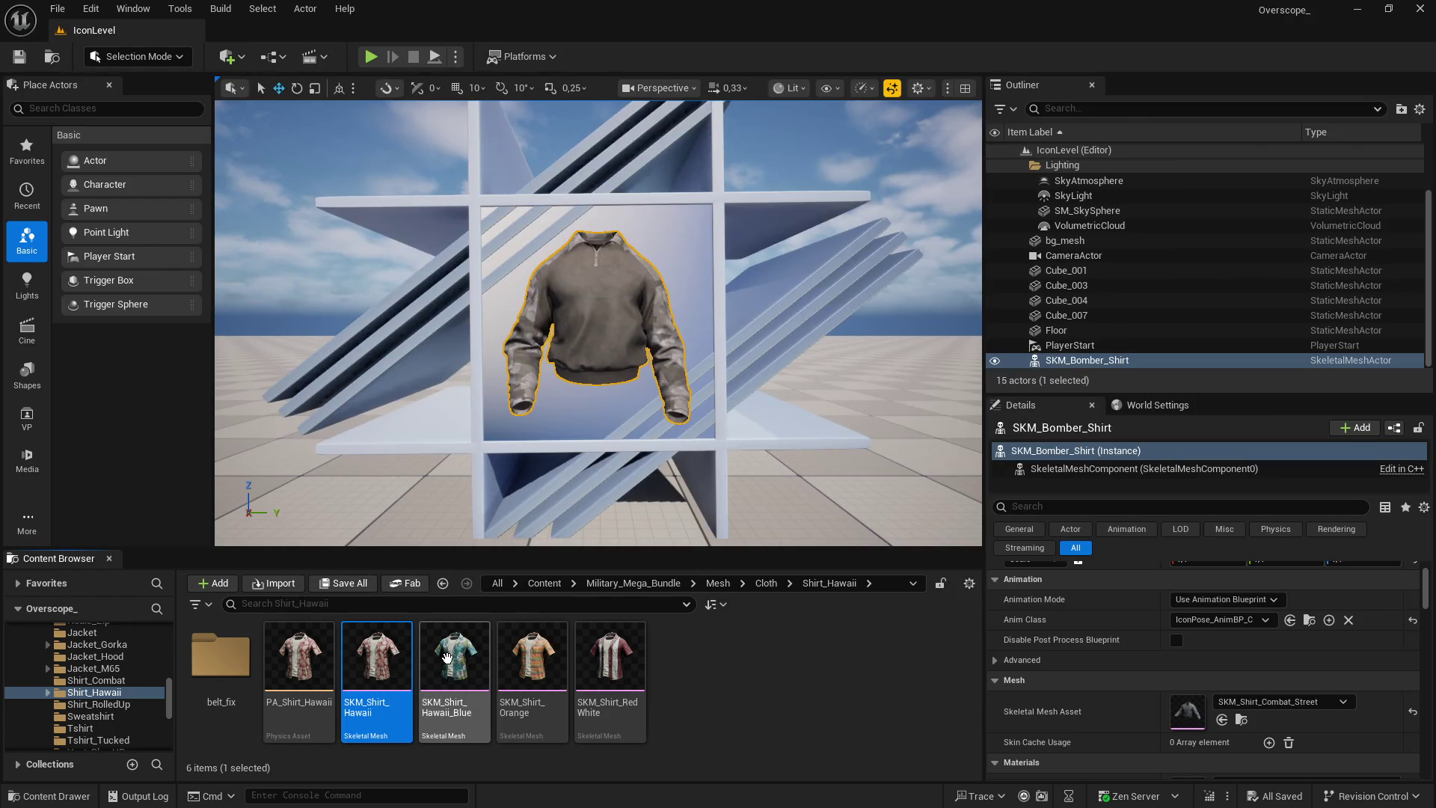
scroll(1213, 668, "down", 2)
left_click(1221, 648)
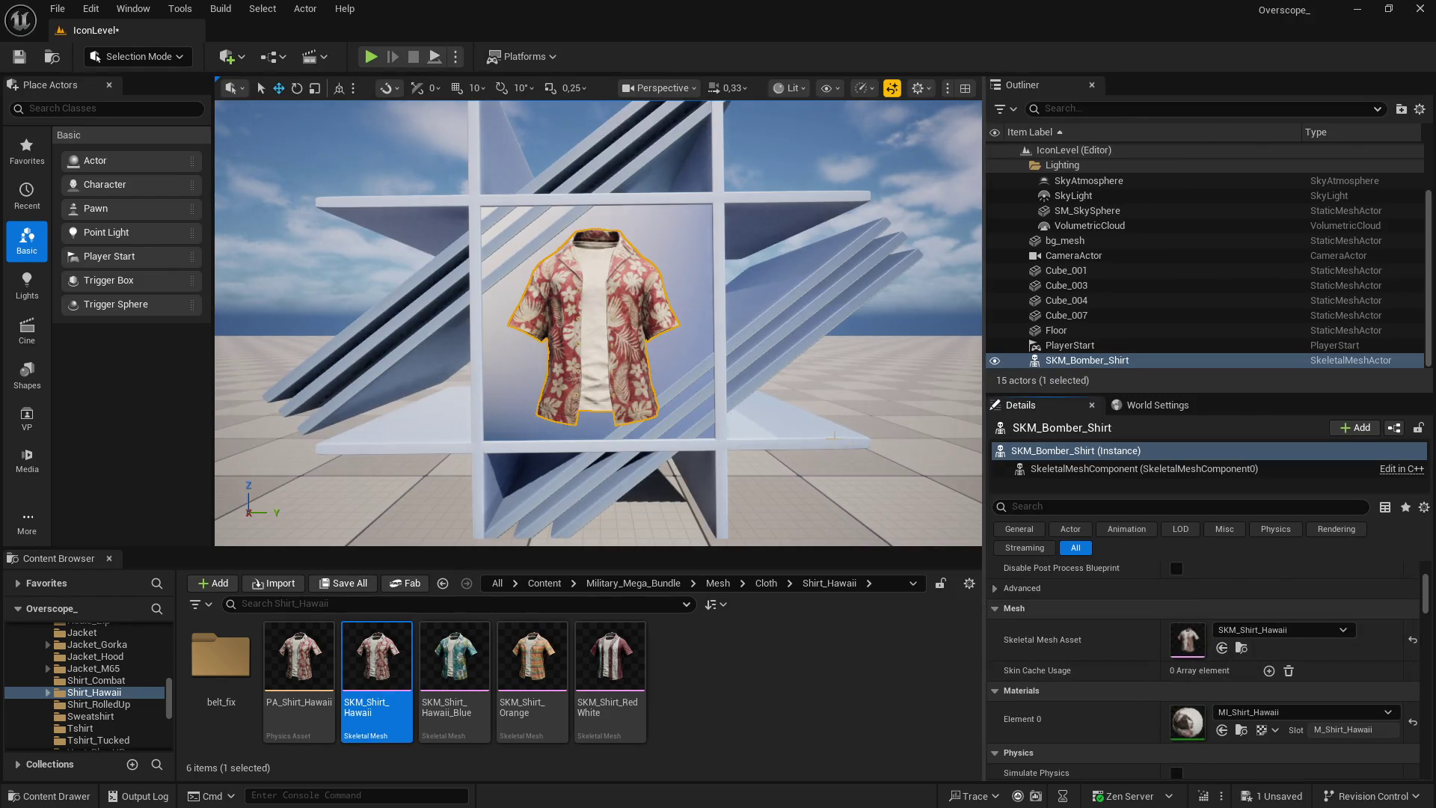
Raise the Hawaii shirt slightly, frame it, run the level and screenshot the shot
mouse_move(830, 435)
left_mouse_down()
mouse_move(793, 478)
mouse_move(826, 443)
mouse_move(883, 419)
left_mouse_up()
key("F11")
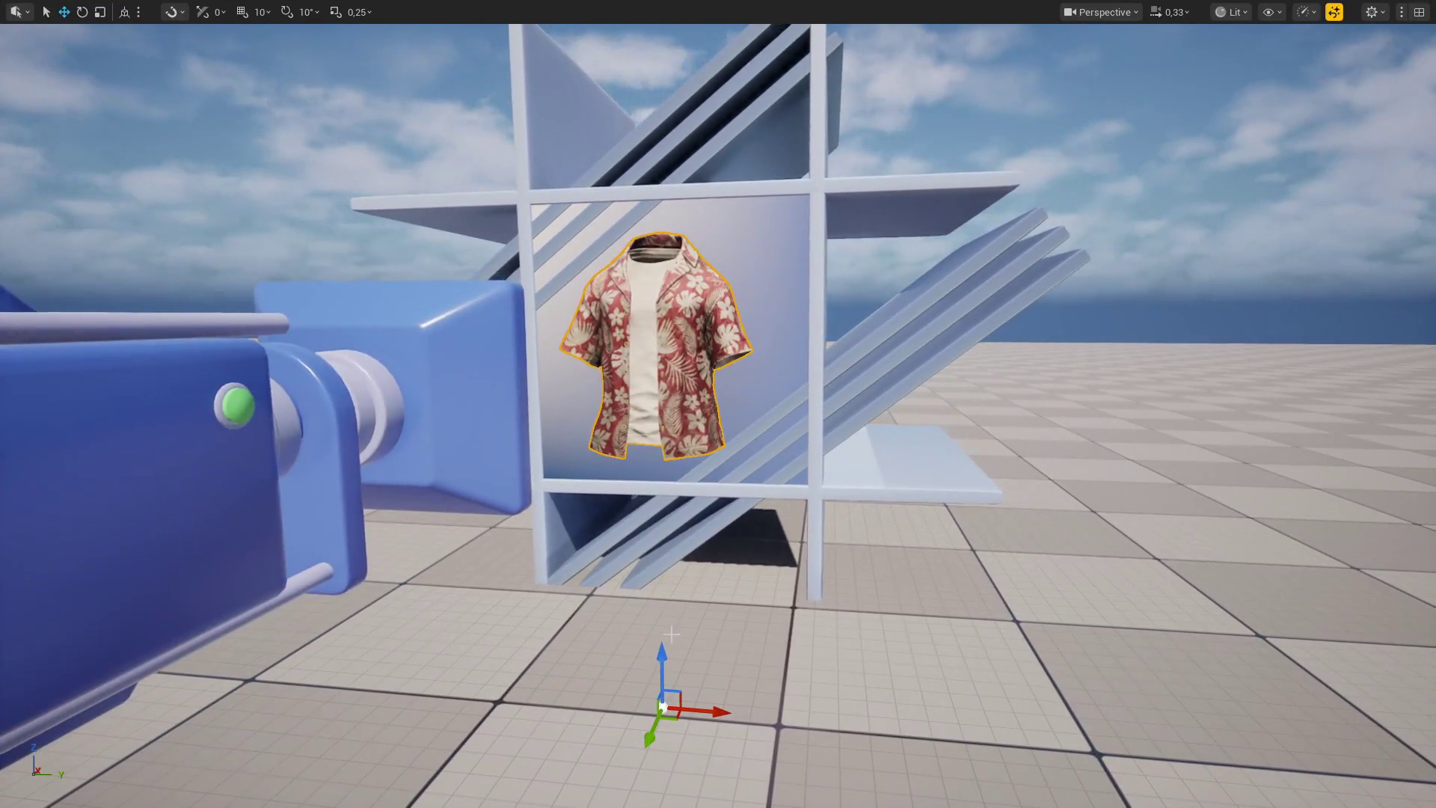
left_click_drag(665, 652, 665, 646)
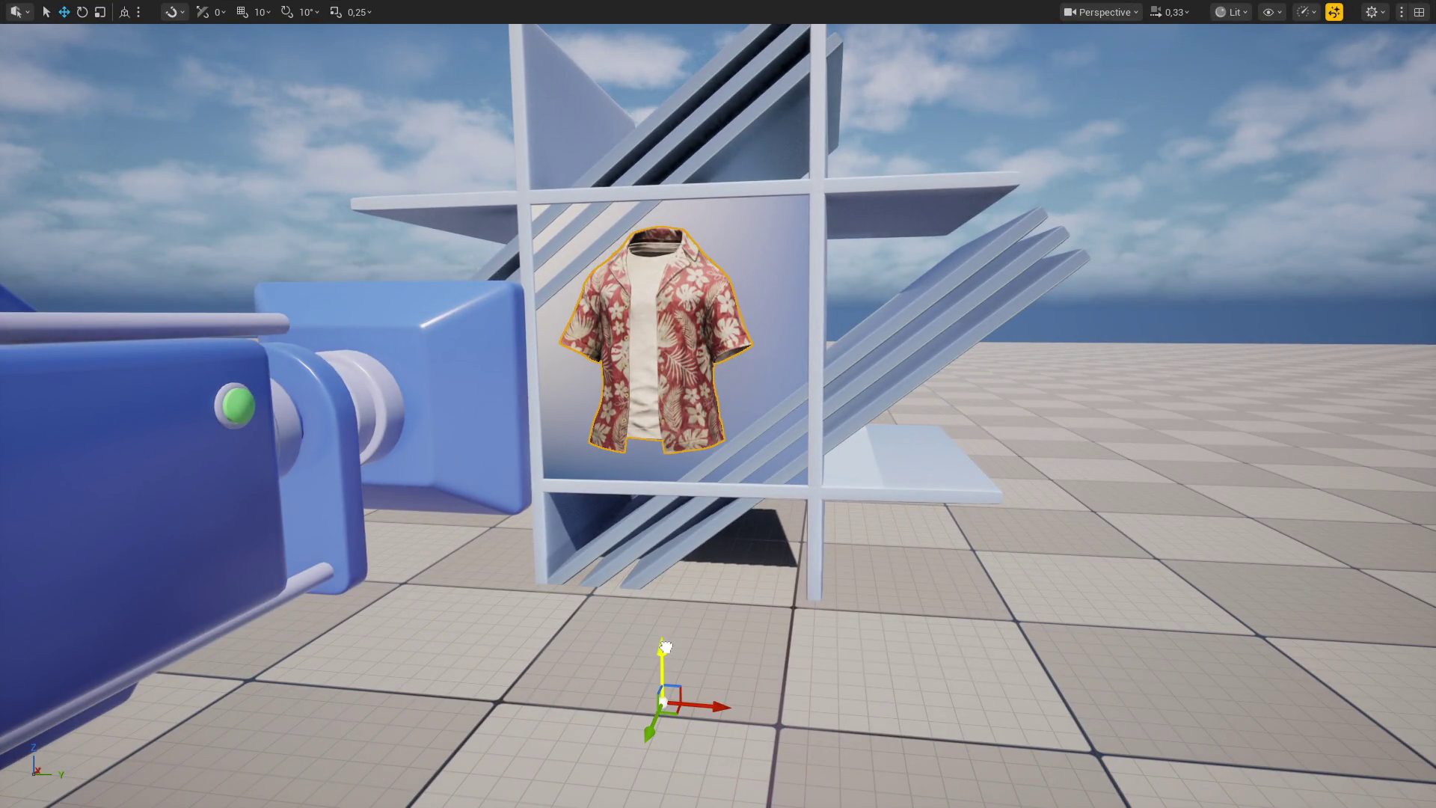
left_click_drag(826, 567, 819, 621)
key("F11")
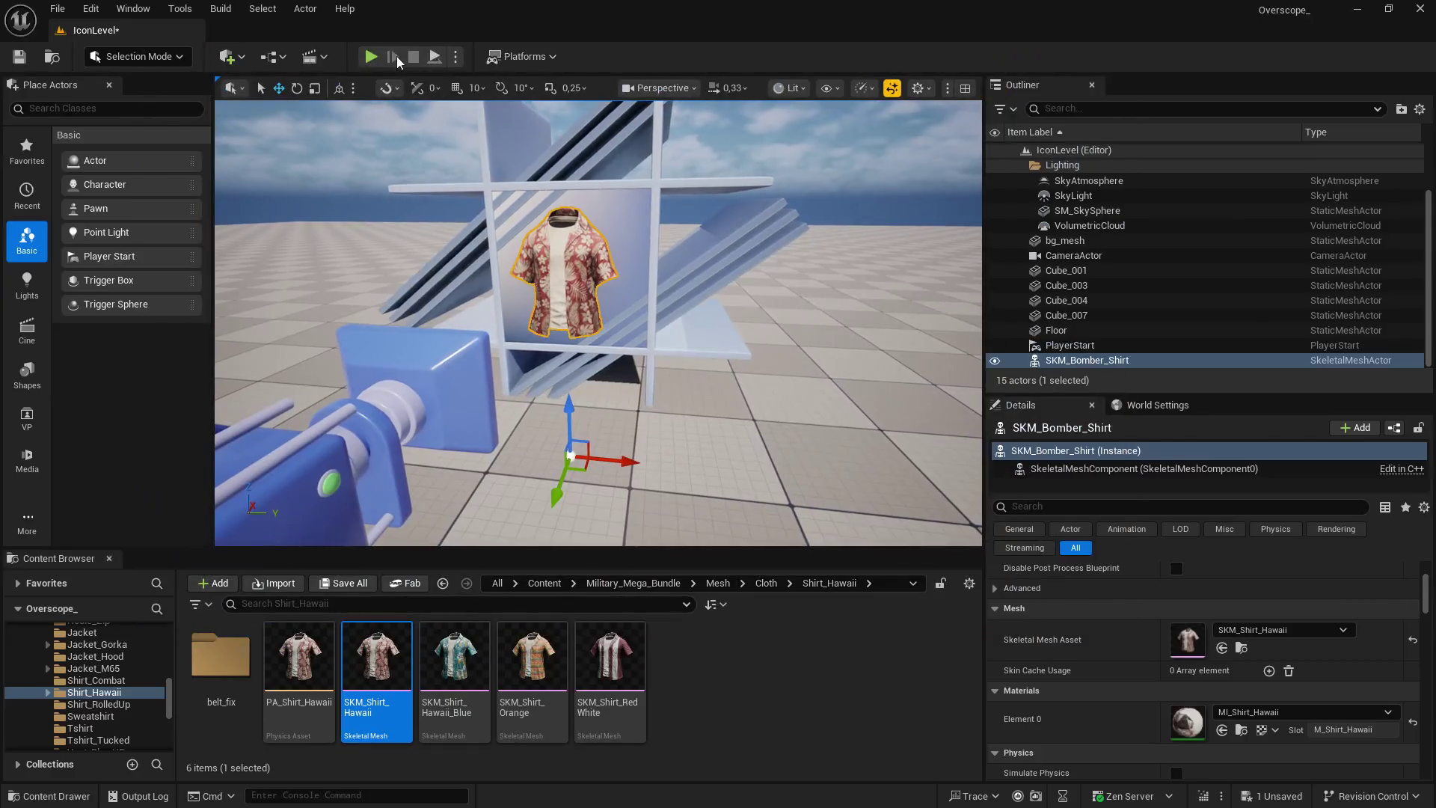
left_click(370, 56)
key("F11")
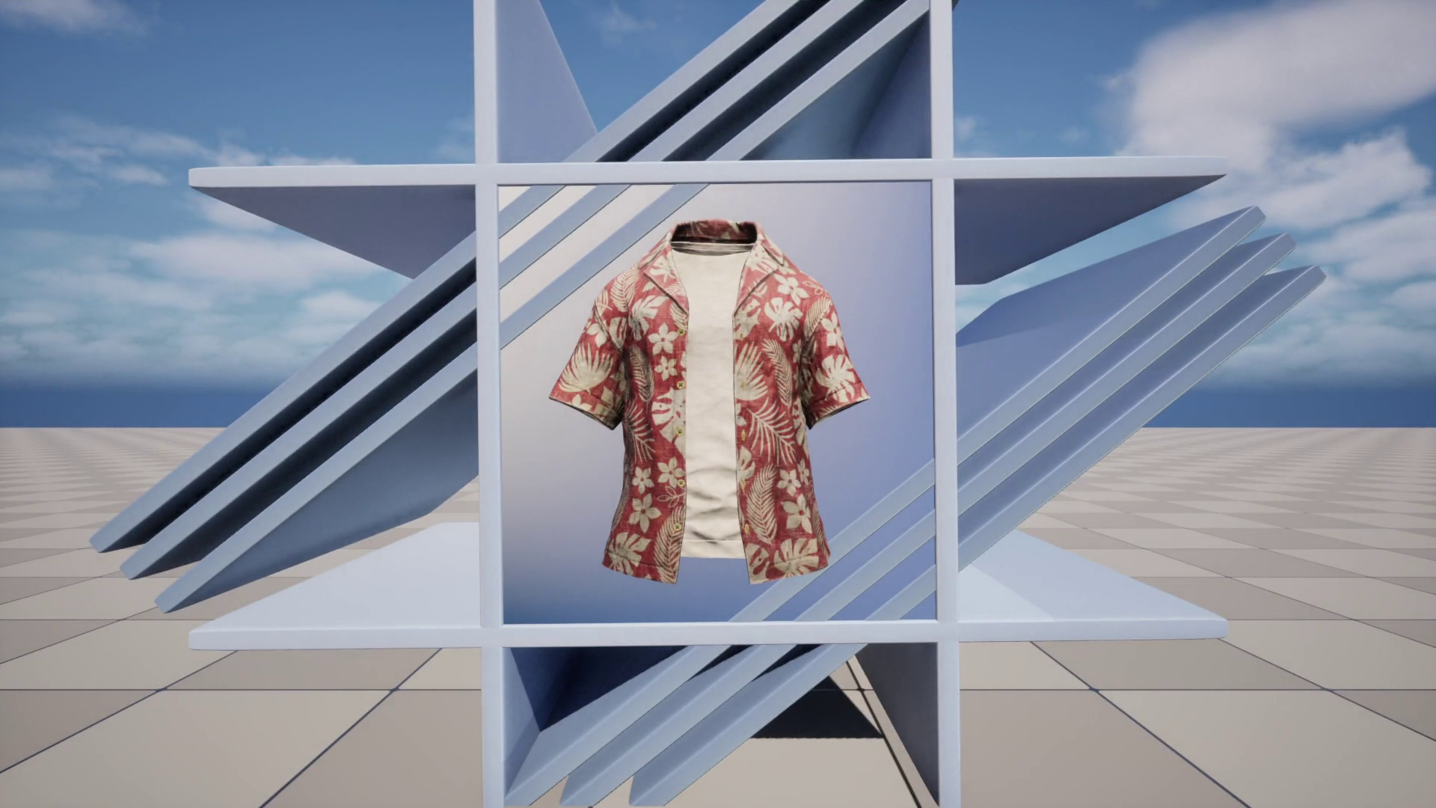
key("Print")
key("Escape")
key("super")
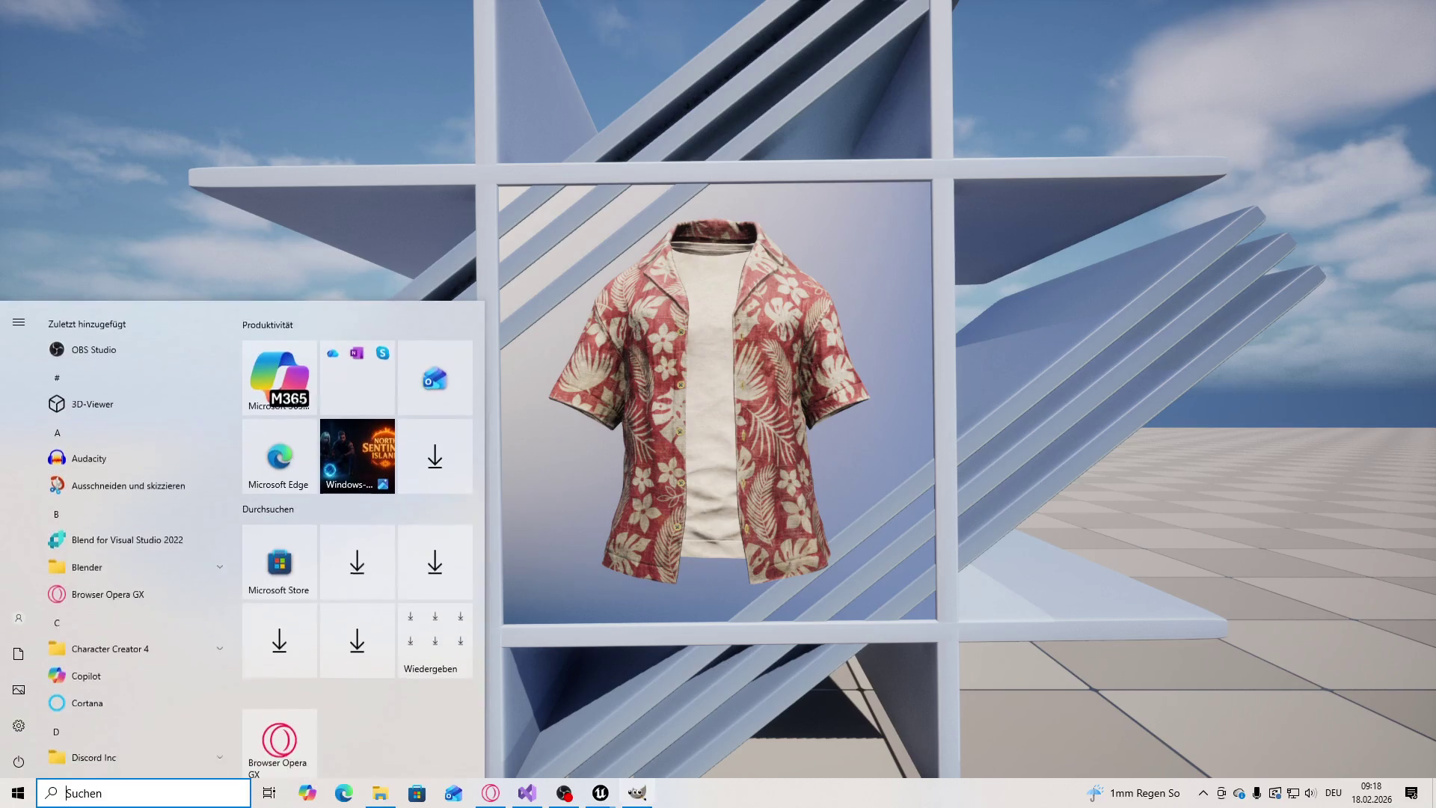
Replace the old layer with the pasted Hawaii screenshot and scale it to 300 px wide
left_click(638, 795)
left_click(1413, 799)
key("ctrl+v")
left_click(219, 26)
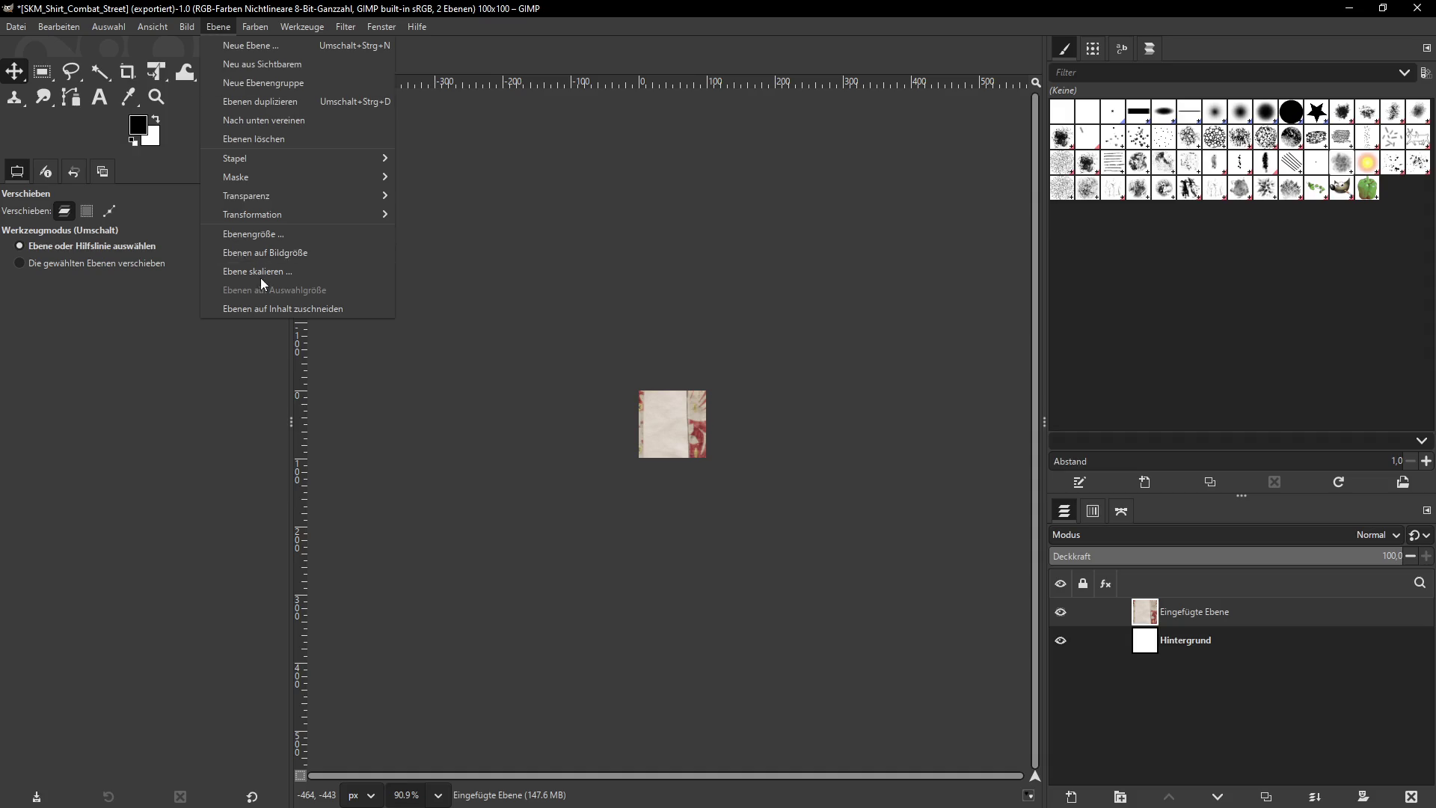
left_click(270, 281)
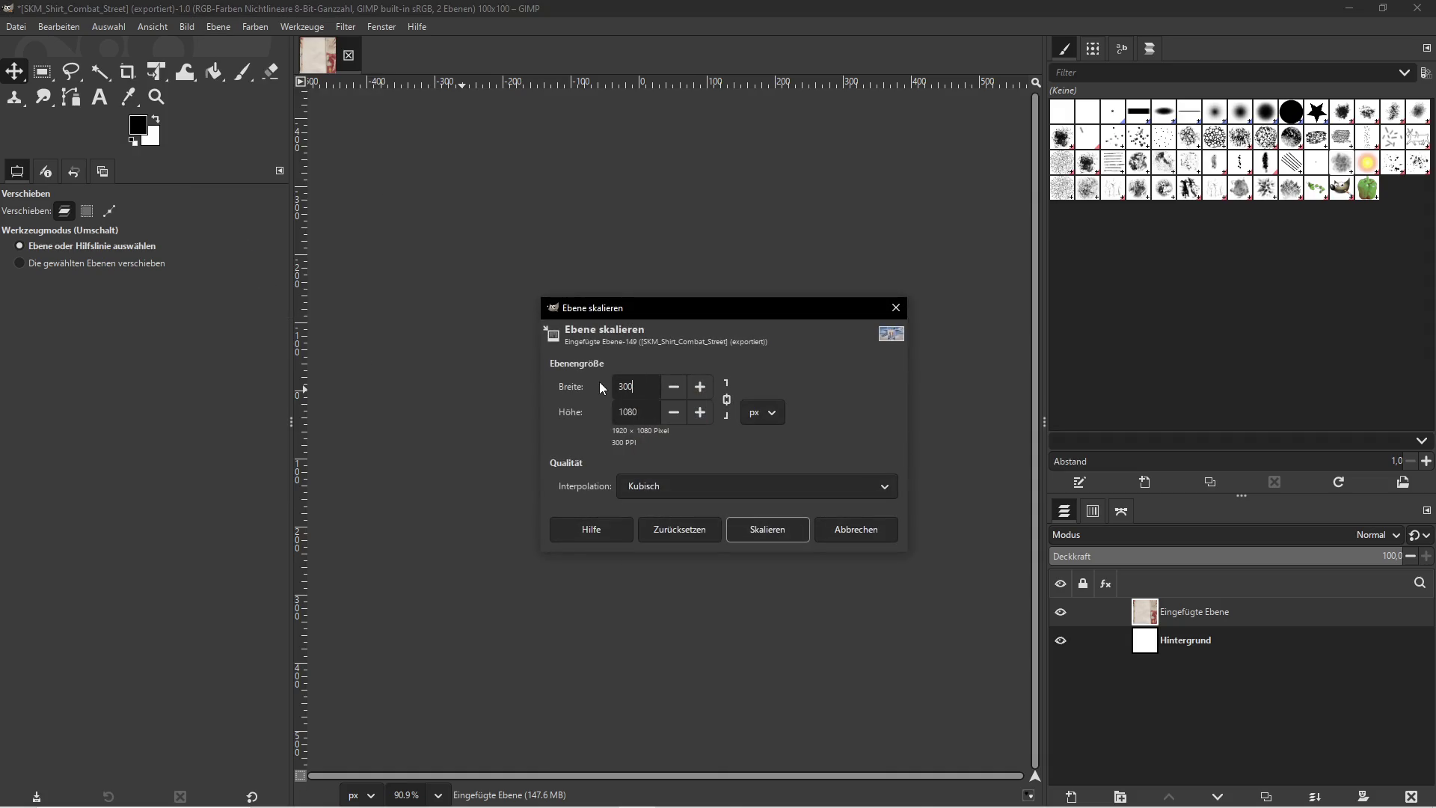
left_click(790, 521)
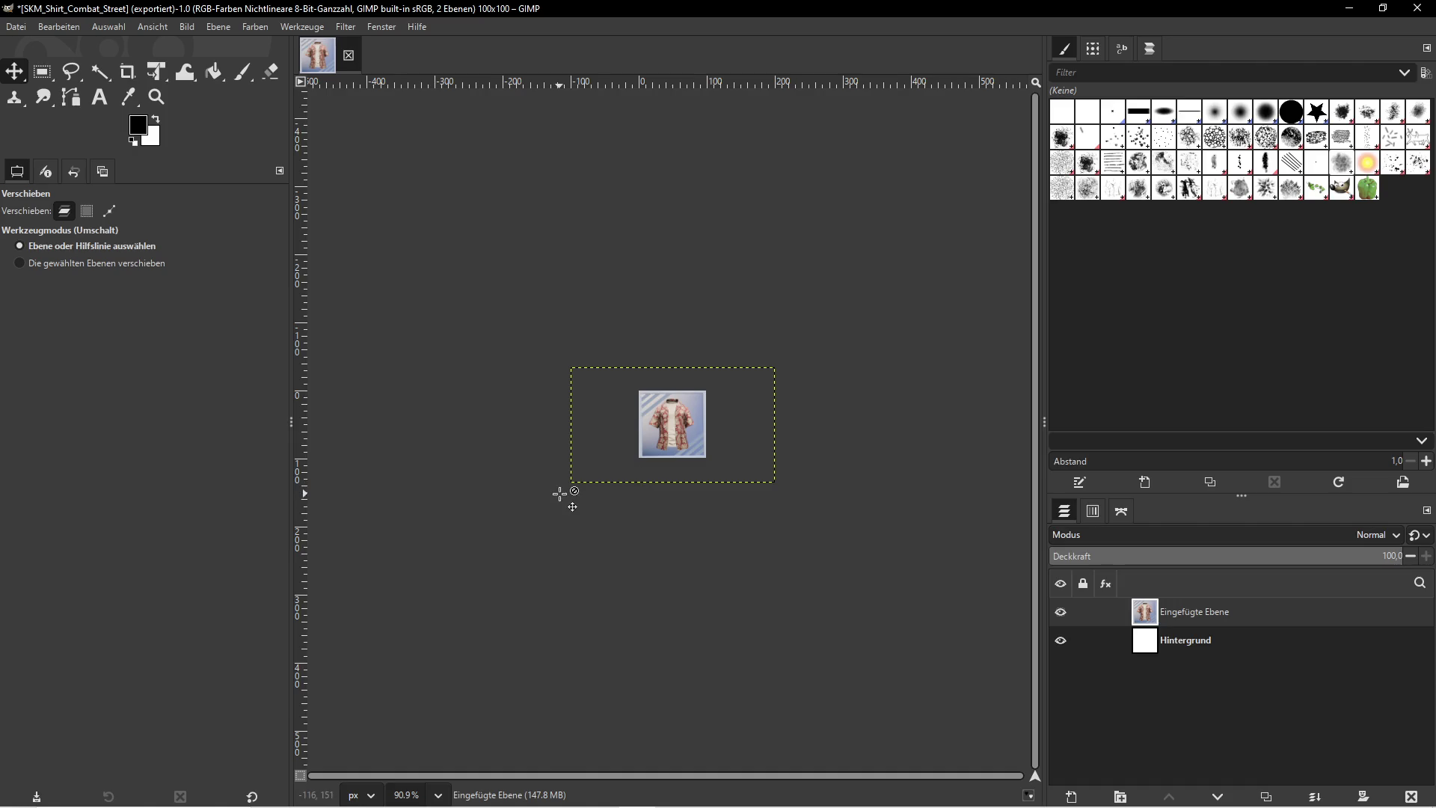
Export the image as hawaii_red.png into the icons/hawaii folder with default PNG options
key("super")
left_click(380, 793)
left_click(1032, 278)
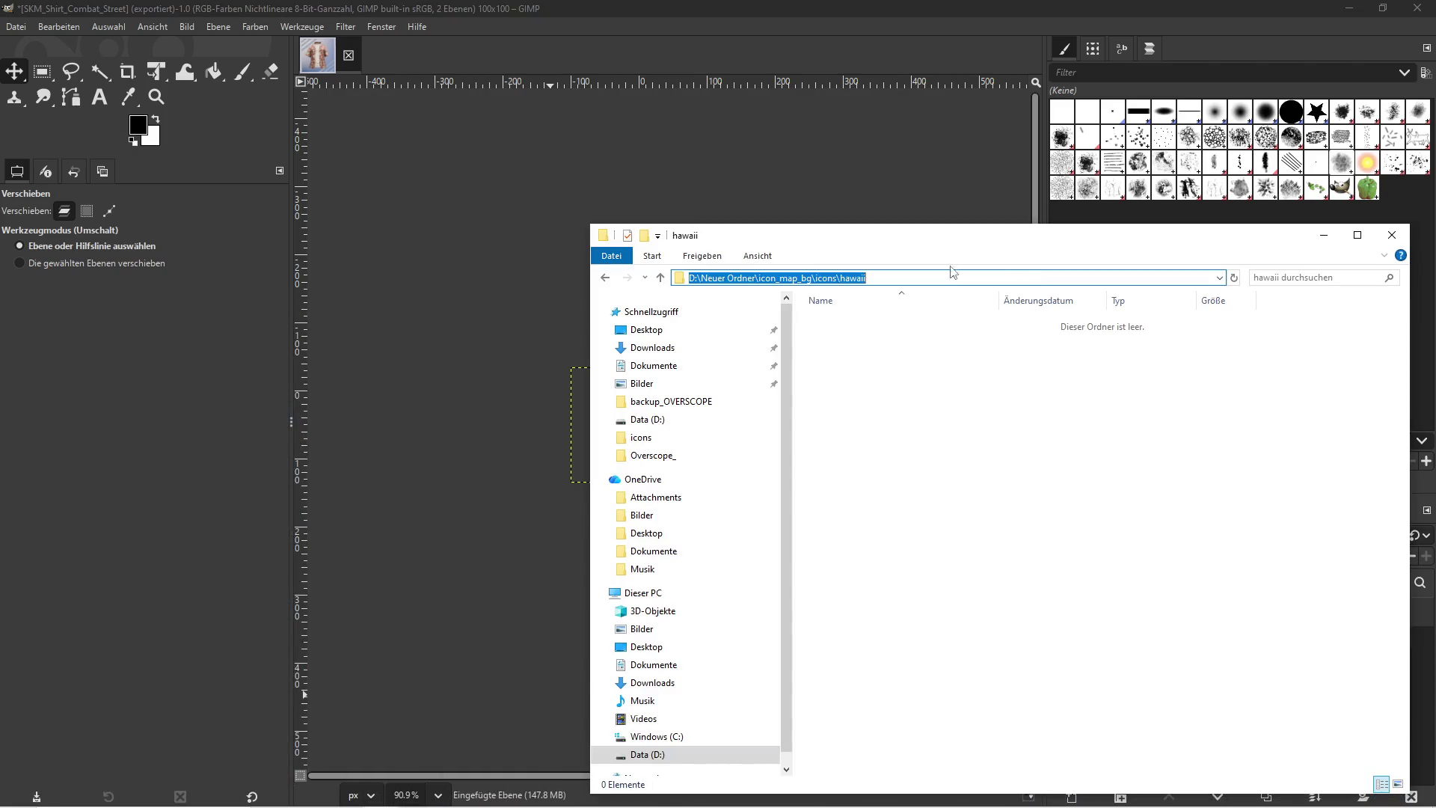
key("super")
key("super")
left_click(16, 26)
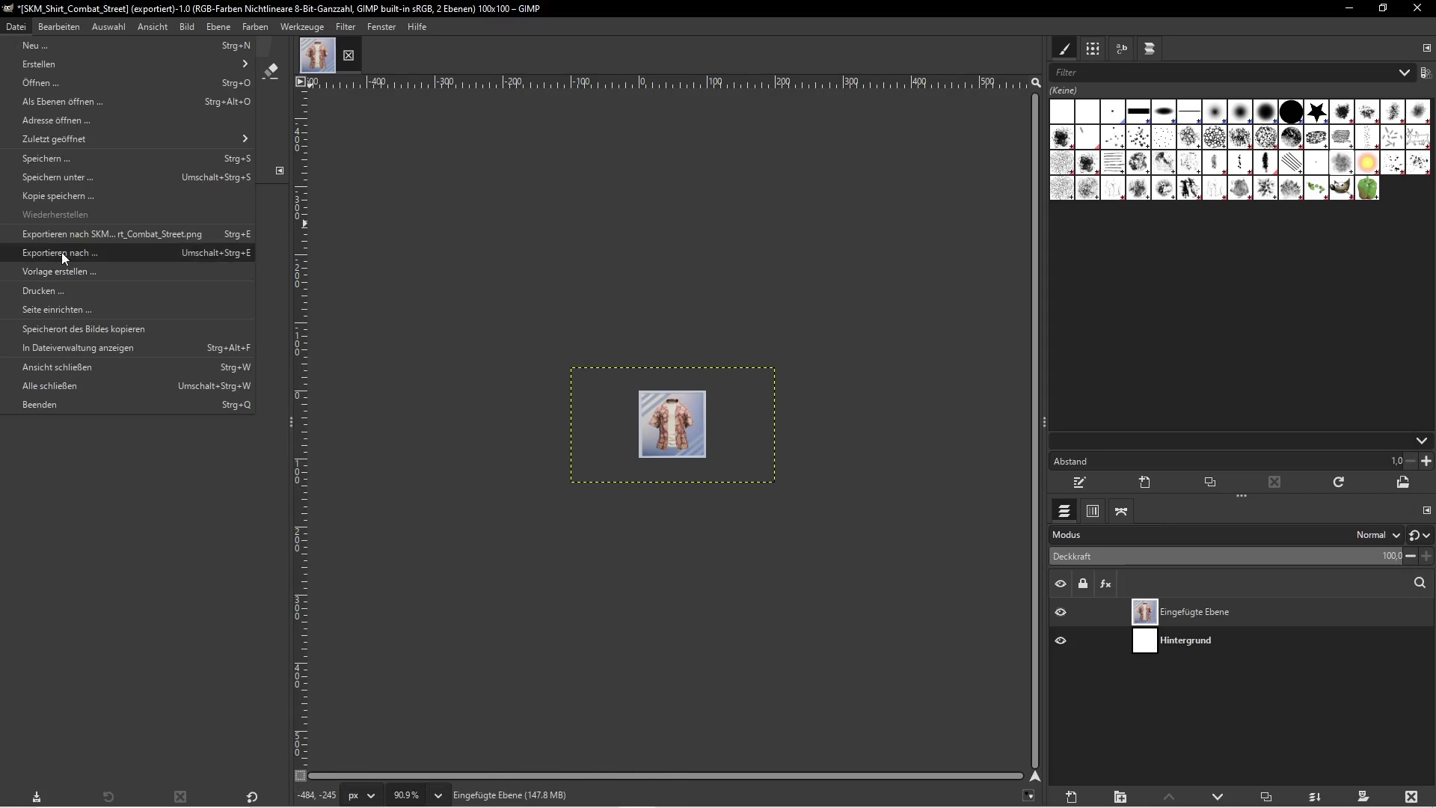
left_click(61, 268)
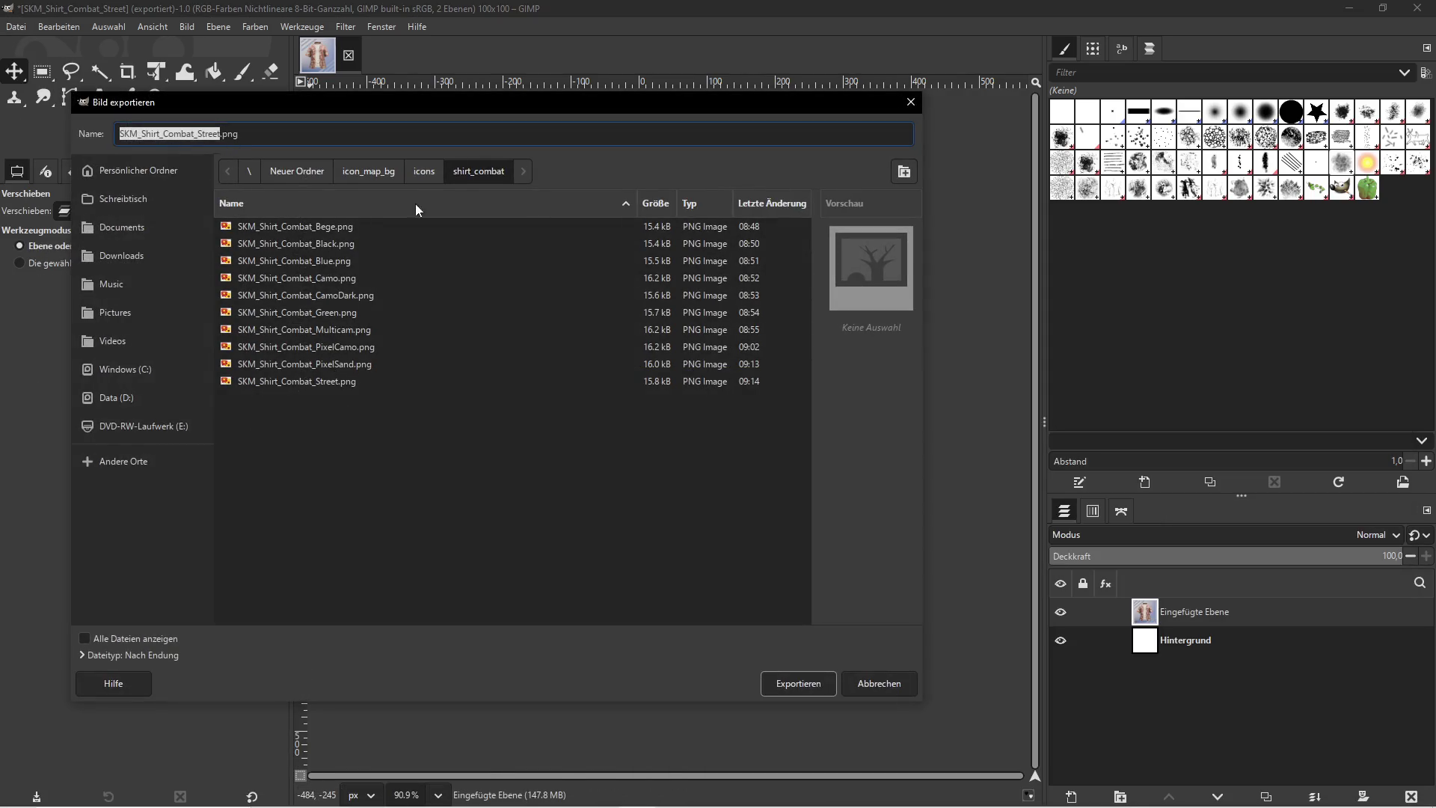
left_click(424, 171)
double_click(263, 318)
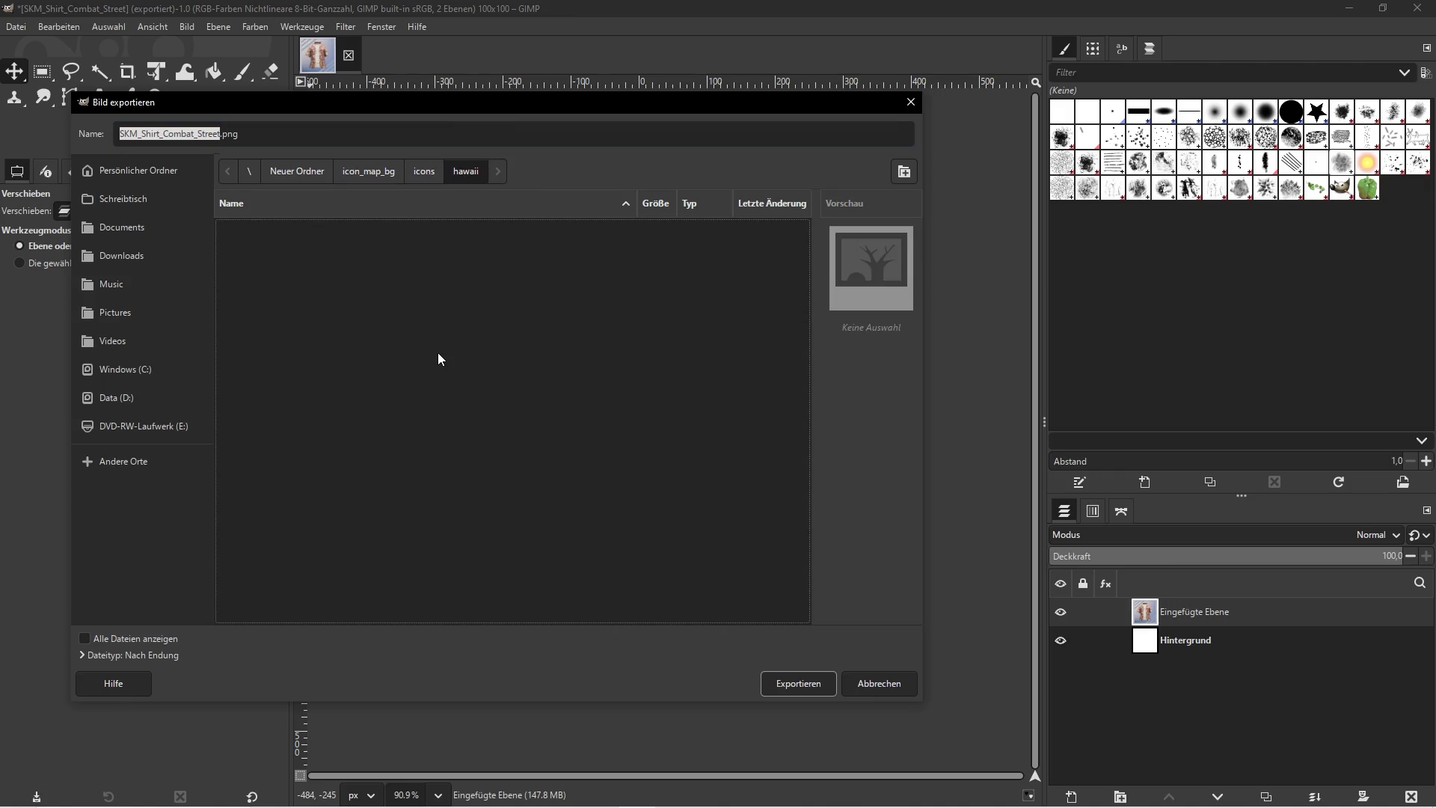
left_click(217, 135)
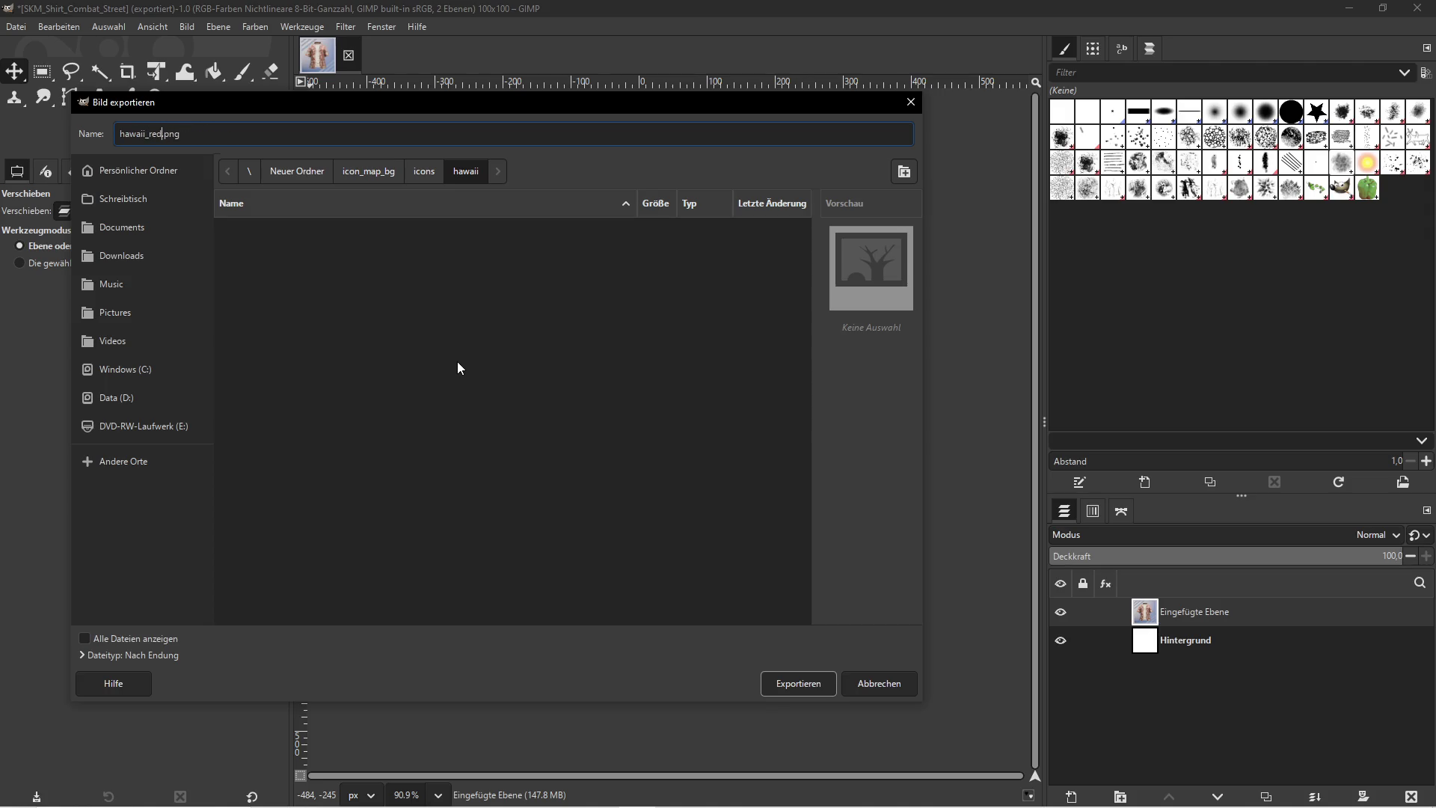
left_click(799, 682)
left_click(298, 497)
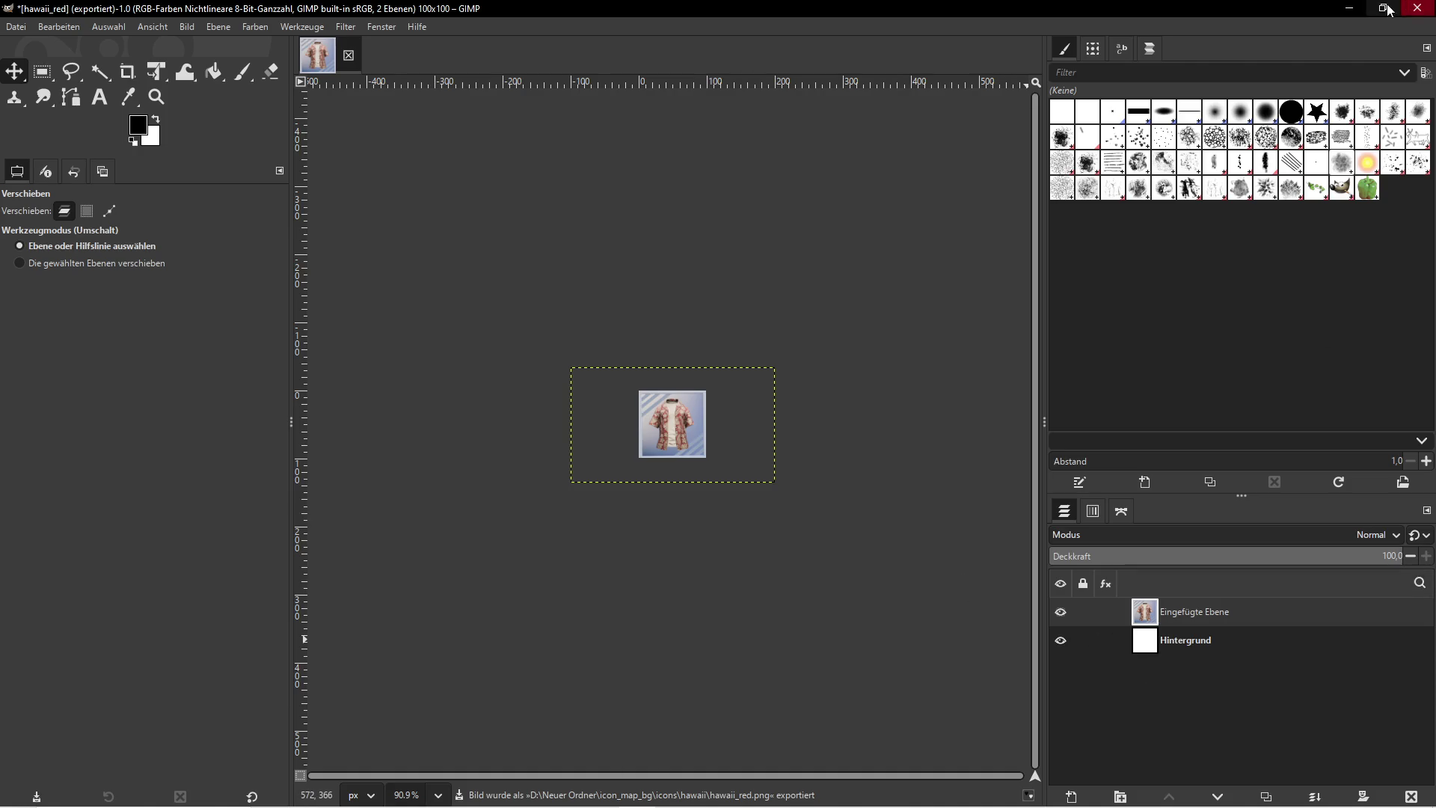
left_click(1349, 8)
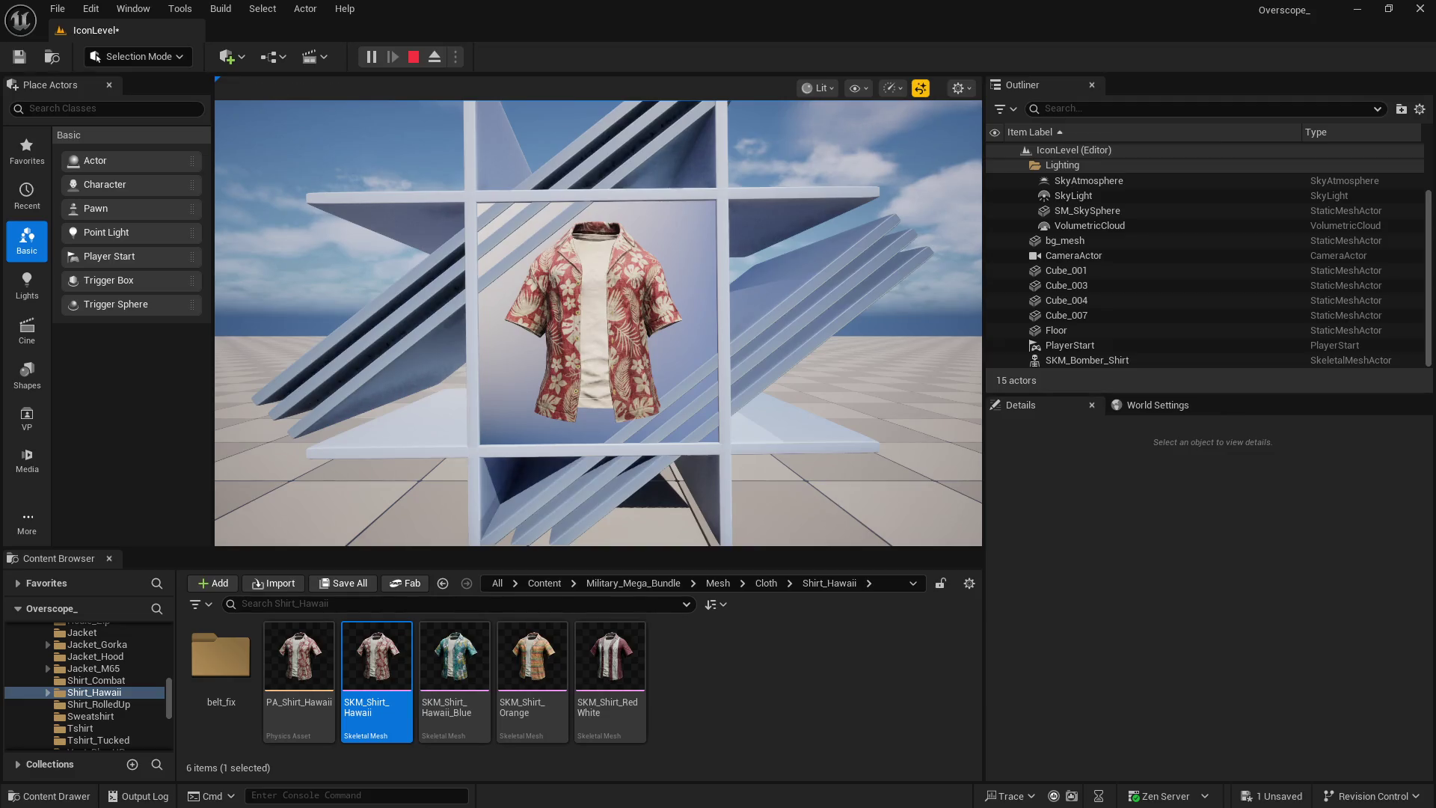
Stop the running level and set the display shirt's Skeletal Mesh Asset to SKM_Shirt_Hawaii_Blue
key("super")
key("Escape")
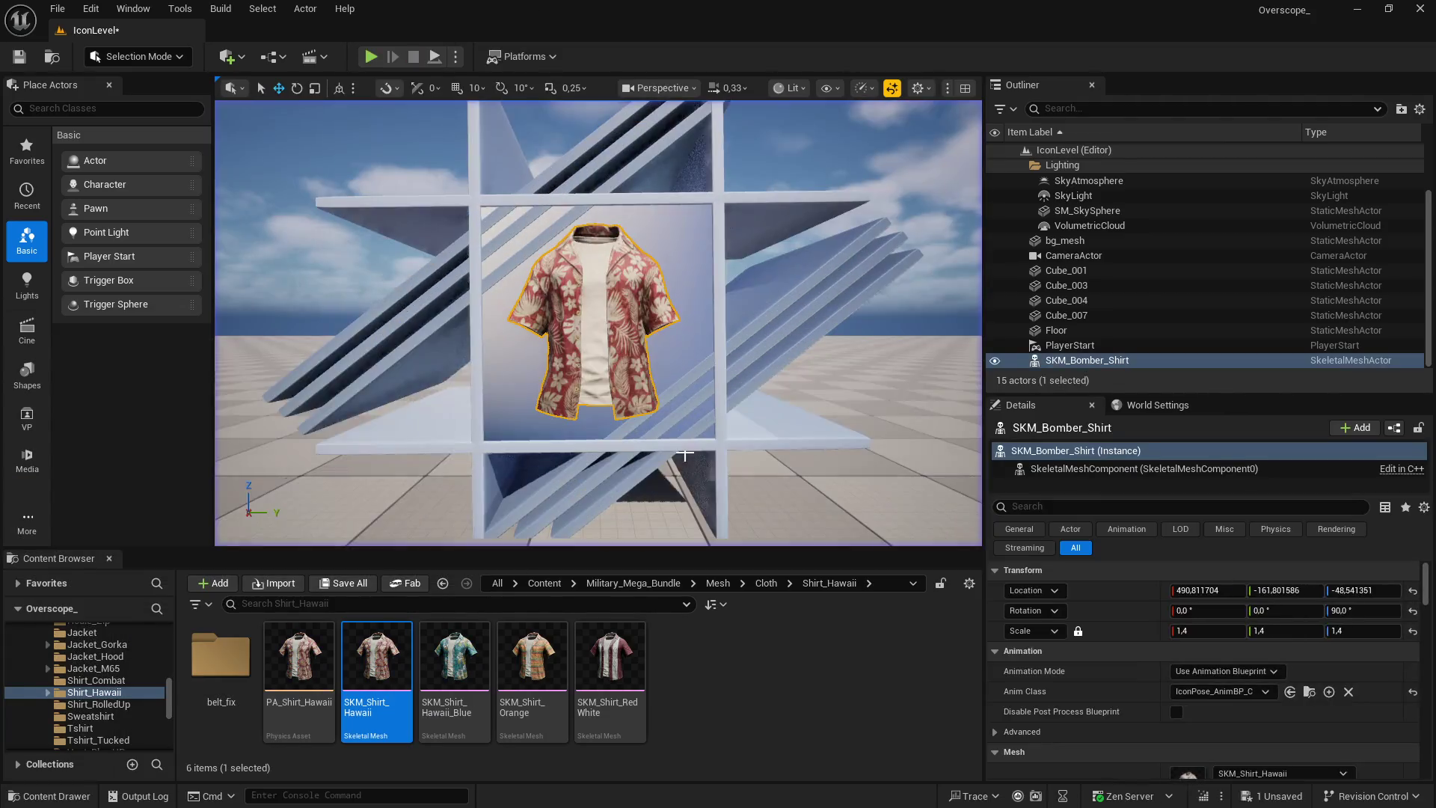
key("super")
left_click(637, 792)
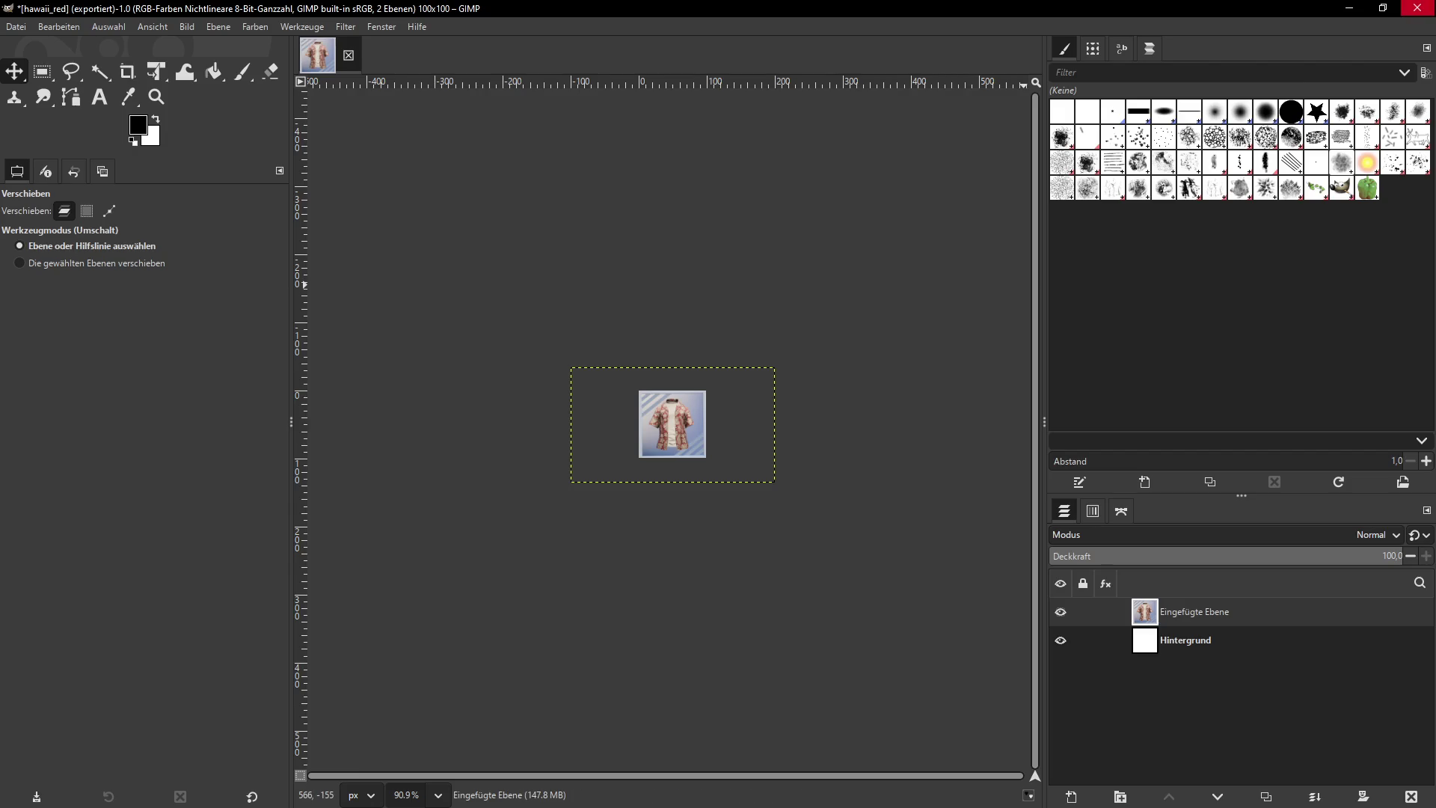
left_click(1349, 8)
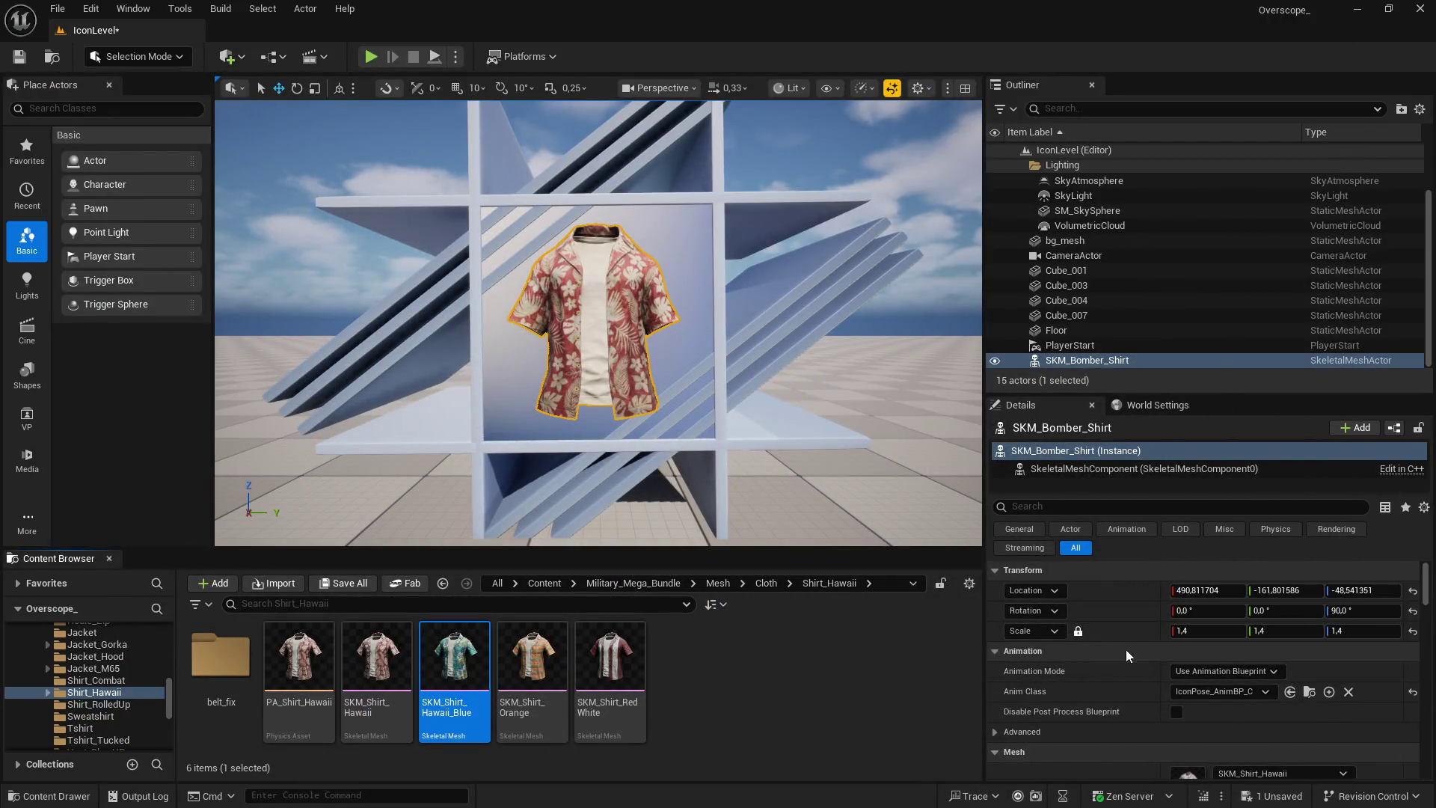
scroll(1115, 656, "down", 2)
left_click(1221, 719)
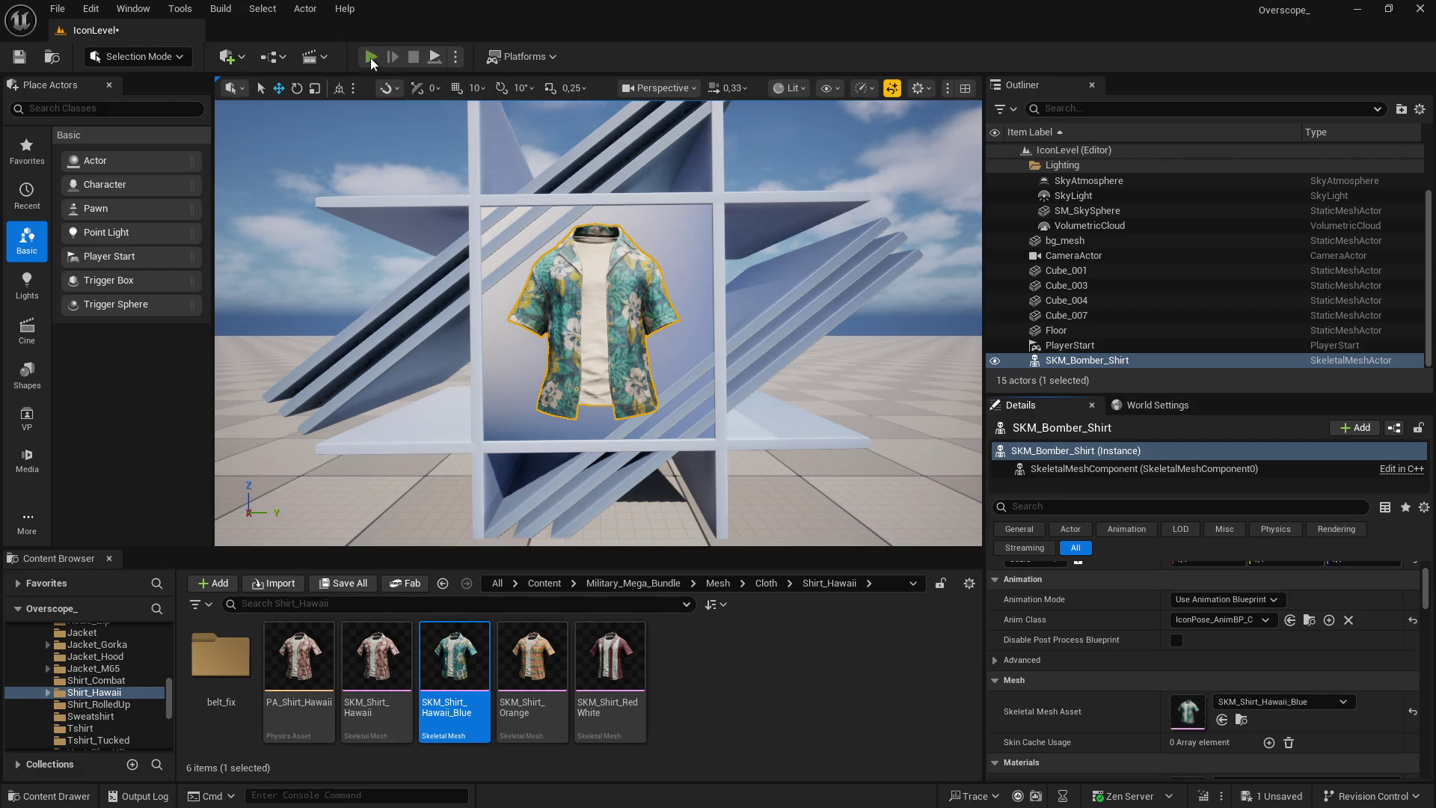
Play the level full screen and screenshot the blue Hawaii shirt
left_click(370, 56)
key("F11")
key("Print")
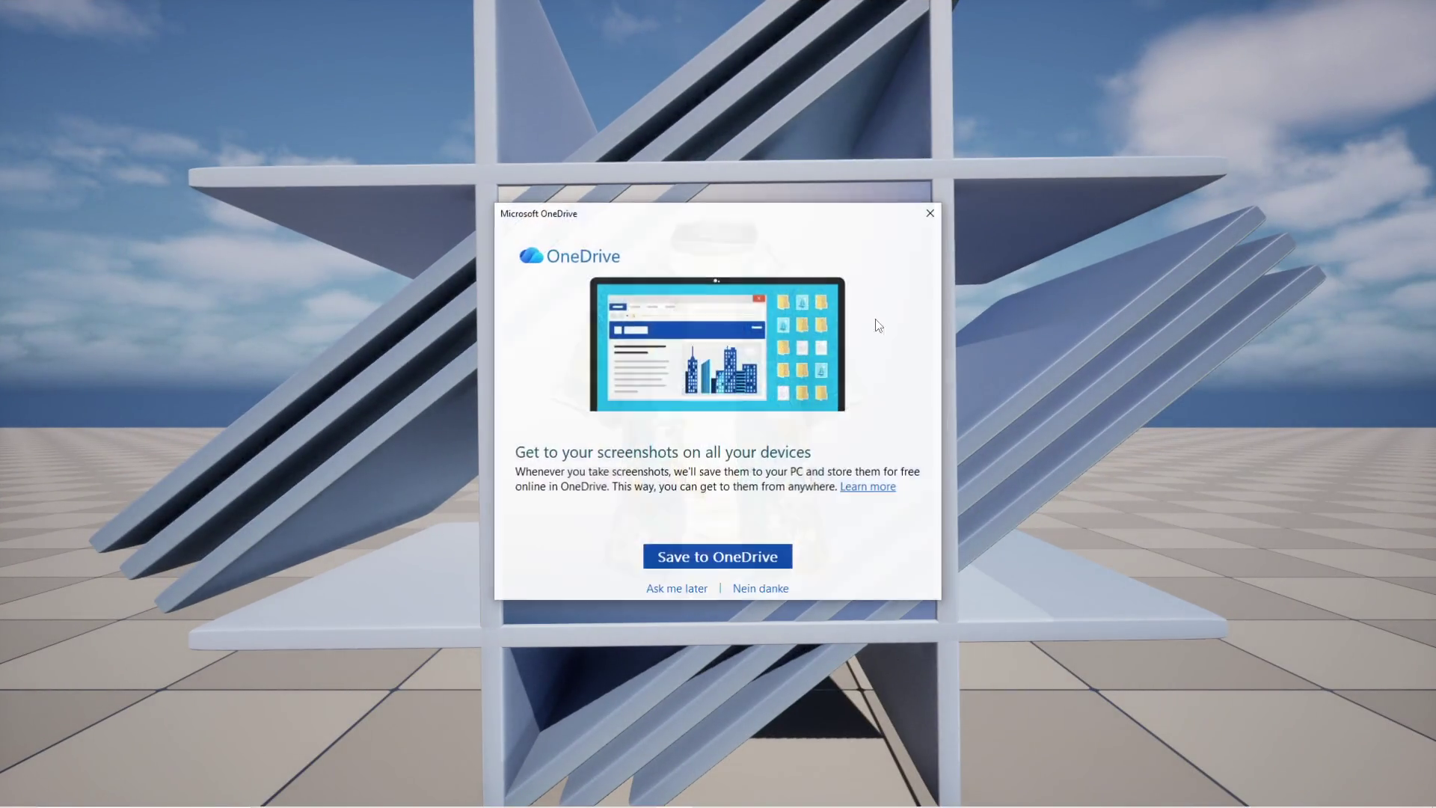
In GIMP, scale the blue shirt screenshot layer down to 300 px wide
key("Escape")
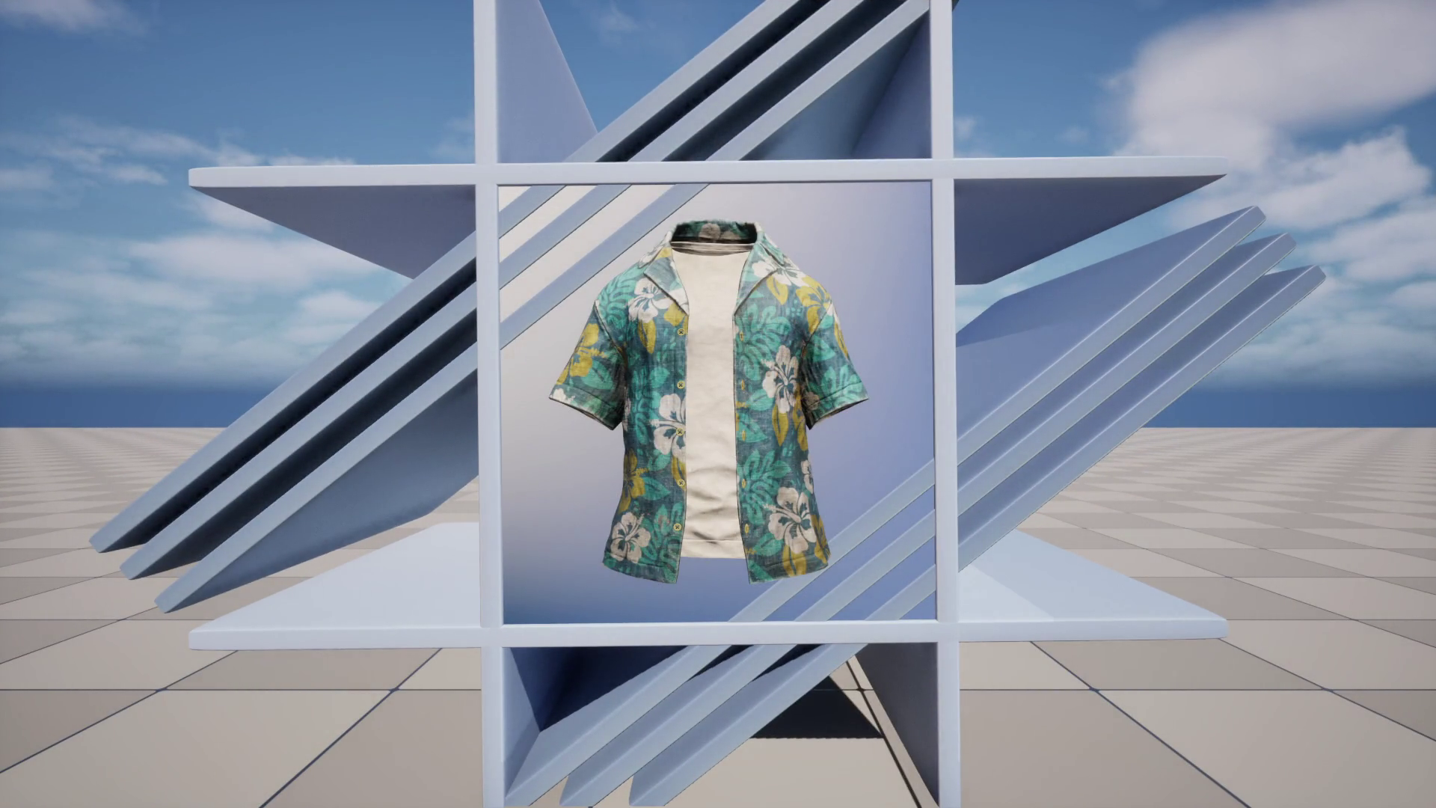
key("super")
key("alt+Tab")
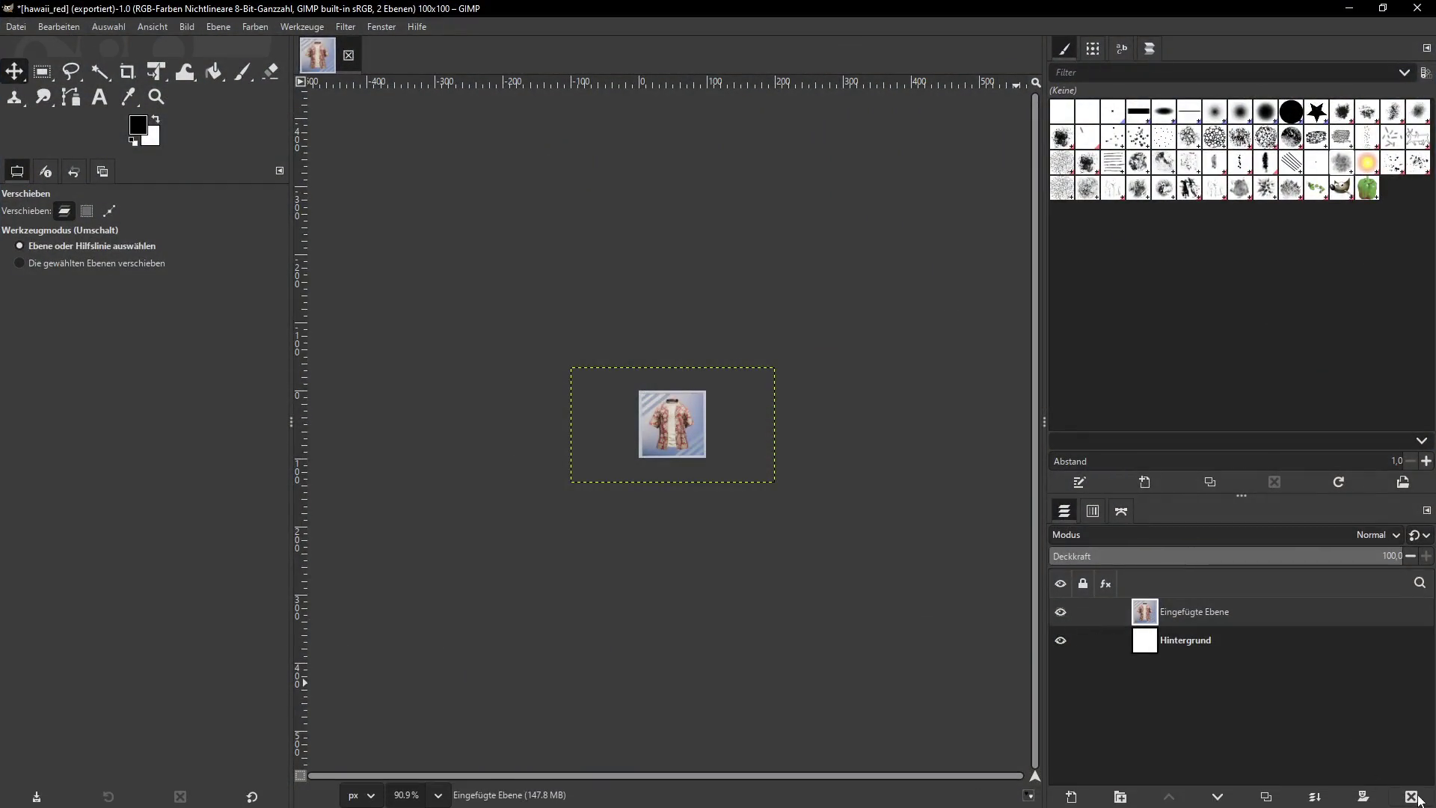
left_click(218, 26)
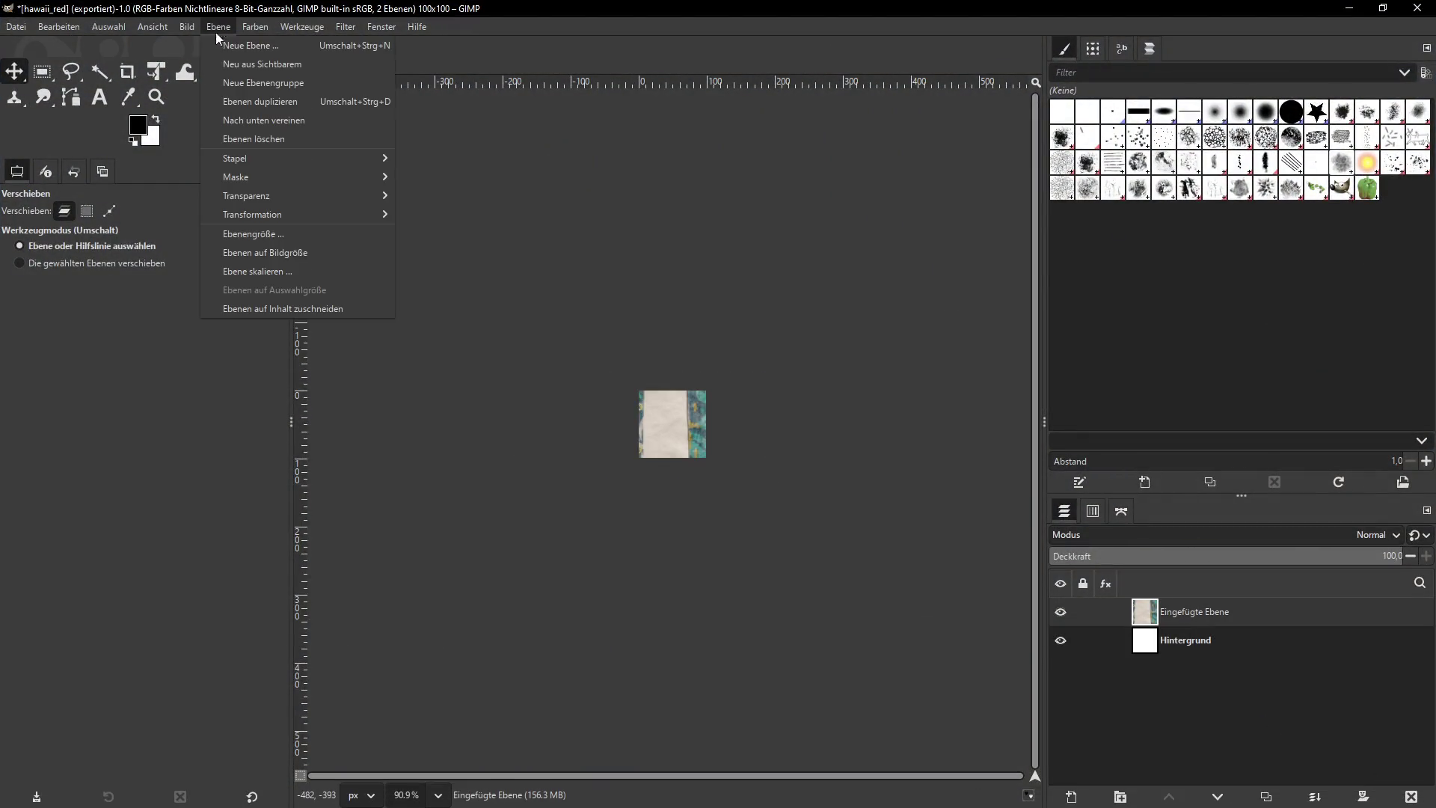
left_click(276, 273)
type("300")
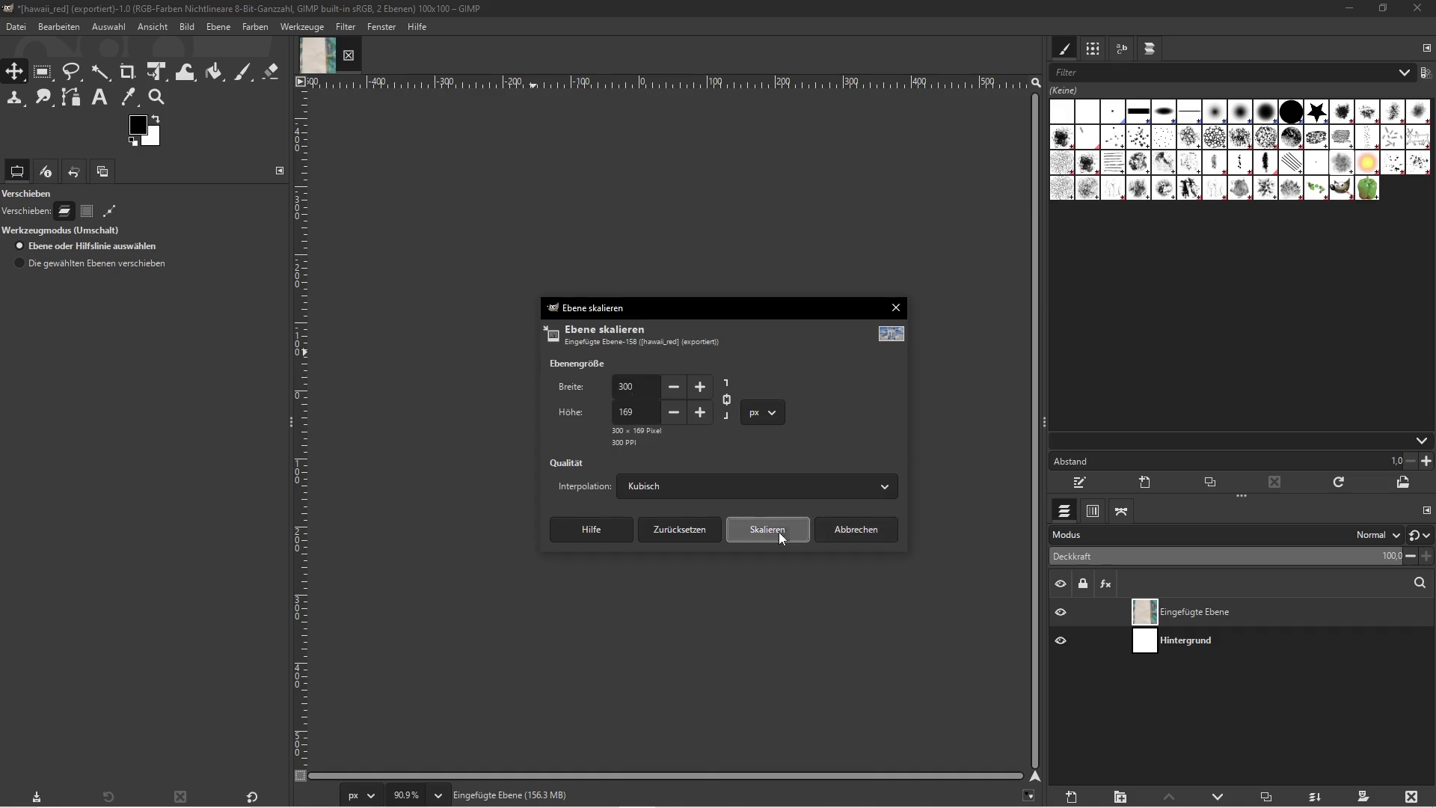
left_click(779, 533)
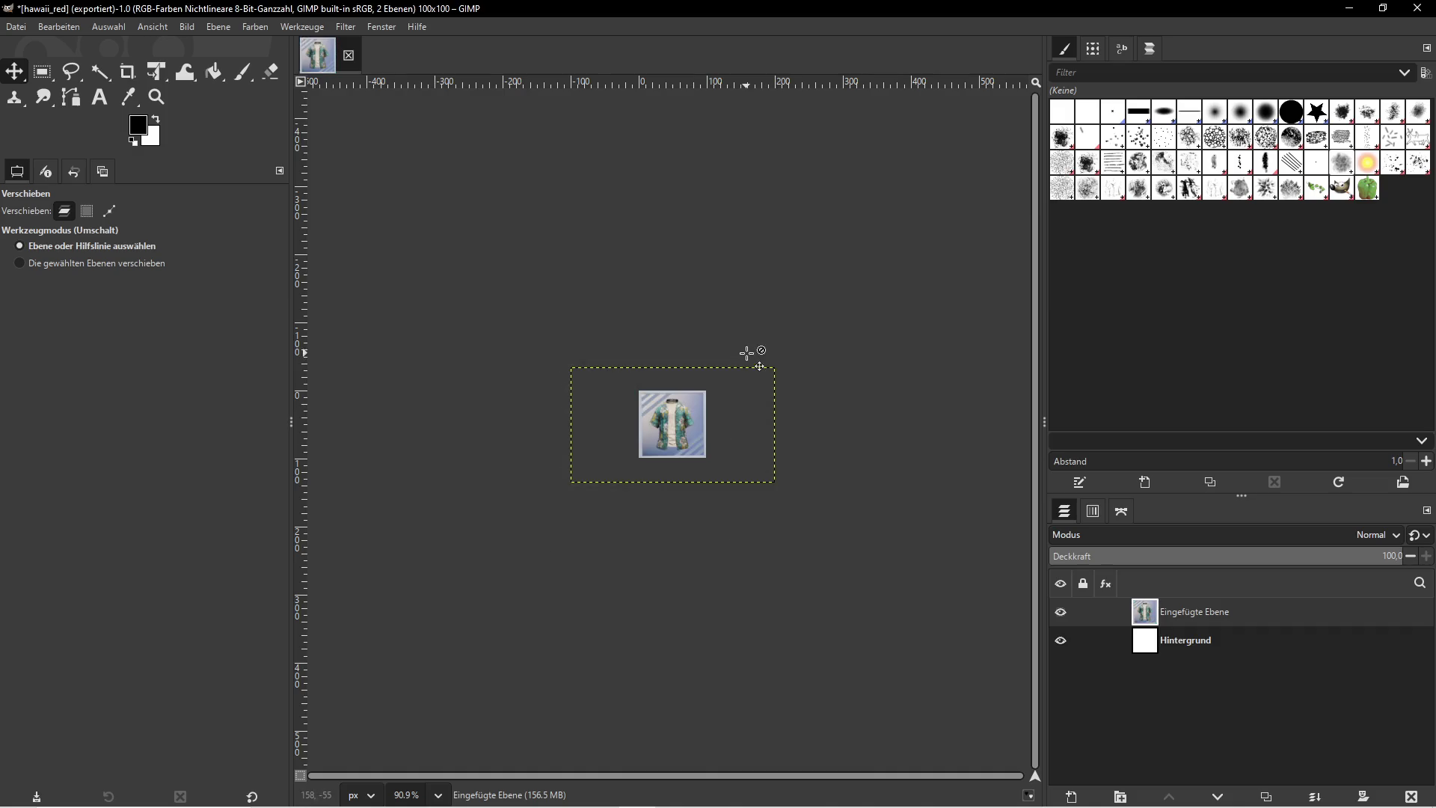
Export the image as hawaii_blue.png into the hawaii folder and check the folder
left_click(16, 29)
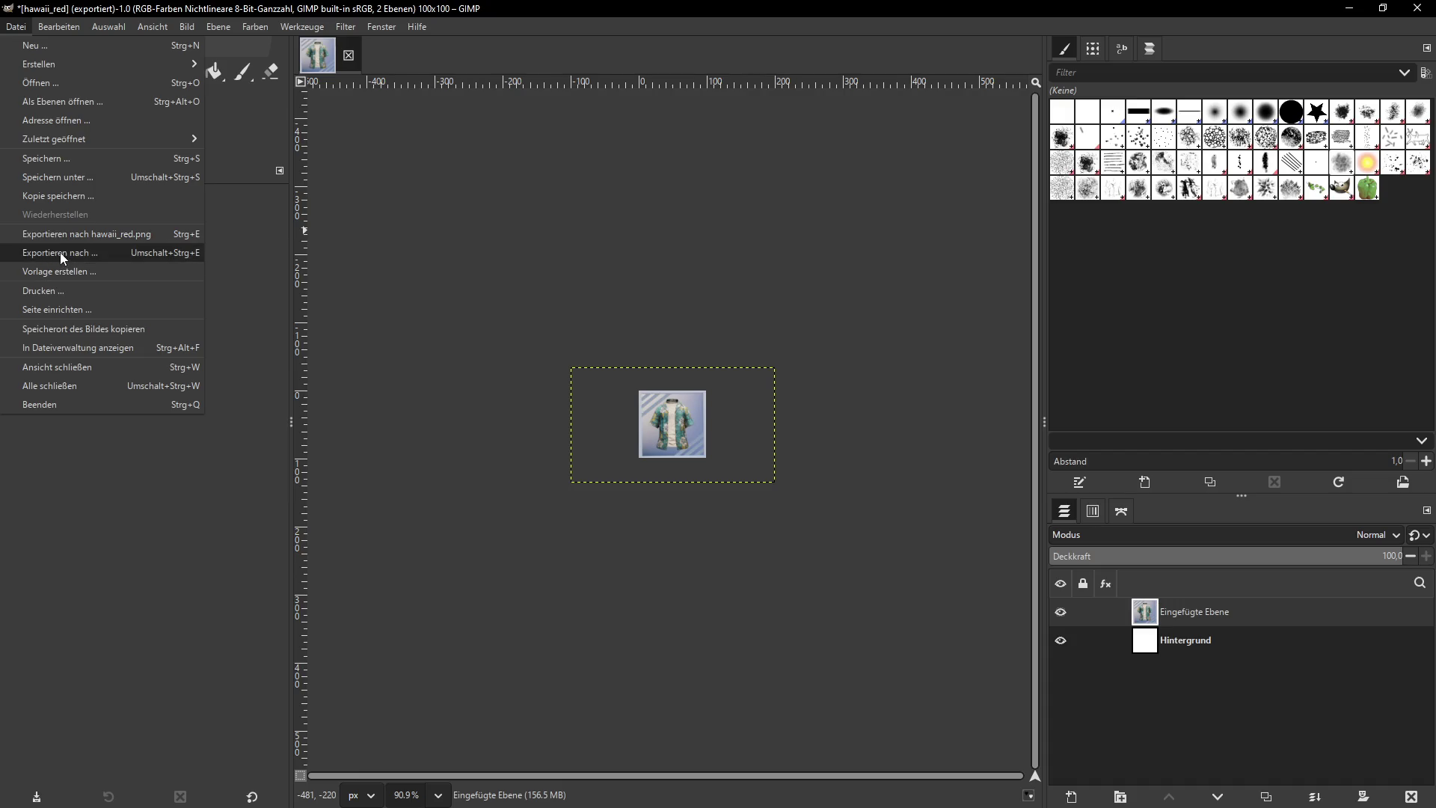
left_click(60, 253)
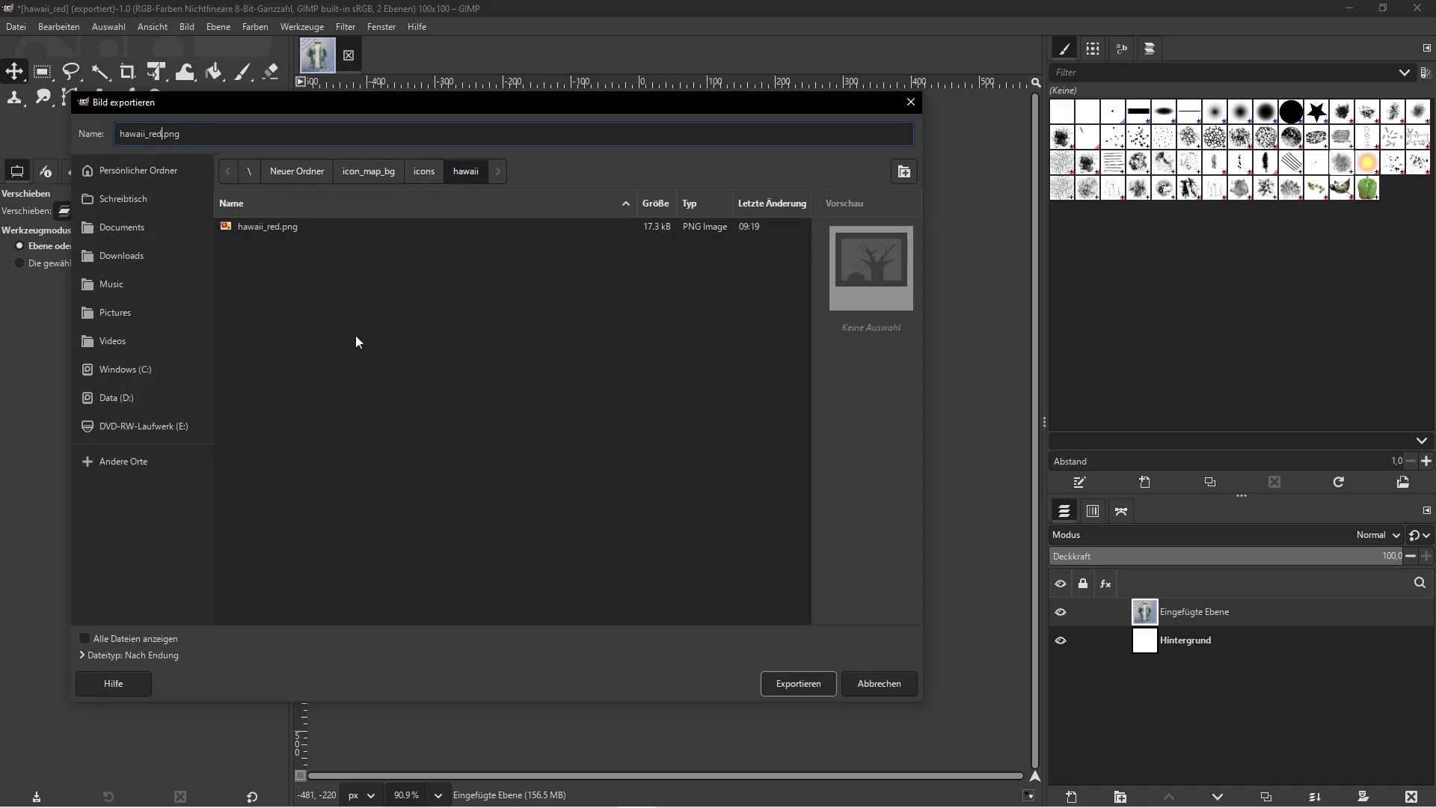
key("Right")
key("Right")
key("Delete")
type("bl")
left_click(794, 683)
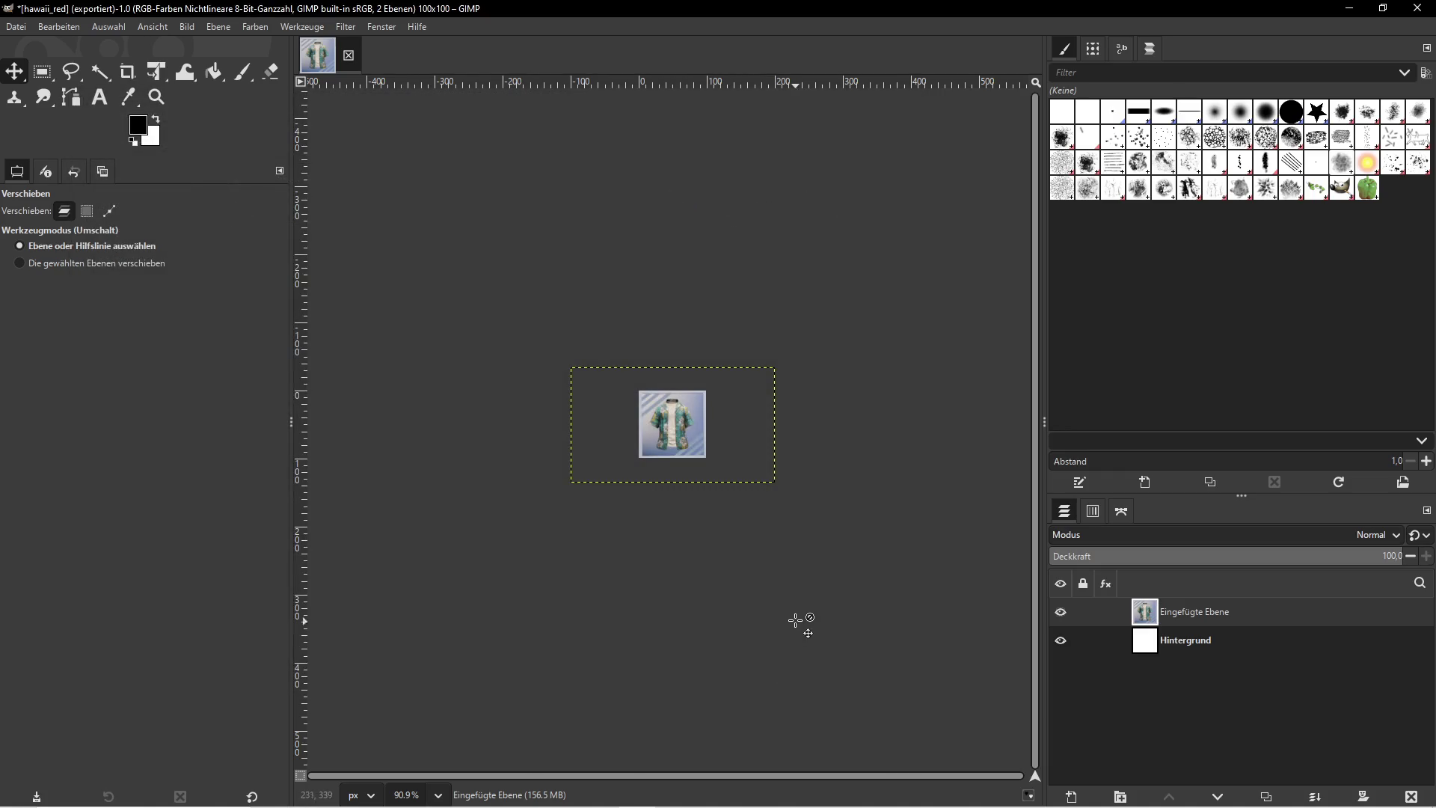
left_click(383, 577)
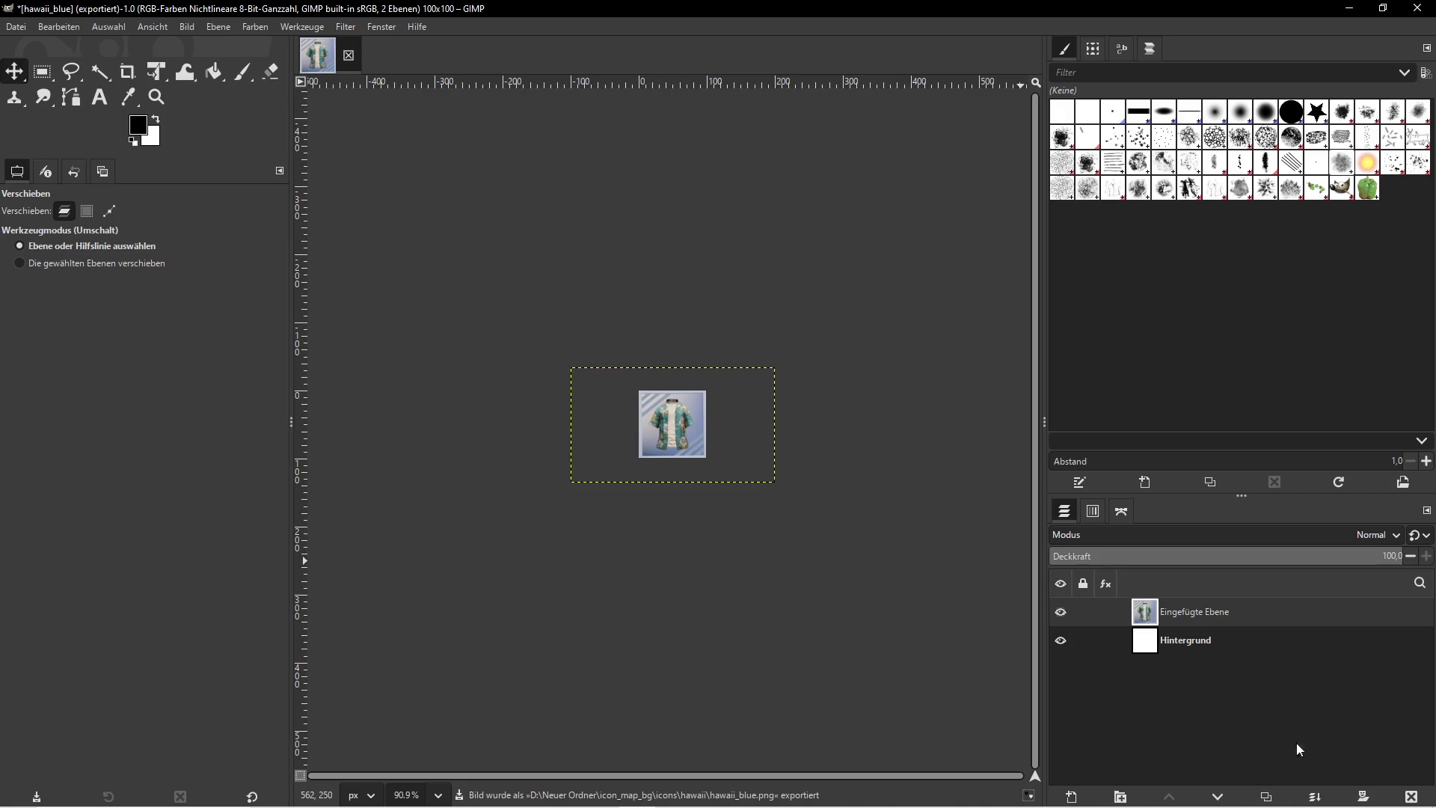
key("super")
left_click(322, 793)
Stop play and assign SKM_Shirt_Orange as the display shirt's Skeletal Mesh Asset
left_click(1170, 73)
left_click(1348, 8)
left_click(457, 139)
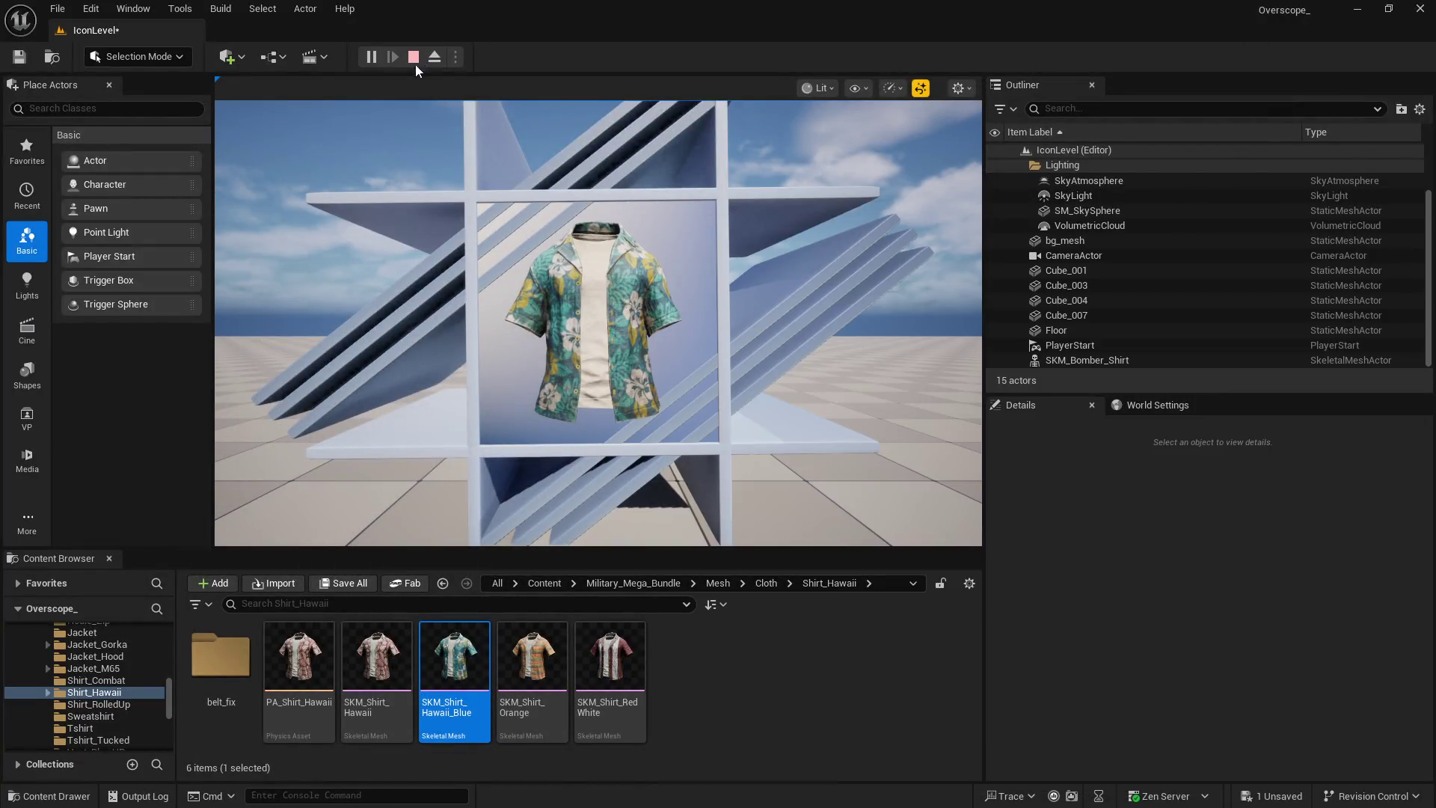
left_click(414, 57)
left_click(532, 656)
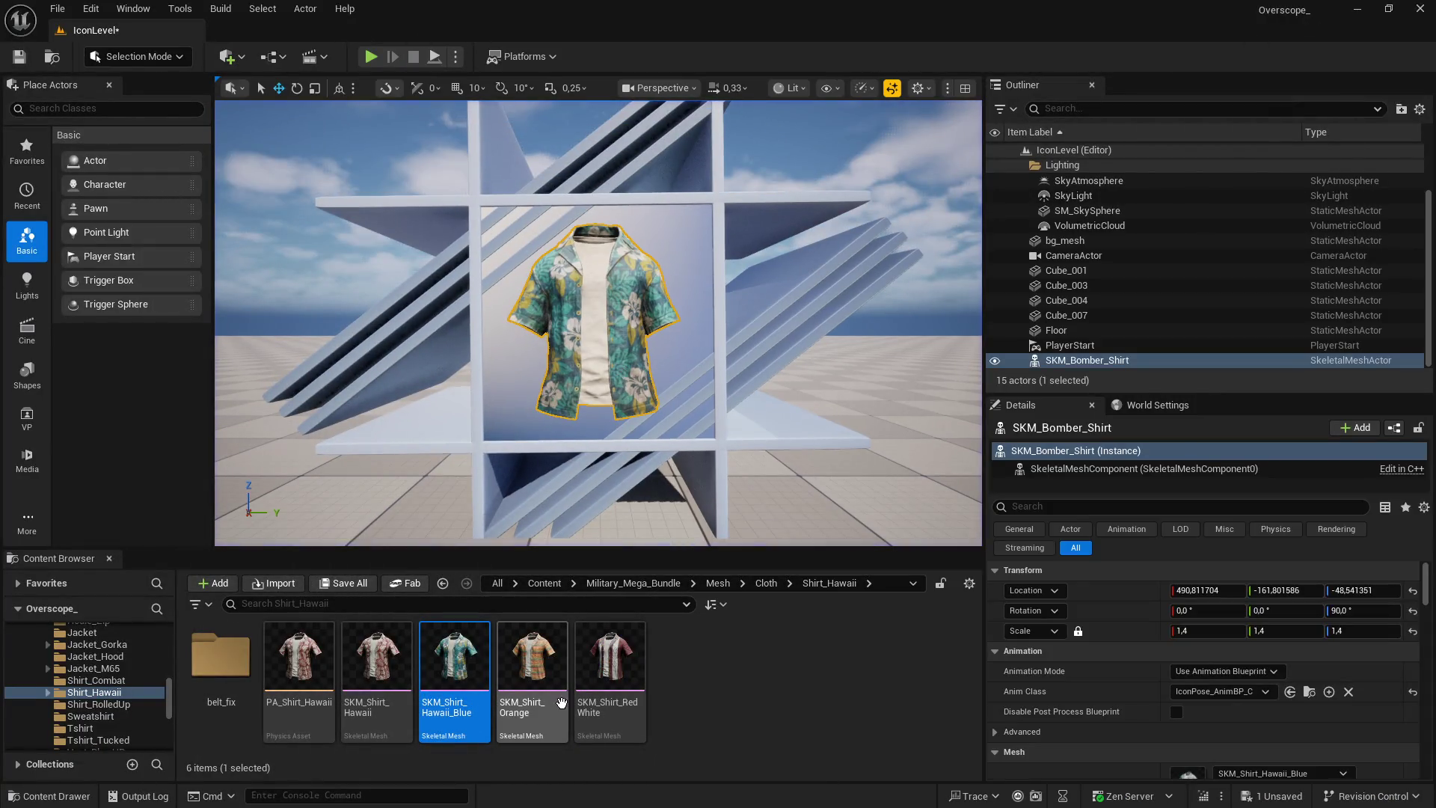
left_click(1223, 695)
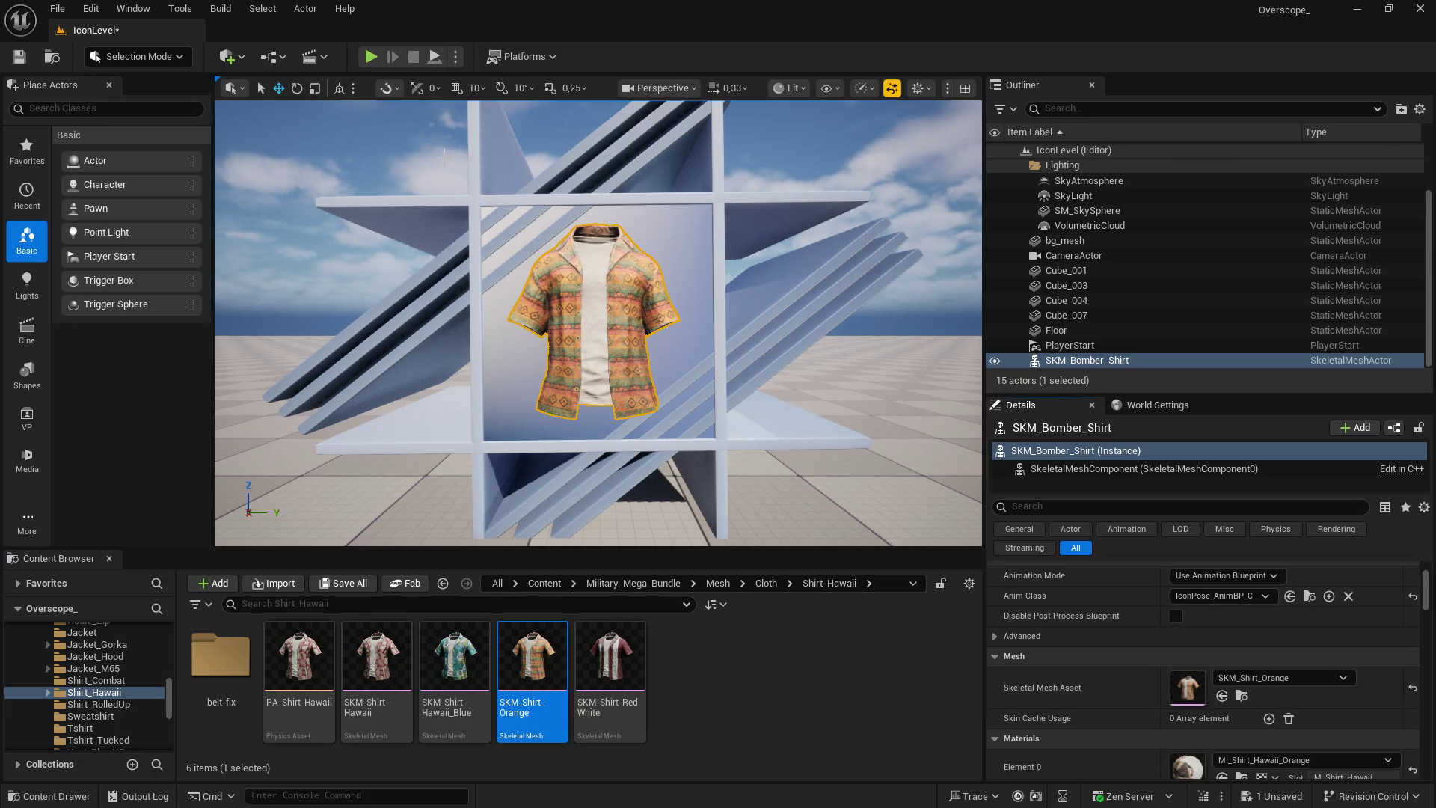
Play the level, screenshot the orange shirt, and bring GIMP forward
left_click(371, 57)
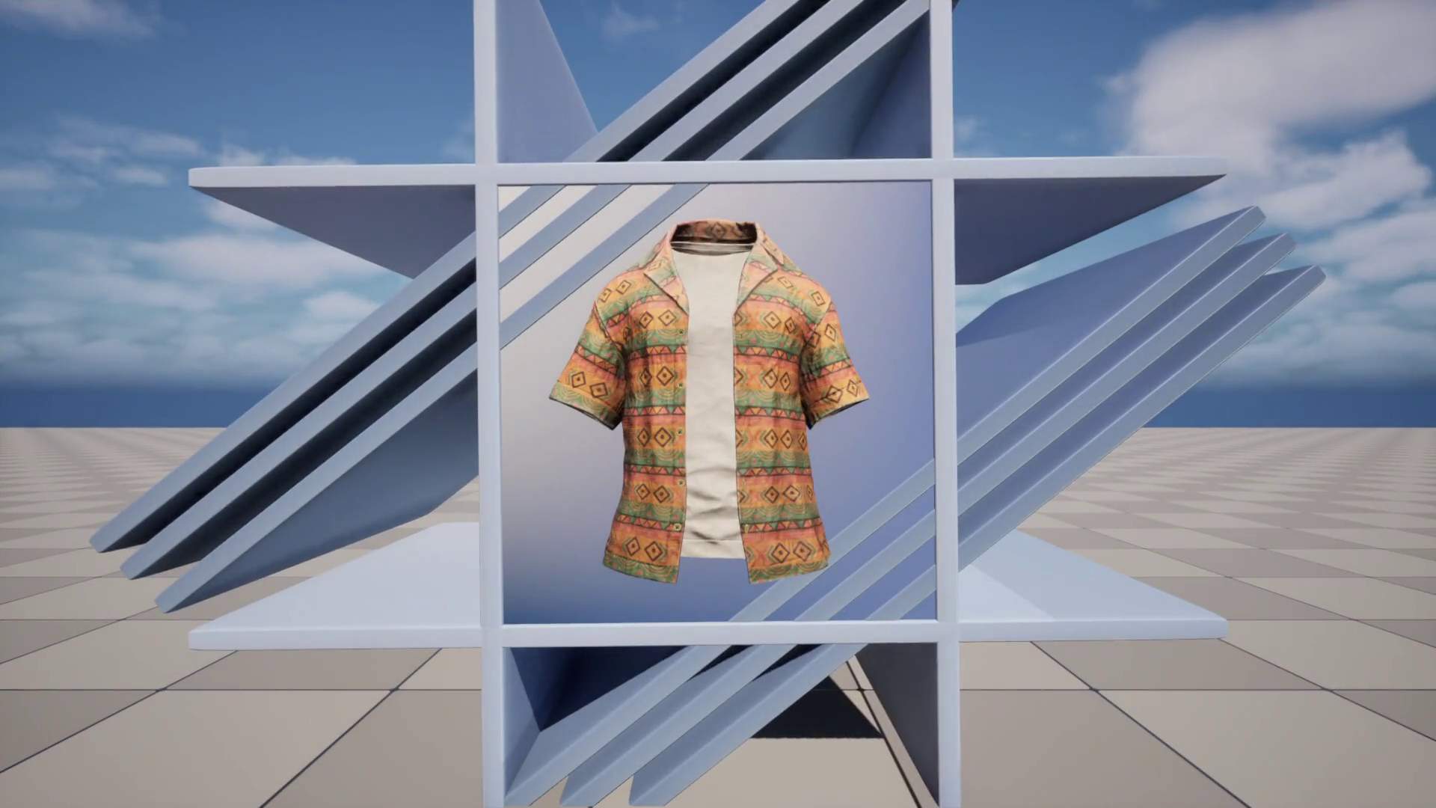
key("Print")
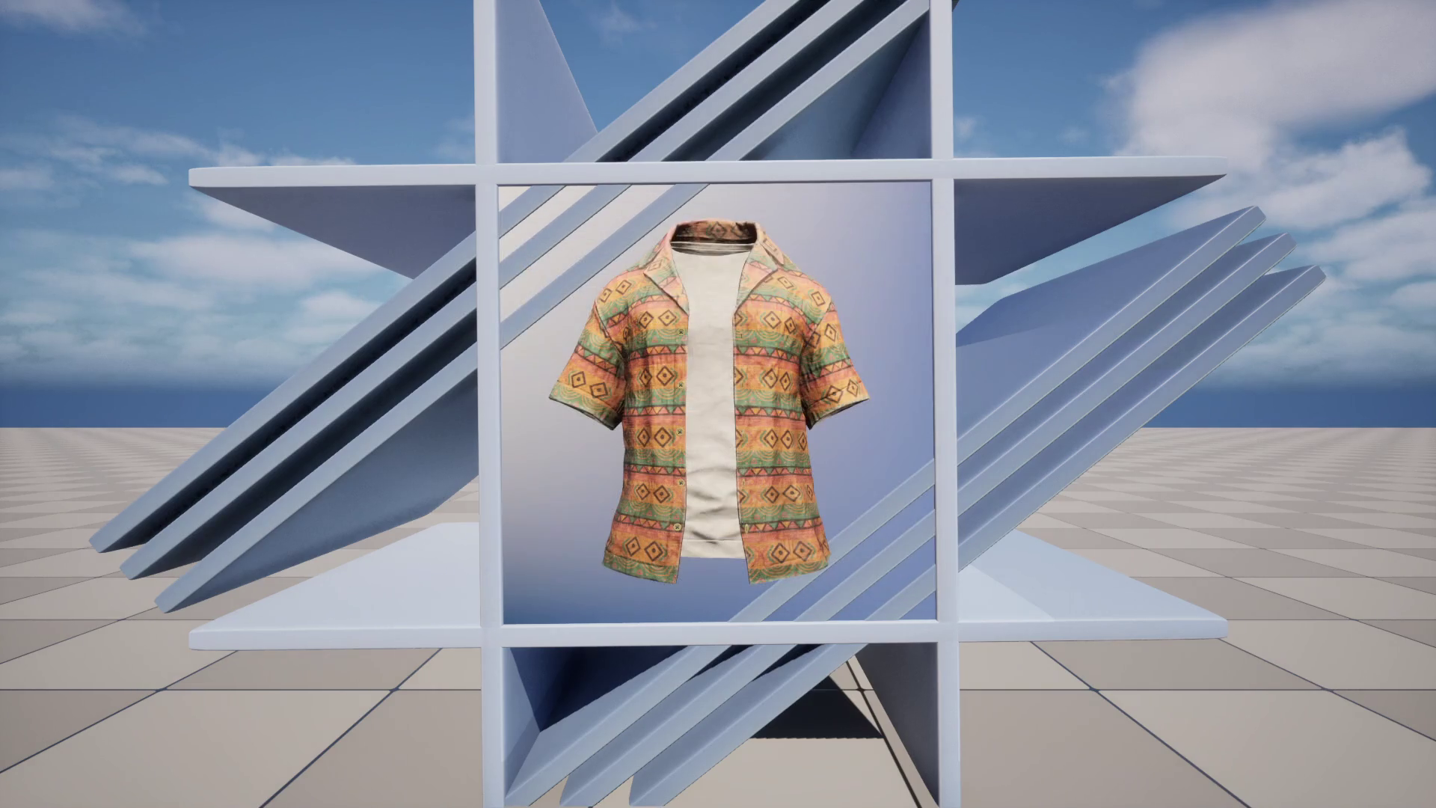
key("super")
left_click(638, 794)
Replace the old layer with the orange shirt screenshot and scale it to 300 px wide
key("ctrl+z")
key("ctrl+v")
left_click(1195, 612)
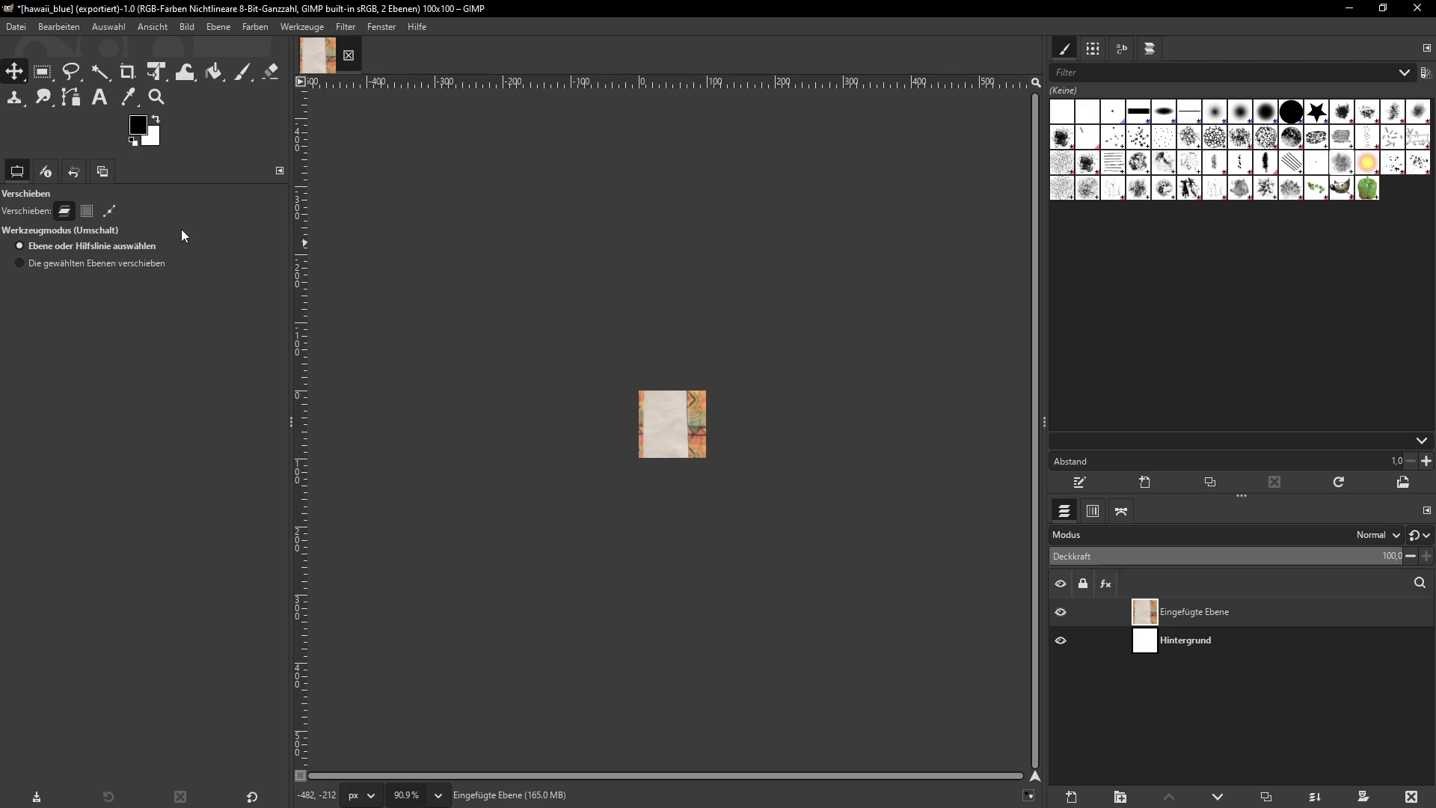
left_click(189, 28)
left_click(242, 271)
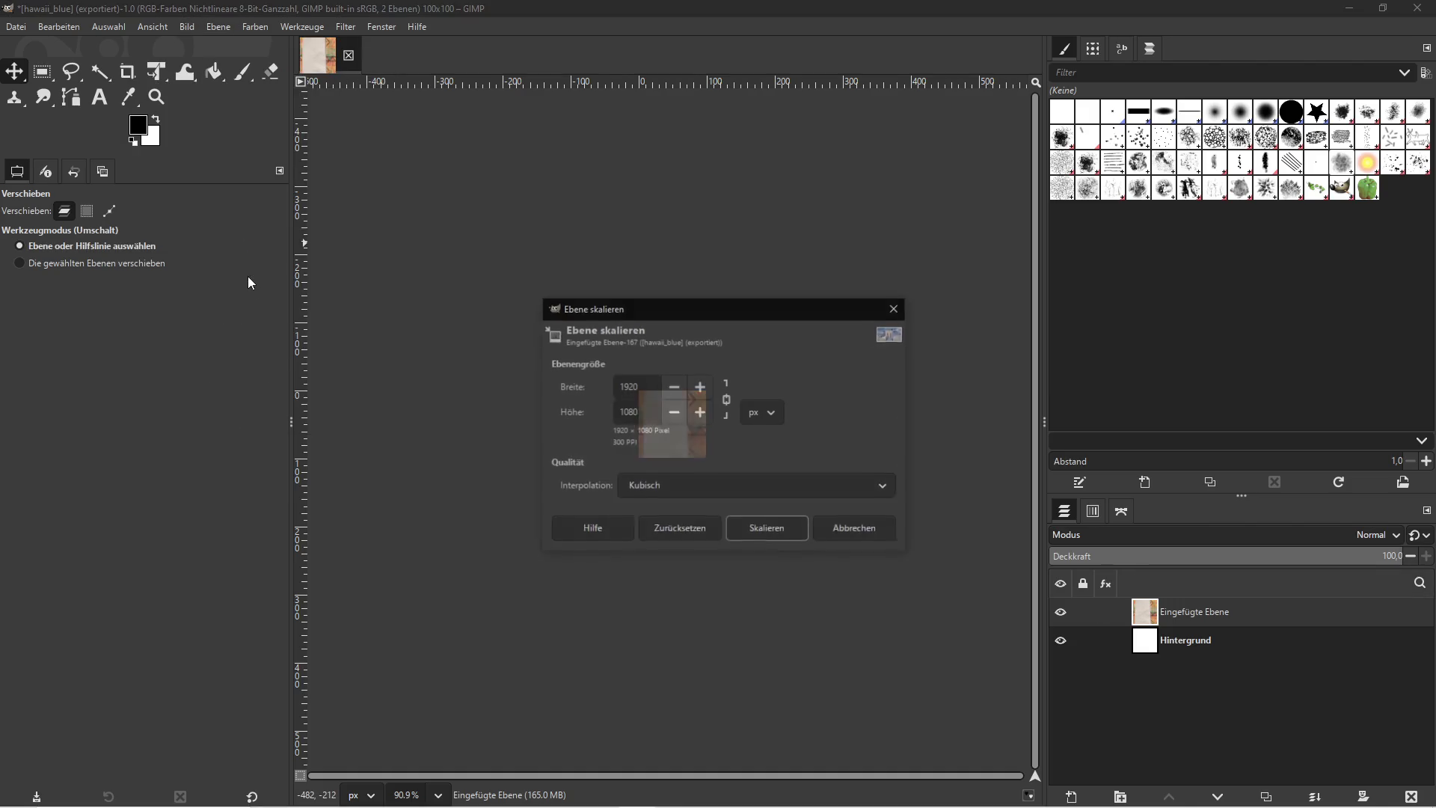
double_click(603, 386)
type("00")
left_click(779, 531)
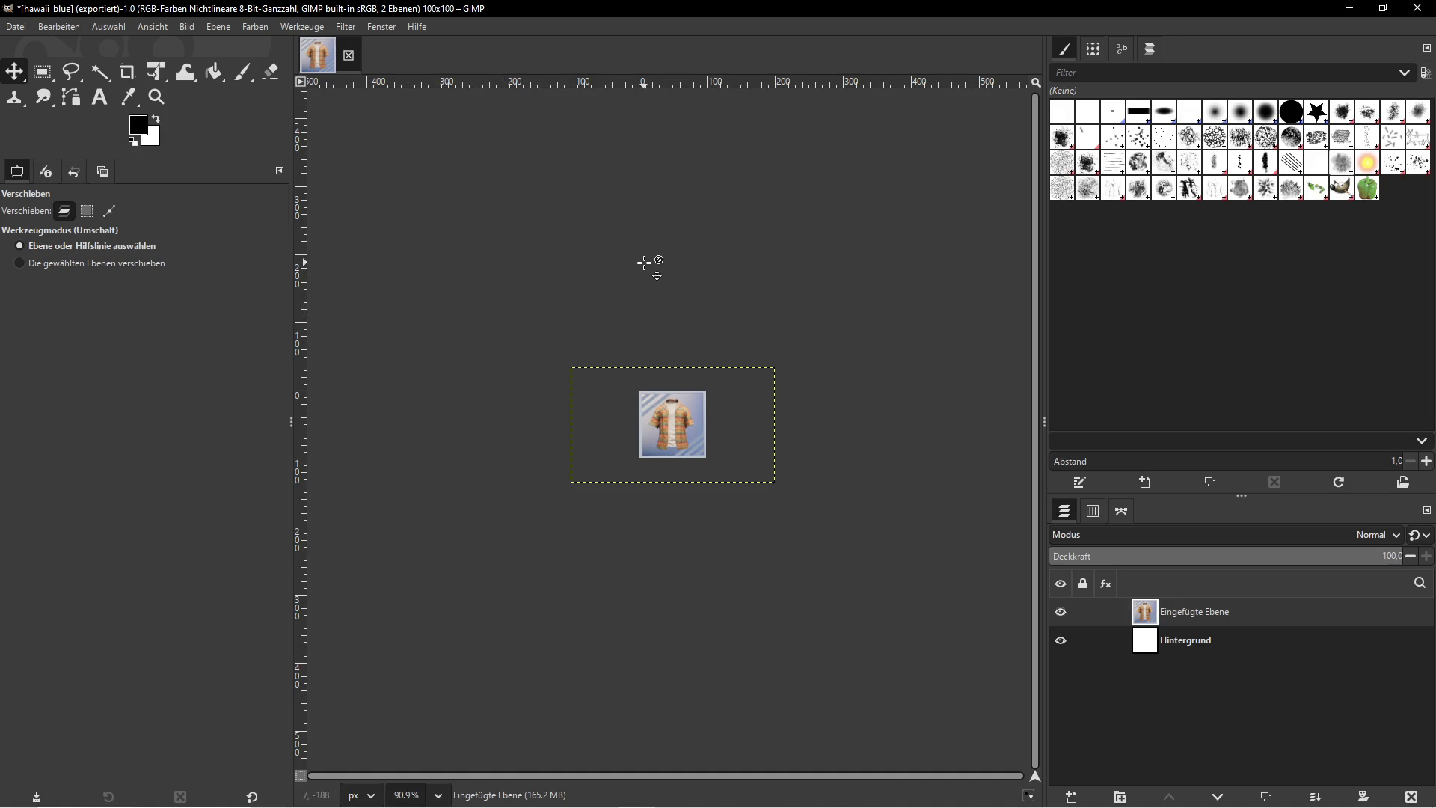
Export the image as hawaii_orange.png to the hawaii folder, then delete the pasted layer
left_click(16, 27)
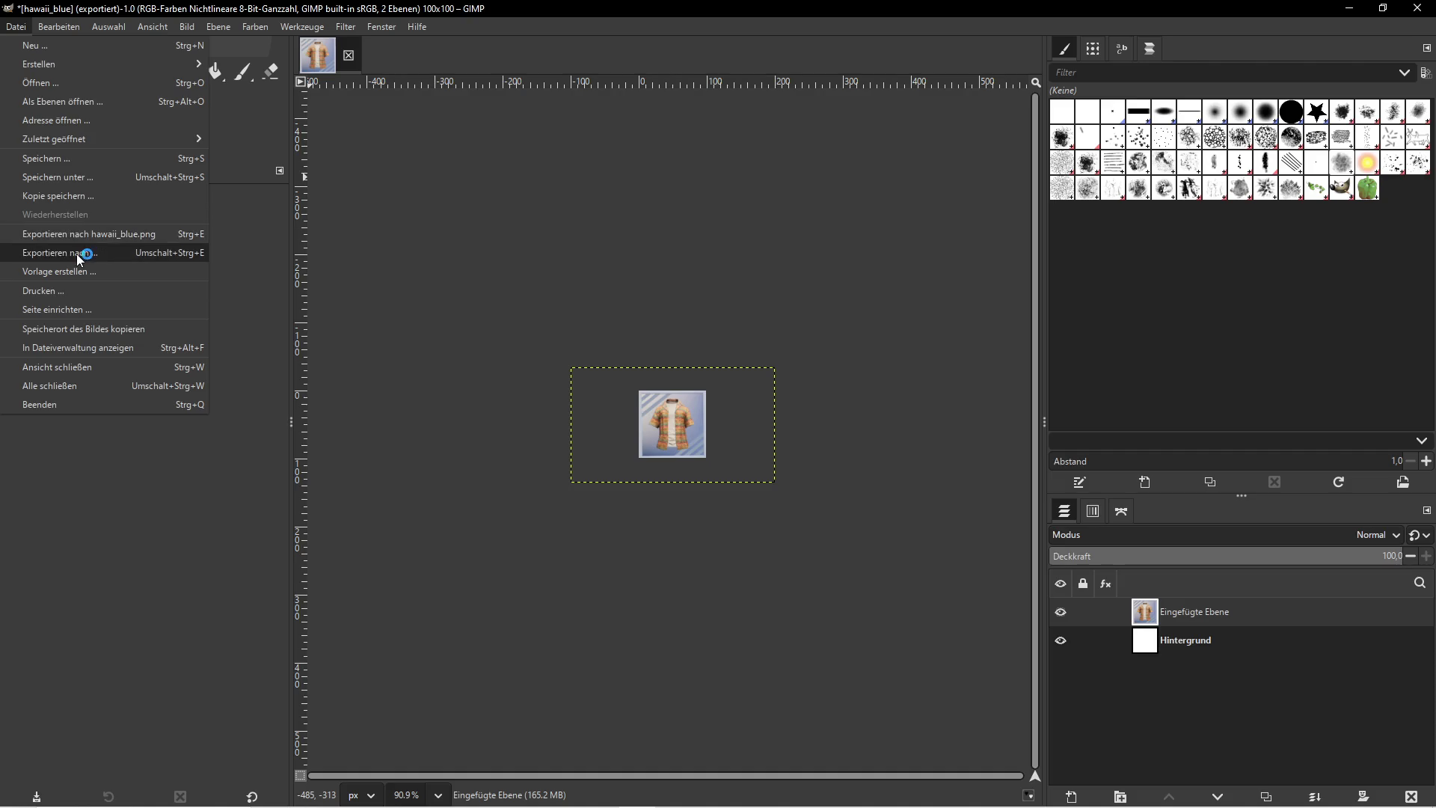
left_click(87, 254)
key("BackSpace")
key("BackSpace")
key("BackSpace")
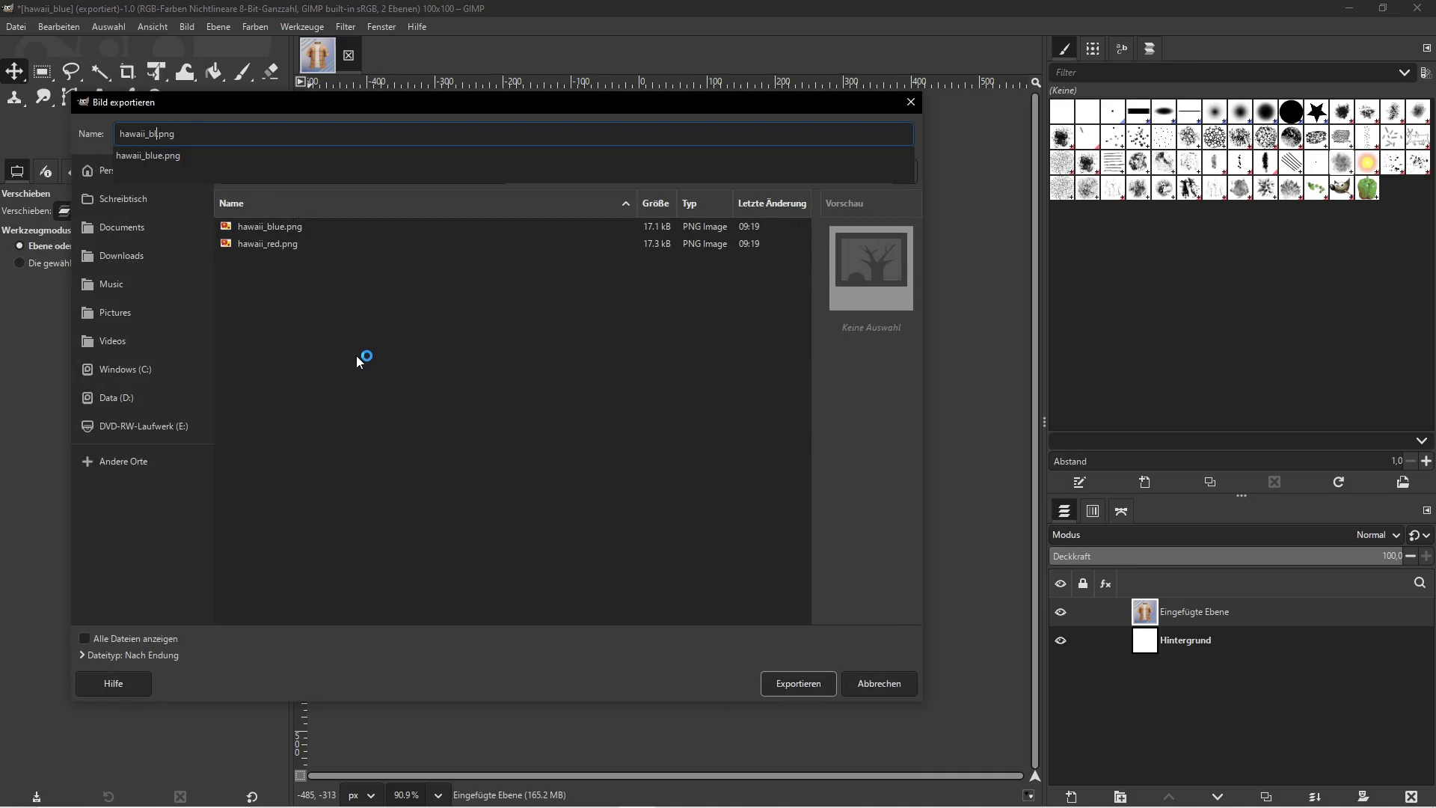
type("orange")
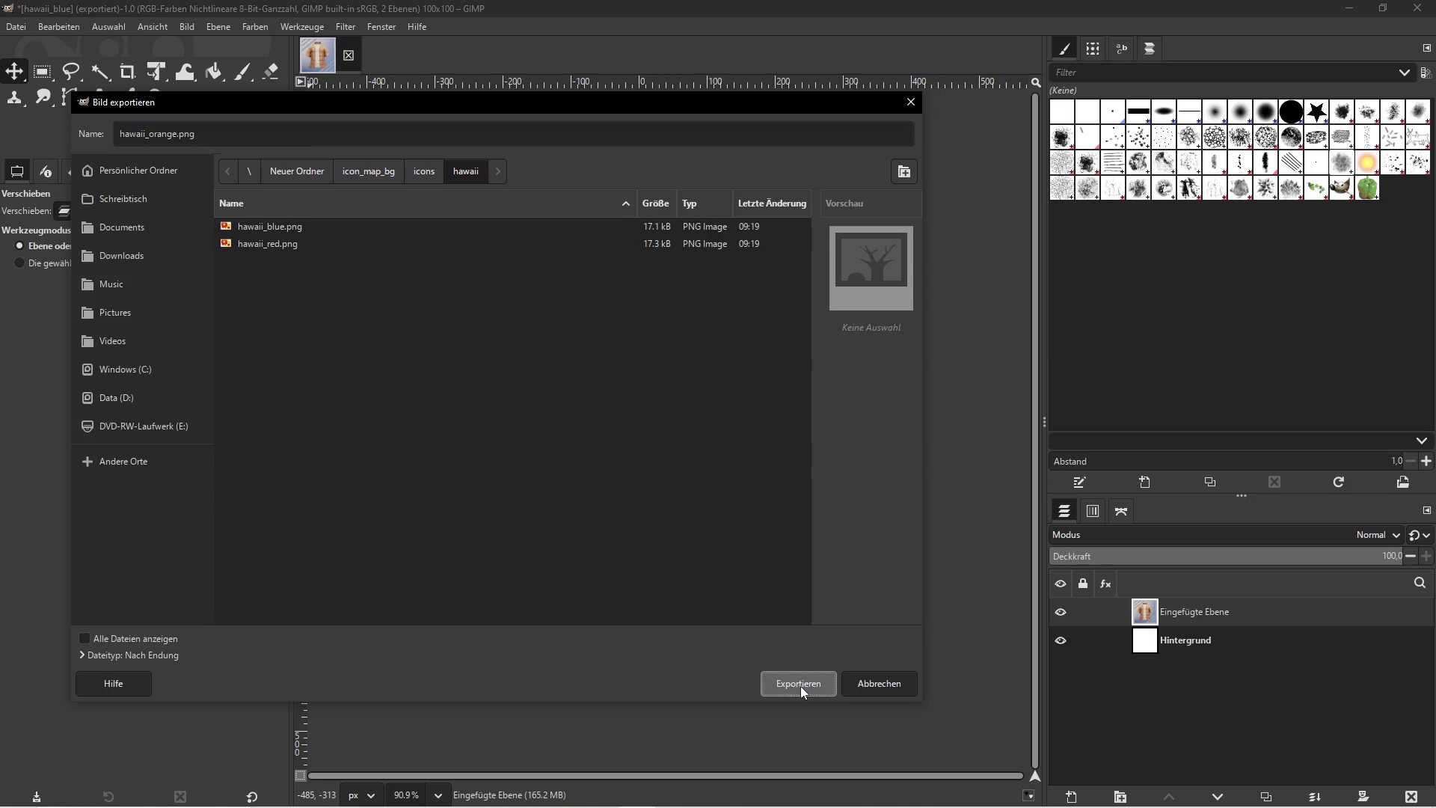
left_click(801, 683)
key("Return")
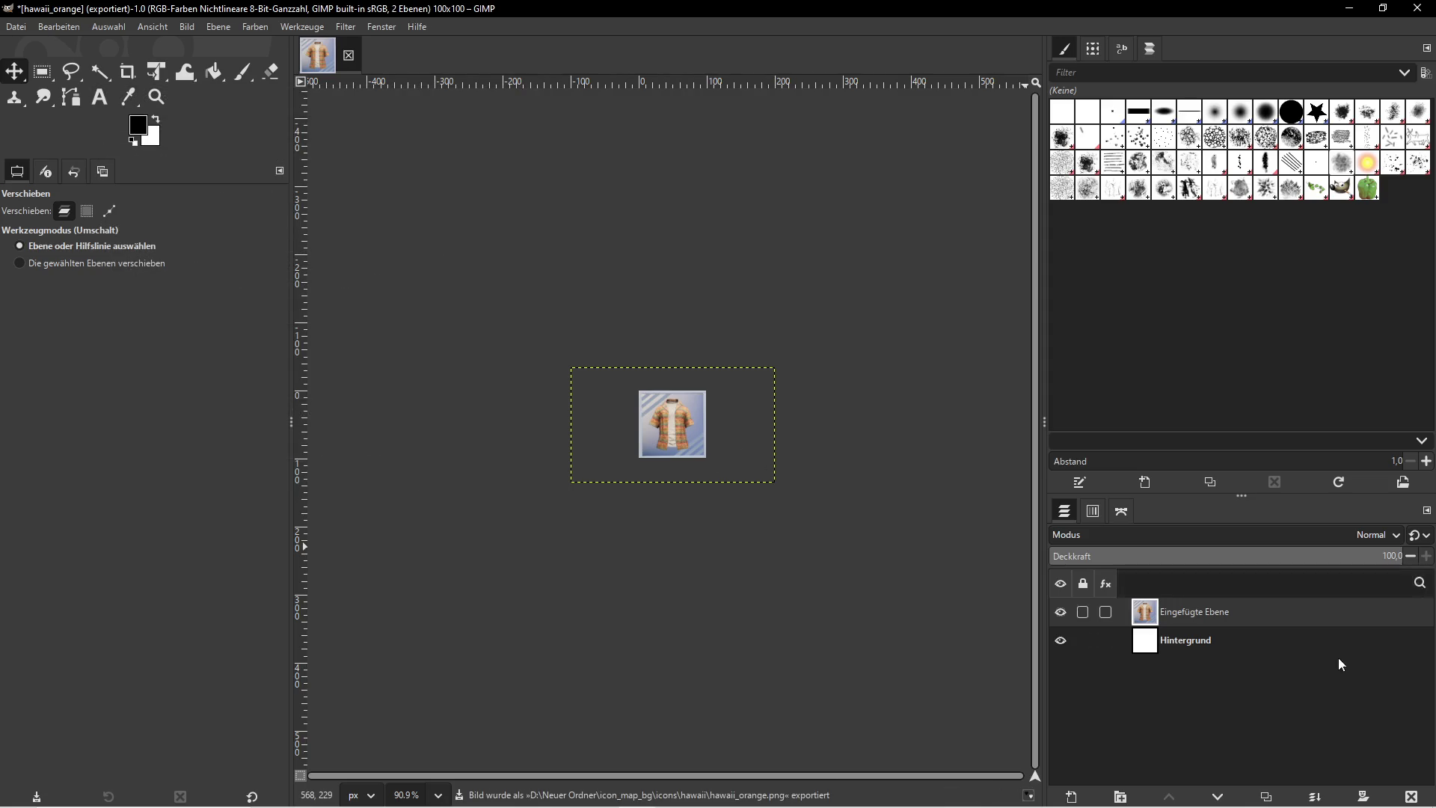
left_click(1411, 795)
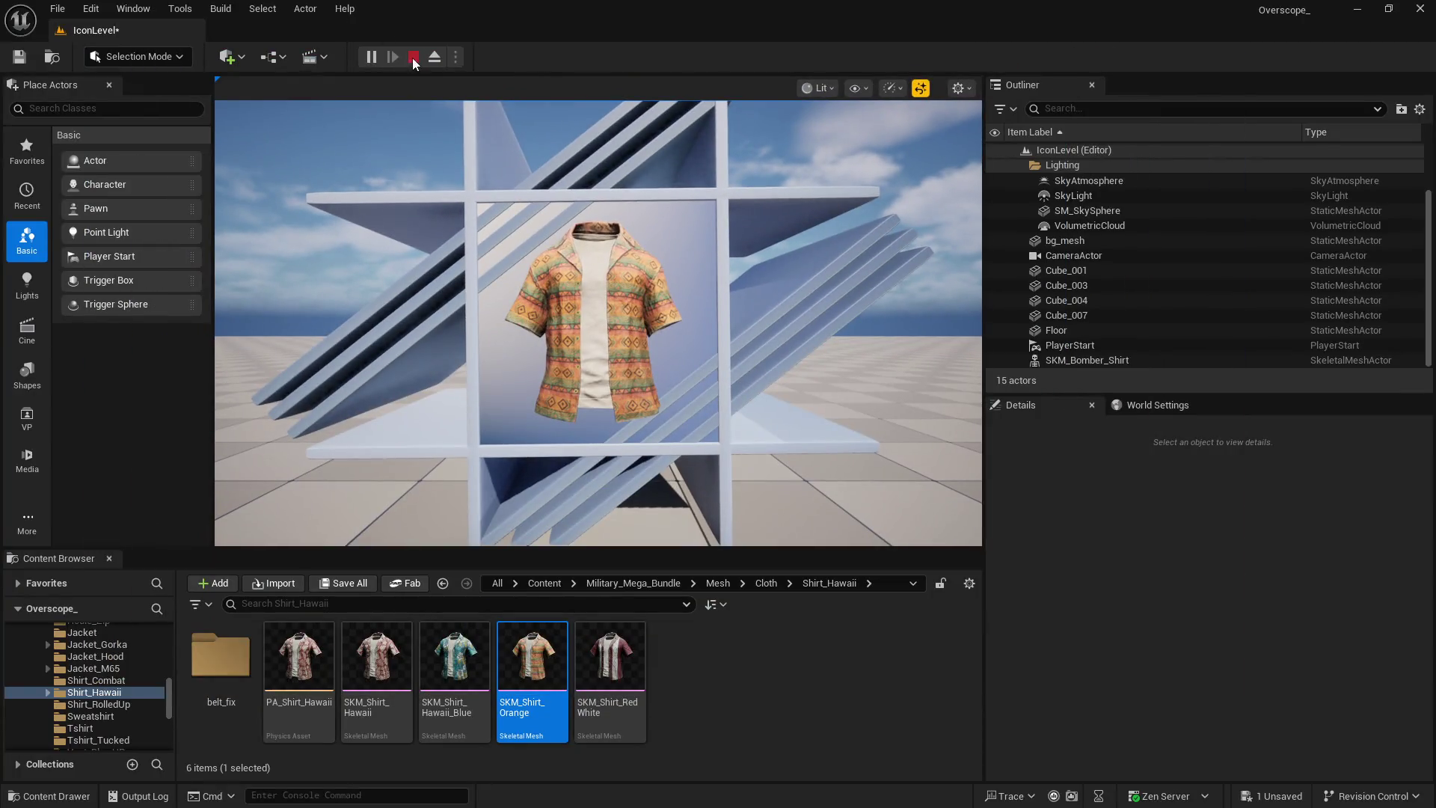
Stop play, assign SKM_Shirt_RedWhite as the Skeletal Mesh Asset, and save all content
left_click(414, 58)
left_click(610, 657)
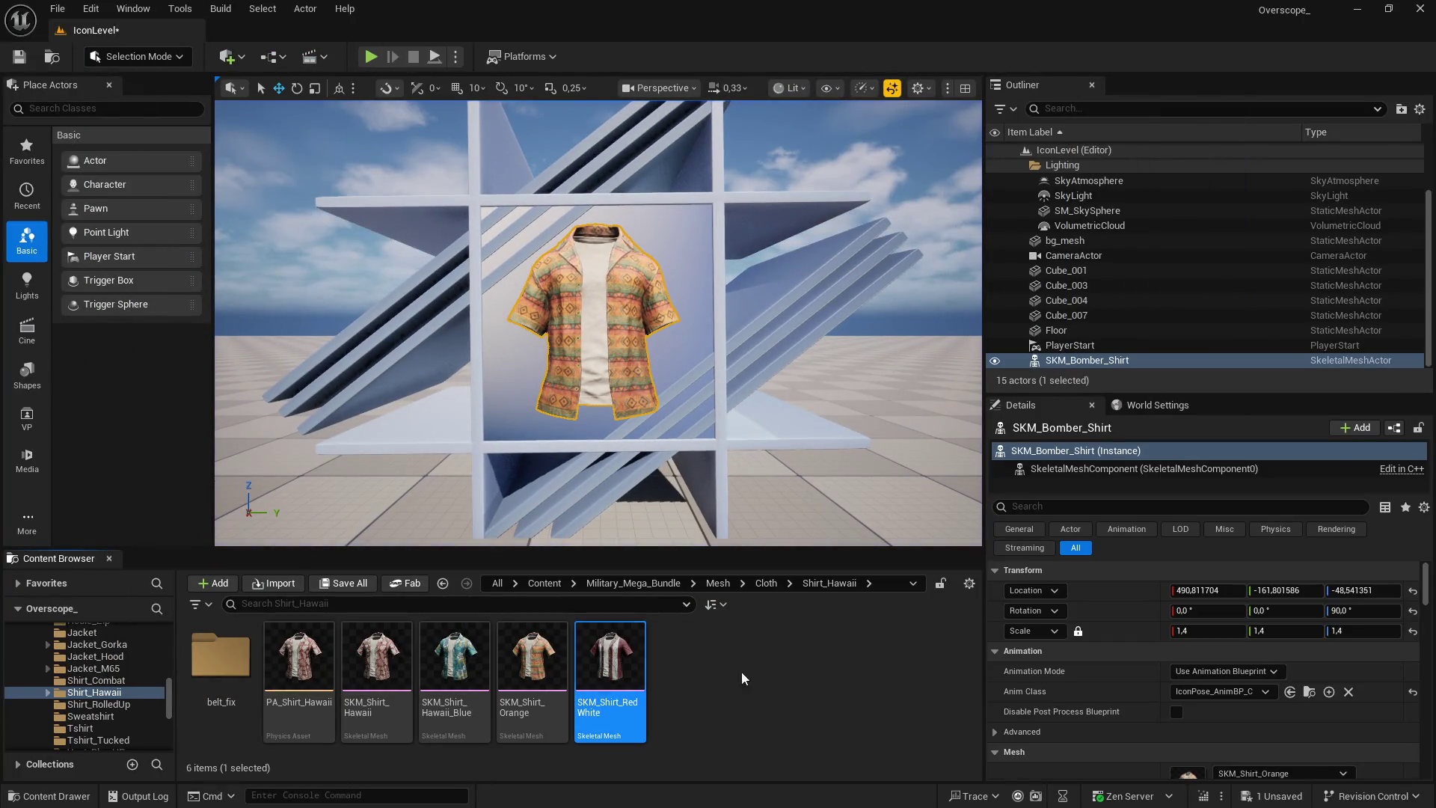
scroll(1146, 661, "down", 5)
left_click(1222, 696)
key("ctrl+s")
key("Return")
Play the level, screenshot the red-and-white shirt, and bring GIMP forward
left_click(370, 58)
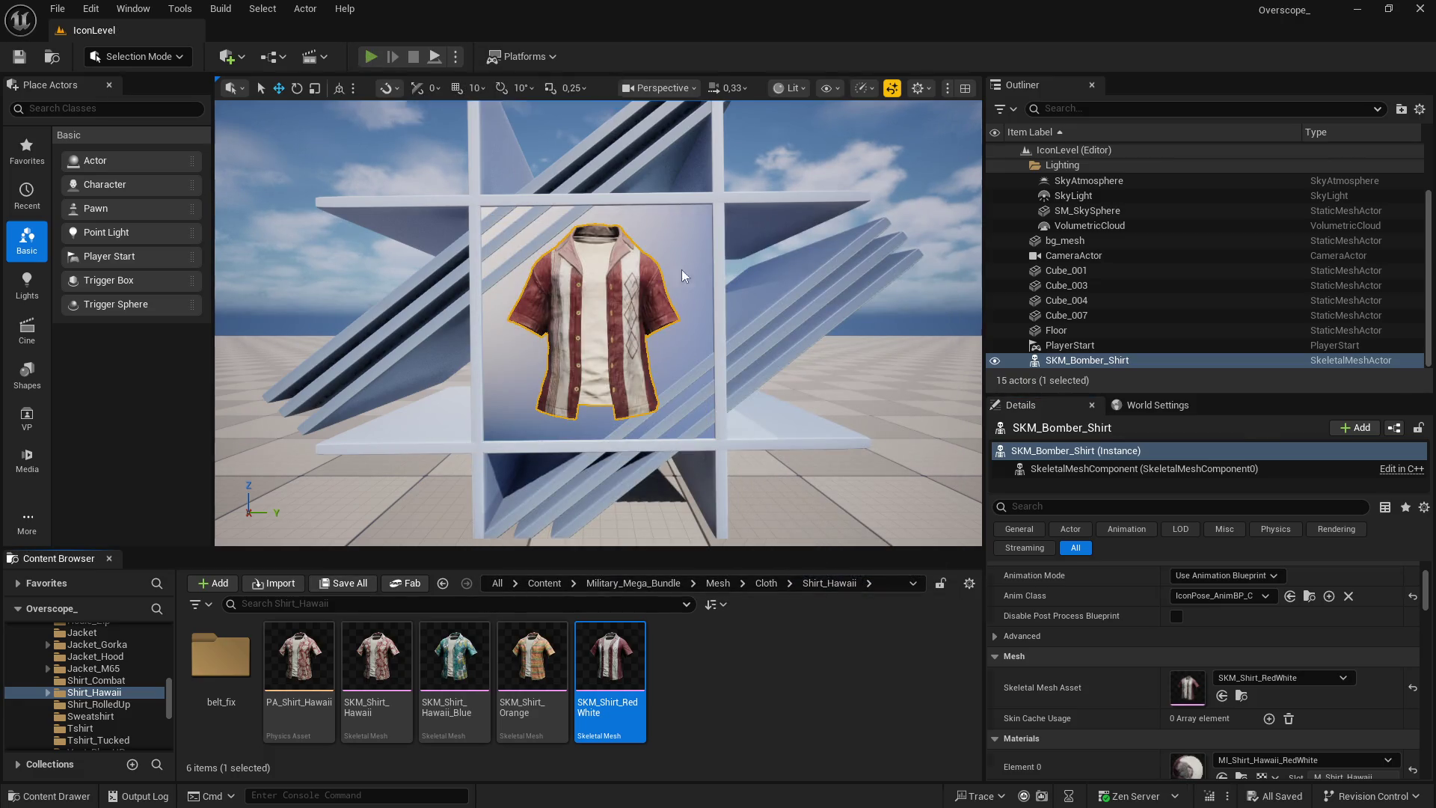
key("Print")
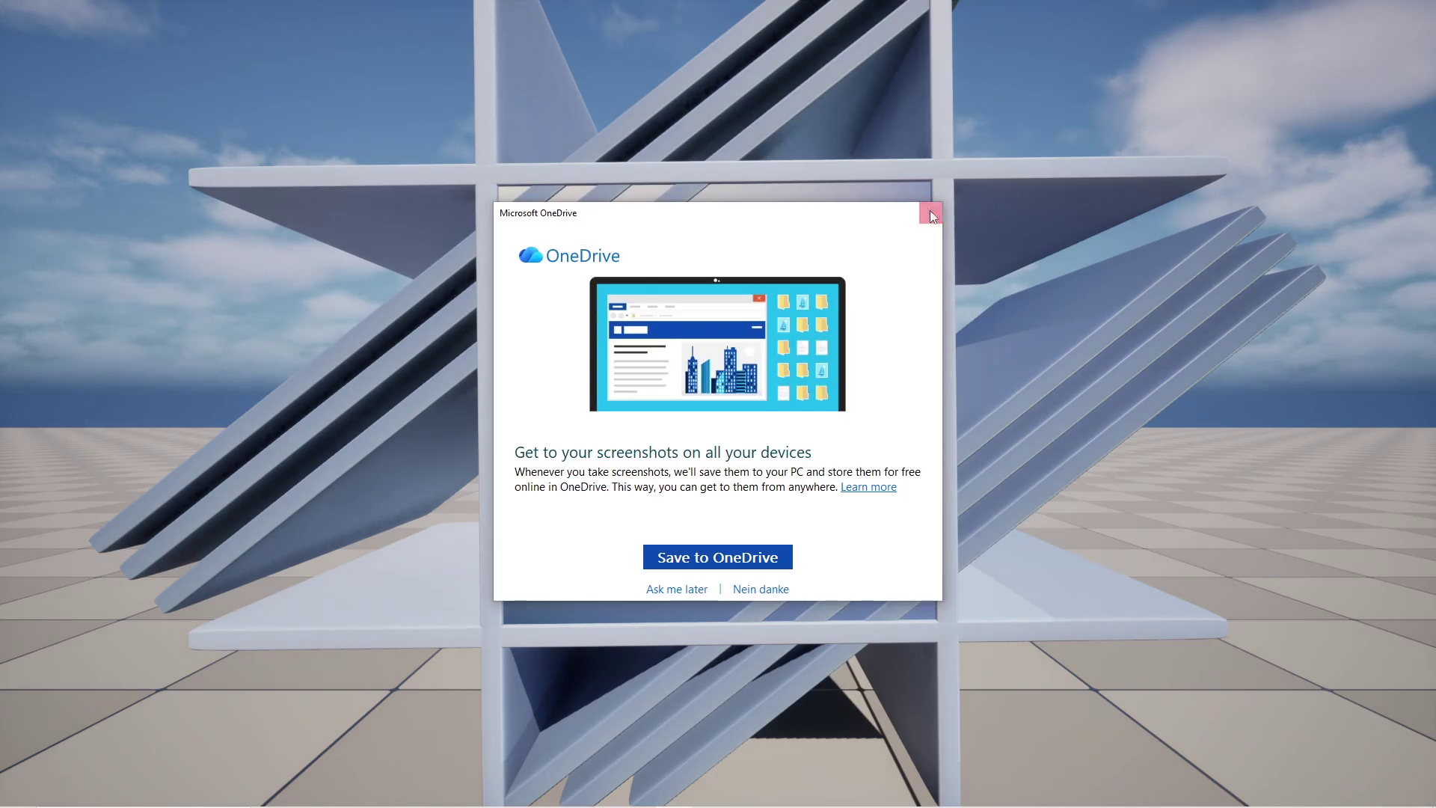
key("super")
left_click(646, 795)
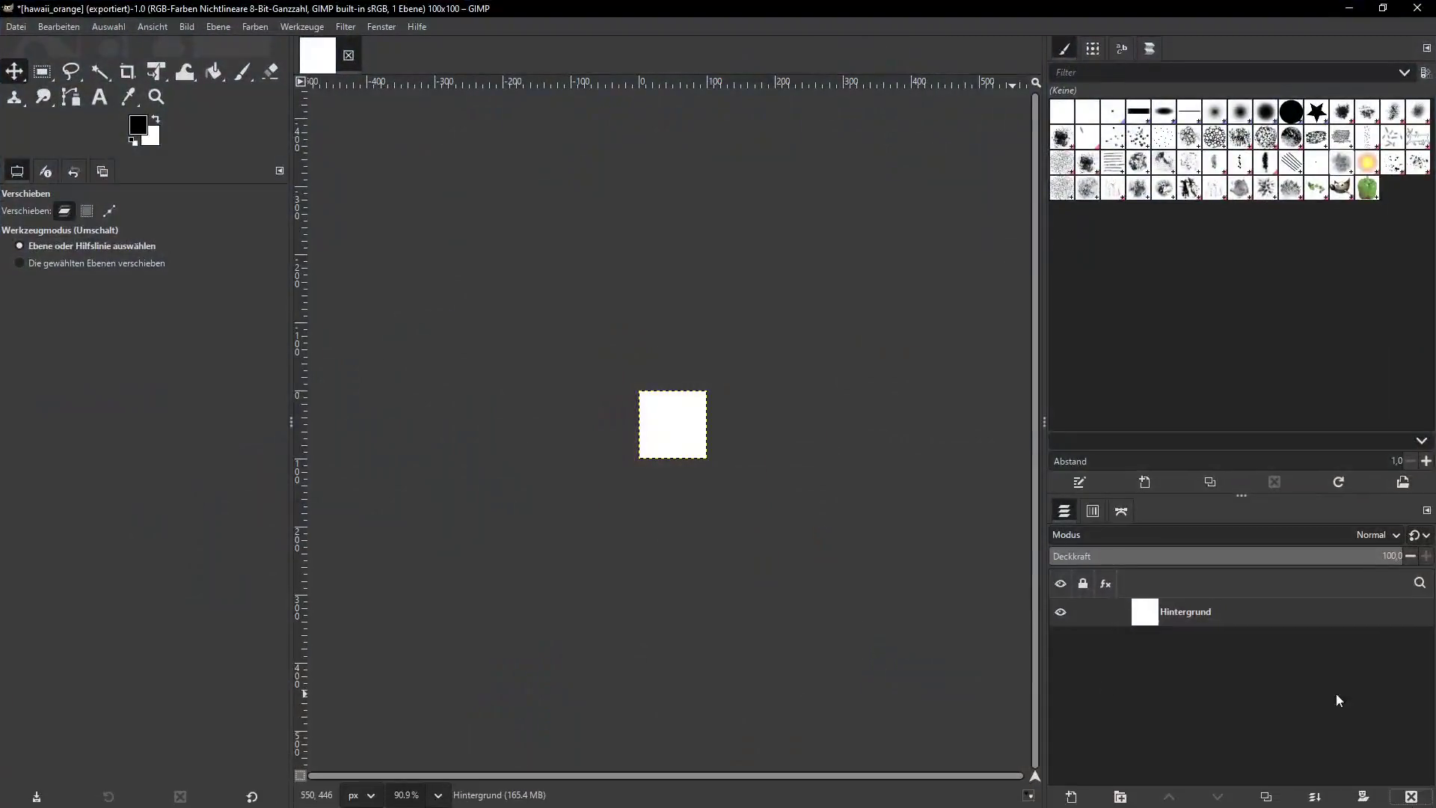
Paste the red-and-white shirt screenshot in GIMP and scale the layer to 100 px wide
key("ctrl+v")
left_click(219, 27)
left_click(265, 273)
type("100")
left_click(801, 536)
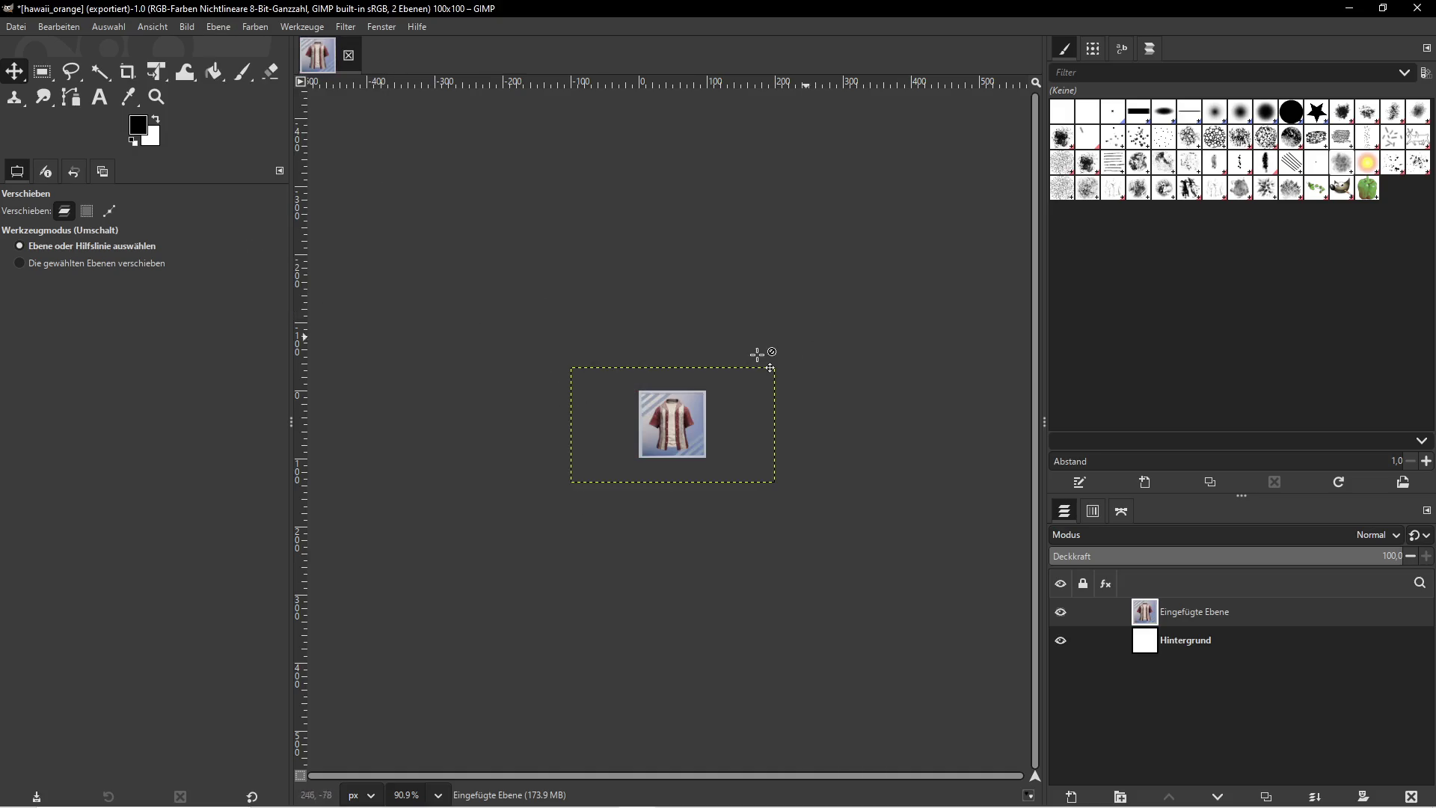
key("super+e")
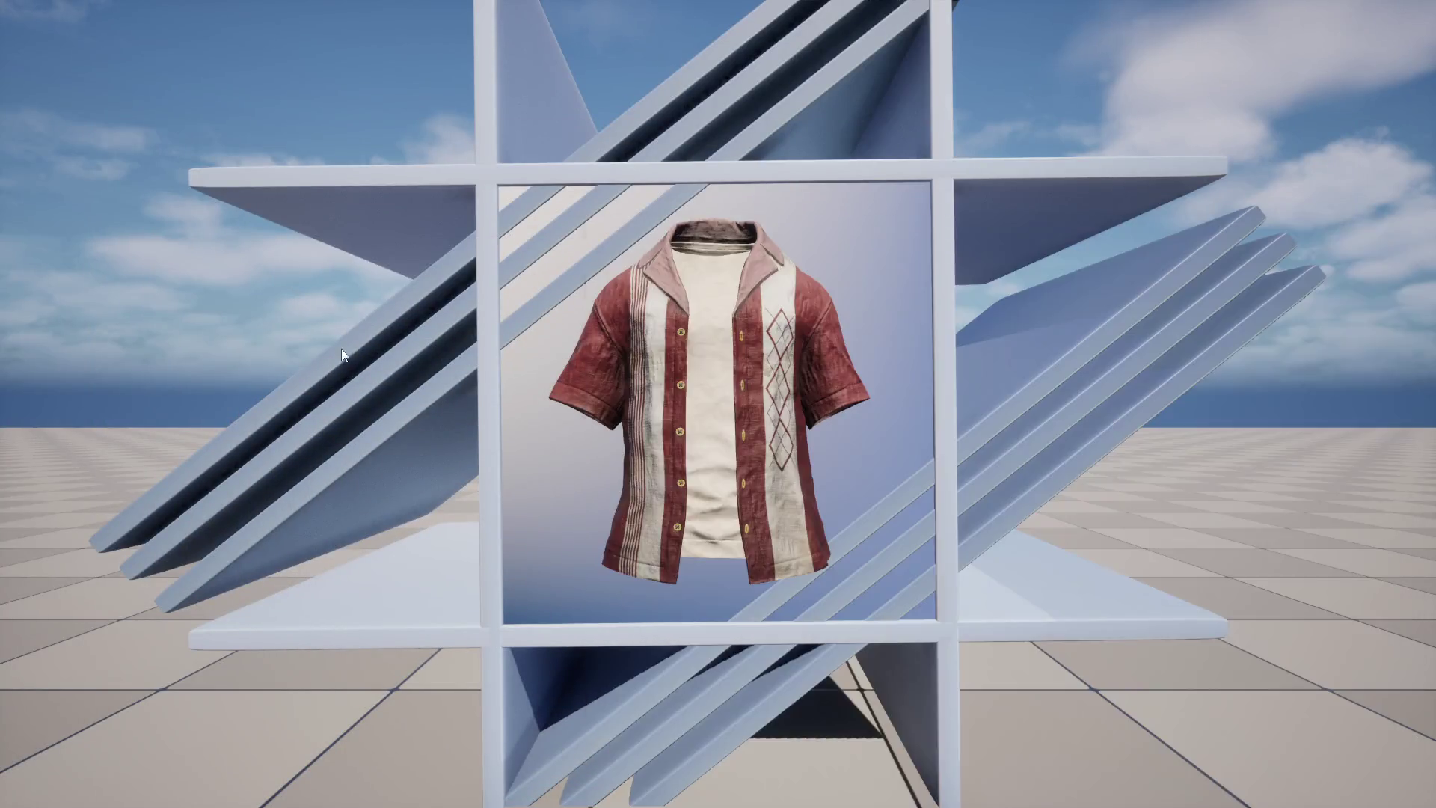
key("F11")
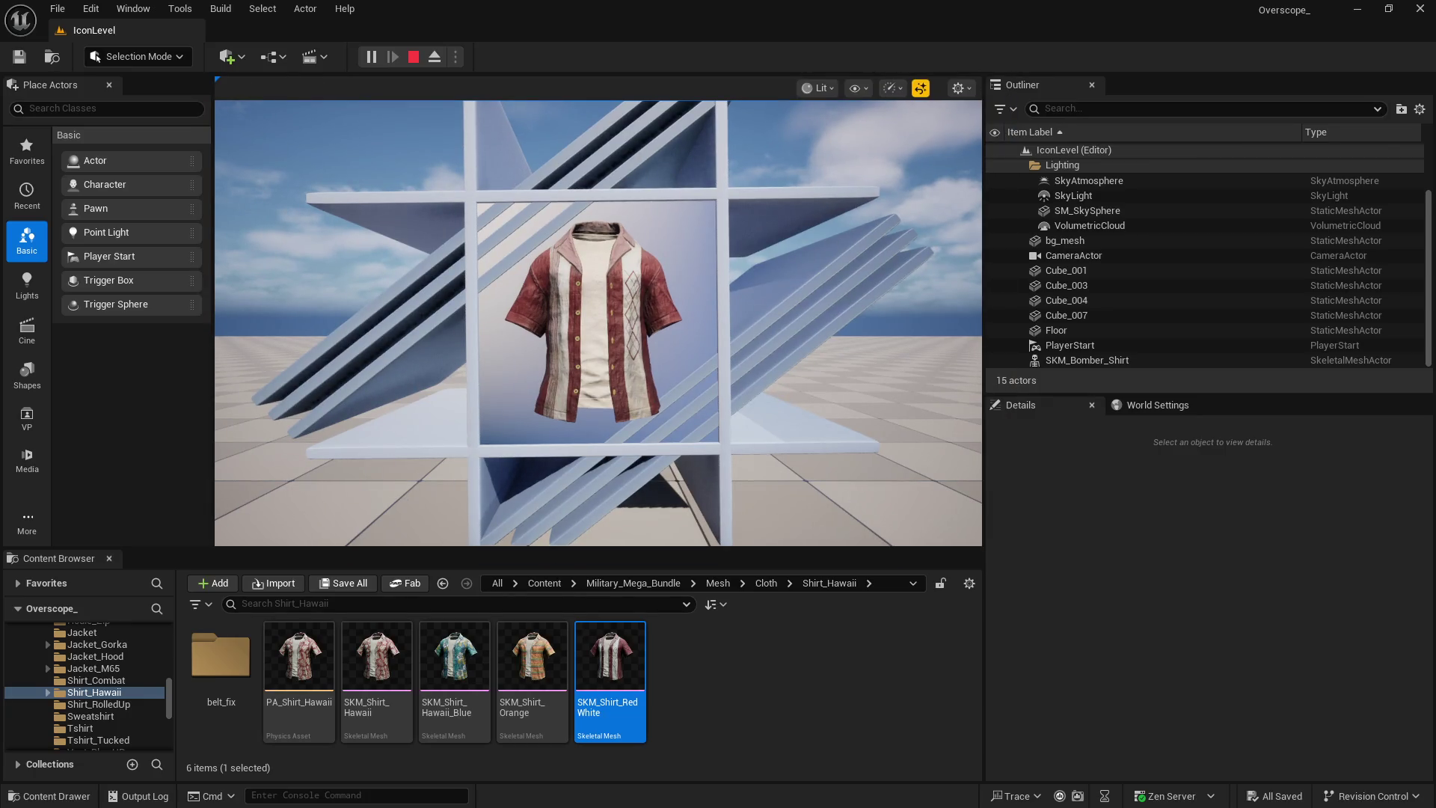
Export the image as hawaii_red2.png into the hawaii folder and minimize GIMP
key("super")
key("alt+Tab")
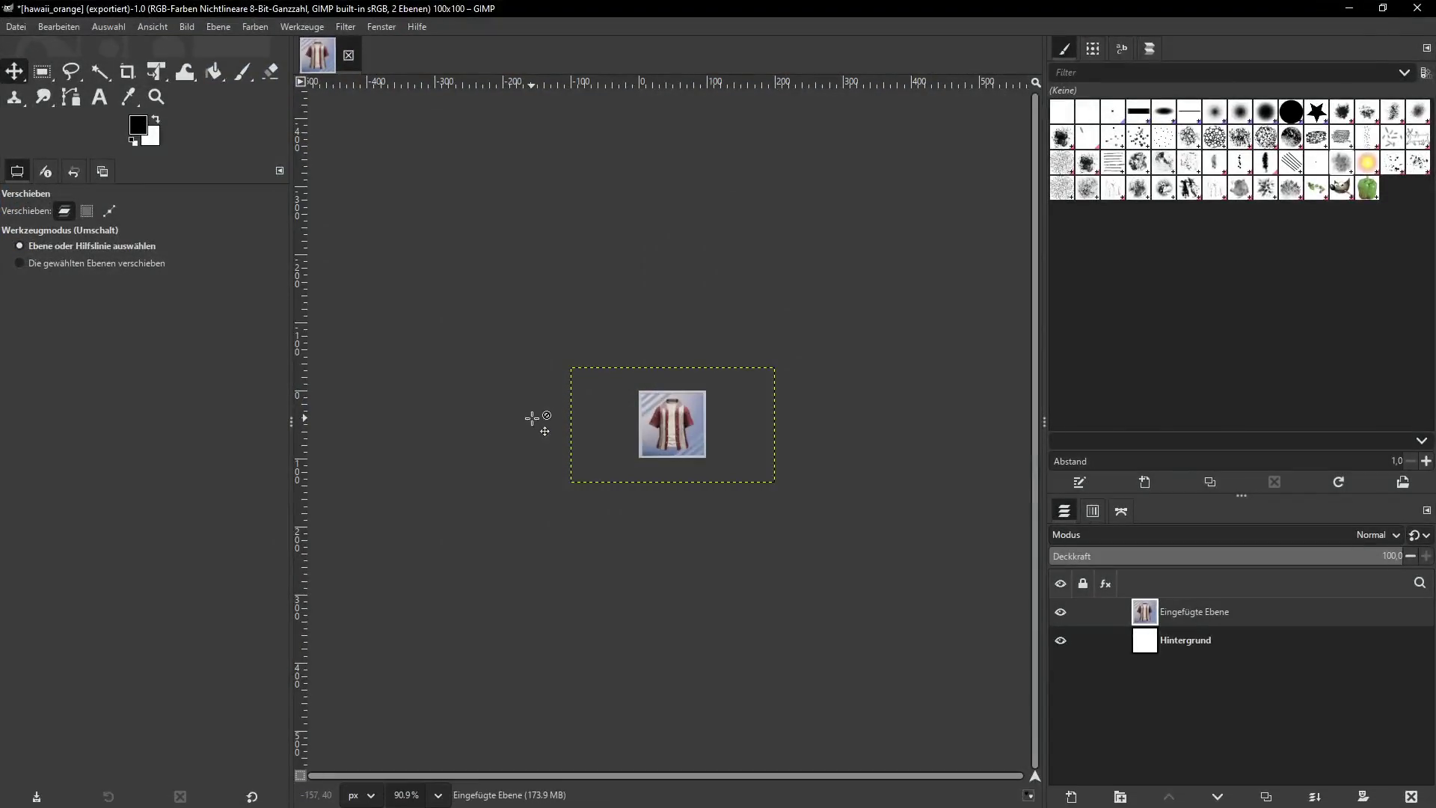
left_click(18, 27)
left_click(73, 274)
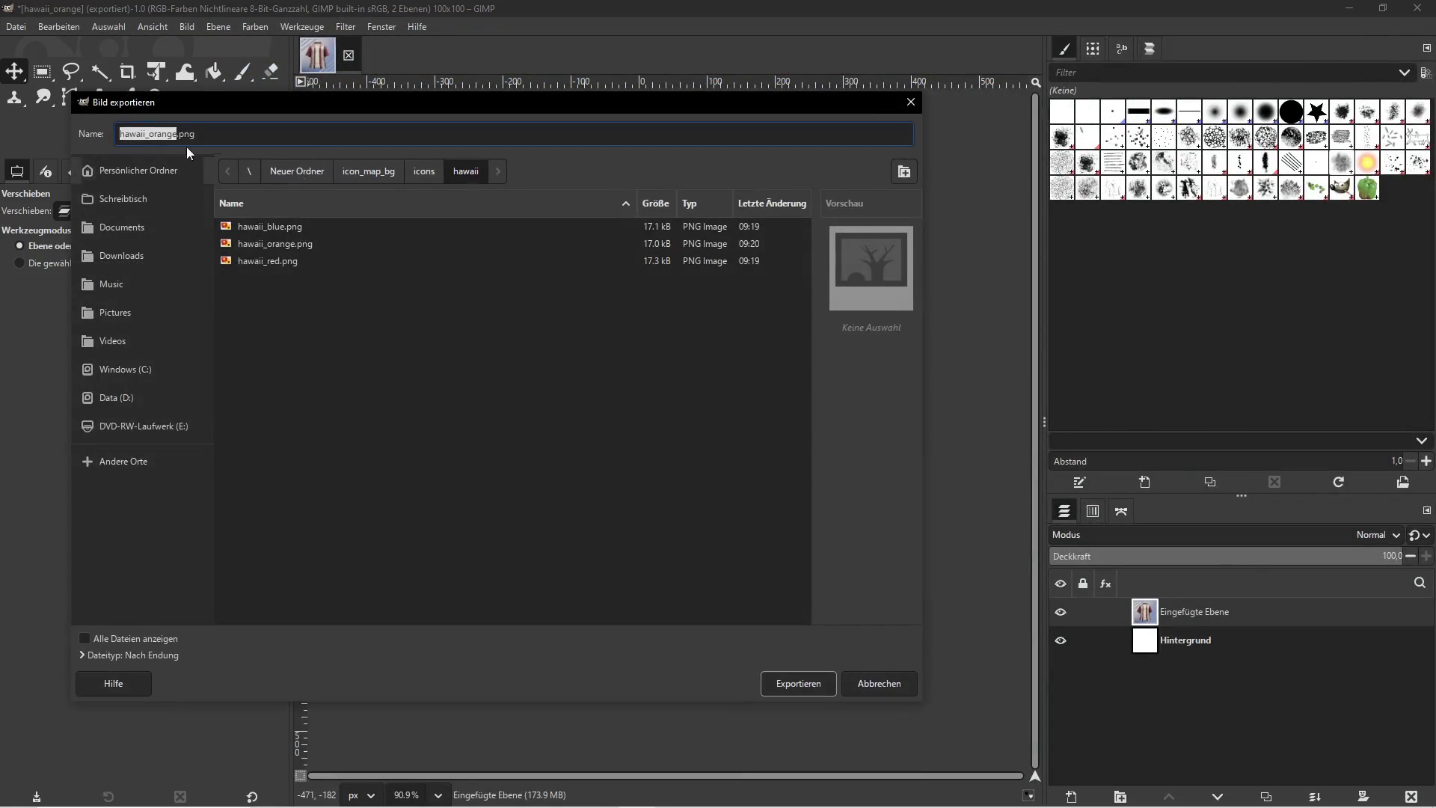
key("BackSpace")
key("BackSpace")
key("BackSpace")
type("red")
left_click(798, 683)
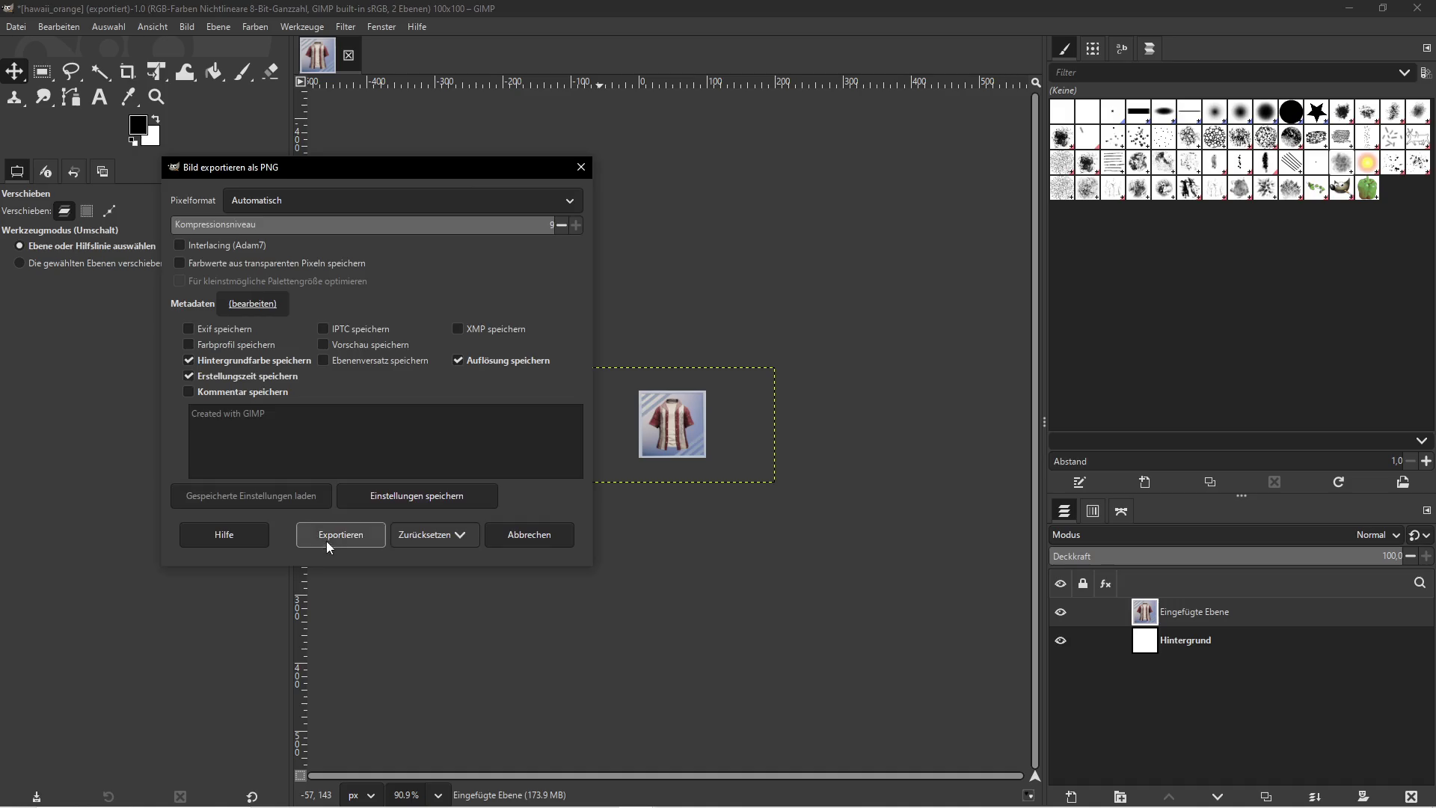
left_click(329, 538)
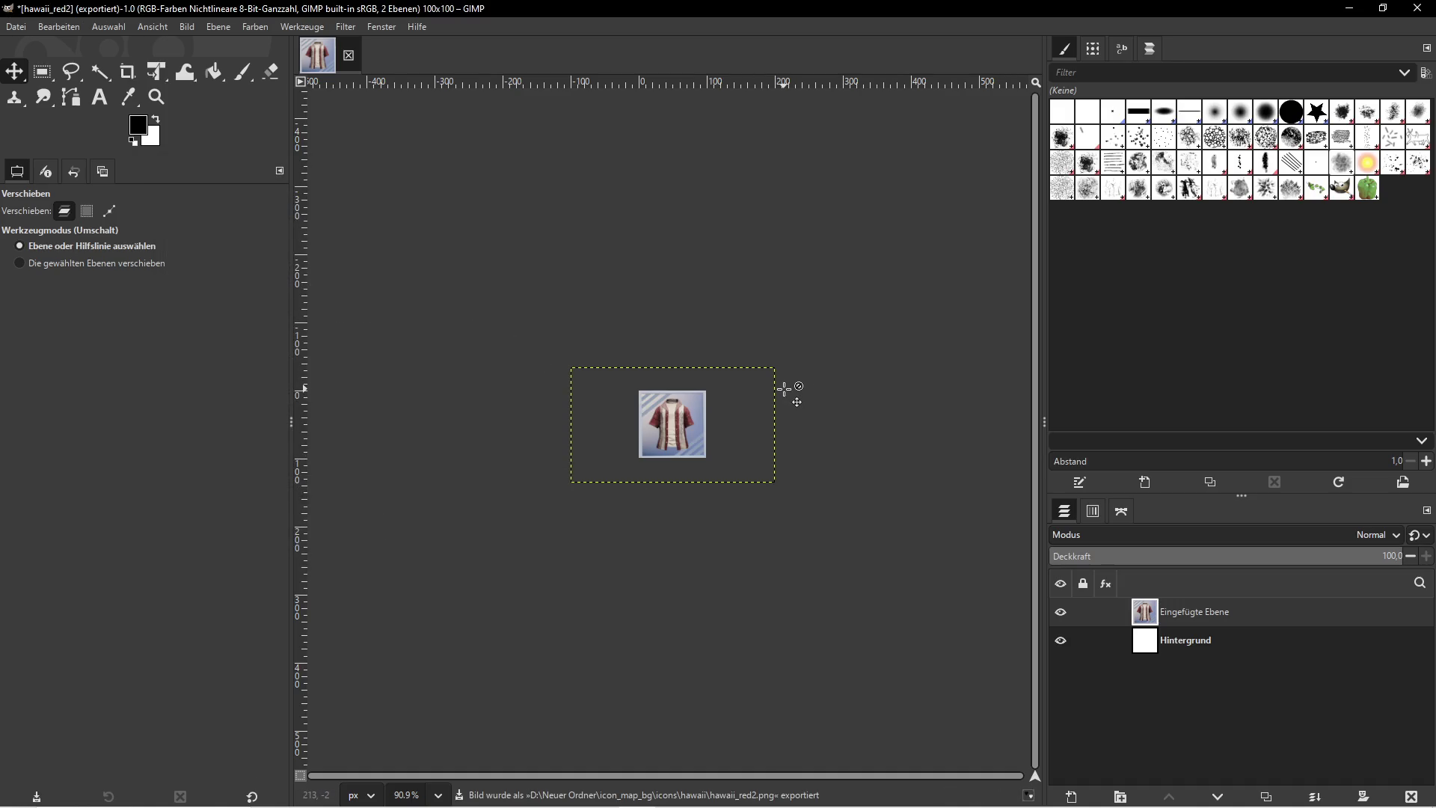
left_click(1350, 8)
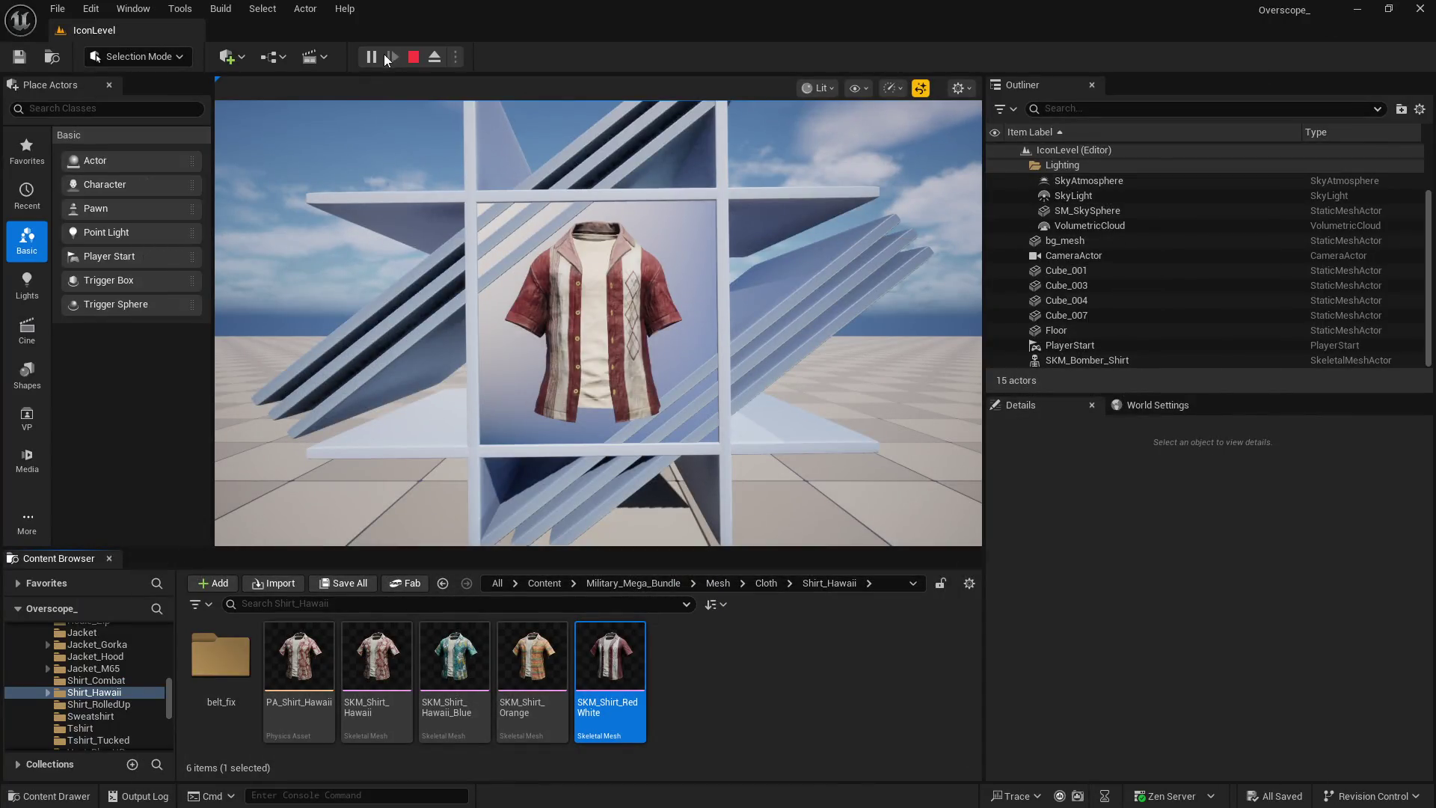
Stop play and create a Hawaii folder under Content/IconMap/Icons/Upperbody_Cloth
left_click(413, 58)
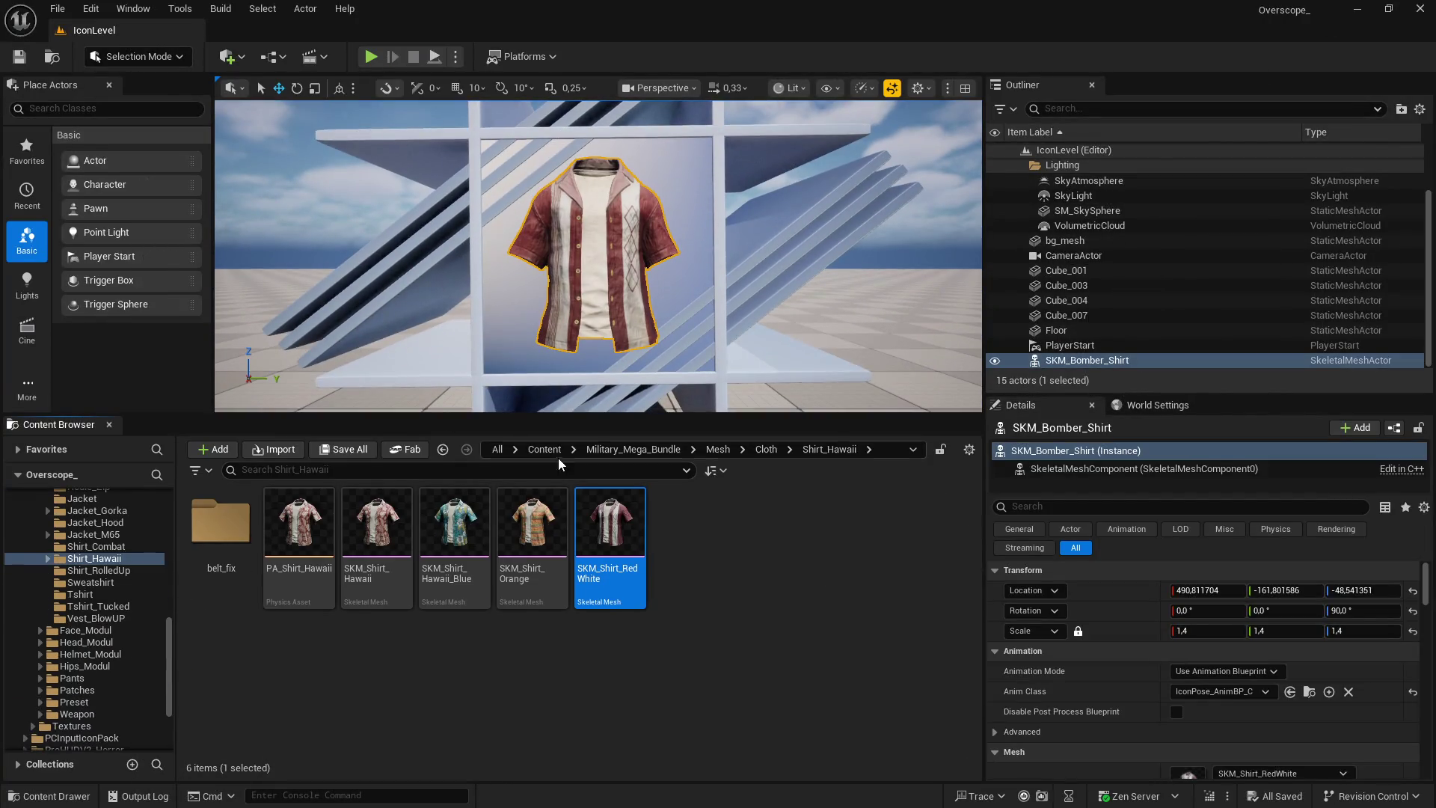
left_click(544, 449)
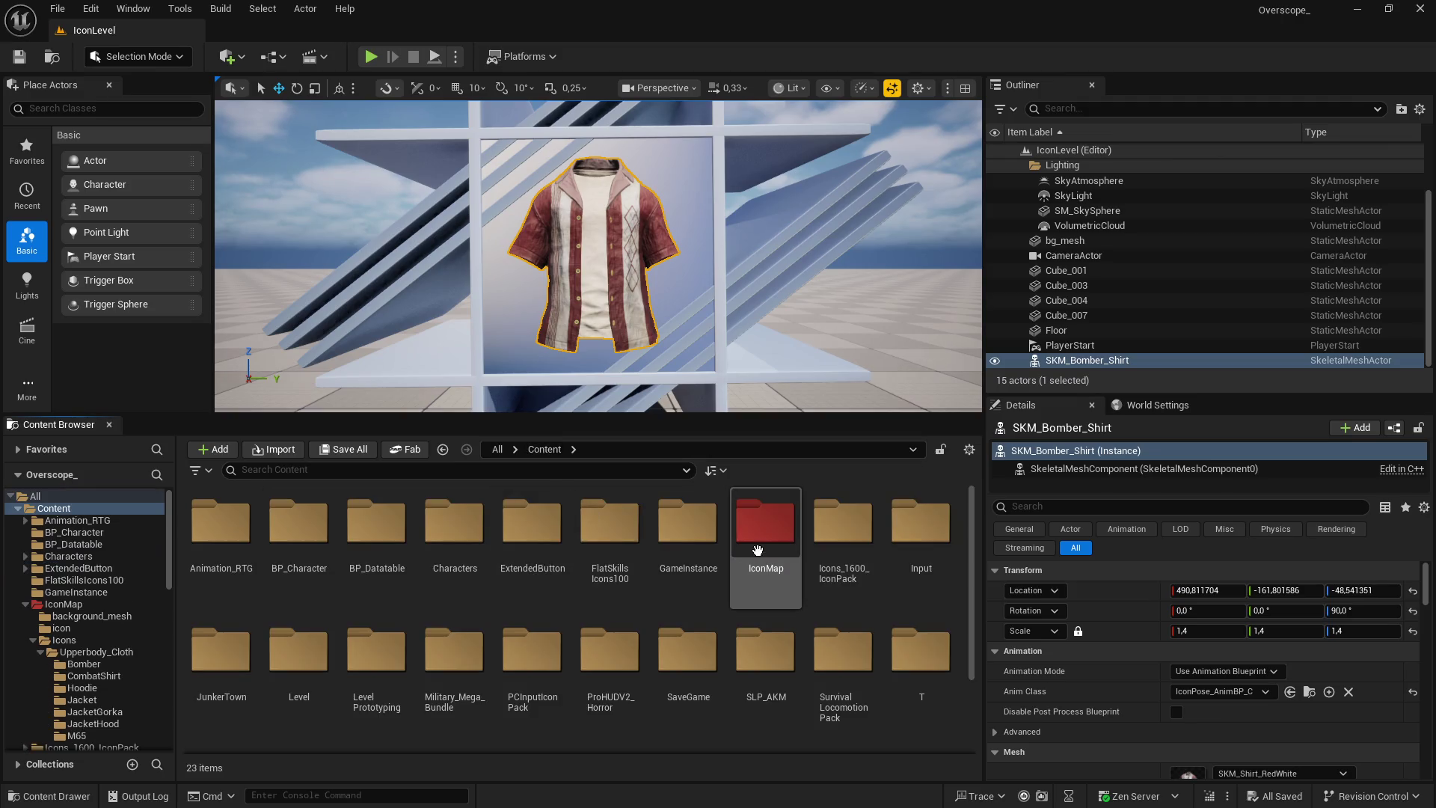
double_click(765, 522)
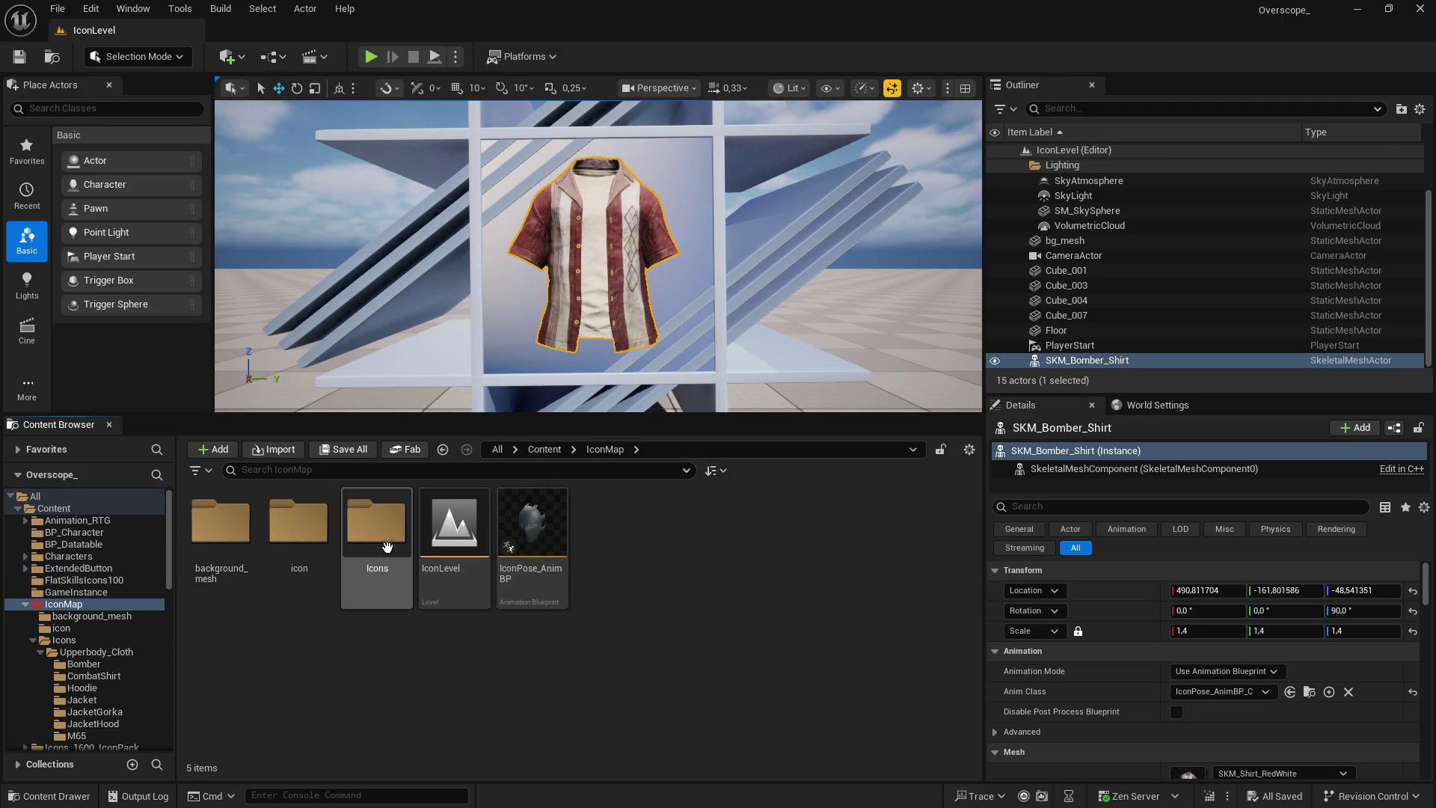
double_click(376, 521)
double_click(220, 522)
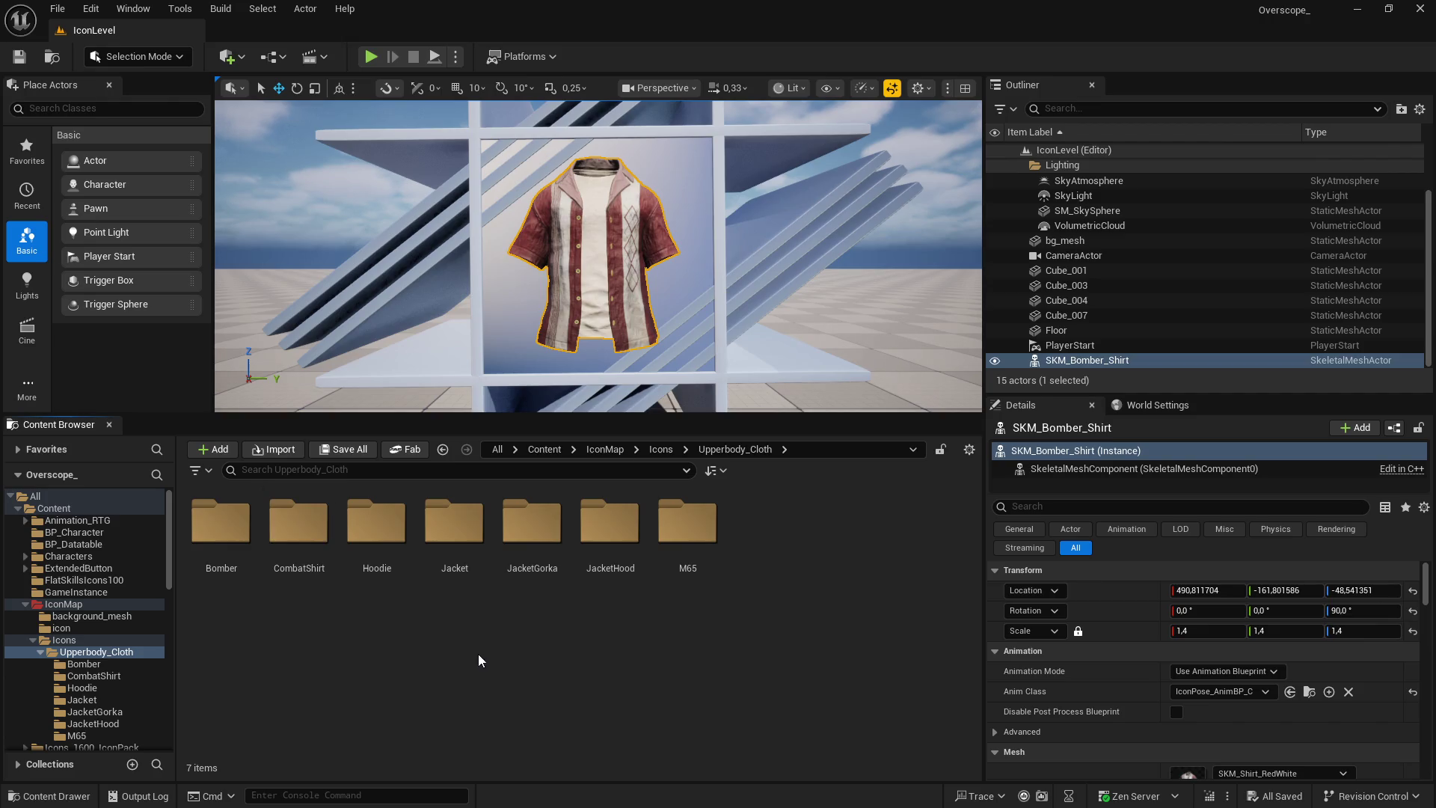
right_click(462, 656)
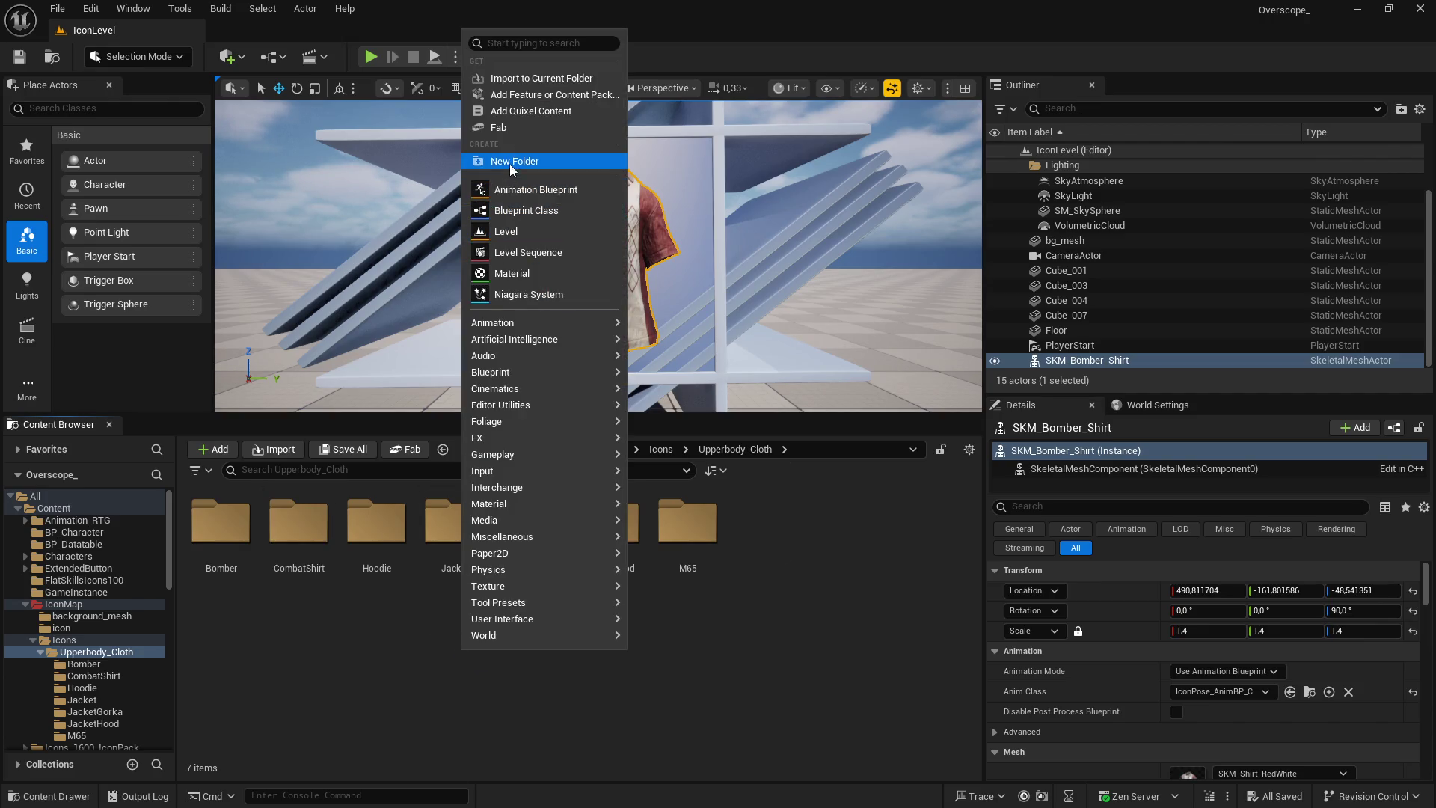
left_click(509, 164)
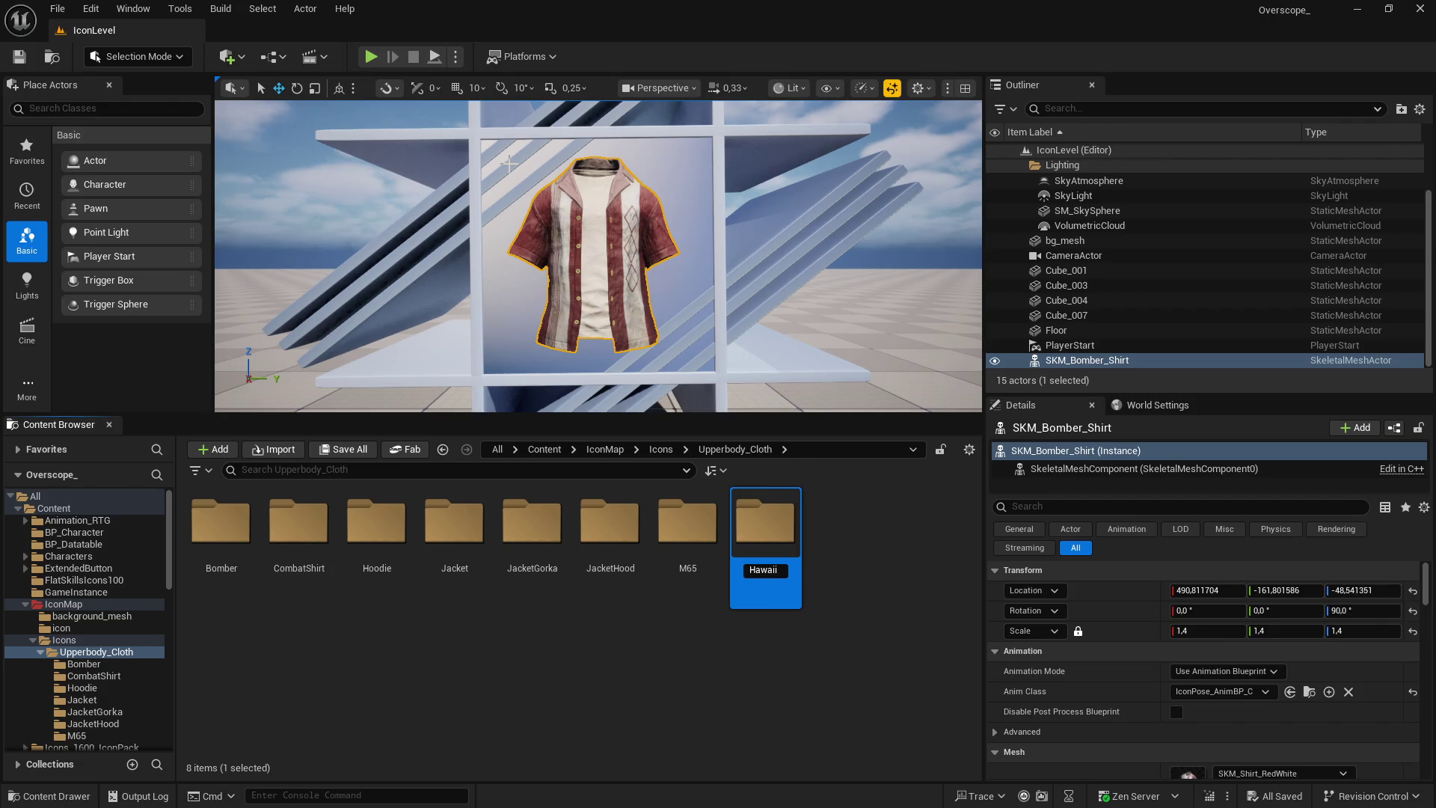
key("Return")
double_click(378, 533)
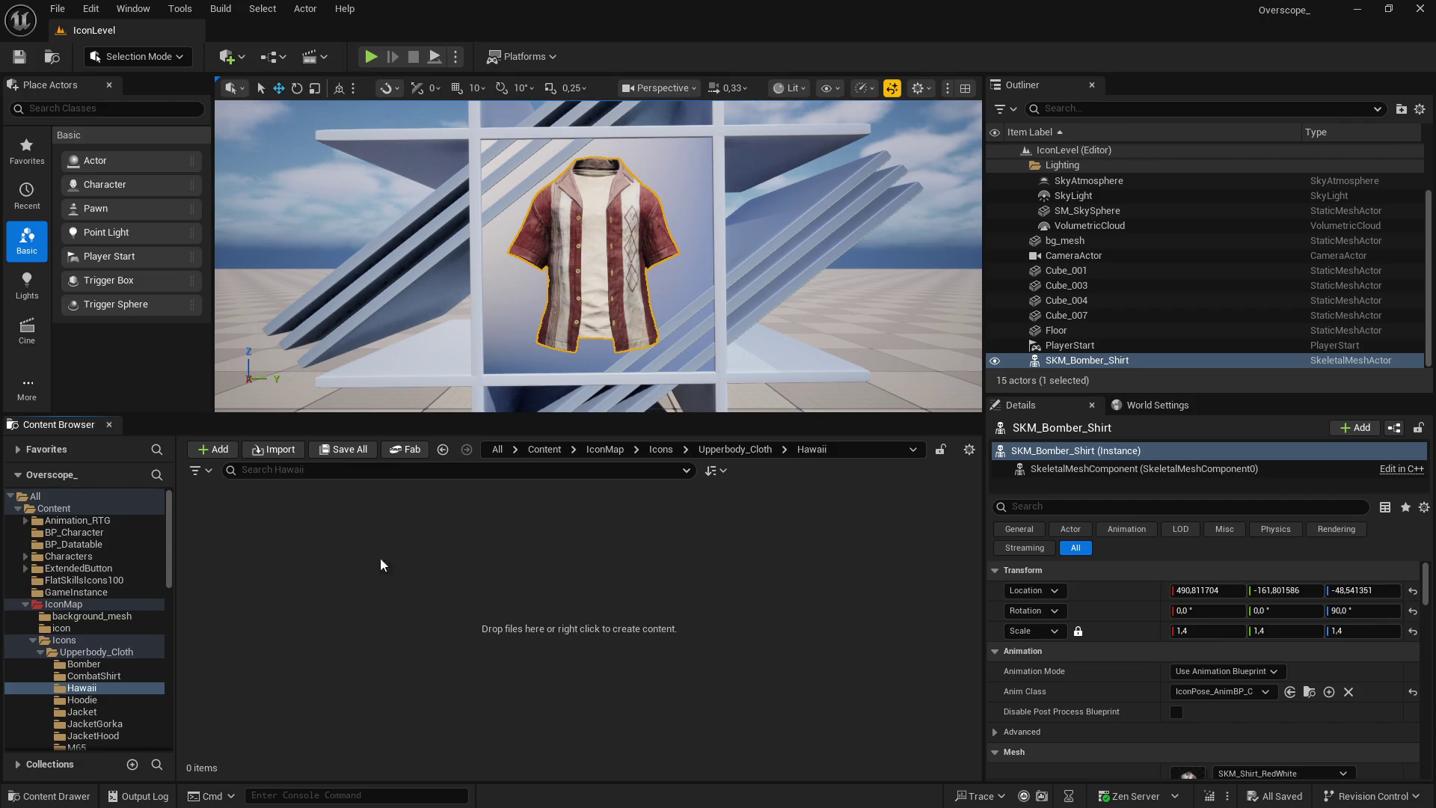
Drag the four hawaii PNGs from File Explorer into Hawaii, import them, and save
key("super")
key("alt+Tab")
mouse_move(882, 473)
left_mouse_down()
mouse_move(819, 318)
mouse_move(382, 562)
left_mouse_up()
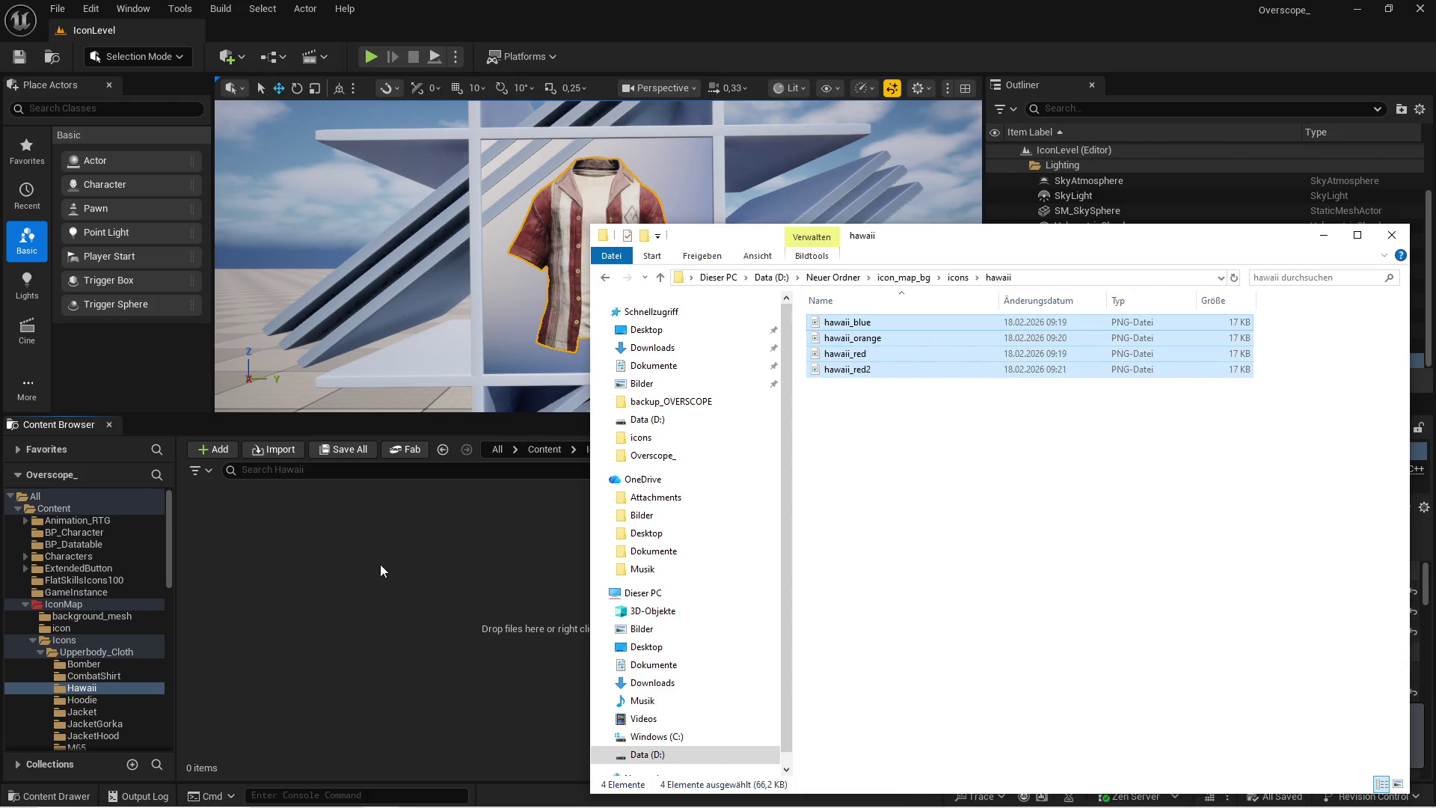
left_click(348, 604)
key("ctrl+shift+s")
left_click(815, 575)
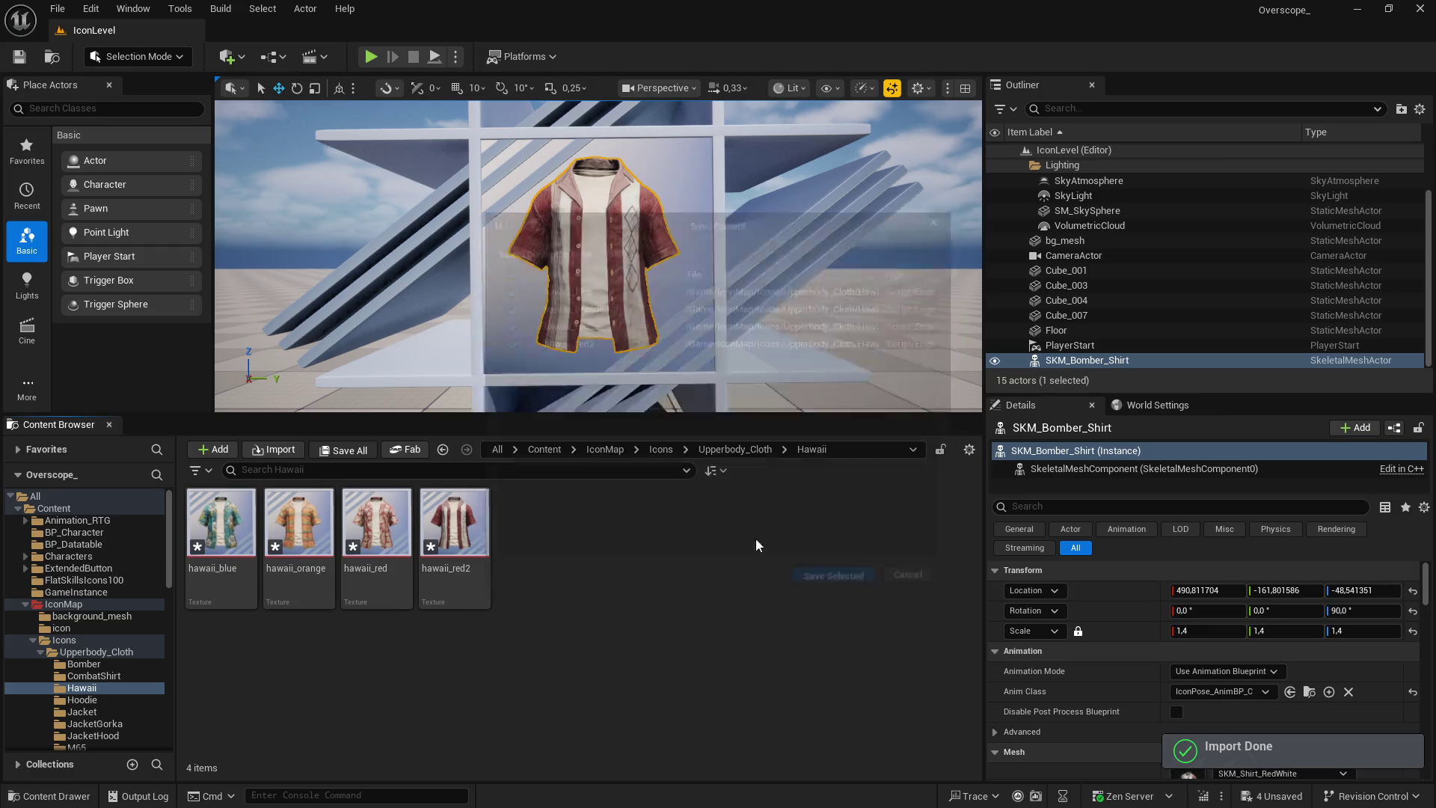
left_click(543, 449)
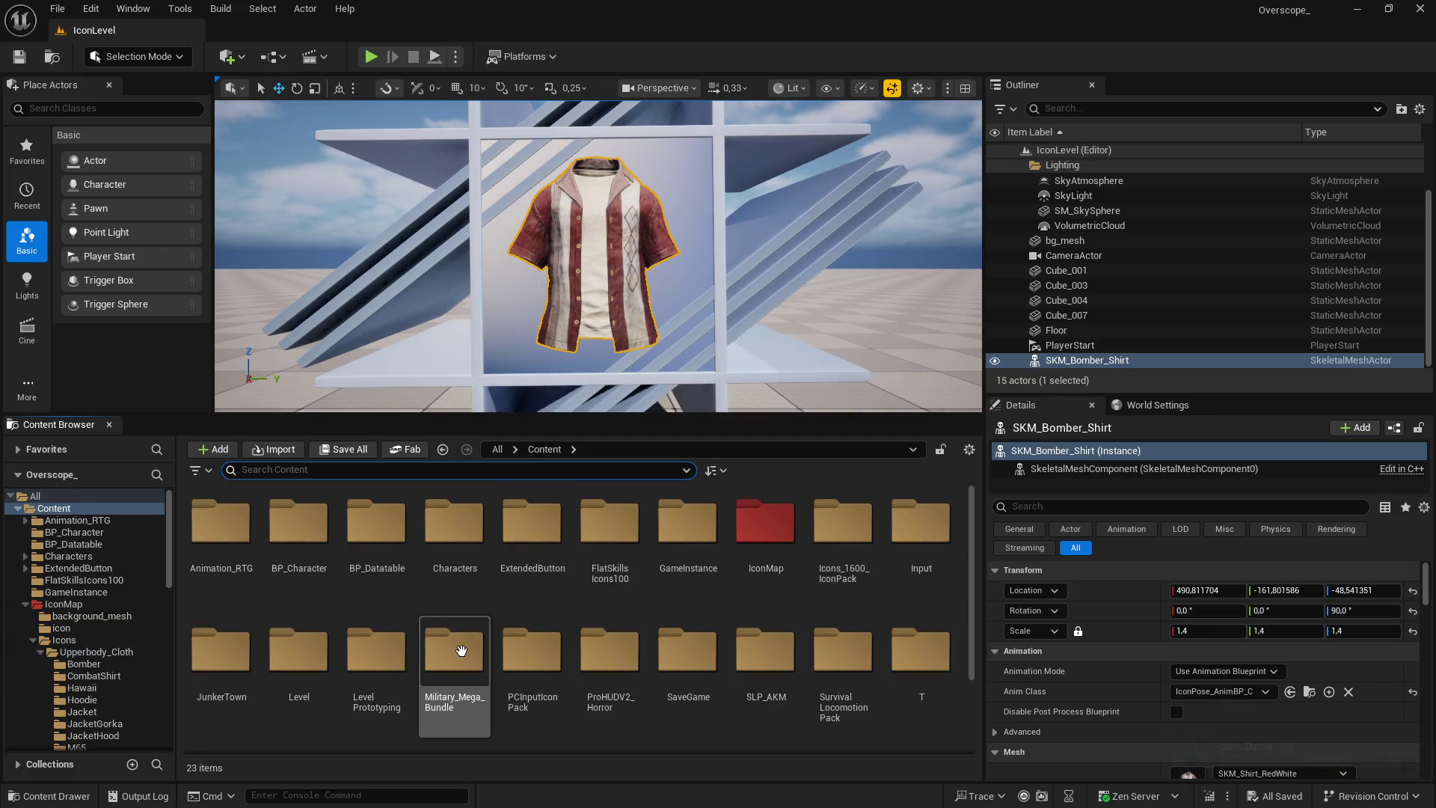
Filter BP_Datatable for 'pperbody' and open DT_SK_UPPERBODY_CLOTH with the content browser below
double_click(408, 551)
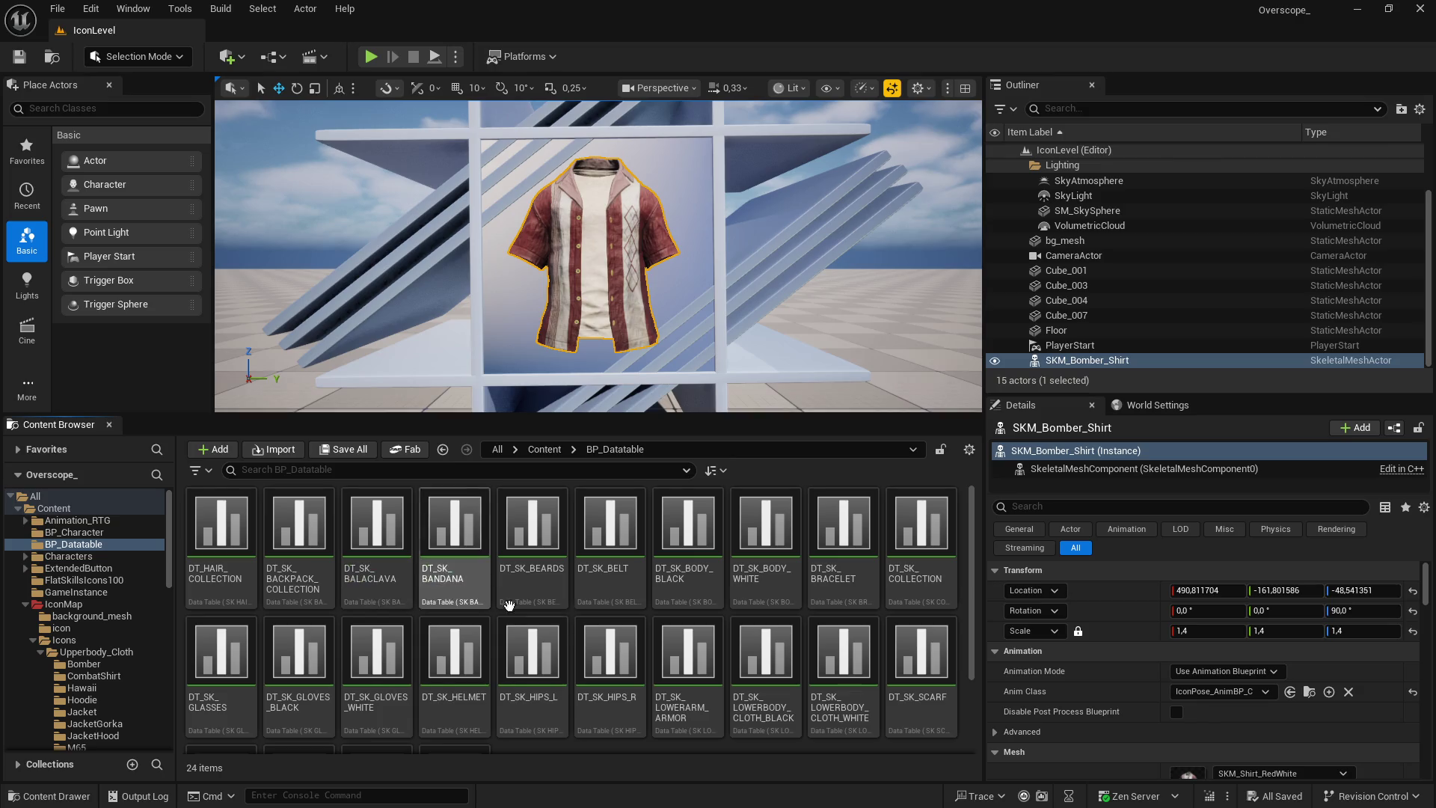
left_click(323, 469)
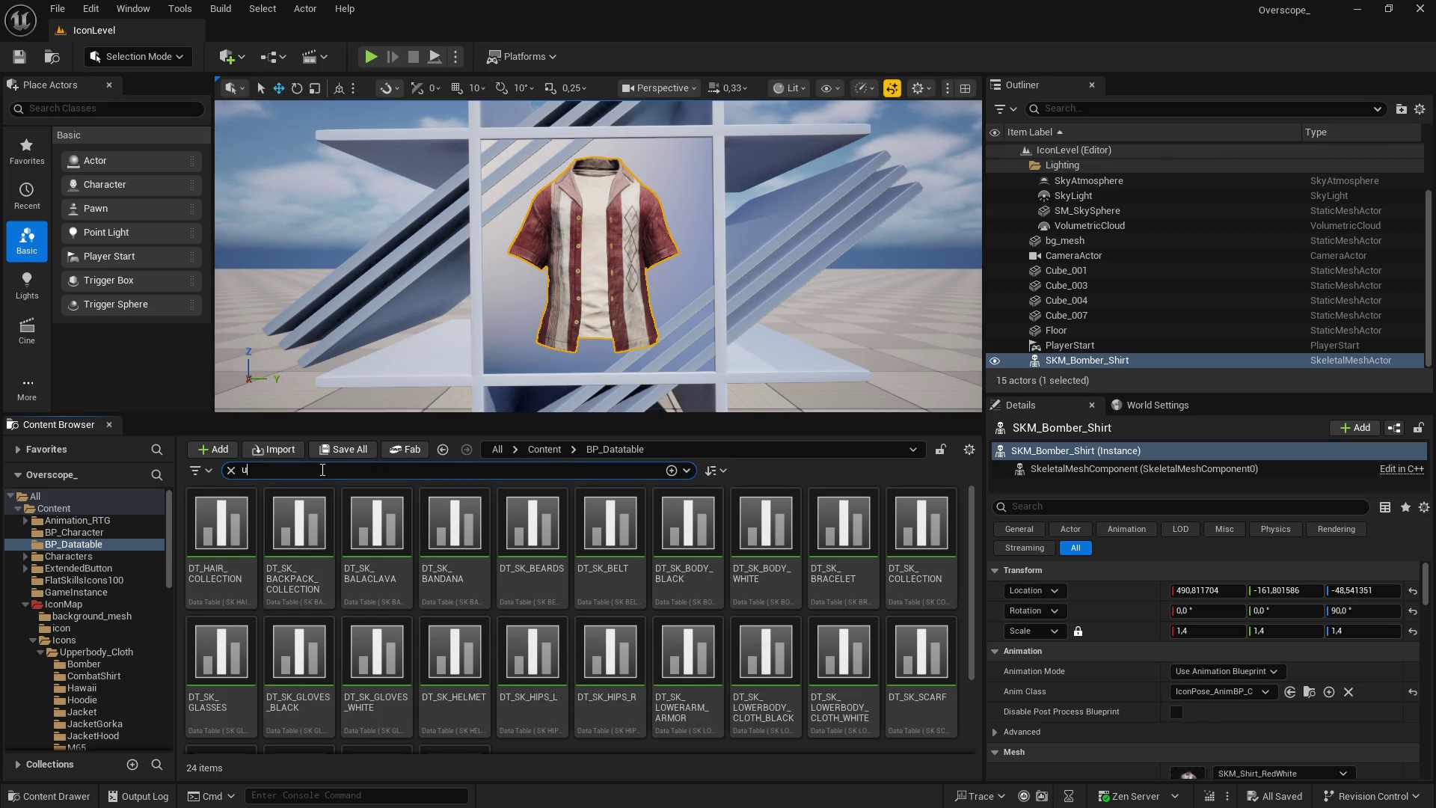
type("pperbody")
key("Return")
left_click(421, 615)
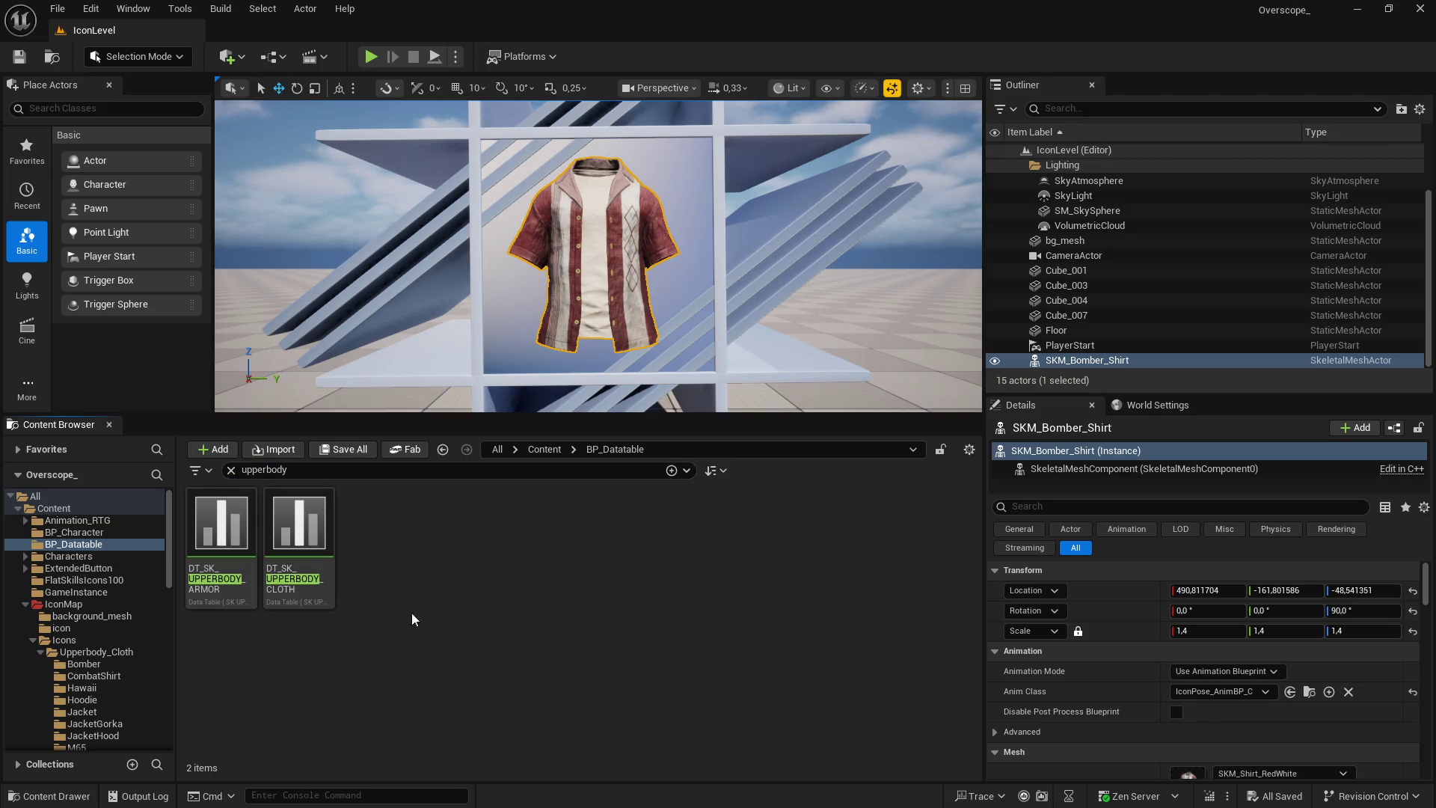
double_click(299, 538)
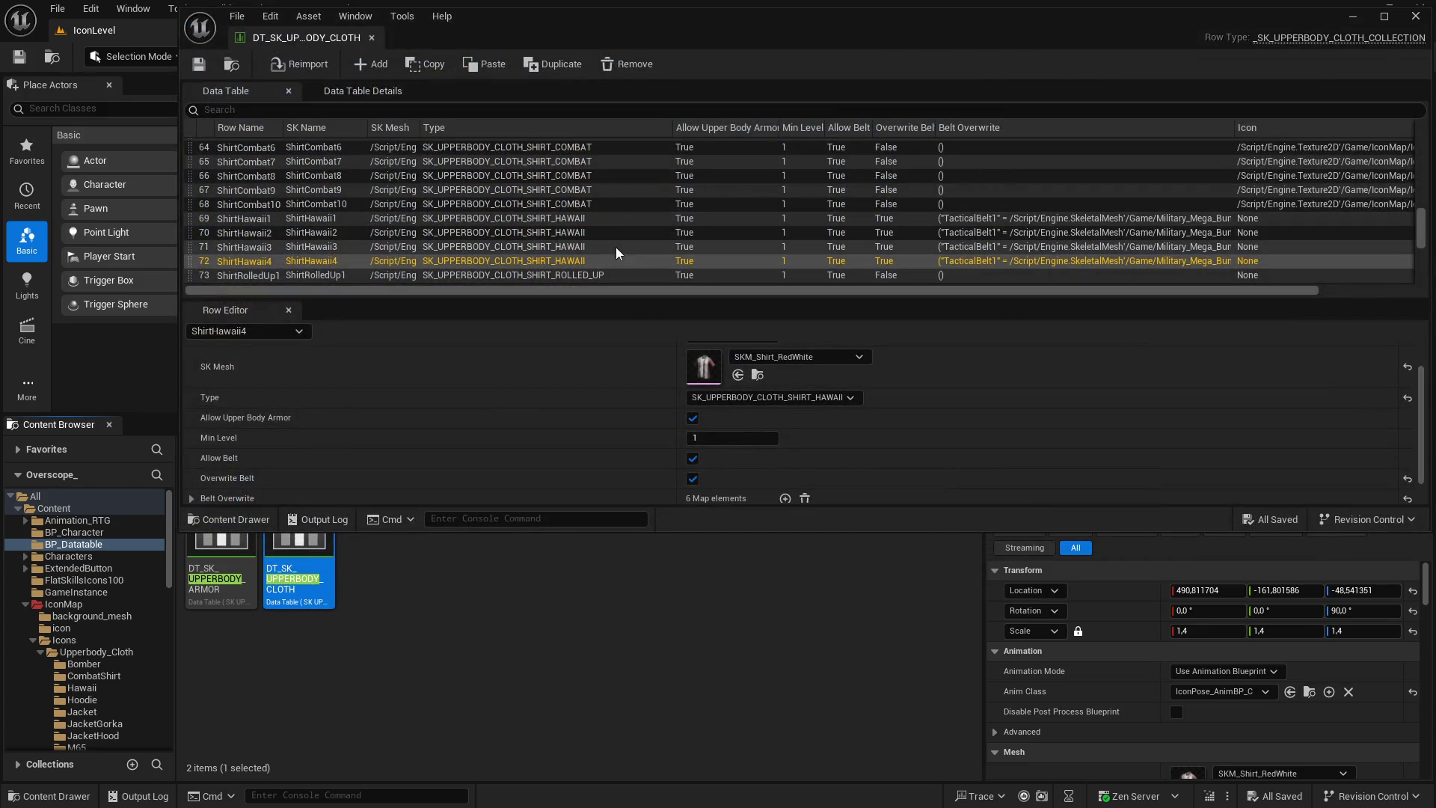
key("ctrl+space")
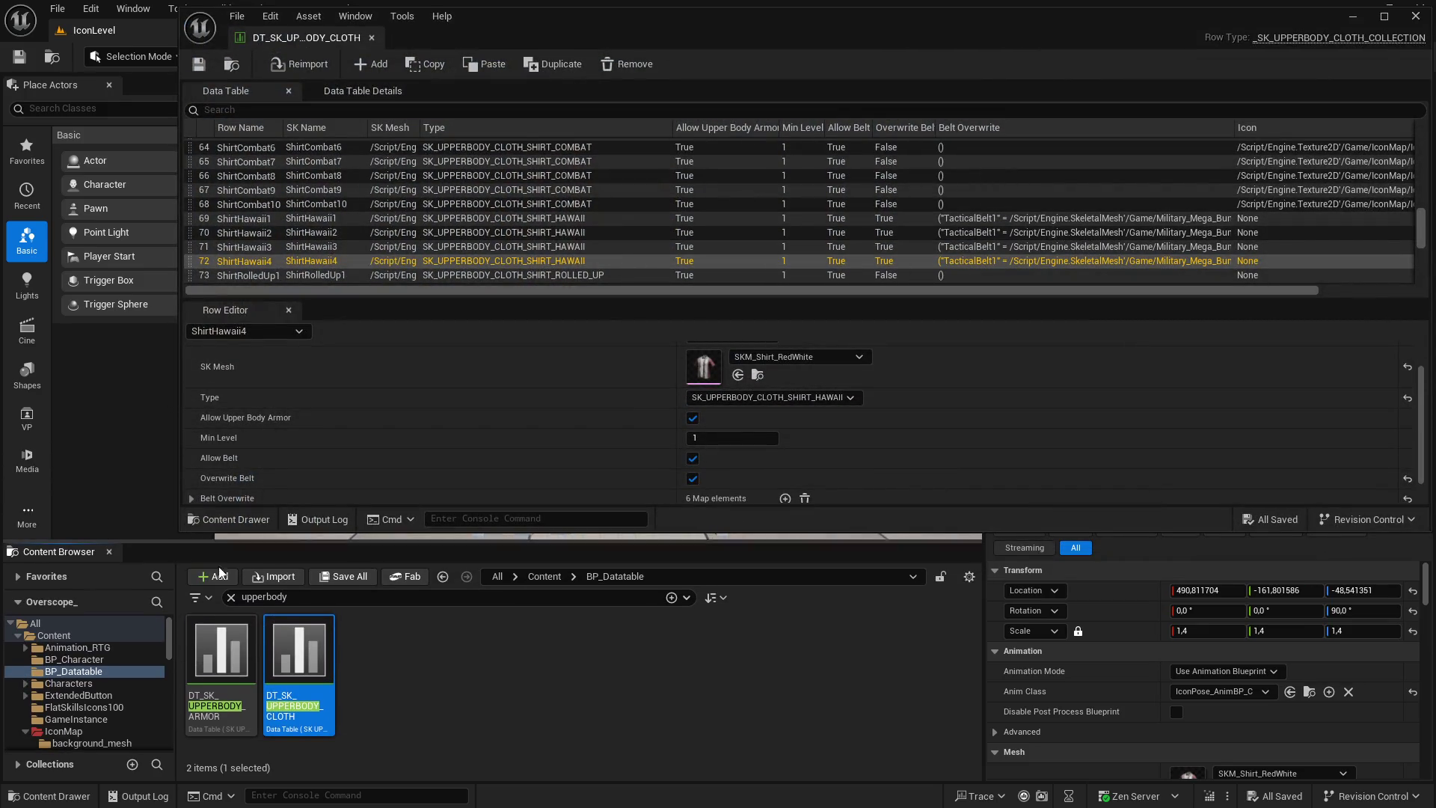
Set ShirtHawaii4's icon to hawaii_red2 and ShirtHawaii3's icon to hawaii_orange
left_click(442, 576)
left_click(442, 575)
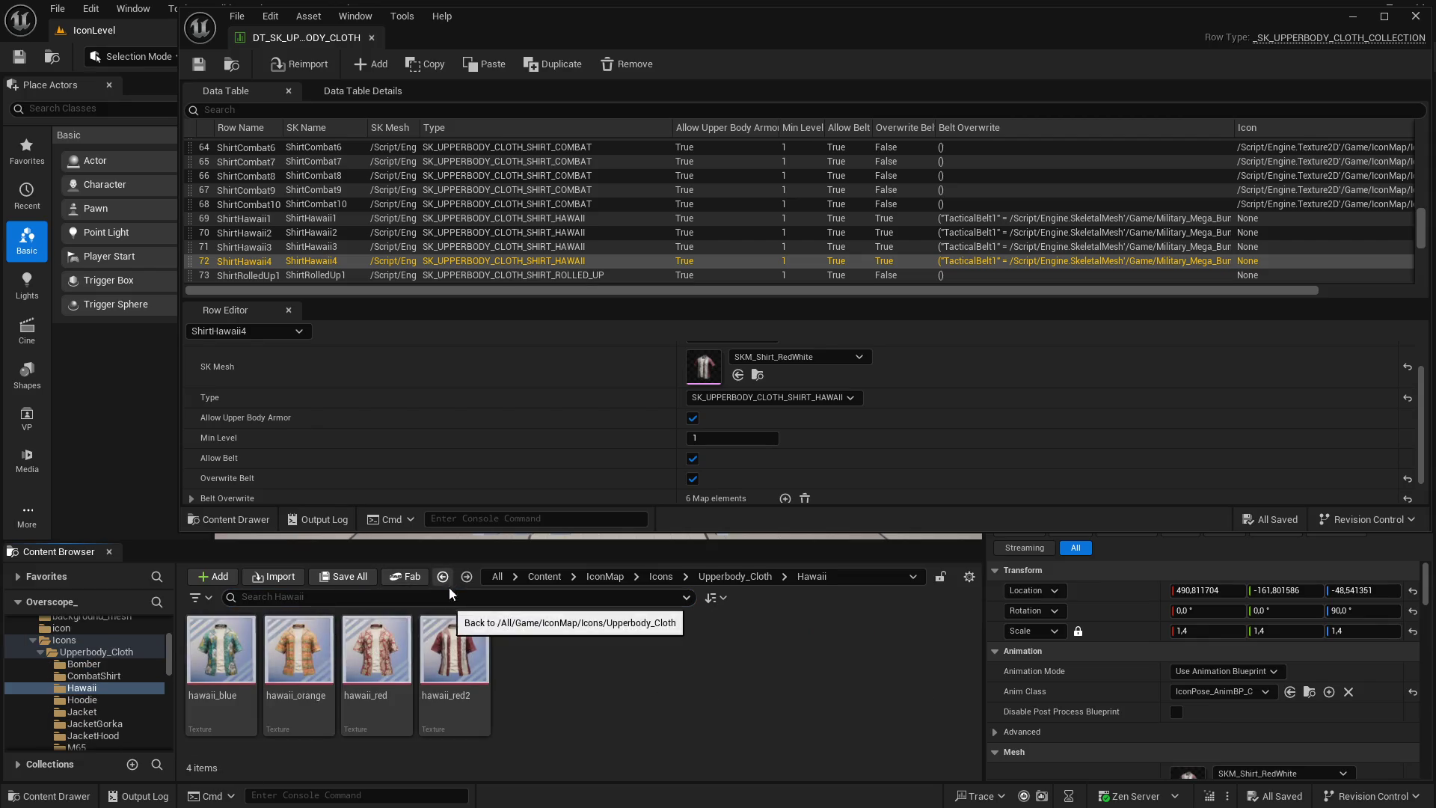
left_click(381, 673)
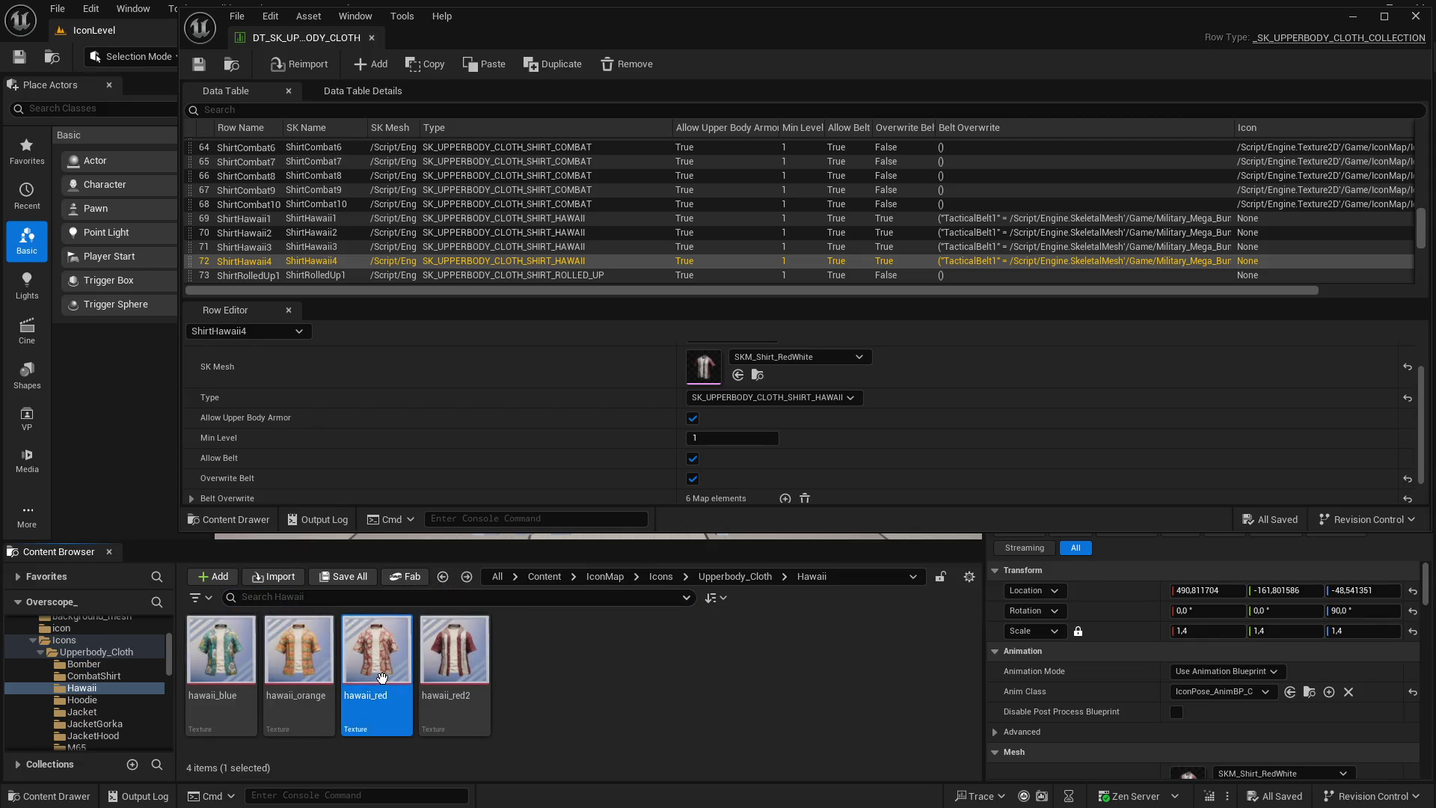
scroll(645, 438, "up", 1)
left_click(467, 635)
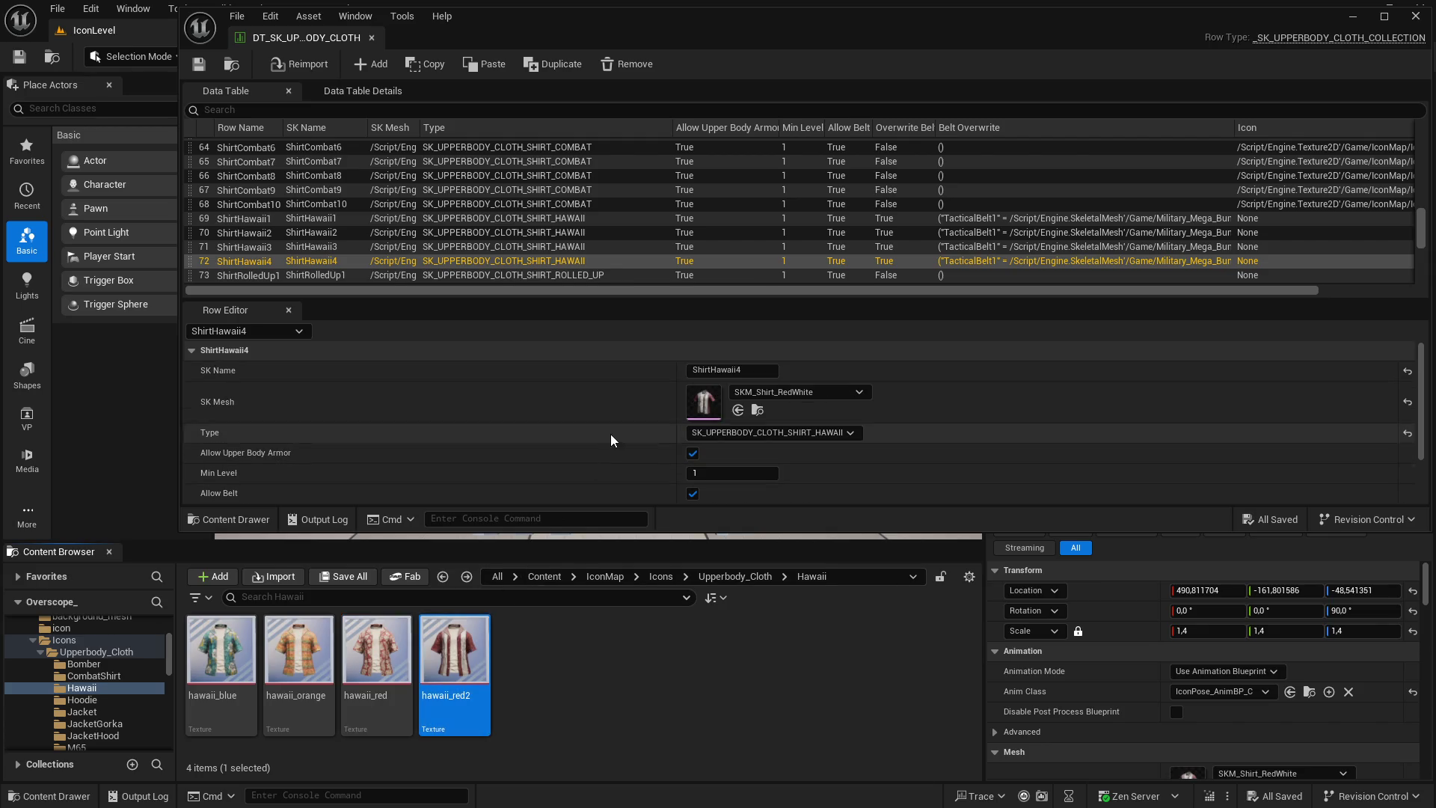
scroll(609, 443, "down", 2)
left_click(738, 488)
left_click(569, 247)
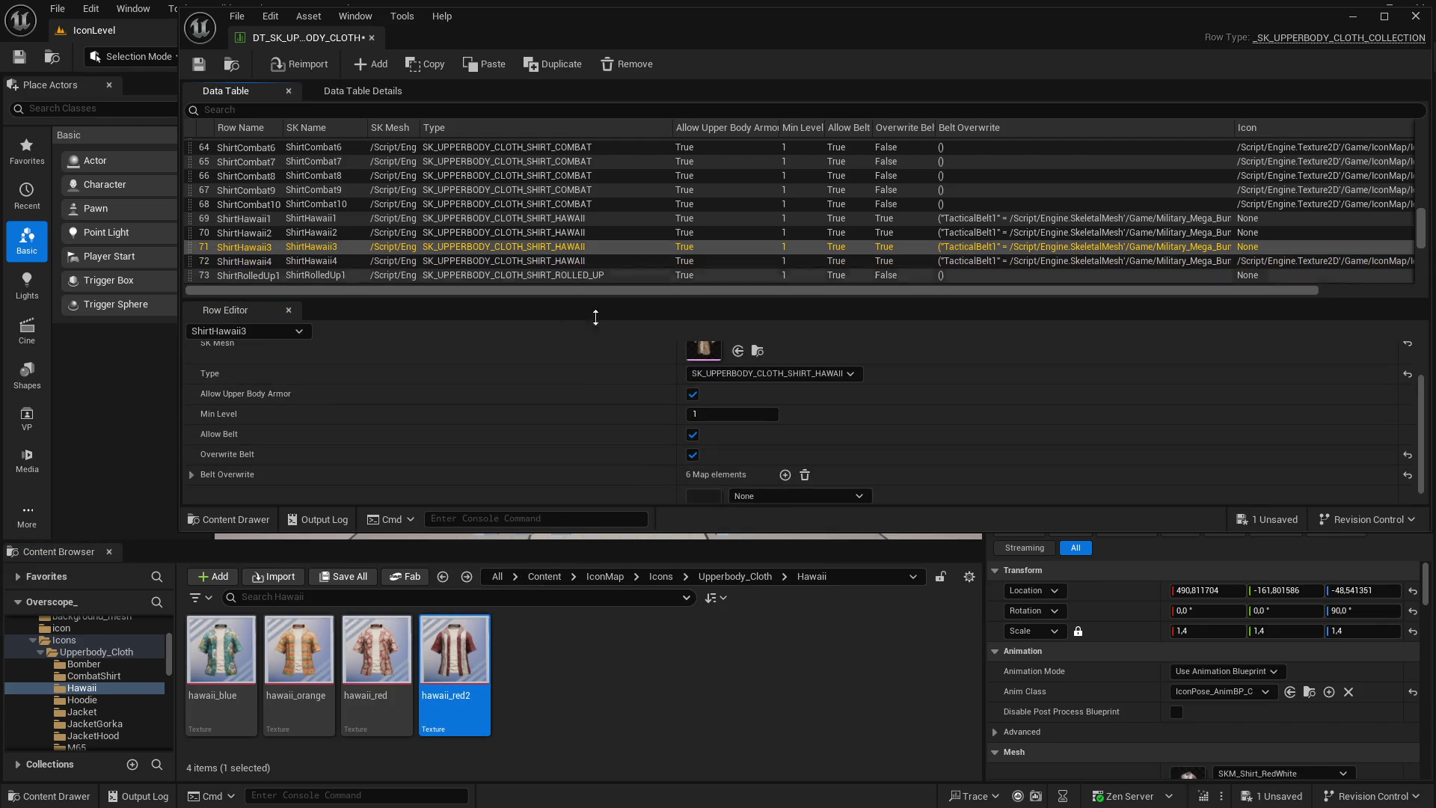
left_click(323, 653)
scroll(730, 475, "down", 2)
left_click(738, 490)
Set ShirtHawaii2's icon to hawaii_blue and ShirtHawaii1's to hawaii_red, then save the table
left_click(359, 232)
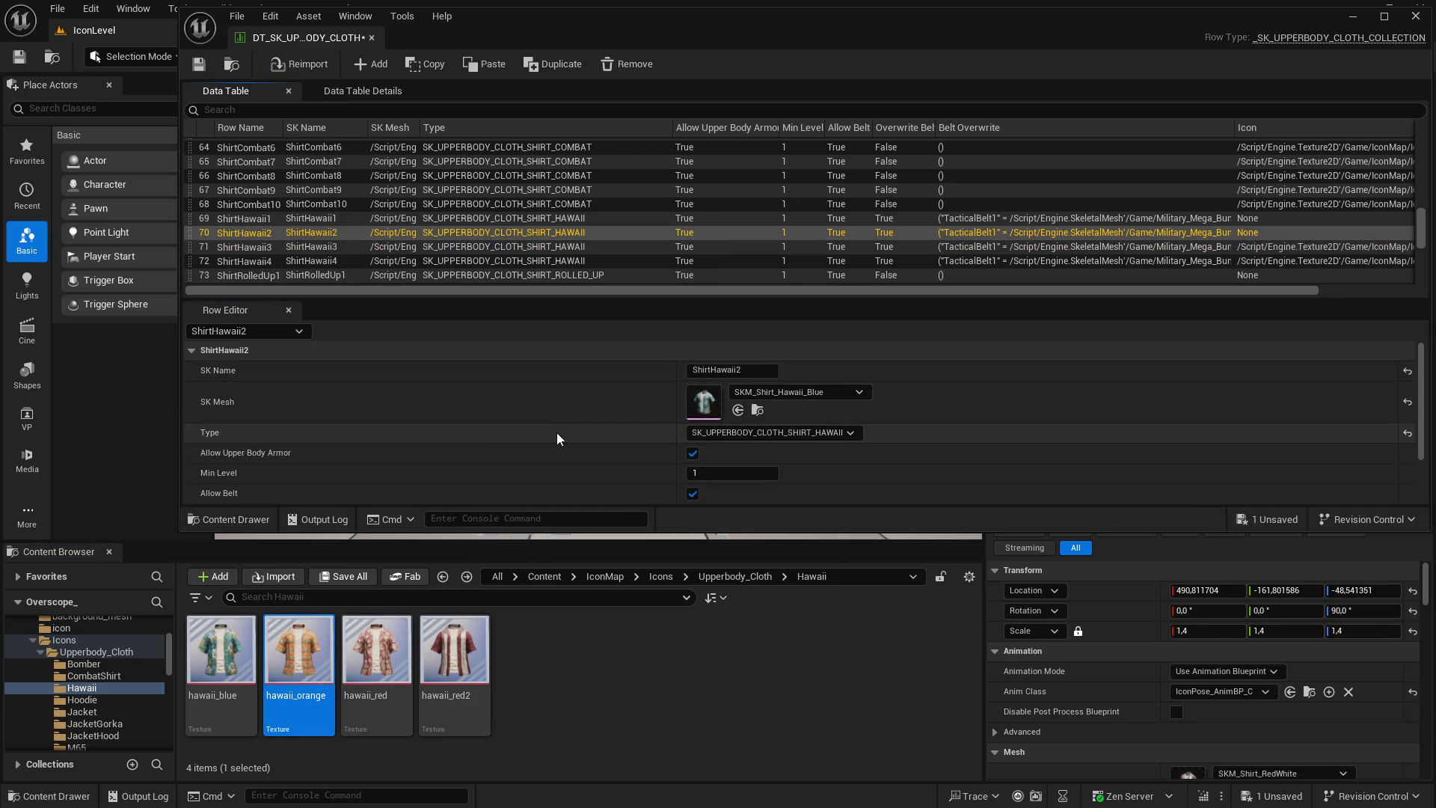
scroll(557, 439, "down", 2)
left_click(222, 649)
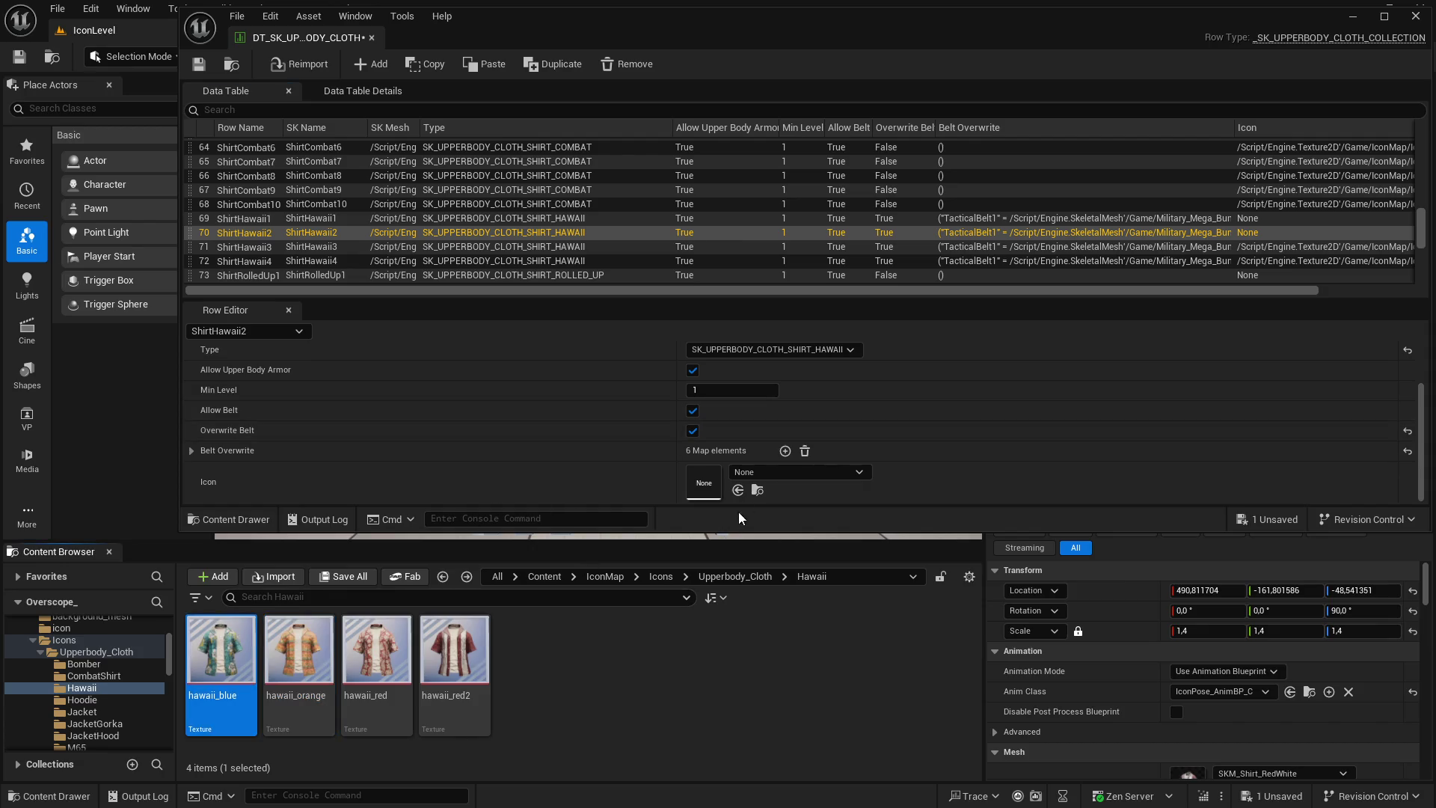
left_click(738, 491)
left_click(305, 220)
scroll(551, 401, "up", 1)
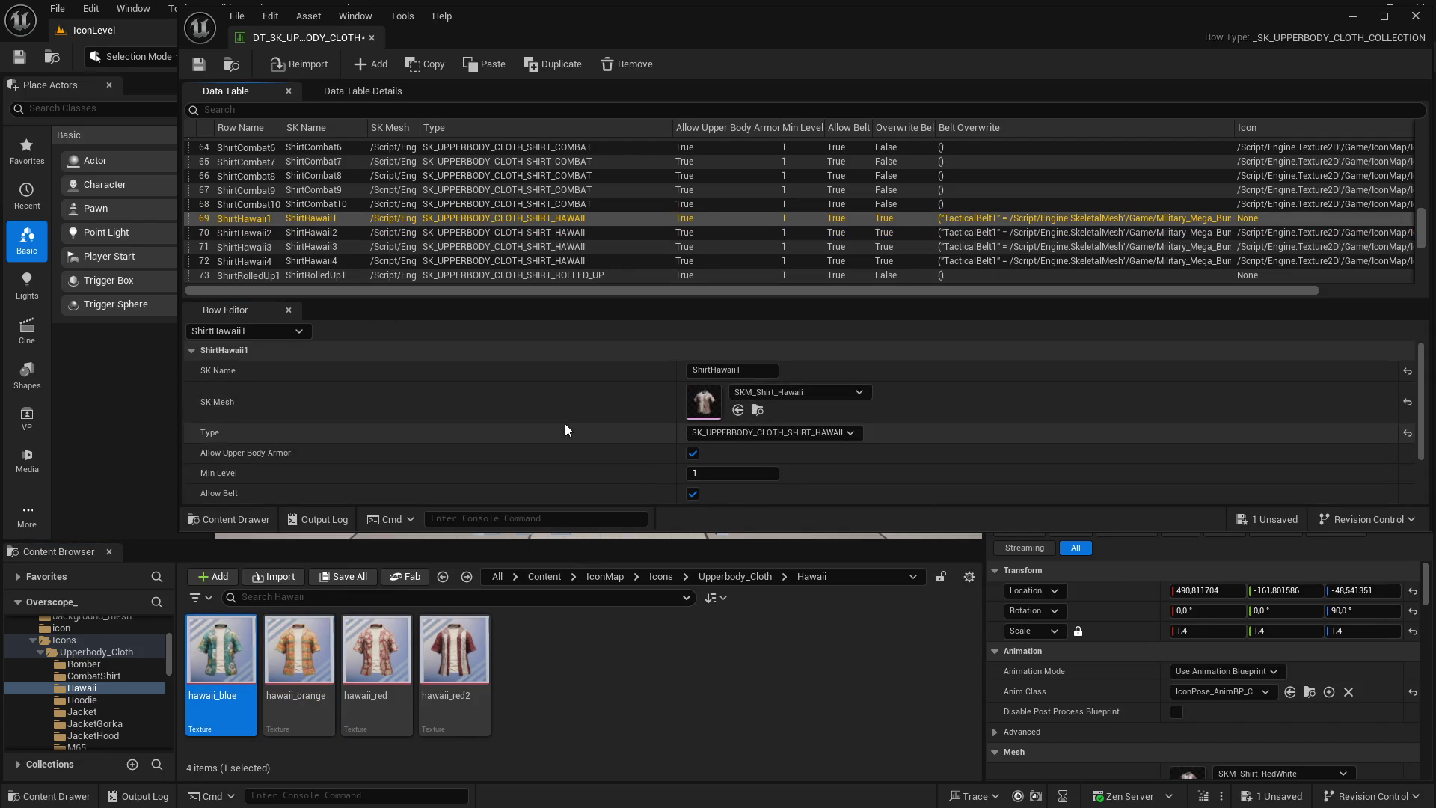
scroll(569, 442, "down", 3)
left_click(376, 649)
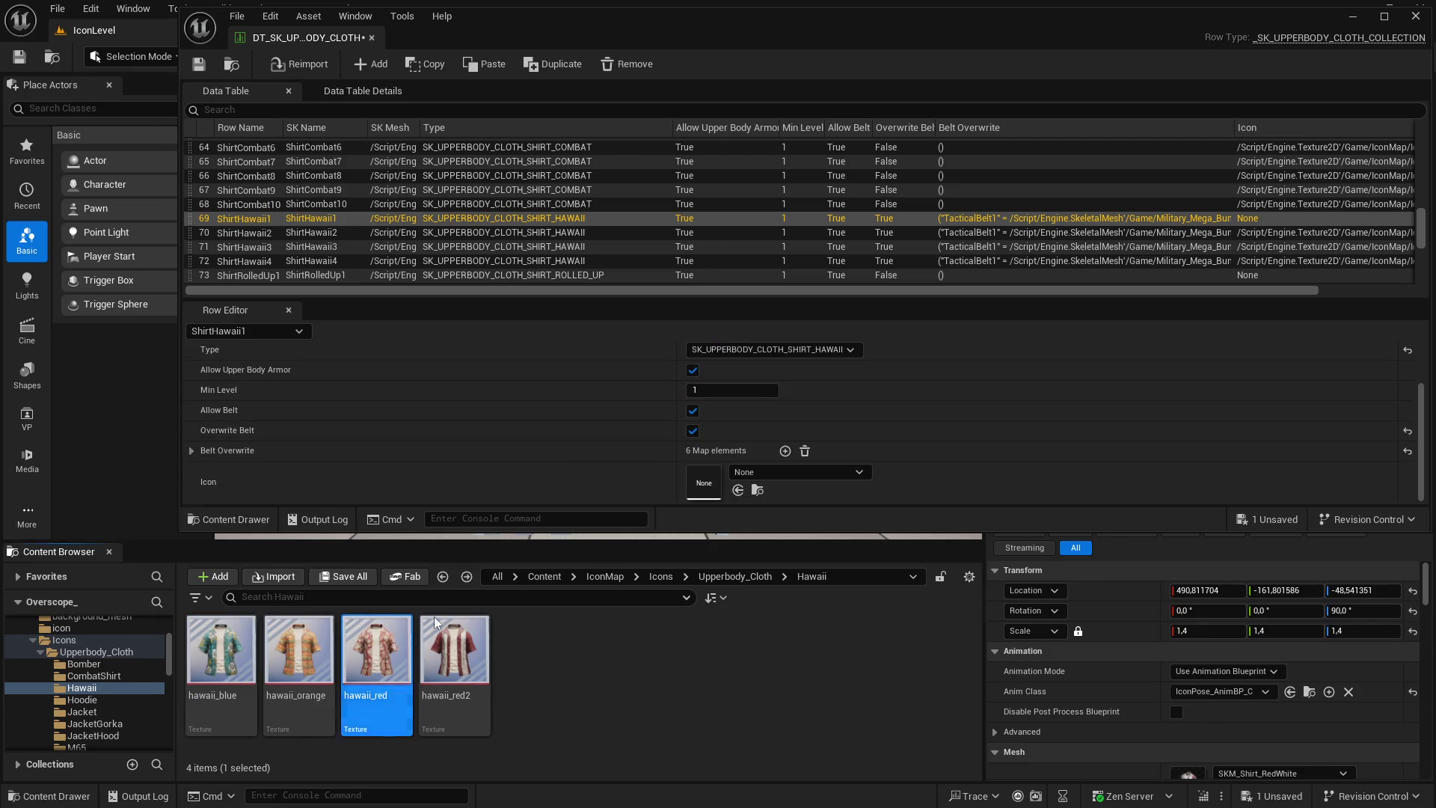
left_click(739, 491)
left_click(343, 576)
Confirm saving the data table and minimize the Opera GX YouTube window
left_click(834, 584)
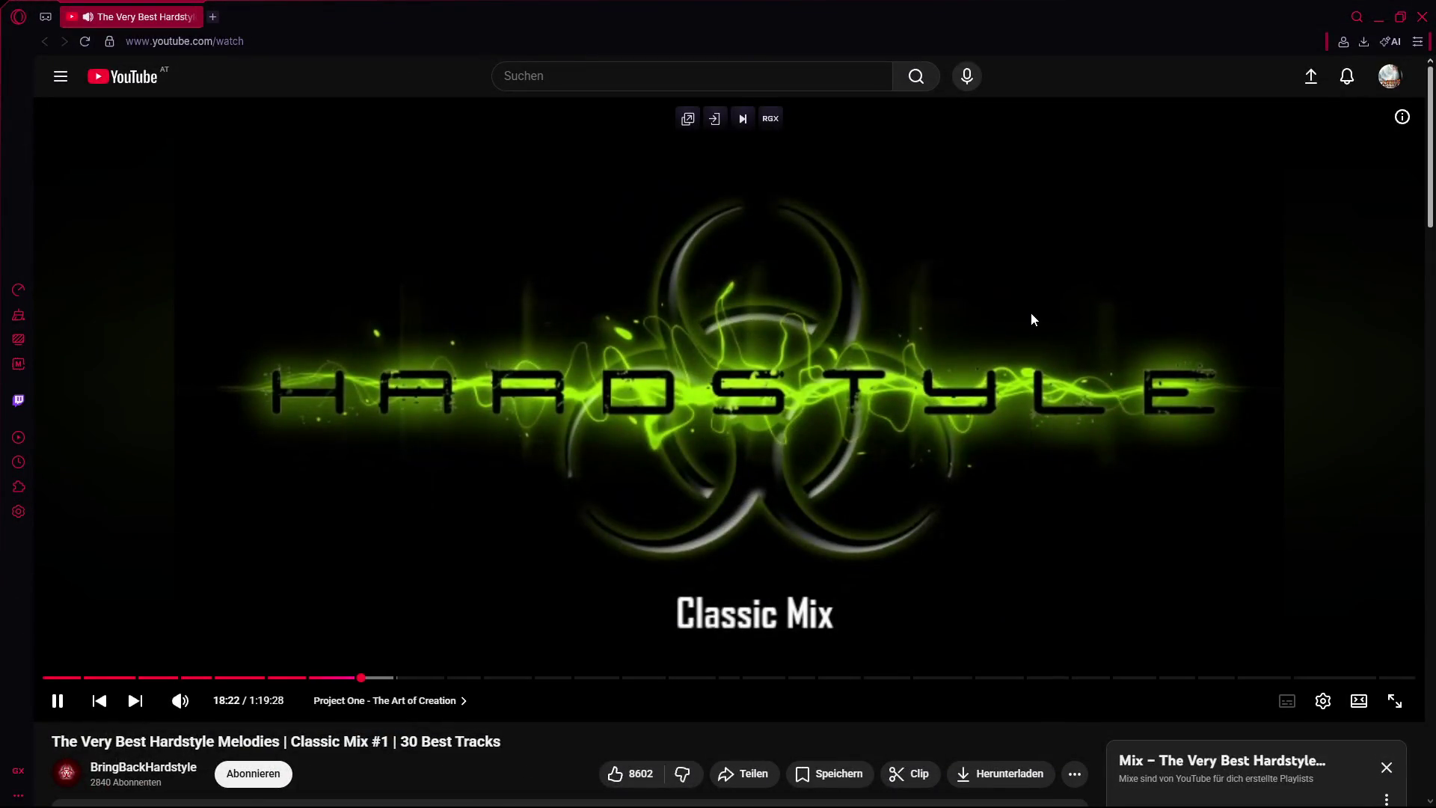
left_click(1377, 16)
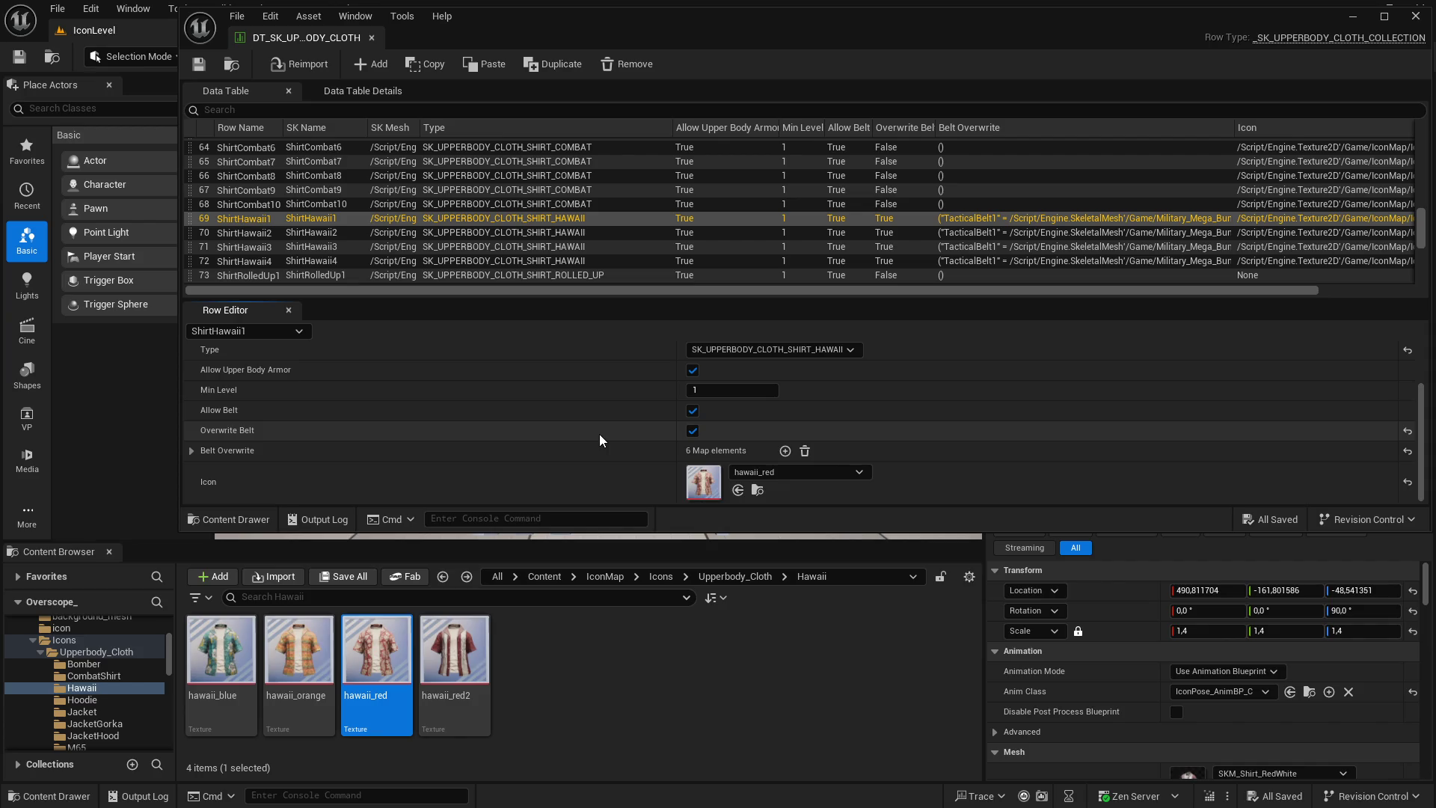
Open the ShirtRolledUp1 row and locate its mesh in the Content Browser
left_click(404, 275)
scroll(411, 261, "down", 7)
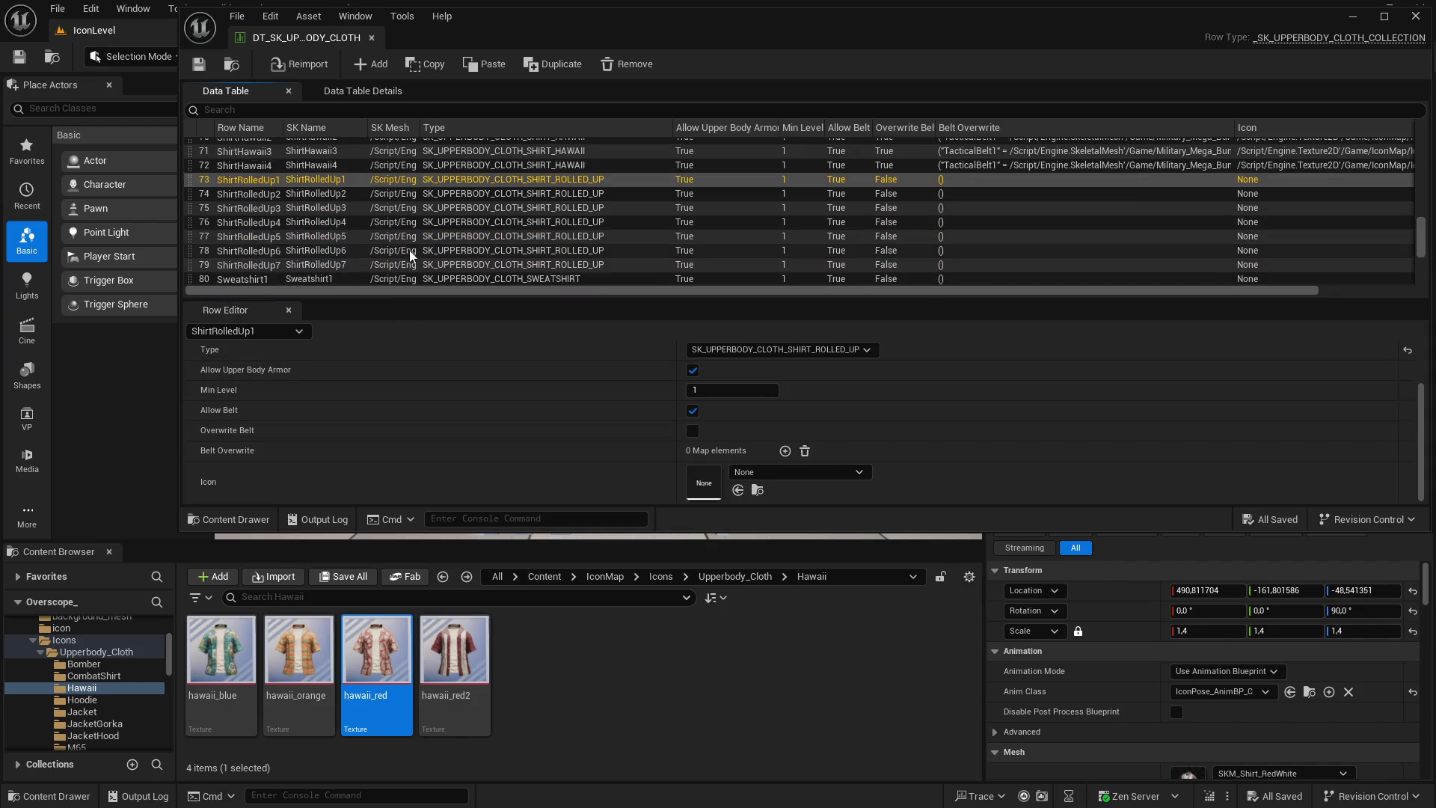
scroll(411, 261, "up", 6)
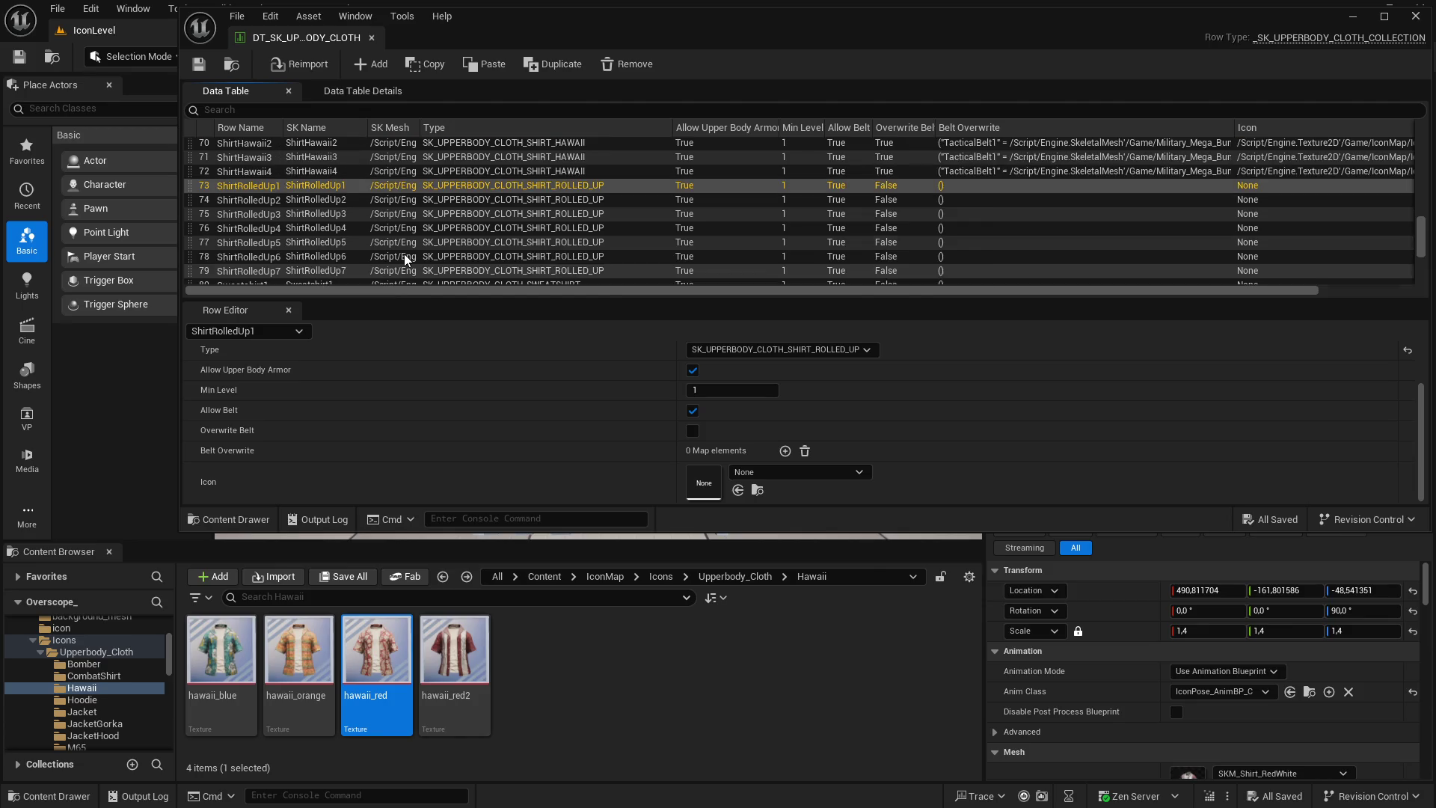
scroll(376, 267, "down", 1)
scroll(757, 410, "up", 2)
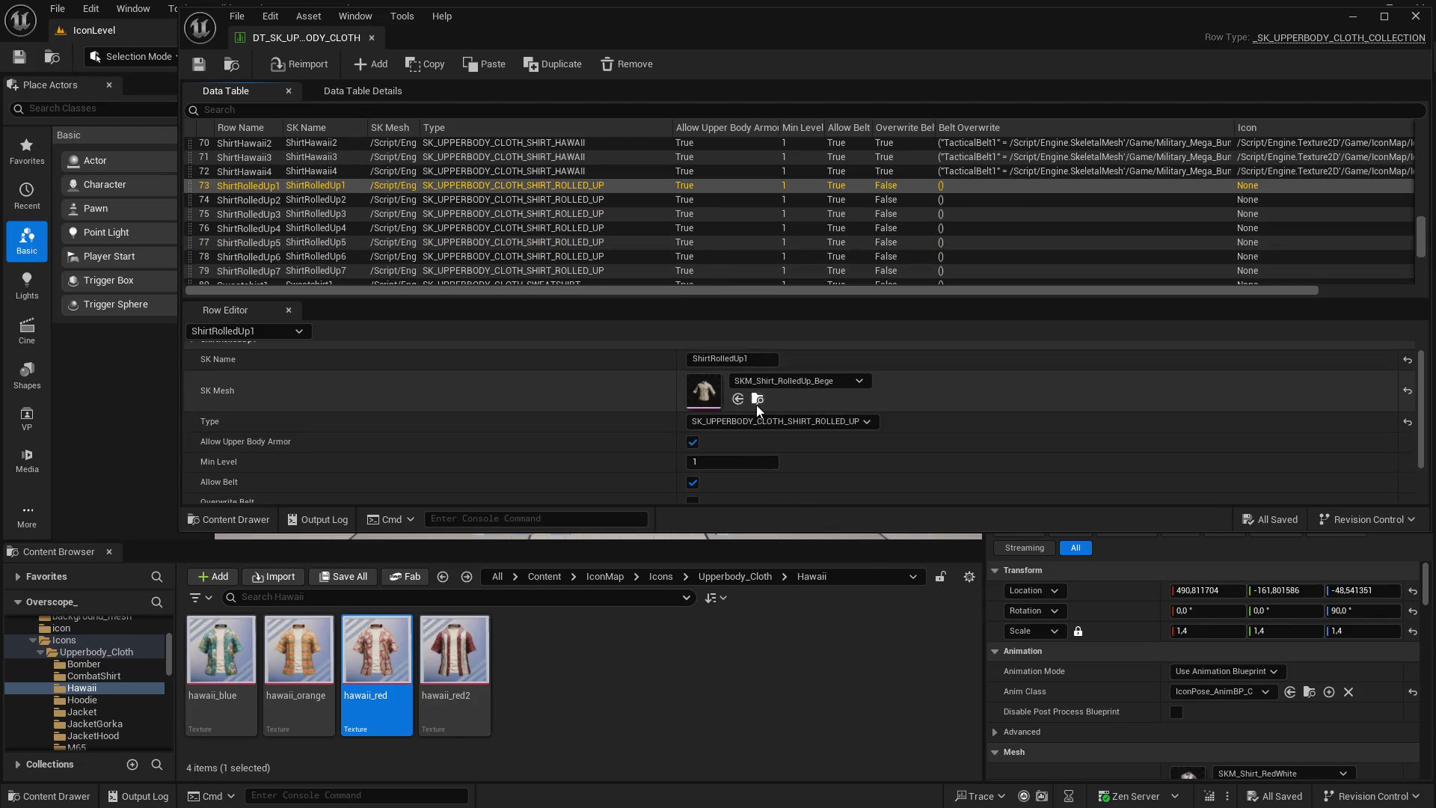
left_click(757, 399)
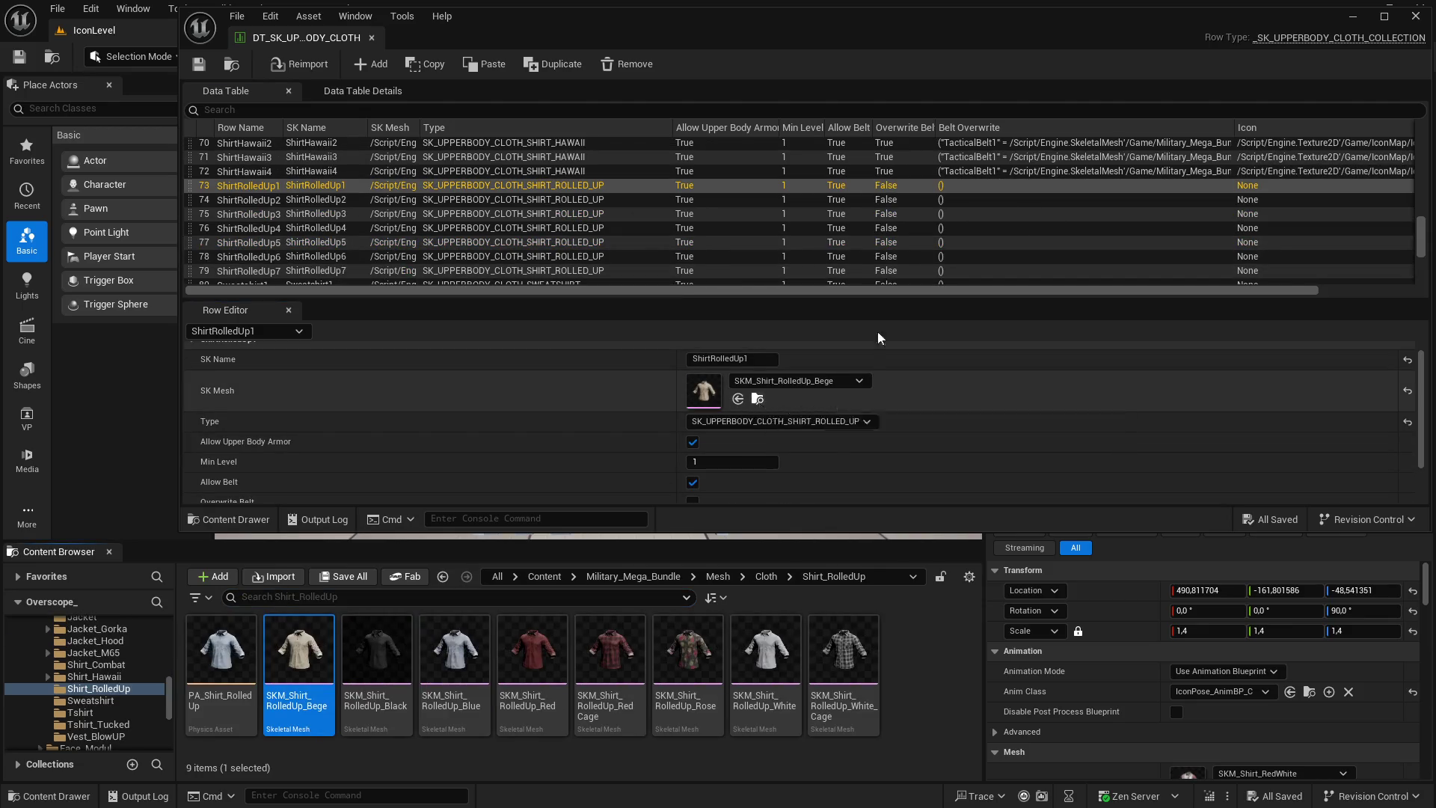
left_click(1360, 23)
Assign SKM_Shirt_RolledUp_Bege to the display shirt and show the viewport full screen
left_click(384, 663)
left_click(299, 651)
scroll(1258, 667, "down", 1)
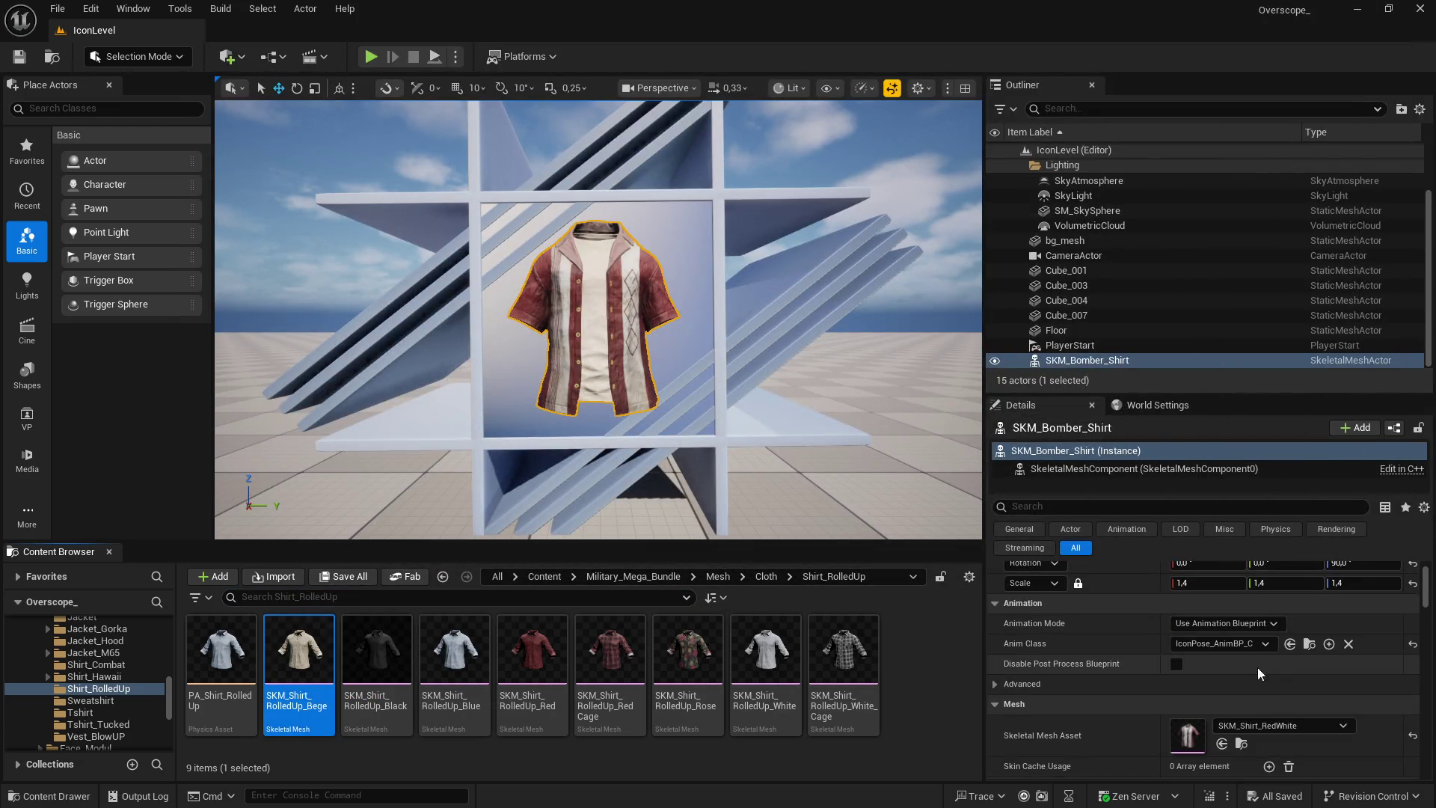
left_click(1222, 744)
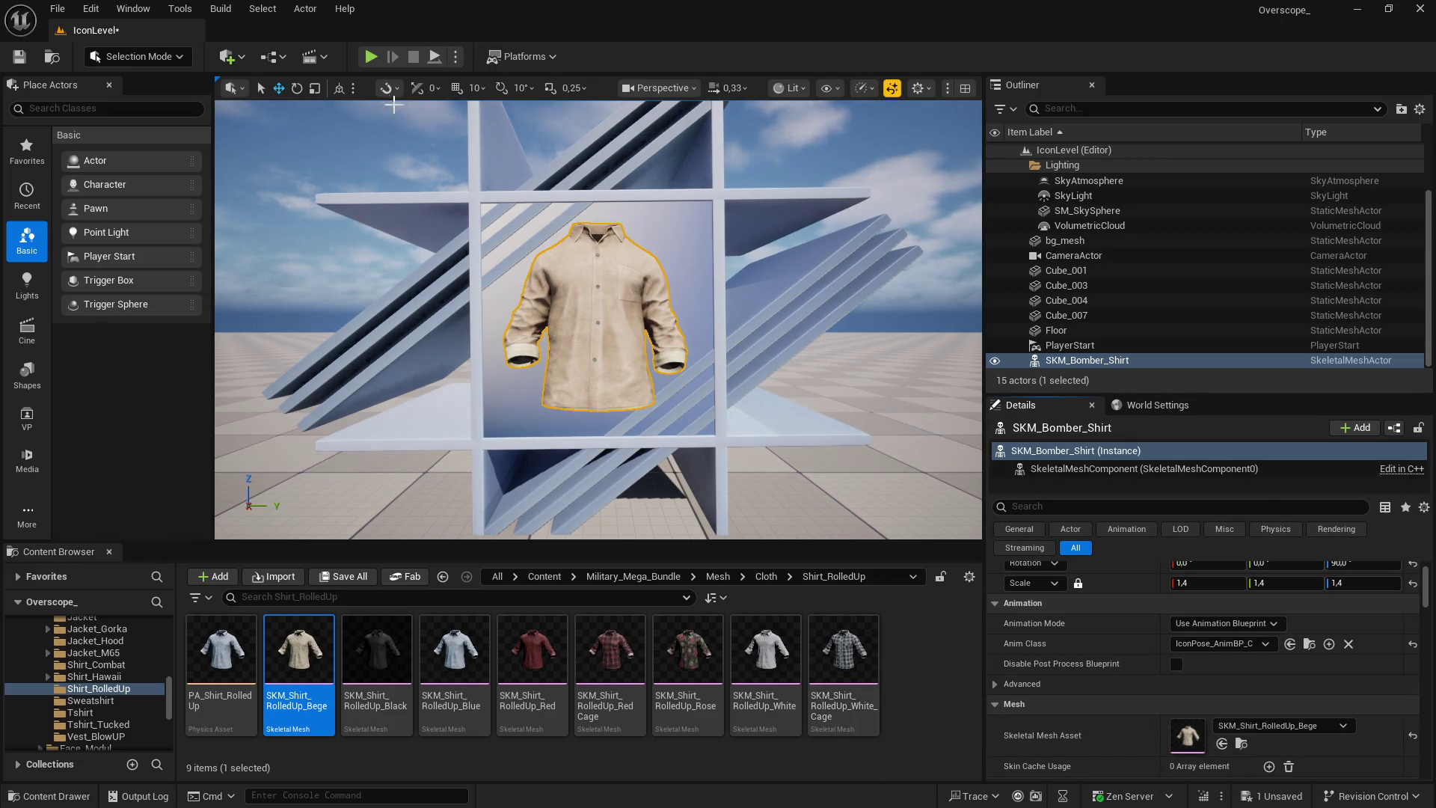
key("F11")
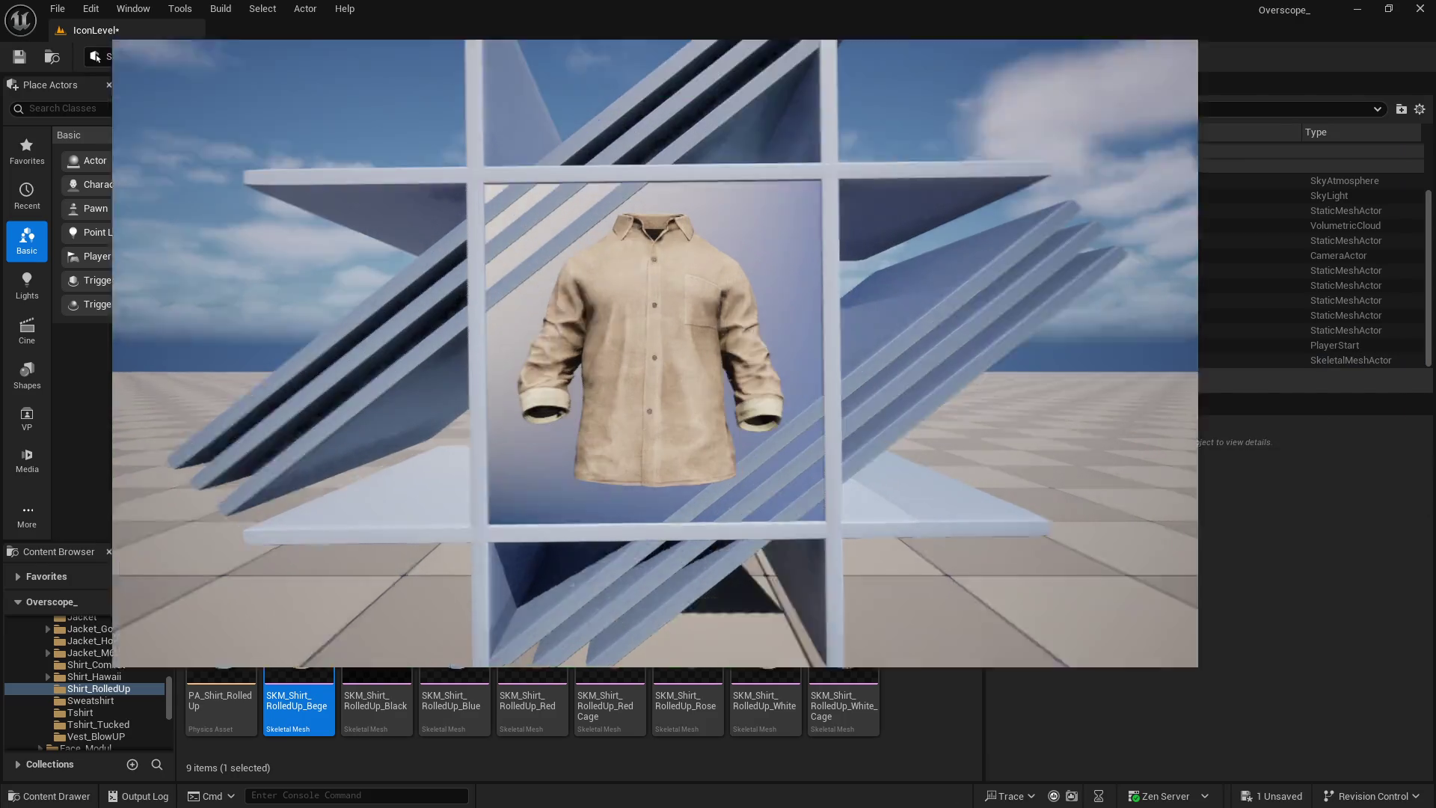
Capture the beige rolled-up shirt render, paste it into GIMP, and scale the layer to 300 px wide
key("Print")
left_click(925, 217)
key("super")
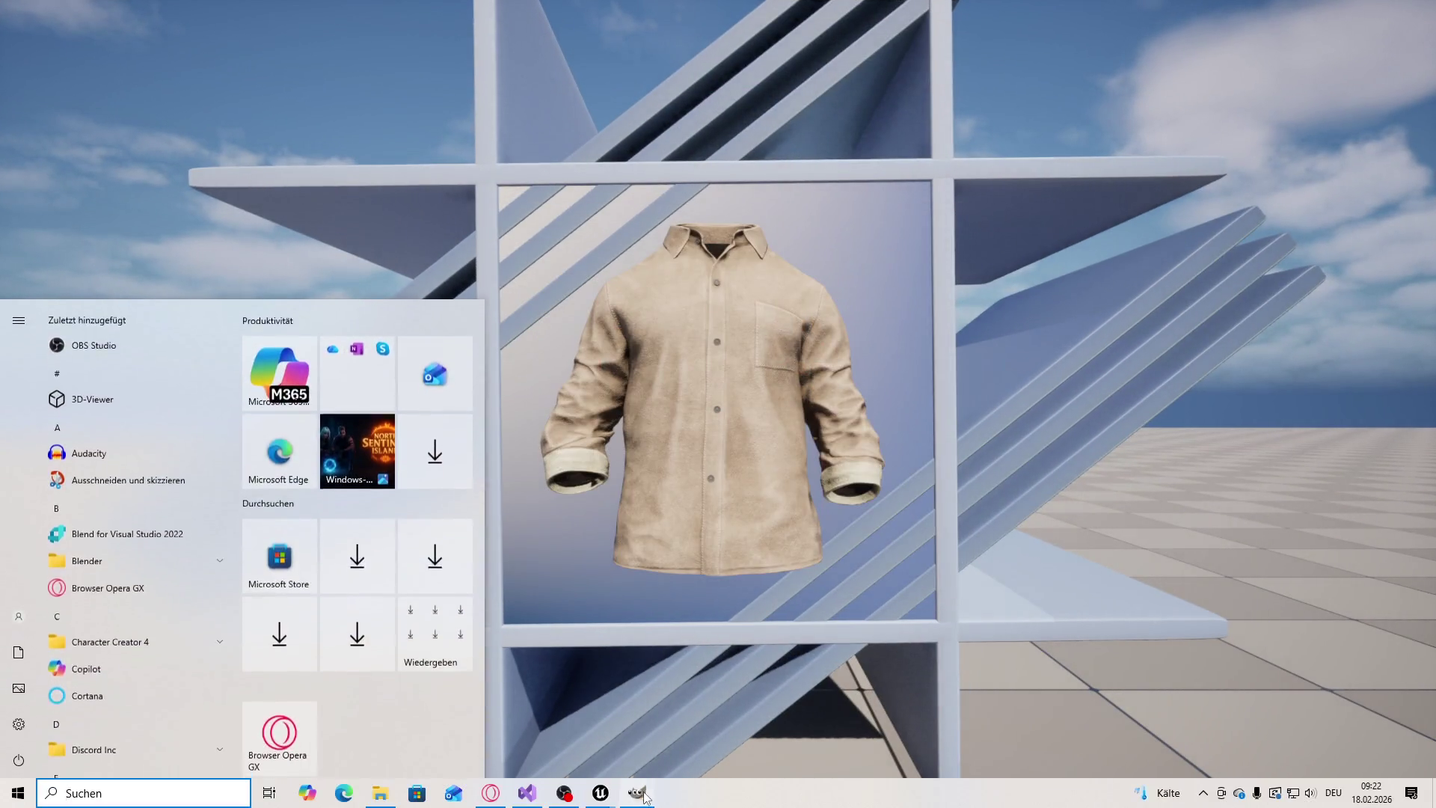
key("alt+Tab")
key("ctrl+z")
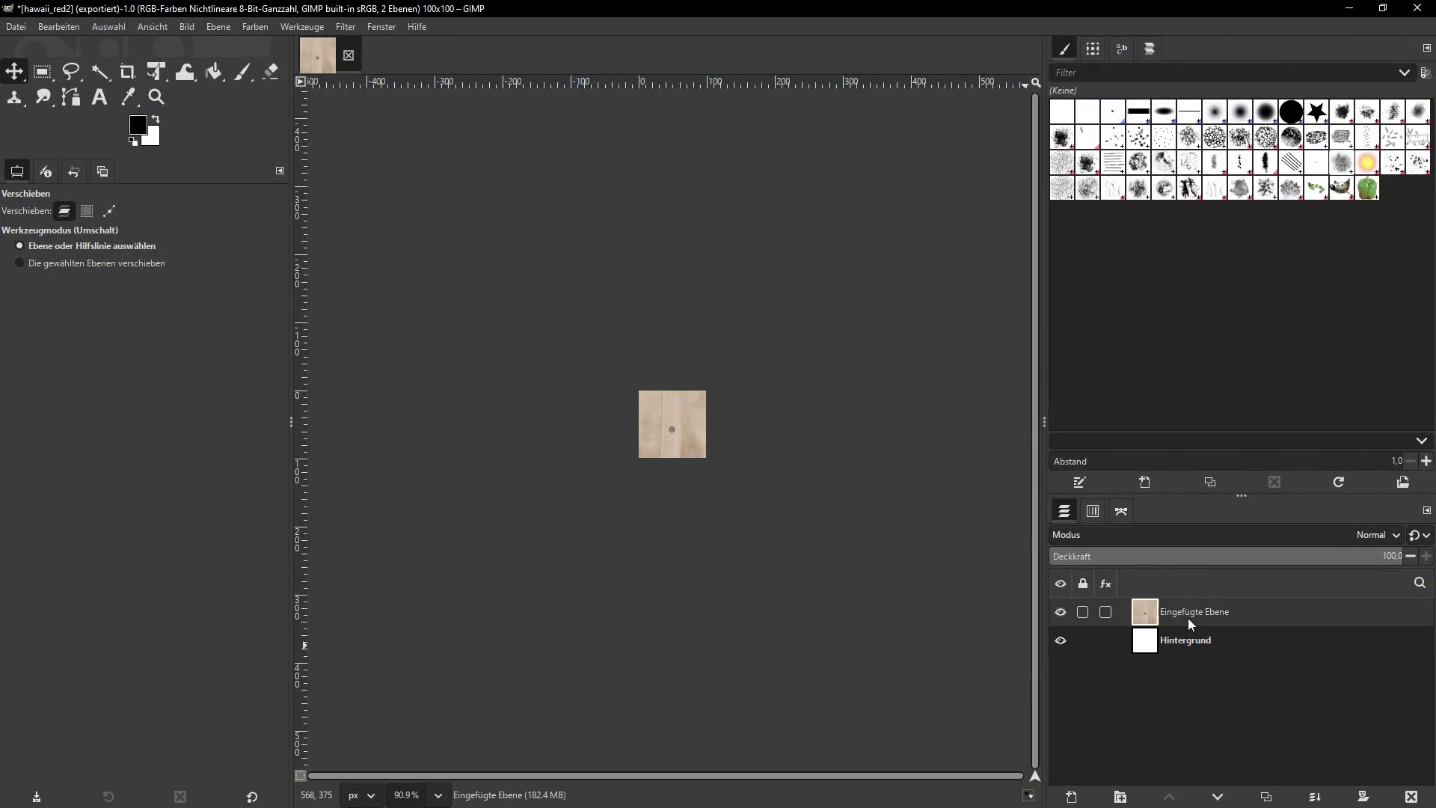
left_click(218, 26)
left_click(270, 276)
type("300")
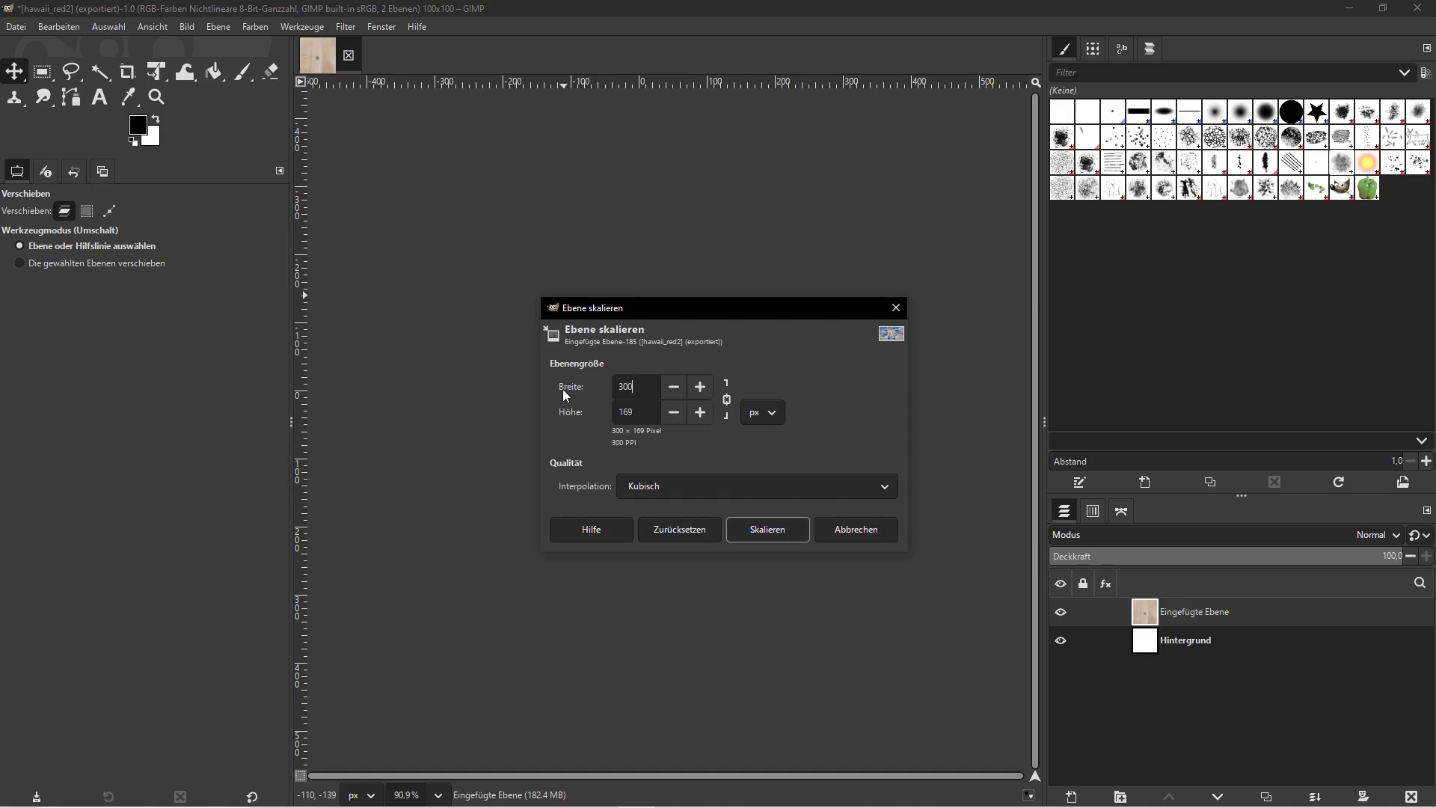
left_click(756, 531)
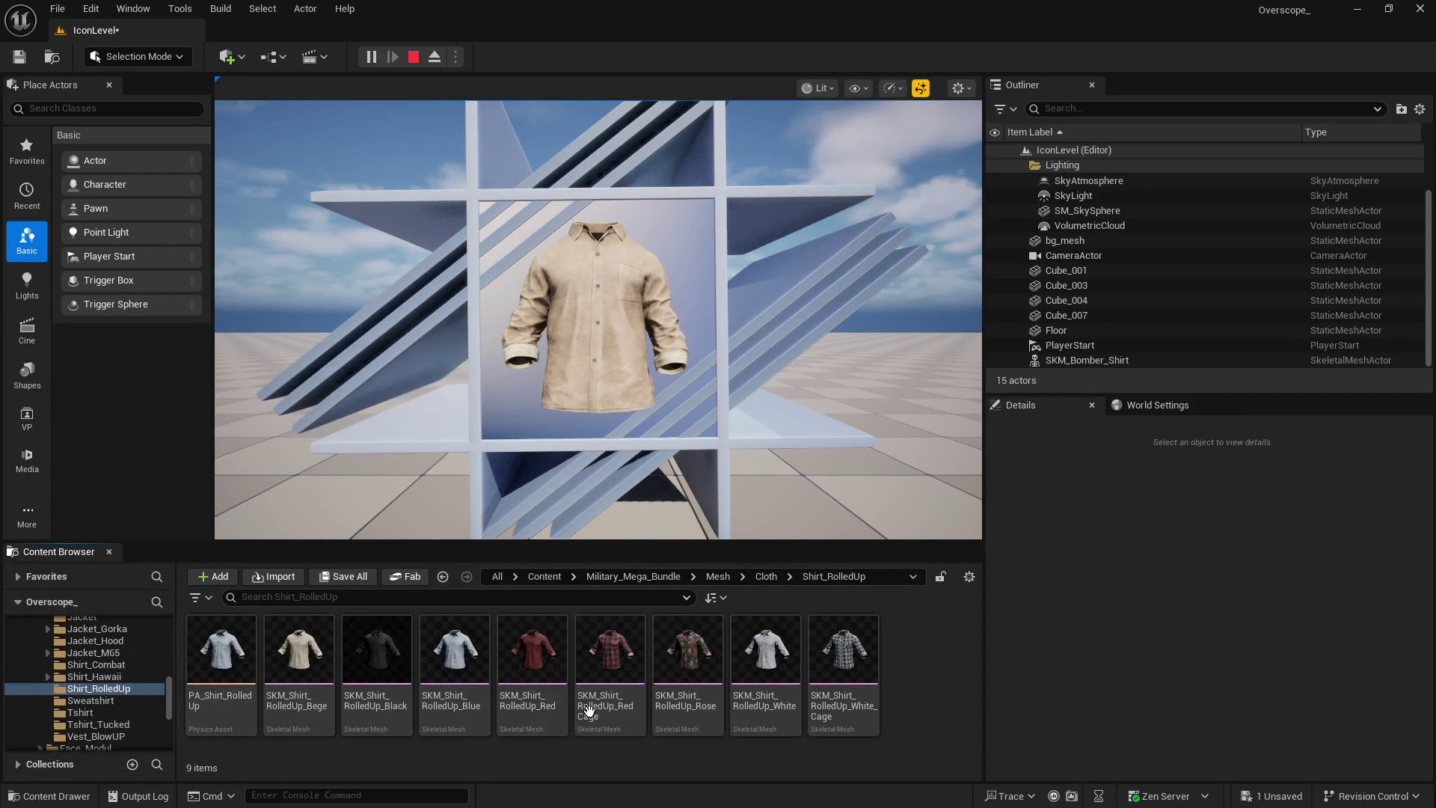
Start renaming SKM_Shirt_RolledUp_Bege in Unreal, then cancel, leaving its name unchanged
left_click(302, 661)
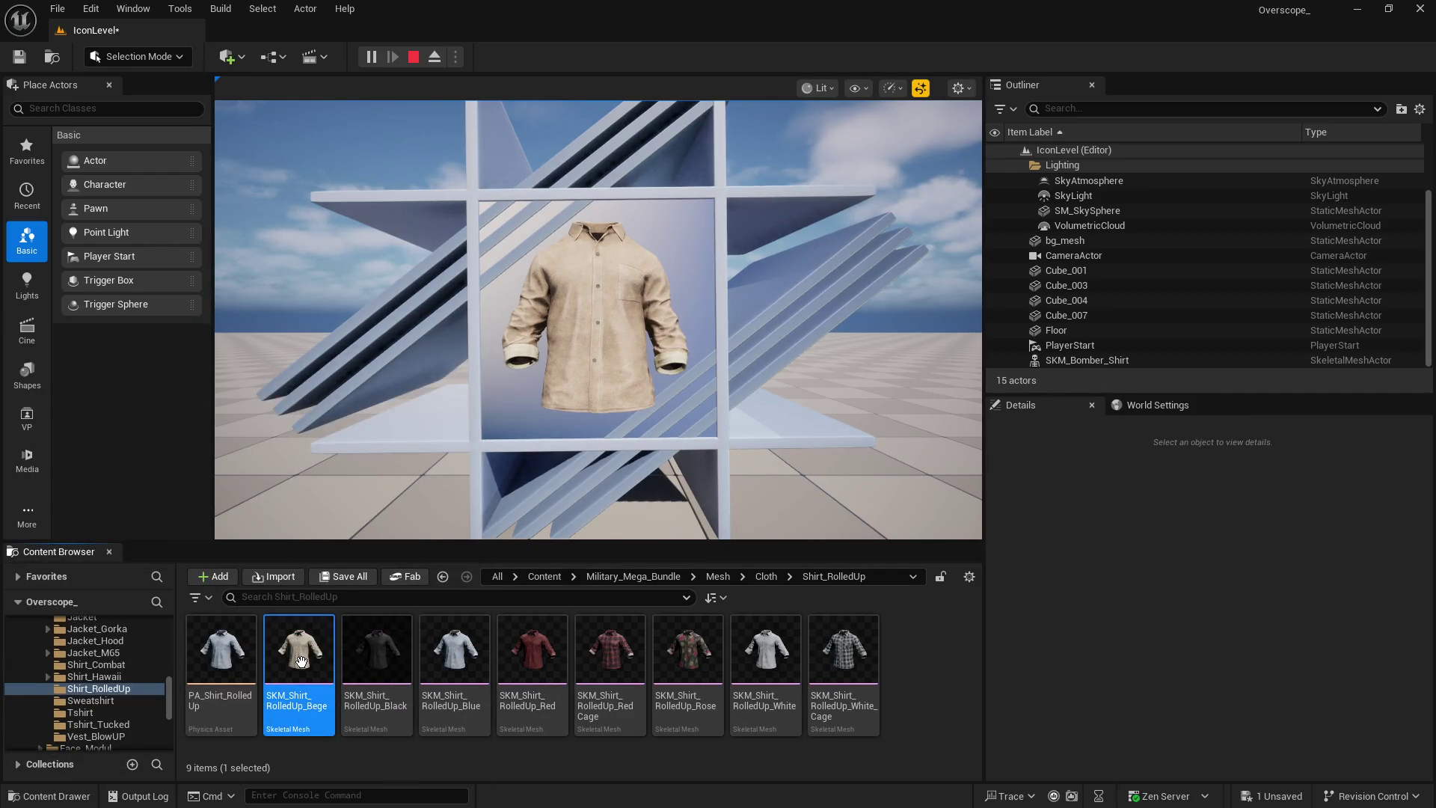
right_click(301, 661)
left_click(352, 308)
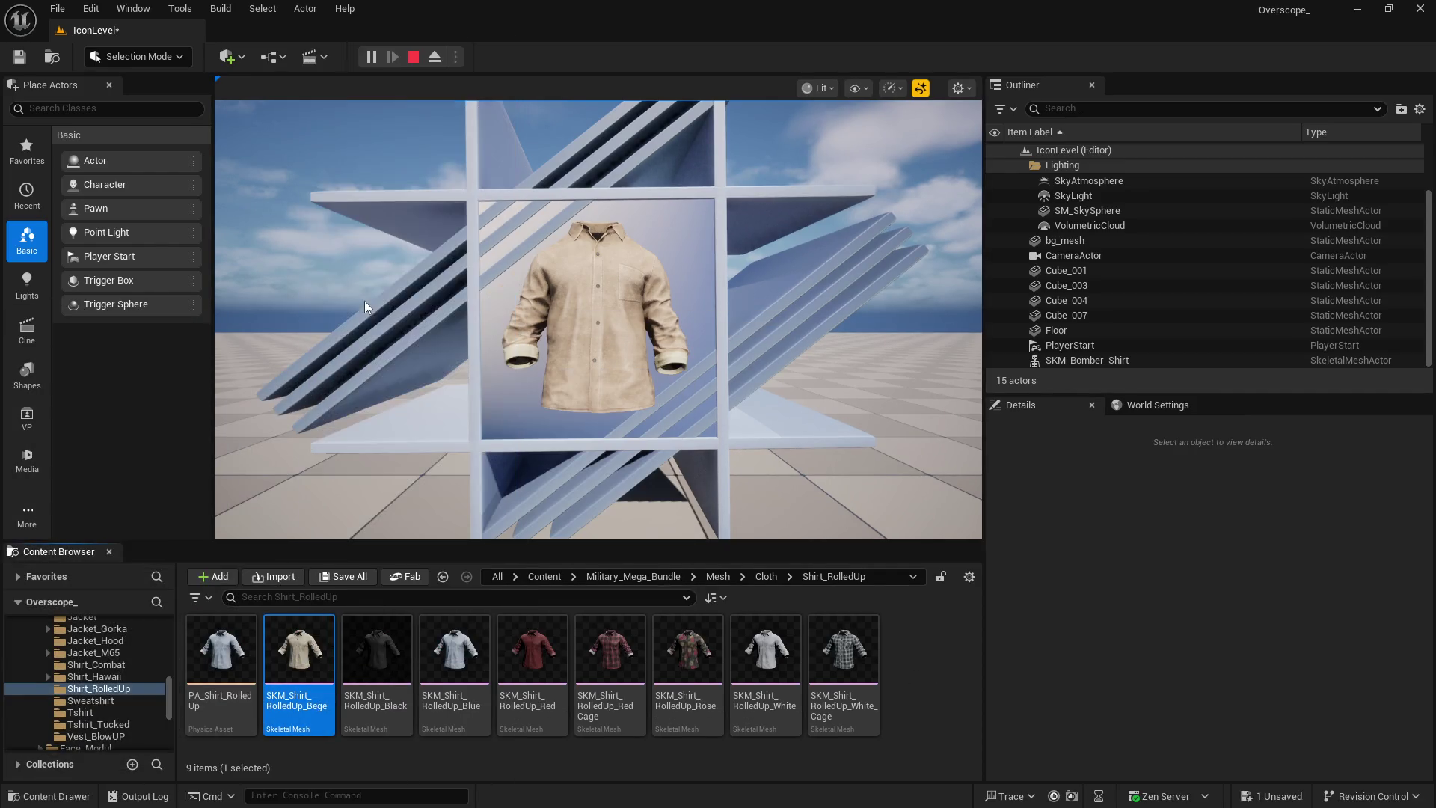
left_click(921, 667)
key("super")
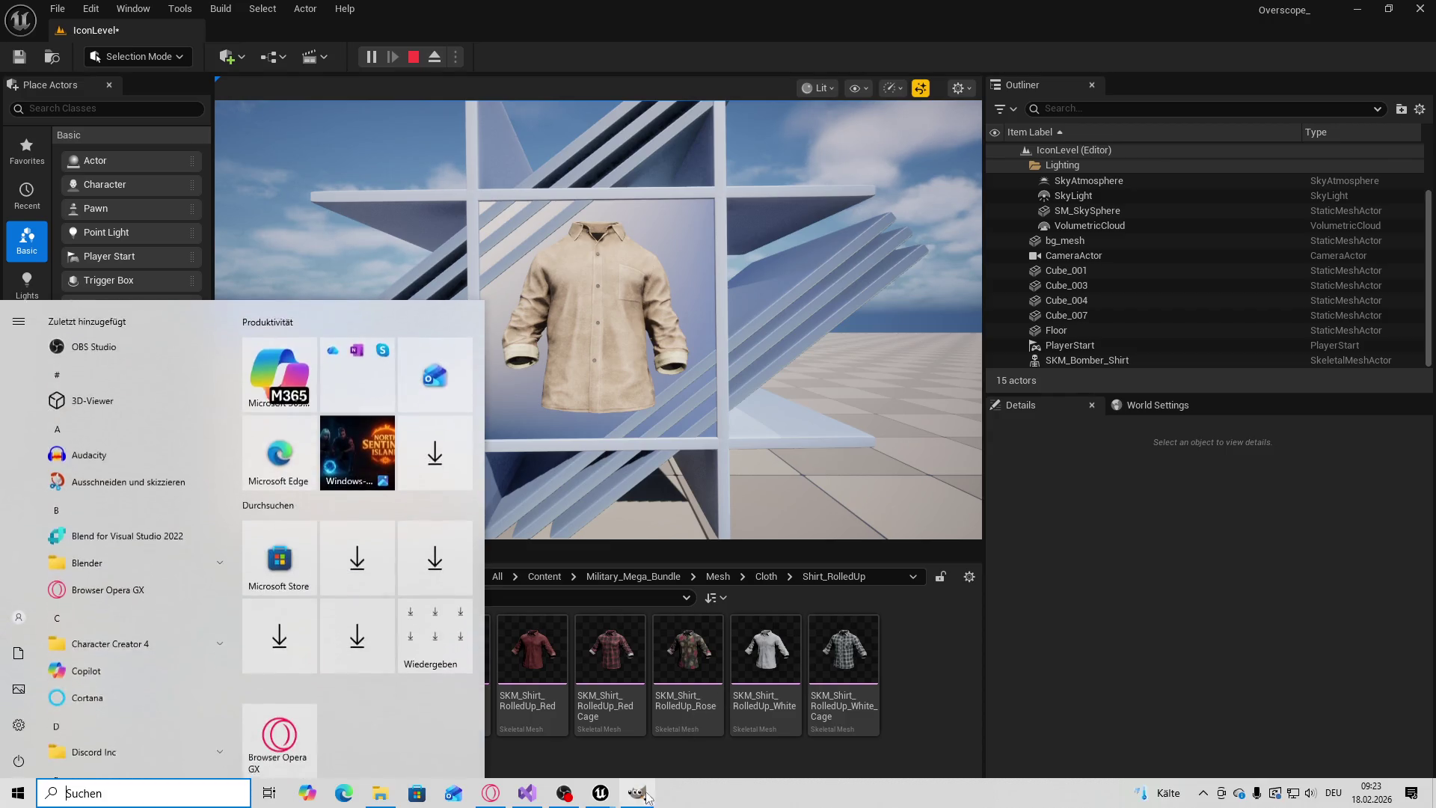
Export the image as SKM_Shirt_RolledUp_Bege.png, confirming the PNG export options
left_click(16, 28)
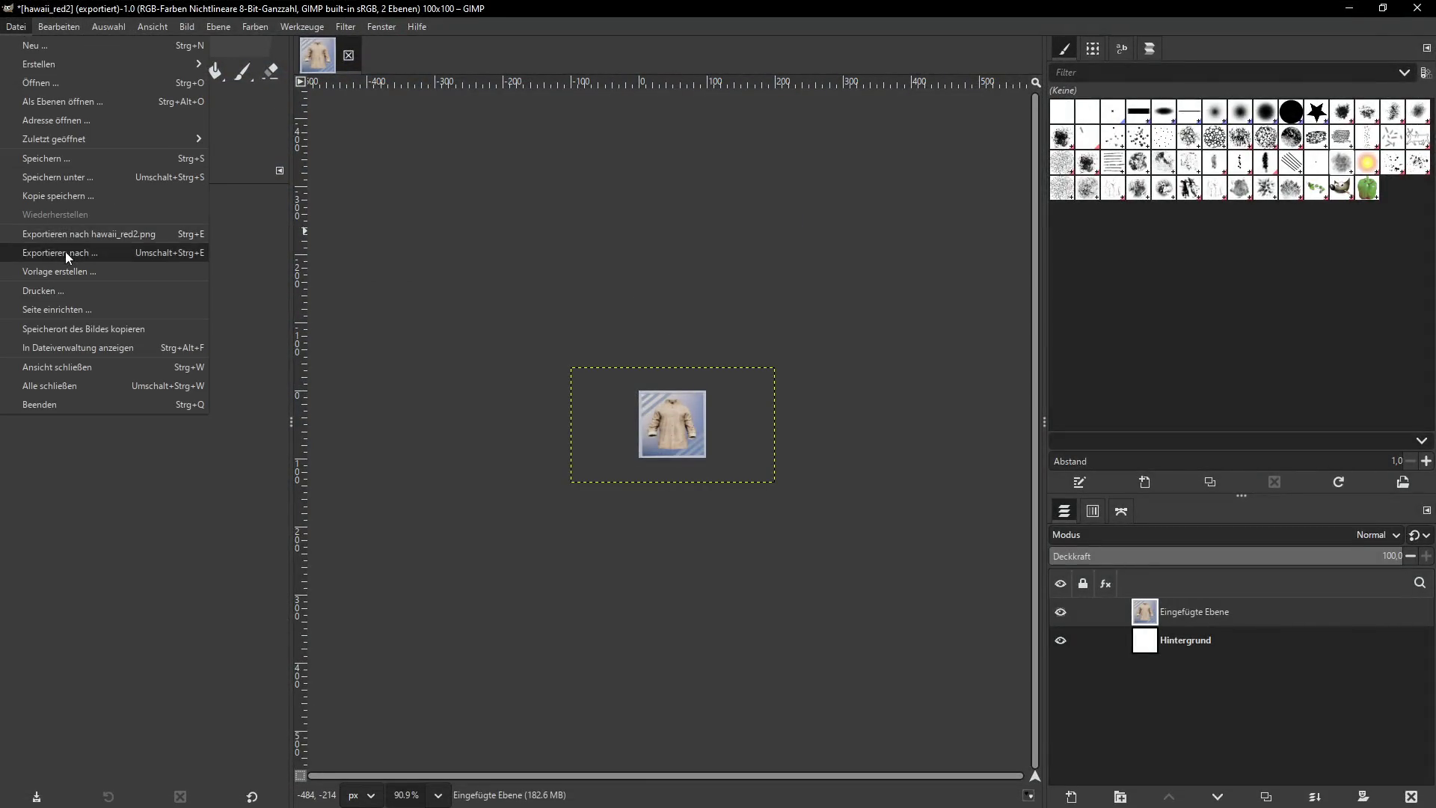
left_click(60, 253)
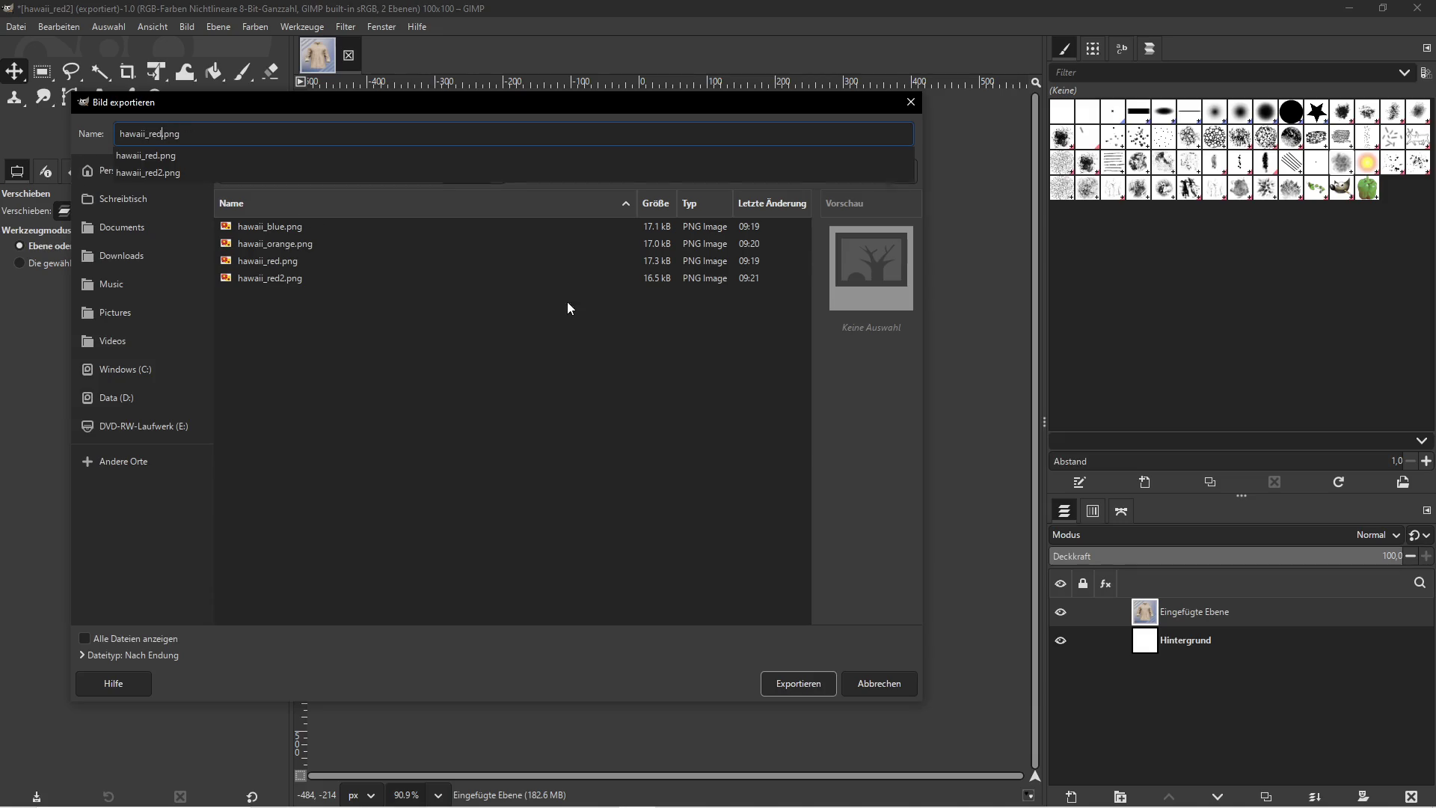
type("SKM_Shirt_RolledUp_Bege")
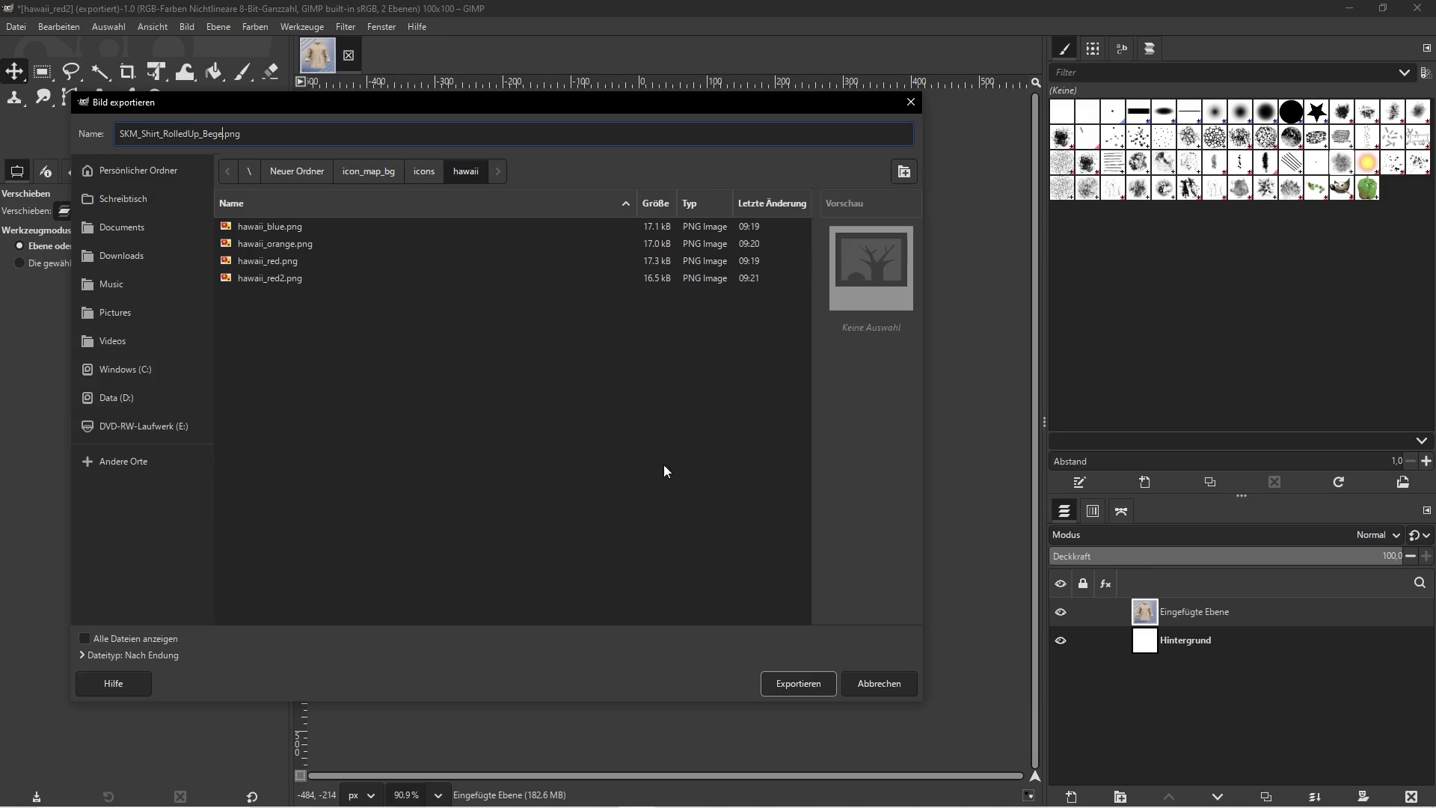
left_click(795, 685)
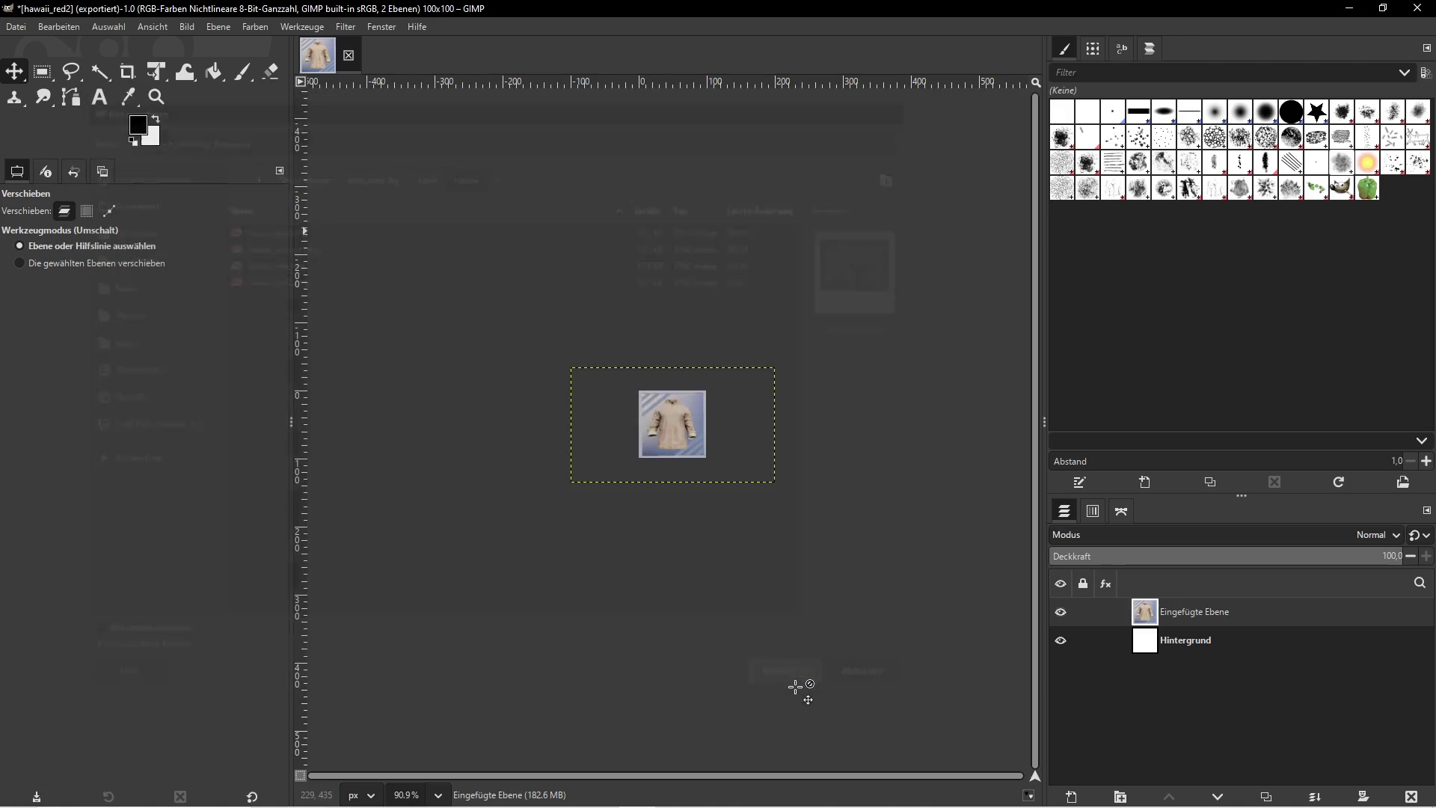
left_click(217, 421)
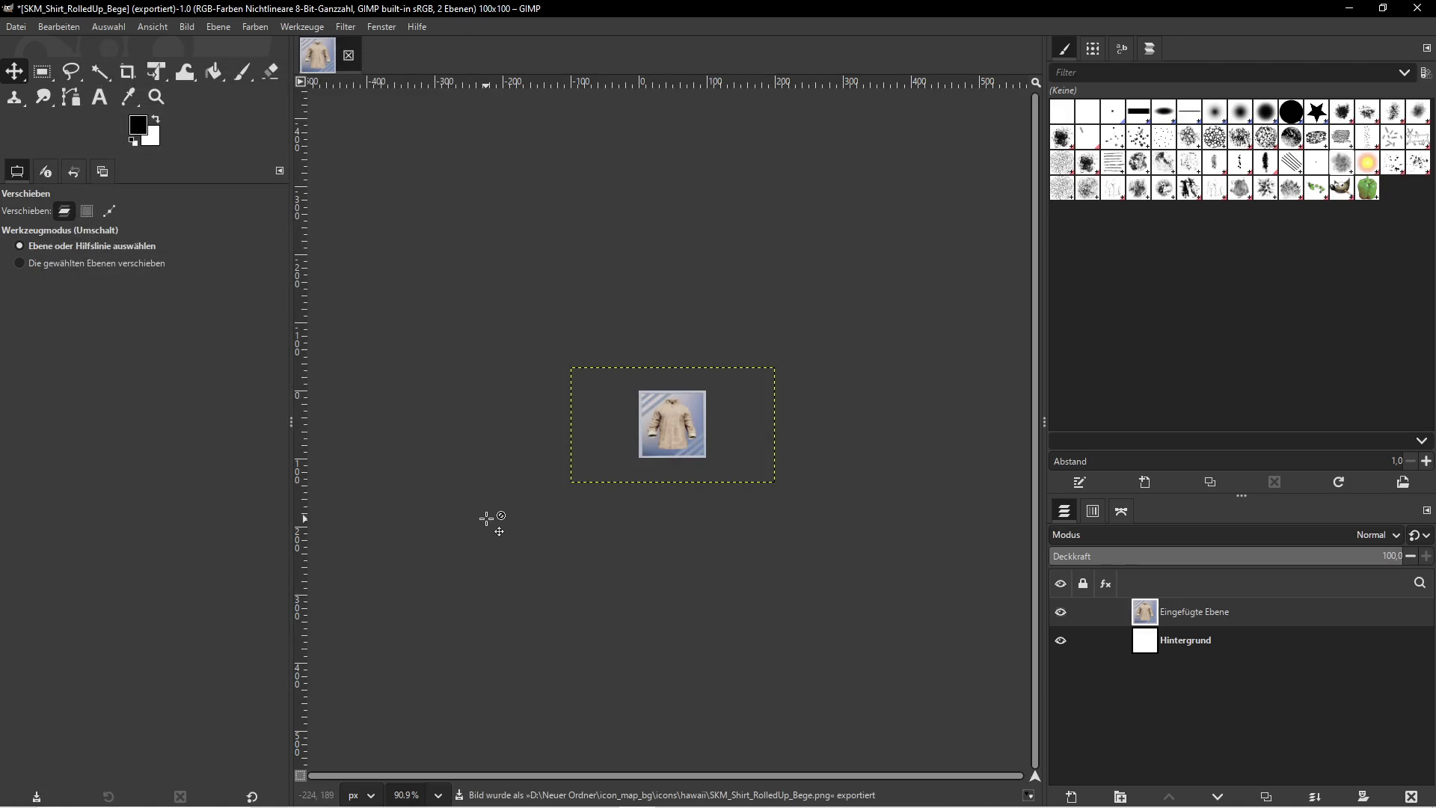
key("super")
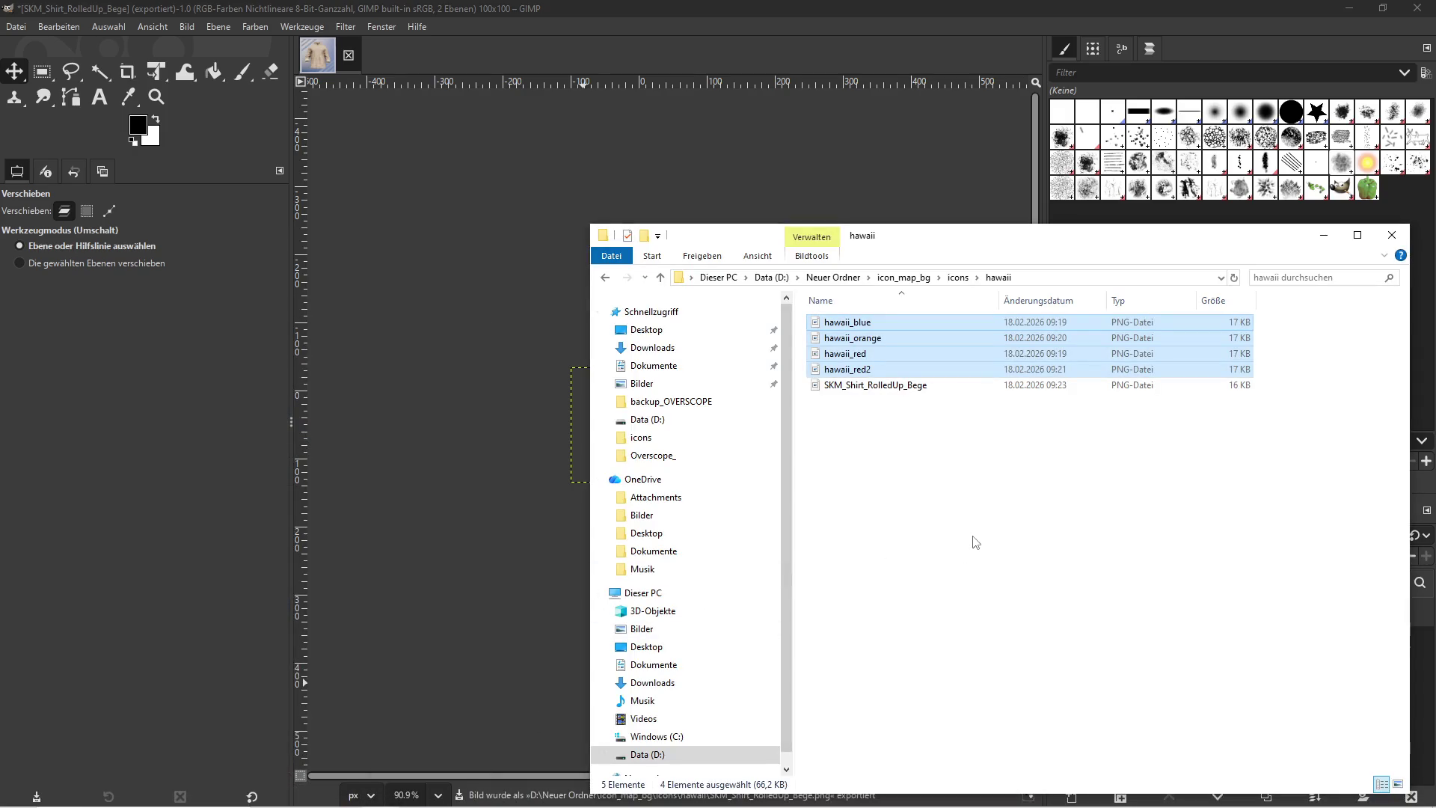
Create a new folder named rolled_up inside the icons folder
left_click(976, 543)
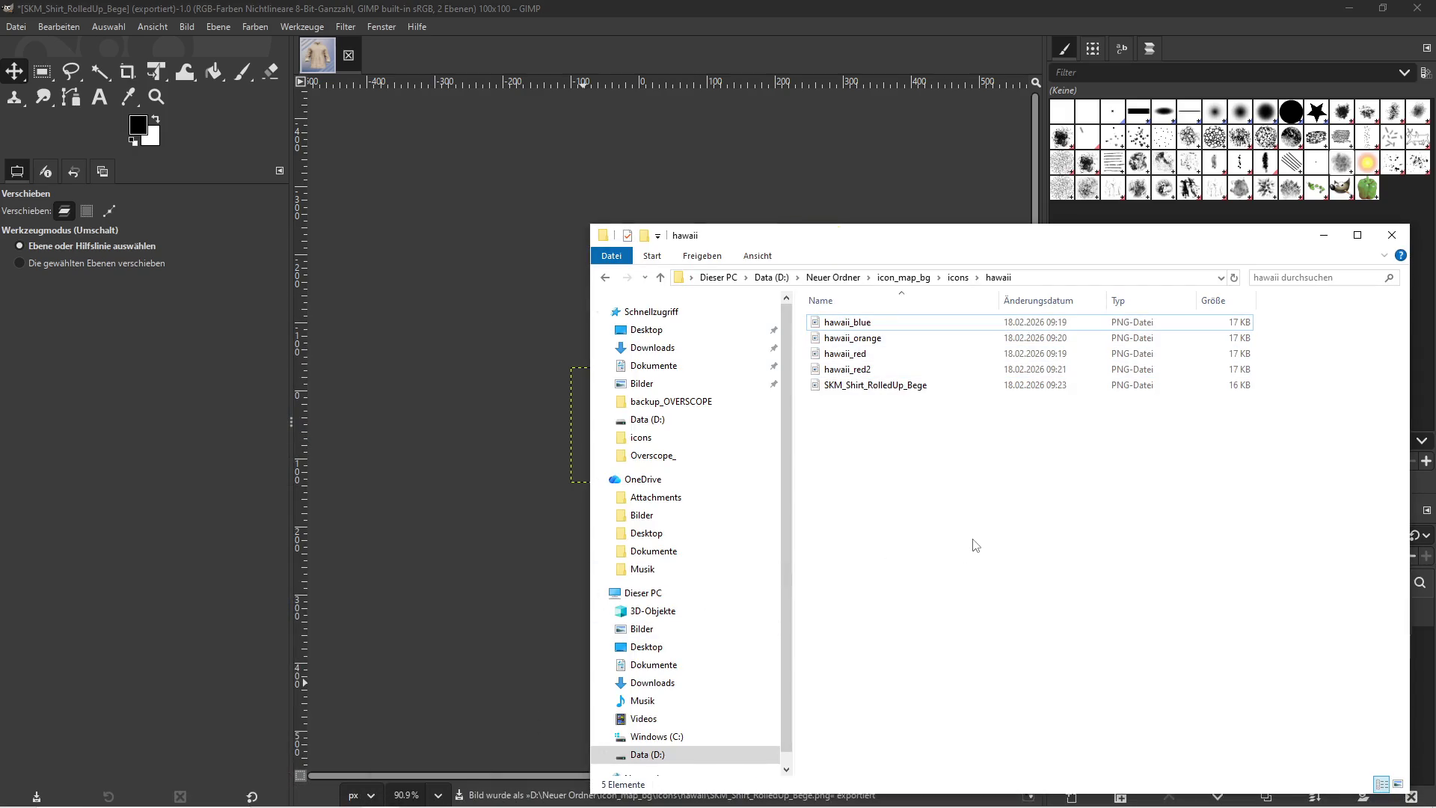
left_click(958, 277)
right_click(985, 478)
mouse_move(1167, 710)
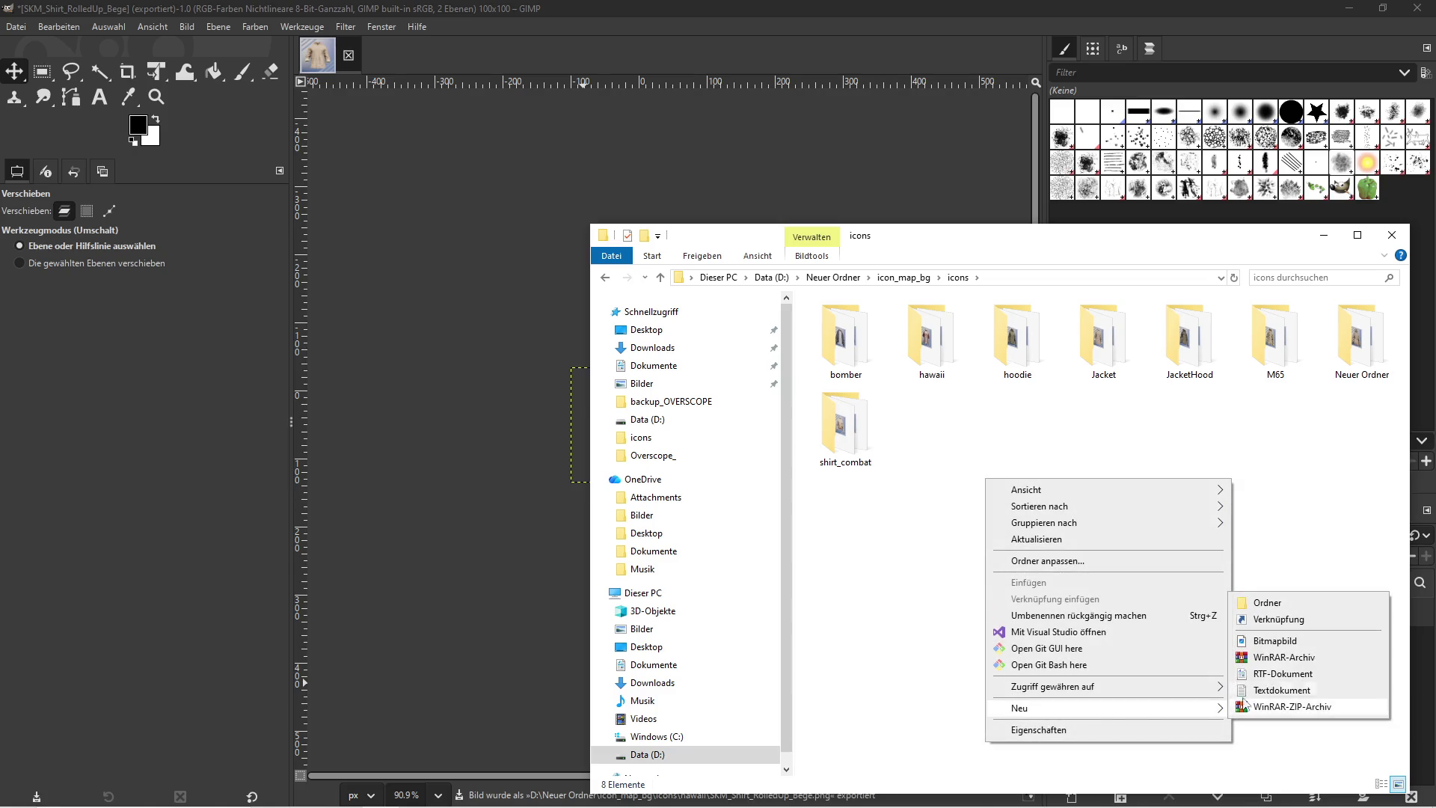
left_click(1278, 604)
type("d_")
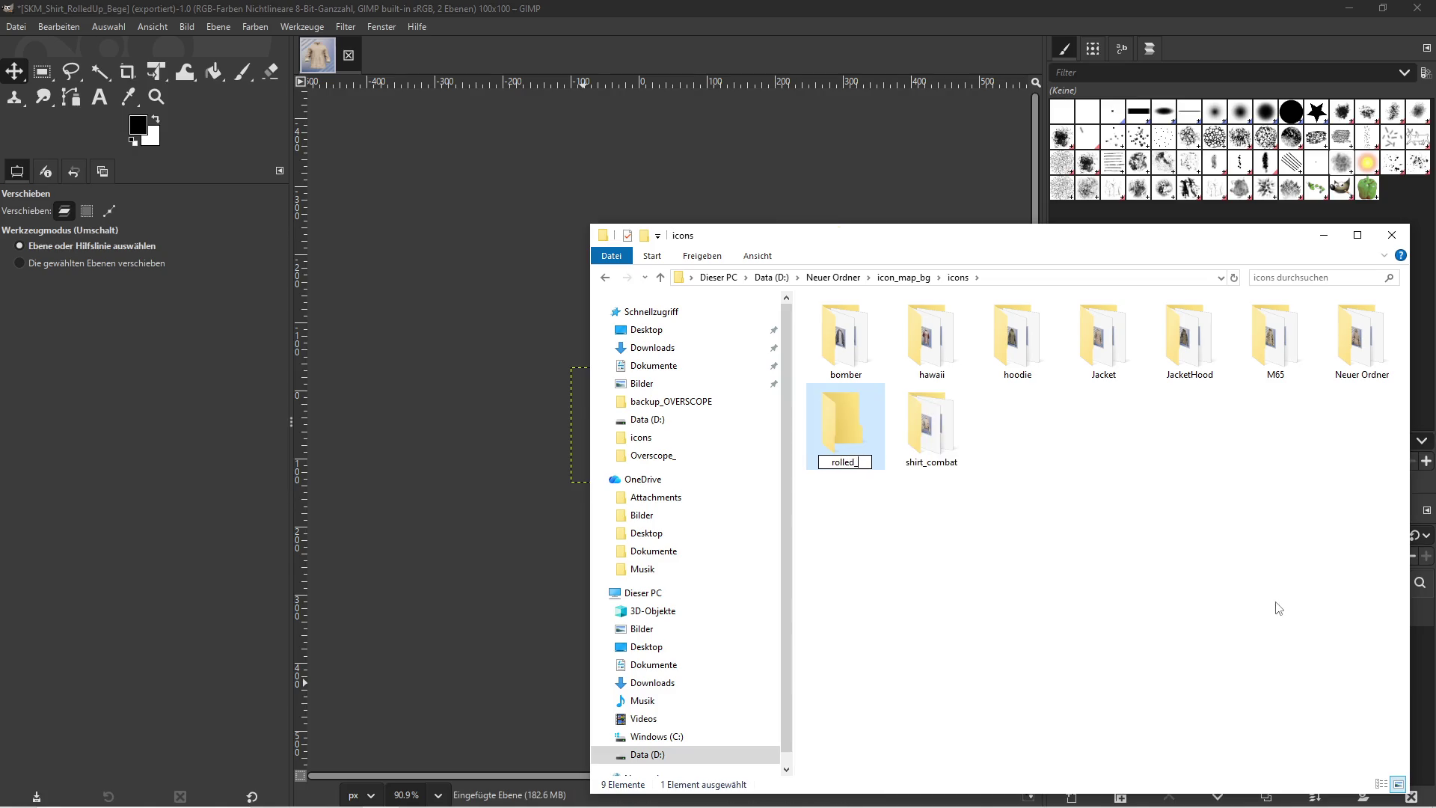
type("up")
key("Return")
Open the shirt_combat folder, then return to GIMP and reopen the export dialog
double_click(930, 427)
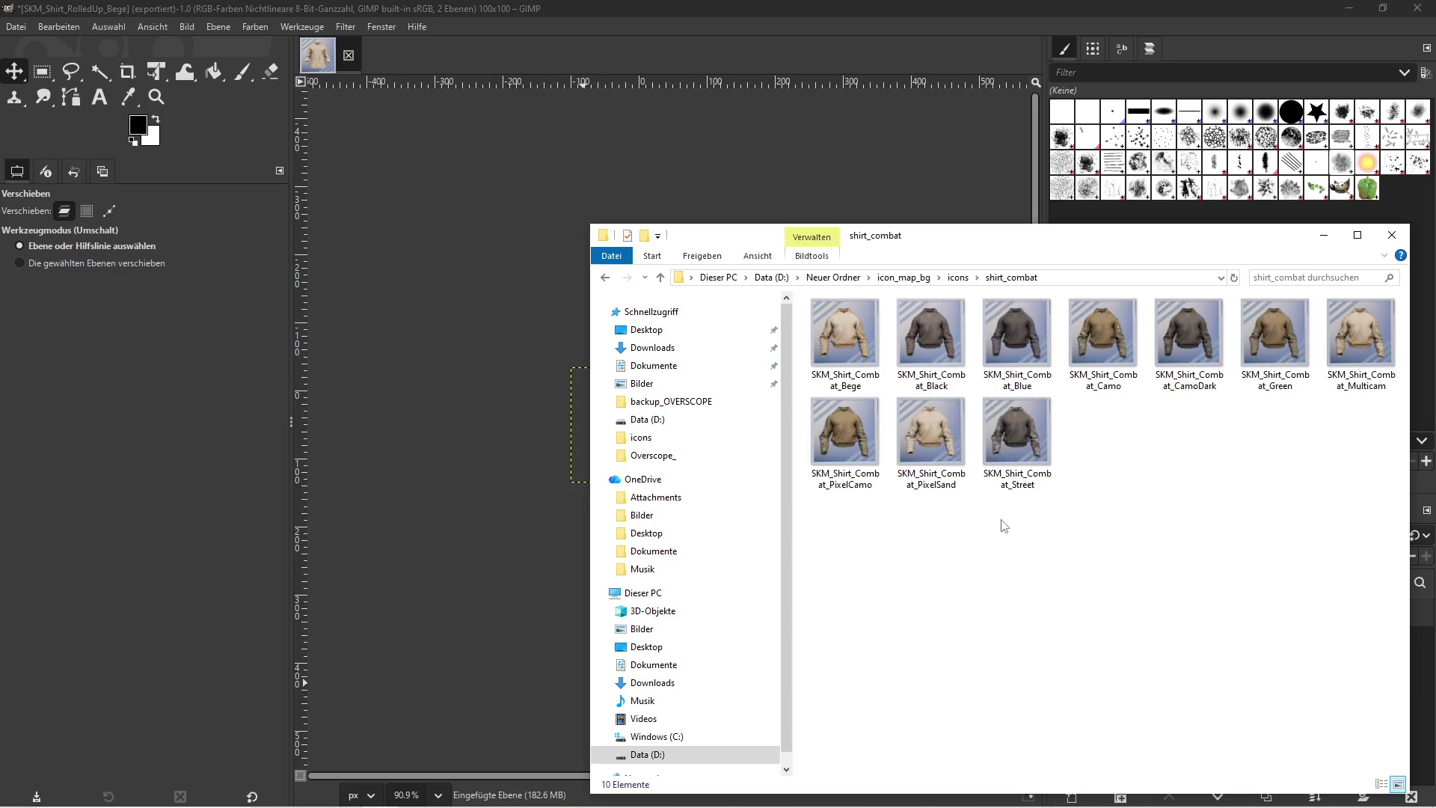
left_click(2, 26)
left_click(65, 249)
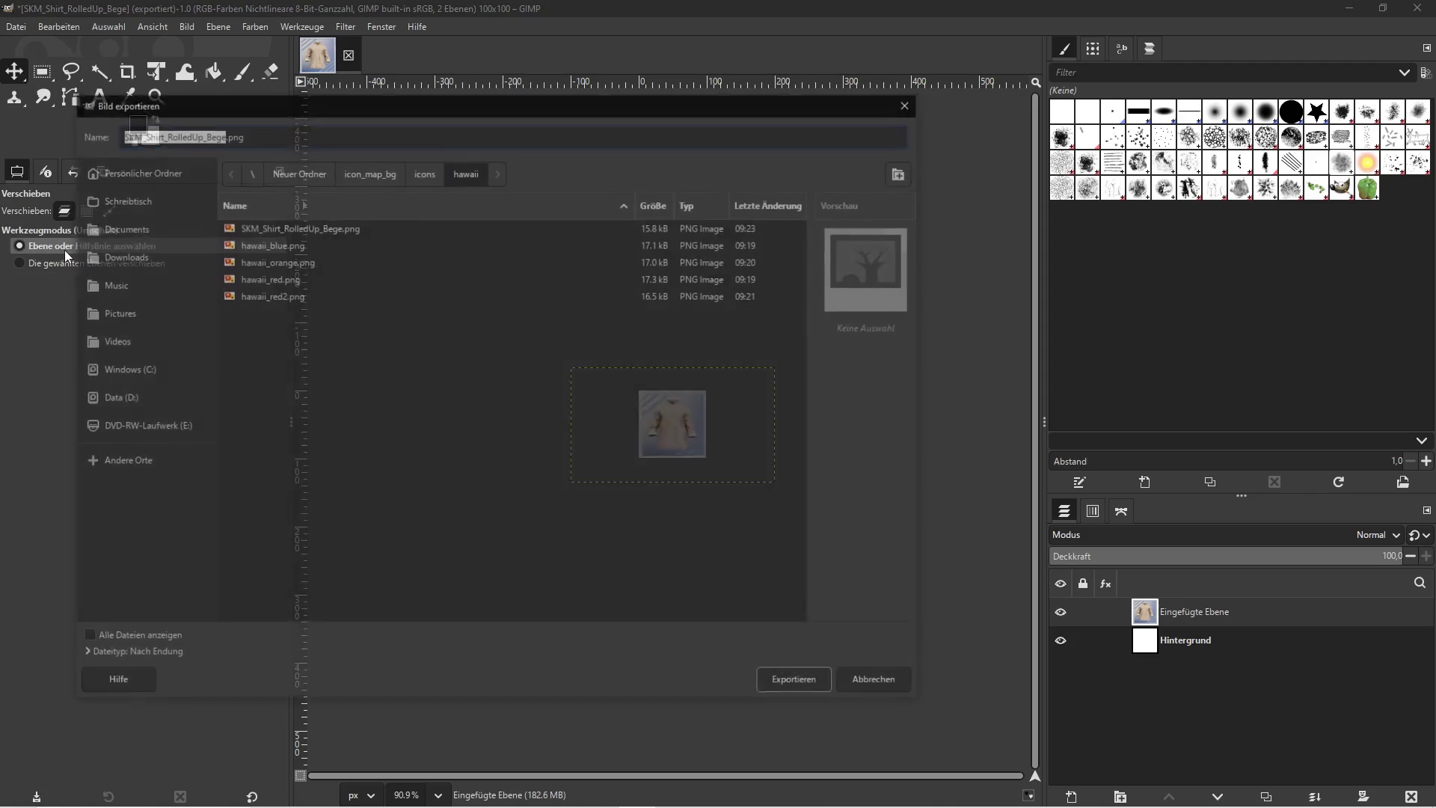
Set the export destination to the rolled_up folder inside icons and export there
left_click(424, 172)
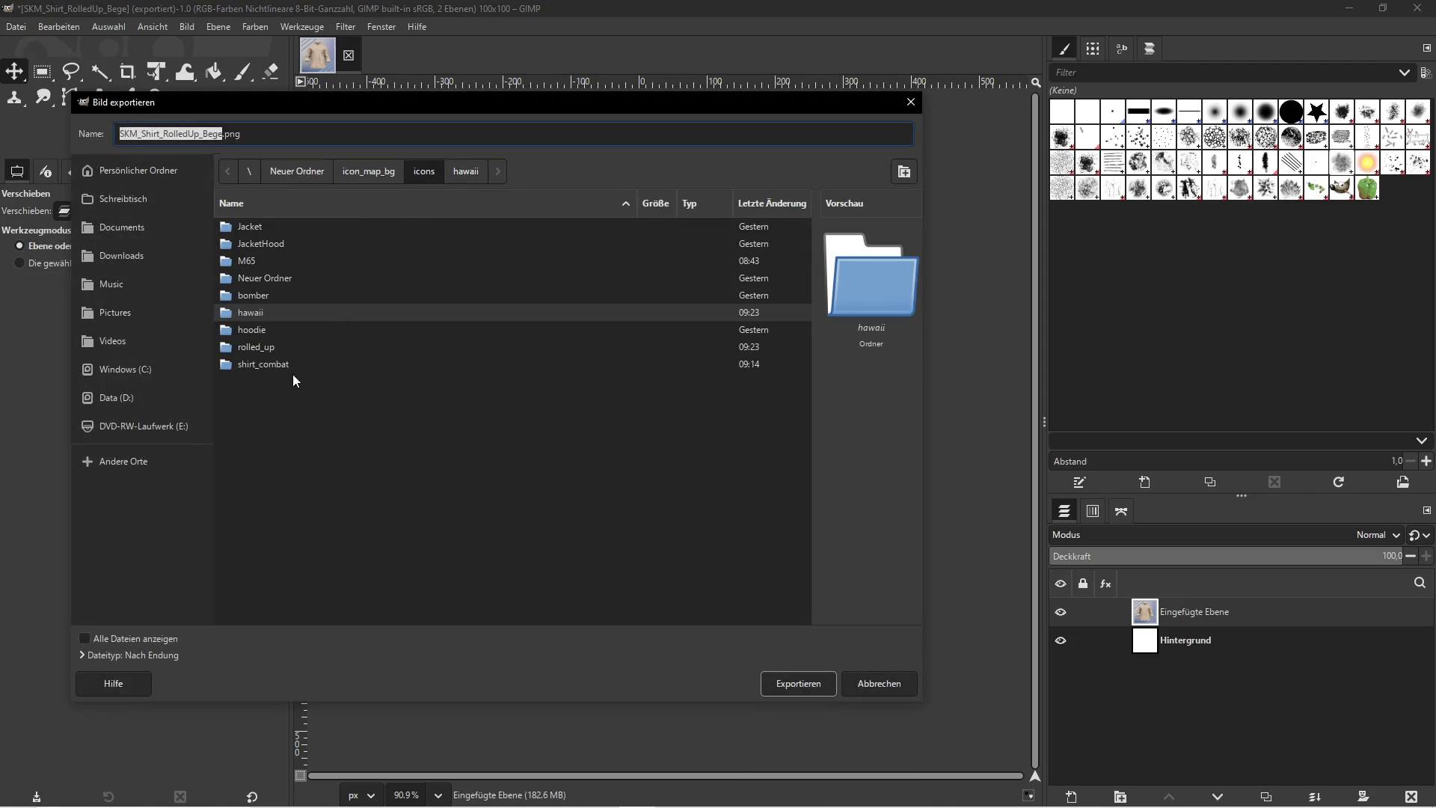
double_click(238, 352)
left_click(798, 682)
Return File Explorer to the icons folder and clear the selection
key("super")
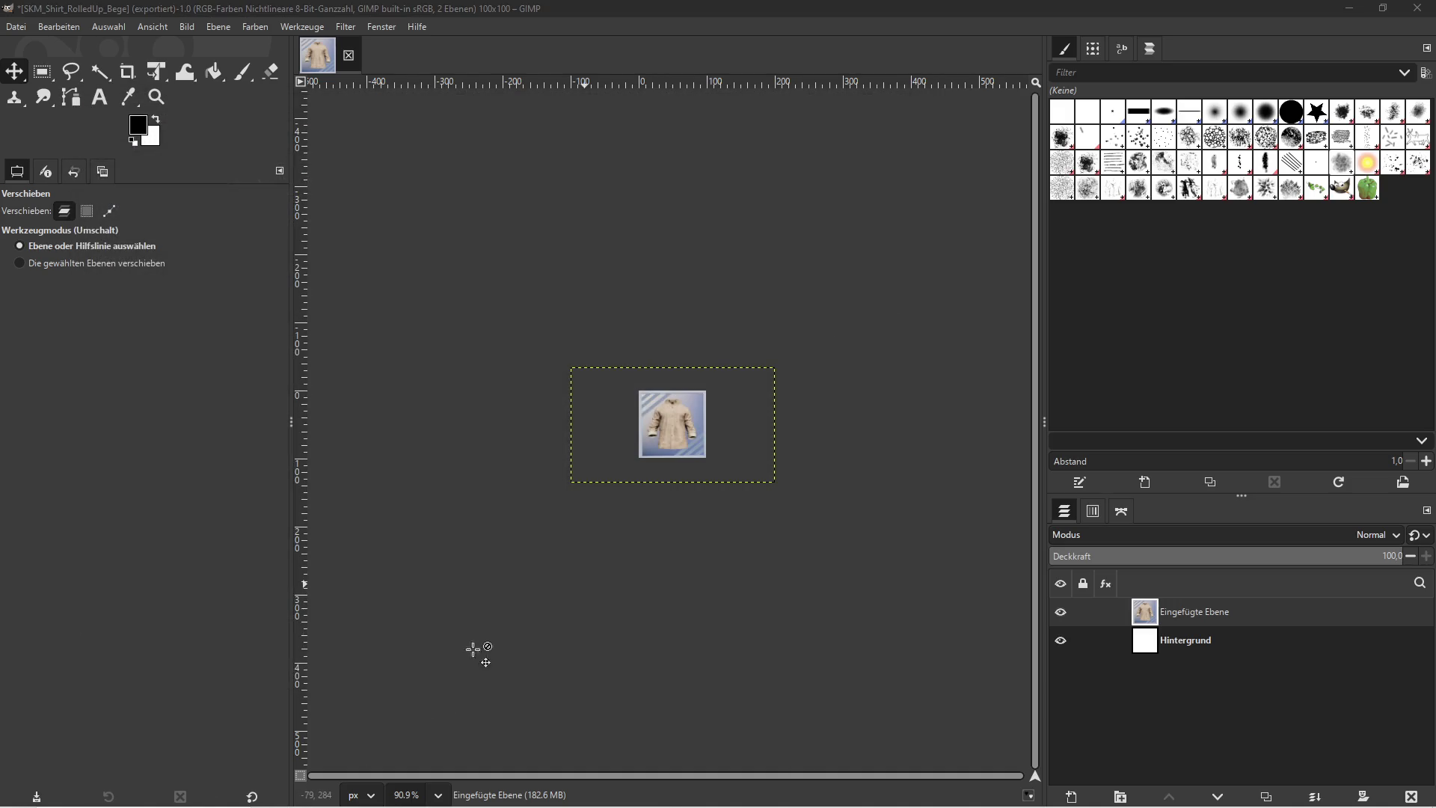
left_click(380, 793)
key("alt+Up")
left_click(1199, 520)
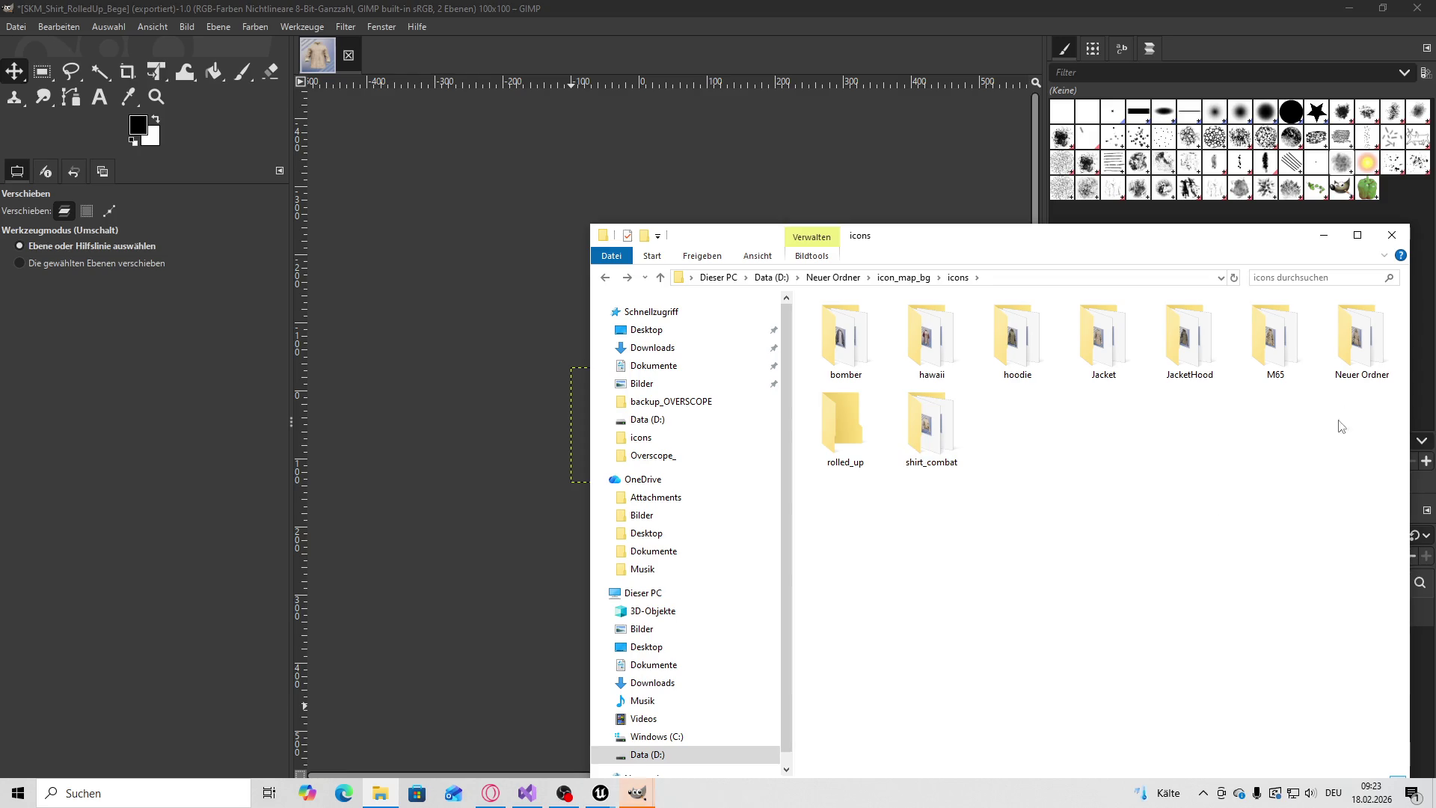
Finish the pending PNG export of the beige shirt icon
mouse_move(636, 793)
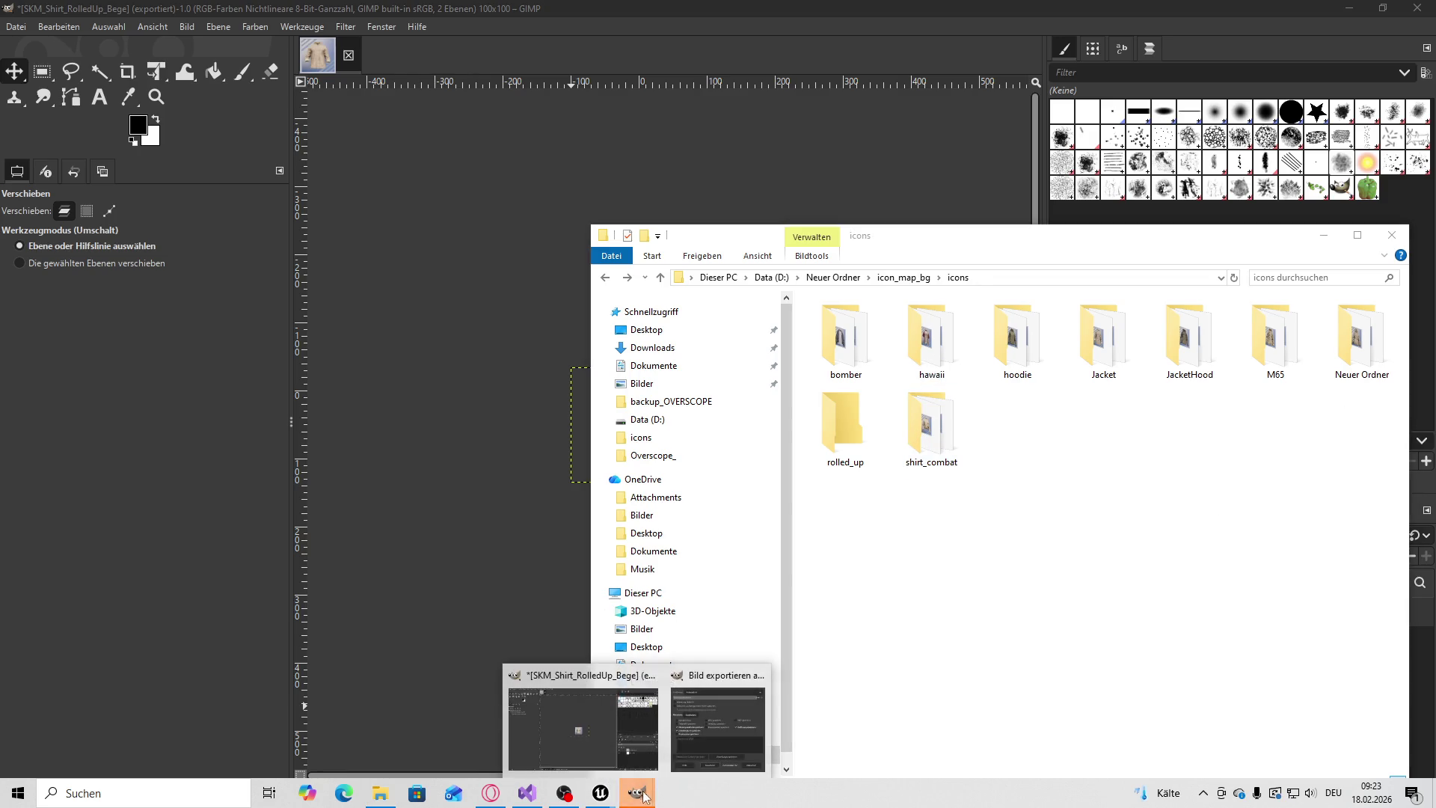
left_click(718, 729)
left_click(264, 464)
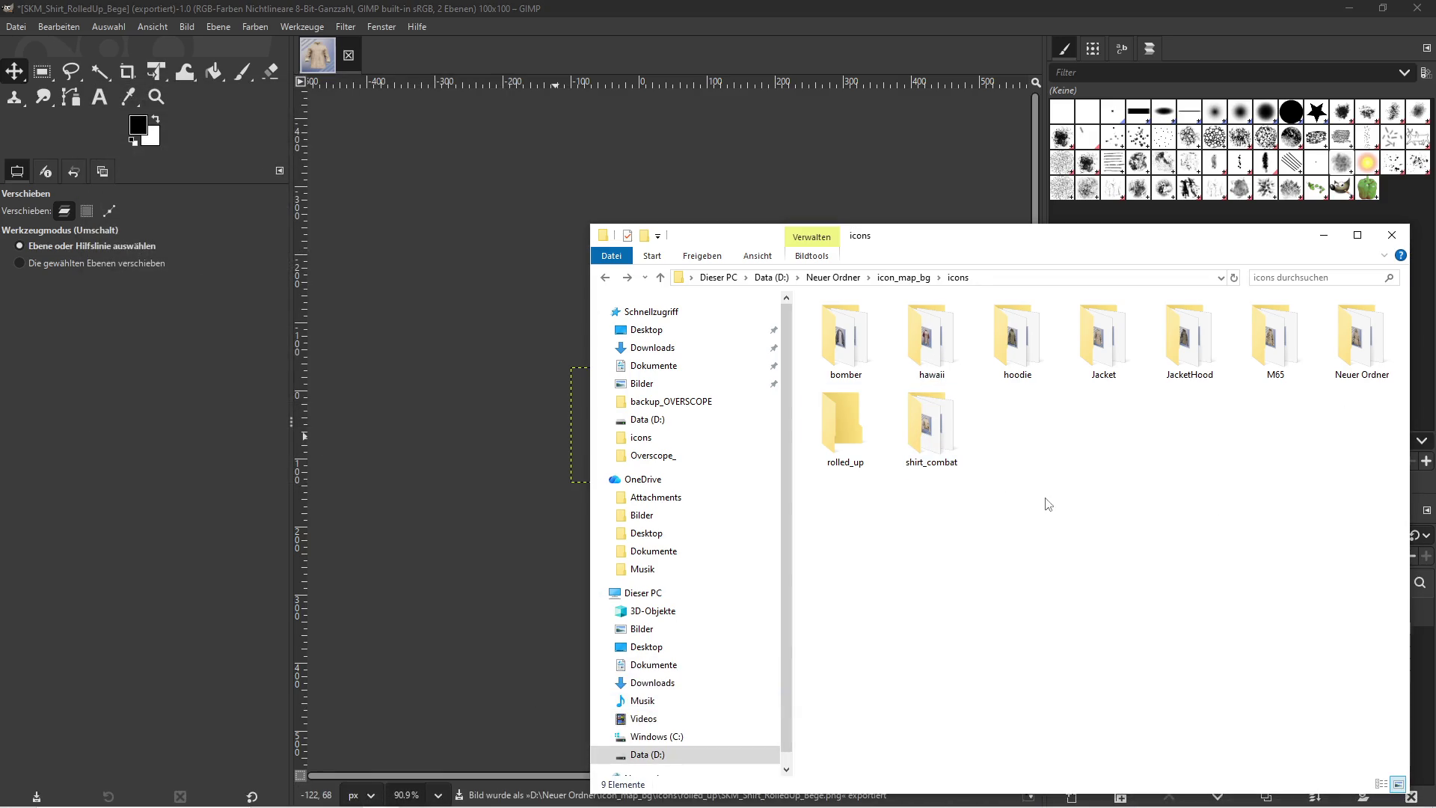
Delete SKM_Shirt_RolledUp_Bege from hawaii and open rolled_up to confirm the icon is there
double_click(931, 341)
left_click(1189, 336)
key("Delete")
left_click(1229, 503)
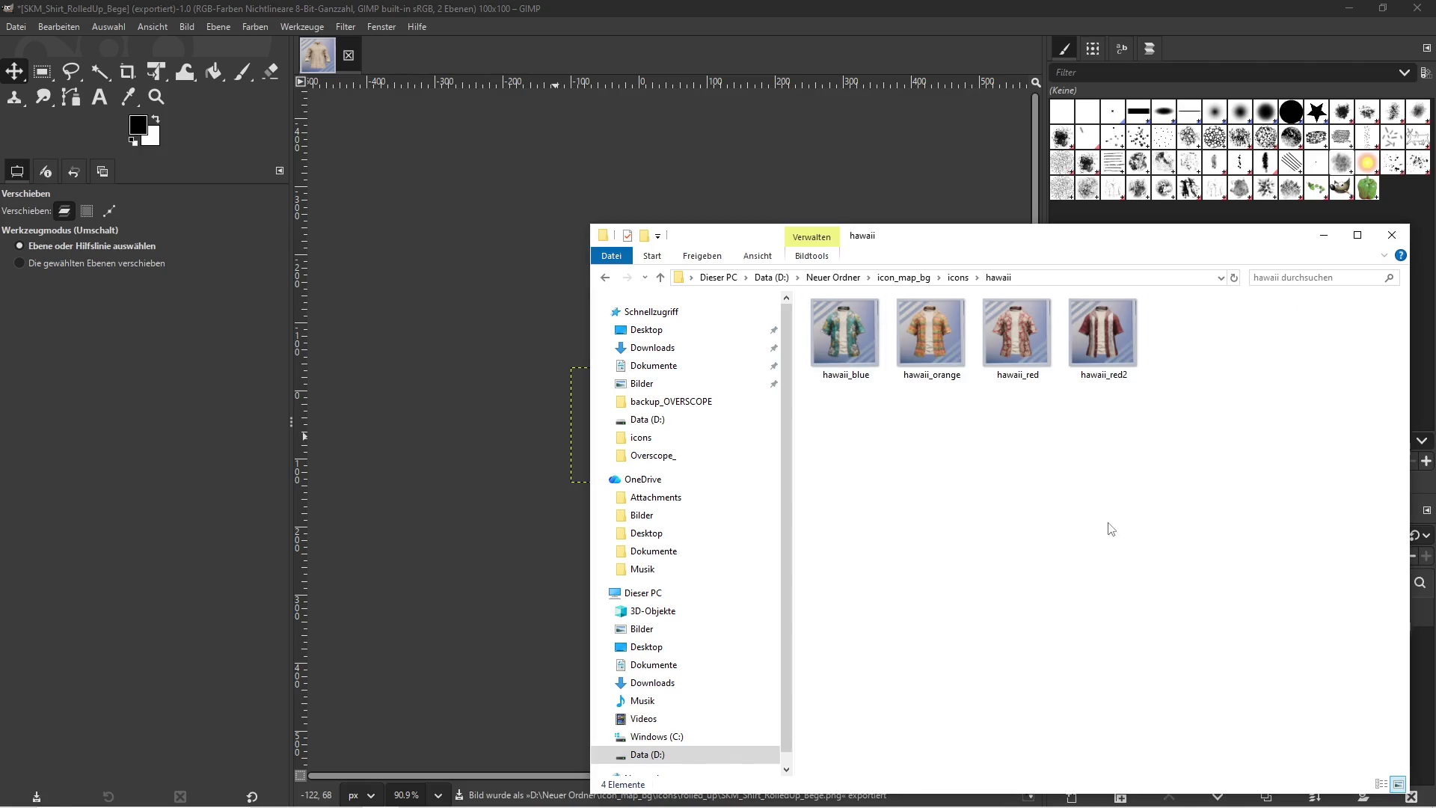
key("alt+Left")
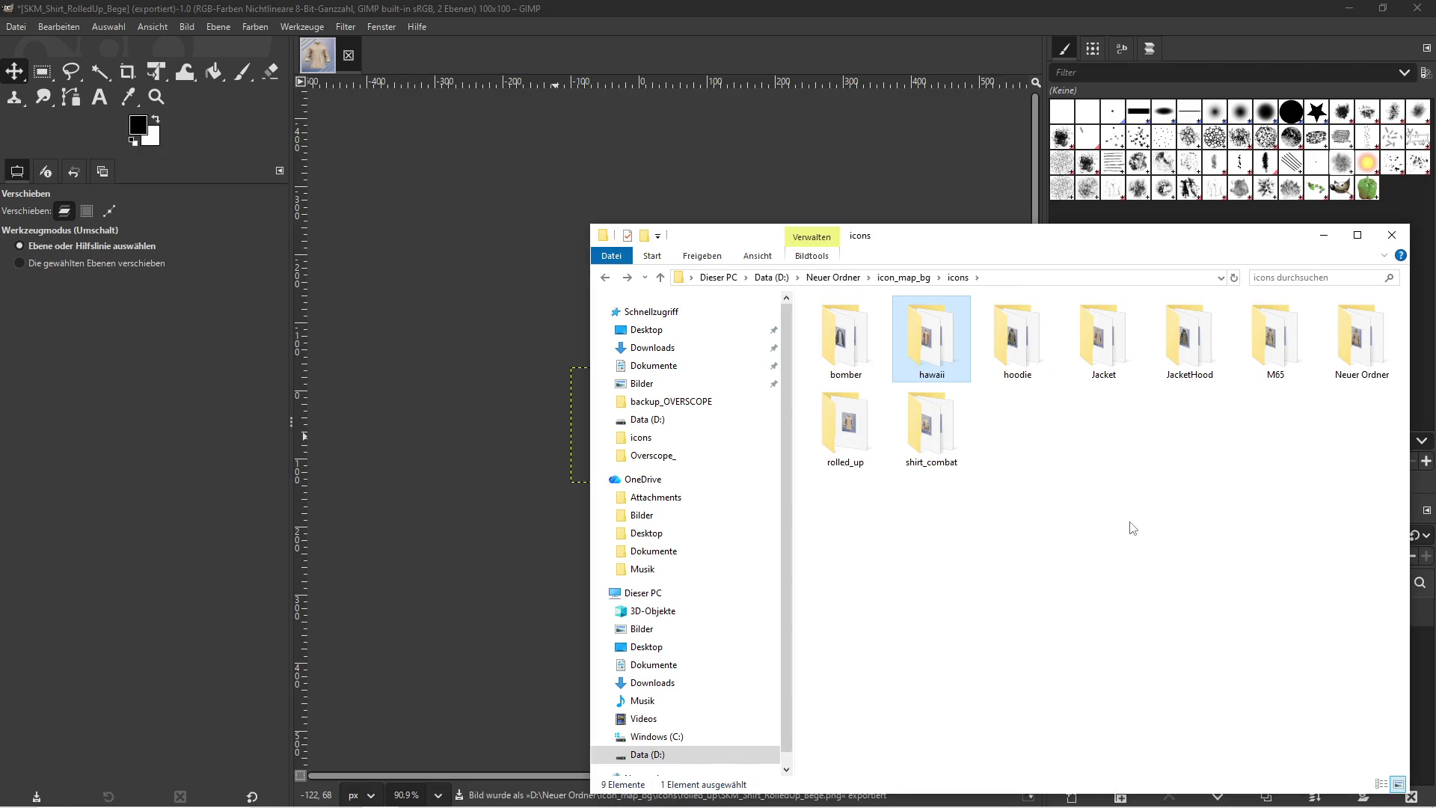
double_click(888, 467)
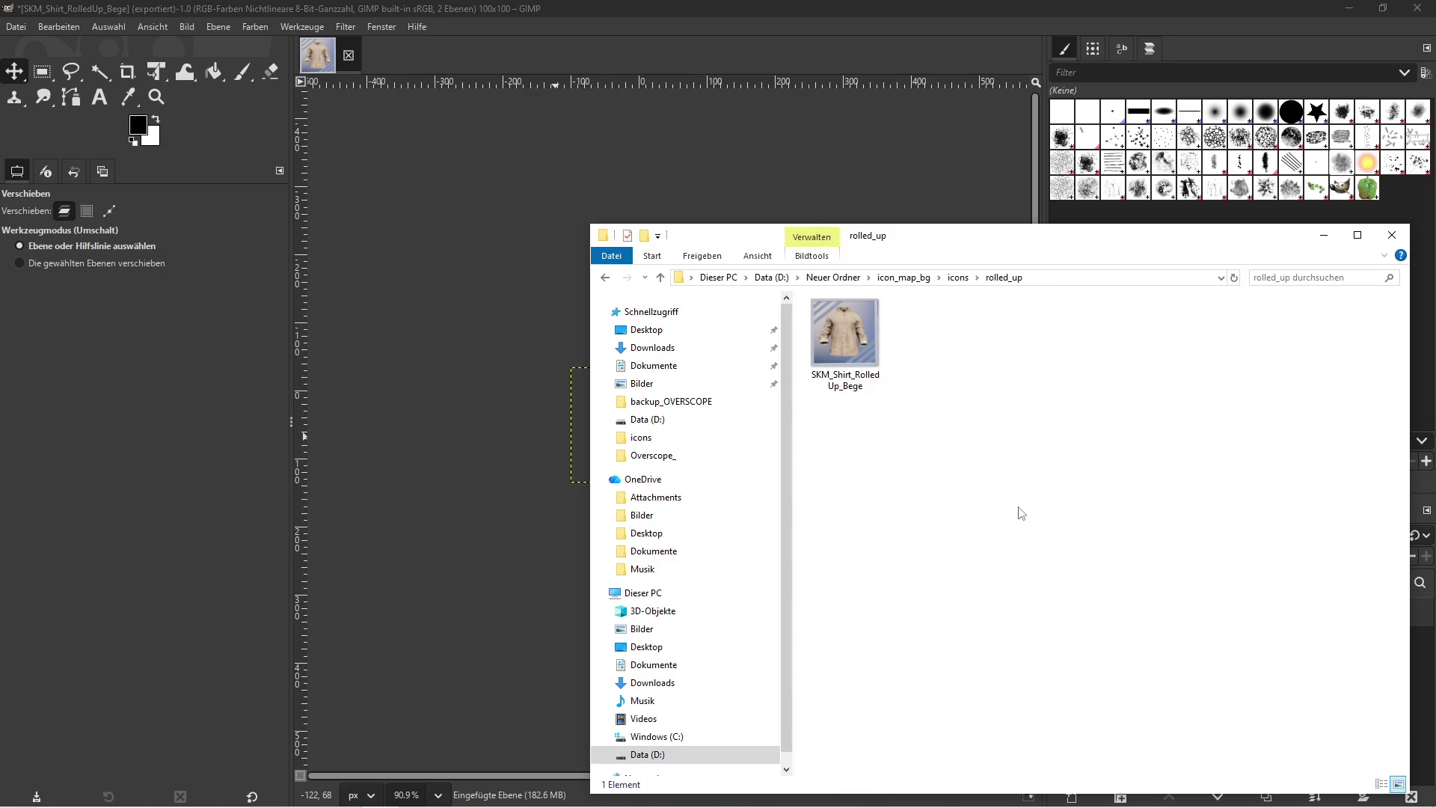
left_click(555, 25)
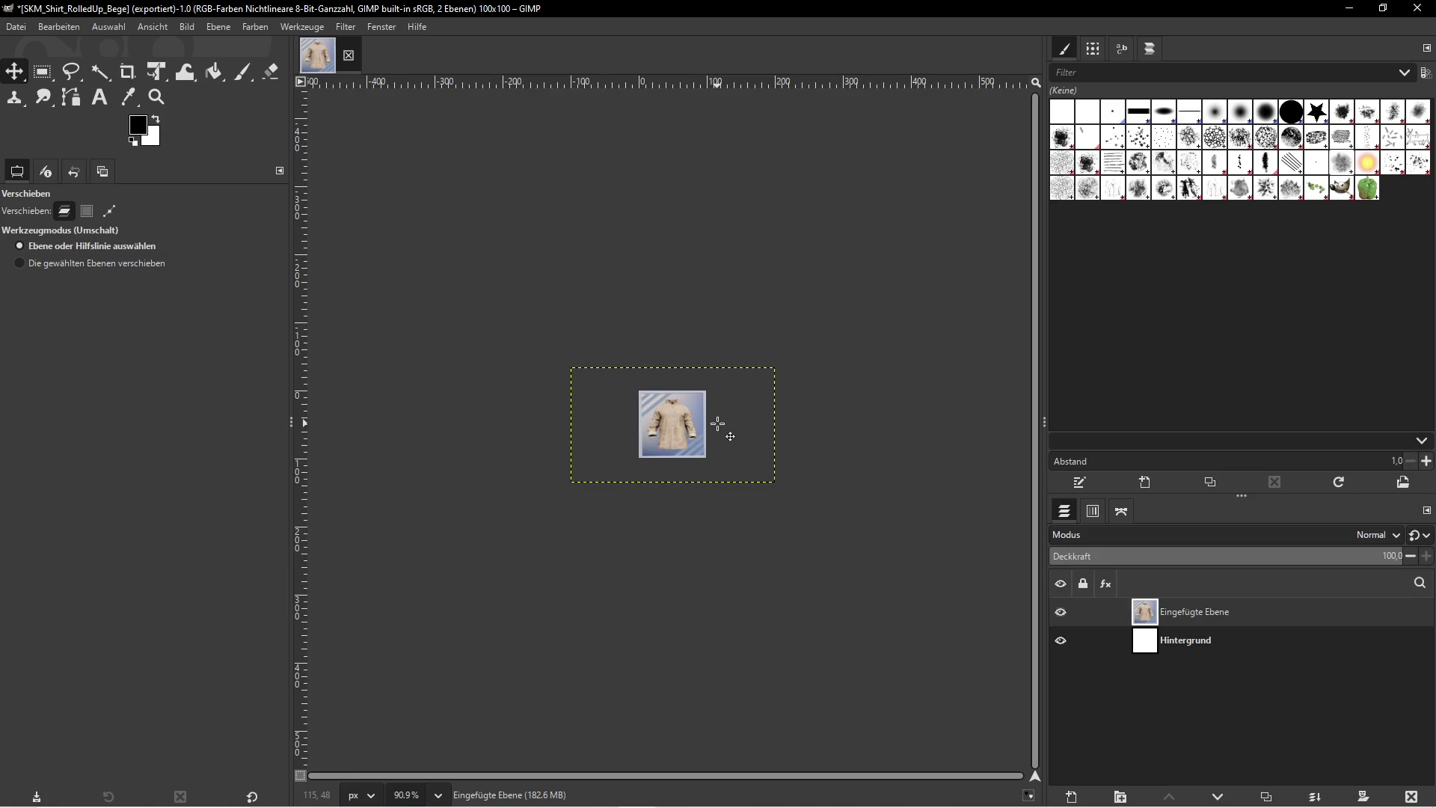
Stop the play session and set the actor's Skeletal Mesh Asset to SKM_Shirt_RolledUp_Black
key("super")
mouse_move(613, 794)
left_click(516, 722)
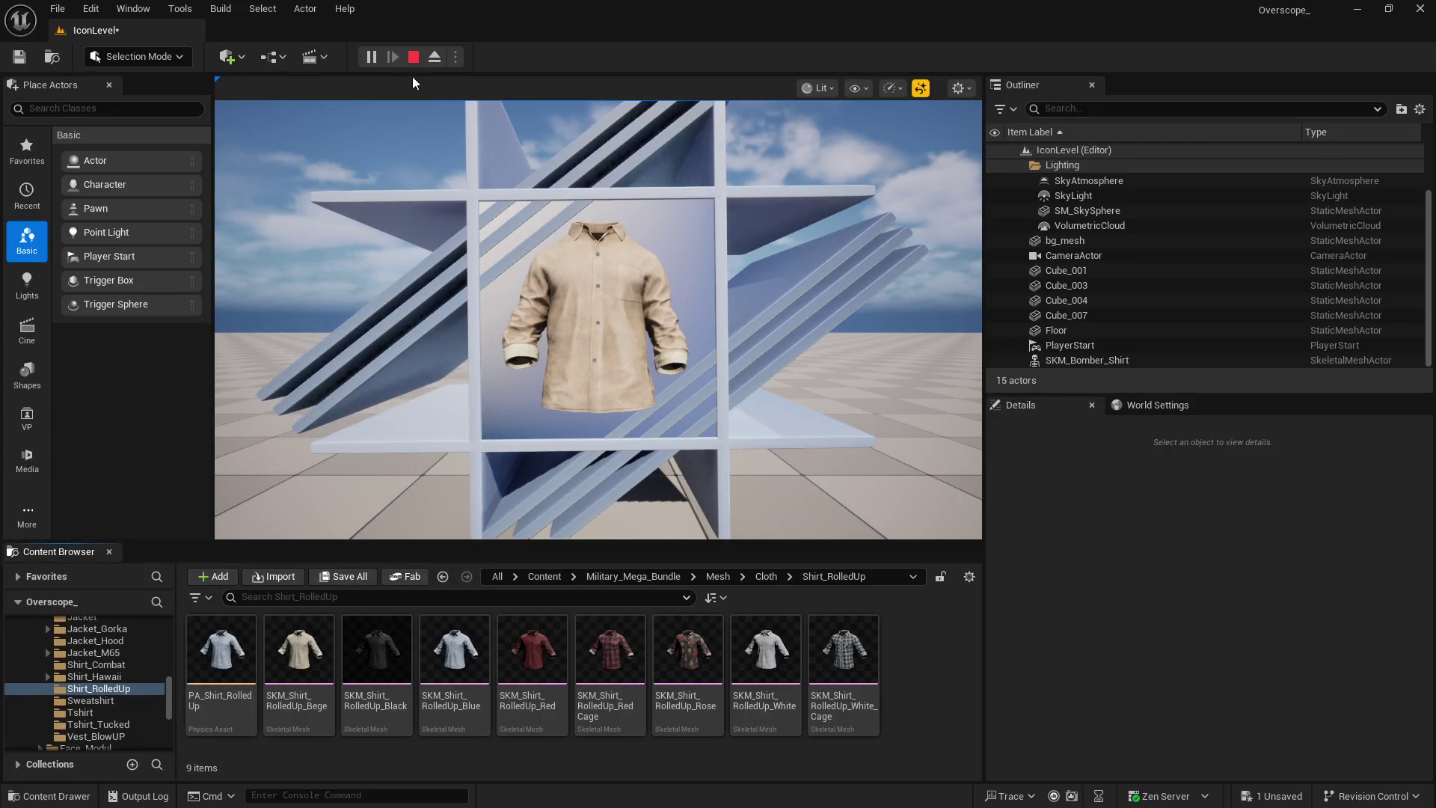
key("Escape")
left_click(380, 665)
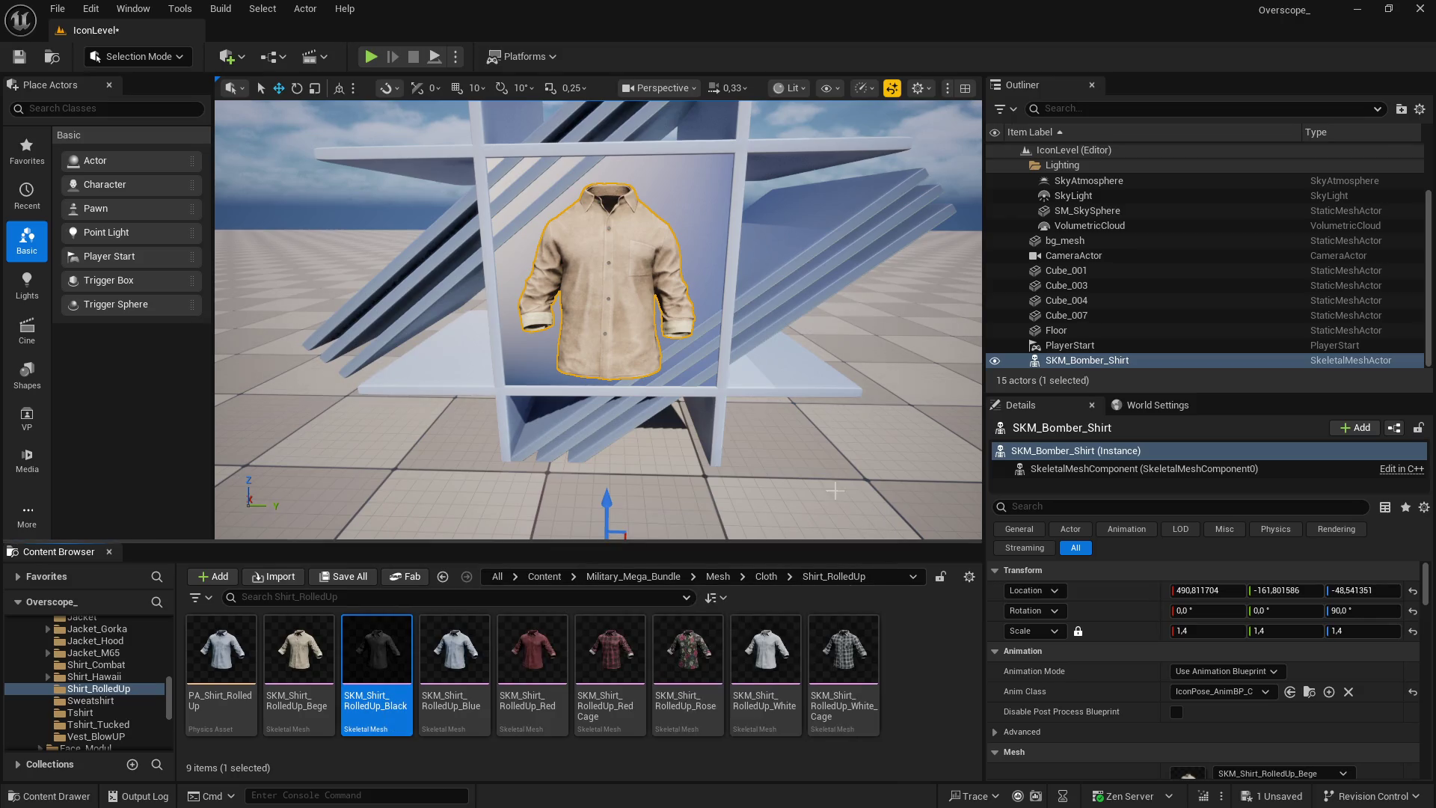
scroll(1196, 649, "down", 3)
left_click(1222, 672)
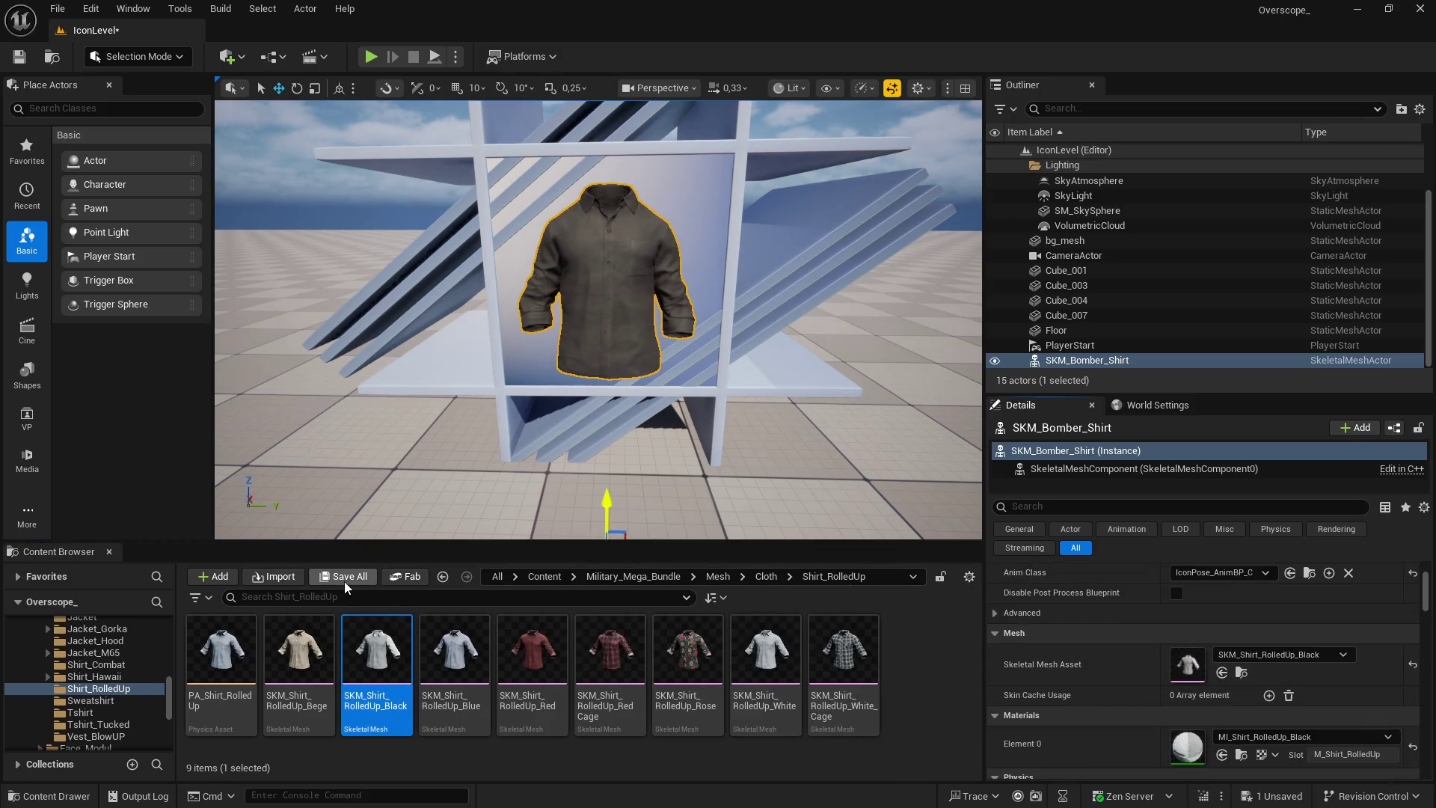
Save all changes, then play the level and screenshot the black shirt render
left_click(342, 577)
left_click(797, 591)
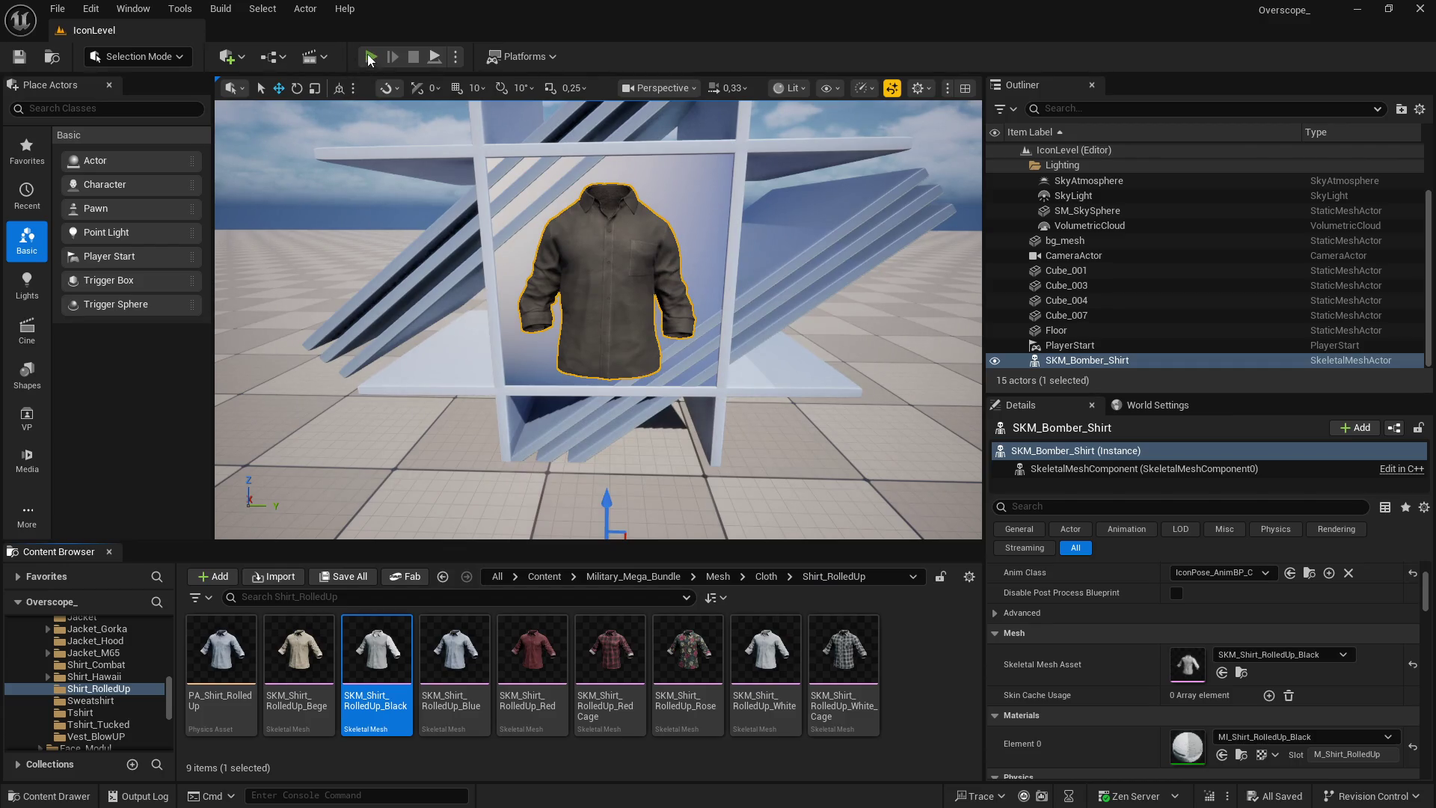
left_click(369, 58)
key("Print")
left_click(931, 212)
key("super")
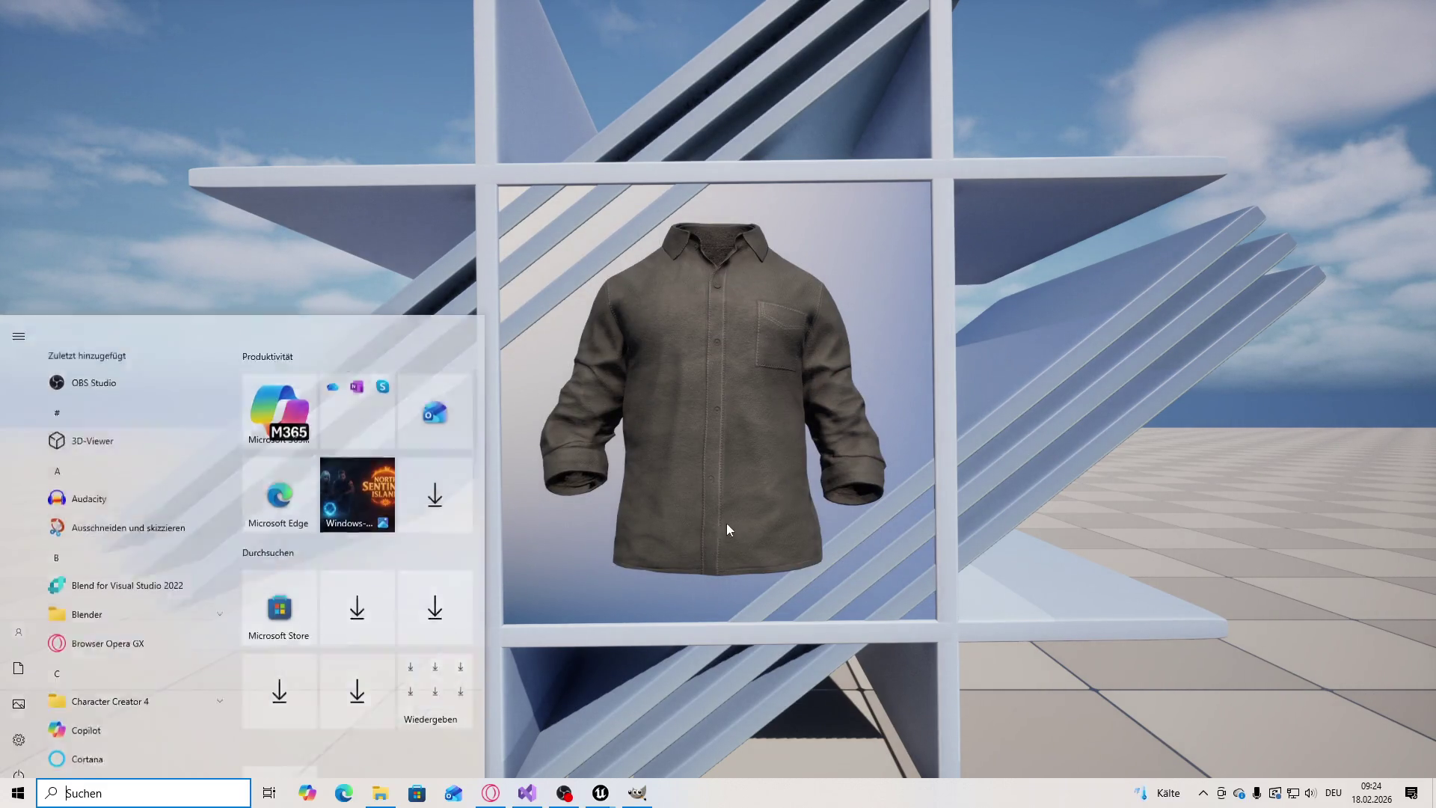
Paste the black shirt screenshot into GIMP and scale the layer to 300×169
key("alt+Tab")
left_click(1409, 798)
key("ctrl+v")
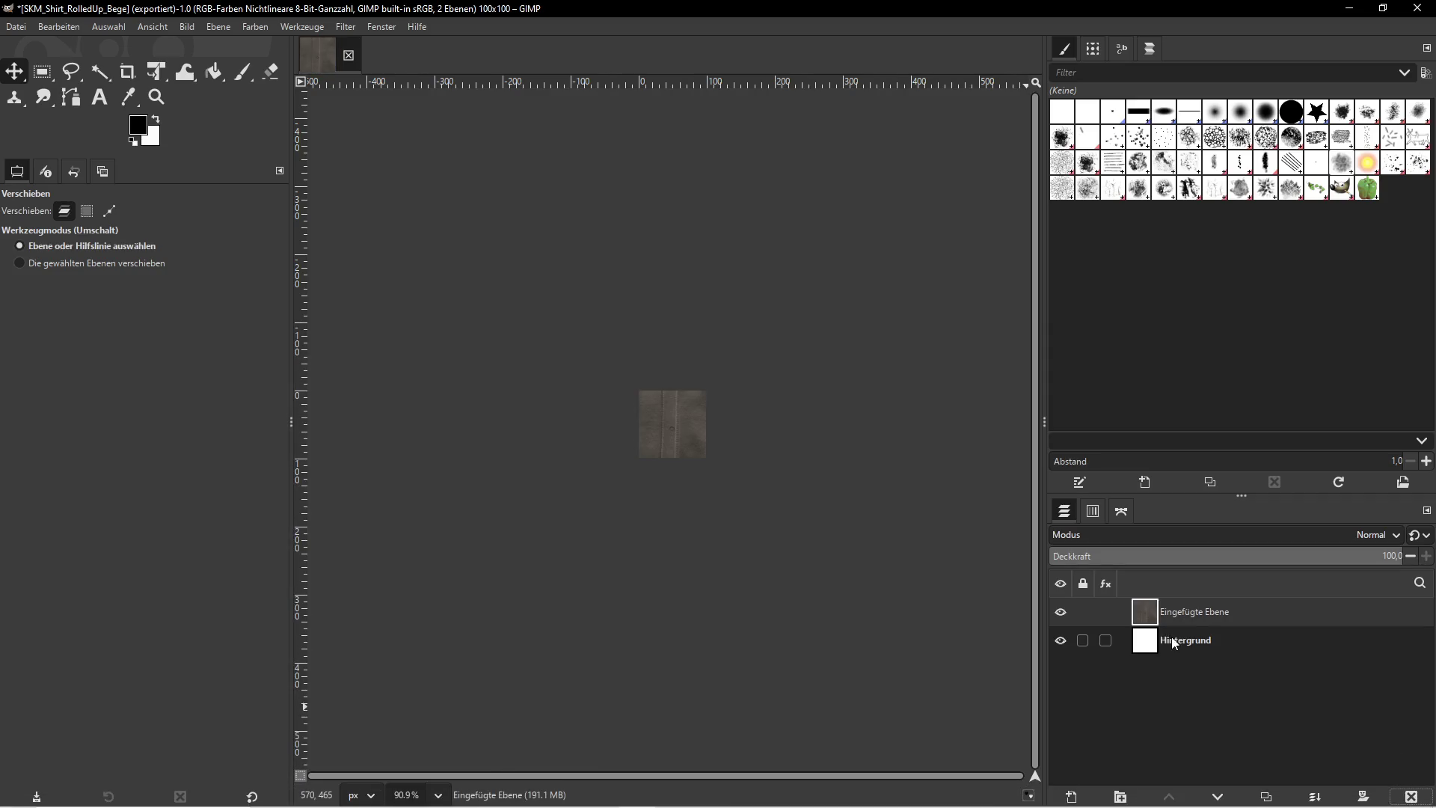
left_click(185, 27)
left_click(185, 27)
left_click(219, 27)
left_click(247, 292)
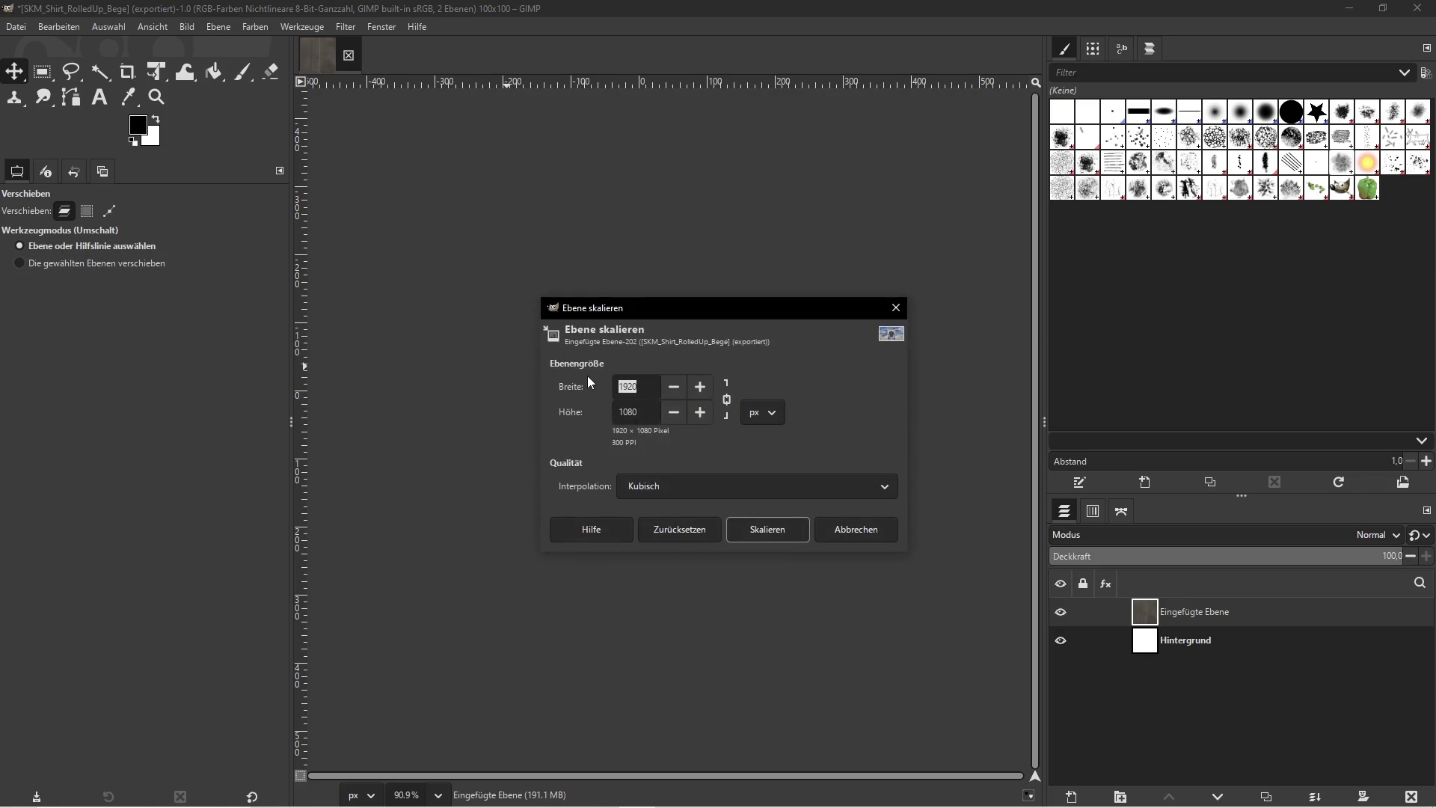
left_click(770, 530)
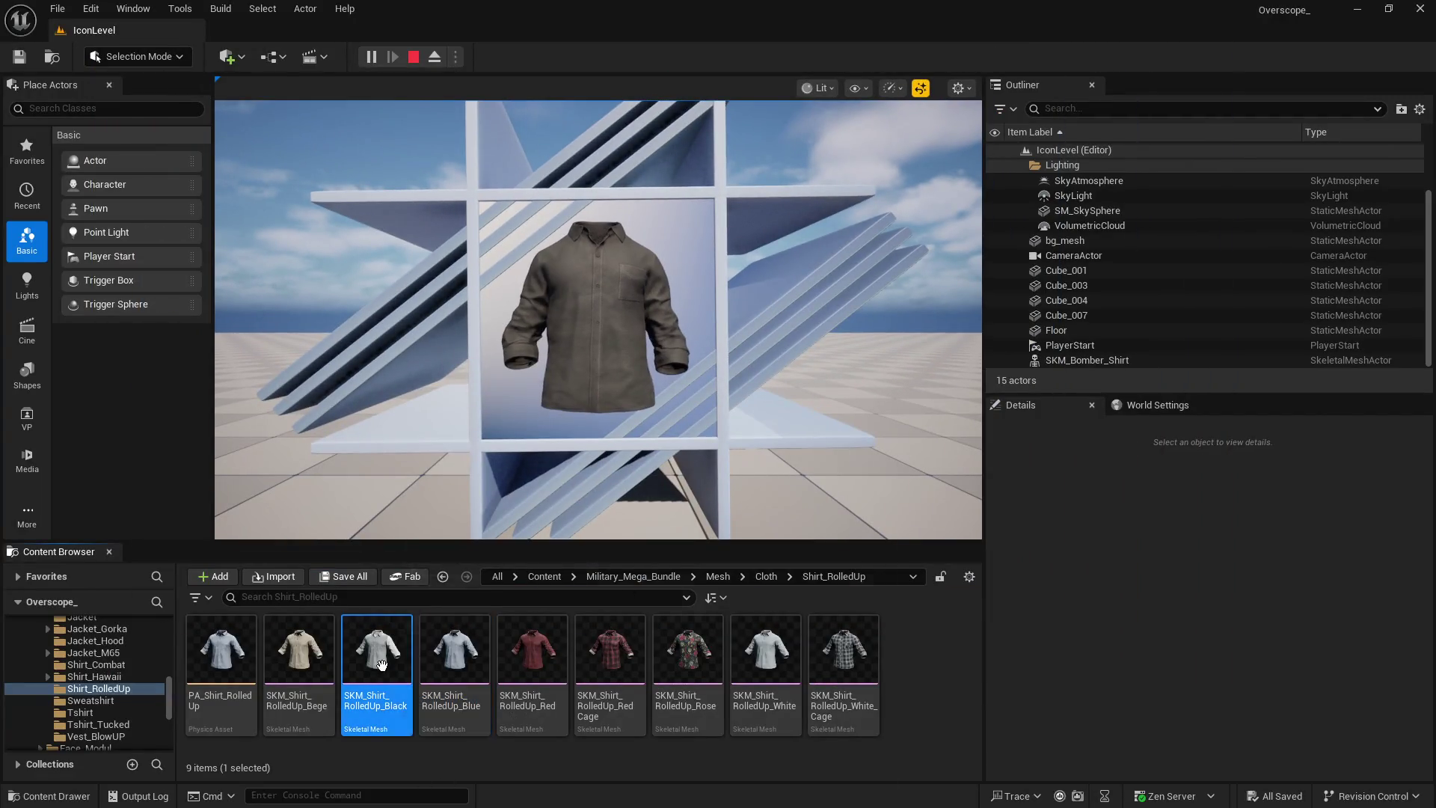
Open the black shirt asset's context menu in Unreal, then return to GIMP
right_click(383, 658)
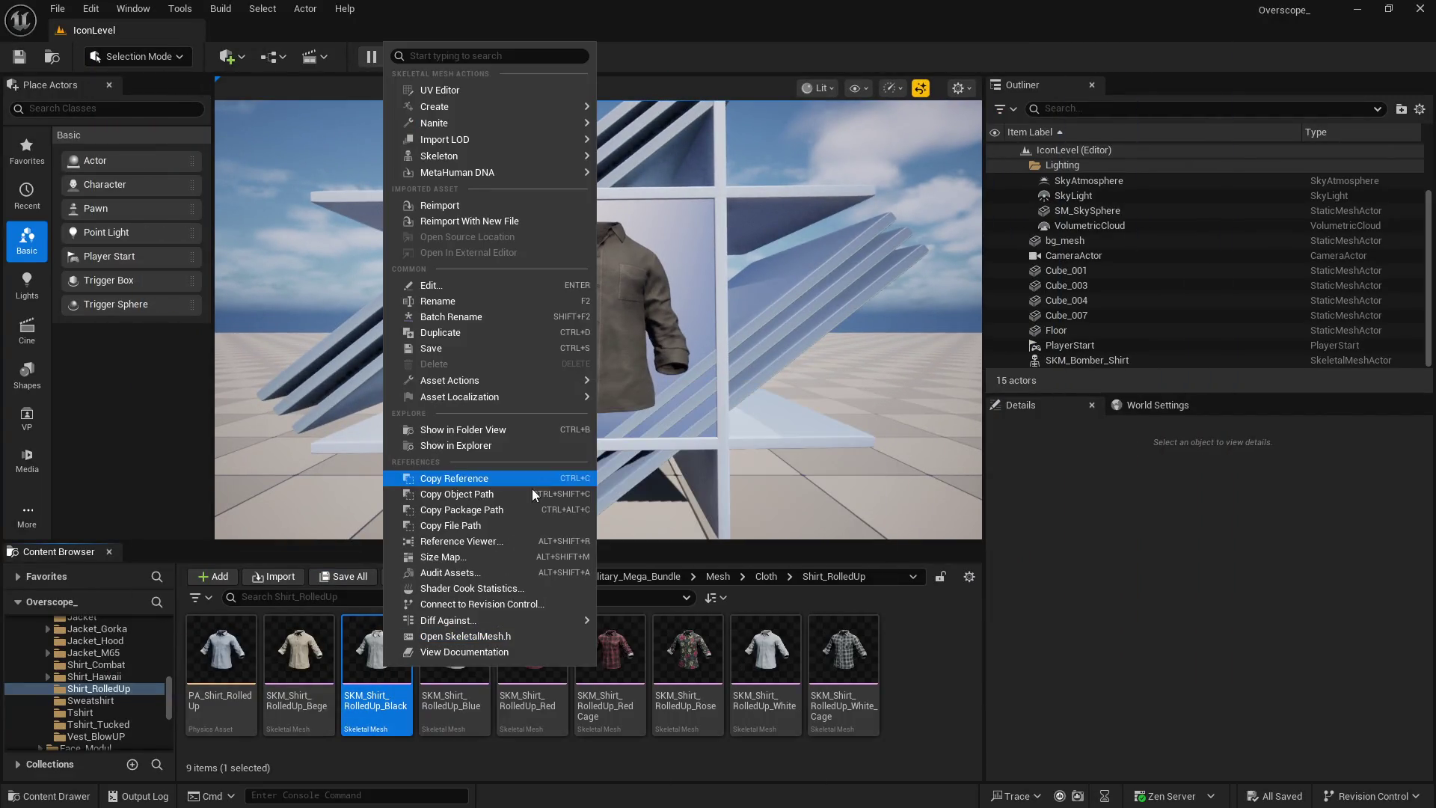
key("Escape")
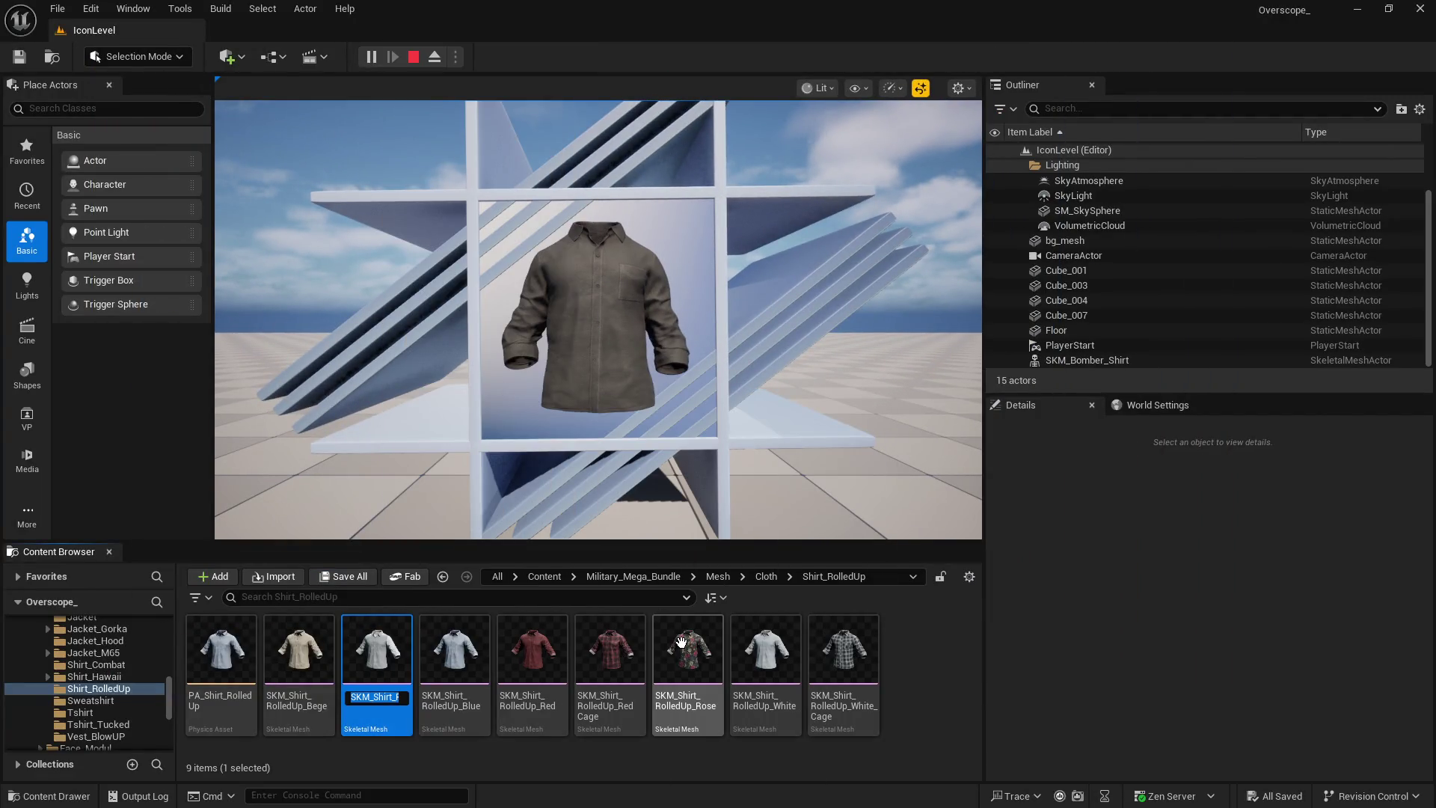
key("super")
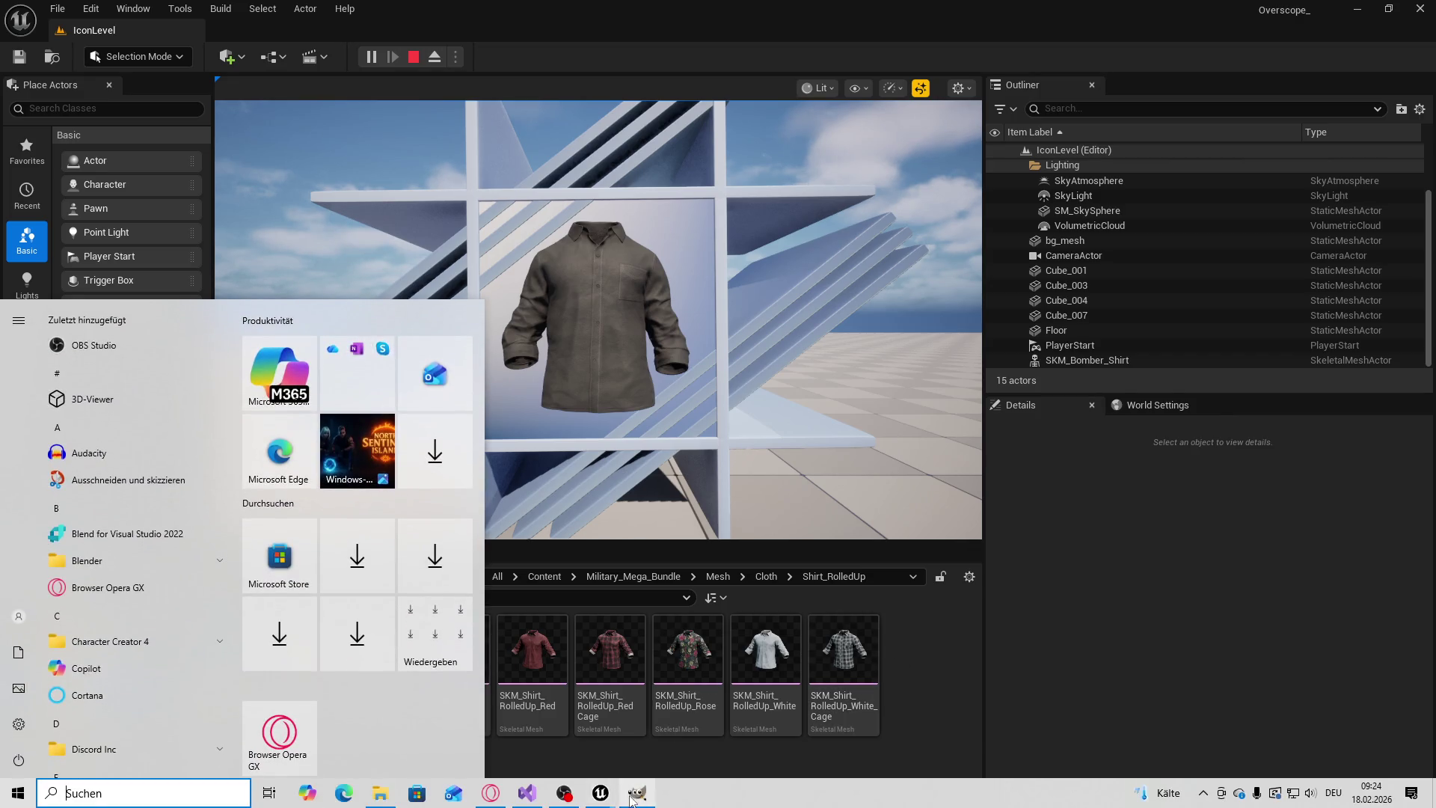
left_click(637, 796)
Export the icon as SKM_Shirt_RolledUp_Black.png and open the rolled_up folder to check
left_click(14, 28)
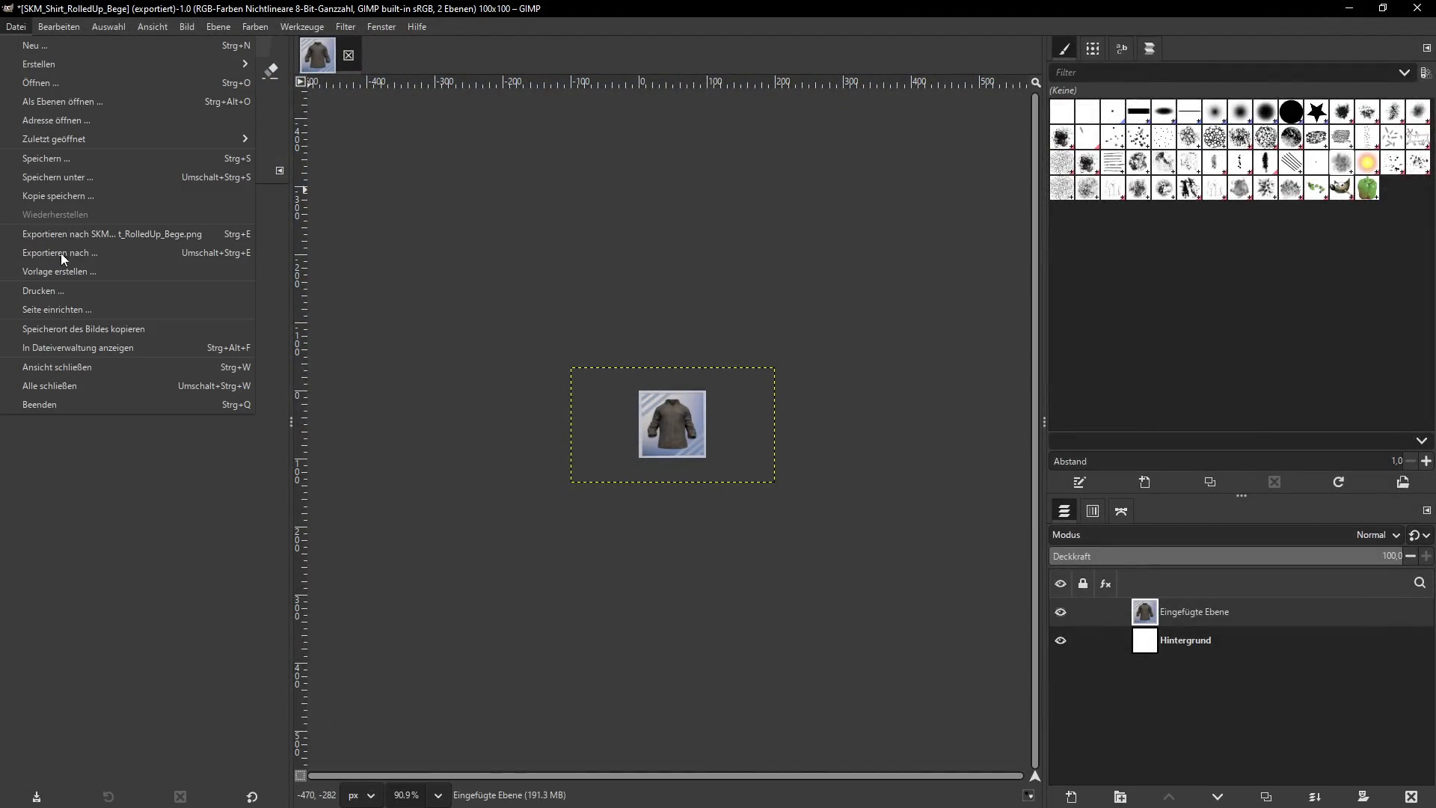
left_click(64, 254)
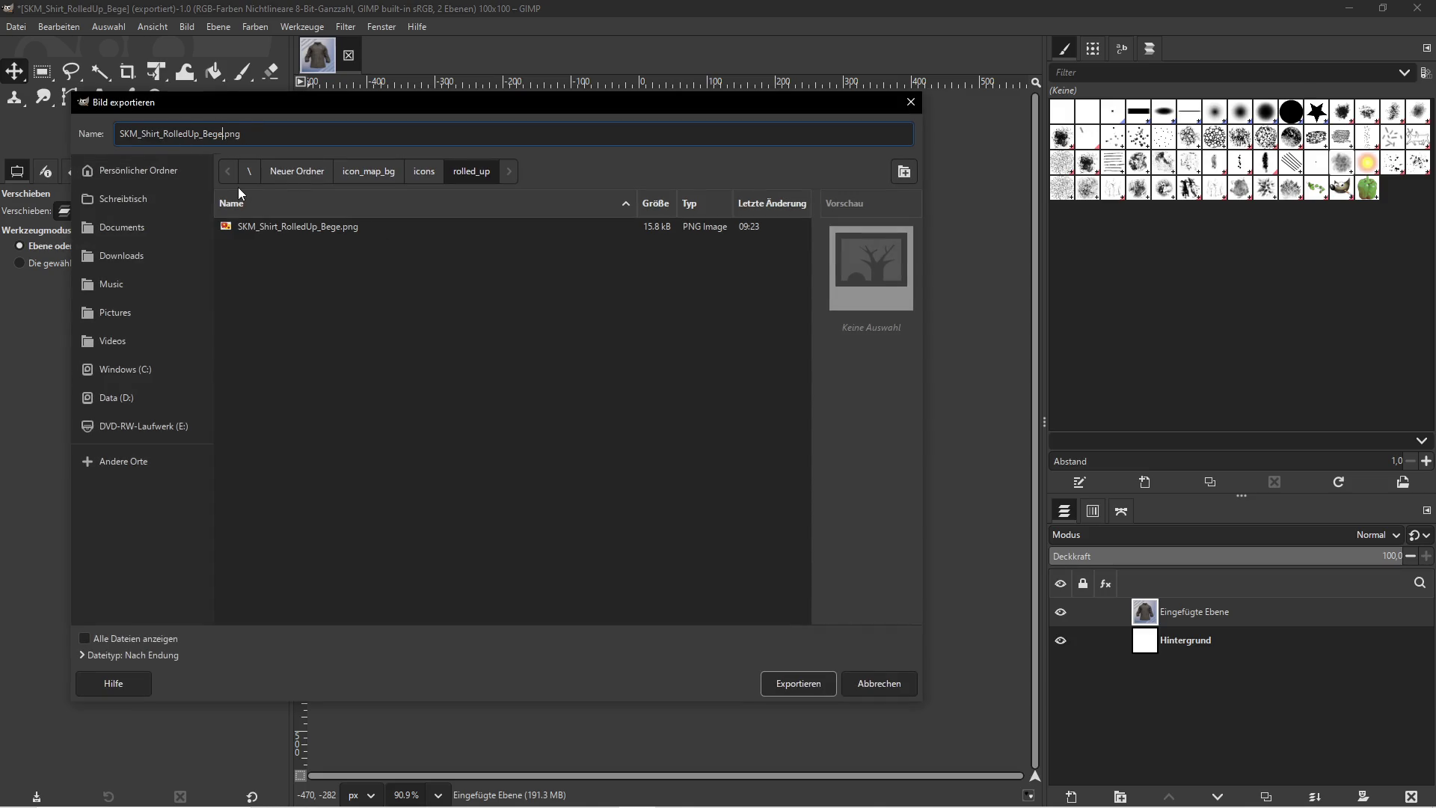
key("BackSpace")
key("BackSpace")
key("BackSpace")
type("SKM_Shirt_RolledUp_Black")
left_click(798, 688)
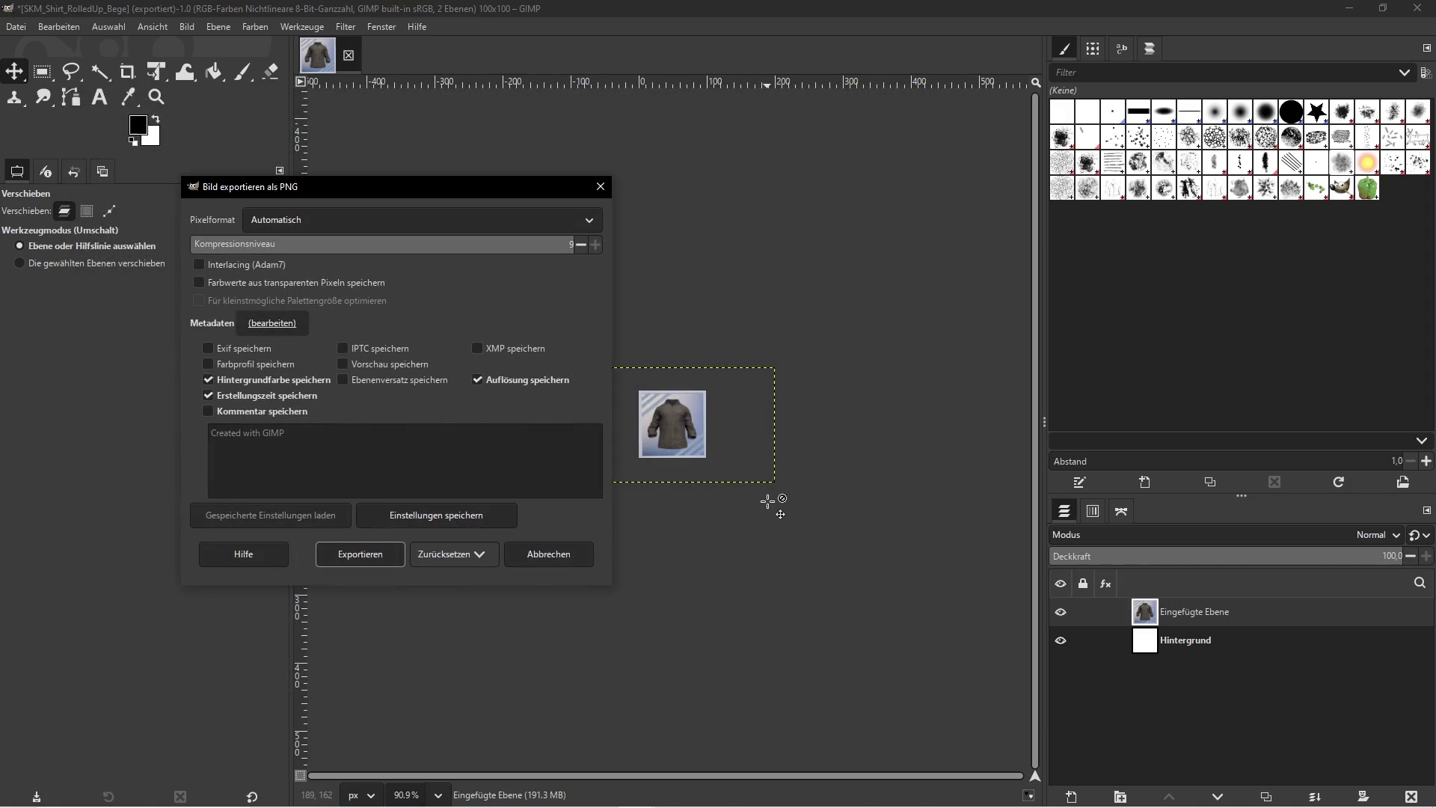
left_click(360, 554)
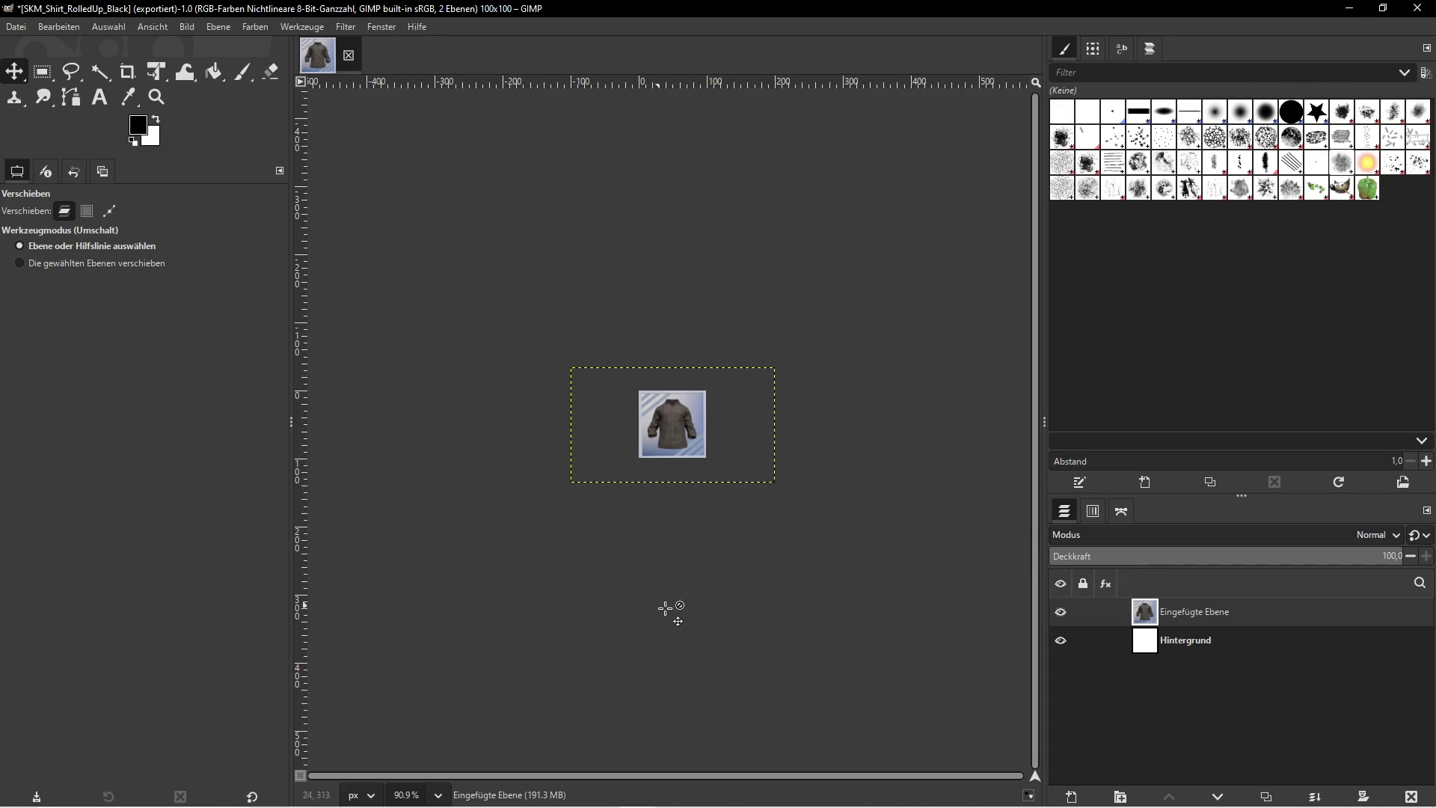
key("super+e")
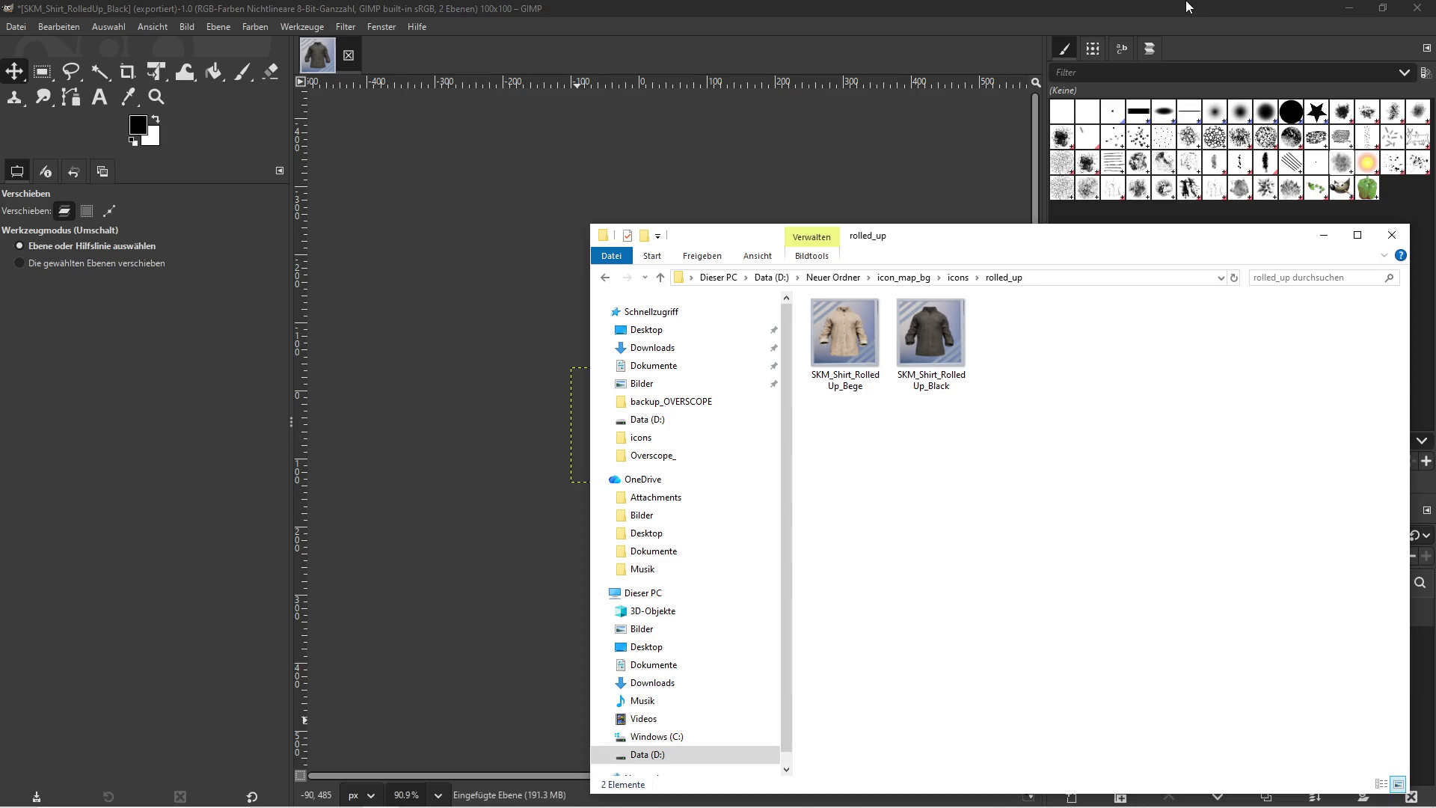
Assign SKM_Shirt_RolledUp_Blue to the display shirt, play, and screenshot the game view
key("alt+Tab")
left_click(425, 74)
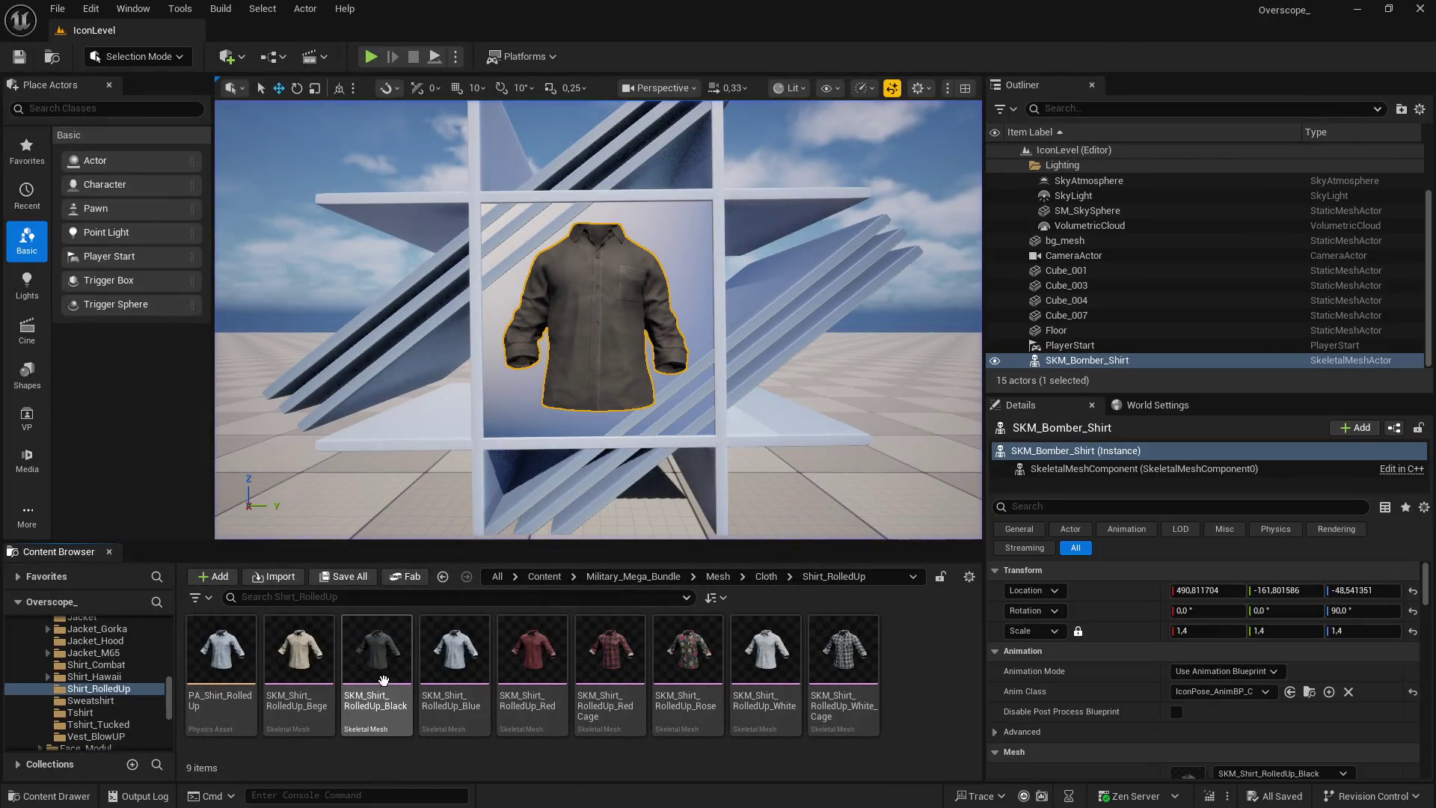
left_click(454, 659)
scroll(1122, 659, "down", 1)
left_click(1222, 743)
left_click(371, 56)
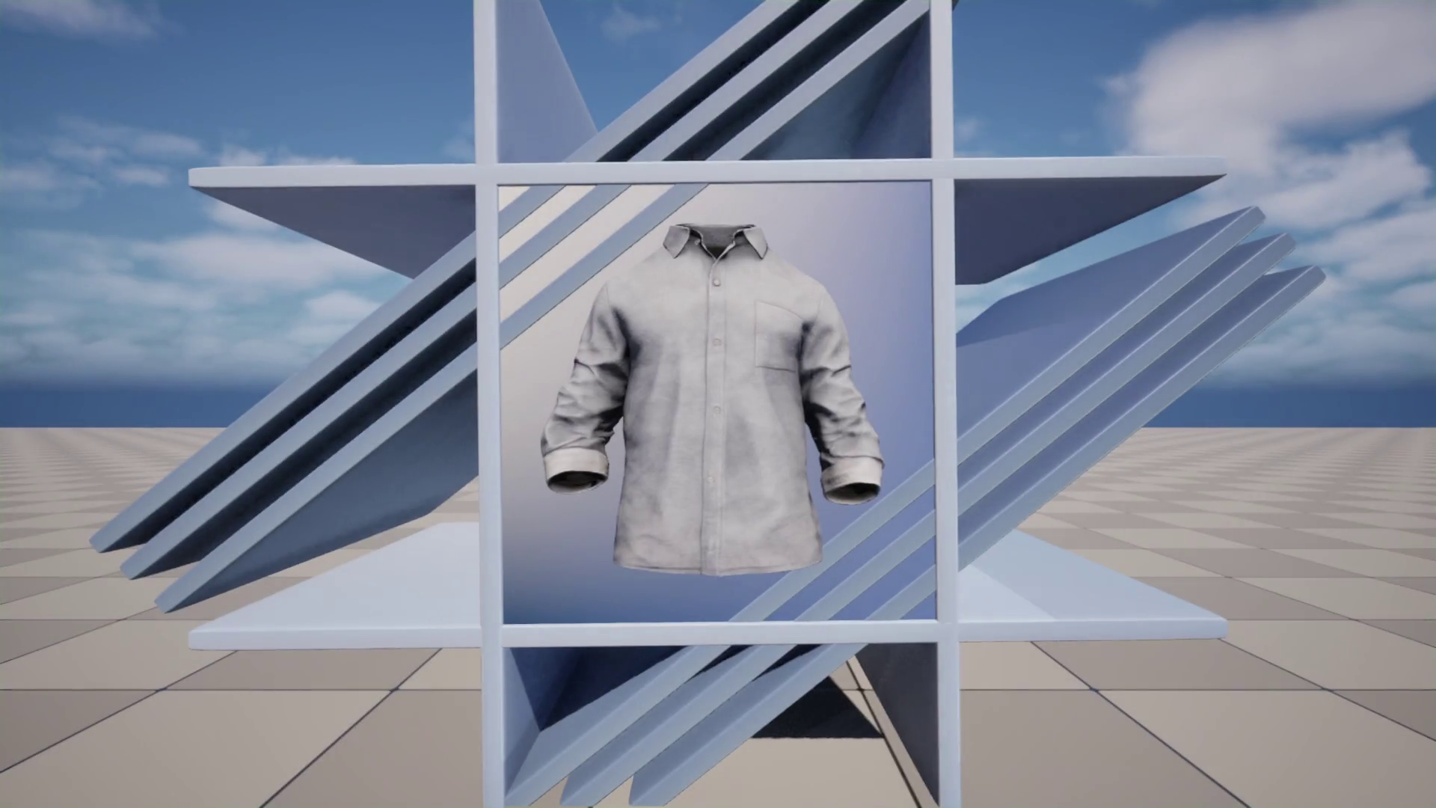
key("Print")
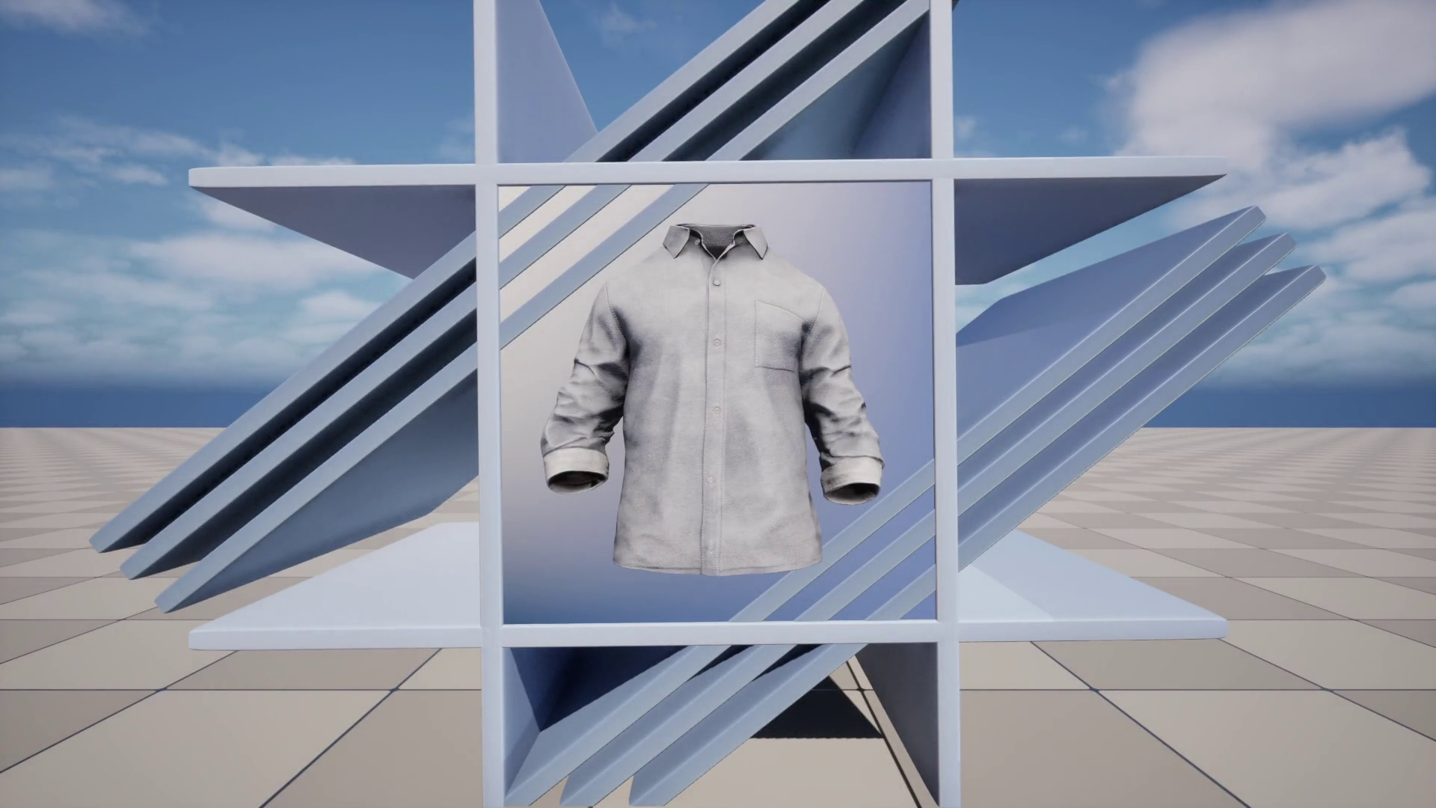
Undo the old pasted layer in GIMP and paste the blue shirt screenshot as a new layer
key("super")
left_click(643, 795)
key("ctrl+z")
key("ctrl+v")
left_click(217, 27)
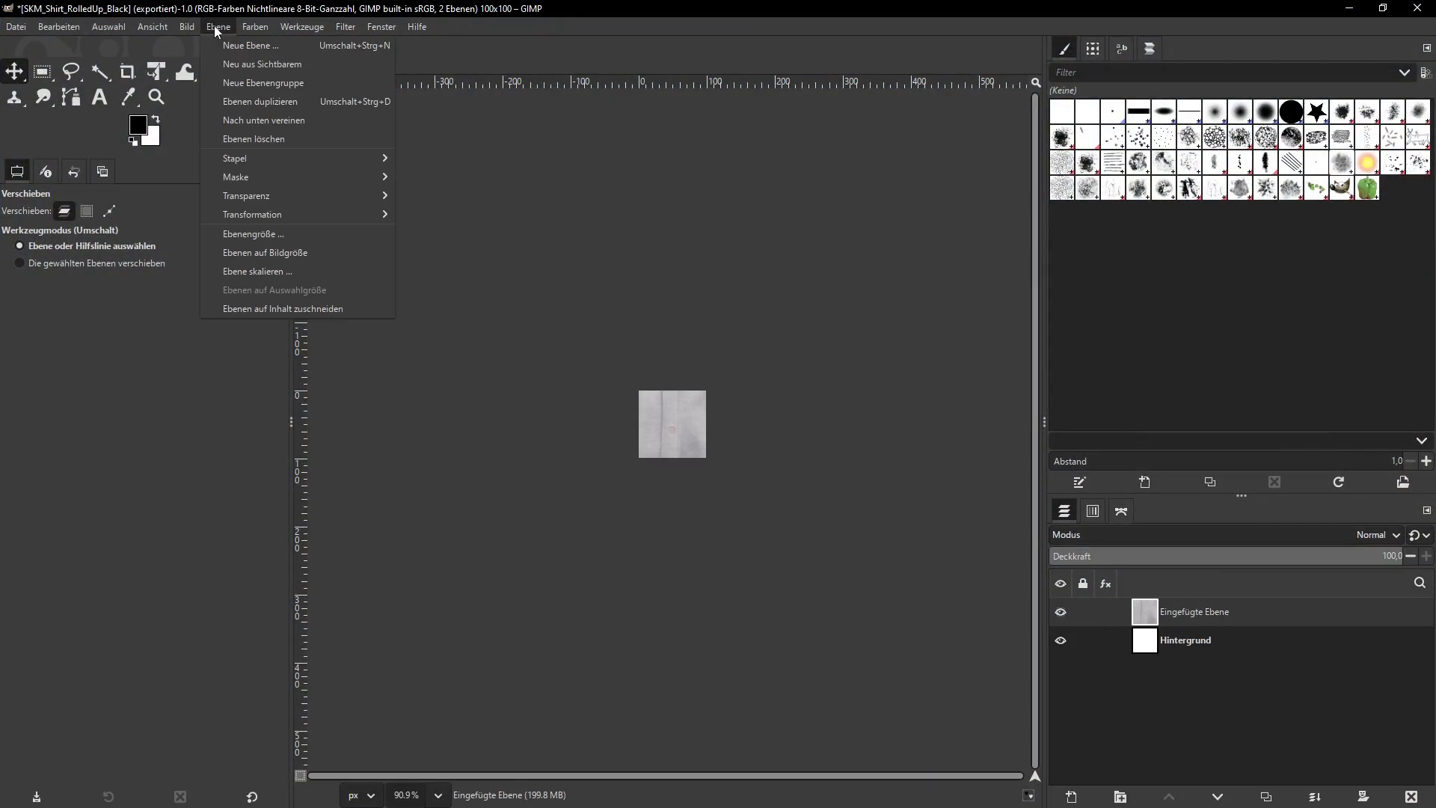
Scale the pasted blue shirt layer to 300 pixels wide
left_click(266, 271)
type("300")
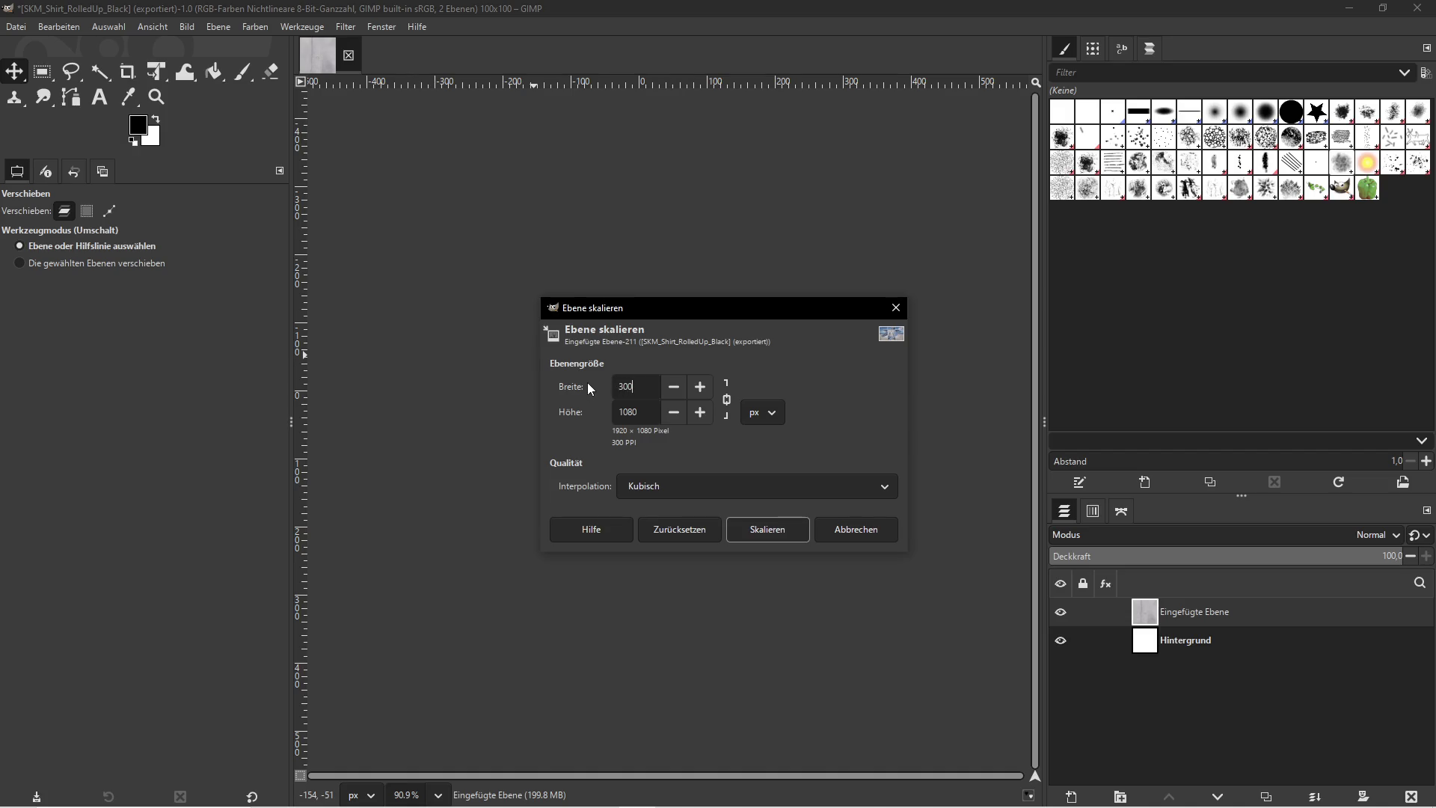
left_click(767, 529)
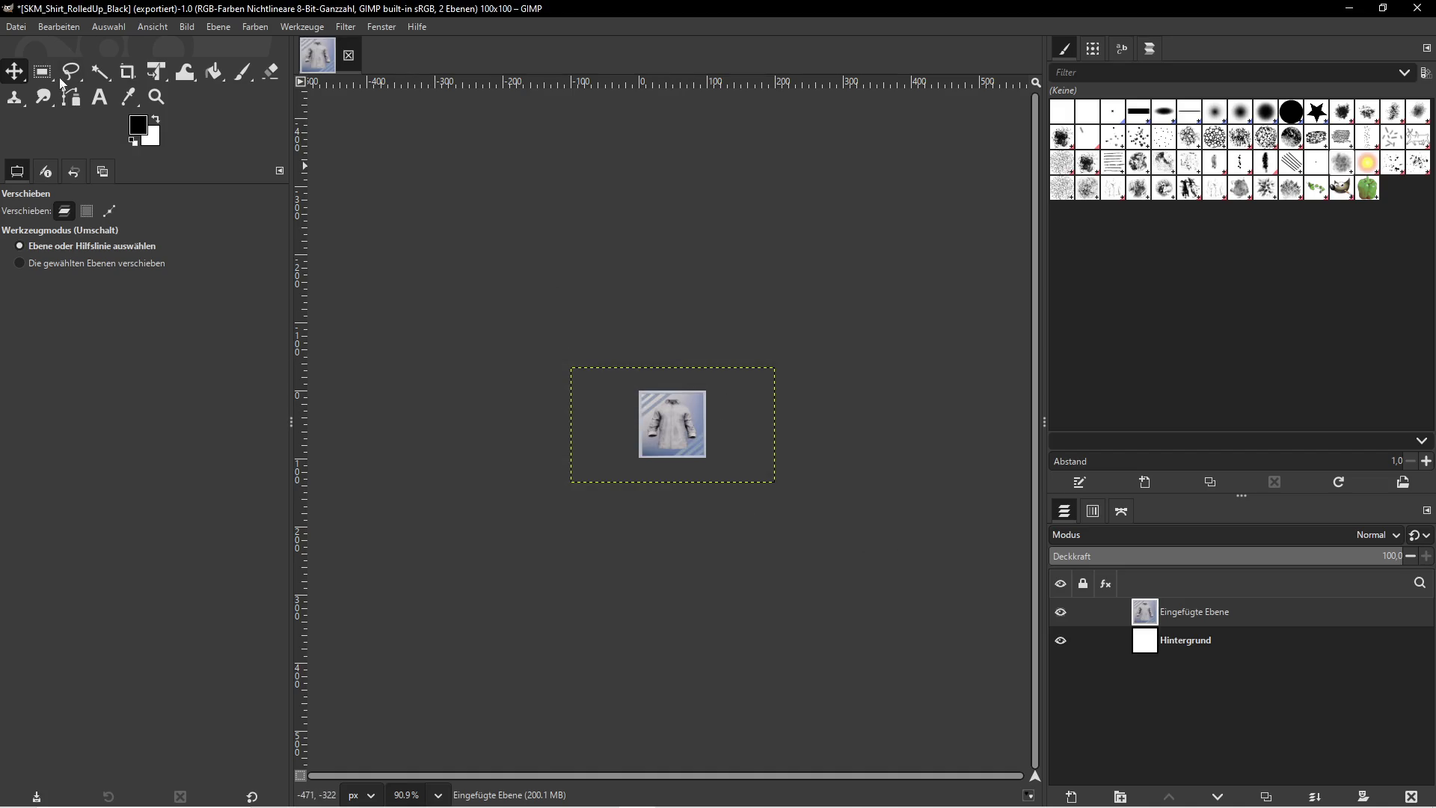
left_click(157, 28)
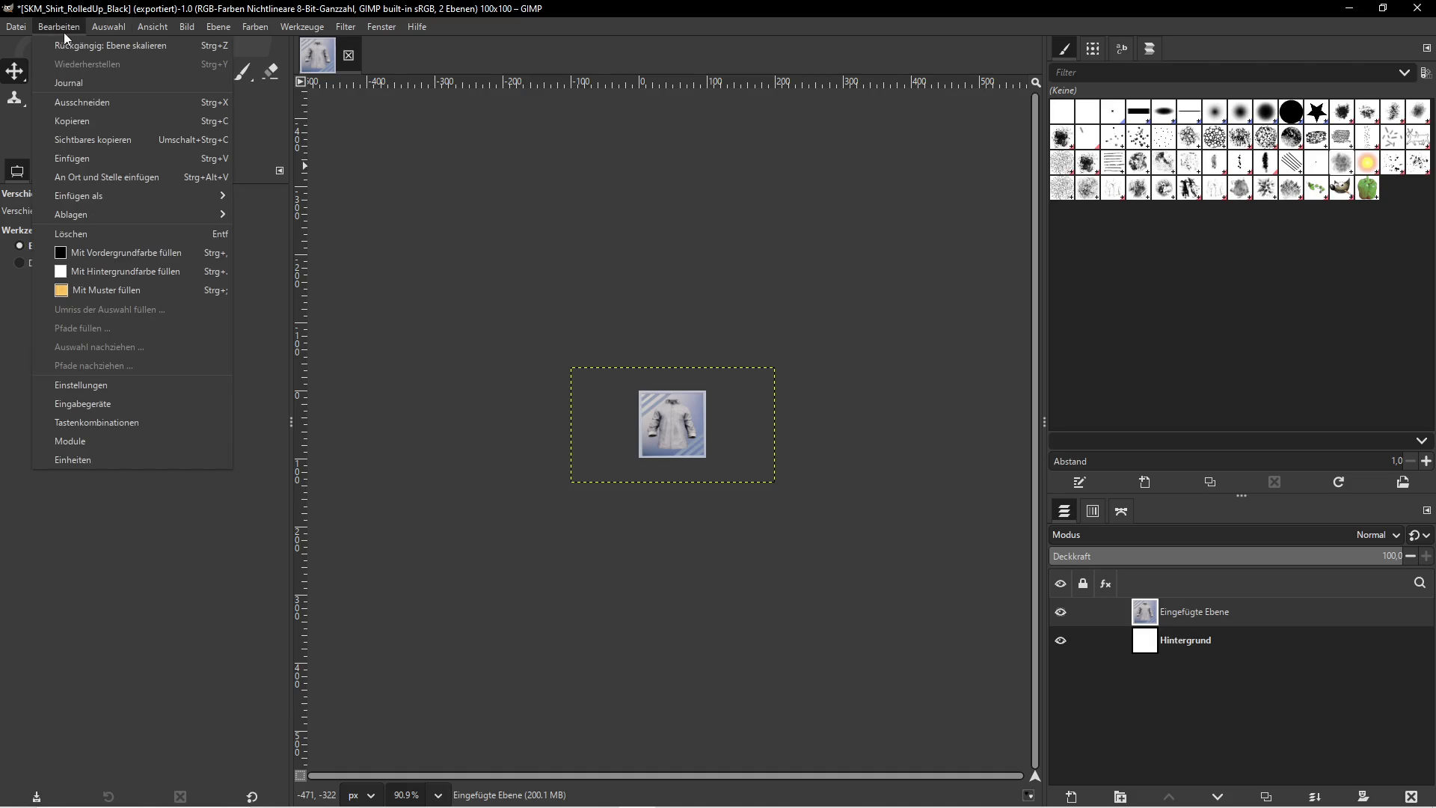
mouse_move(23, 33)
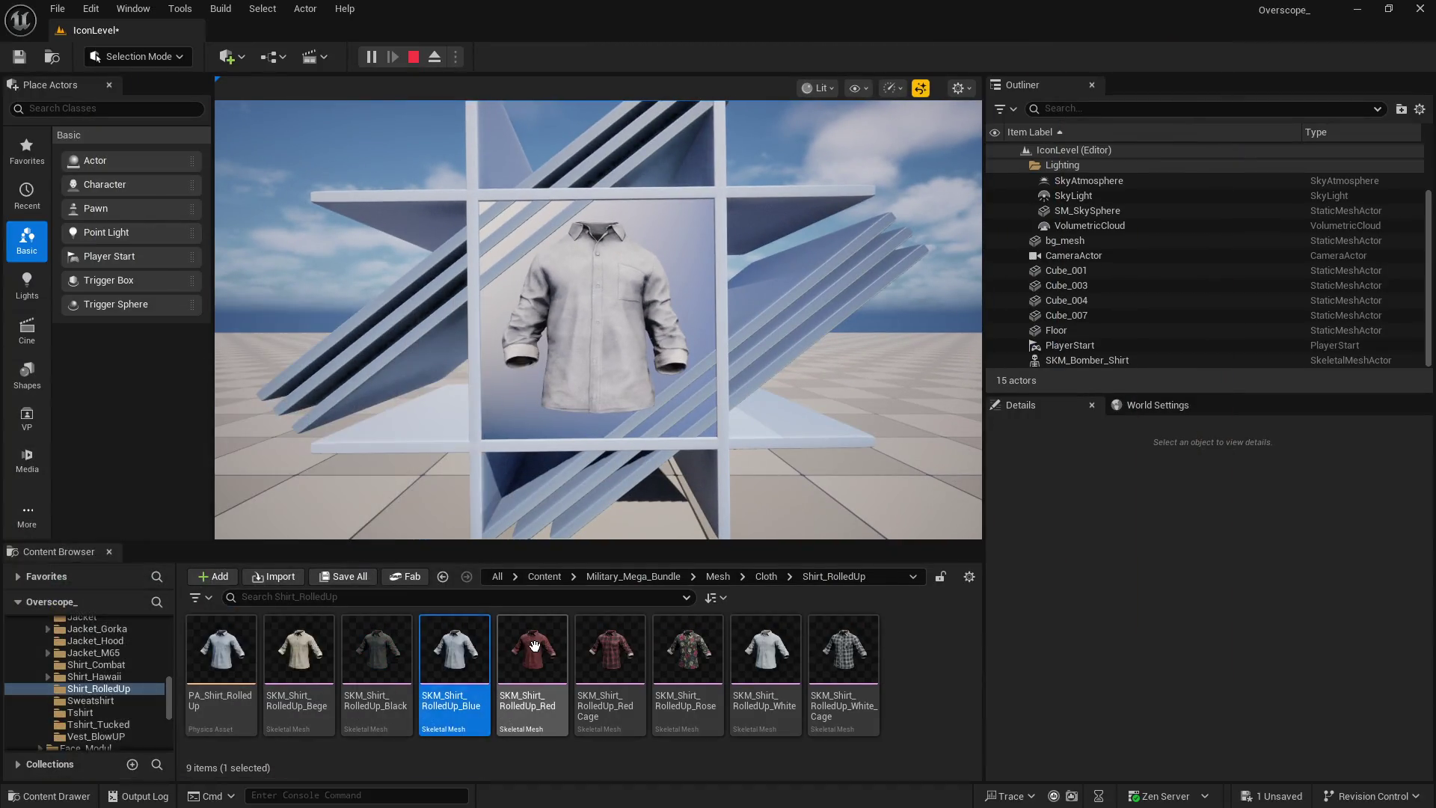
Start renaming the blue shirt asset in Unreal to copy its name, then return to GIMP
right_click(467, 658)
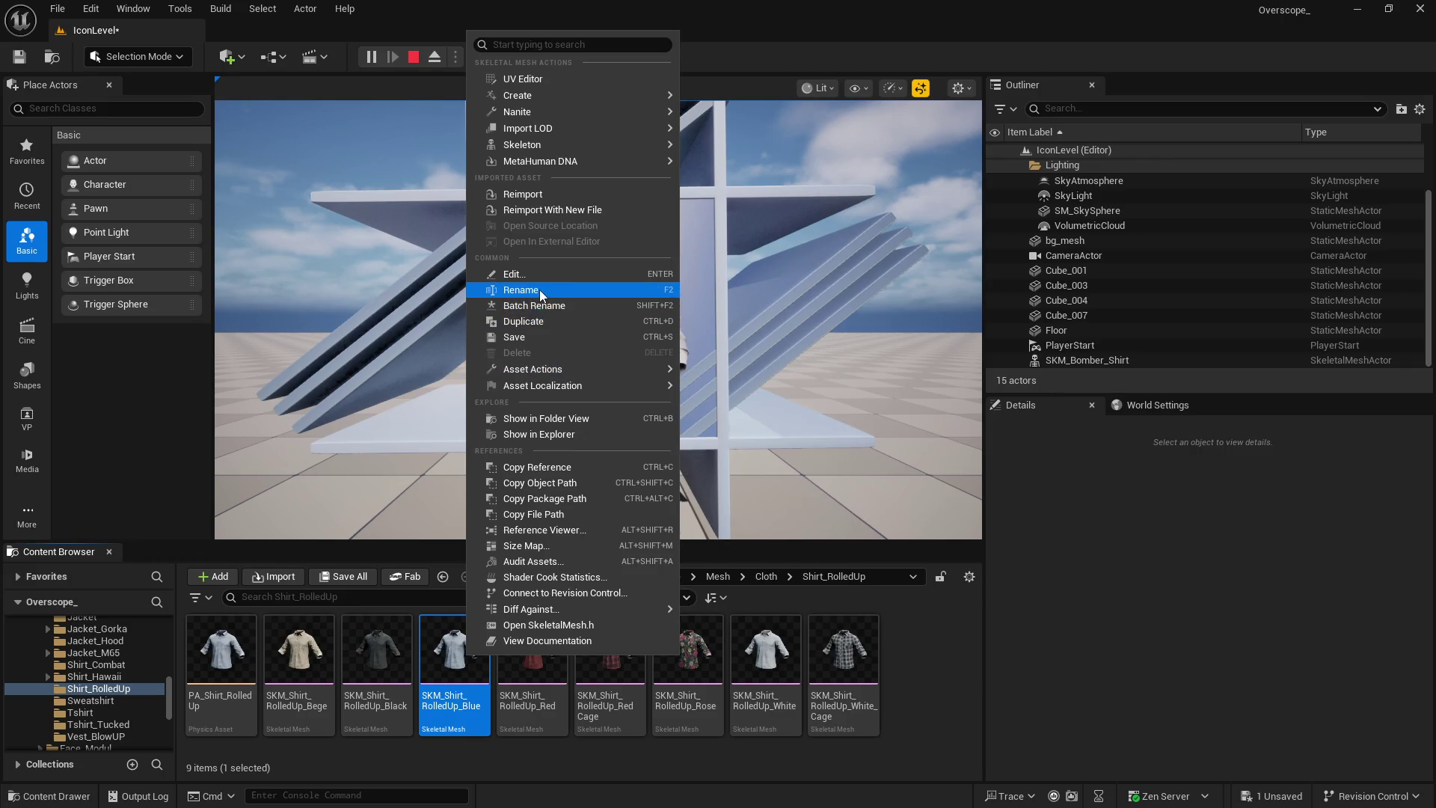
left_click(540, 289)
key("super")
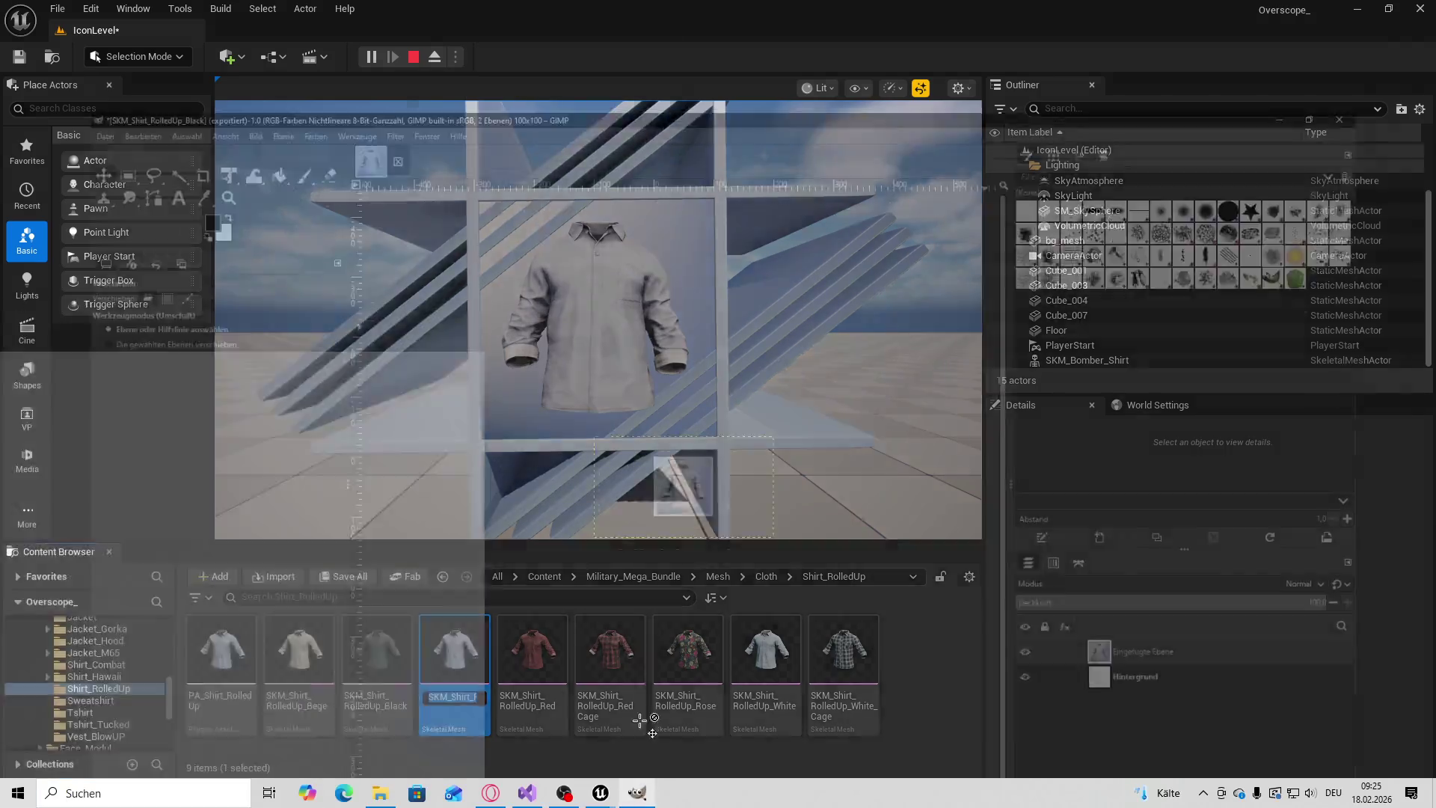
left_click(644, 760)
Export the icon as SKM_Shirt_RolledUp_Blue.png into rolled_up, then switch back to Unreal
left_click(12, 25)
left_click(66, 252)
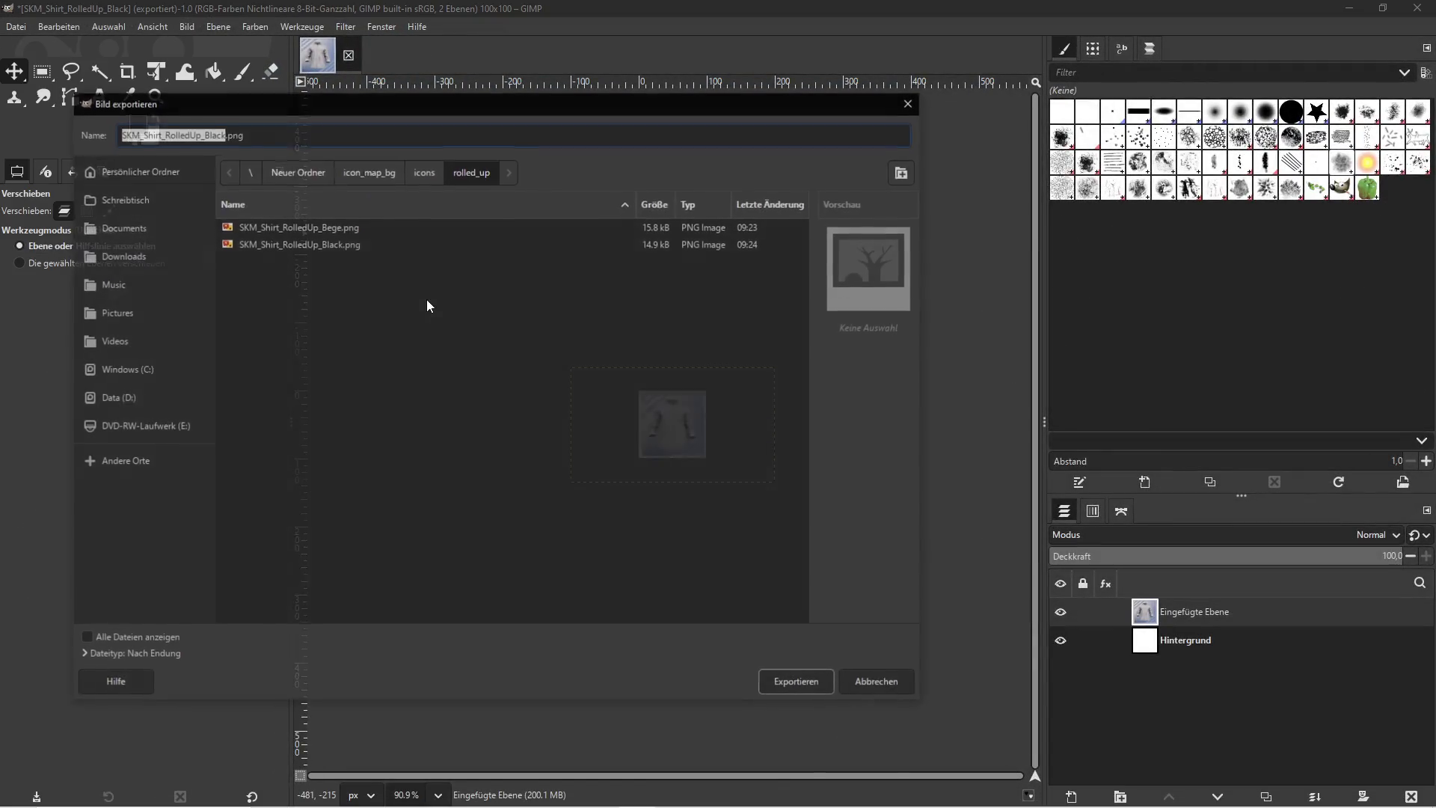
left_click(228, 133)
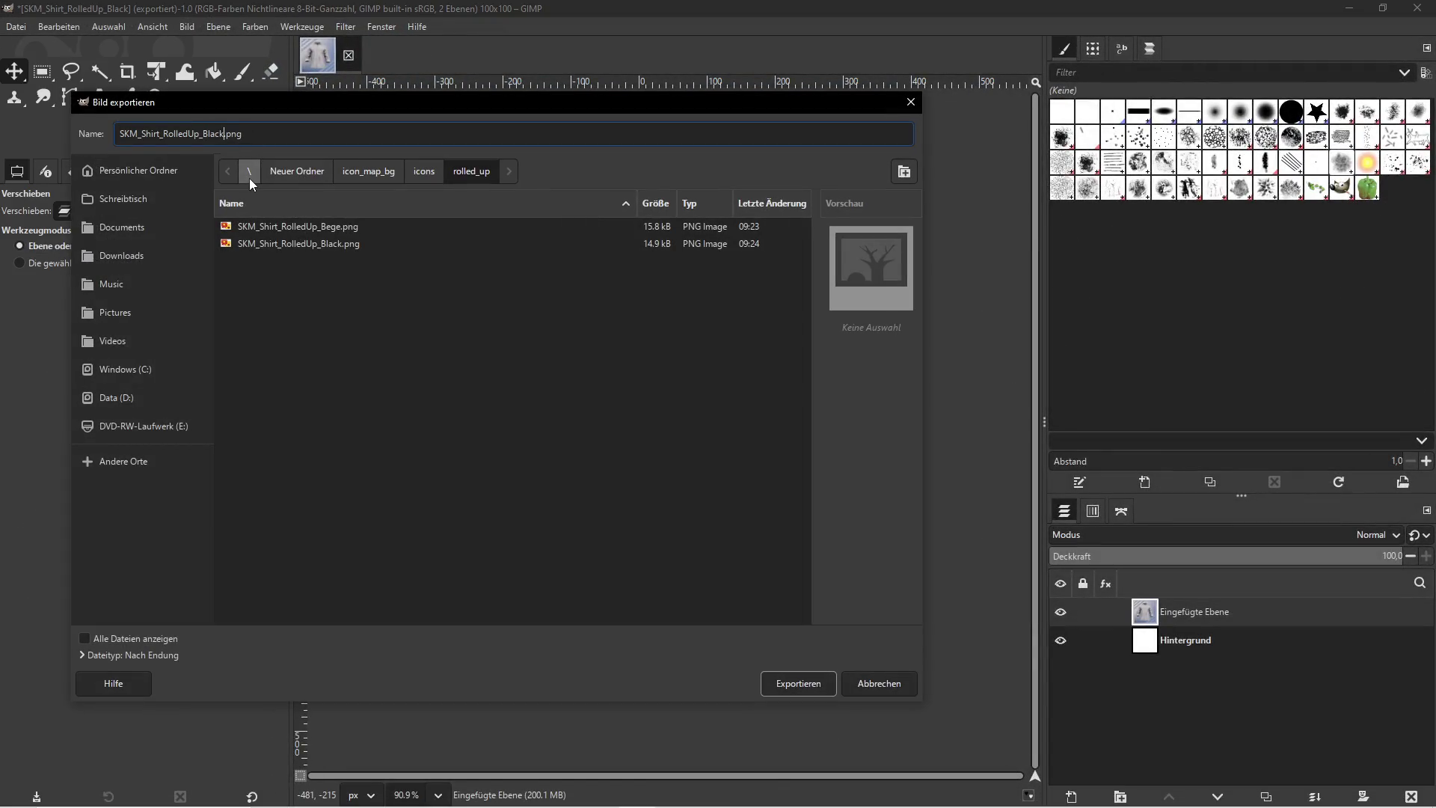
key("BackSpace")
key("BackSpace")
key("Delete")
type("ue")
left_click(794, 685)
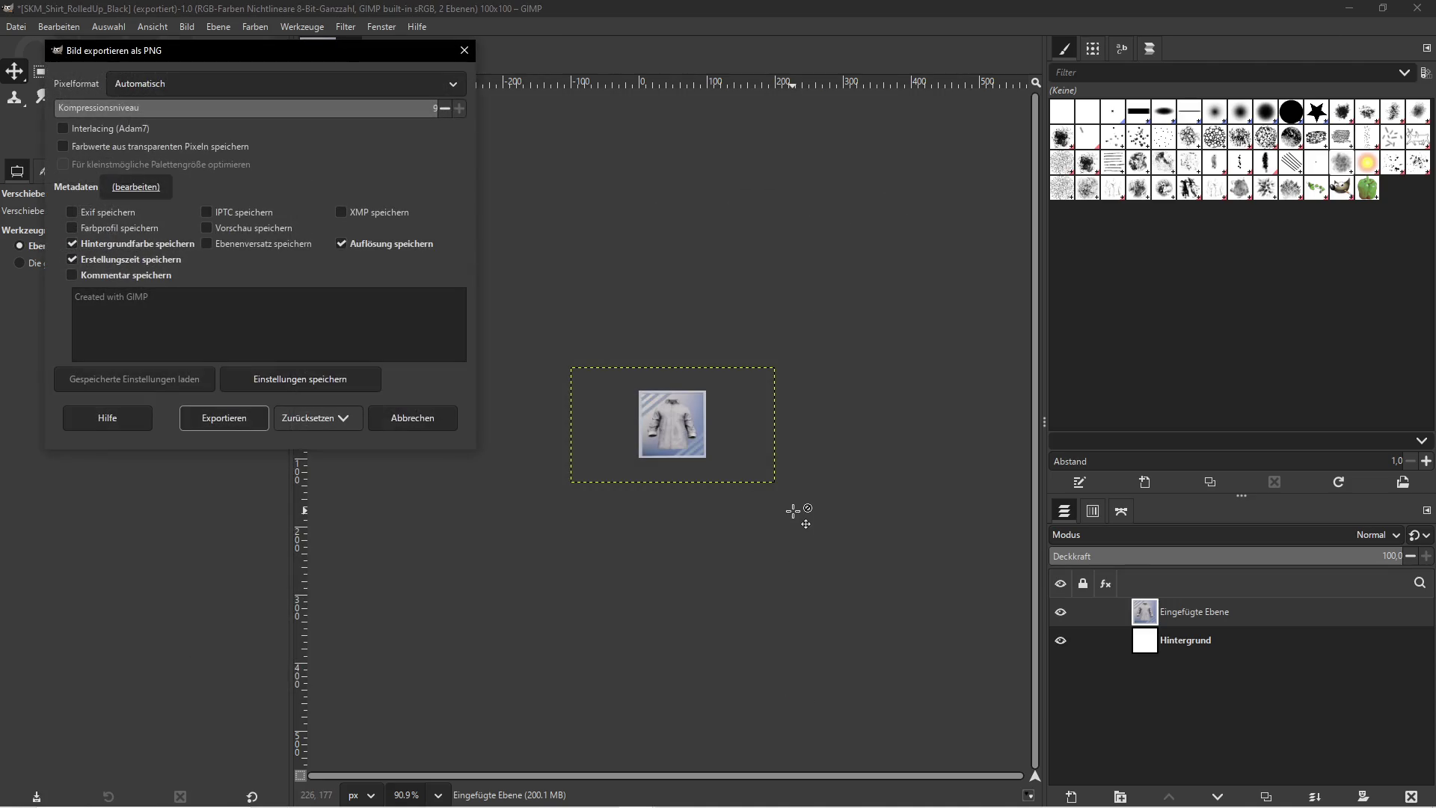
left_click(247, 419)
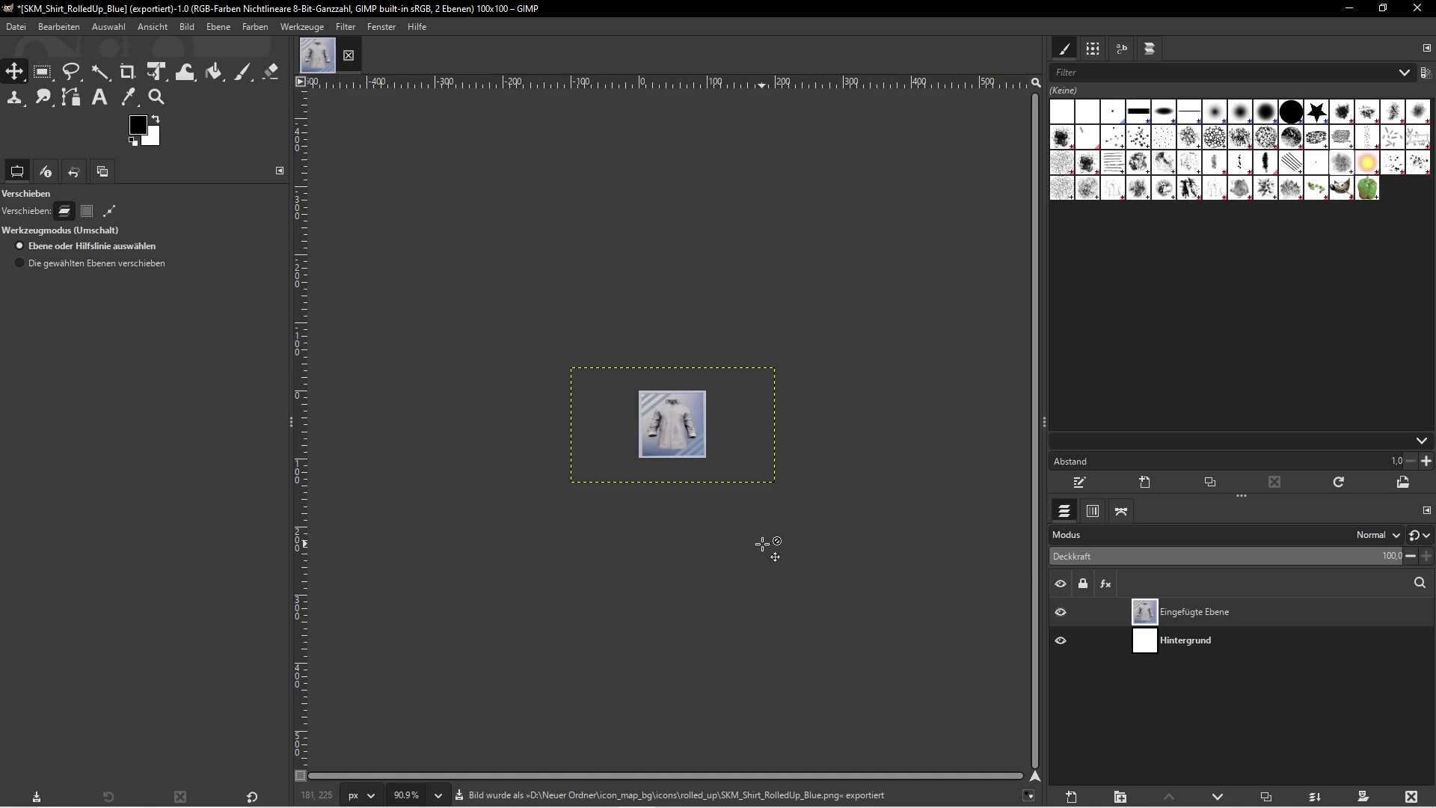
left_click(1349, 8)
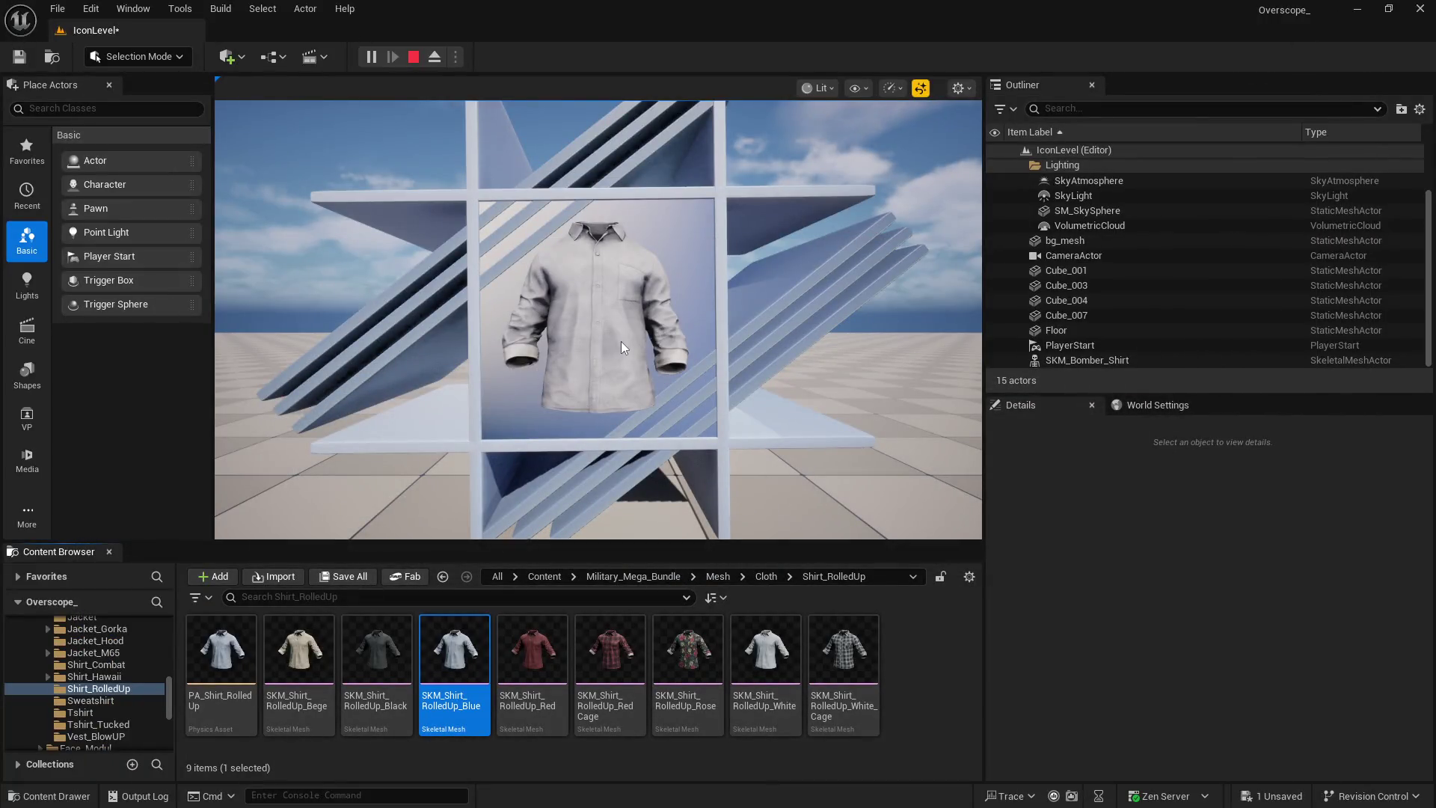
Stop the preview and assign SKM_Shirt_RolledUp_Red as the display shirt's Skeletal Mesh Asset
left_click(413, 57)
left_click(532, 649)
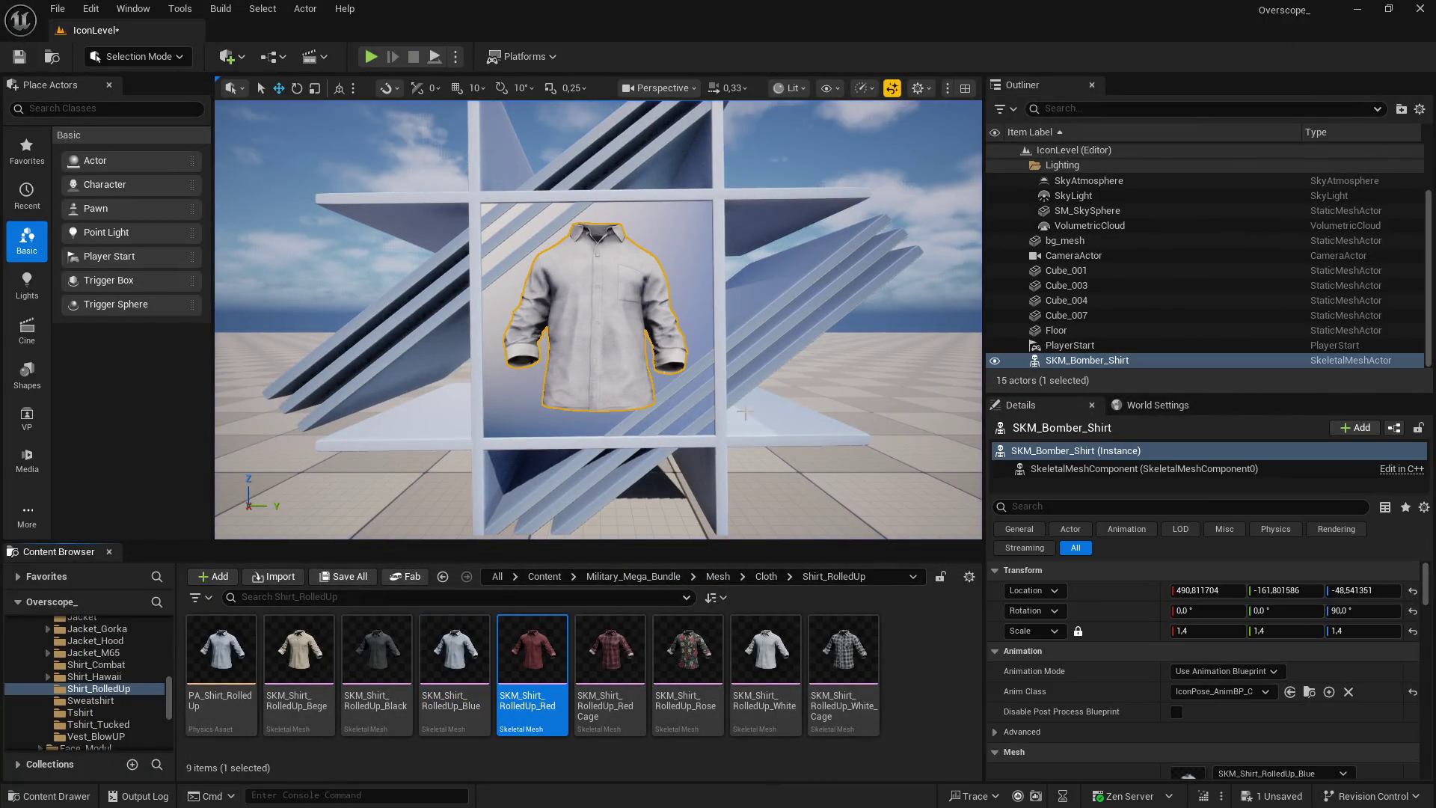
scroll(1219, 673, "down", 5)
left_click(1221, 696)
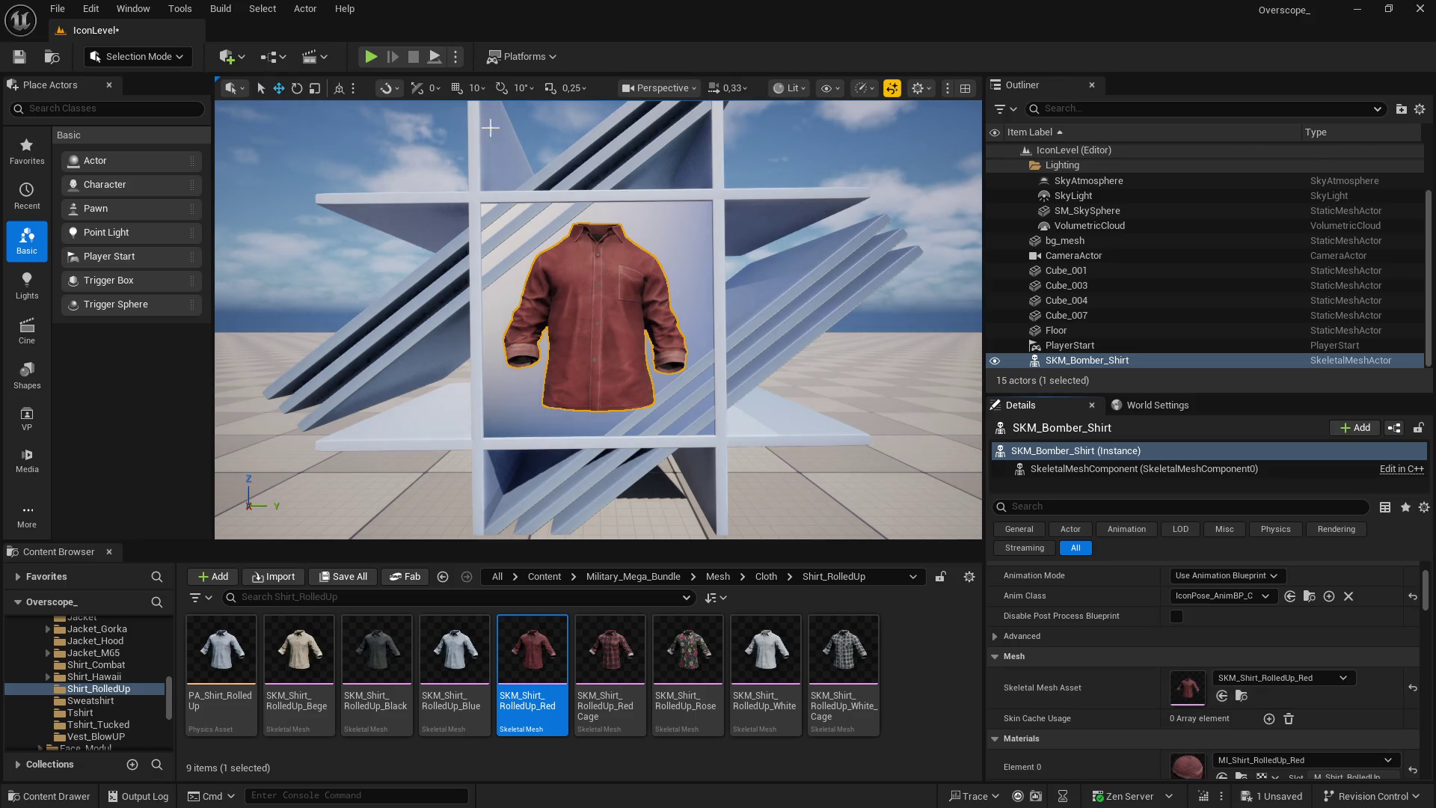
Play the level, screenshot the red shirt render, and switch back to GIMP
left_click(371, 57)
key("F11")
key("Print")
key("Escape")
key("super")
key("alt+Tab")
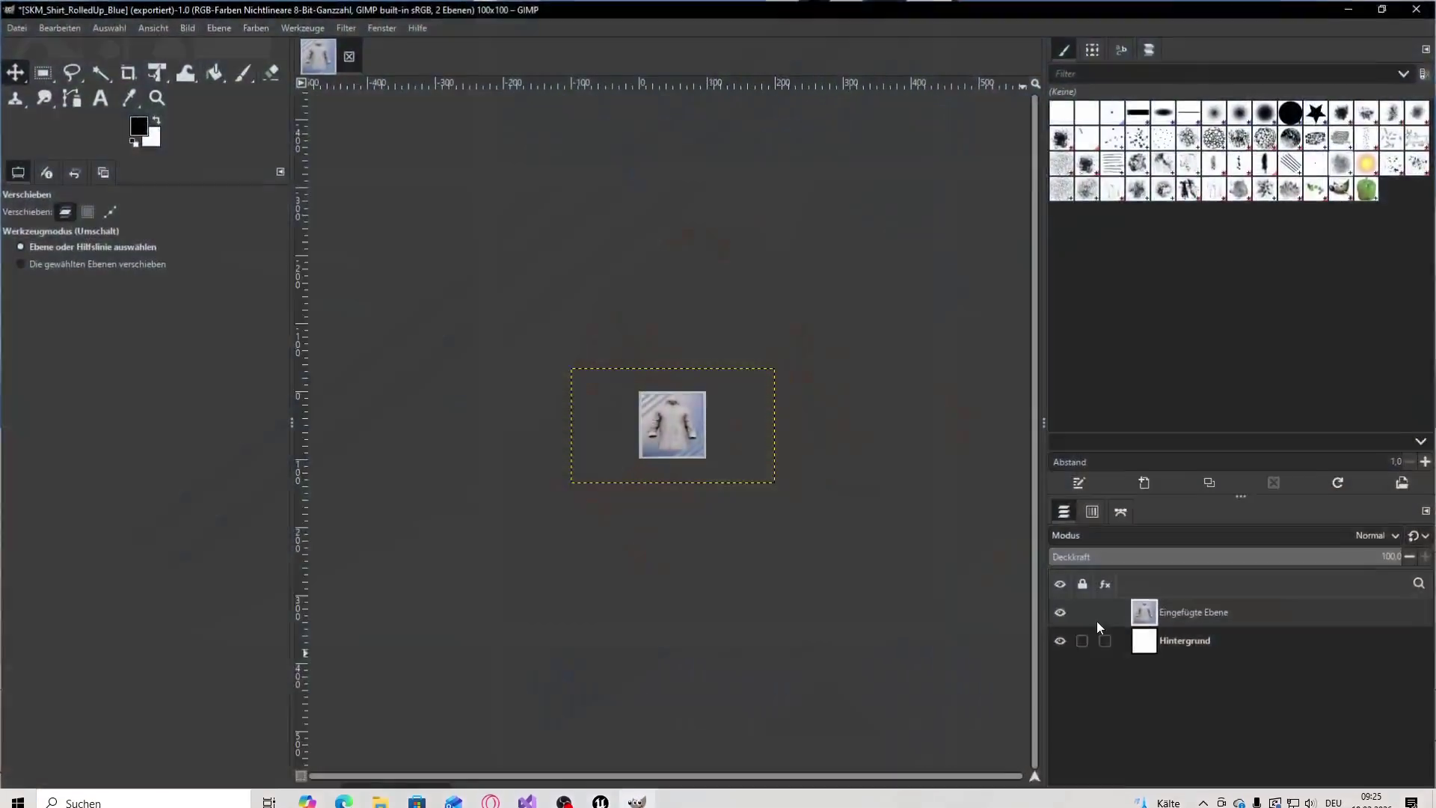
left_click(1411, 797)
Paste the red shirt screenshot as a layer and scale it to 300 pixels wide
key("ctrl+v")
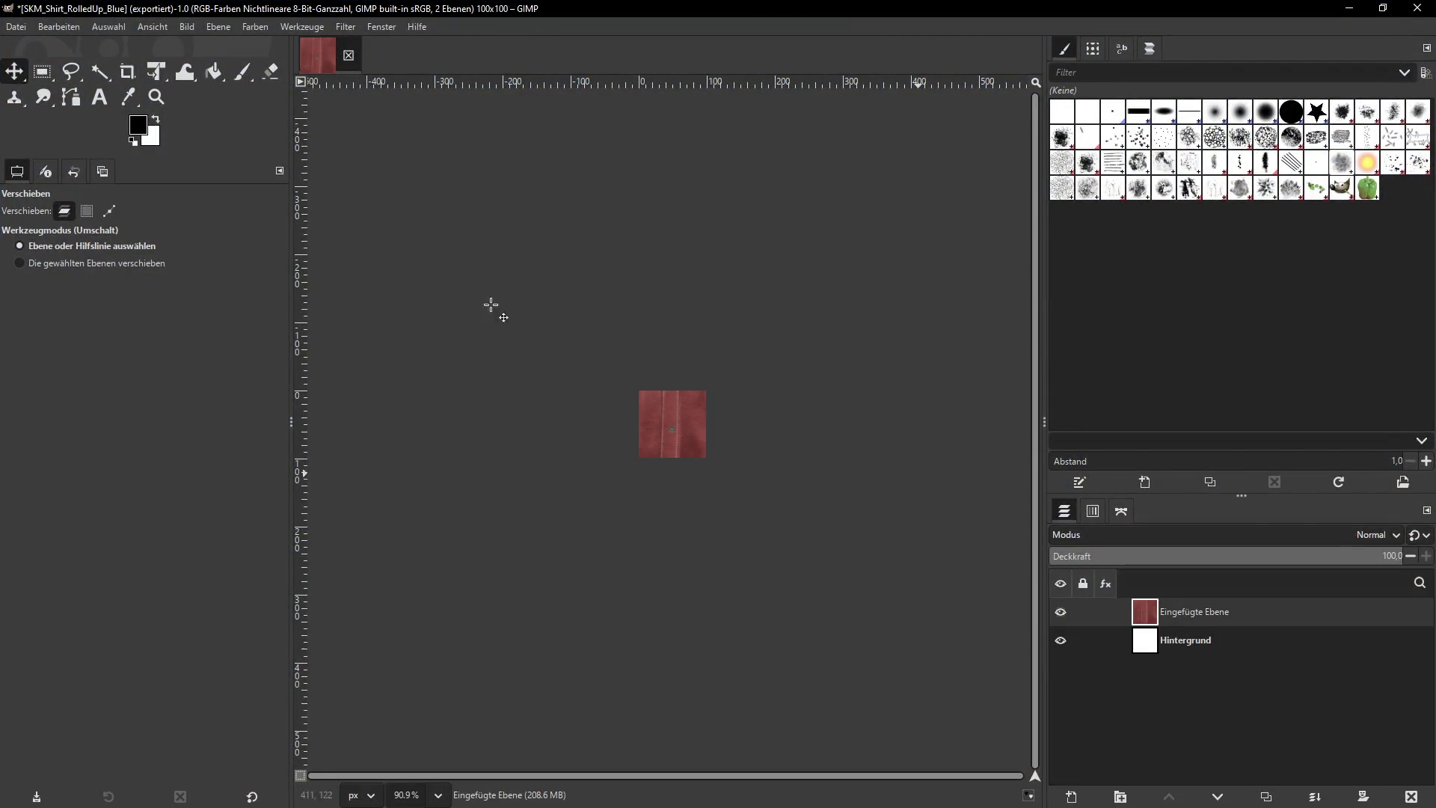
left_click(218, 26)
left_click(257, 309)
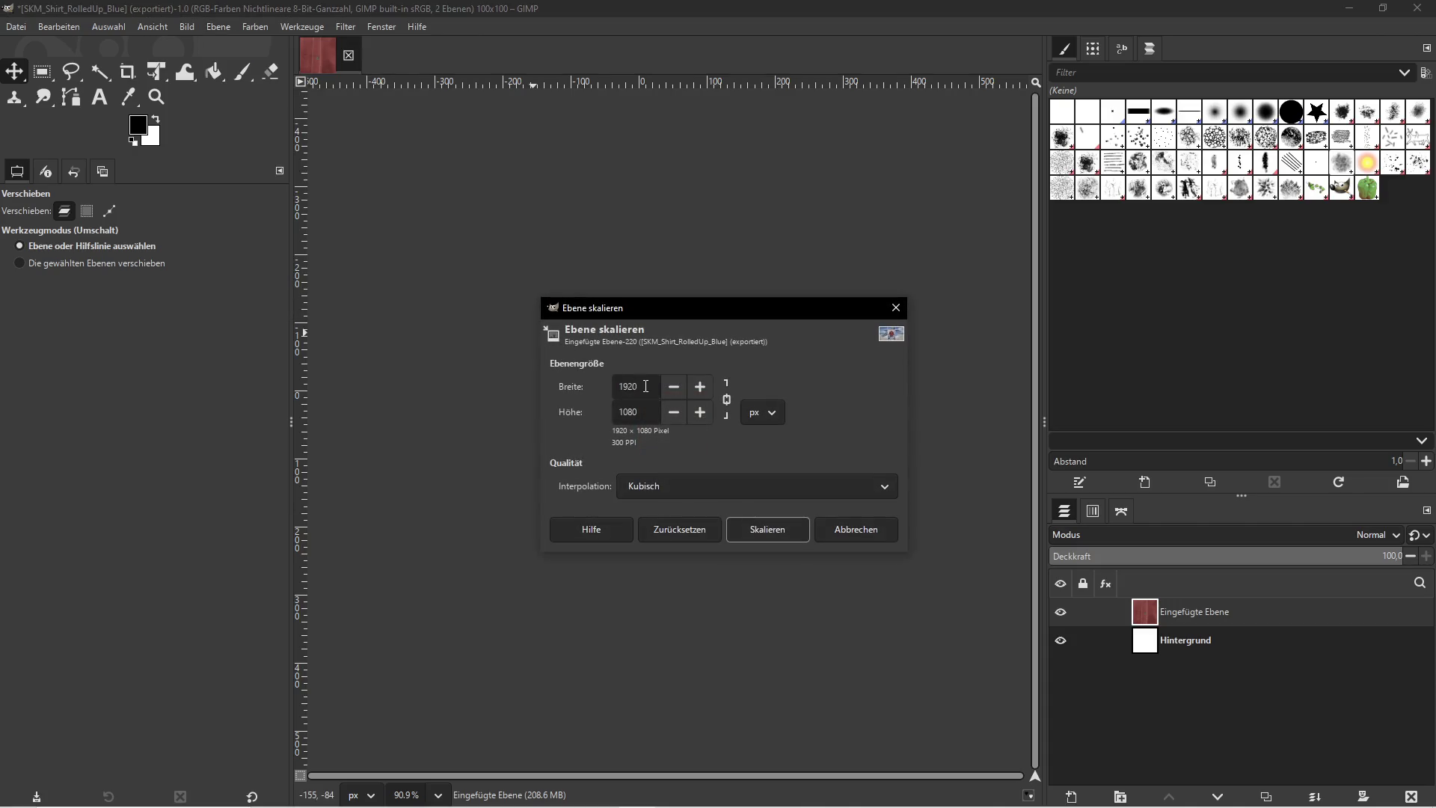
type("300")
left_click(763, 529)
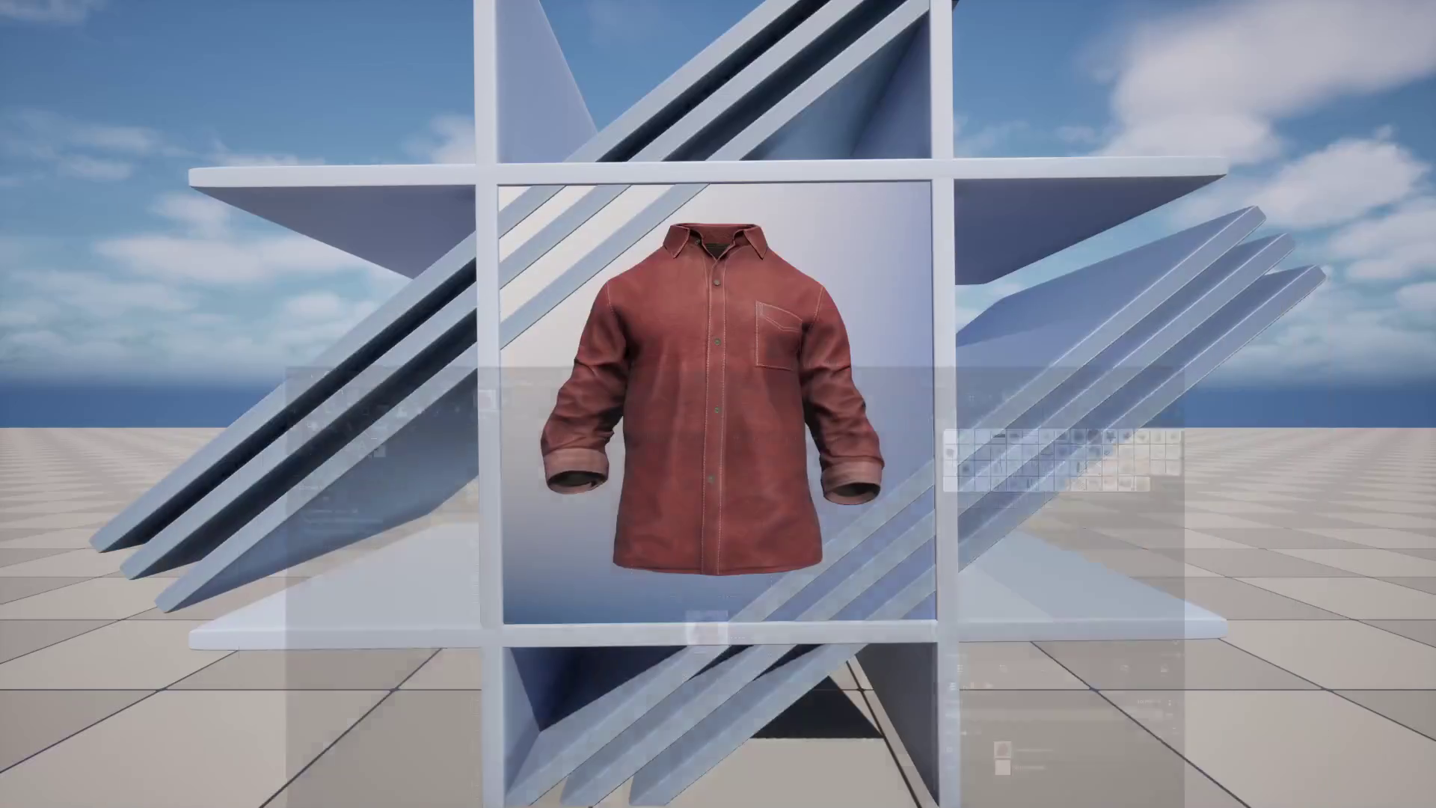
Copy the red asset's name and export SKM_Shirt_RolledUp_Red.png, then delete the pasted layer
left_click(1339, 9)
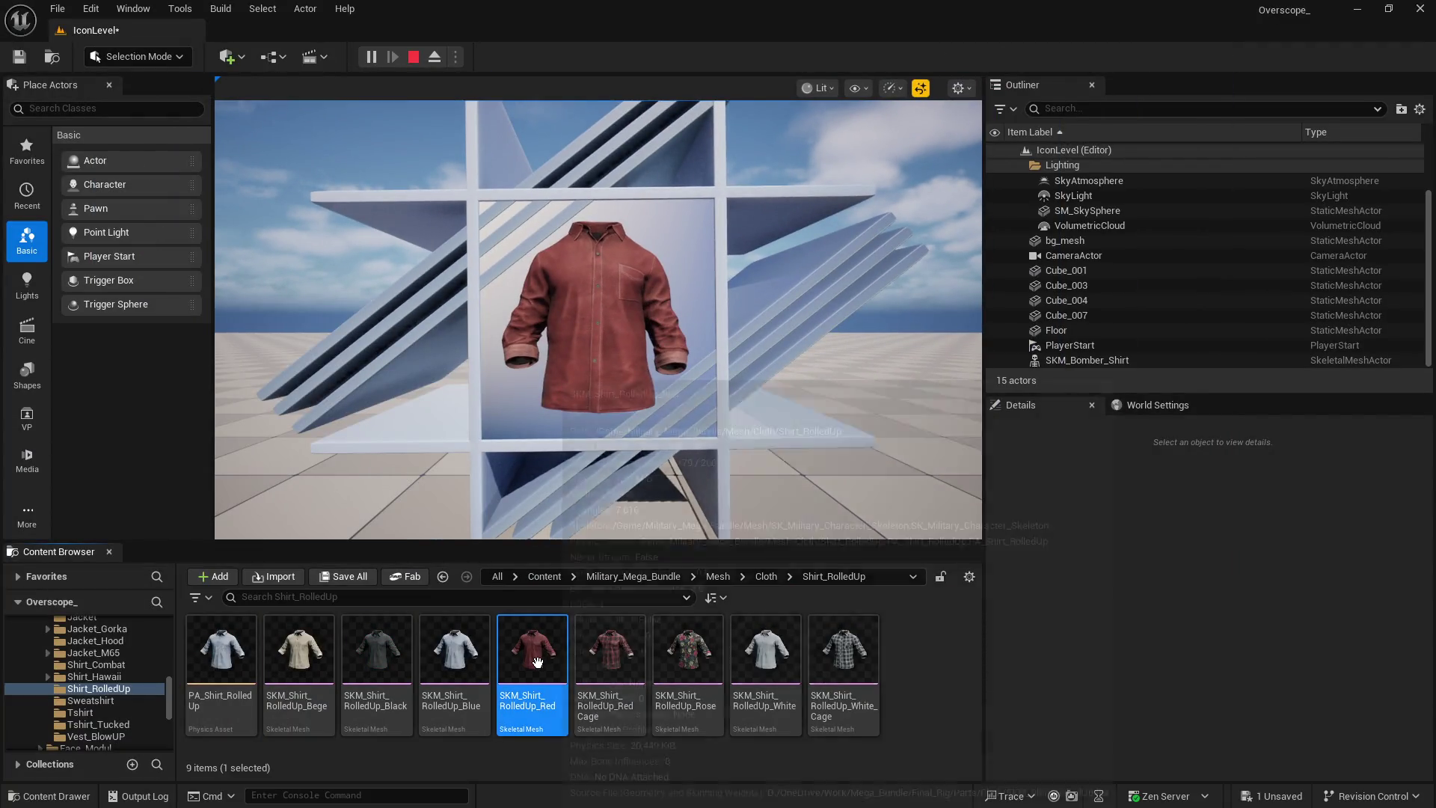
right_click(539, 658)
left_click(598, 298)
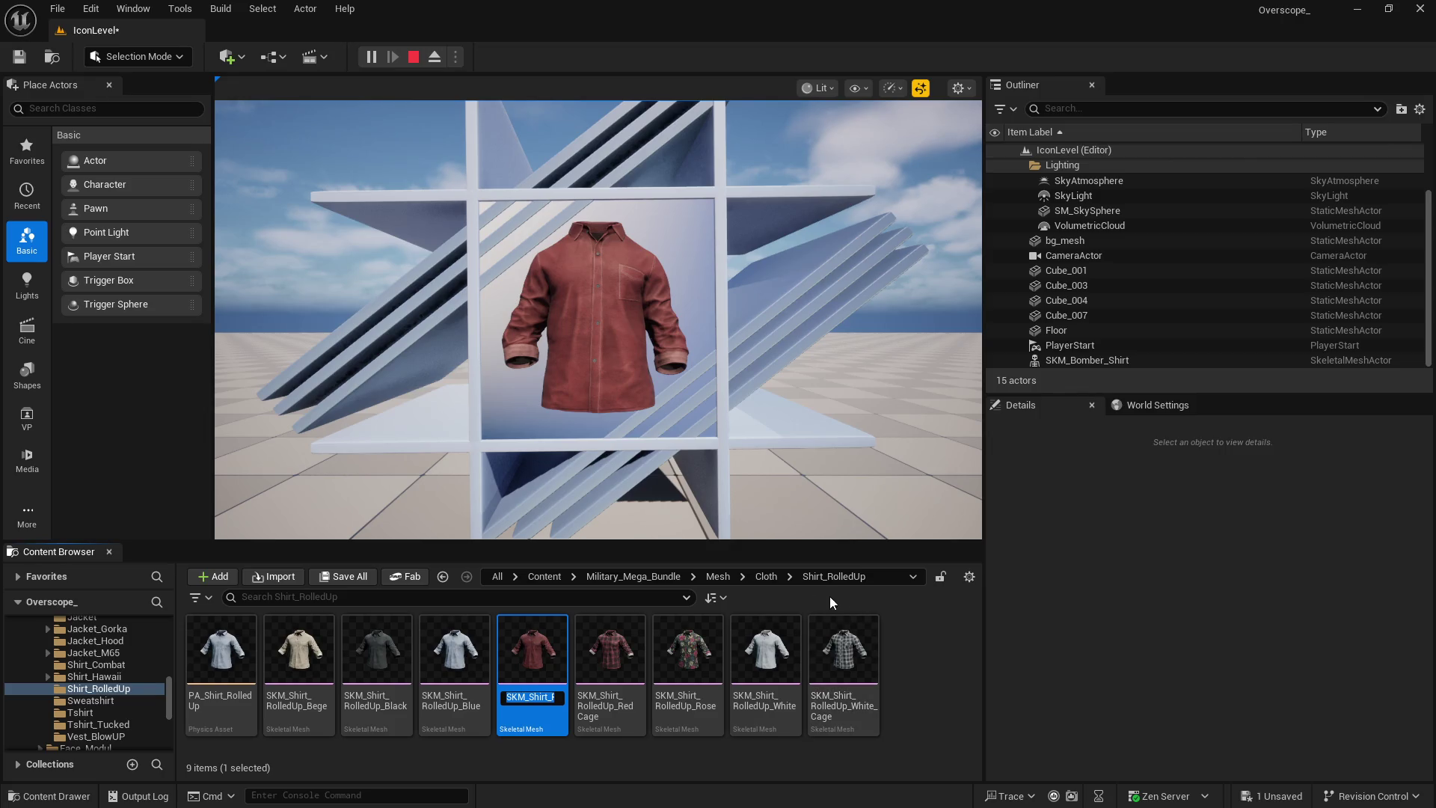
key("super")
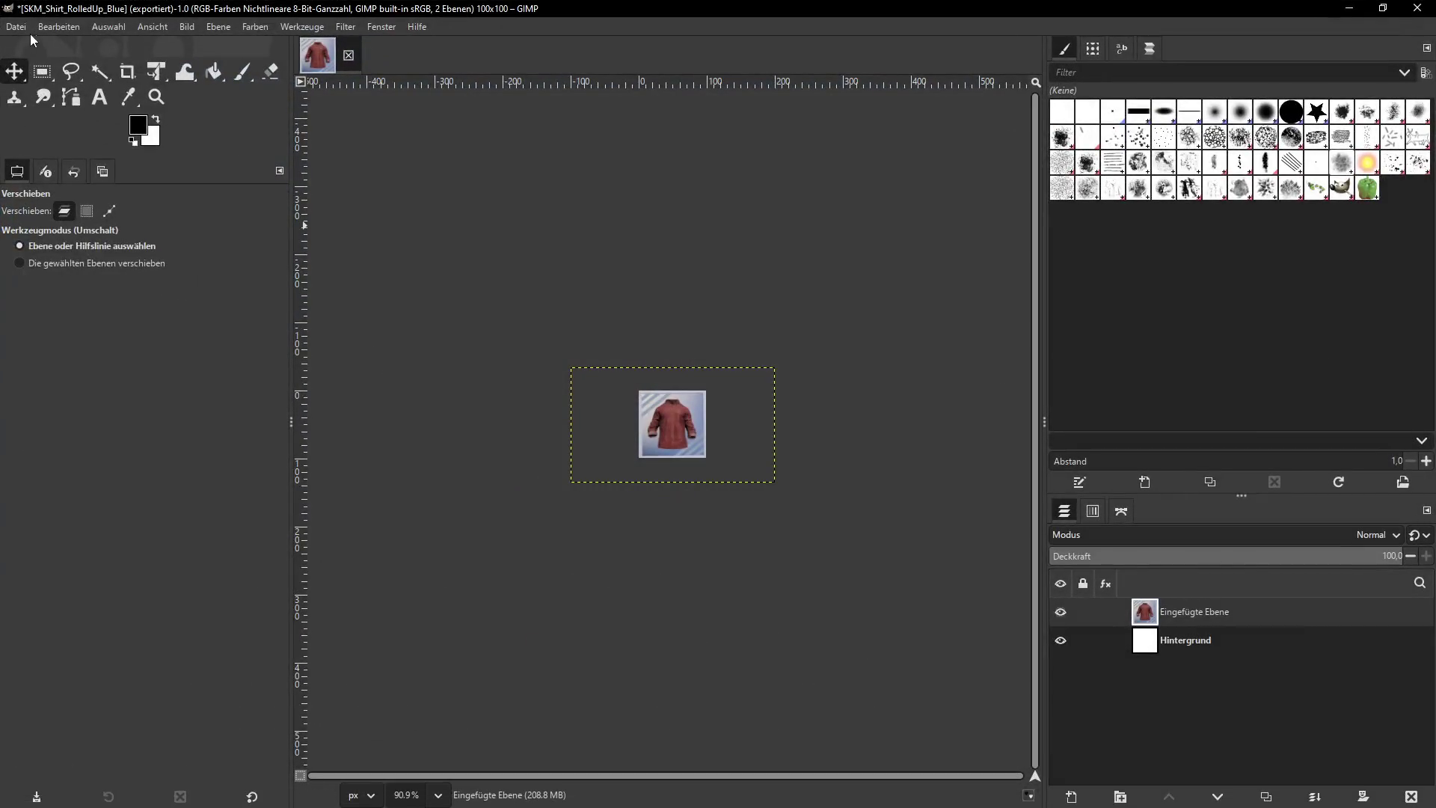
left_click(15, 27)
left_click(12, 252)
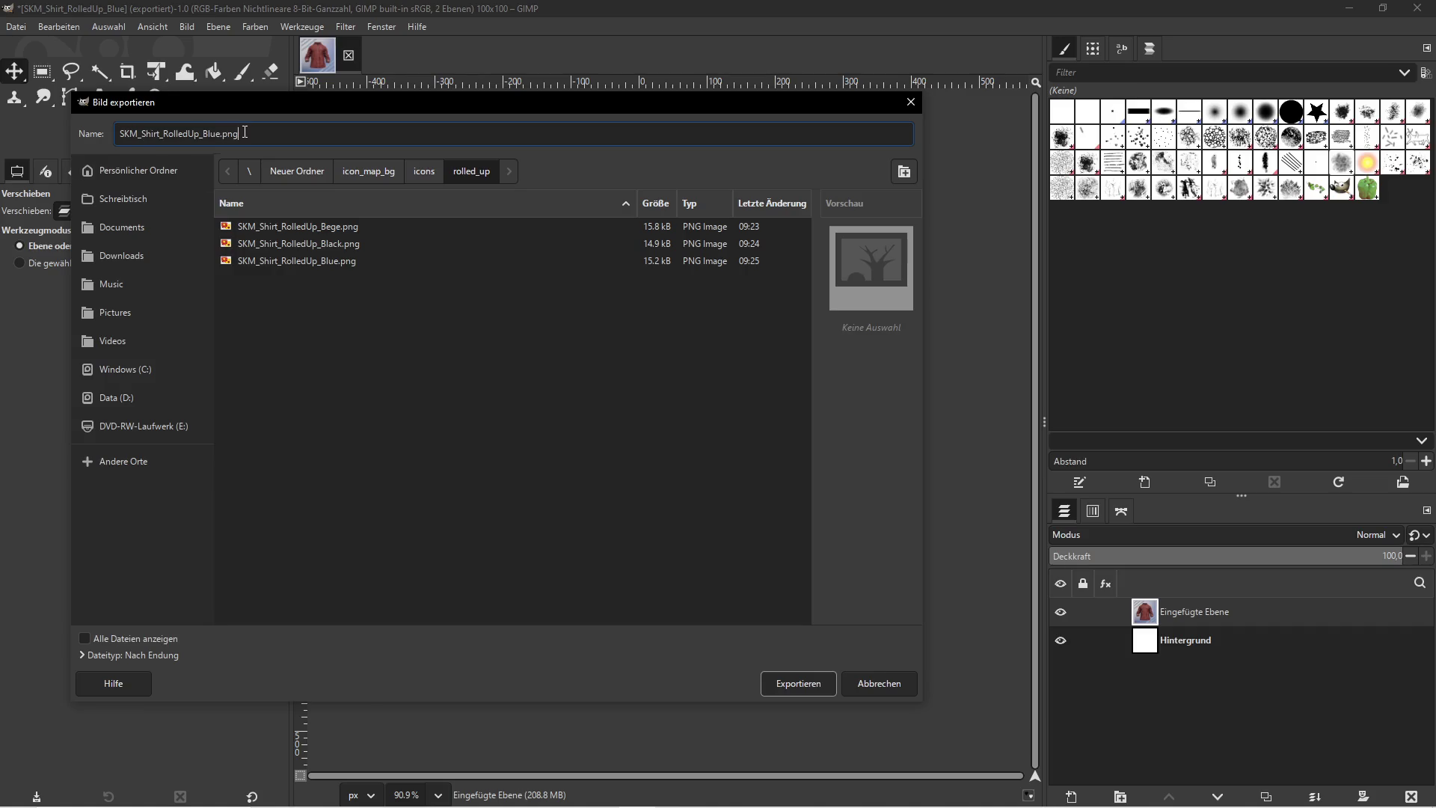
key("BackSpace")
key("BackSpace")
key("BackSpace")
type("Red")
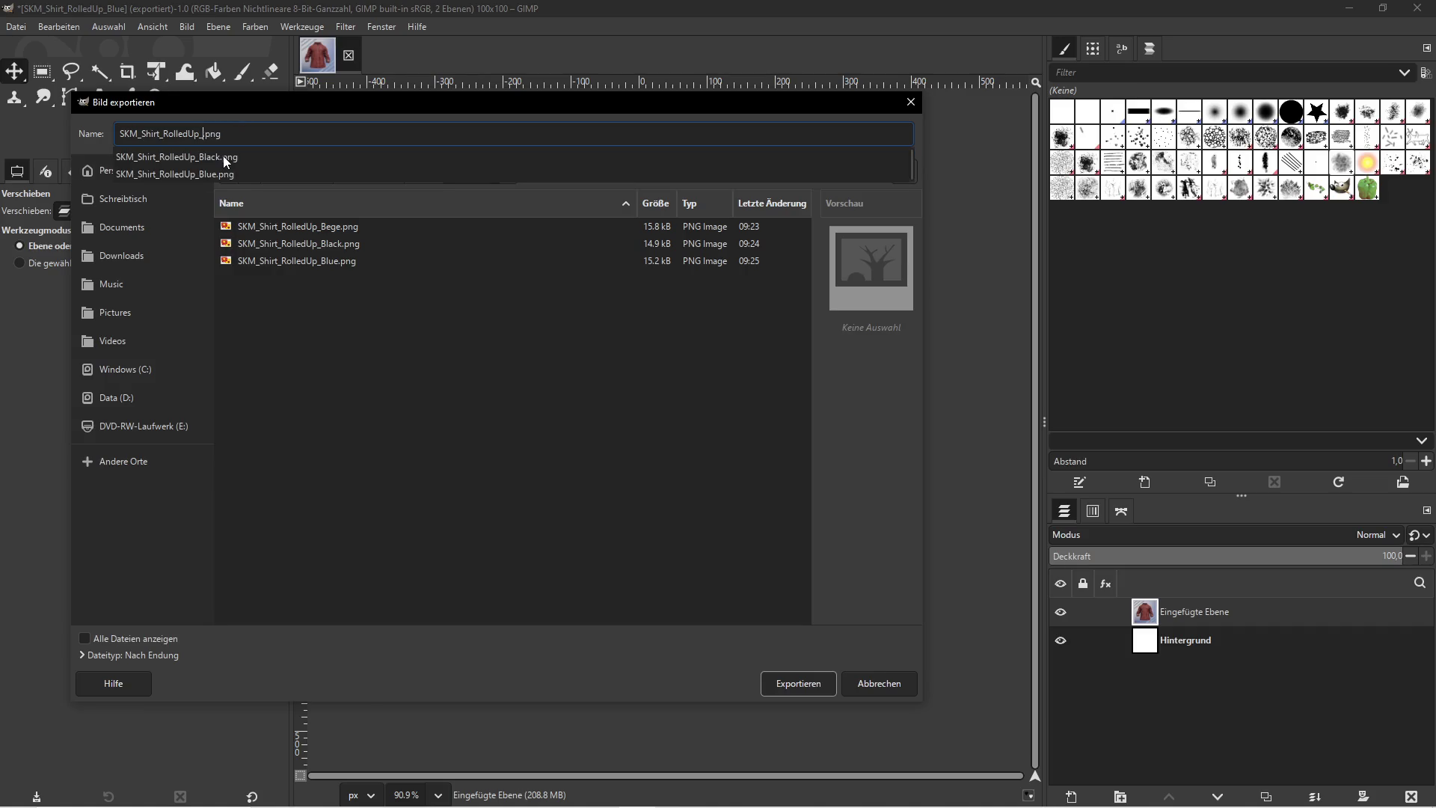
left_click(794, 682)
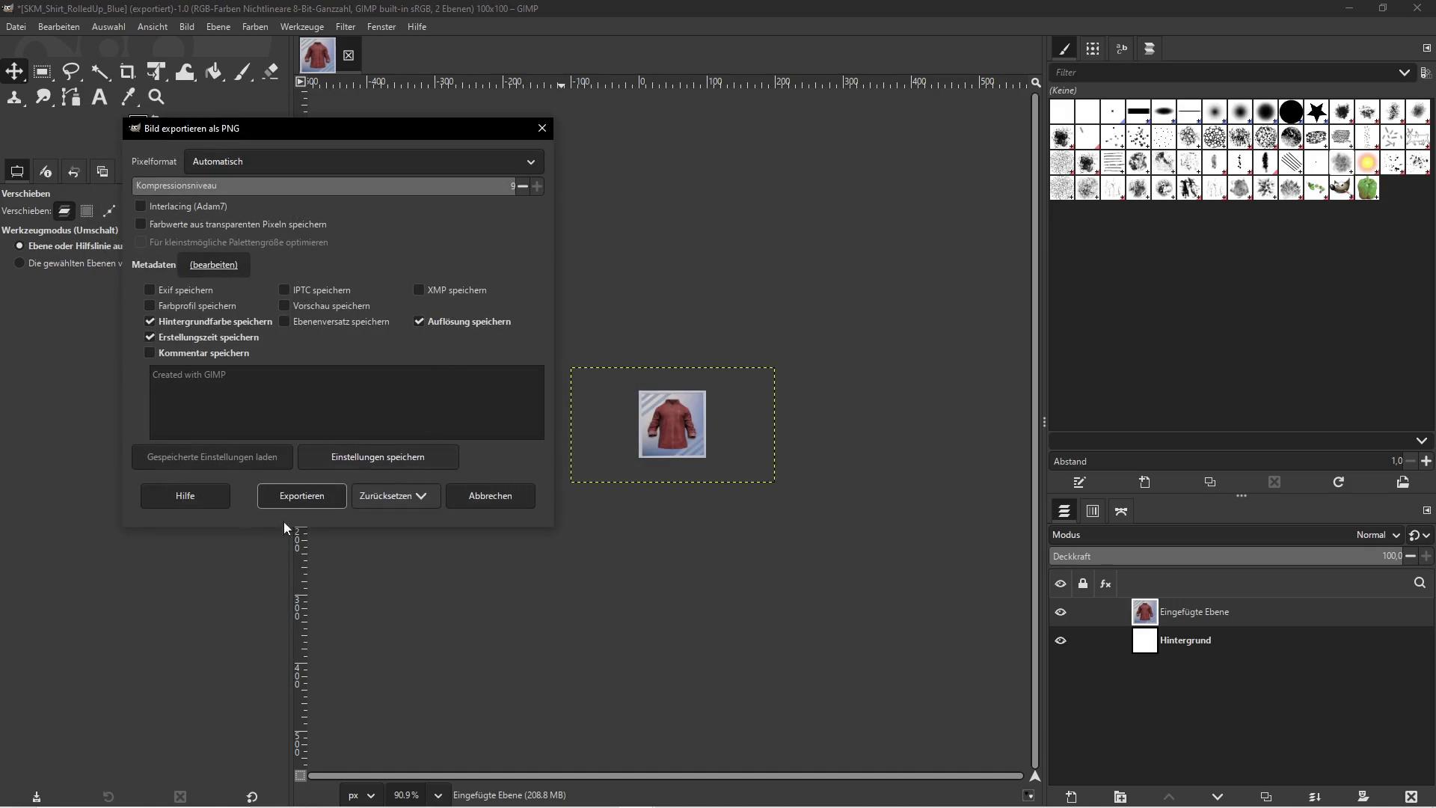
left_click(304, 497)
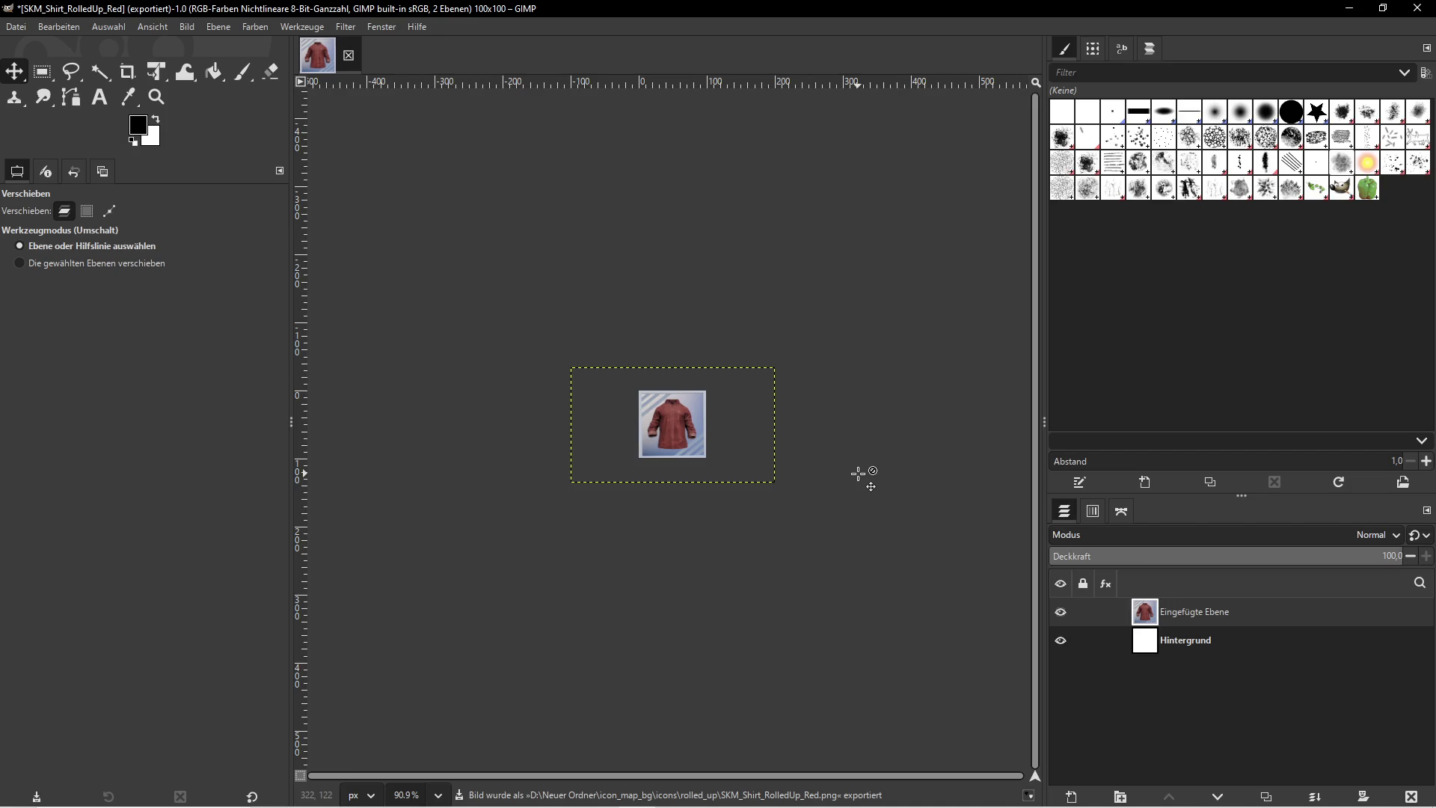
left_click(1412, 796)
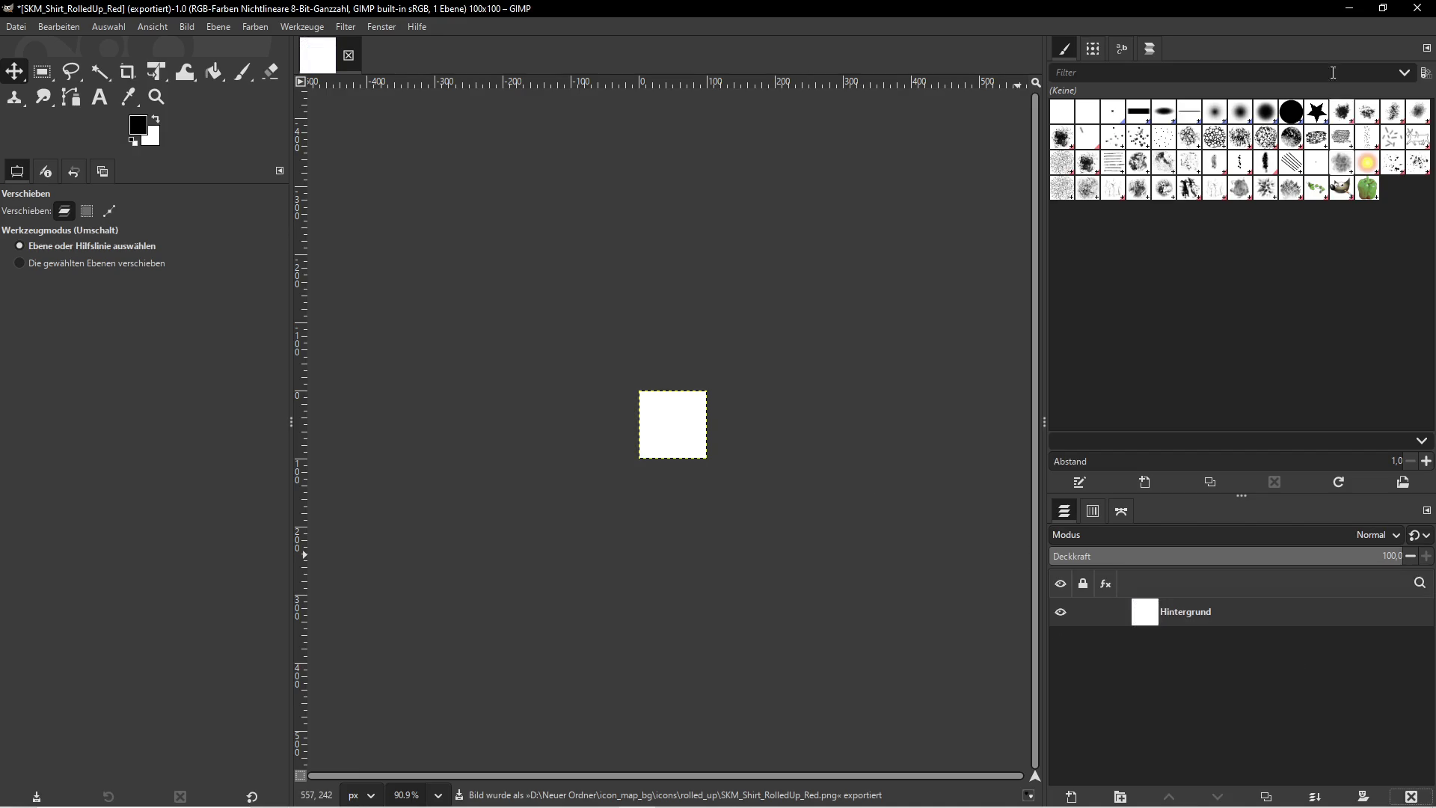
In Unreal, swap the display shirt to the plaid RedCage mesh
left_click(1348, 9)
left_click(595, 322)
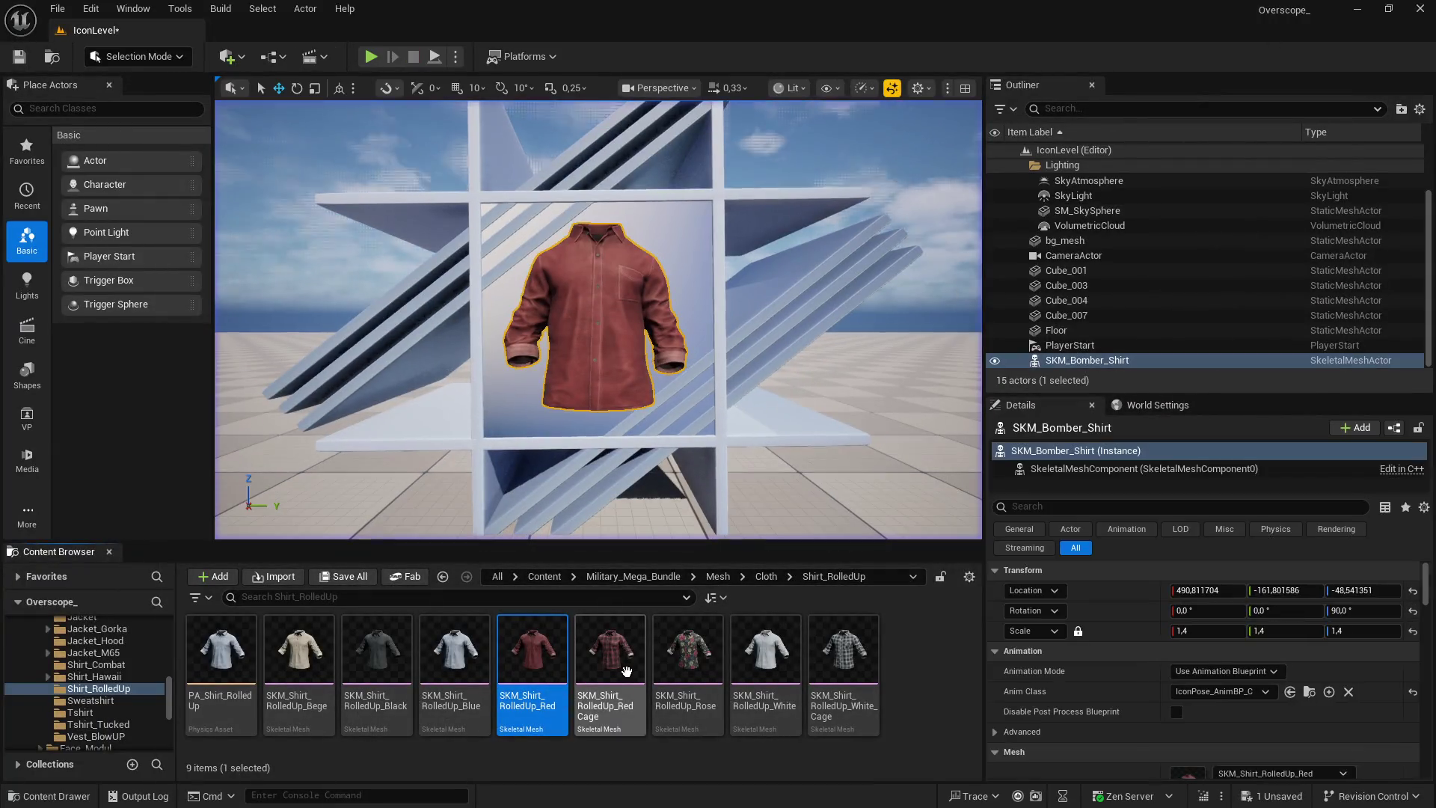
left_click(643, 624)
scroll(1241, 720, "down", 2)
left_click(1222, 744)
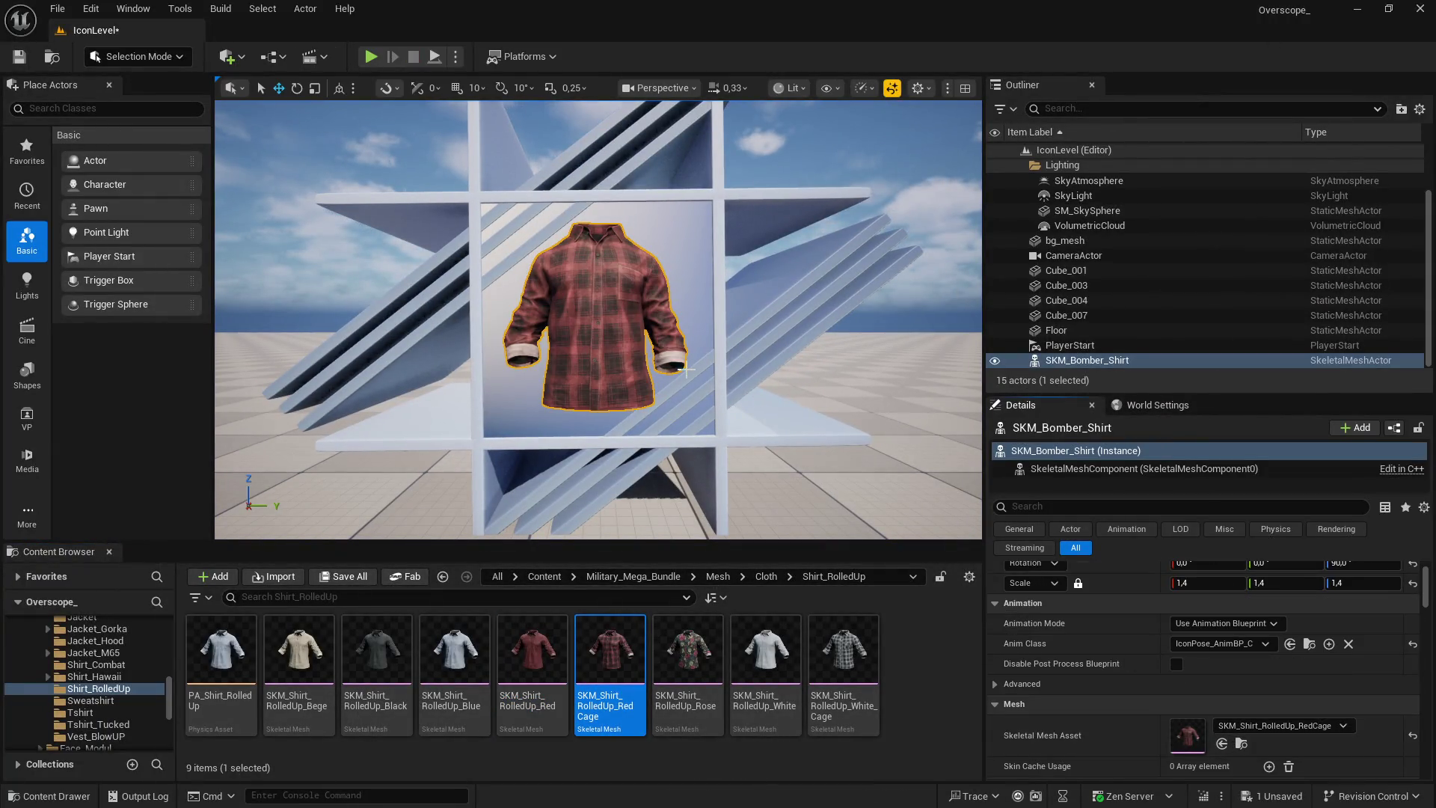
Screenshot the rendered RedCage shirt and paste it into GIMP as a new layer
key("F11")
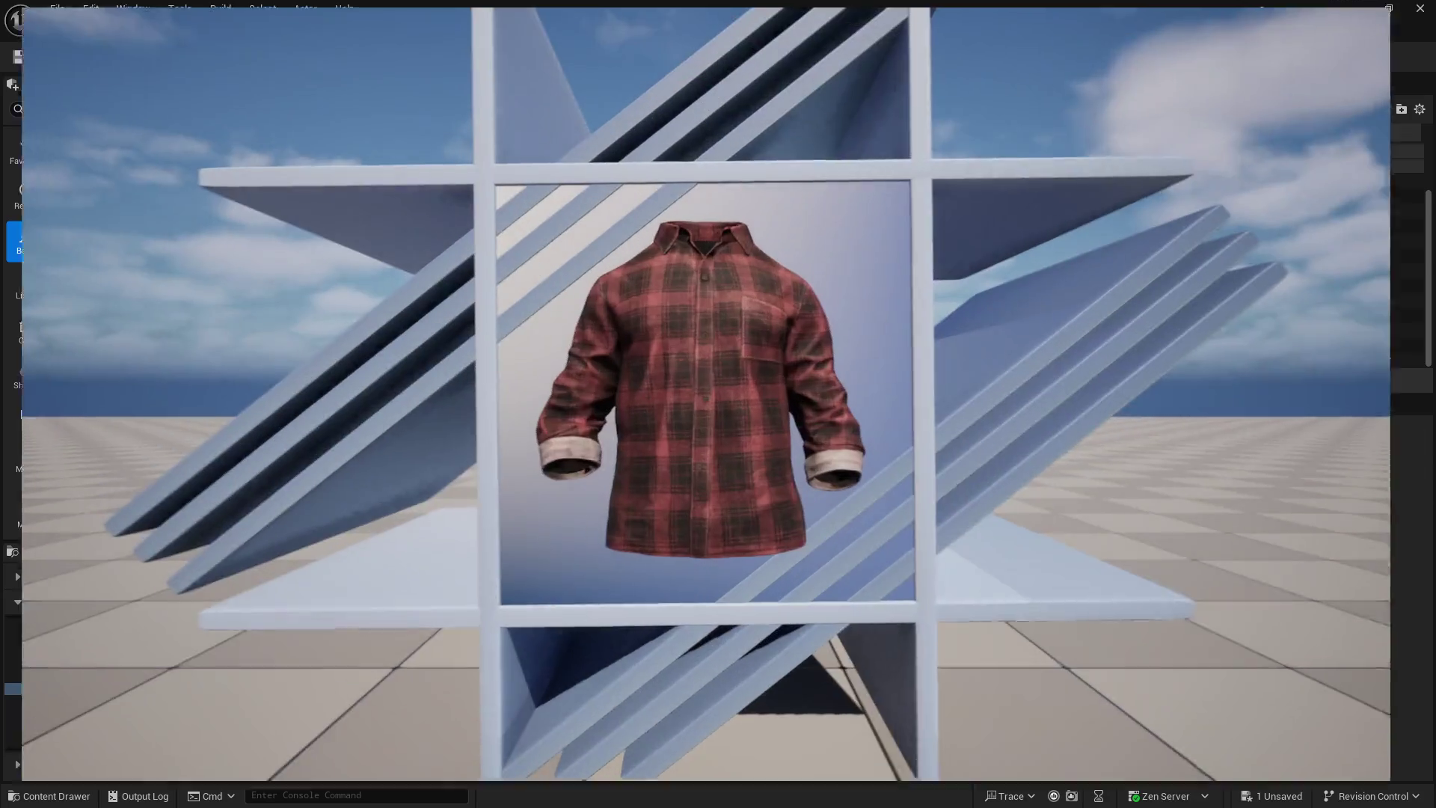
key("Print")
left_click(927, 216)
key("super")
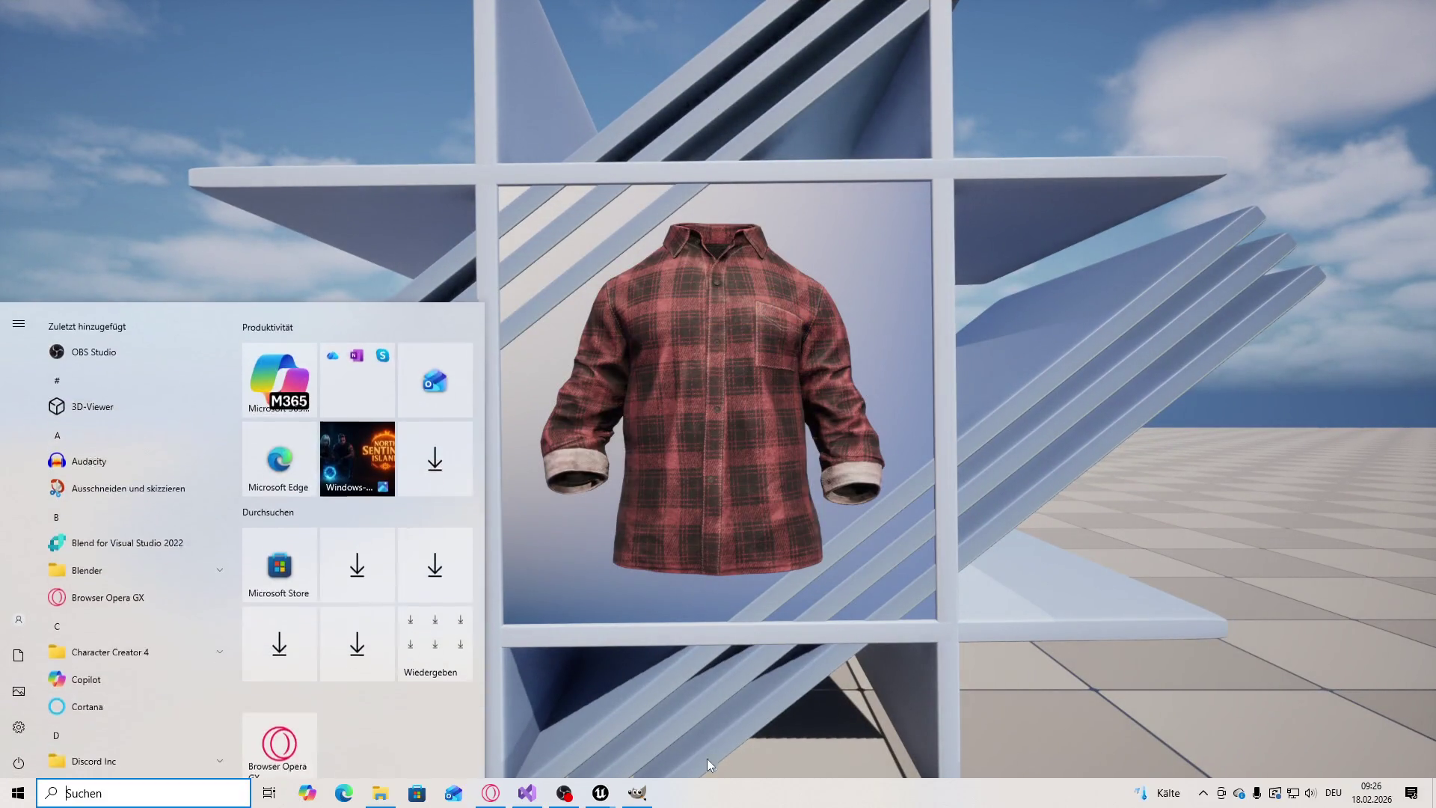
left_click(645, 799)
key("ctrl+v")
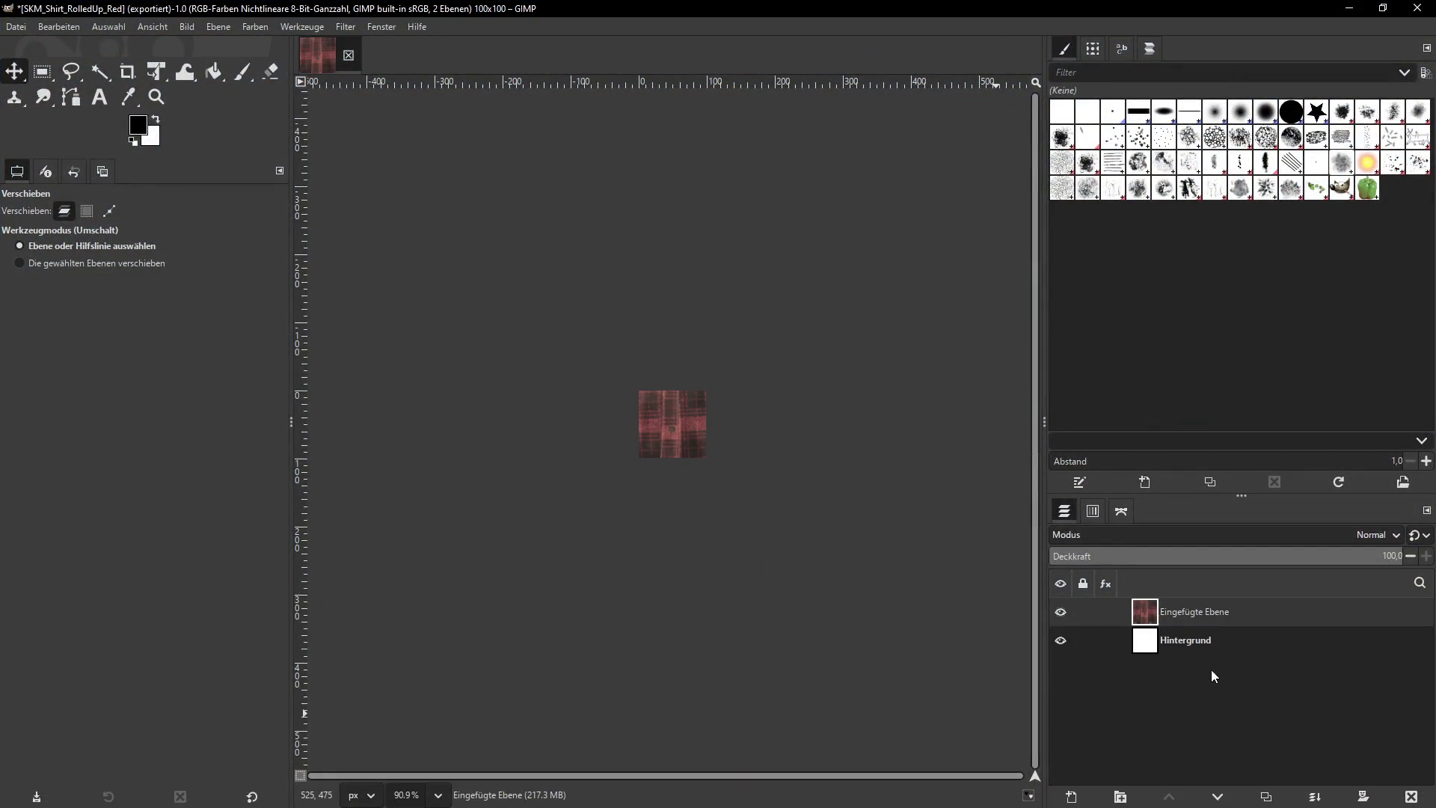
Scale the pasted RedCage layer to 300 px wide
left_click(1194, 612)
left_click(219, 26)
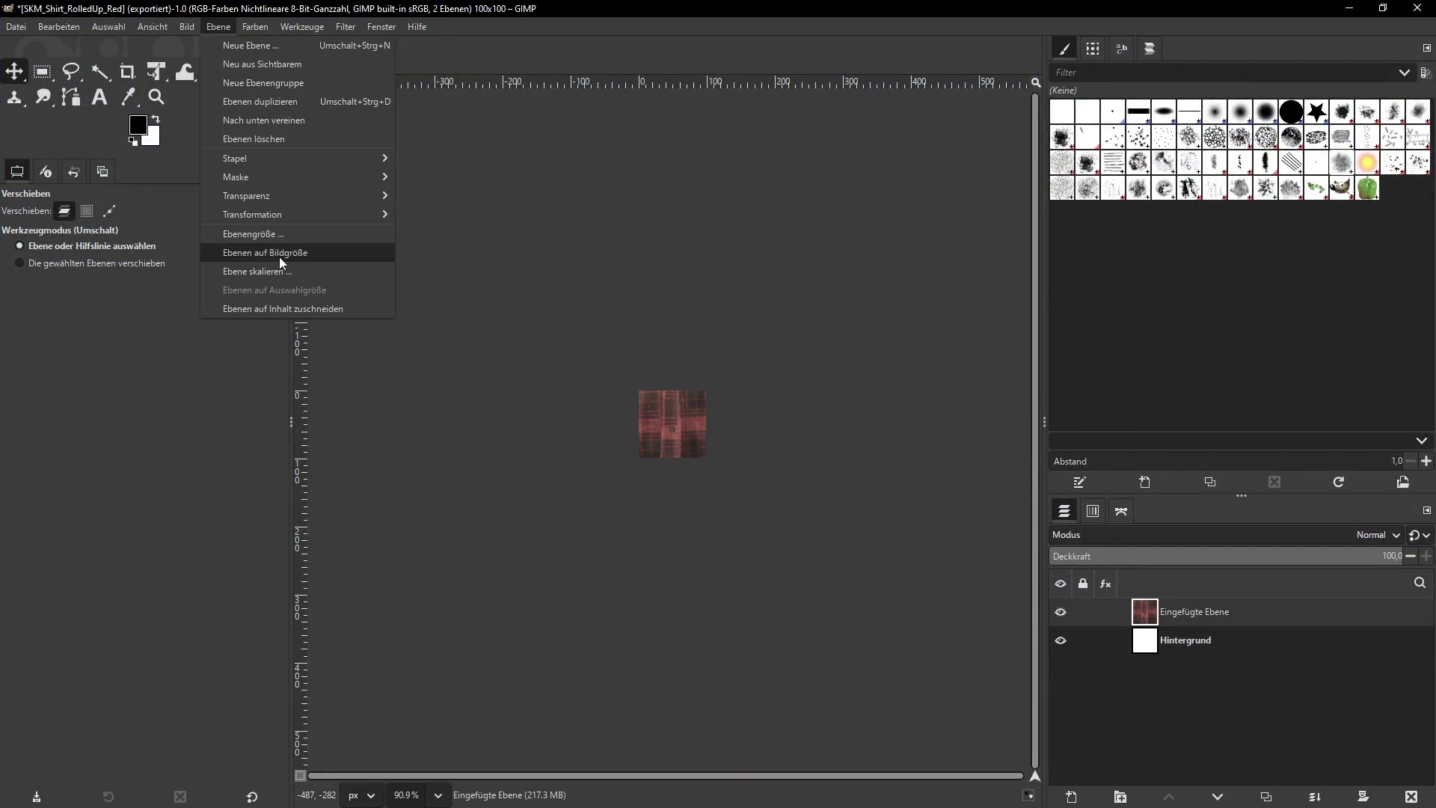
left_click(280, 254)
key("Tab")
left_click(769, 529)
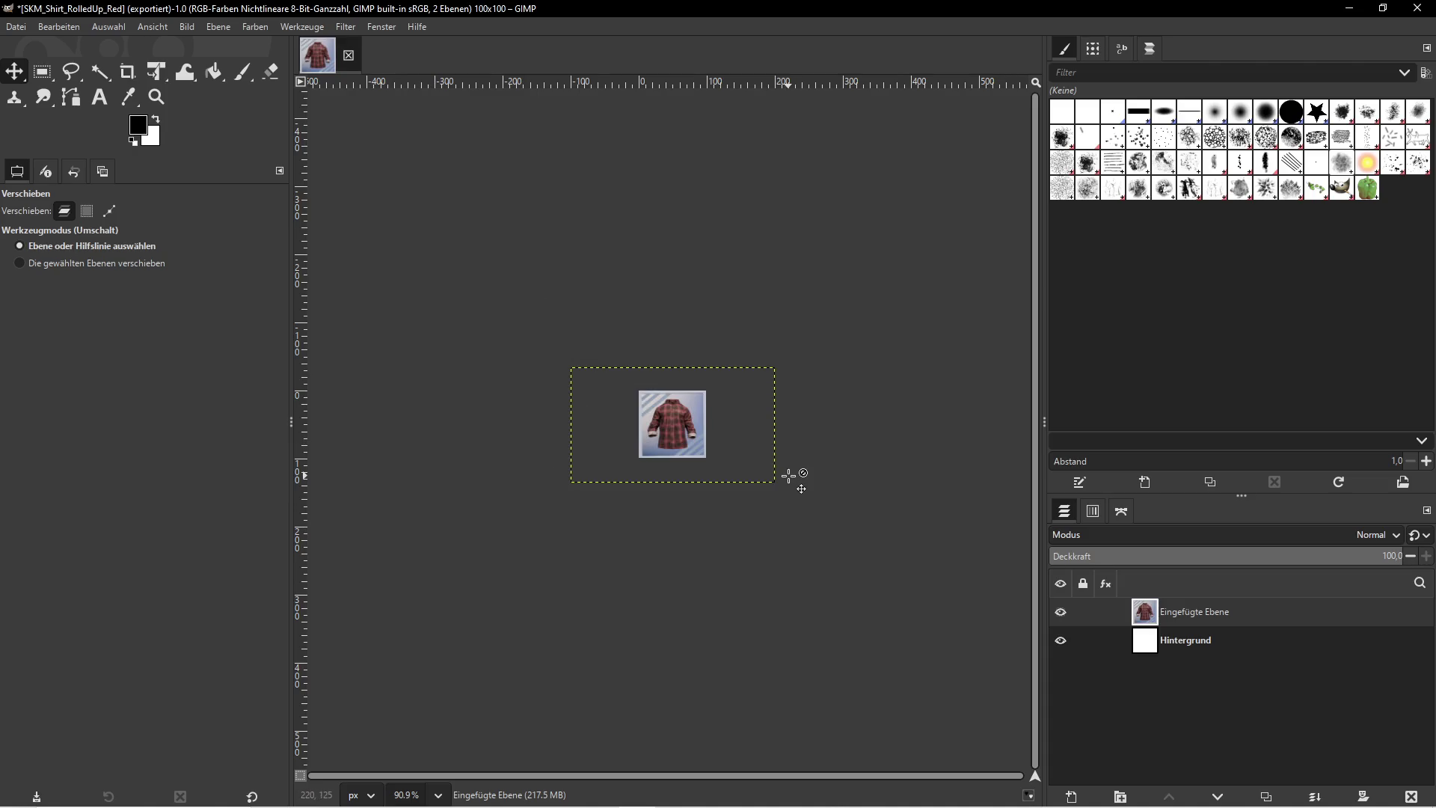
Stop the play session in Unreal and copy the RedCage asset's name
key("super")
left_click(555, 747)
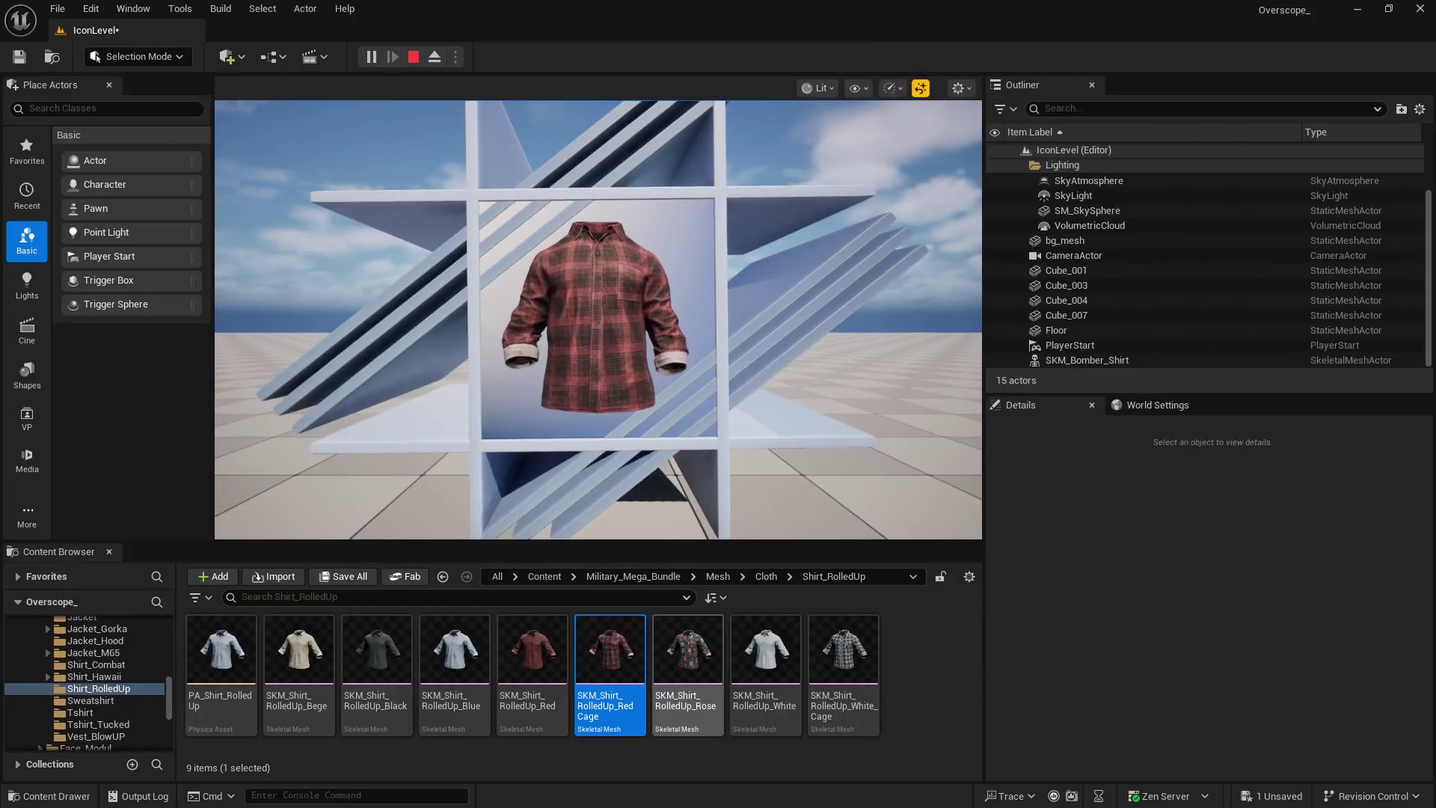
key("Escape")
left_click(682, 666)
left_click(621, 662)
right_click(621, 662)
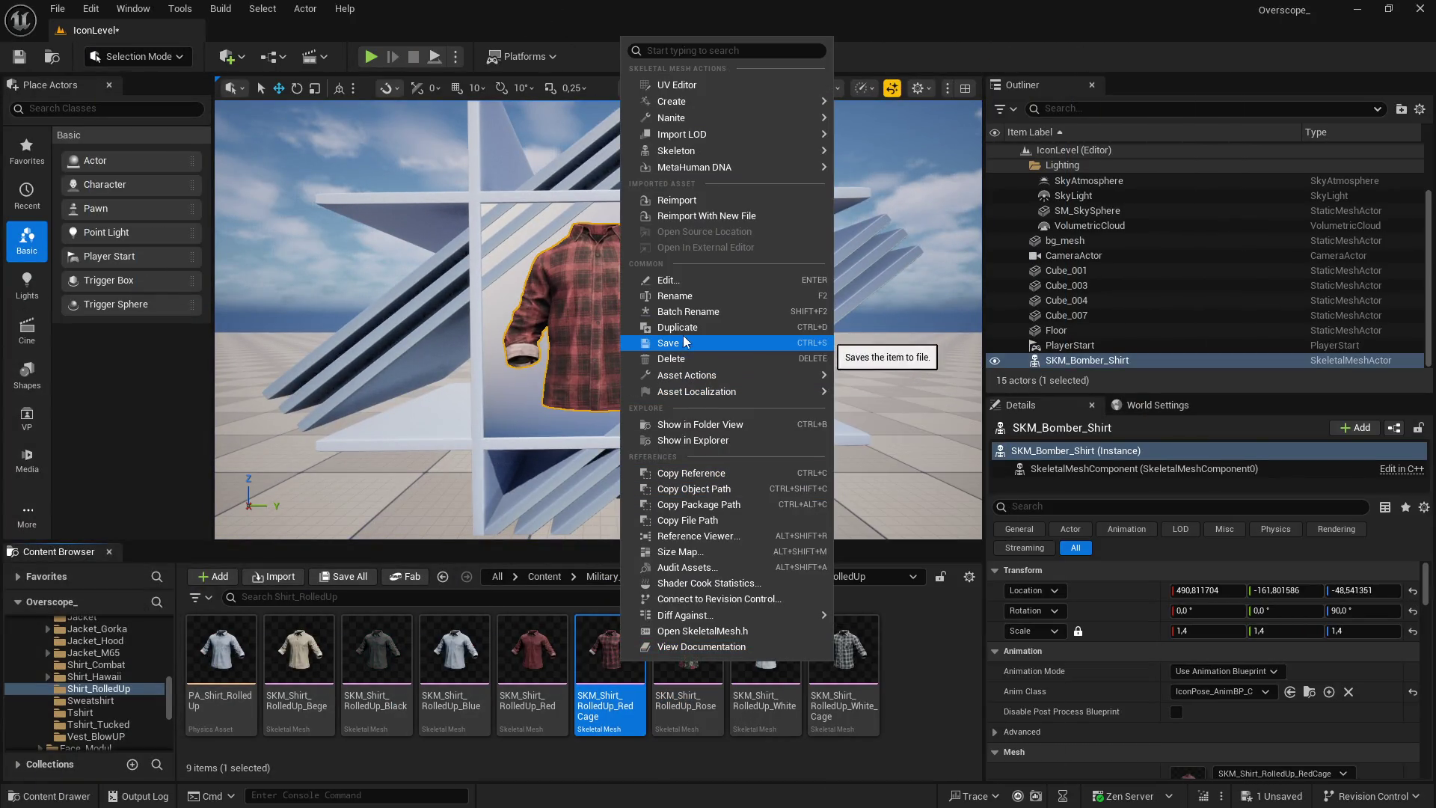
left_click(684, 299)
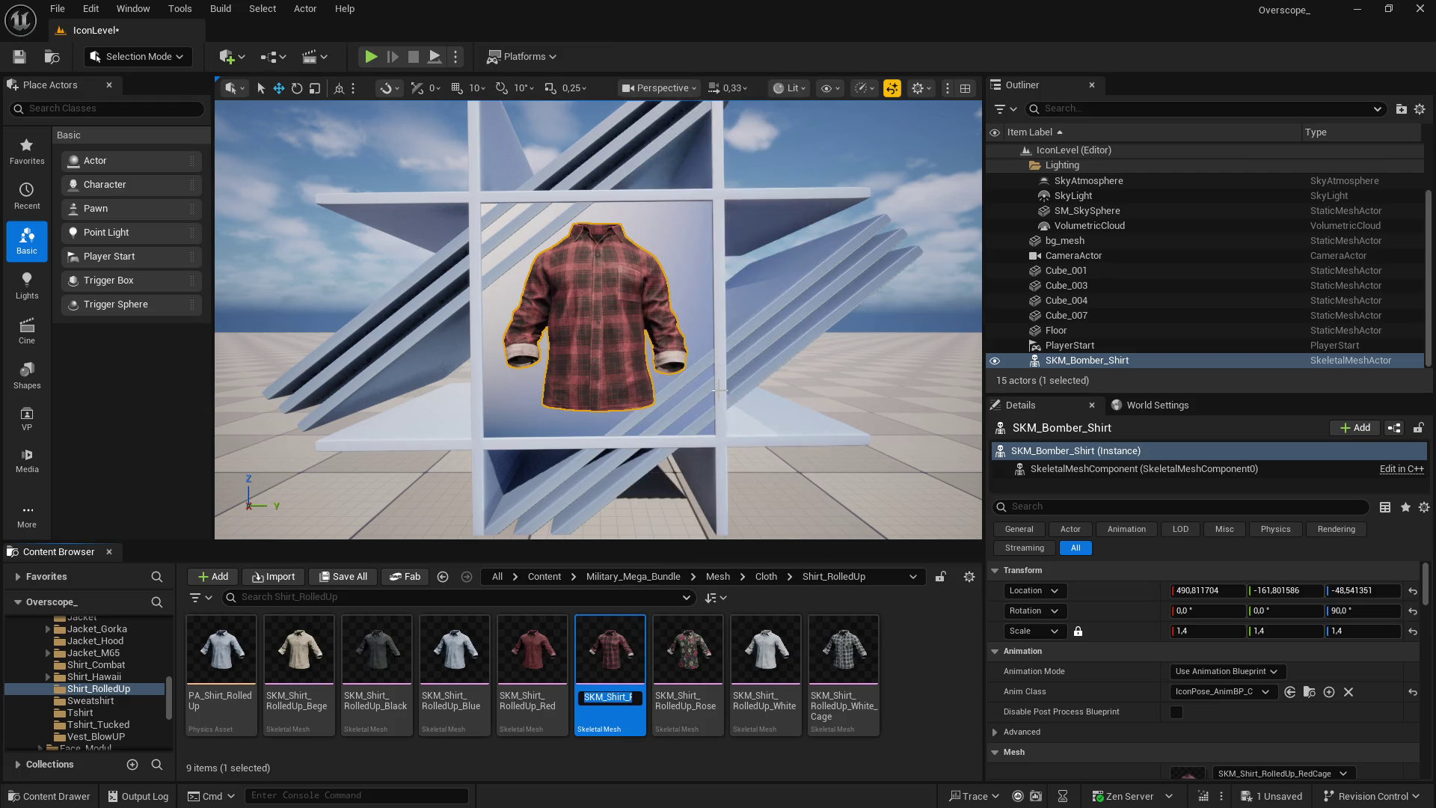
Export the layer as SKM_Shirt_RolledUp_RedCage.png and check the rolled_up folder
key("super")
left_click(638, 794)
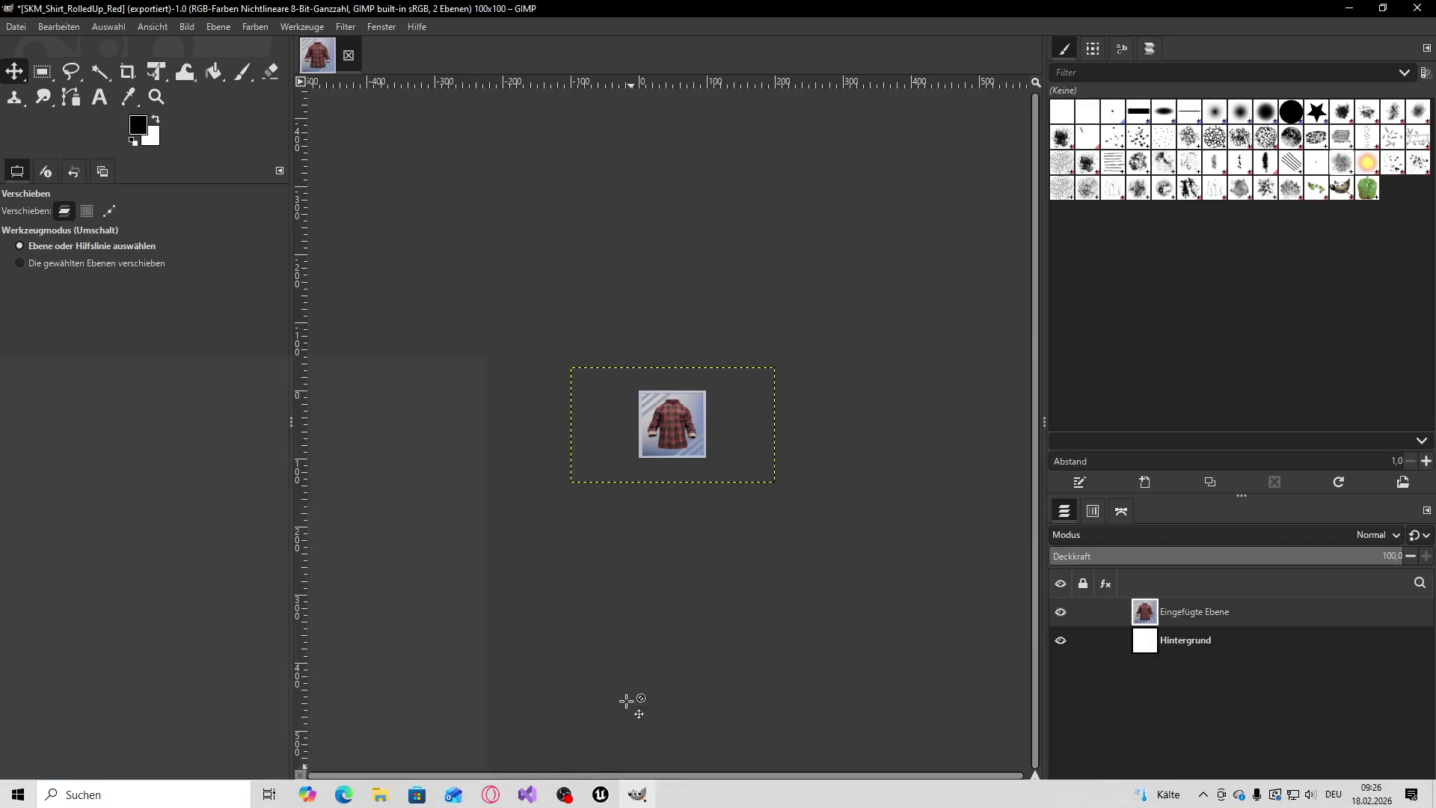
left_click(16, 27)
left_click(76, 248)
left_click(244, 133)
key("ctrl+BackSpace")
key("ctrl+BackSpace")
key("ctrl+BackSpace")
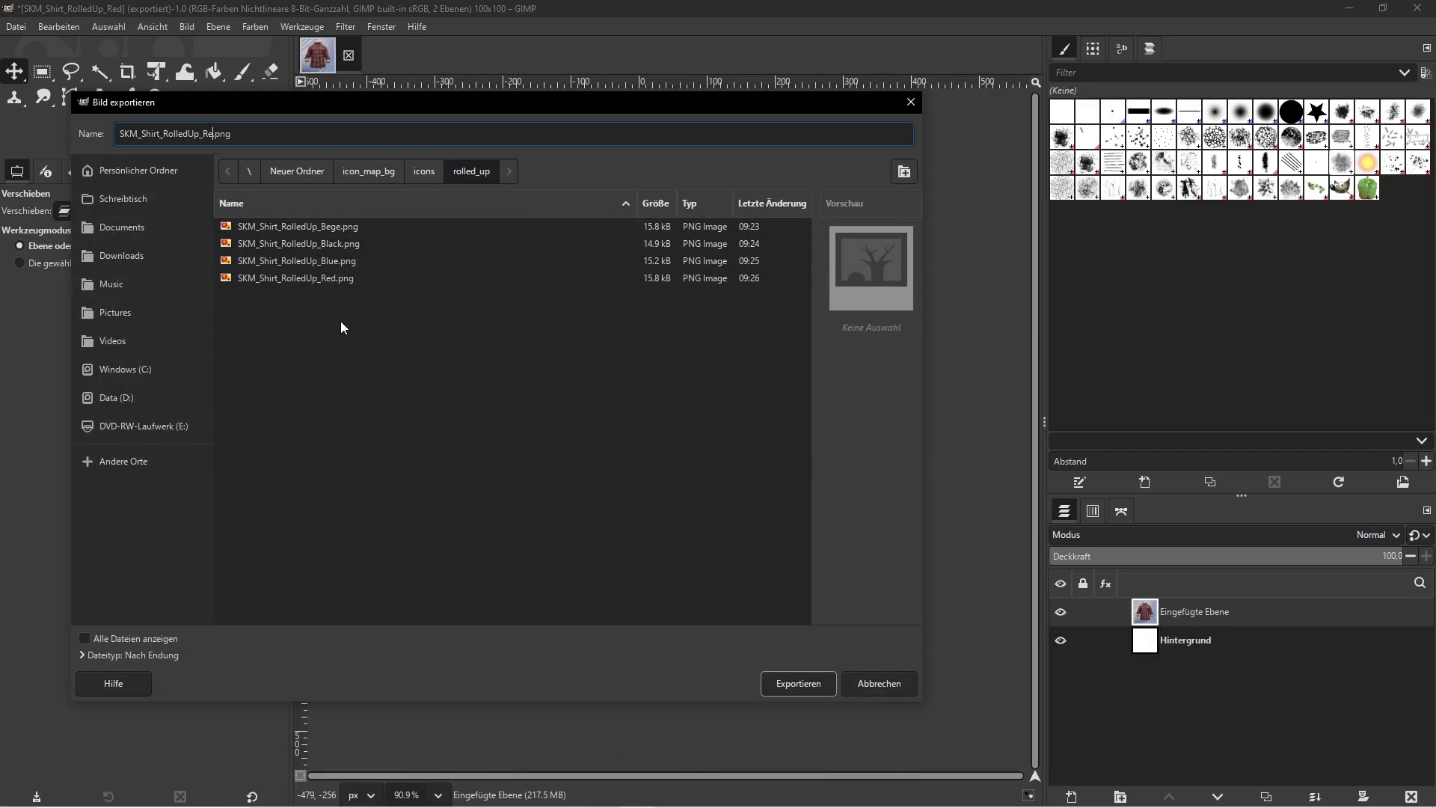
type("SKM_Shirt_RolledUp_RedCage")
left_click(794, 681)
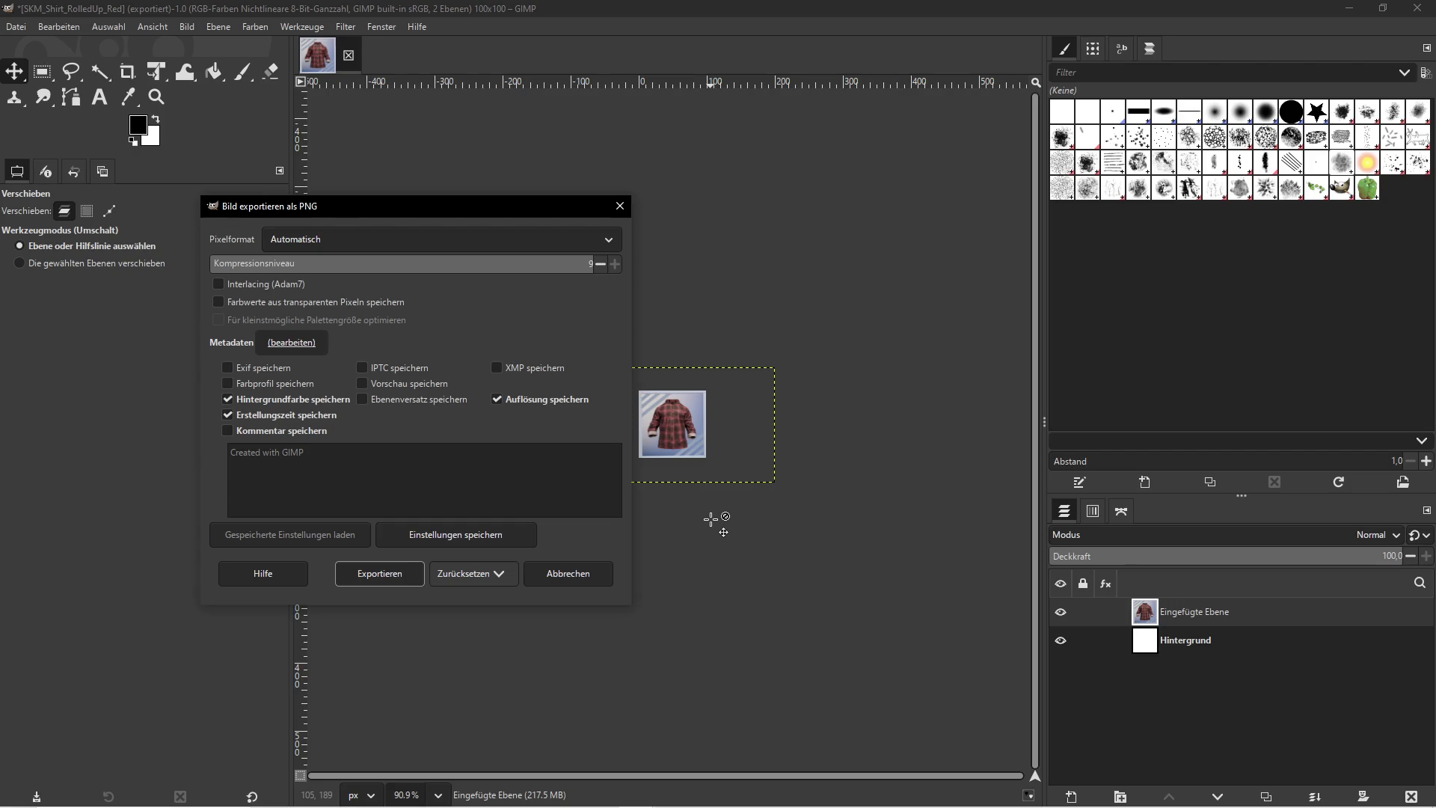
left_click(364, 573)
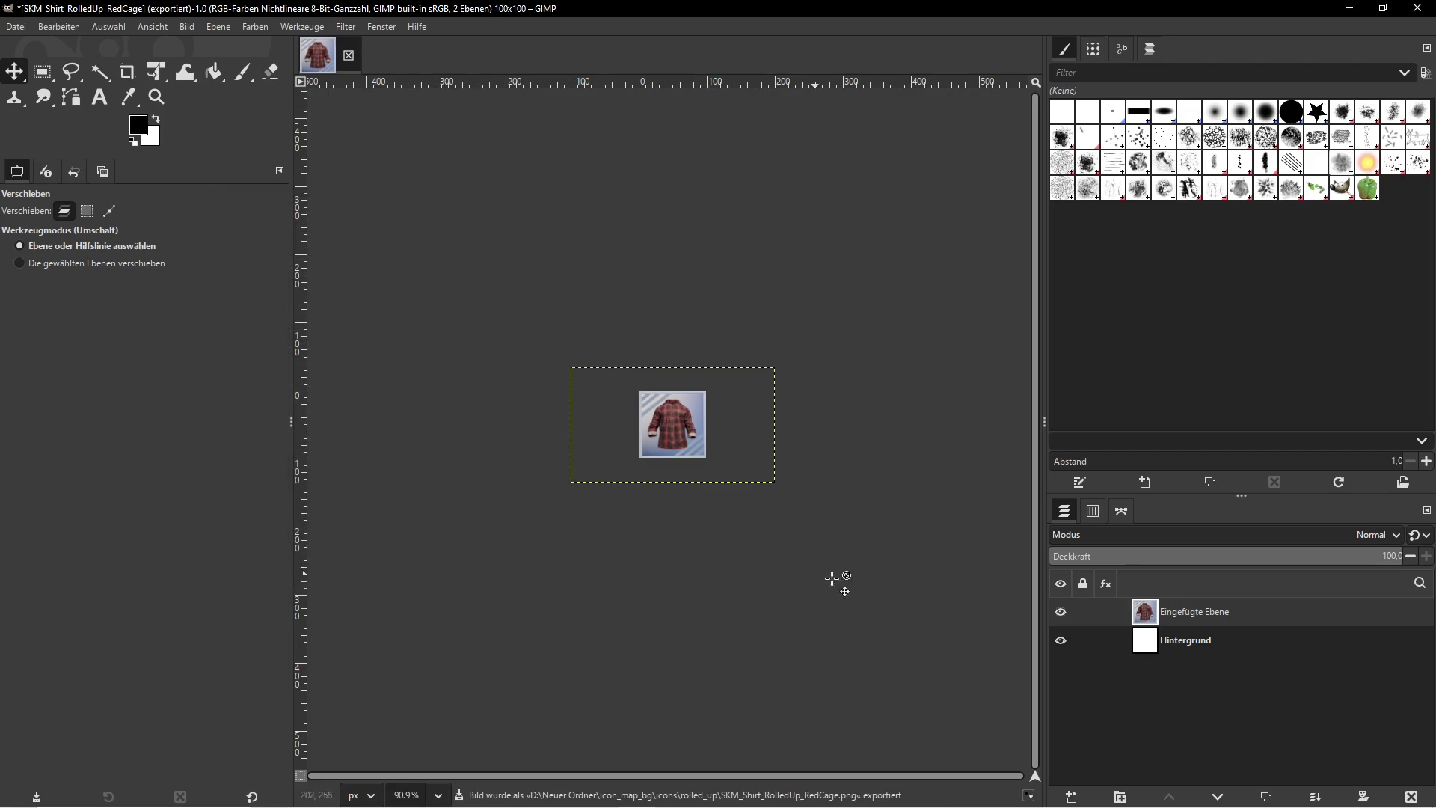
key("super")
left_click(483, 797)
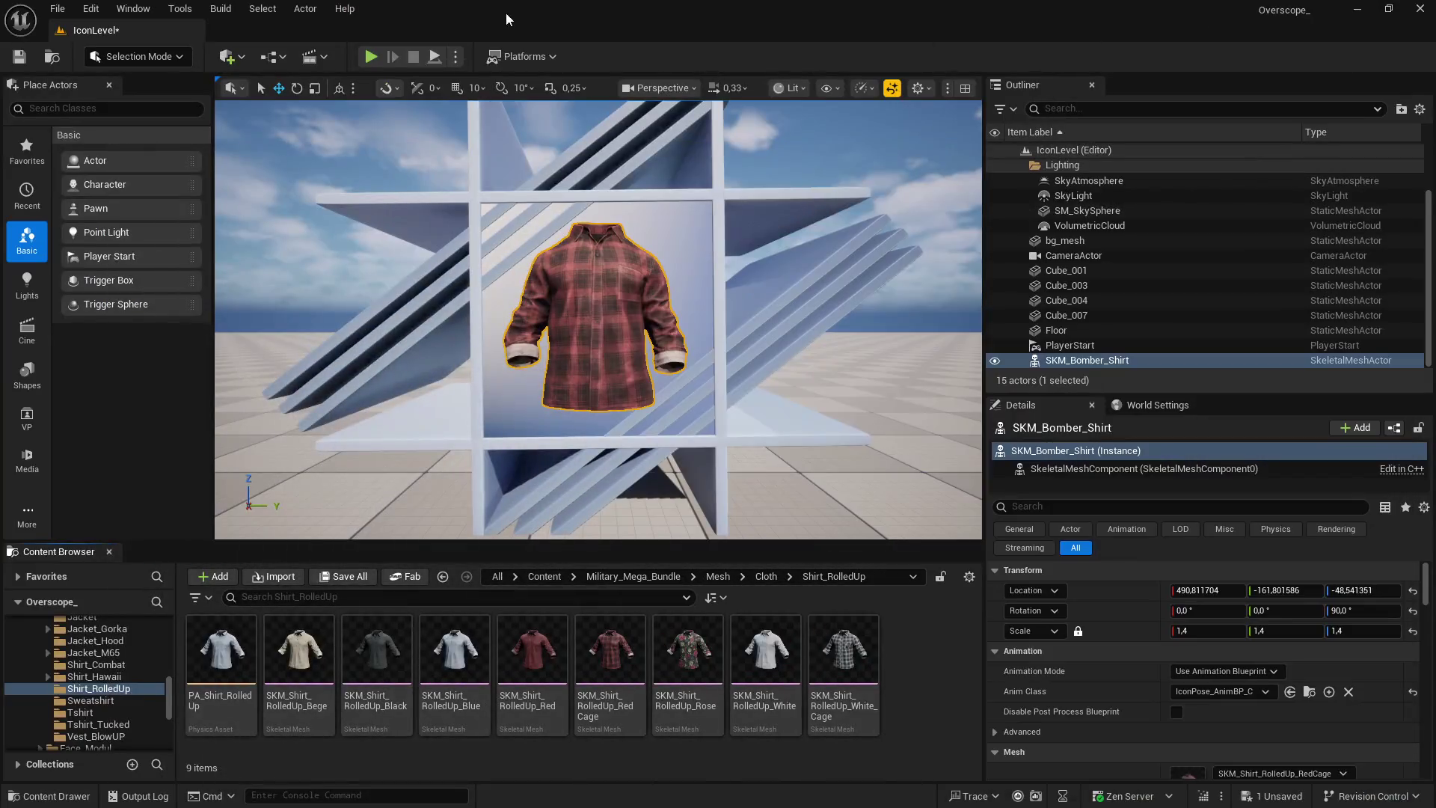
Assign the floral Rose mesh to the display shirt and capture it for GIMP
left_click(687, 651)
scroll(1197, 673, "down", 2)
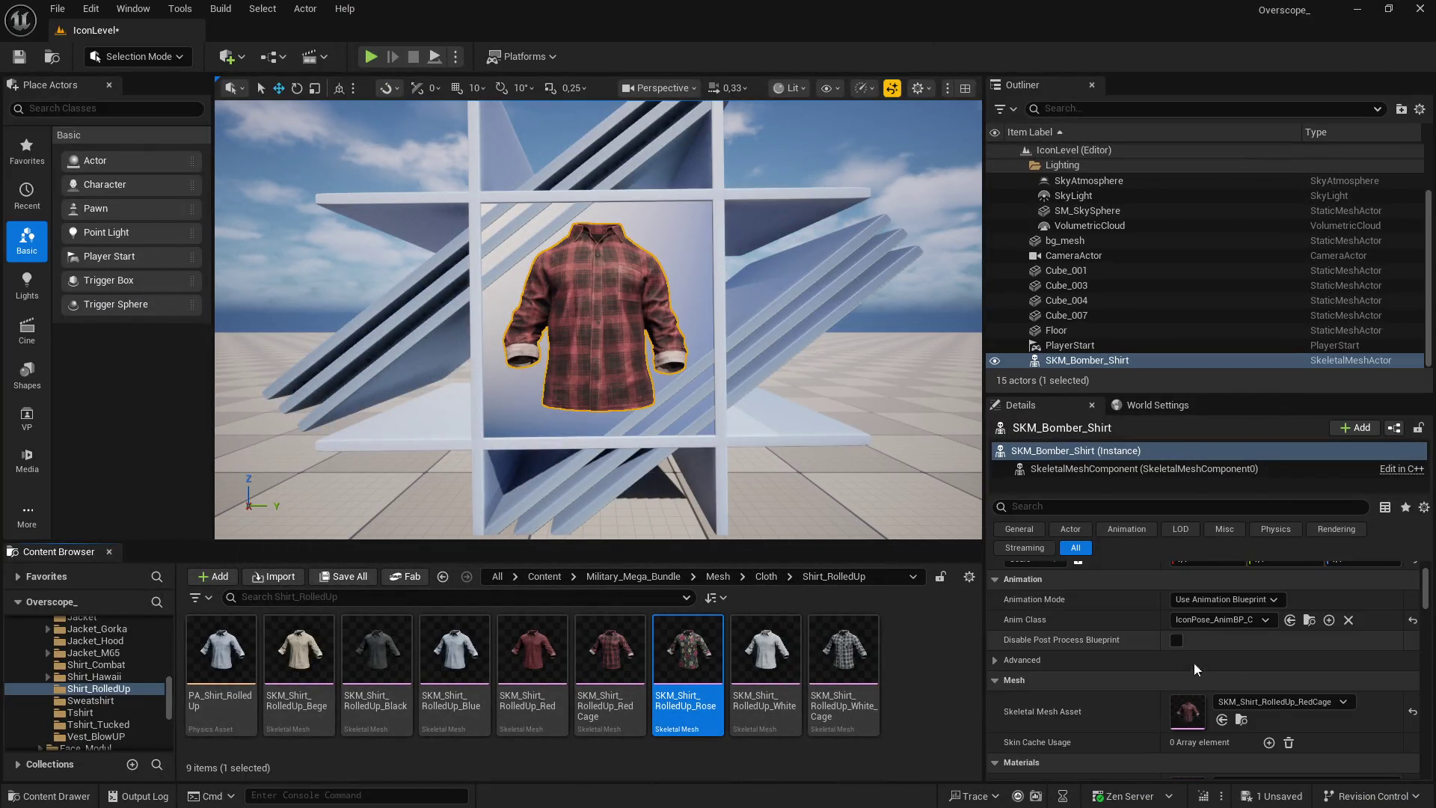
left_click(1222, 720)
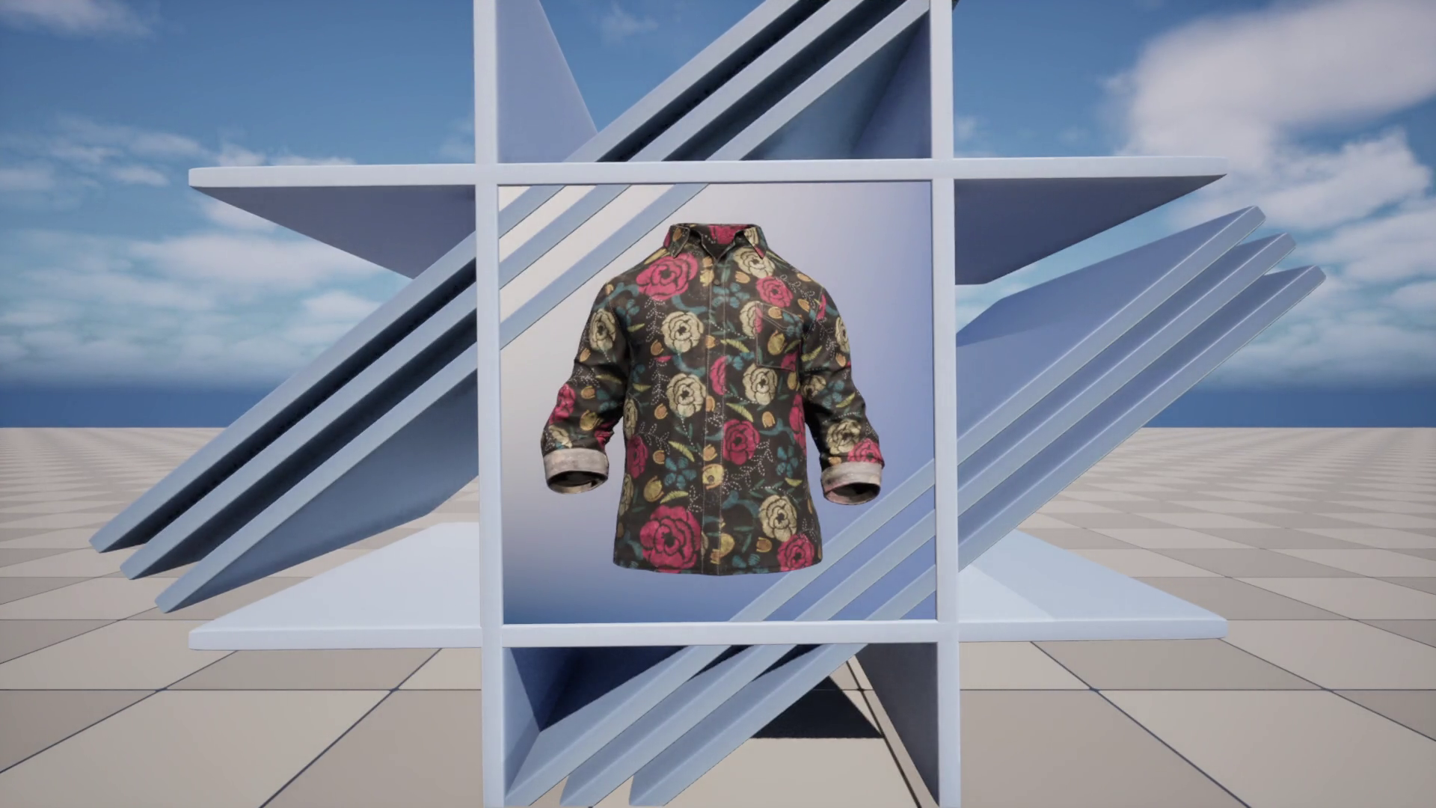
key("super")
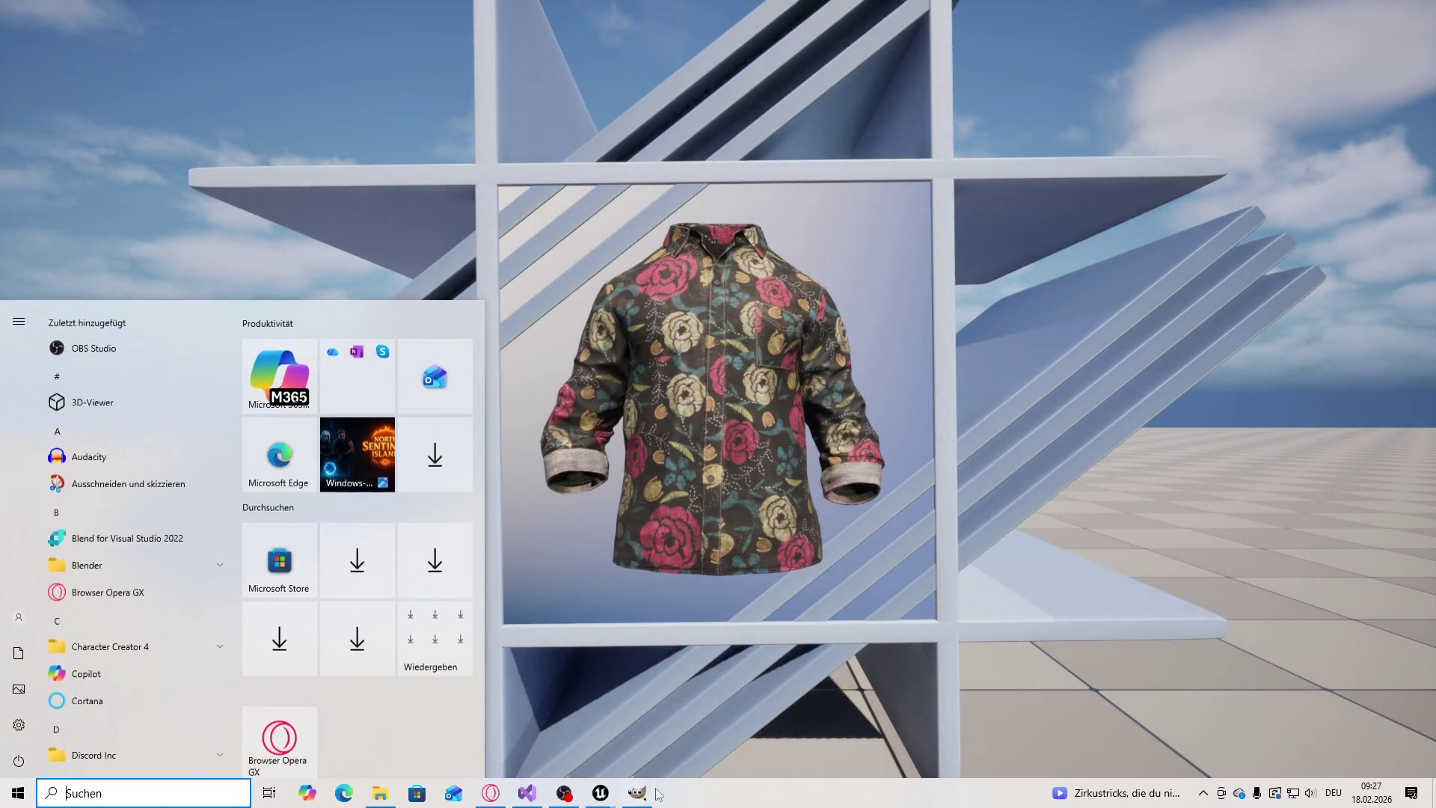
left_click(637, 793)
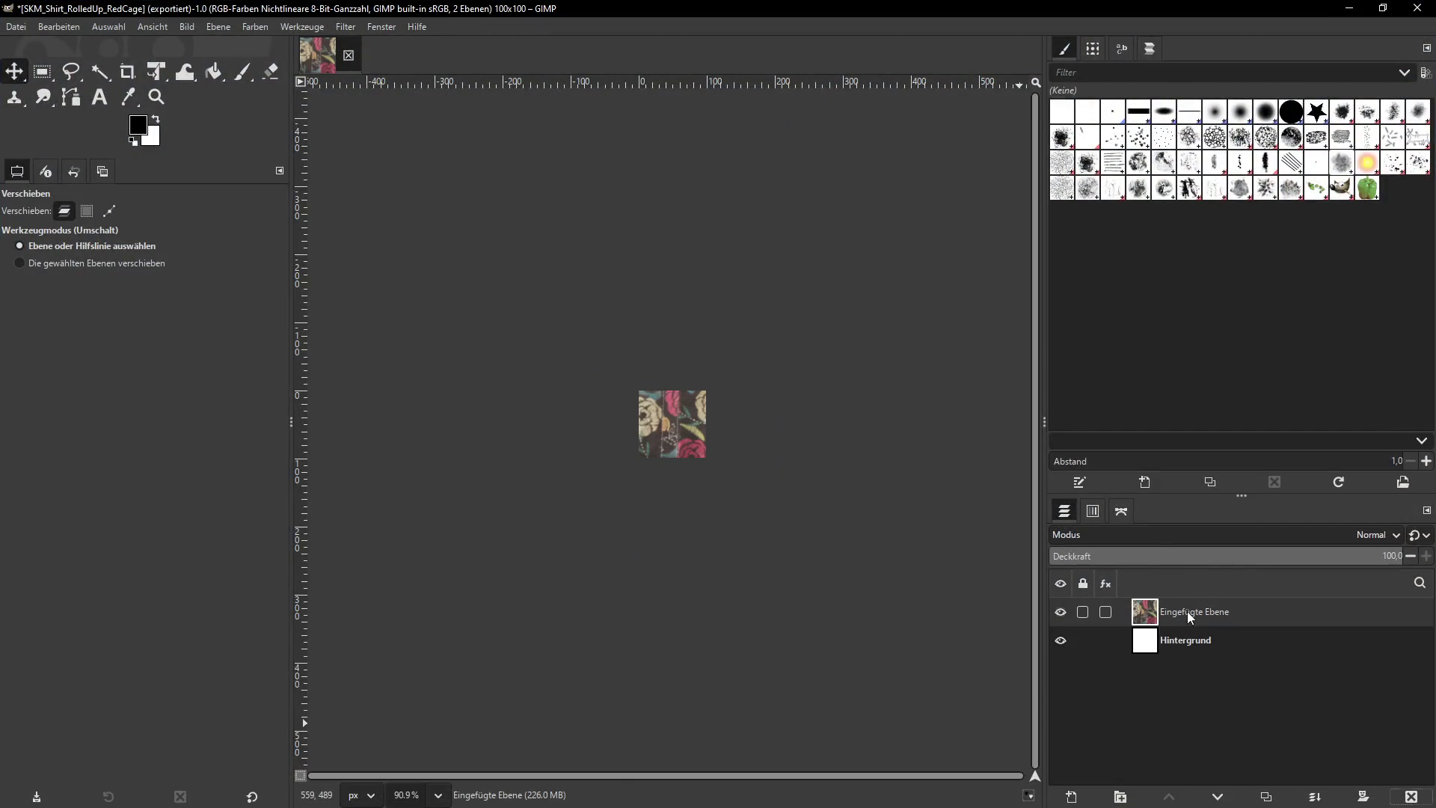
Scale the pasted Rose shirt layer to 300 px wide
left_click(218, 26)
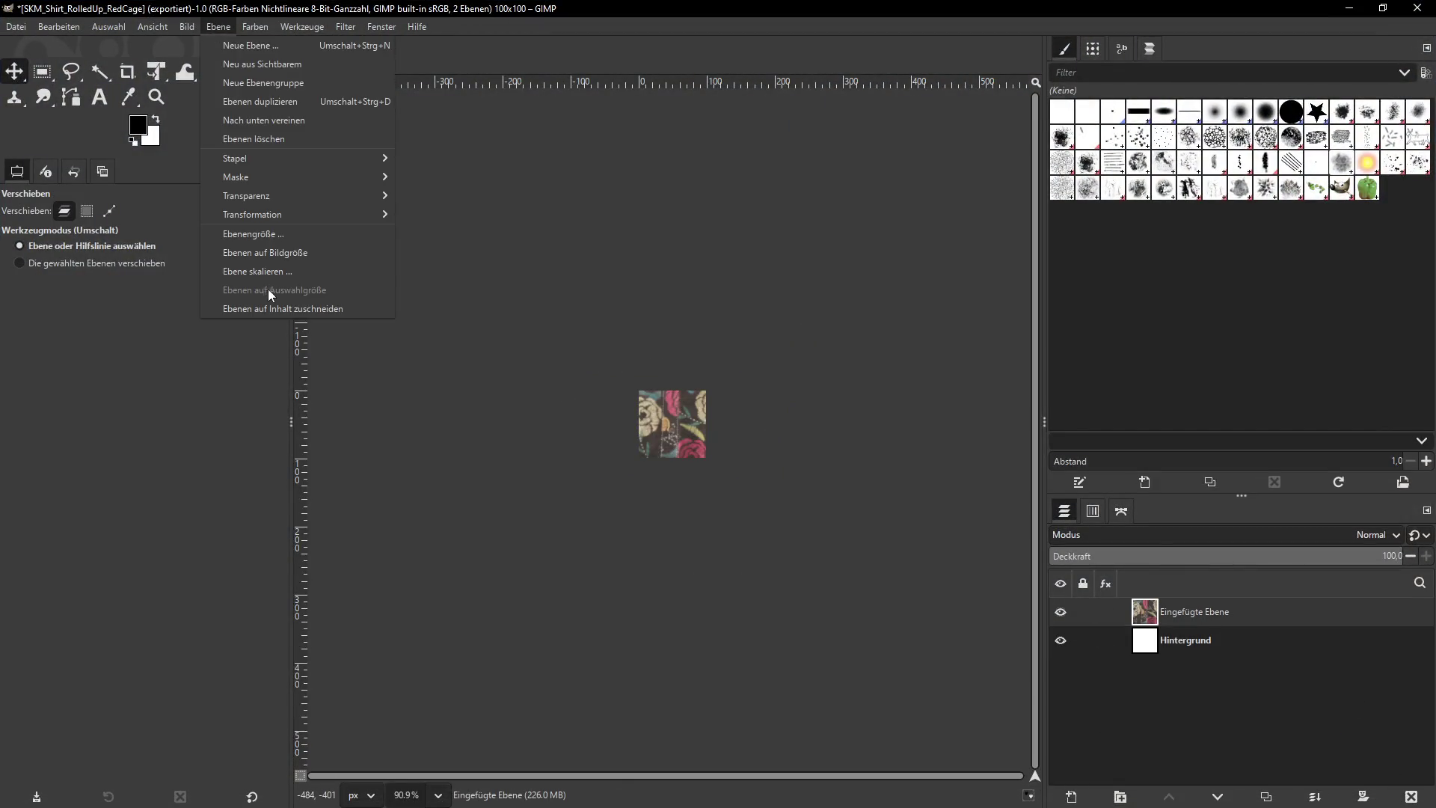
left_click(269, 272)
type("300")
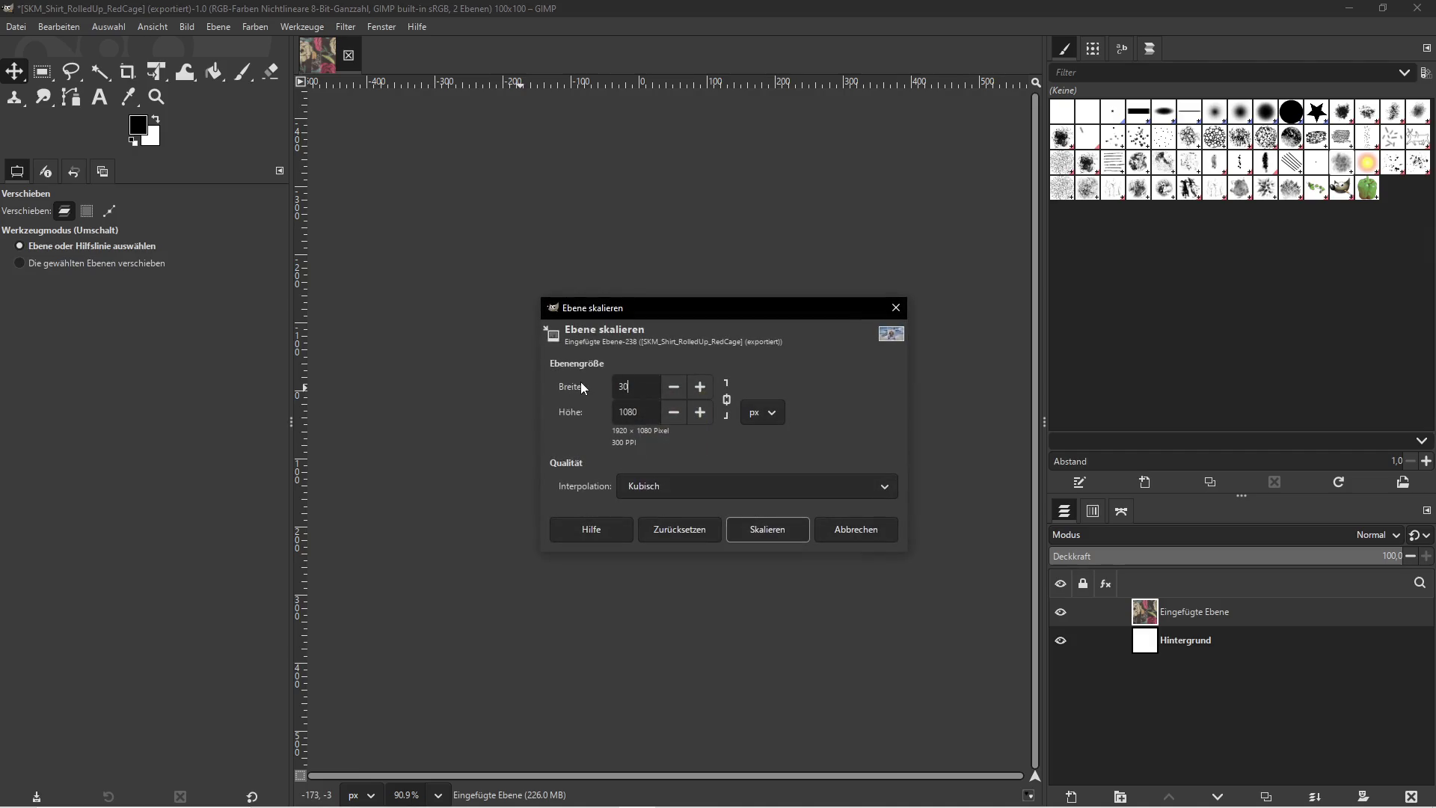
key("Return")
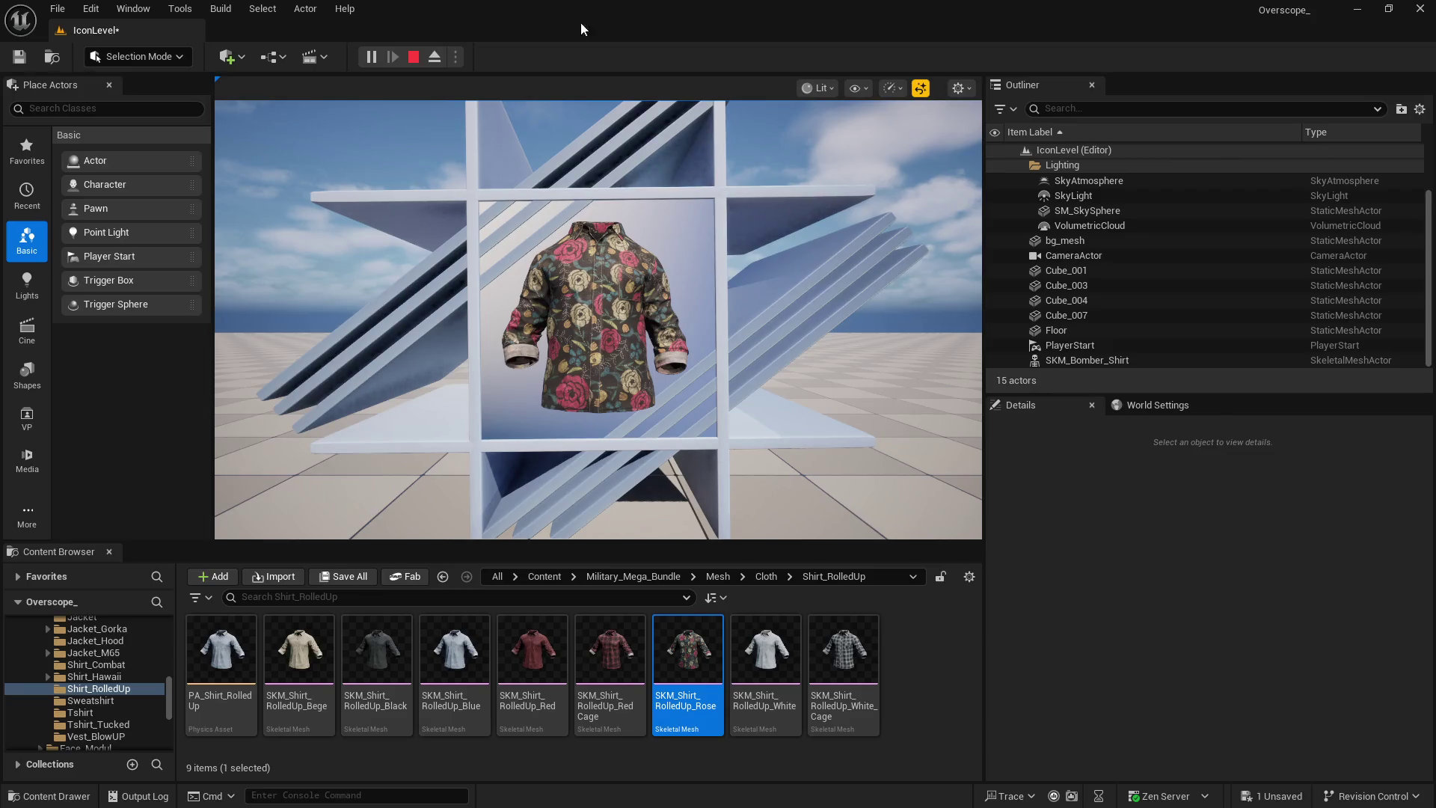
Stop the play session and copy the Rose asset's name
left_click(414, 57)
right_click(693, 658)
mouse_move(771, 389)
left_click(756, 294)
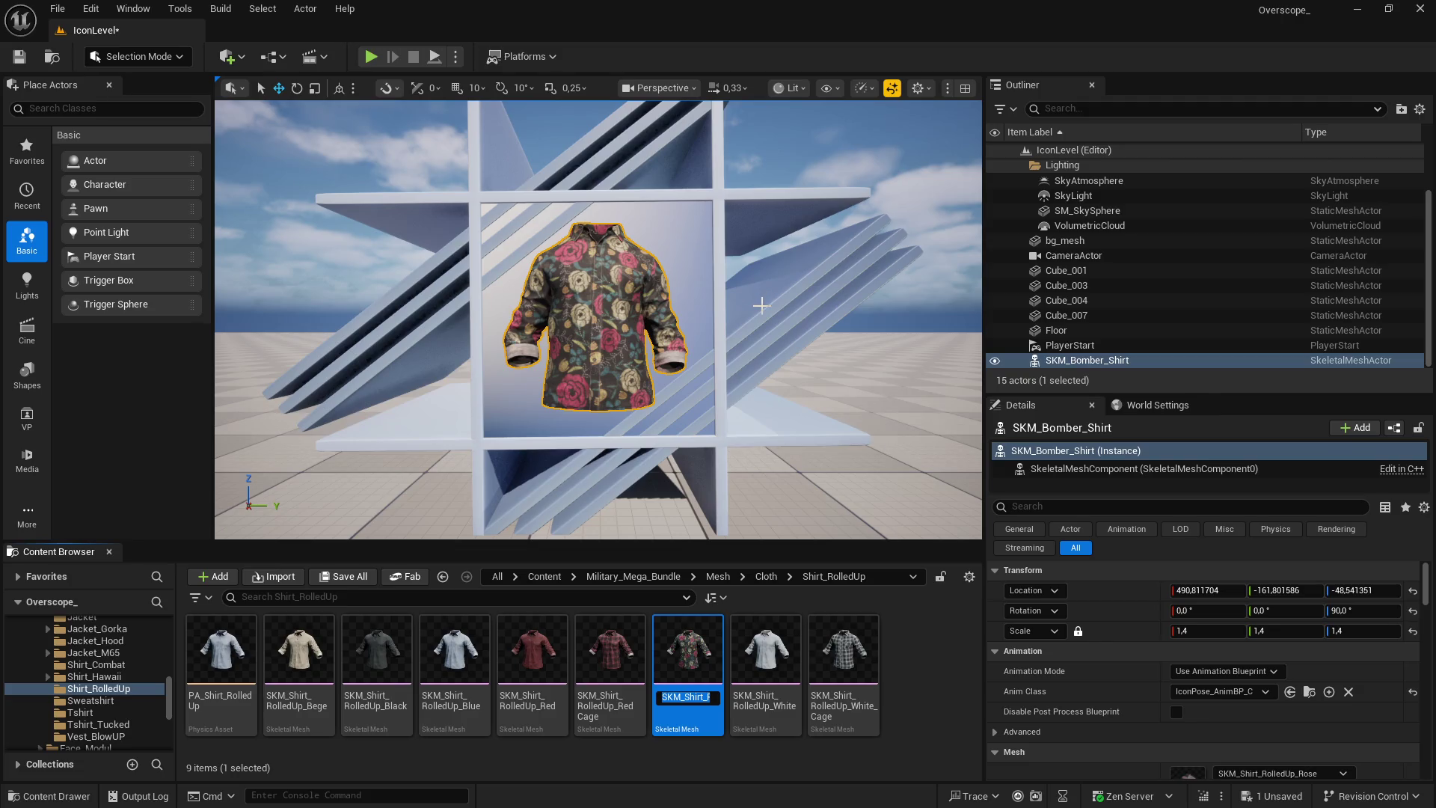
Export the layer as SKM_Shirt_RolledUp_Rose.png with default PNG options
key("super")
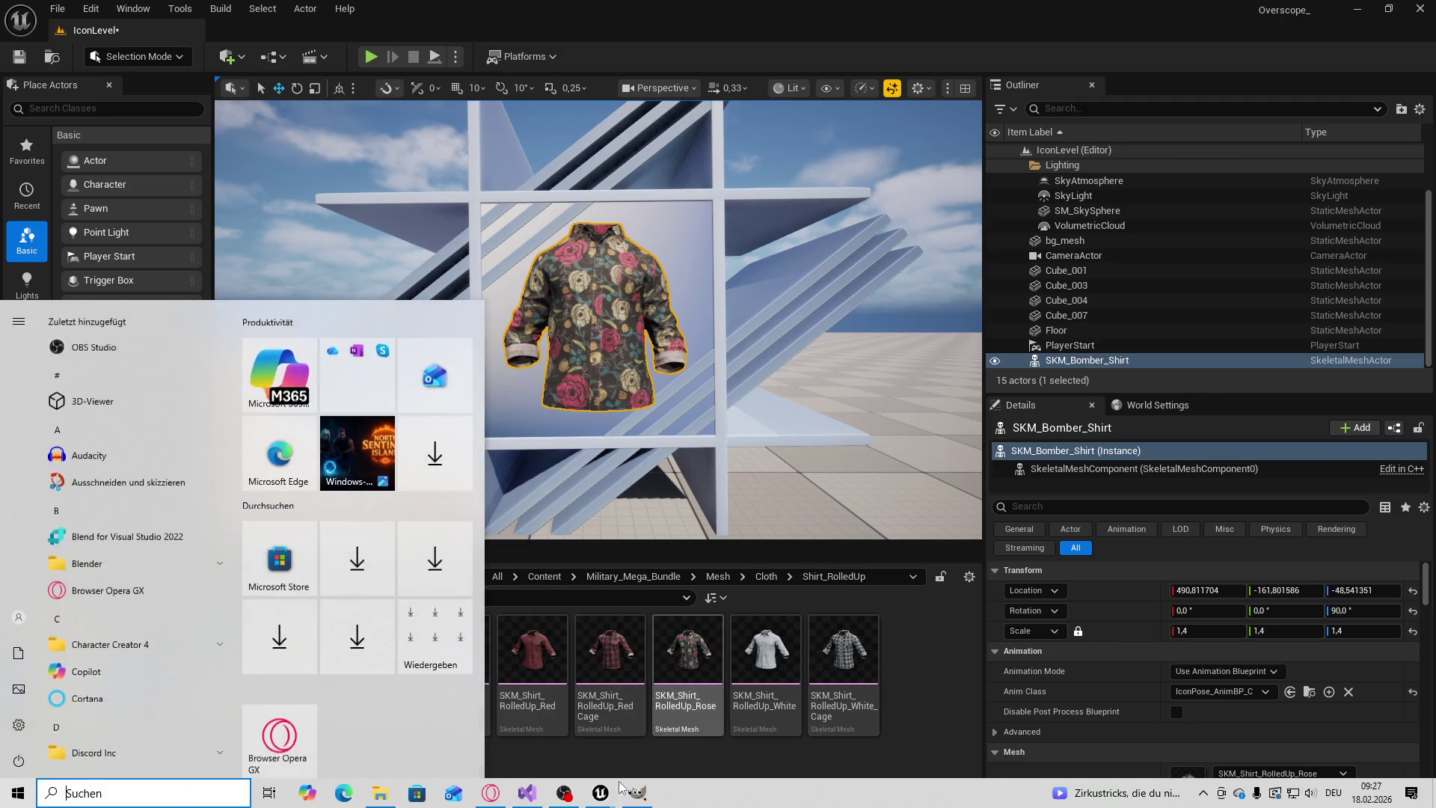
left_click(15, 27)
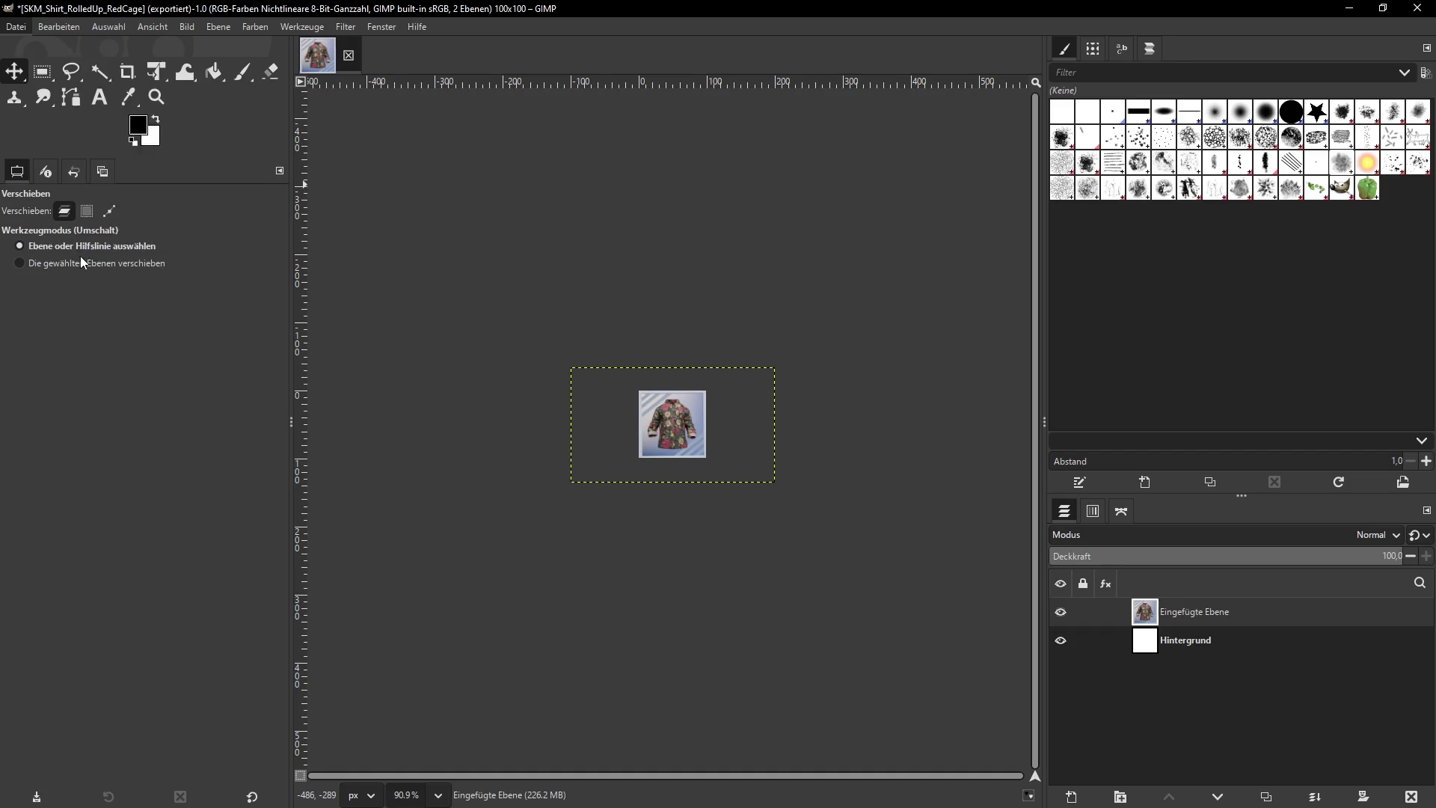
left_click(38, 258)
left_click(228, 135)
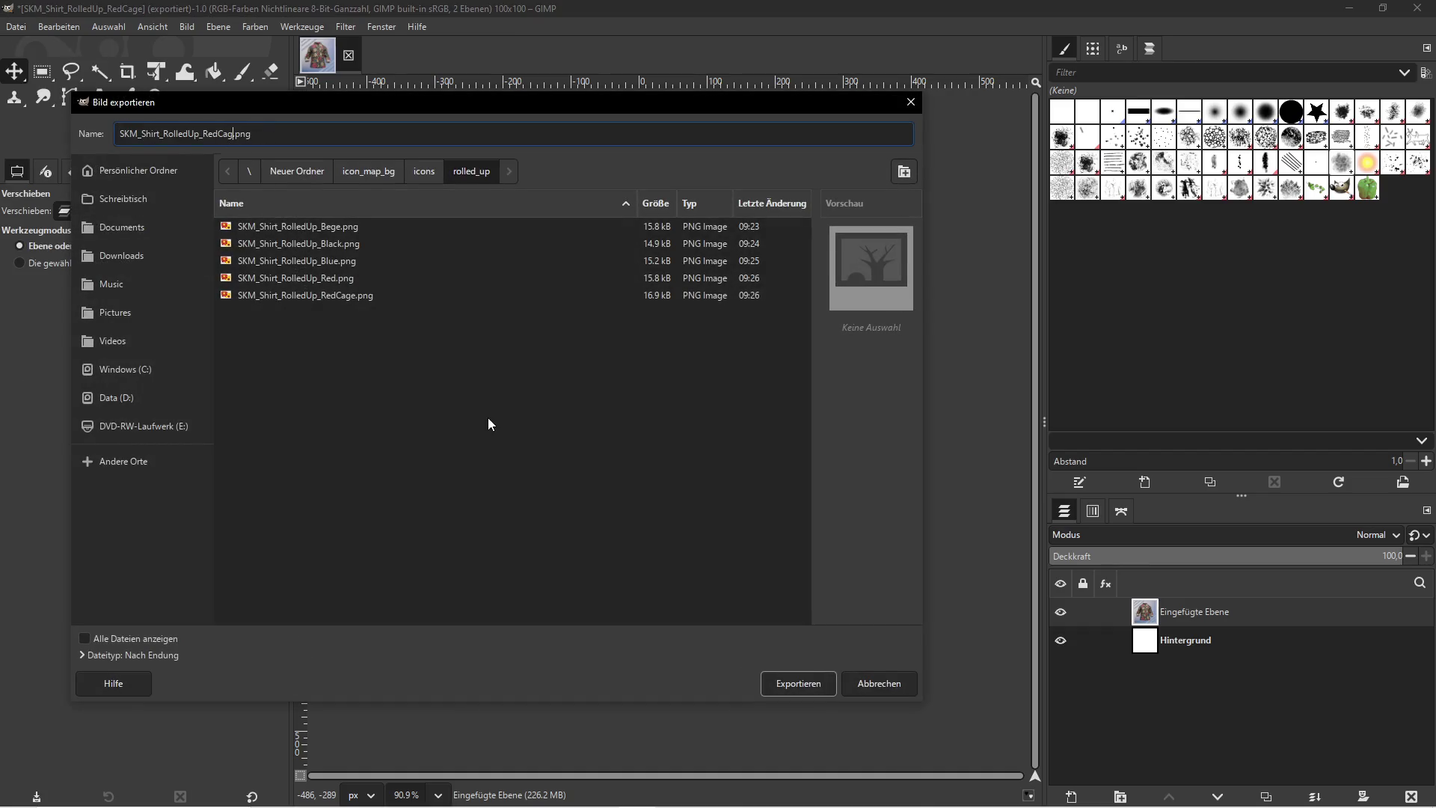
key("BackSpace")
key("BackSpace")
key("BackSpace")
type("SKM_Shirt_RolledUp_Rose")
left_click(778, 690)
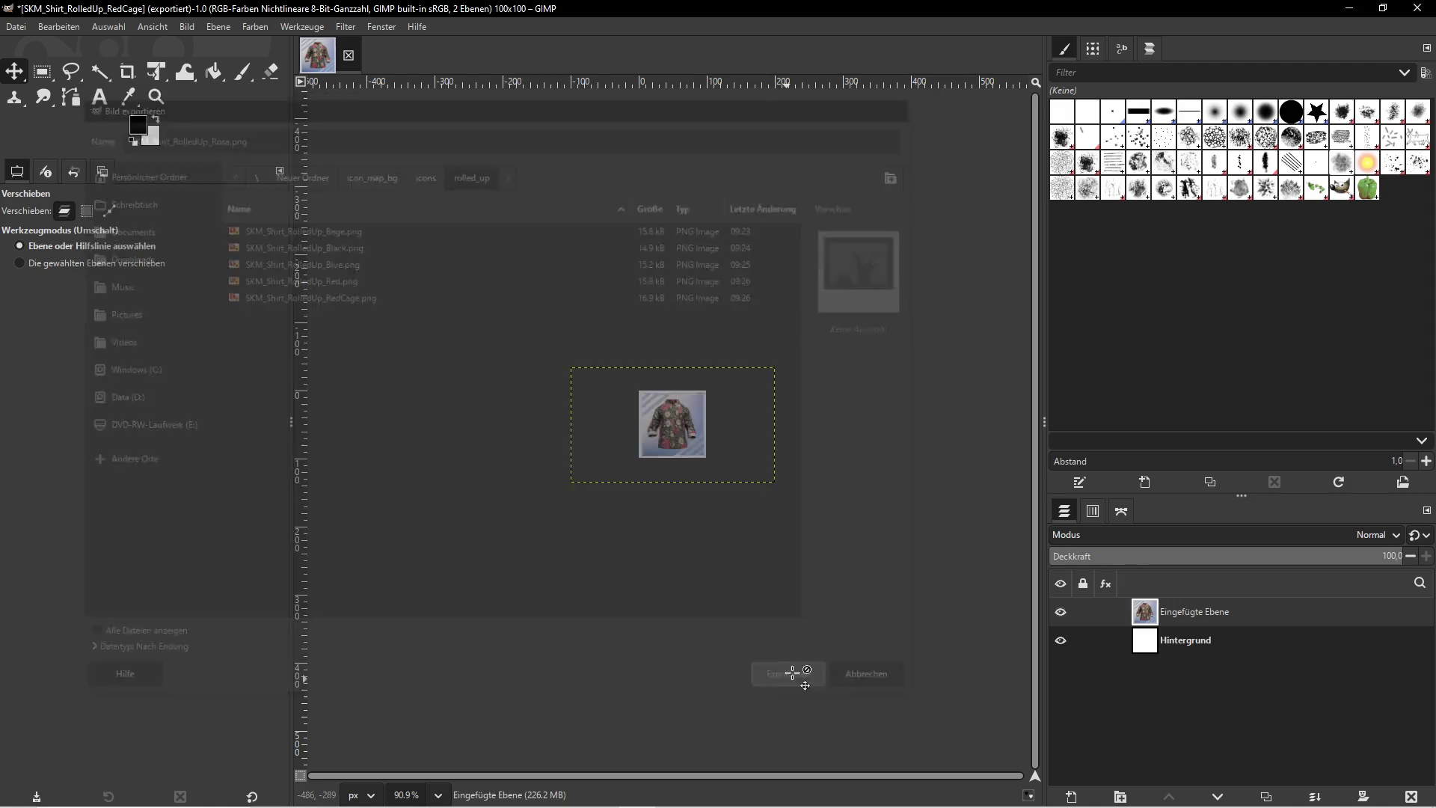
key("Return")
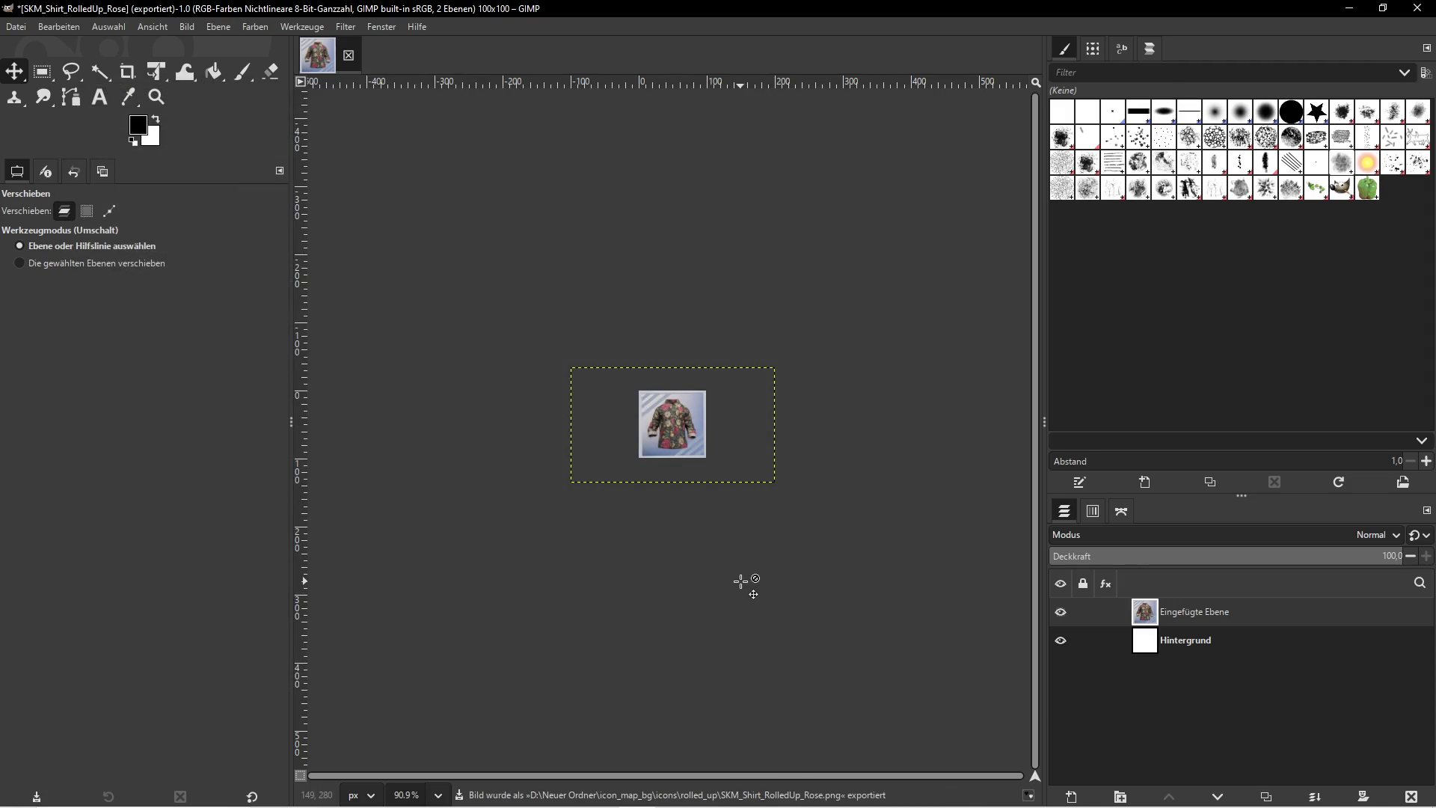
Glance at the YouTube tutorial and return to GIMP
key("super")
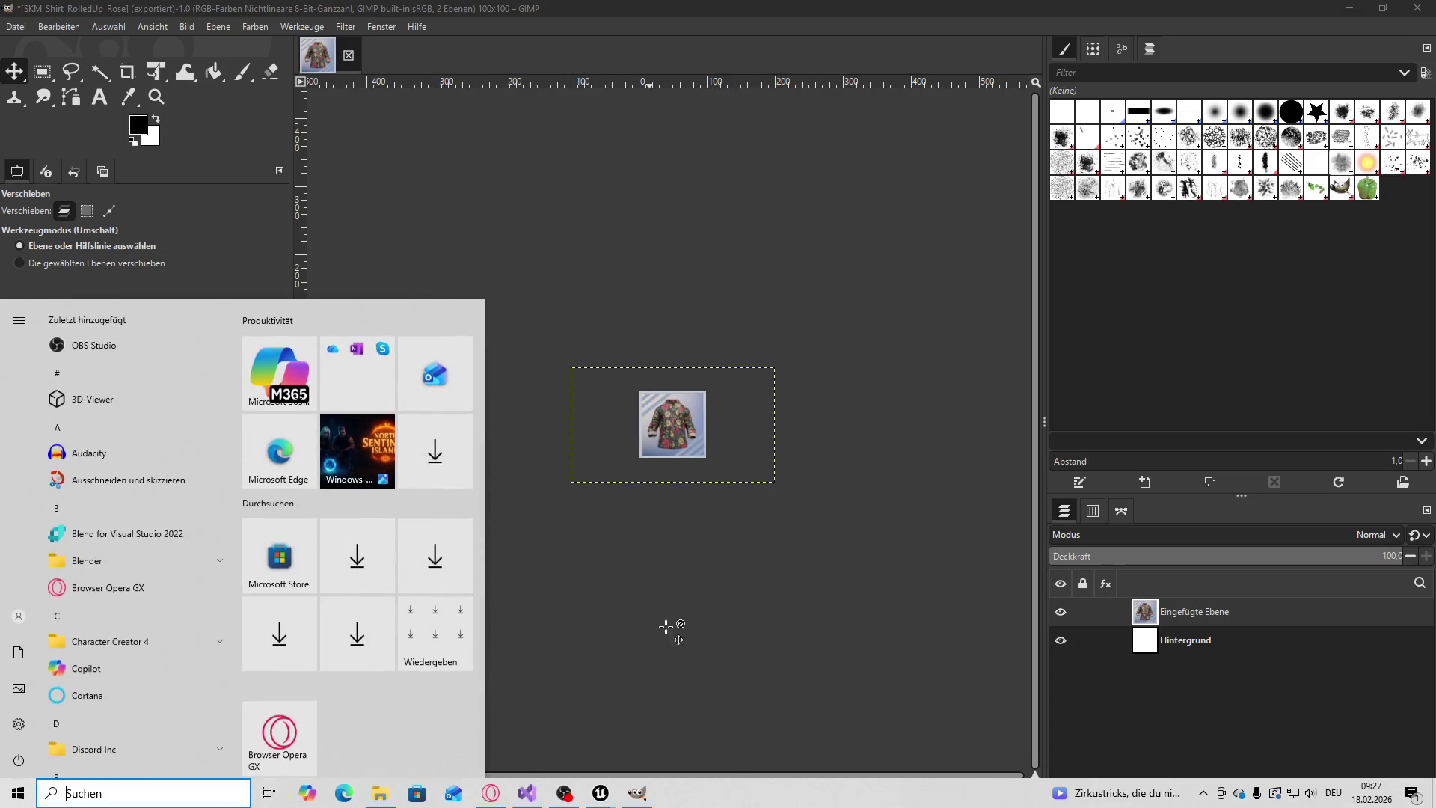
key("alt+Tab")
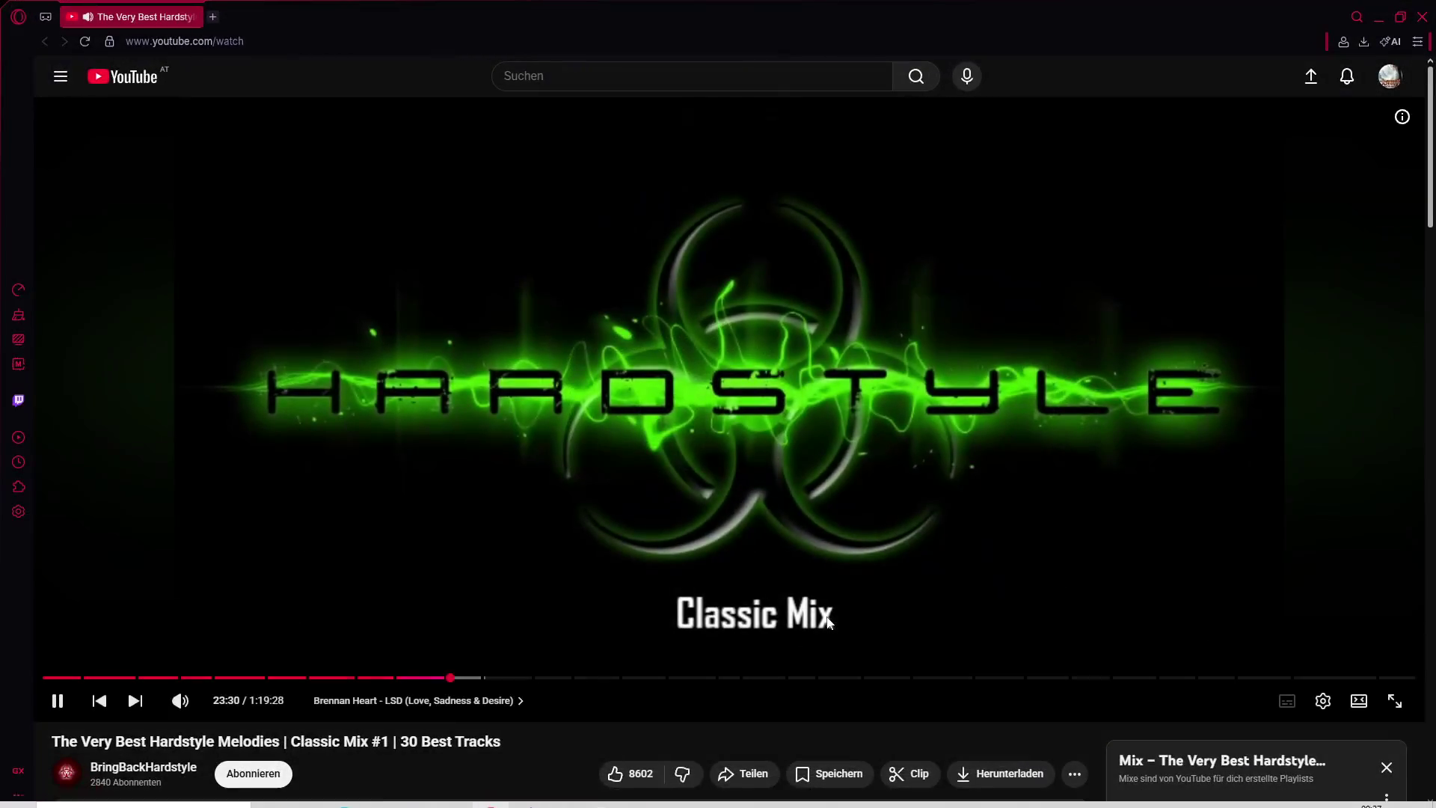
key("alt+Tab")
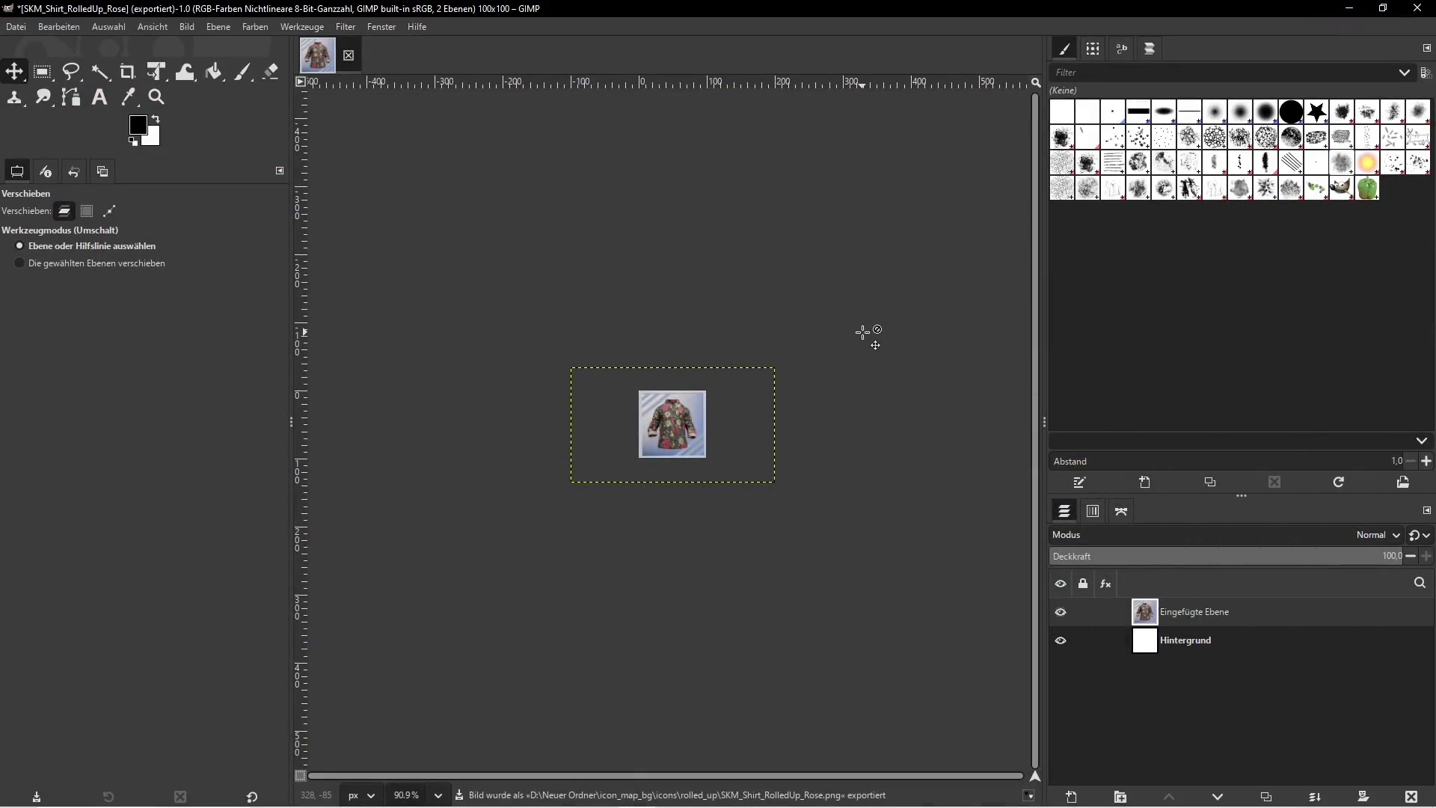
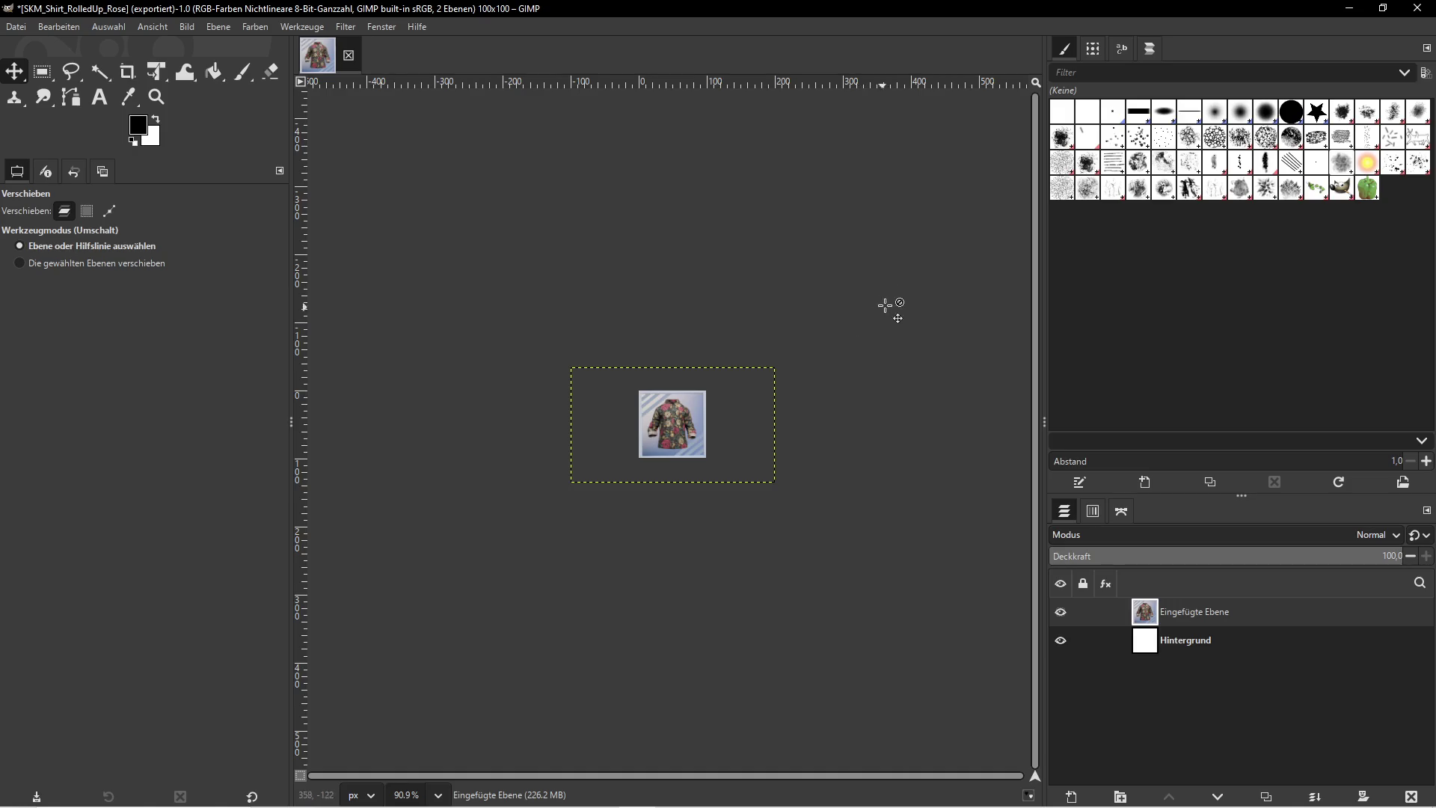
Minimize GIMP so the Unreal editor showing the rose floral shirt is in front
left_click(1349, 8)
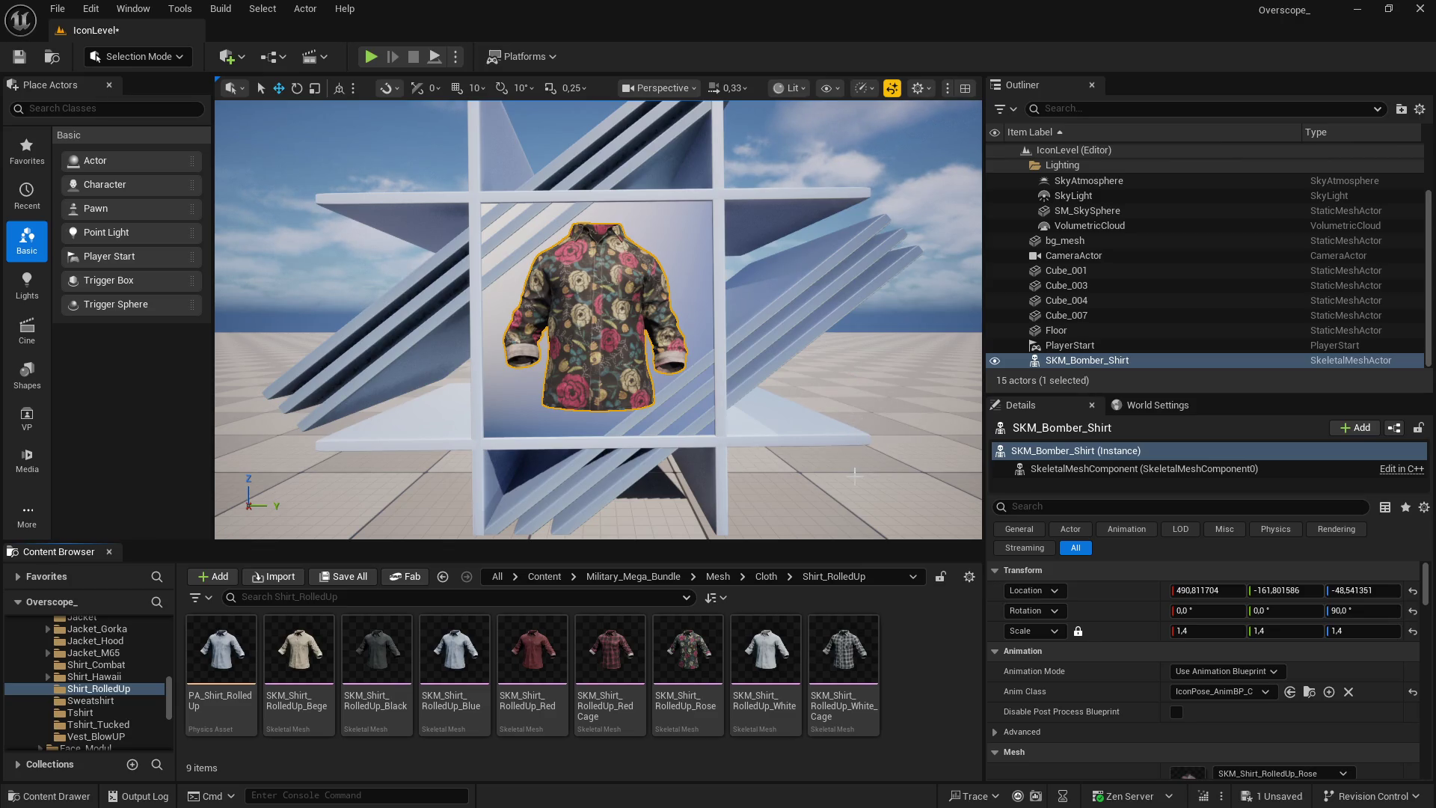
Check the rolled_up icons folder, then display SKM_Shirt_RolledUp_White in the icon scene
key("super")
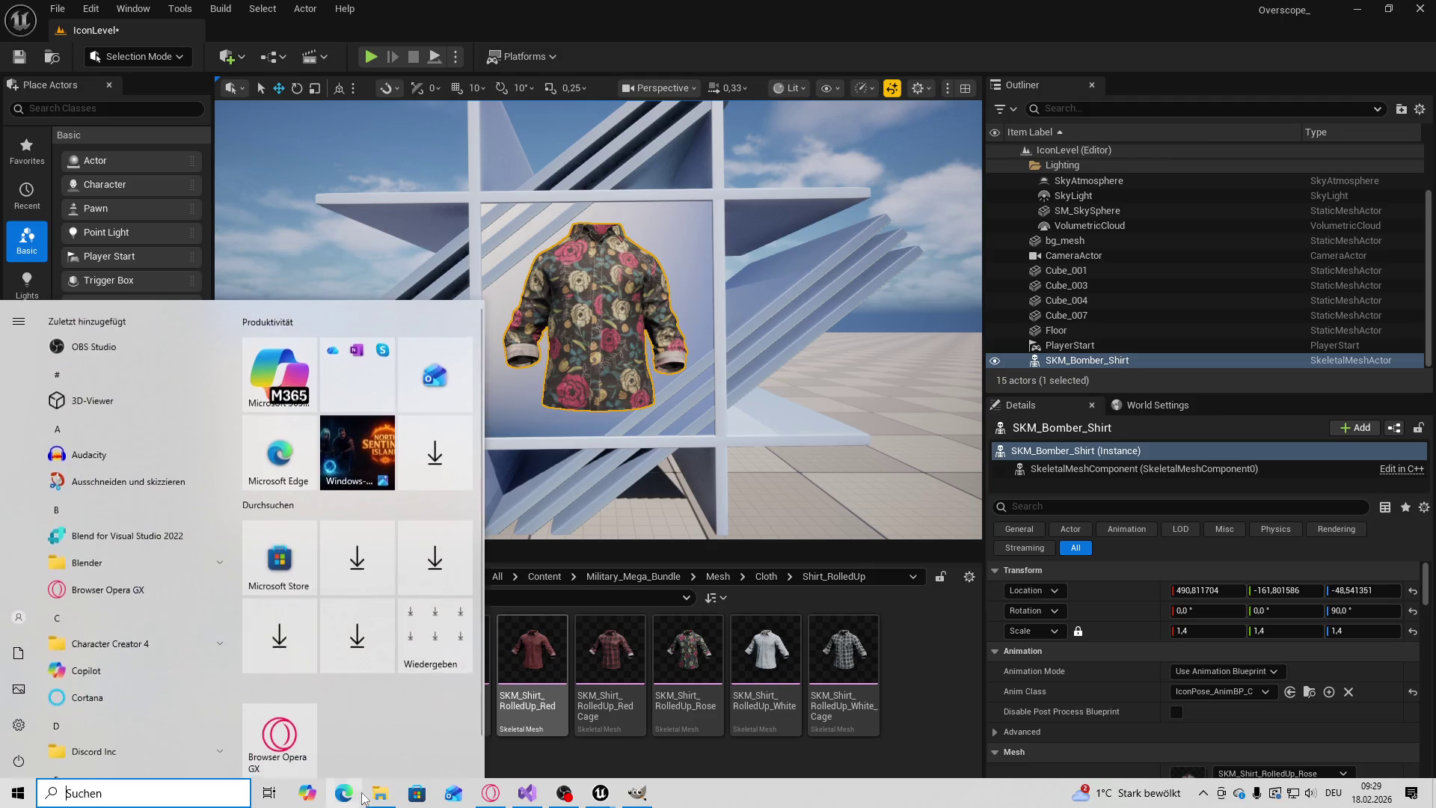
left_click(380, 798)
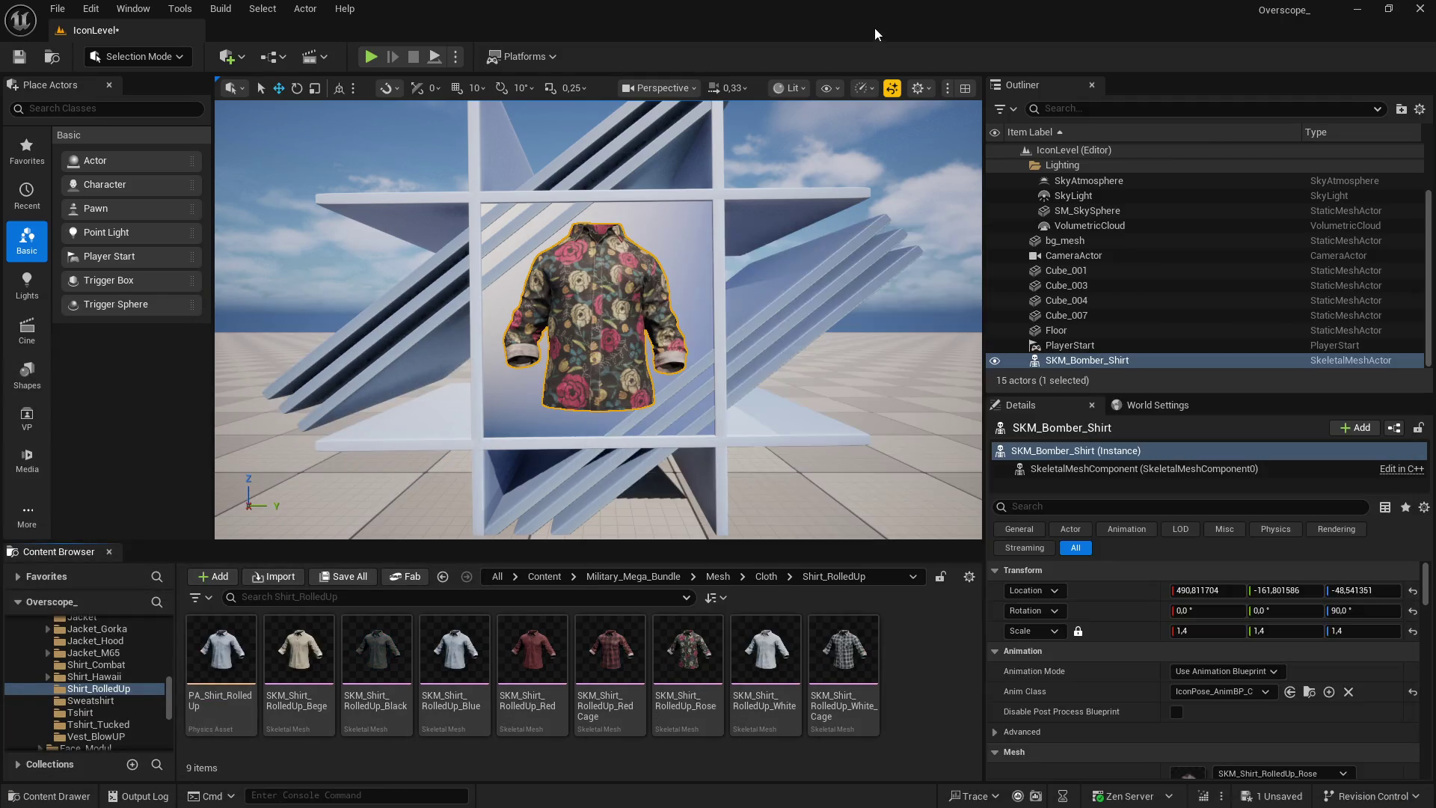
key("alt+Tab")
left_click(782, 651)
scroll(1212, 673, "down", 2)
left_click(1223, 698)
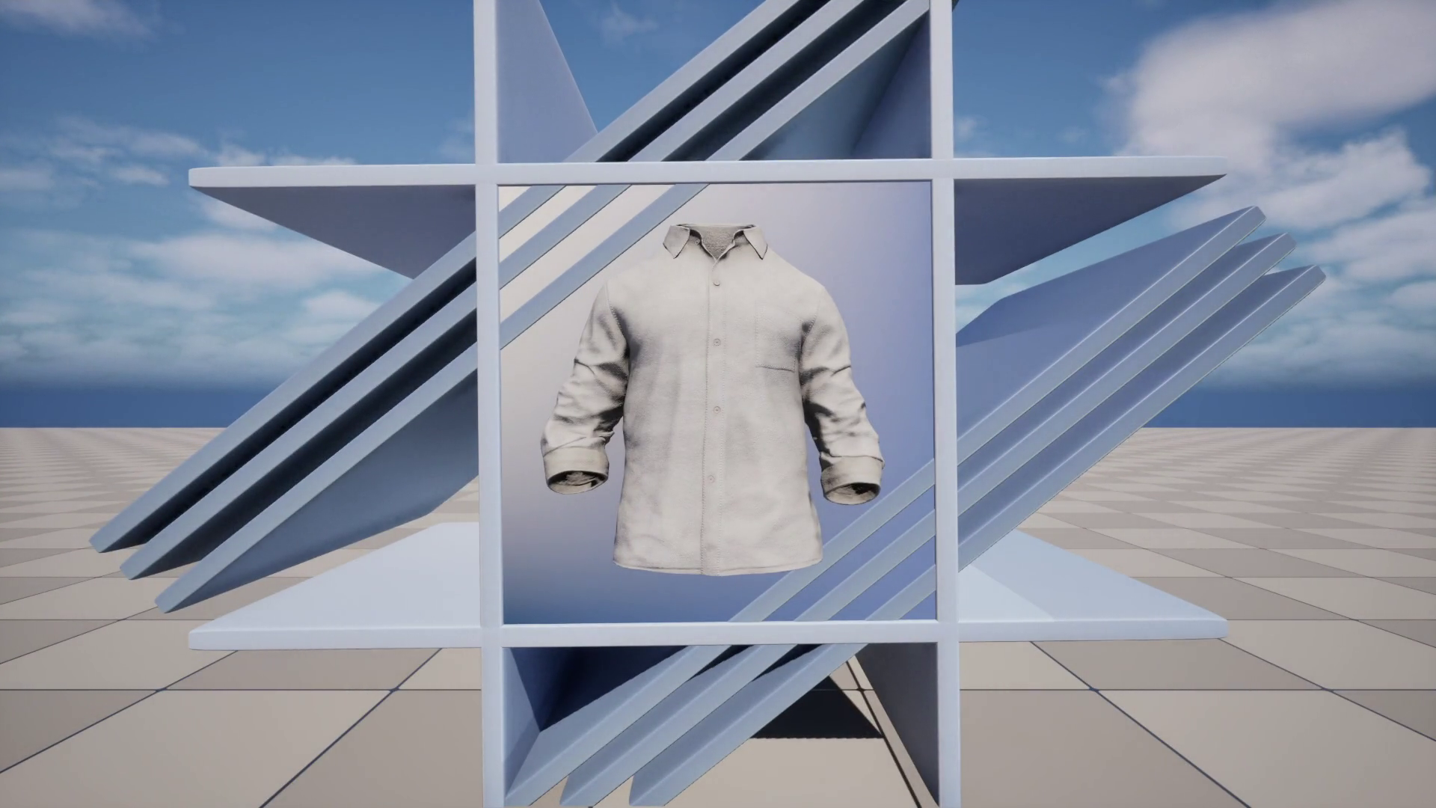
Screenshot the game view, dismiss the OneDrive prompt and return to GIMP
key("Print")
left_click(930, 212)
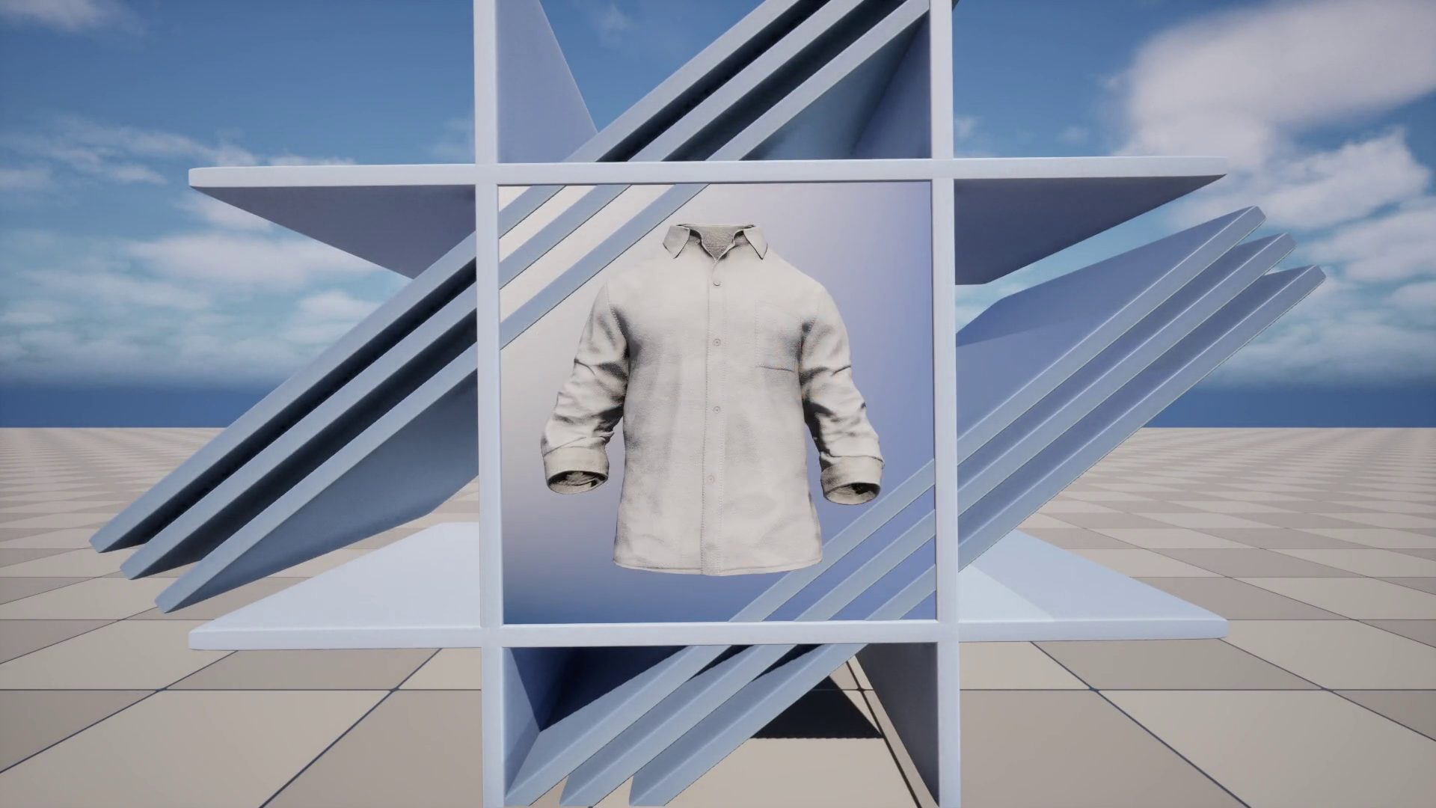
key("super")
left_click(637, 792)
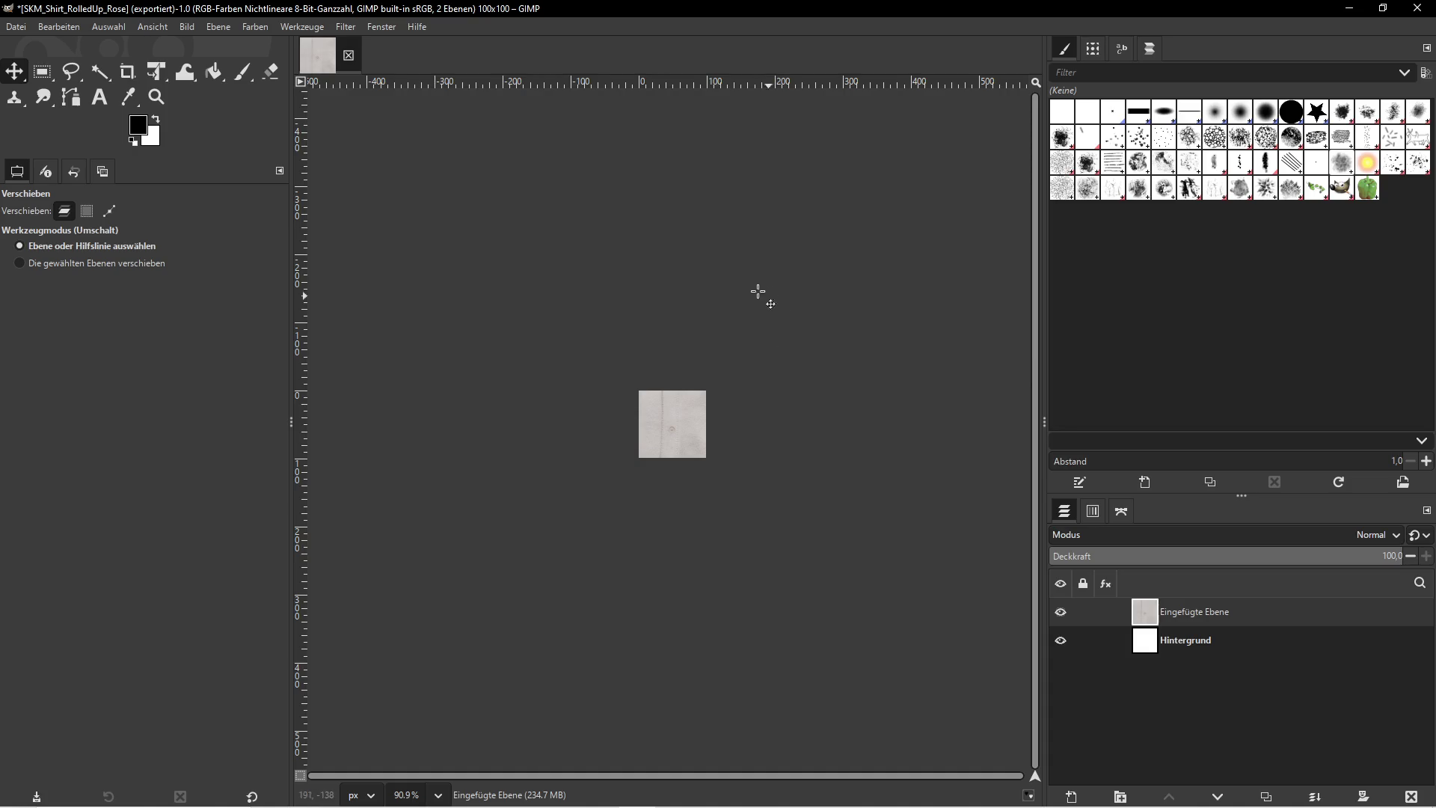
Scale the pasted white-shirt layer from 1920 to 300 pixels wide with Ebene skalieren
left_click(218, 27)
left_click(259, 275)
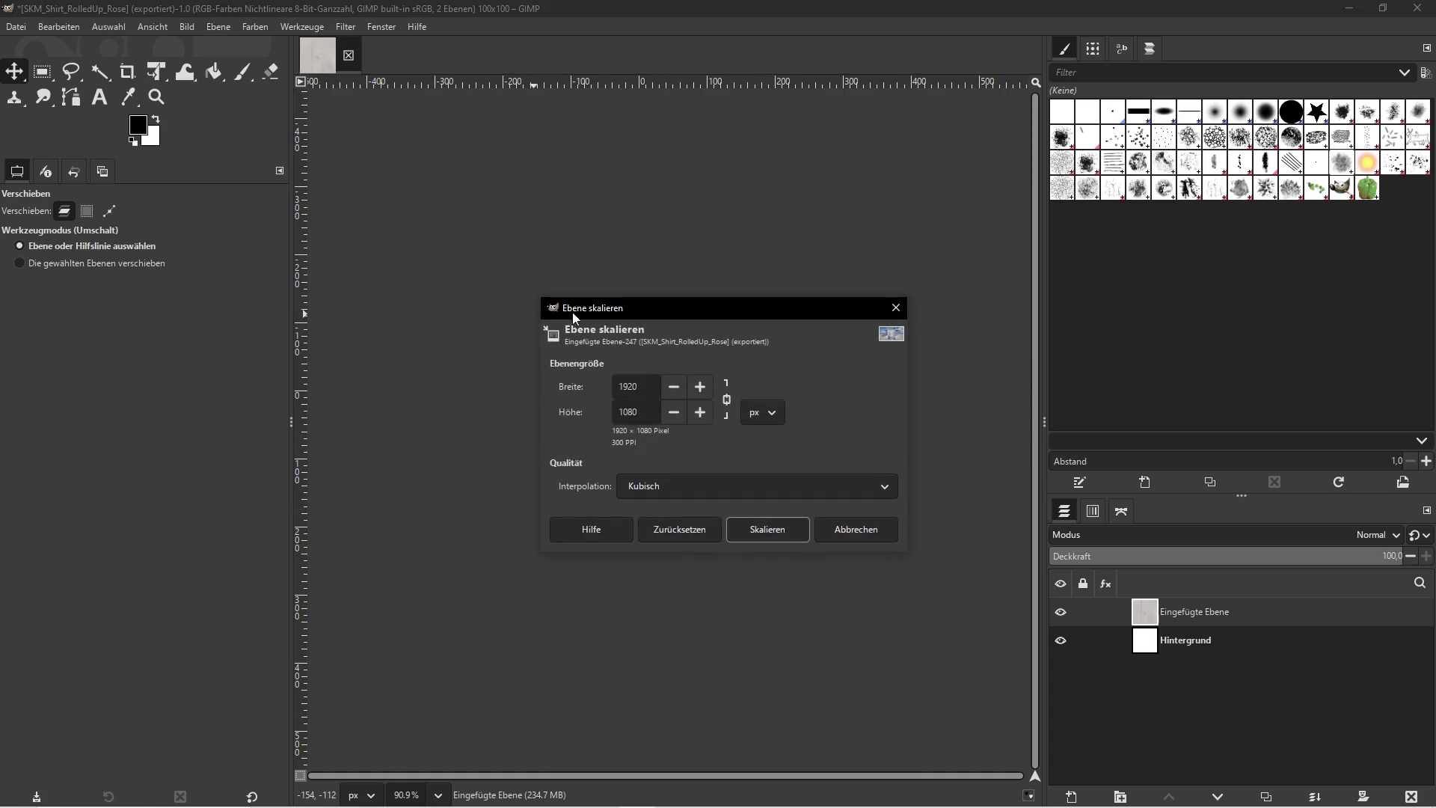
double_click(628, 386)
type("300")
left_click(780, 537)
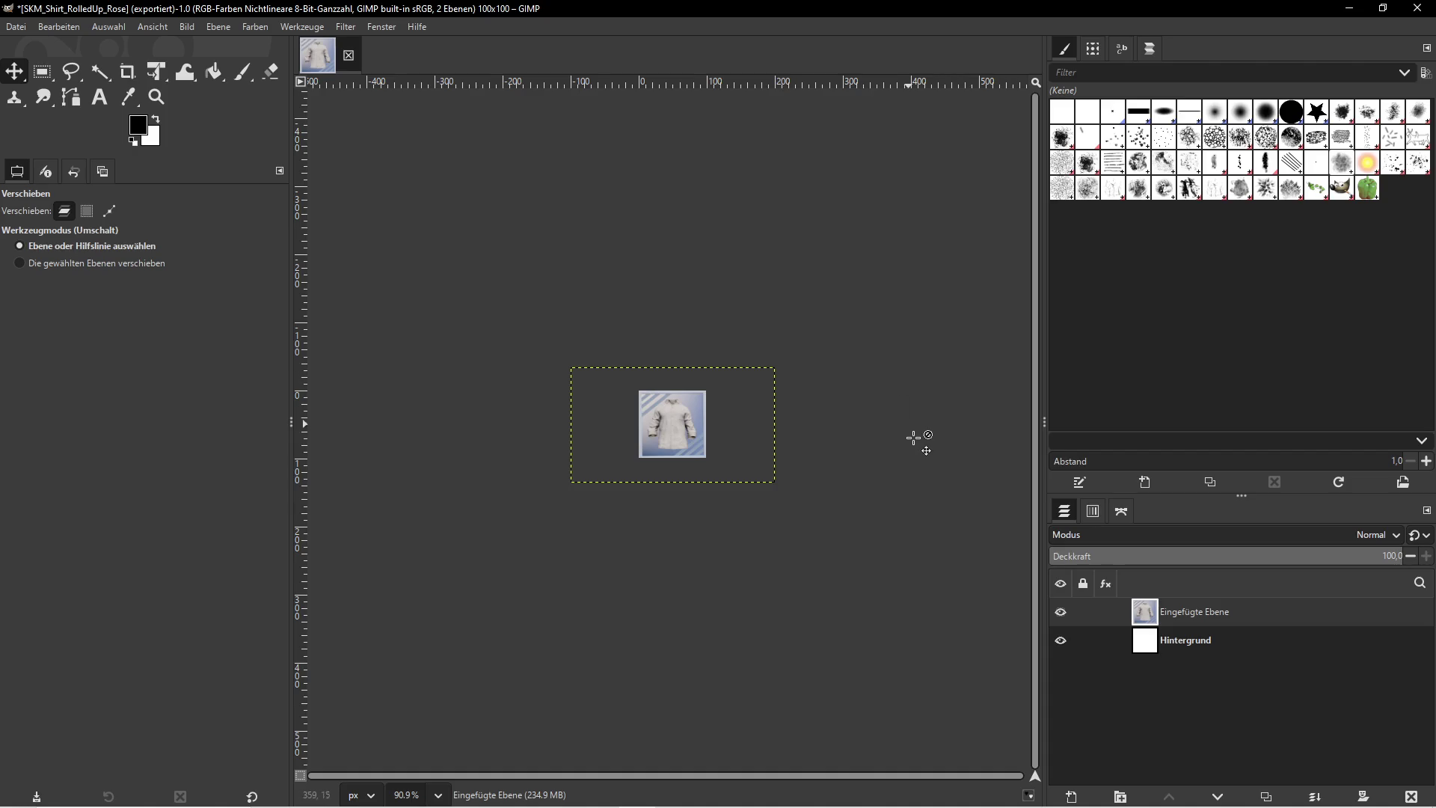
Review the six shirt icons in the rolled_up folder, then minimize GIMP
key("super")
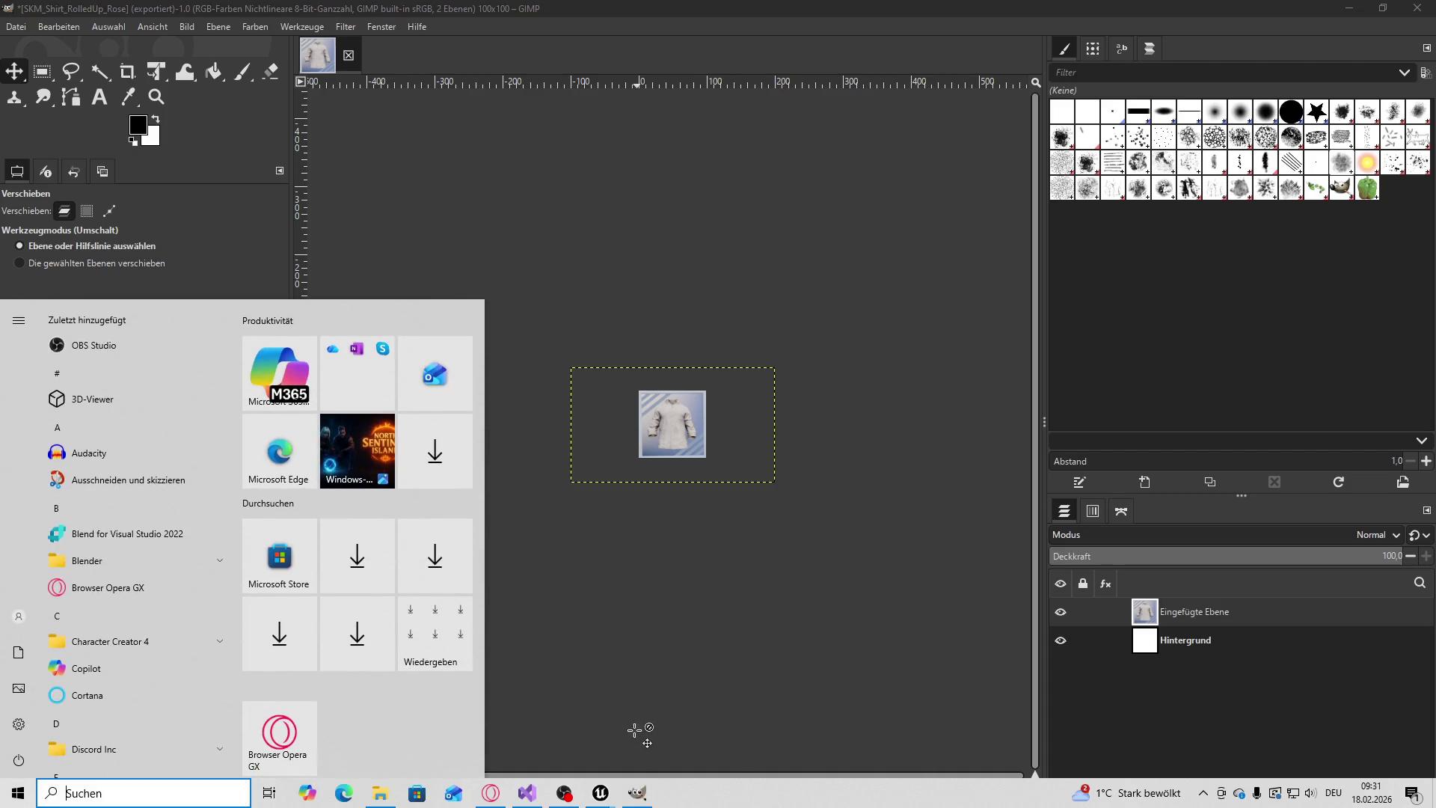
key("Escape")
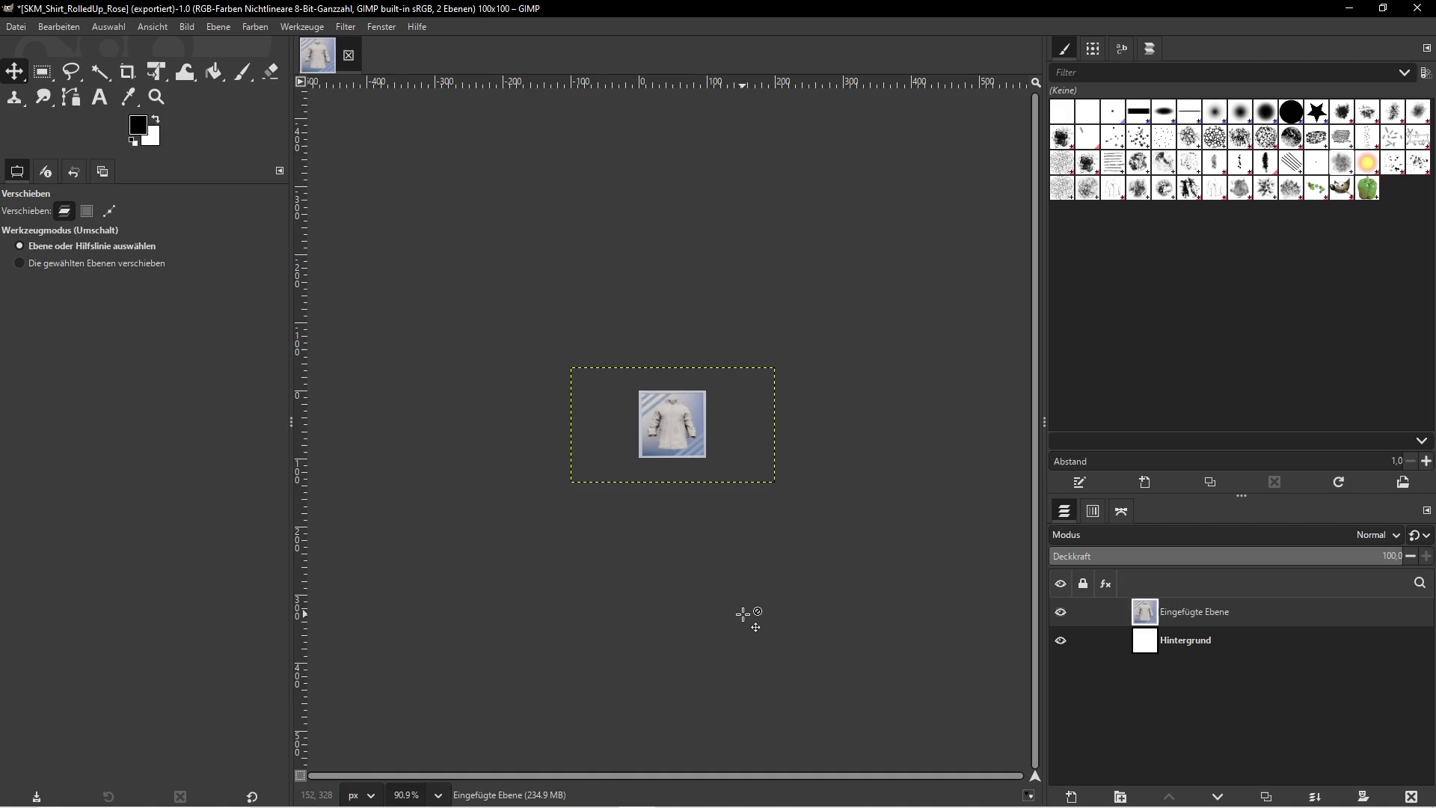
key("super")
left_click(449, 733)
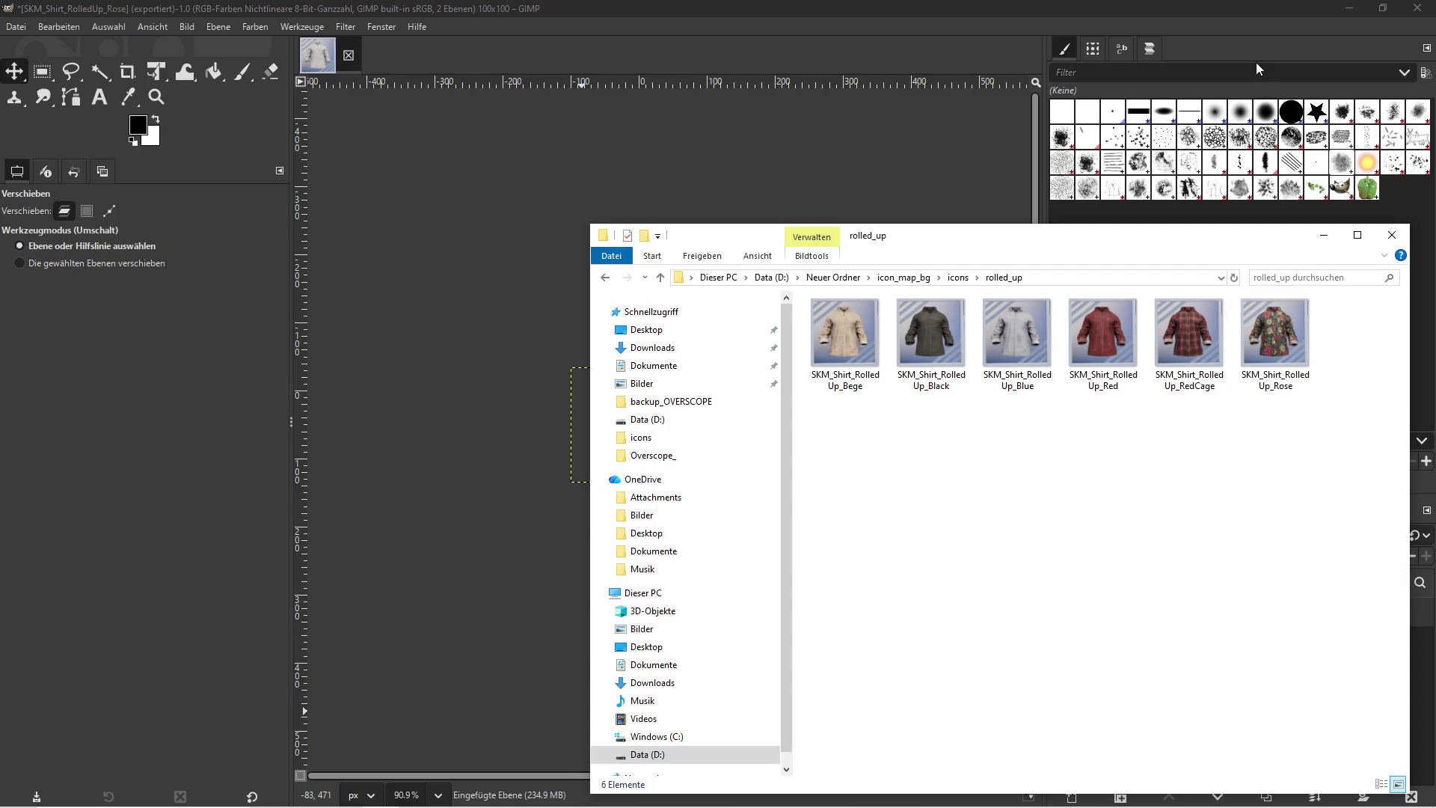
left_click(1287, 17)
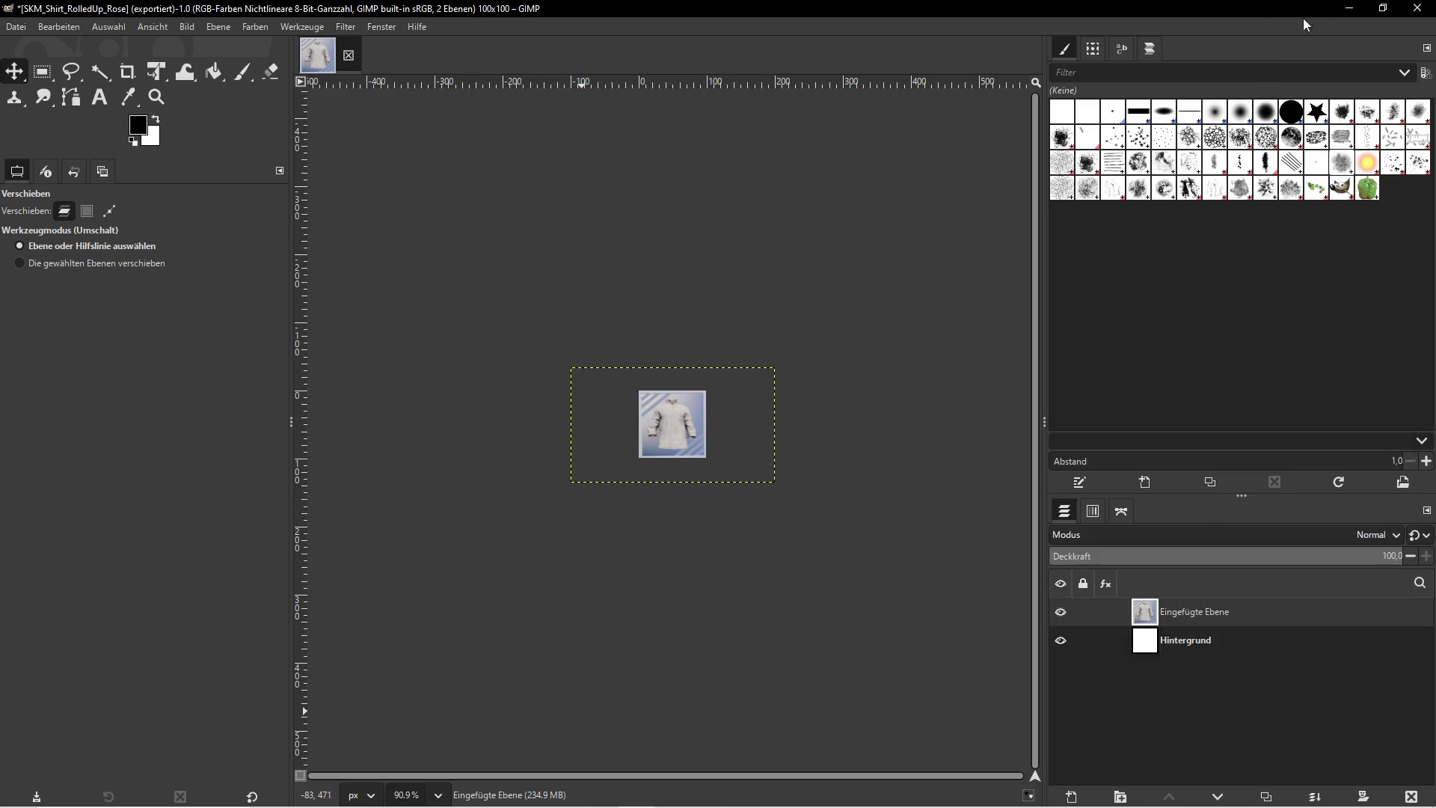
left_click(1349, 7)
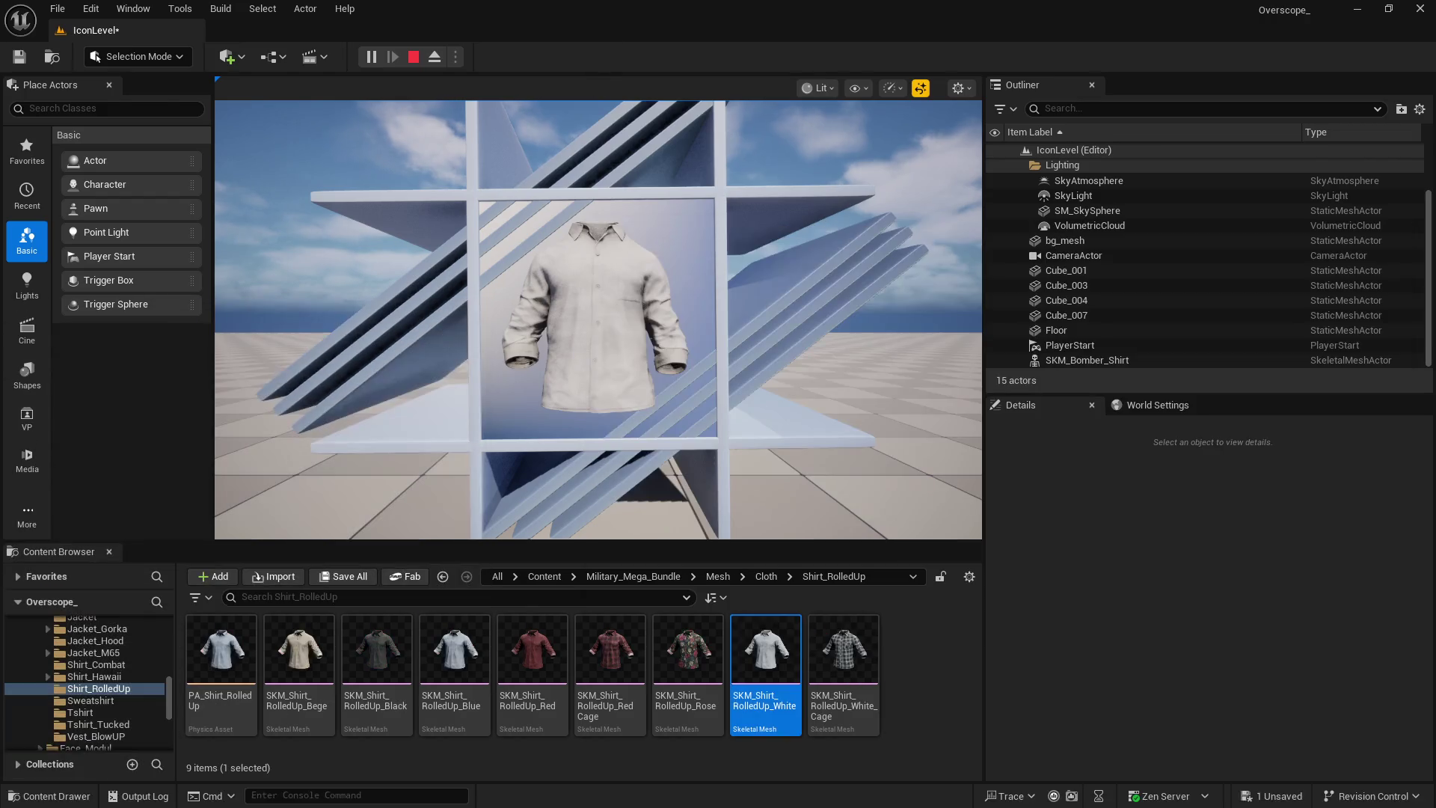
Look at the White shirt asset's options in Unreal, then switch back to GIMP
right_click(777, 656)
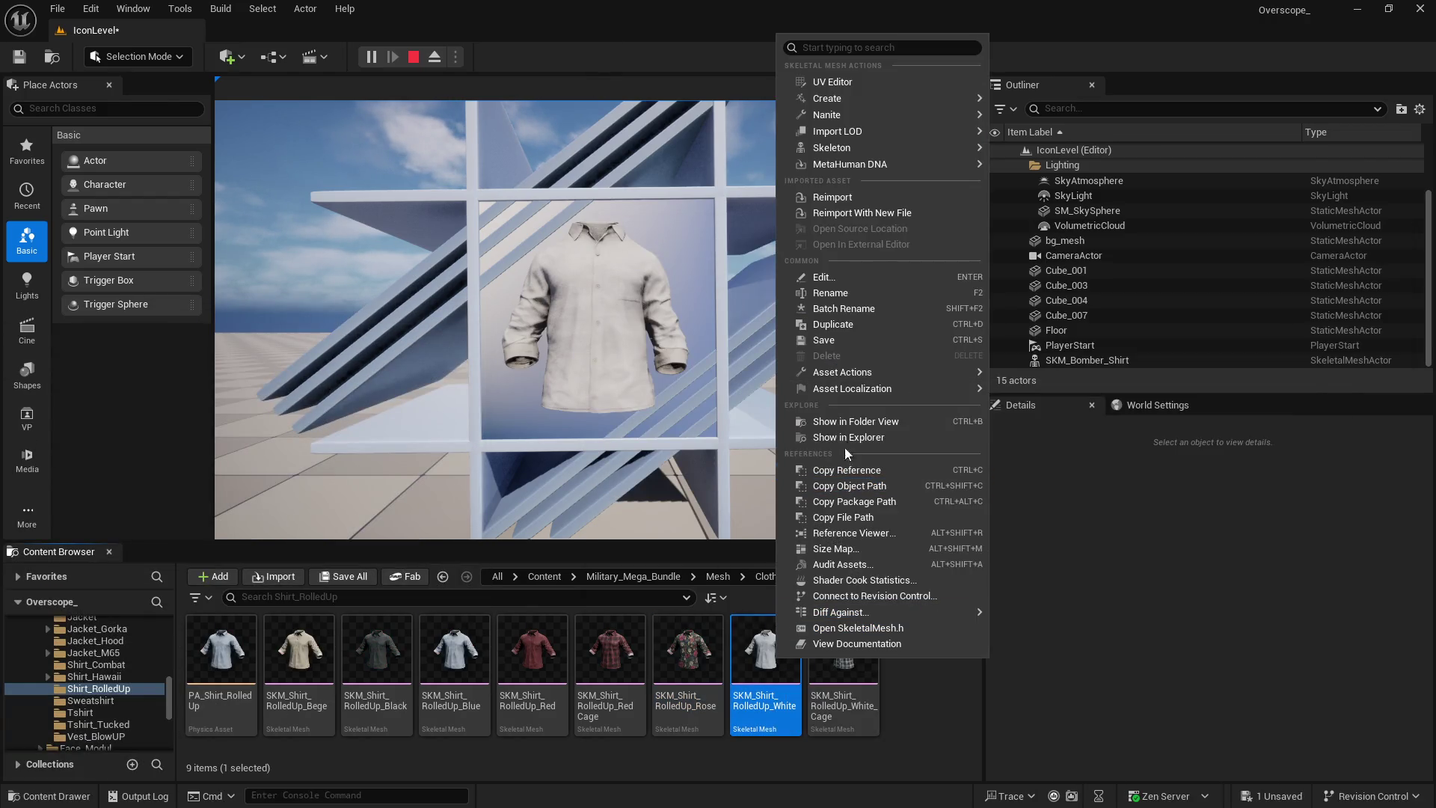
key("Escape")
left_click(906, 670)
key("super")
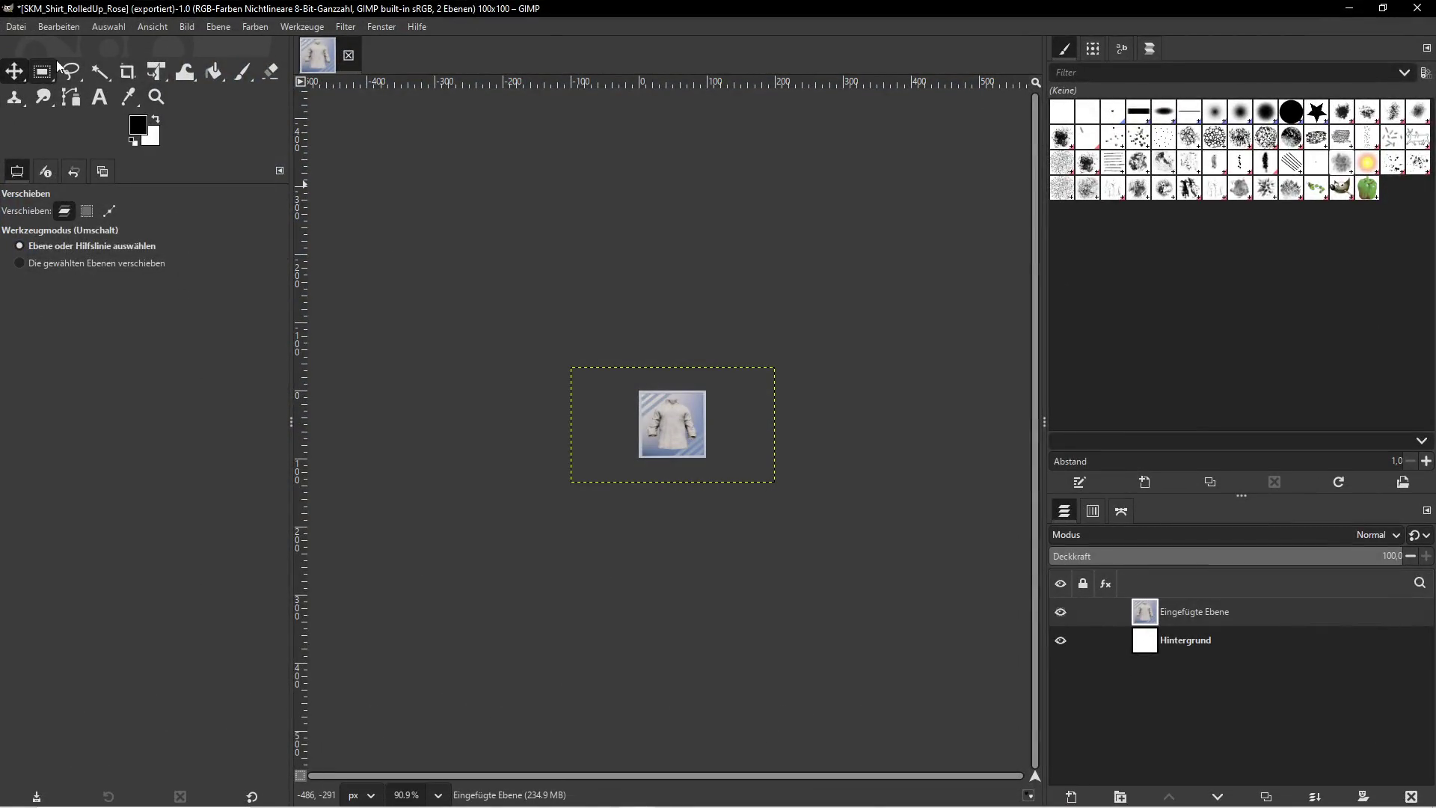
Export the icon as SKM_Shirt_RolledUp_White.png with default PNG options, then minimize GIMP
left_click(18, 27)
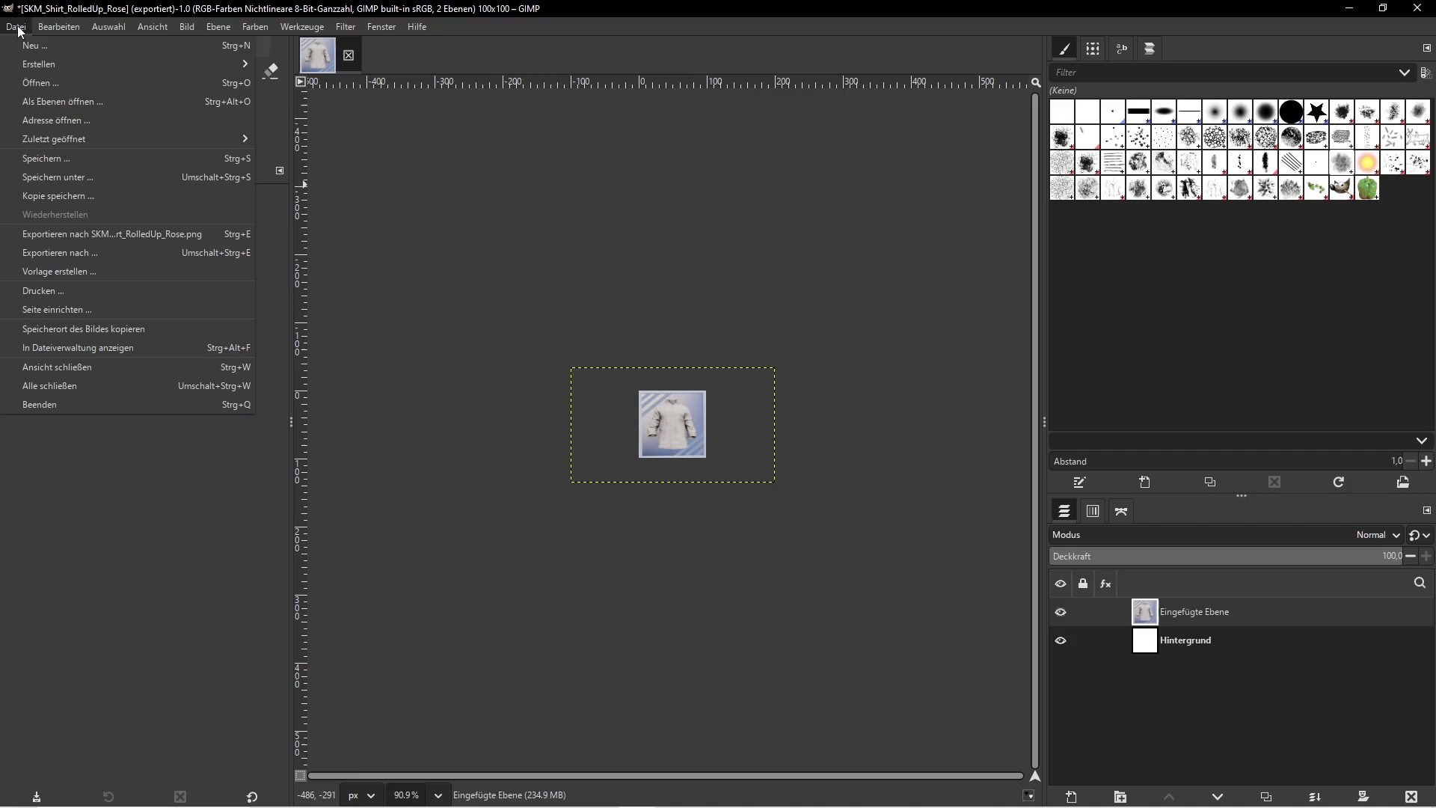
left_click(75, 252)
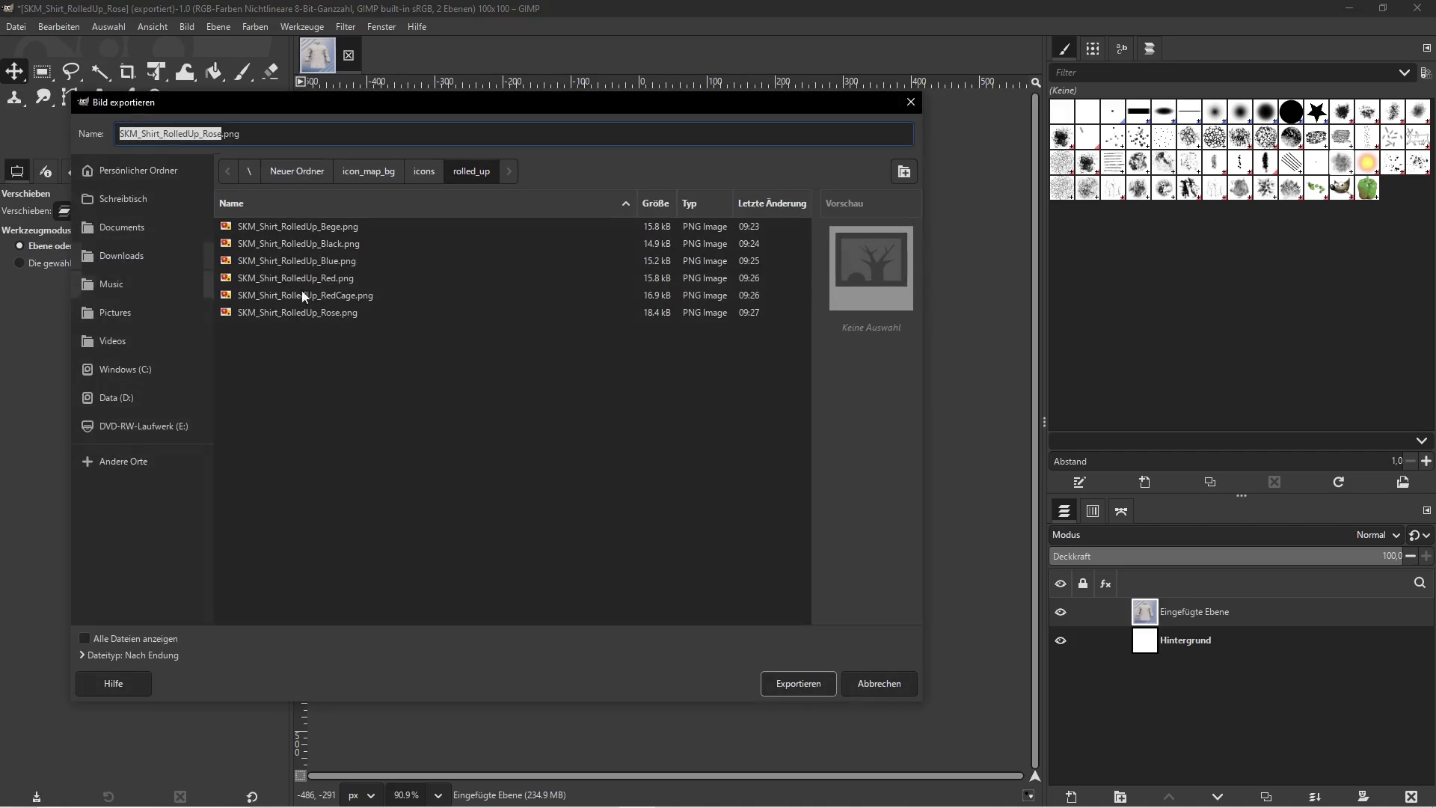
left_click(217, 136)
key("BackSpace")
key("BackSpace")
key("BackSpace")
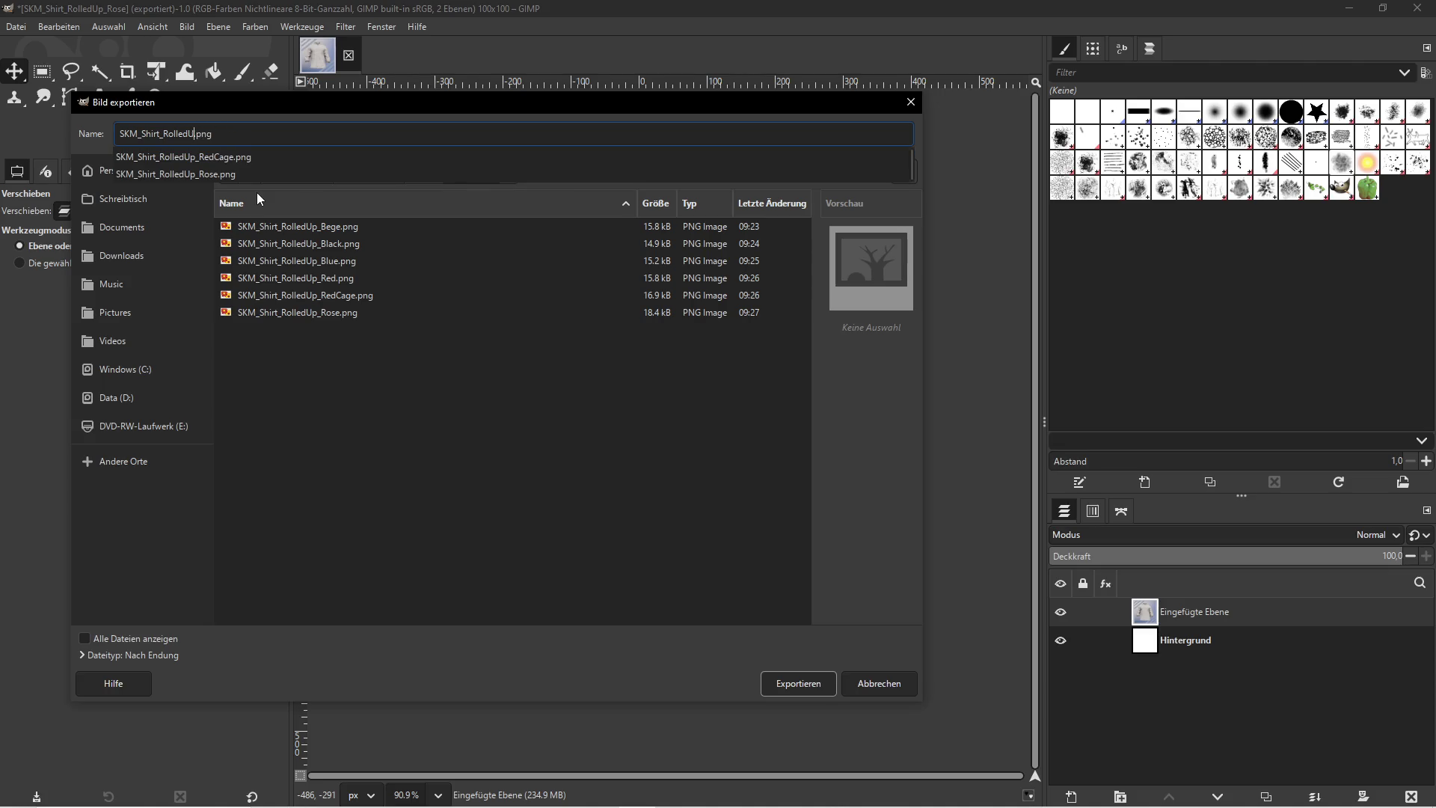
type("SKM_Shirt_RolledUp_White")
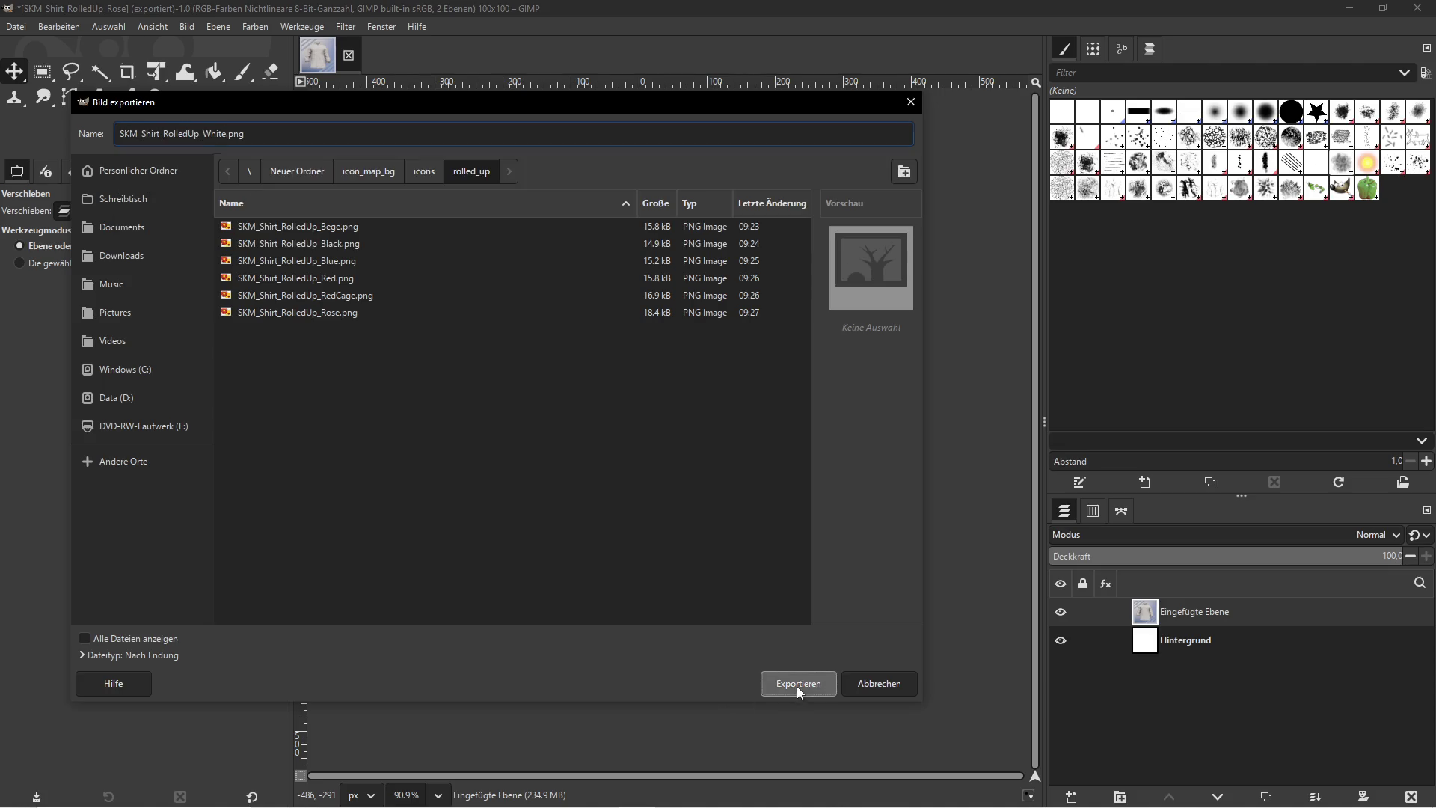
left_click(798, 684)
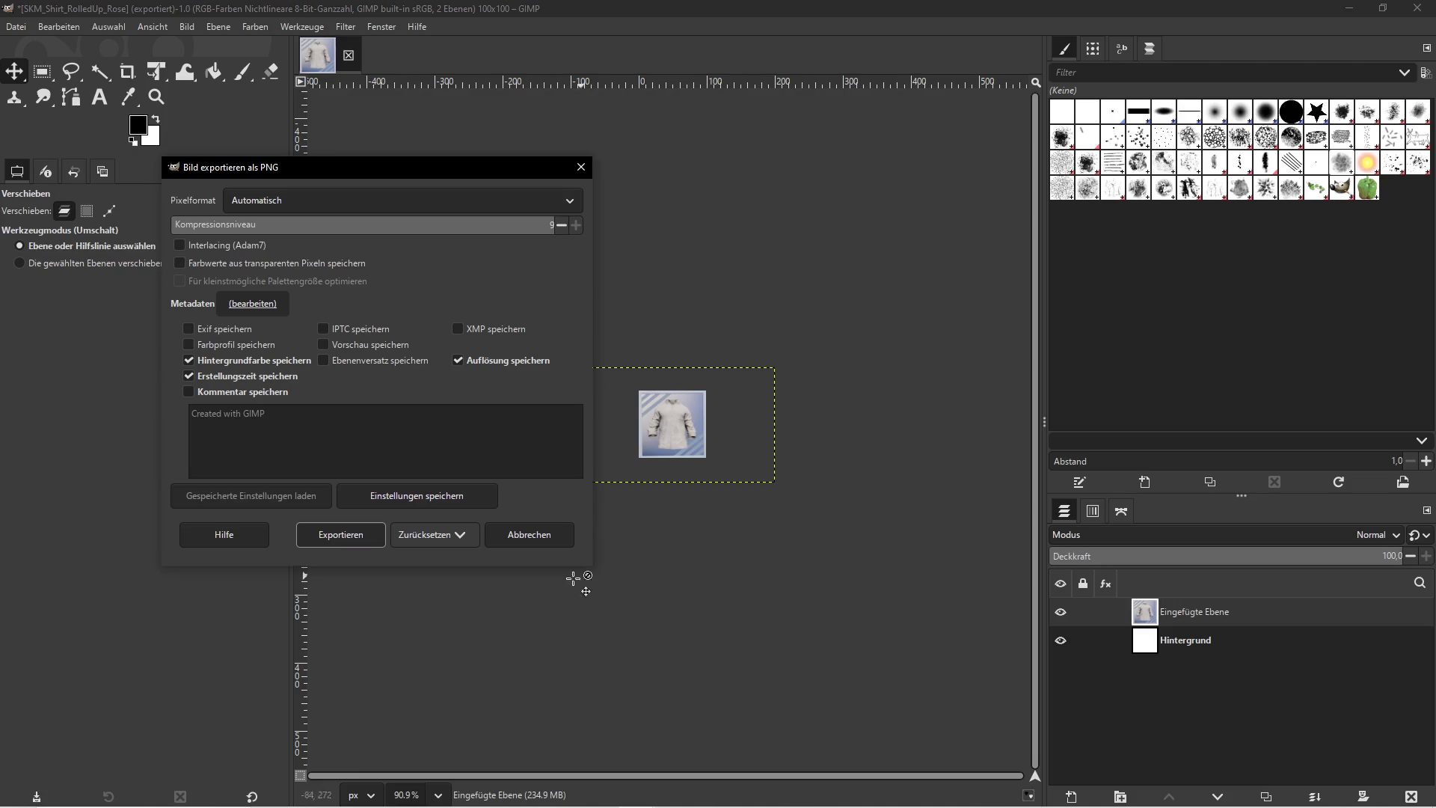
left_click(340, 534)
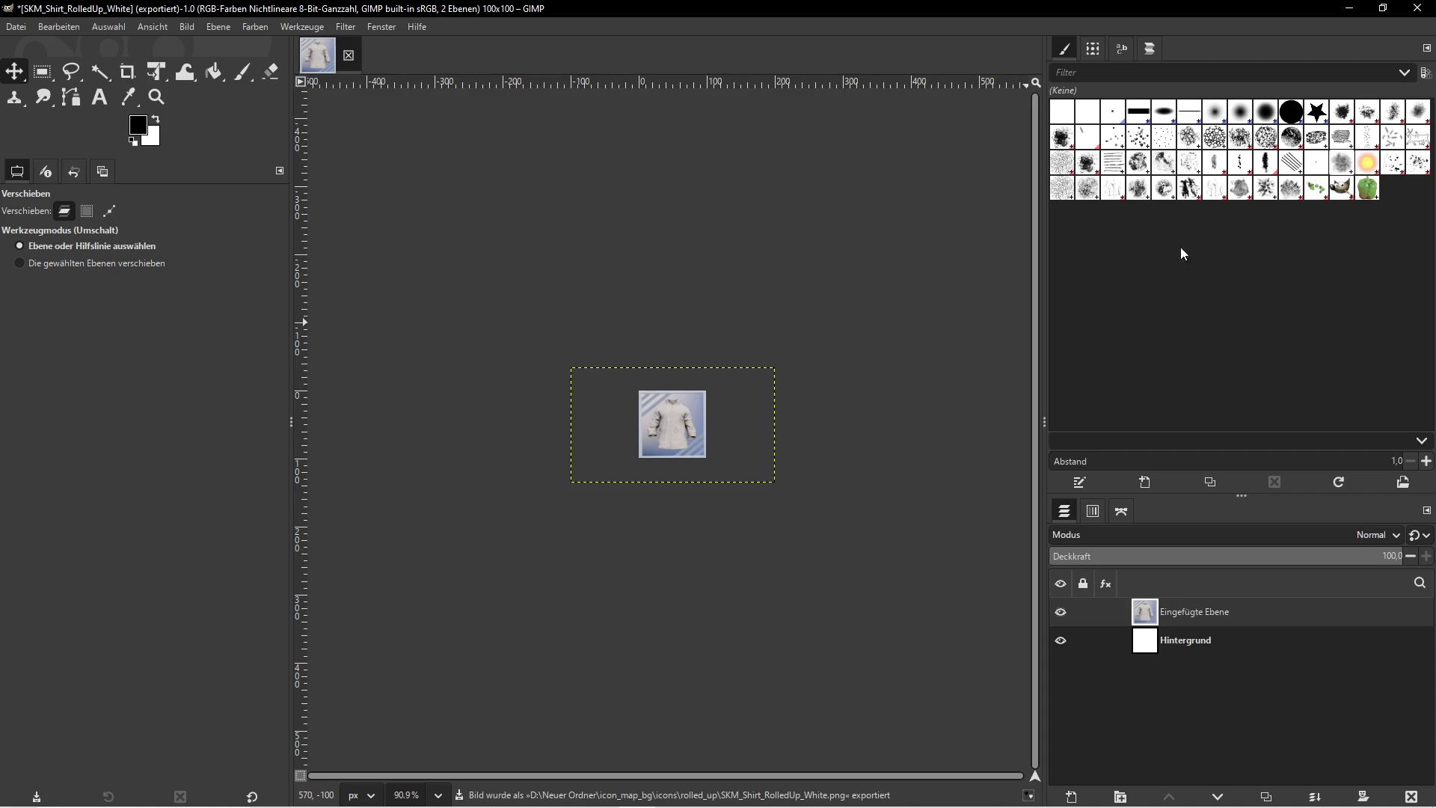
left_click(1350, 8)
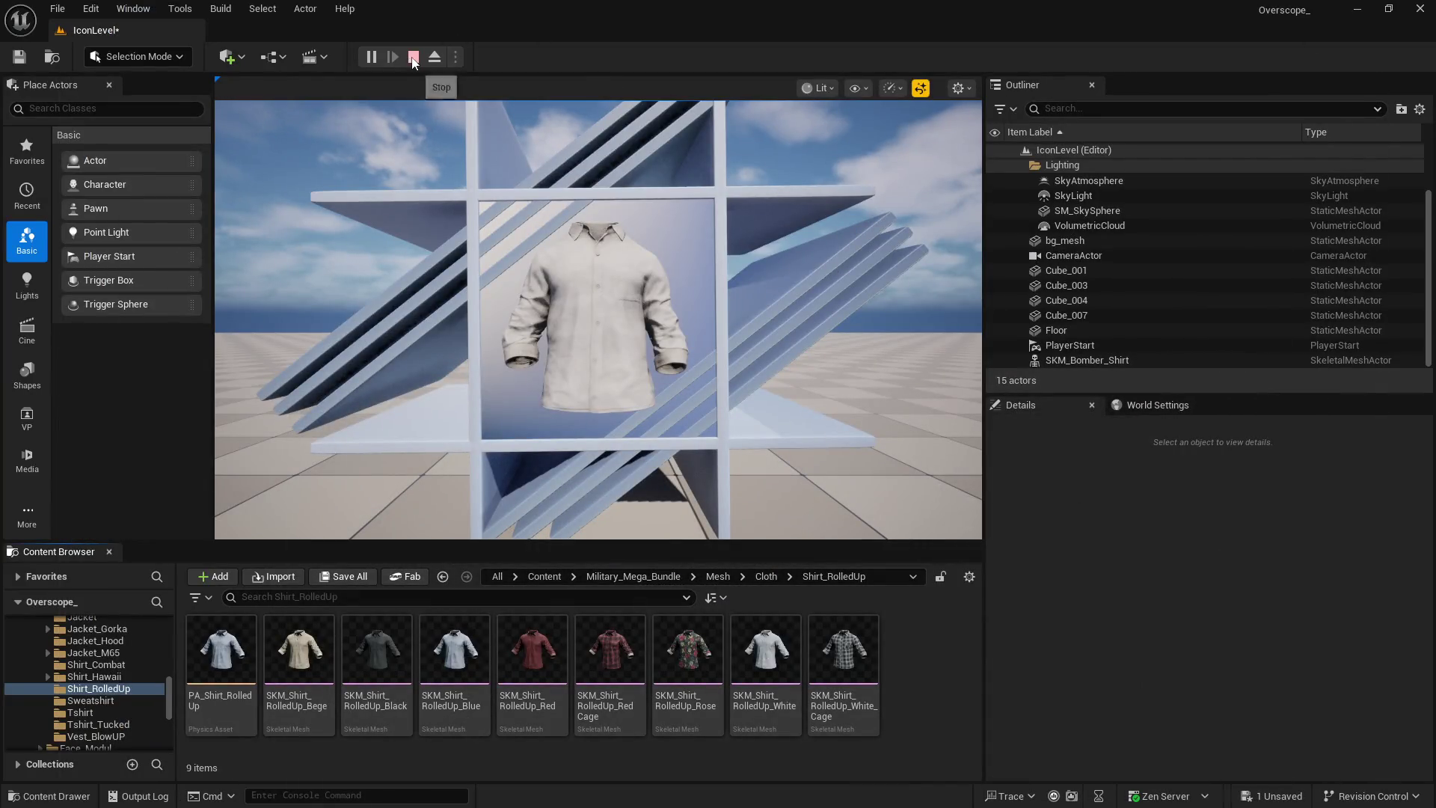
Stop play, display SKM_Shirt_RolledUp_White_Cage in the icon scene, and start play again
left_click(414, 57)
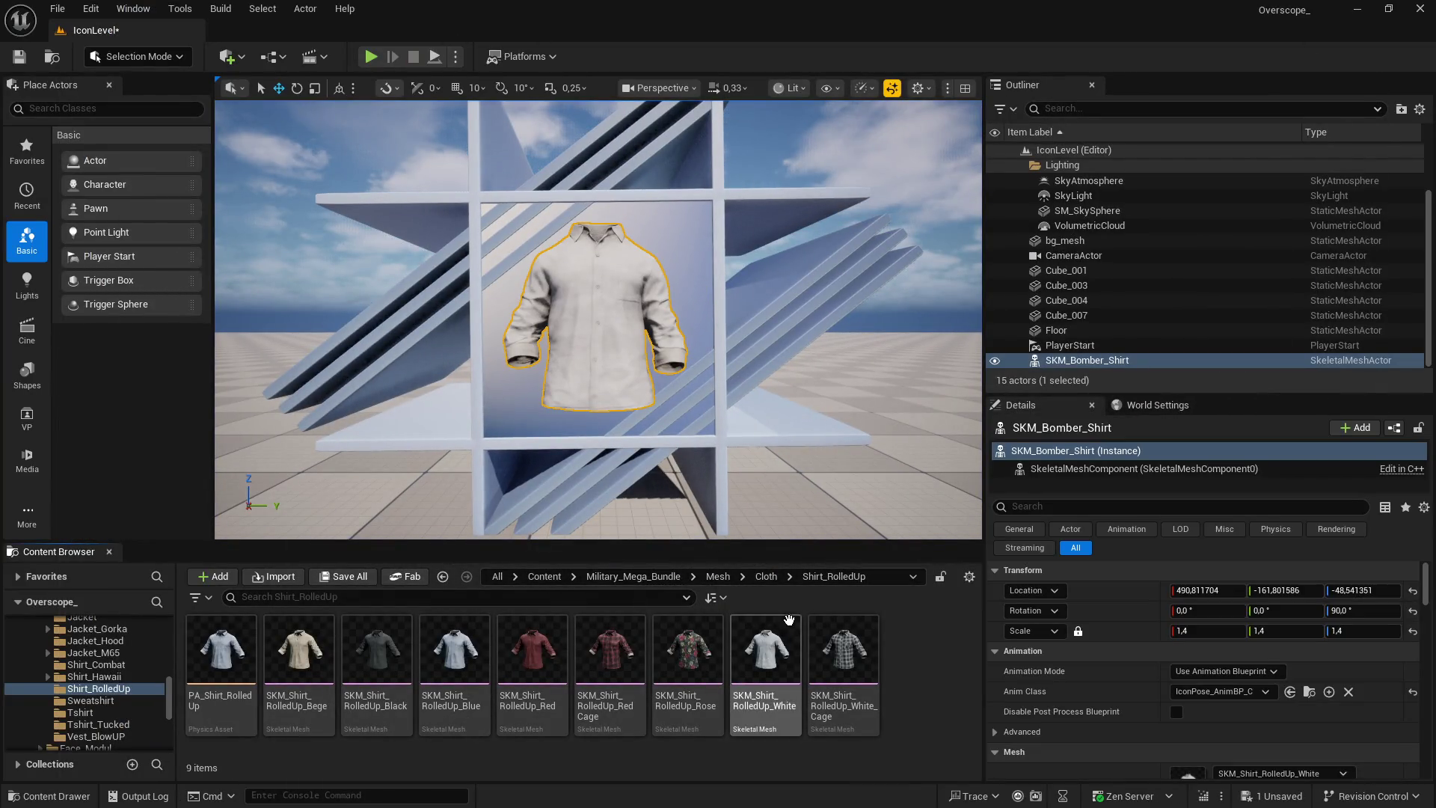
left_click(844, 651)
scroll(1204, 659, "down", 5)
left_click(1223, 600)
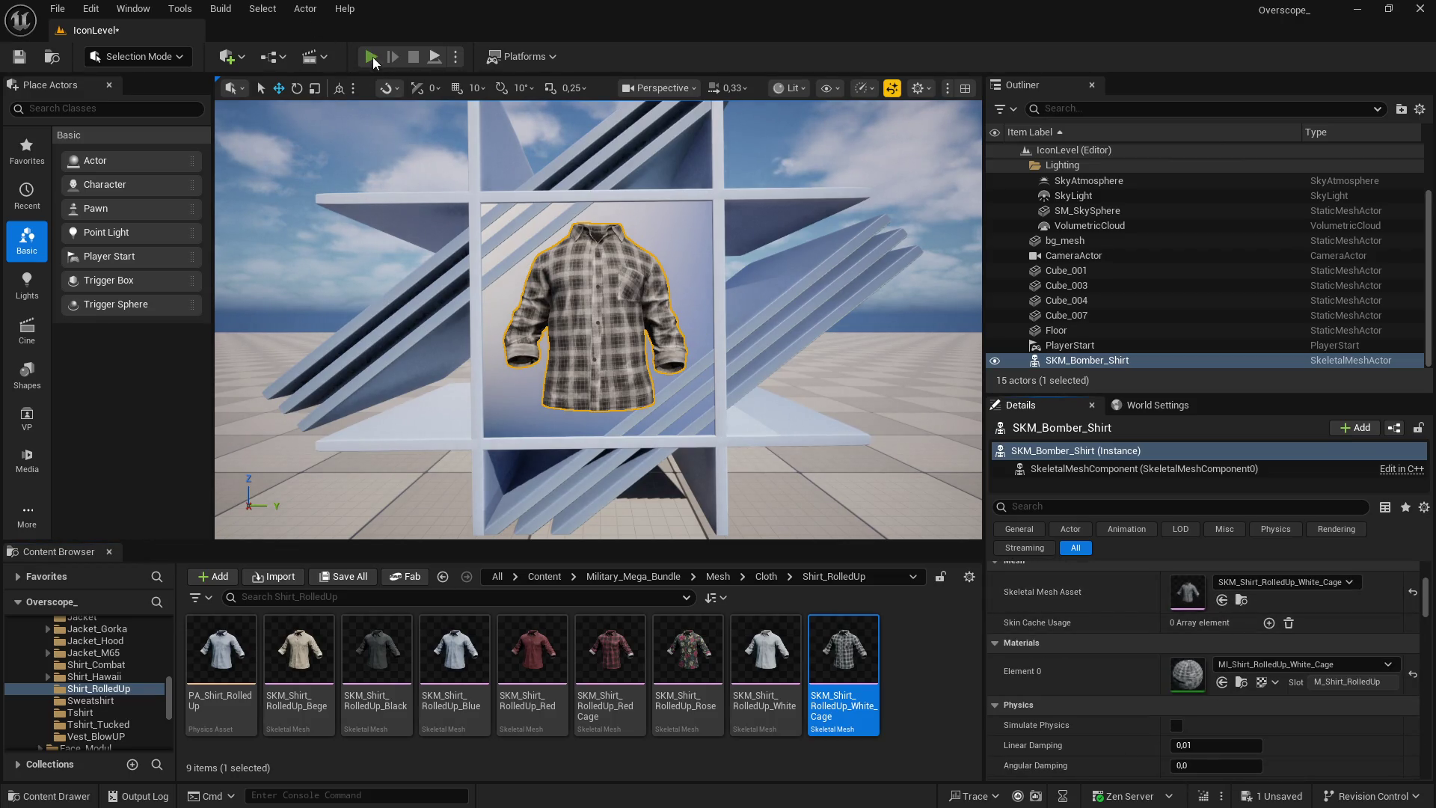
left_click(371, 57)
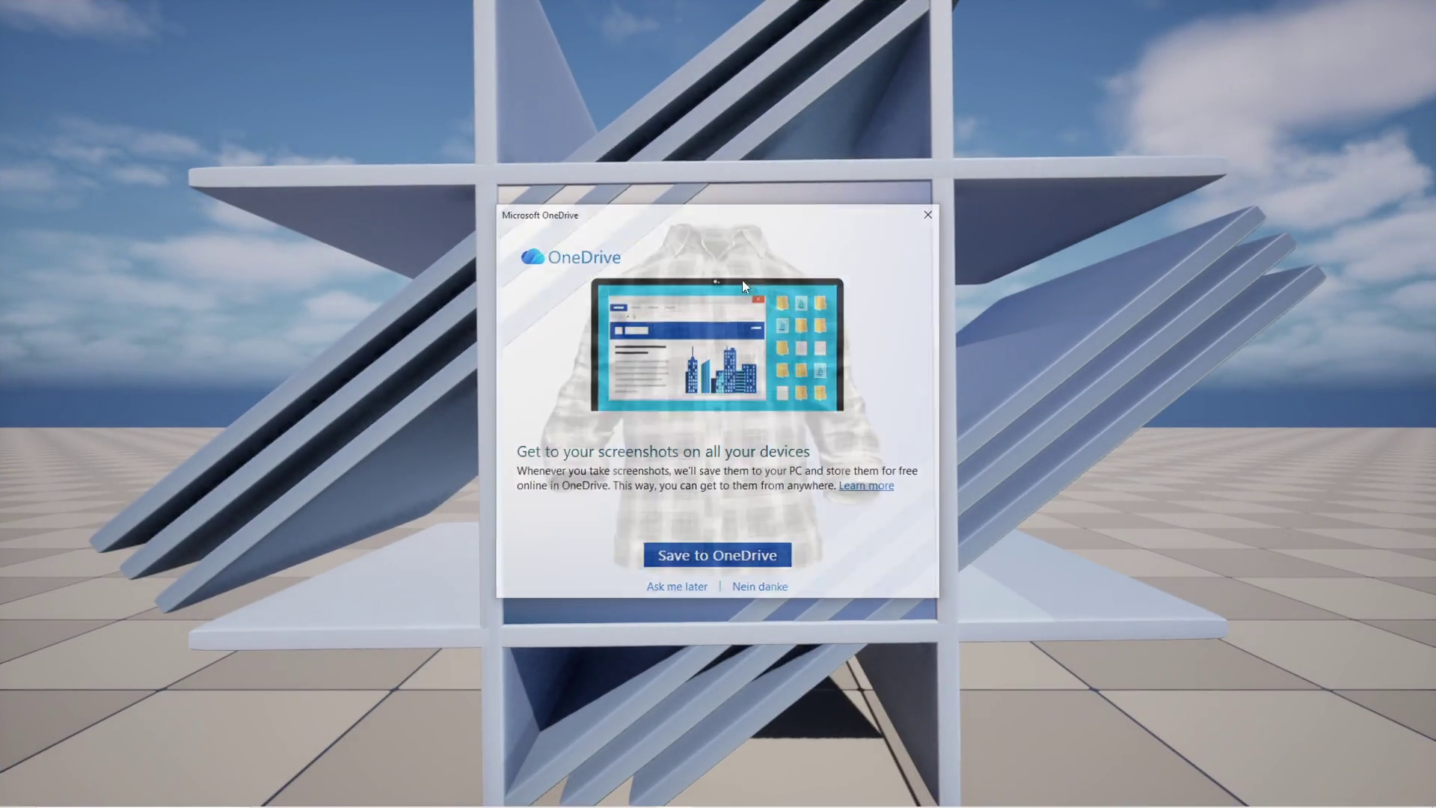
Paste the captured game view into GIMP as a new active layer
key("super")
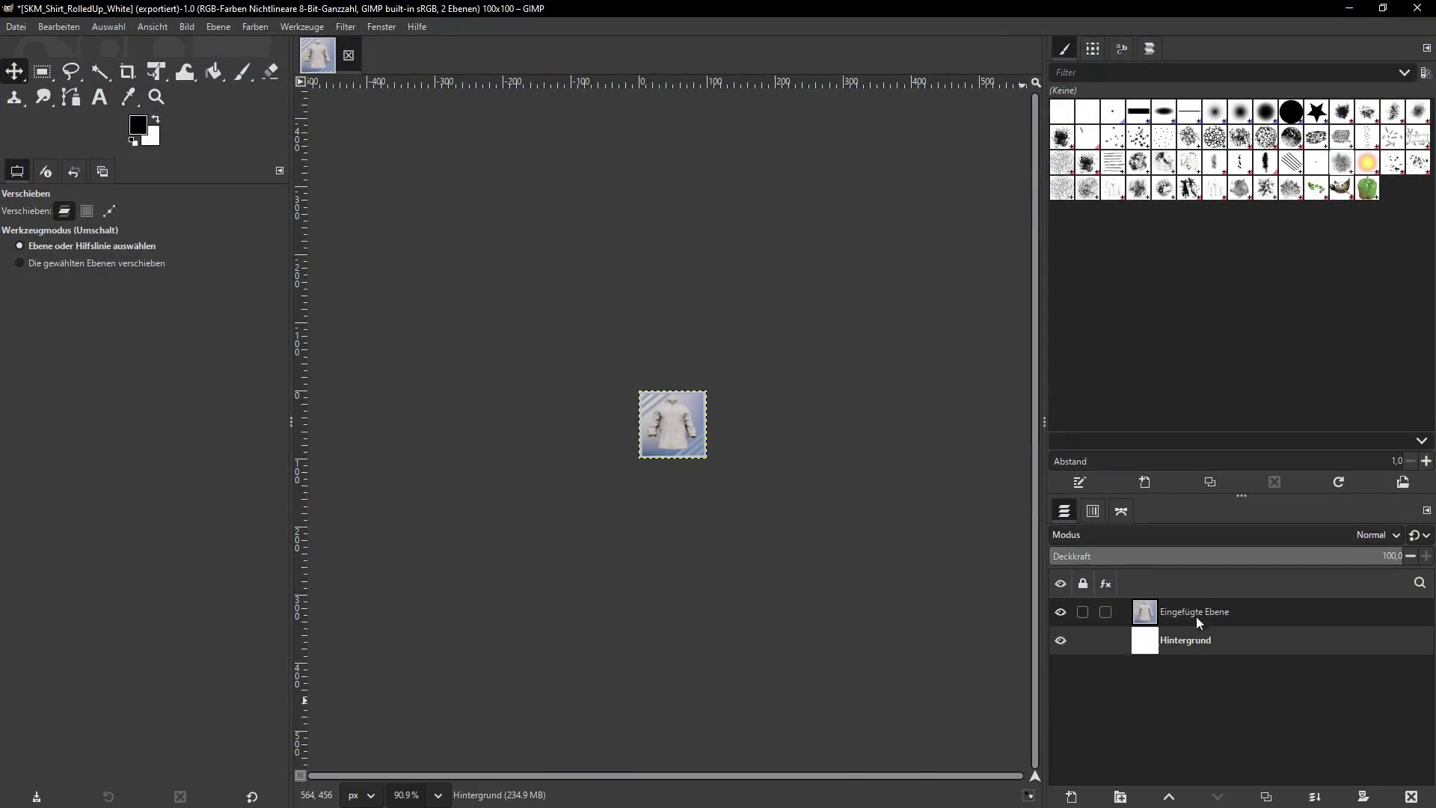
key("ctrl+z")
key("ctrl+v")
left_click(1177, 620)
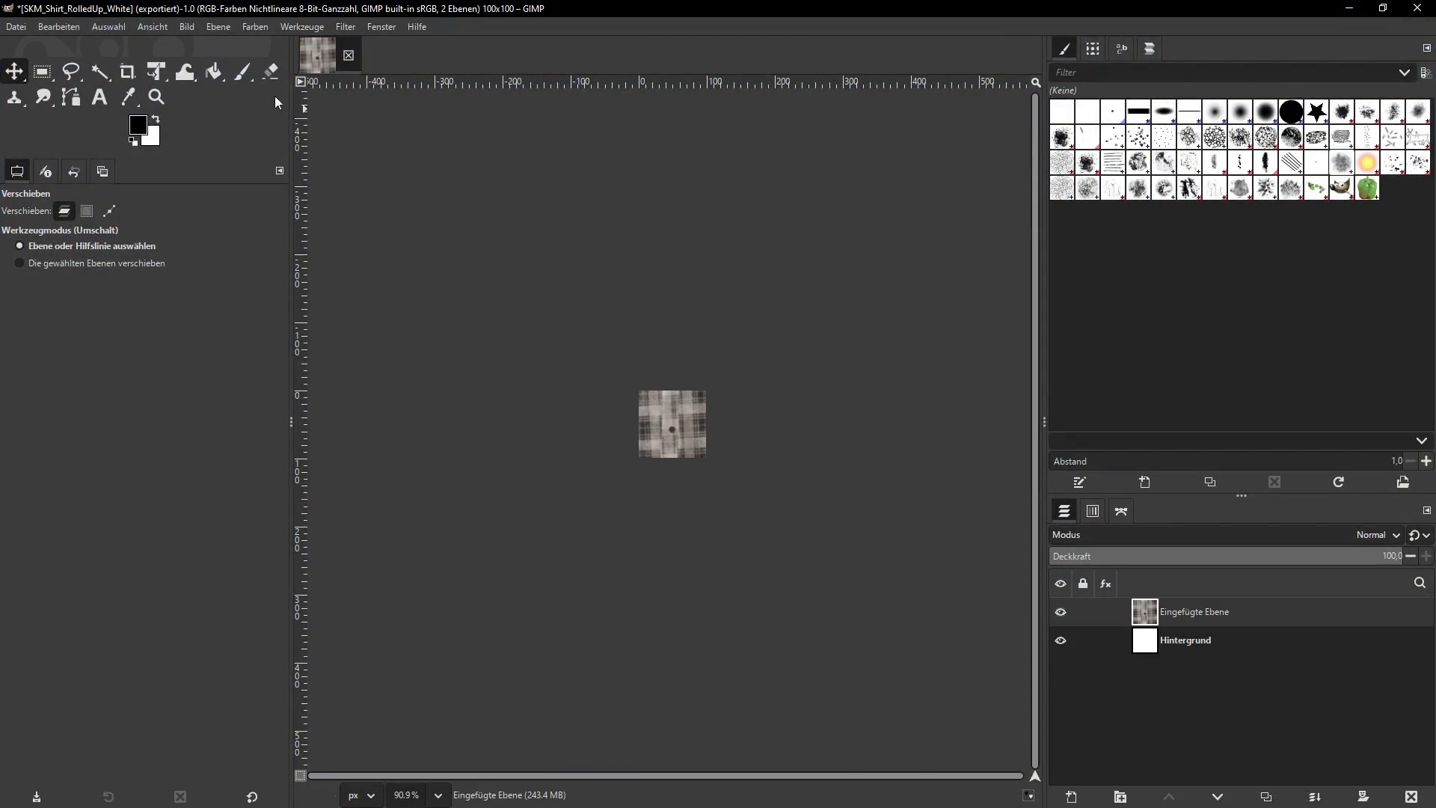
Scale the pasted White_Cage layer from 1920 to 300 pixels wide
left_click(224, 27)
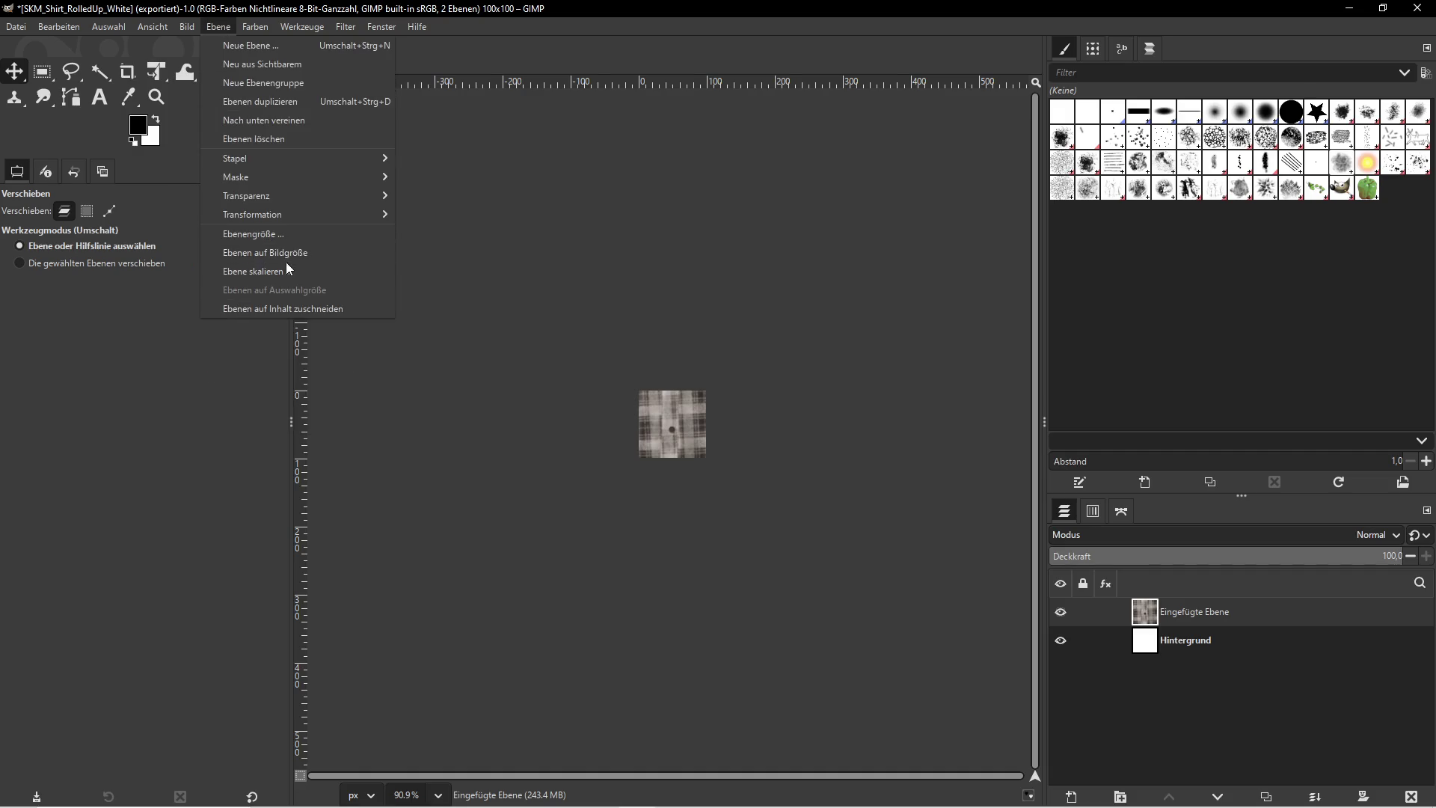
left_click(257, 270)
double_click(629, 386)
type("300")
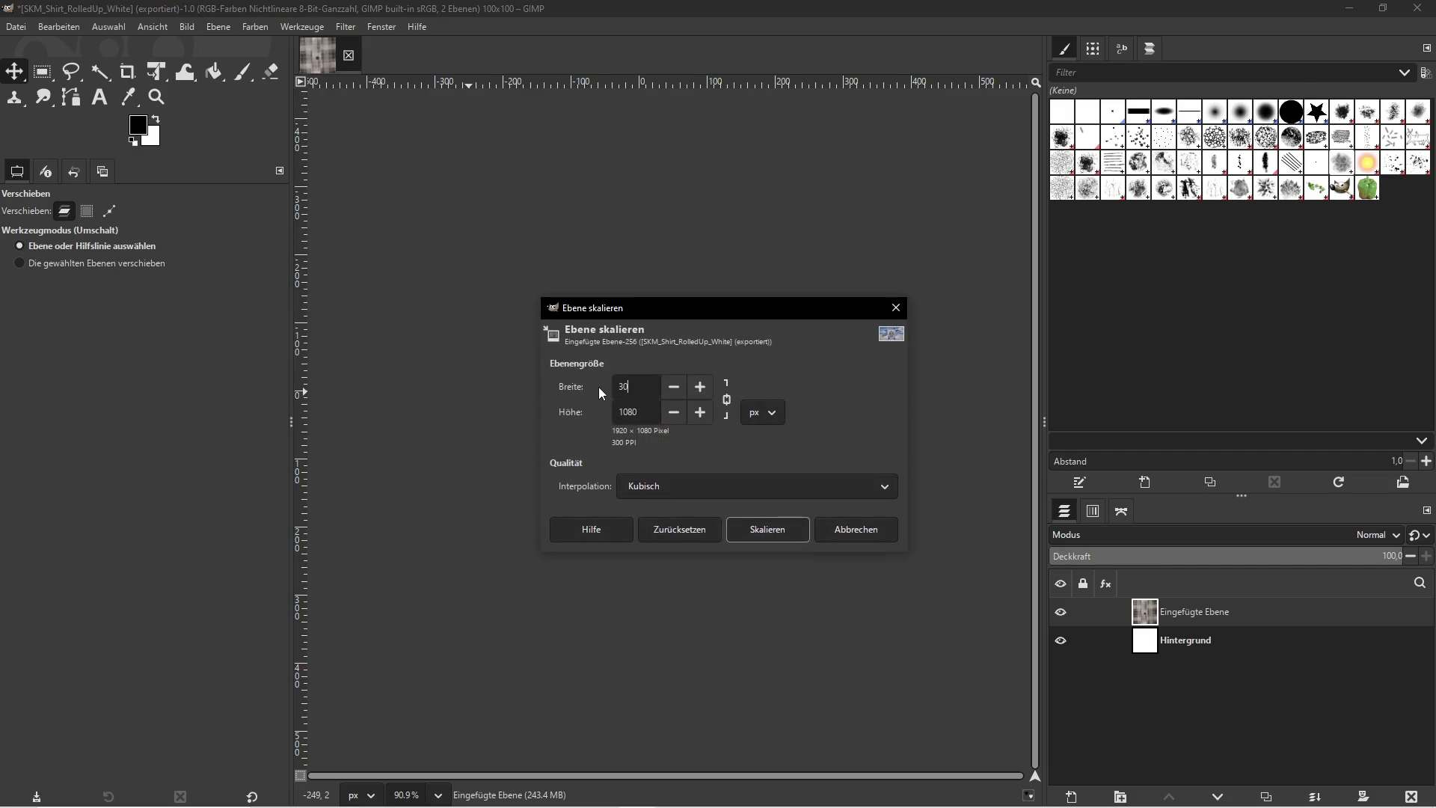
left_click(769, 532)
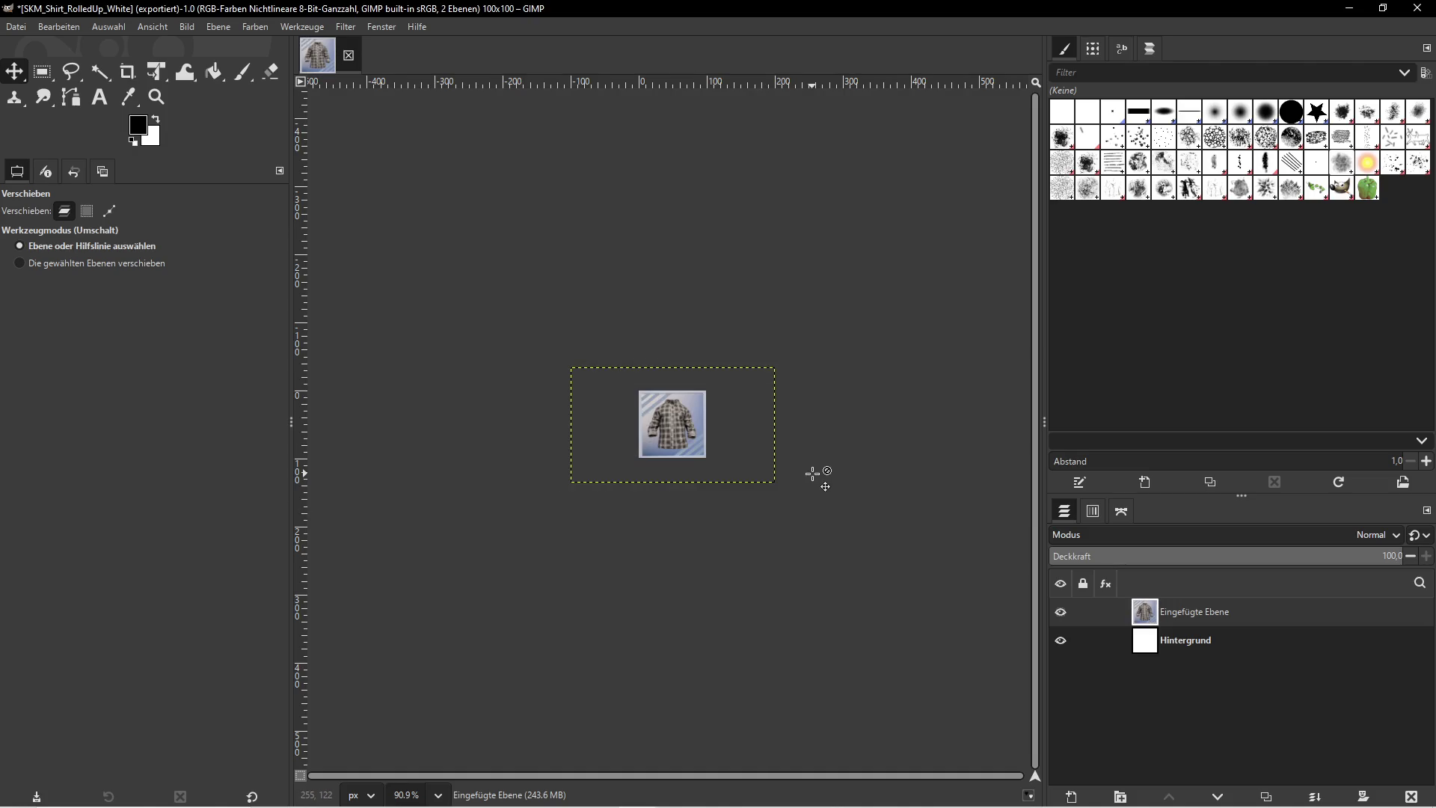
Copy the White_Cage asset's full name from Unreal's rename field and return to GIMP
left_click(1349, 8)
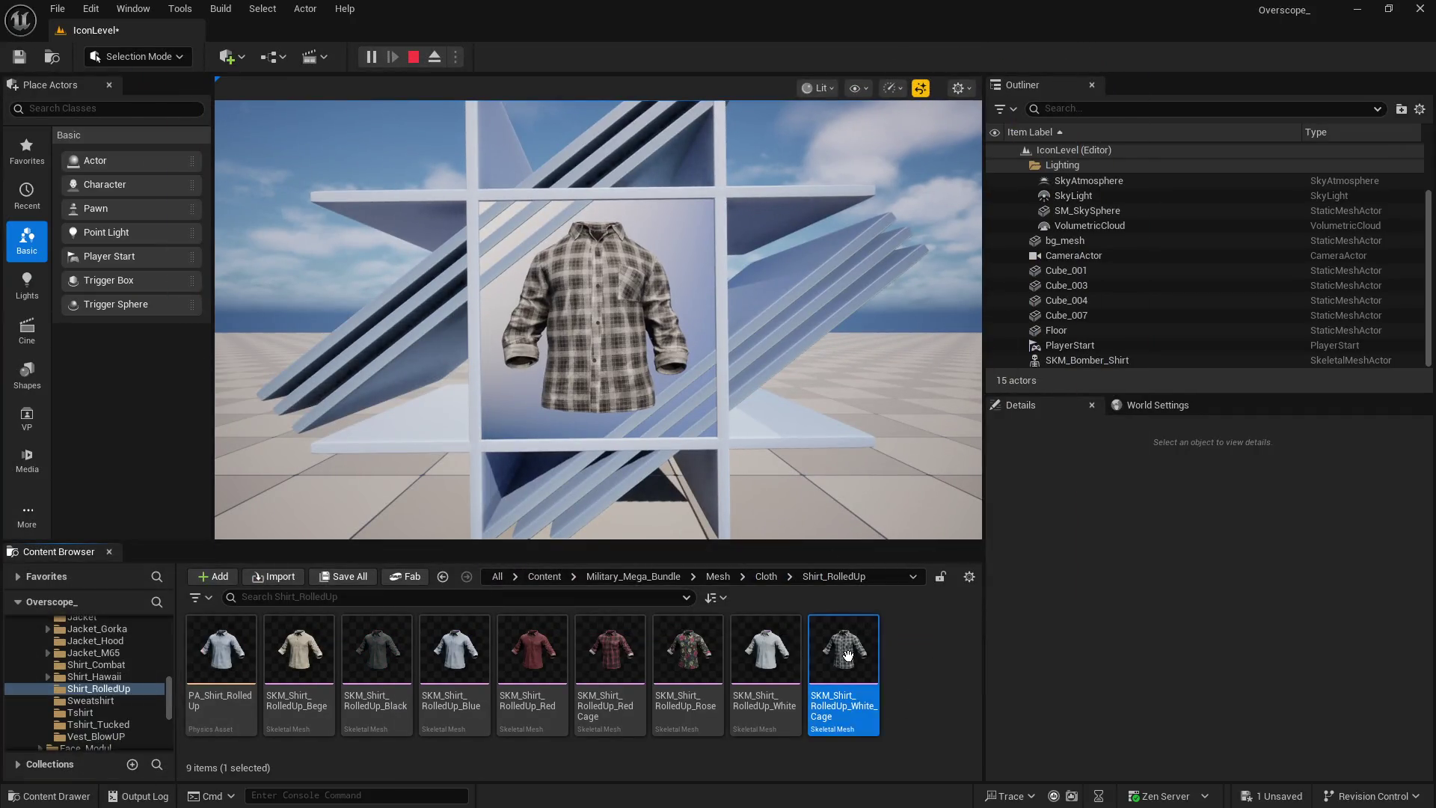
right_click(849, 658)
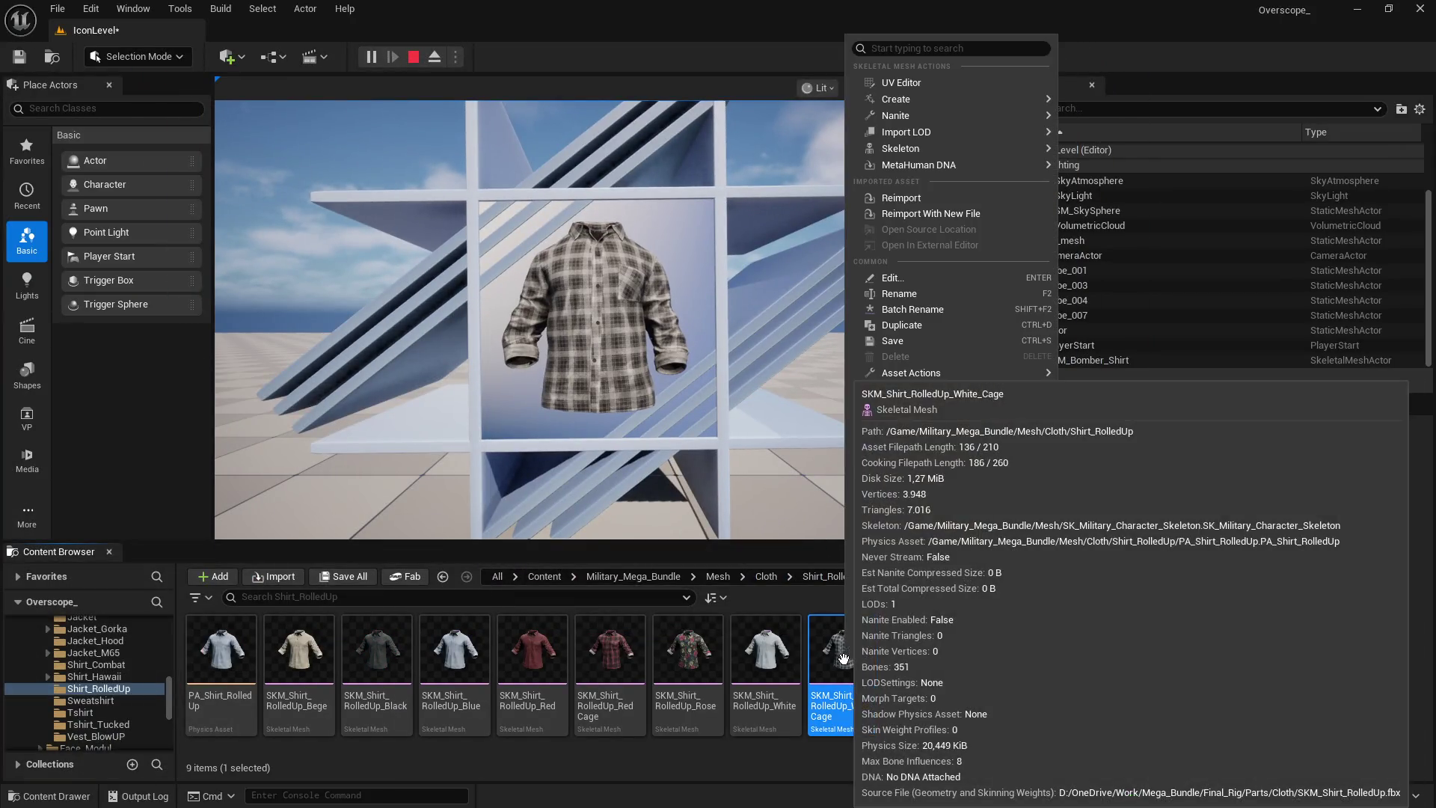
left_click(907, 293)
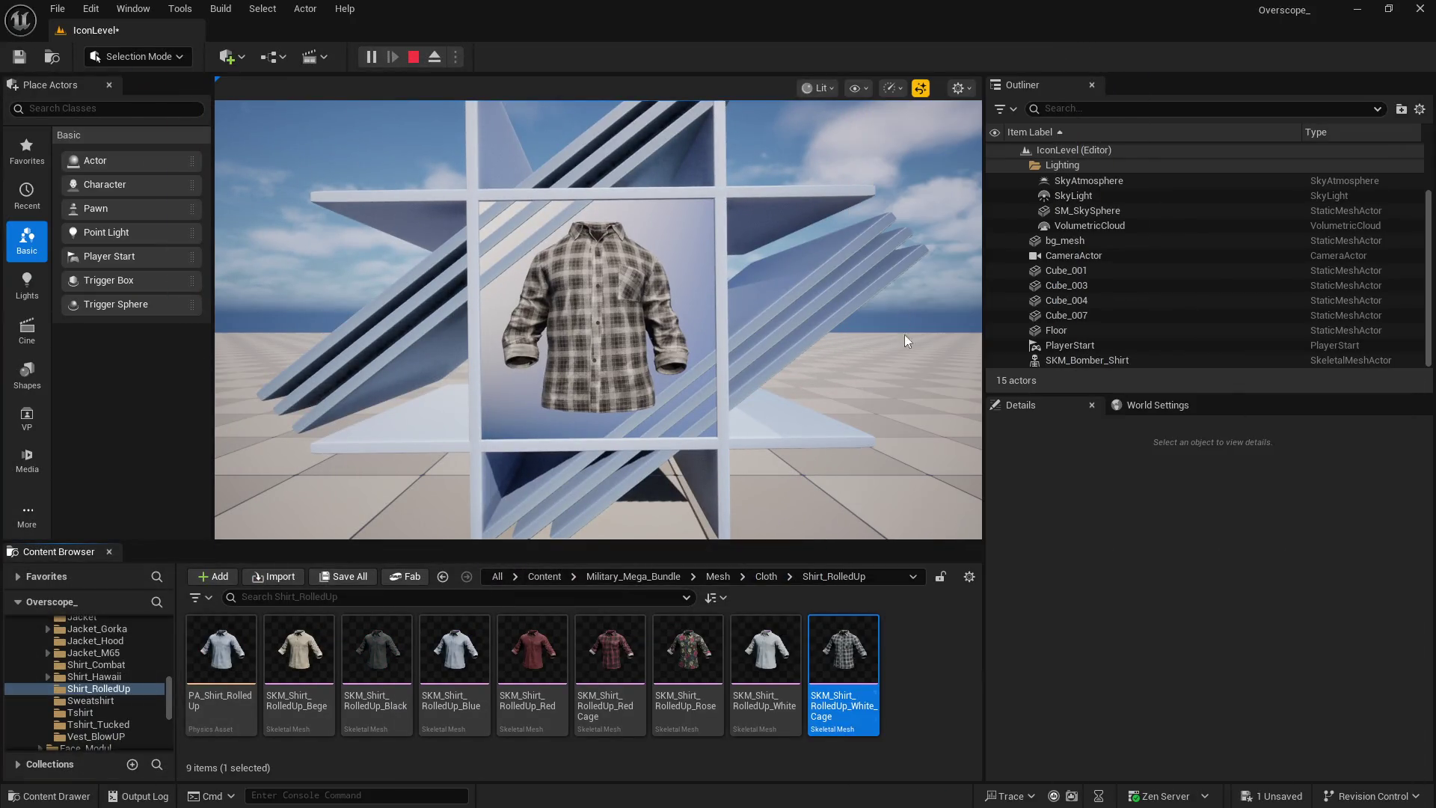
left_click(913, 659)
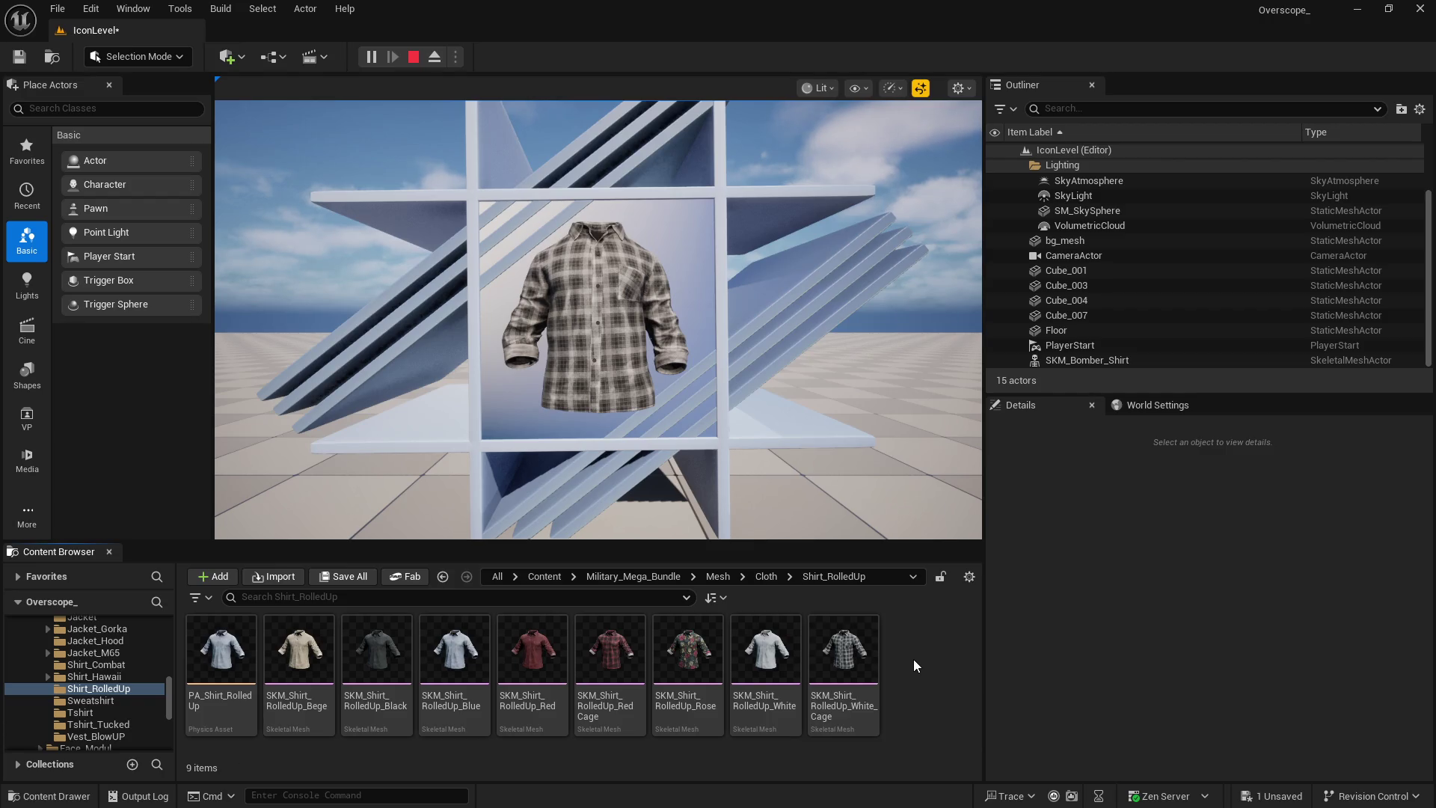
key("super")
left_click(636, 792)
Export the image as SKM_Shirt_RolledUp_White_Cage.png by appending _Cage to the name
left_click(16, 26)
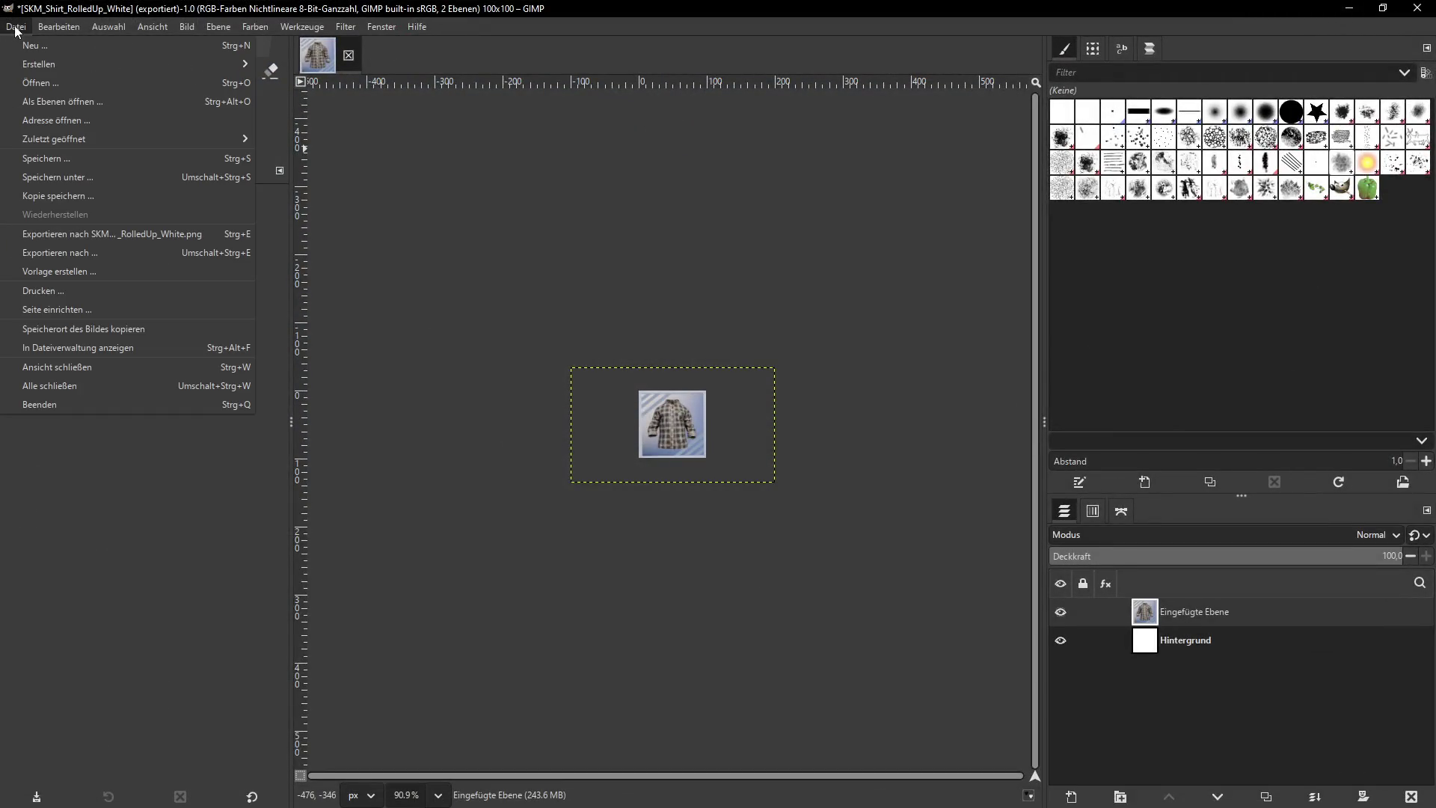
left_click(60, 252)
left_click(214, 137)
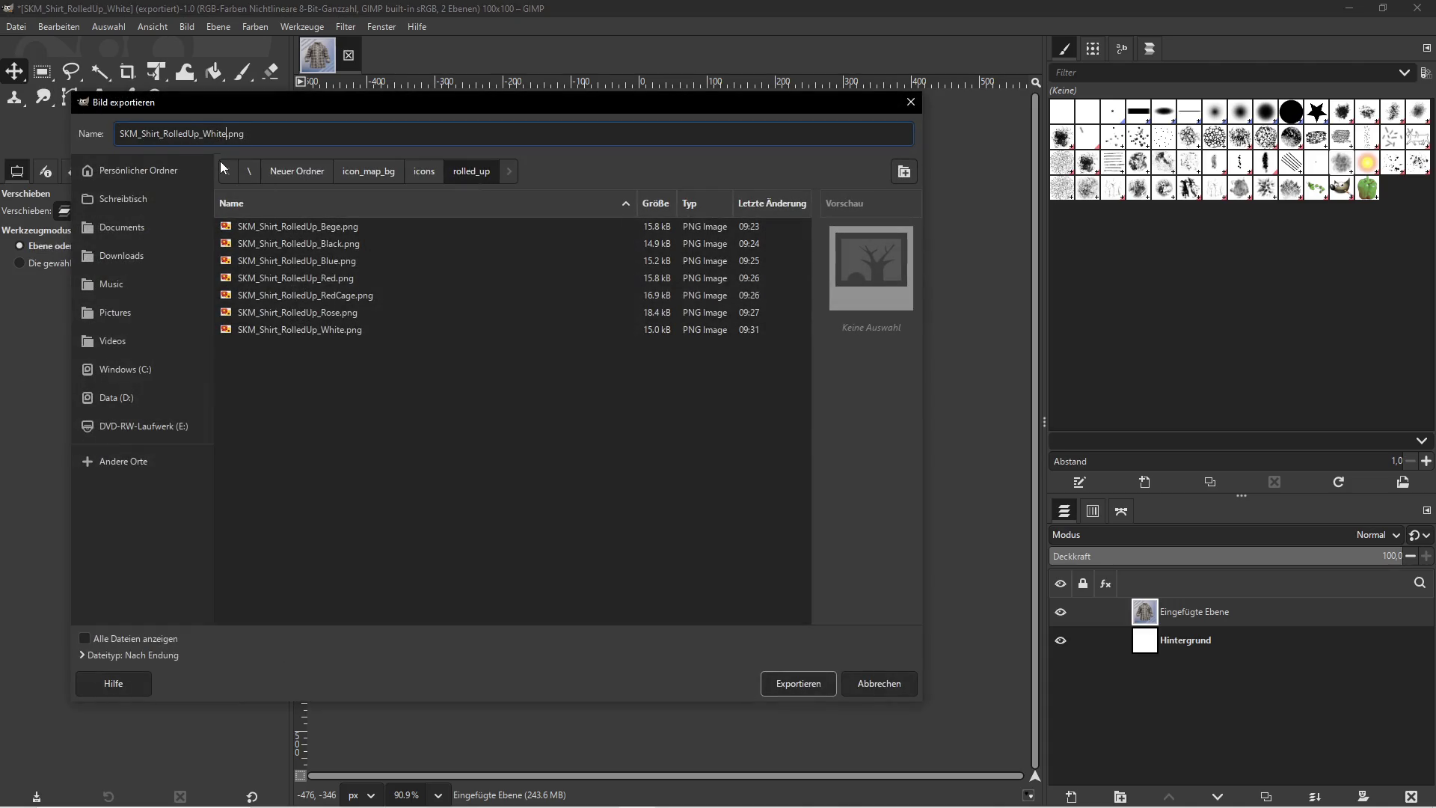
type("_Cage")
left_click(792, 685)
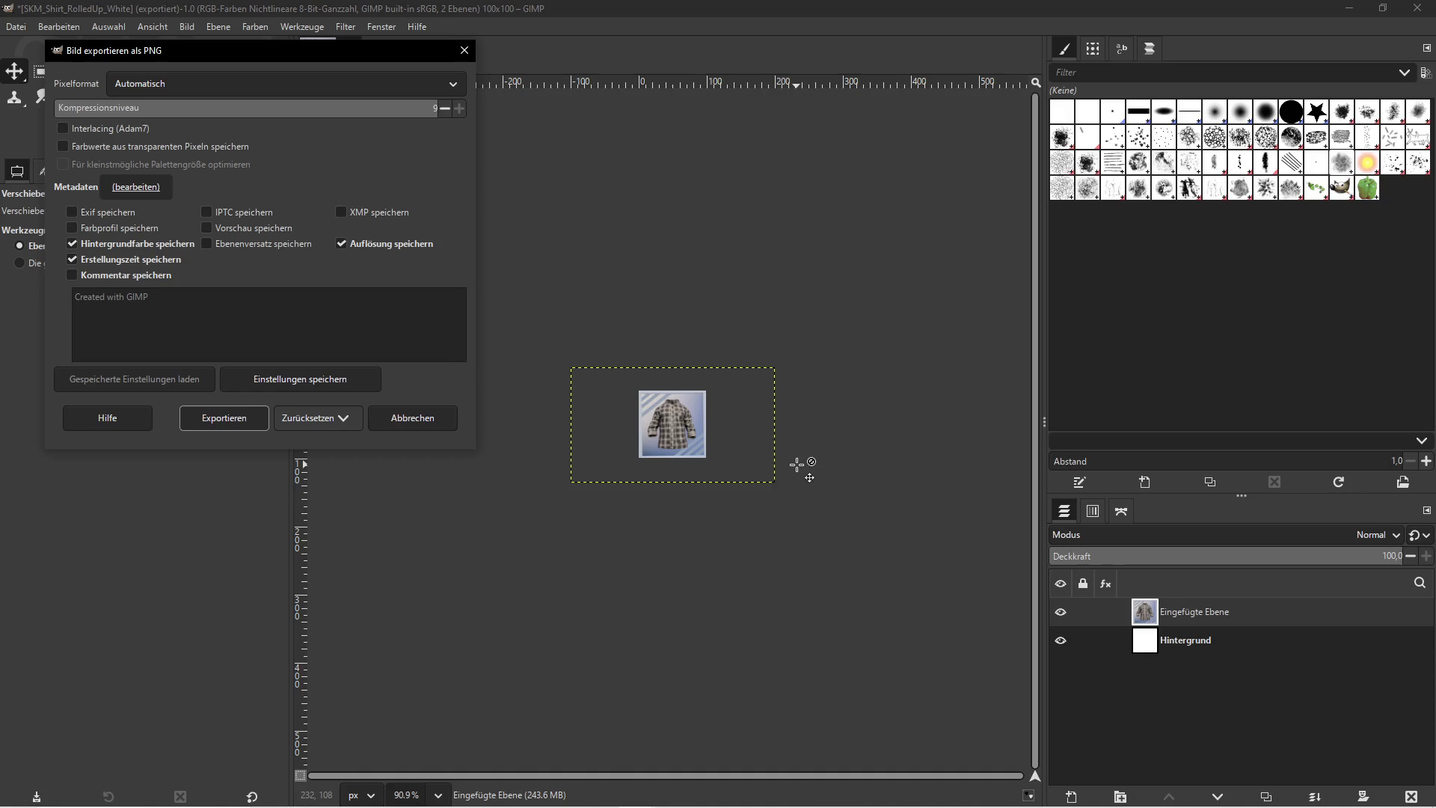
left_click(228, 419)
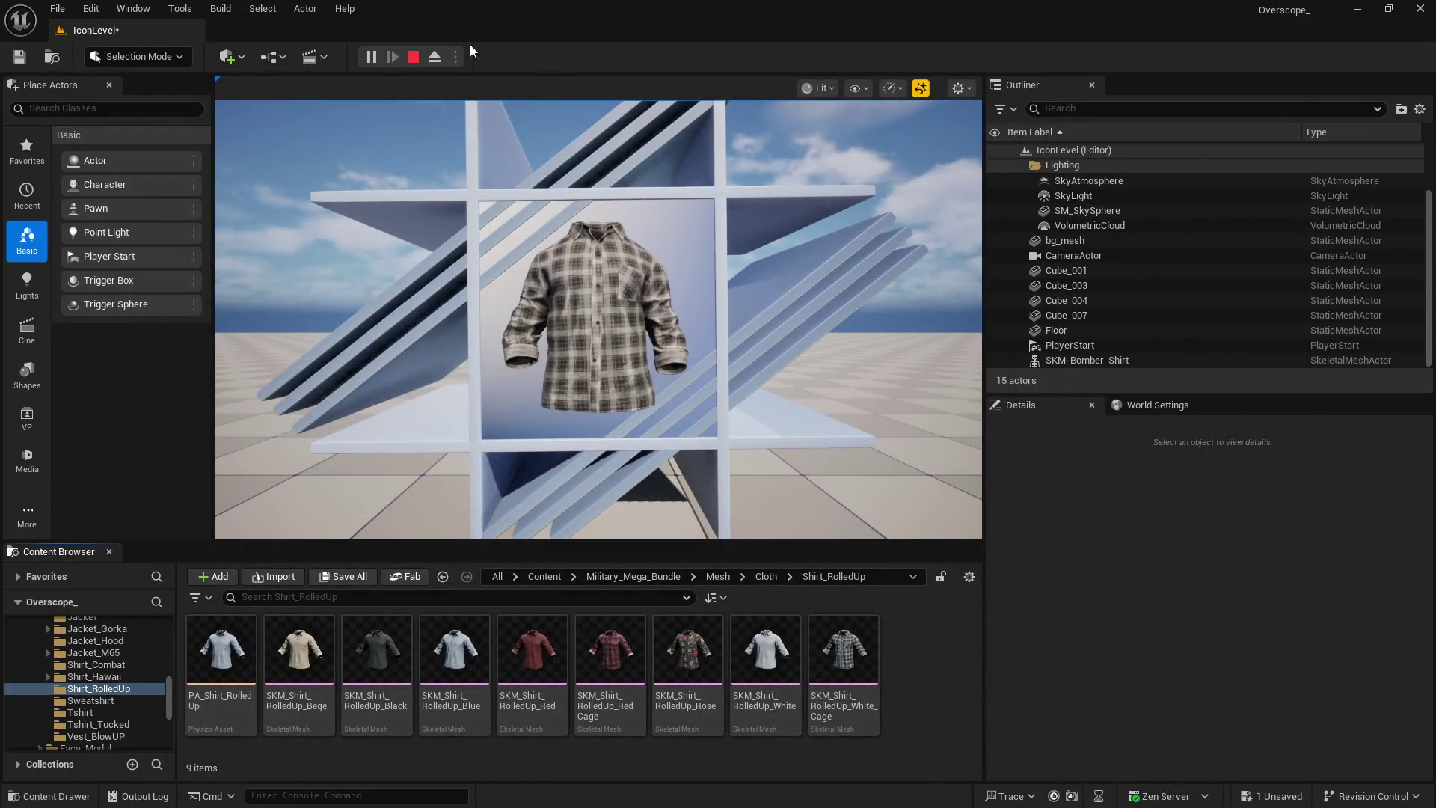
Stop the play session and check the exported icons in File Explorer
left_click(414, 57)
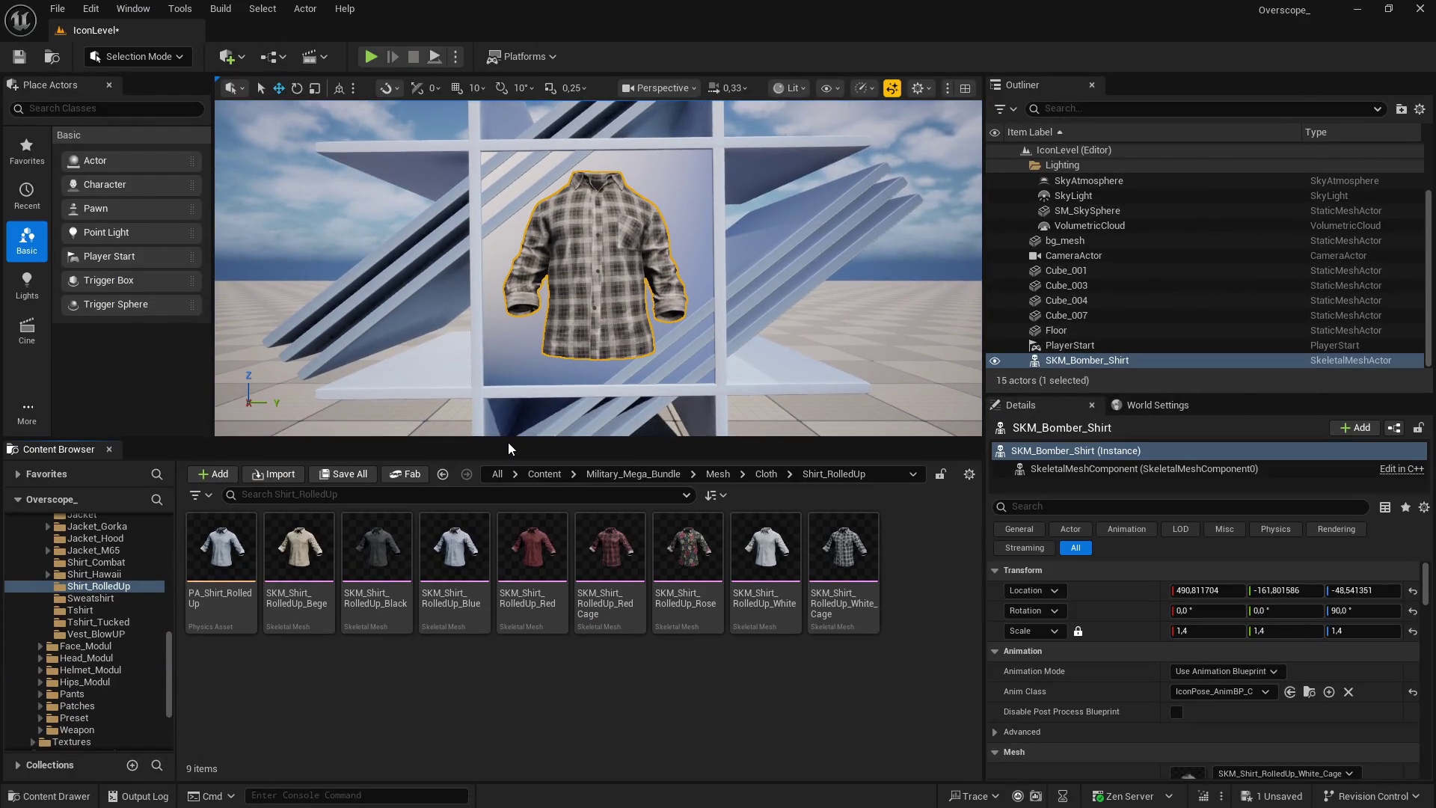
key("super")
key("super+e")
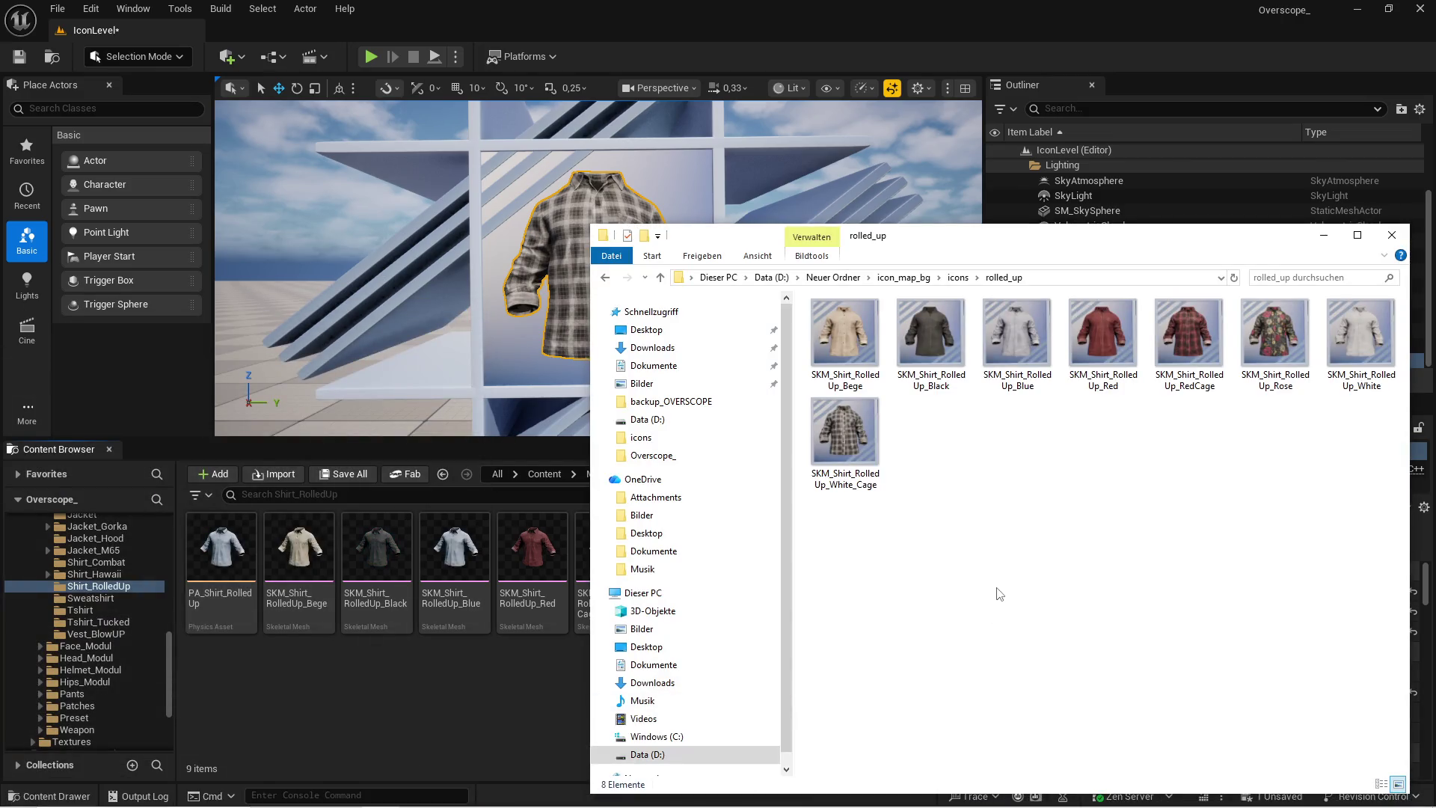
left_click(470, 725)
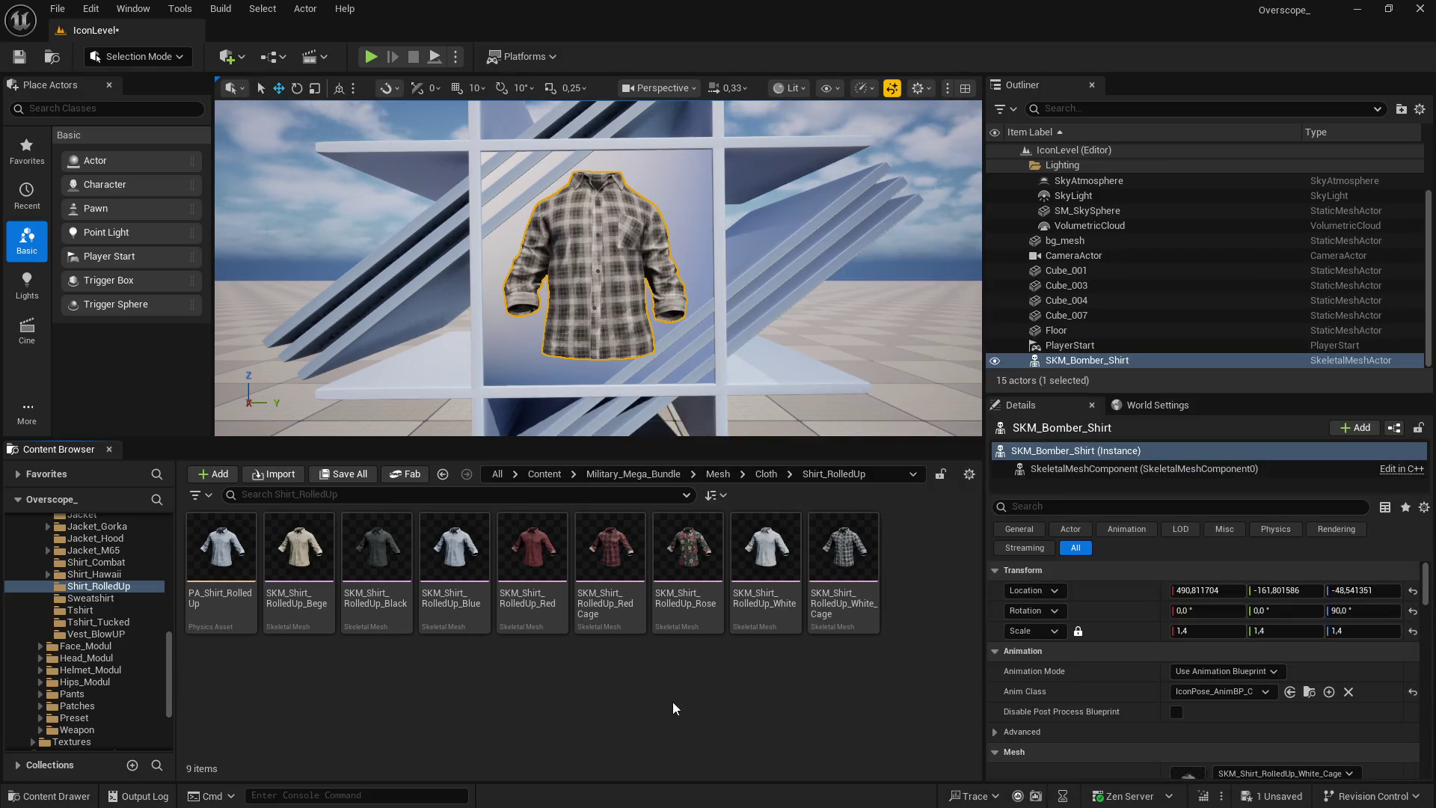
Browse to Content > IconMap > Icons > Upperbody_Cloth and create a new folder there
left_click(546, 477)
double_click(766, 553)
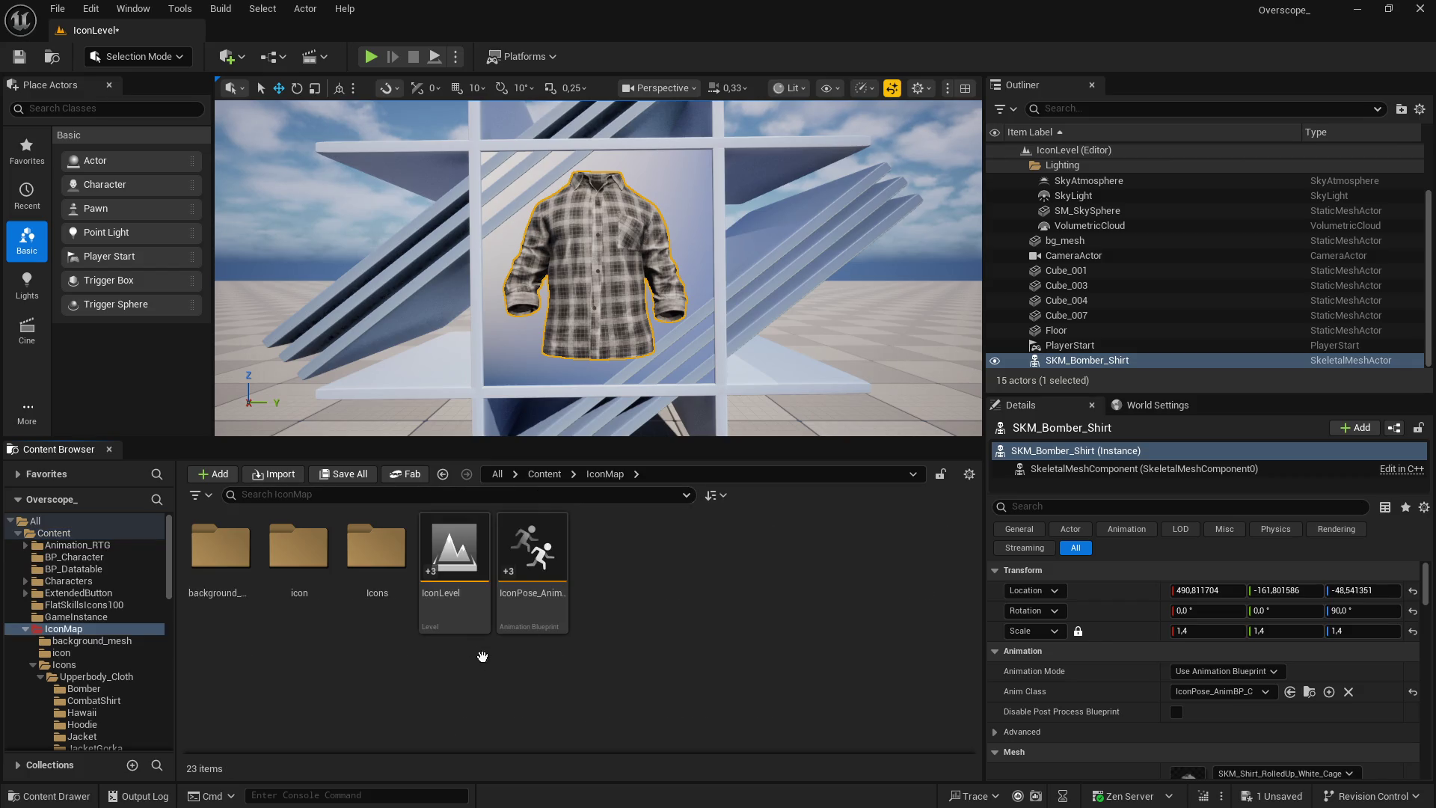
double_click(377, 546)
double_click(220, 546)
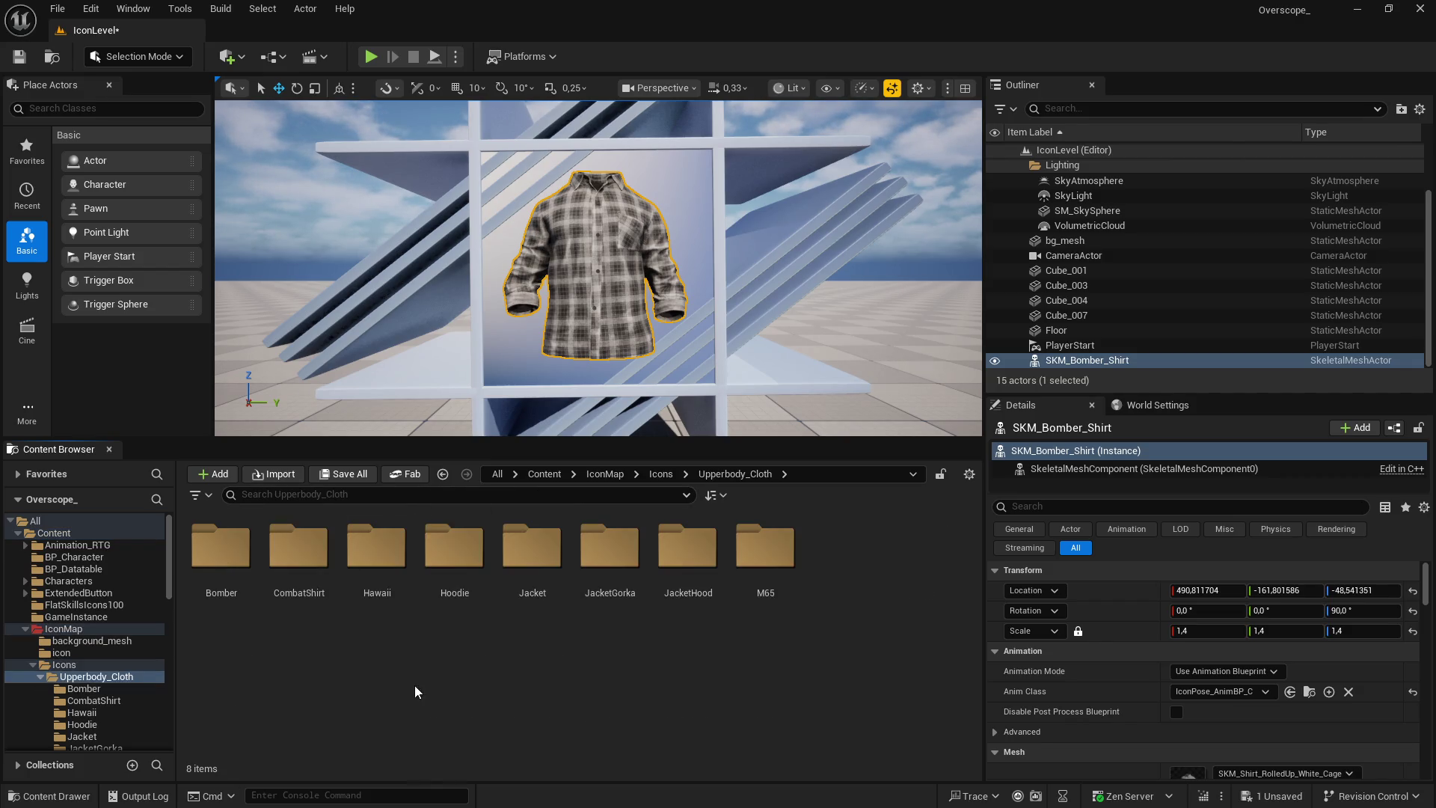
key("super")
left_click(334, 751)
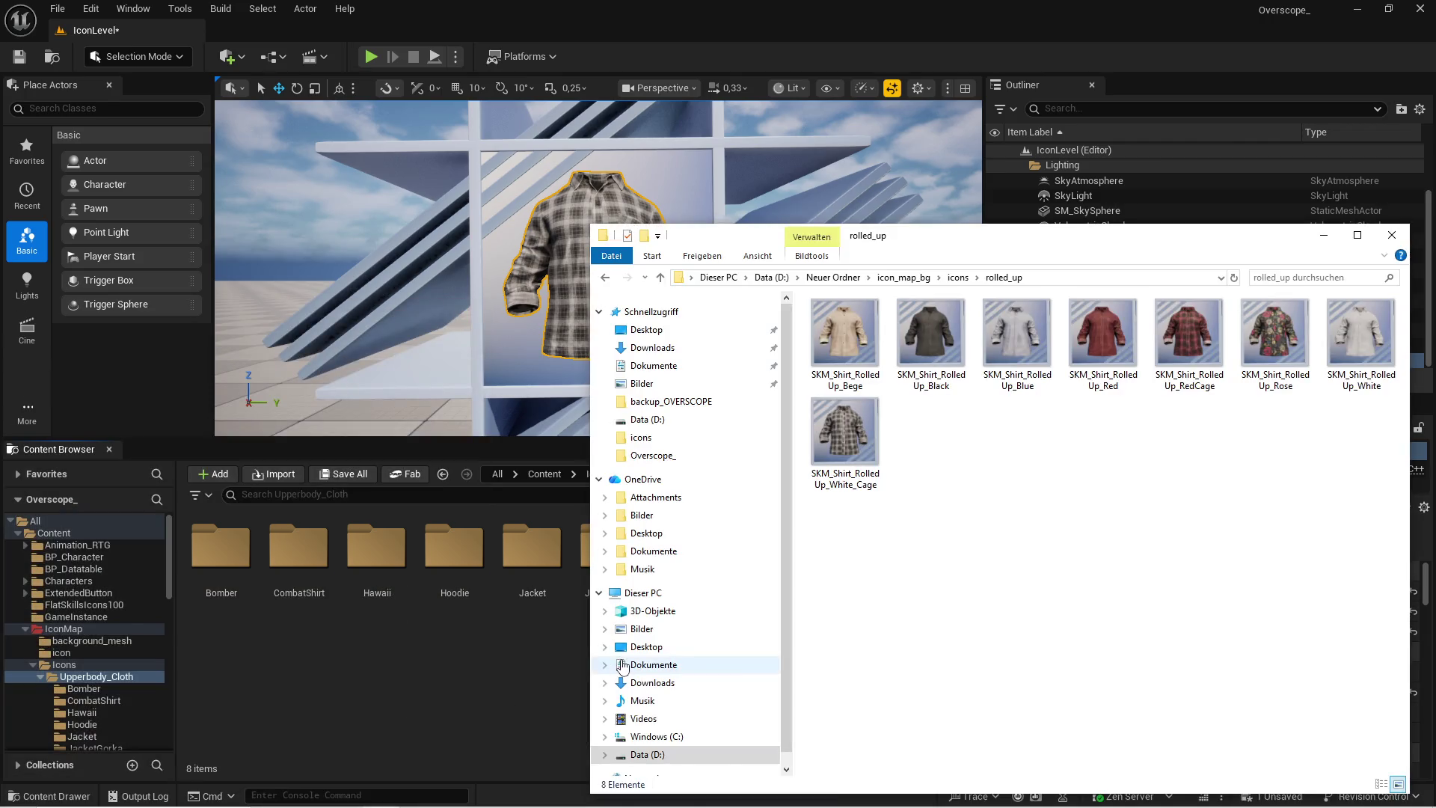
right_click(379, 703)
left_click(441, 326)
Name the new folder rolled_up and open it
type("r")
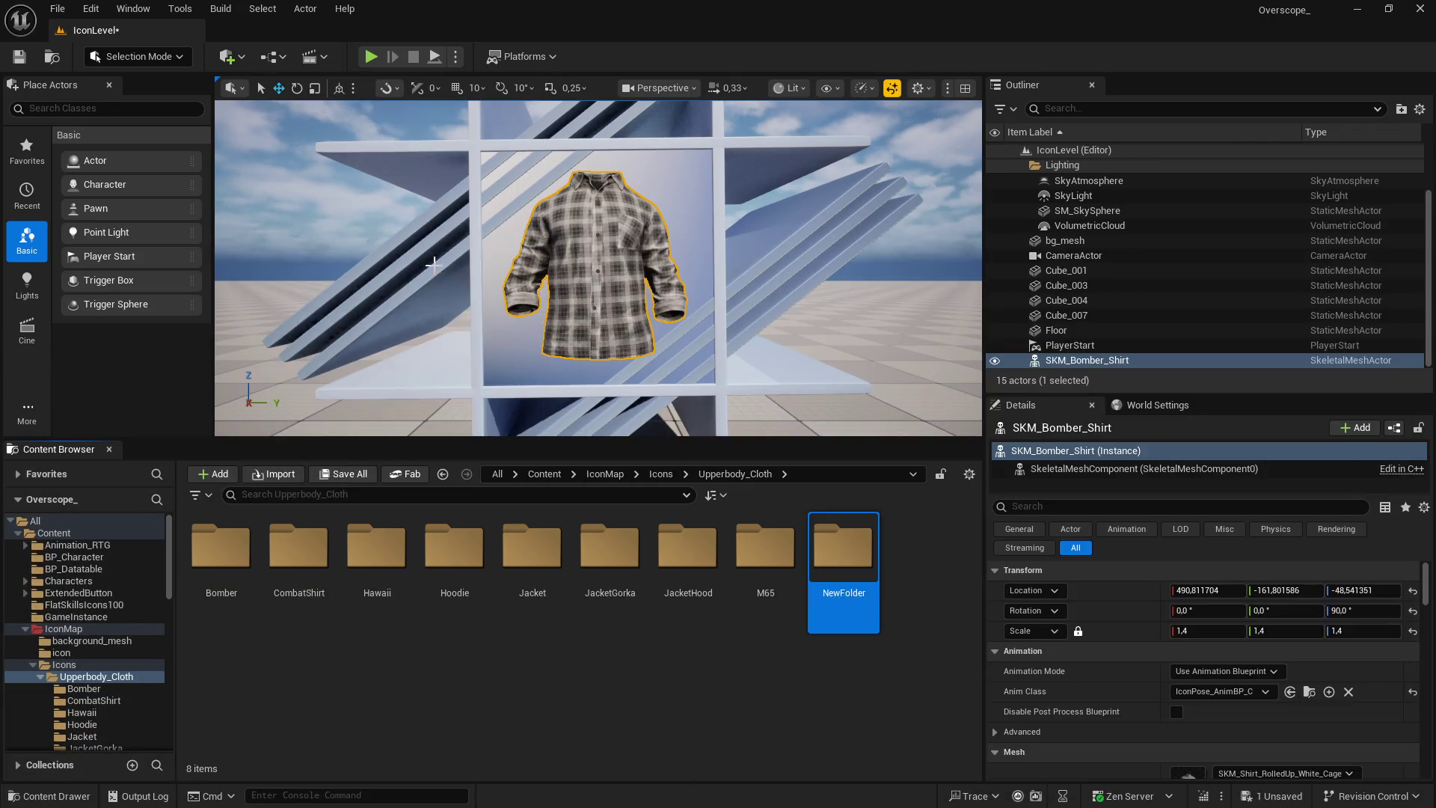
type("olle")
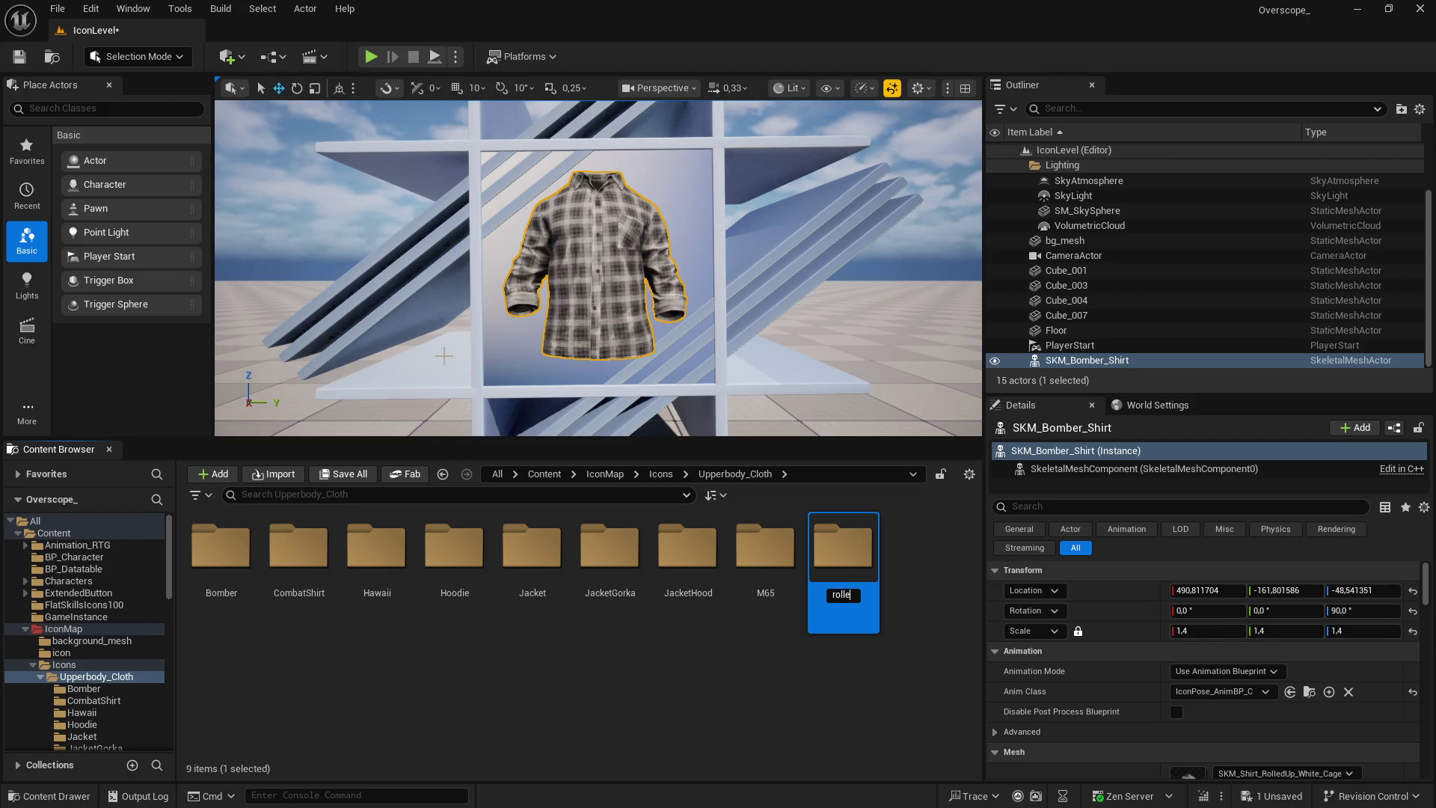
type("d_up")
key("Return")
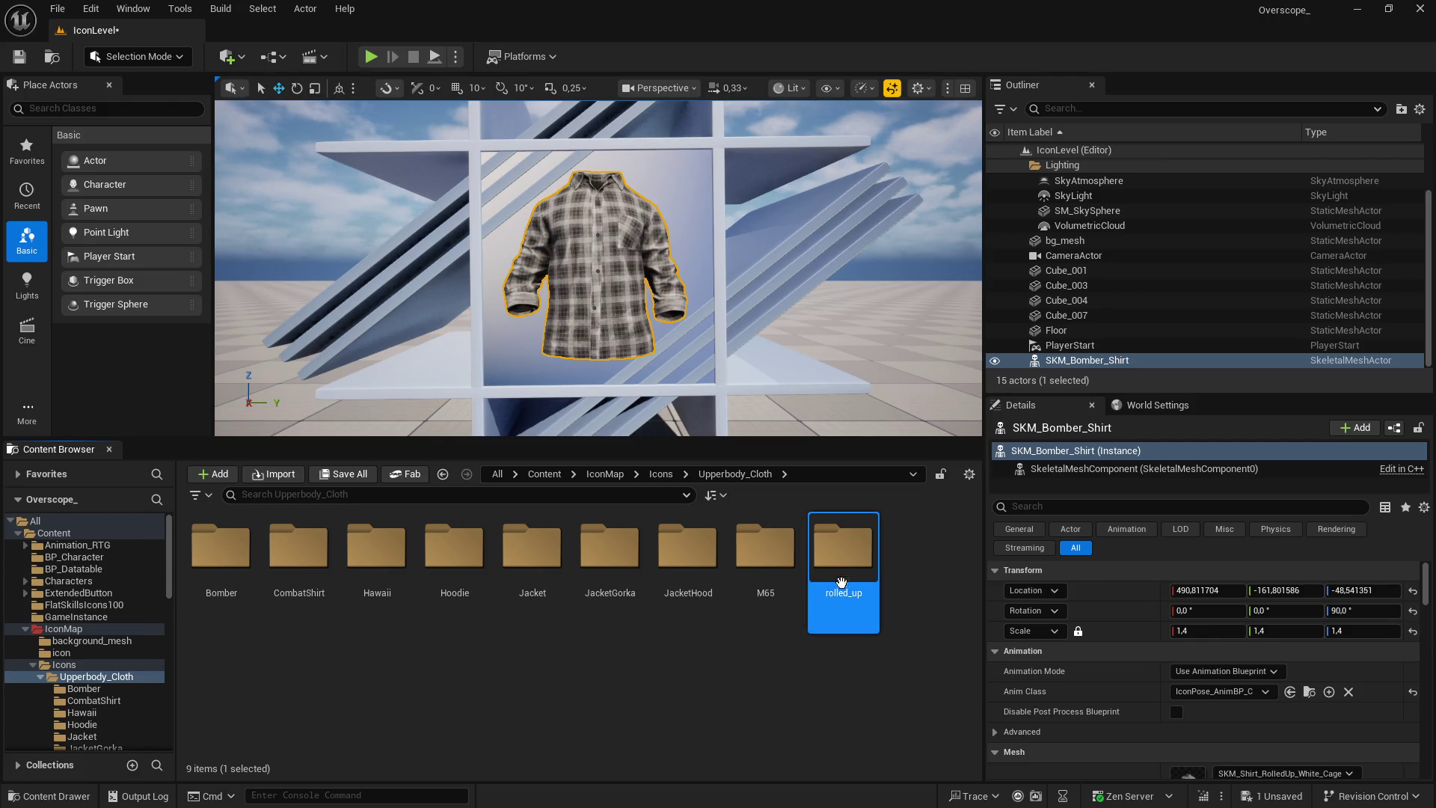
double_click(853, 553)
Drag the eight exported shirt PNGs from Explorer into rolled_up and save all
key("super")
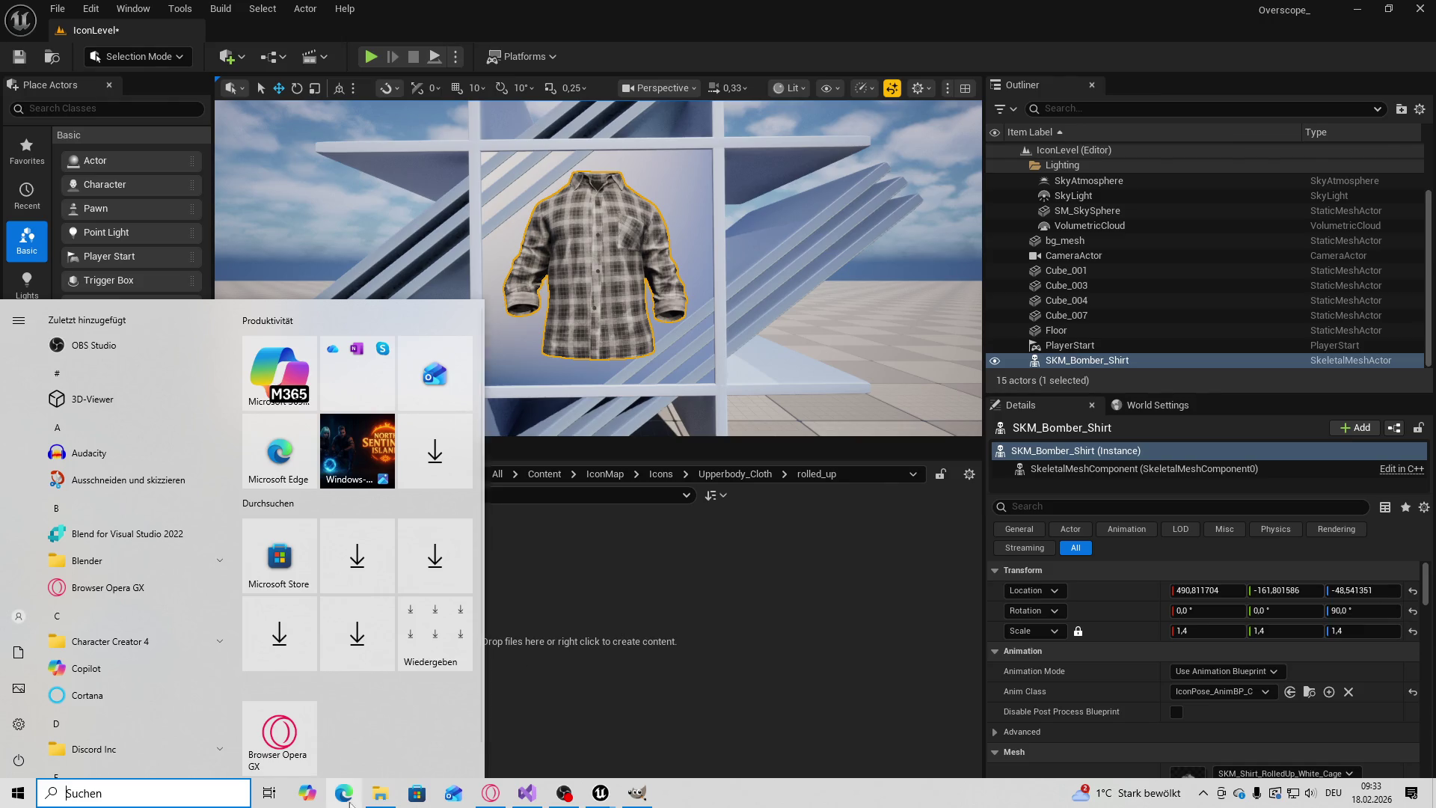
left_click(380, 793)
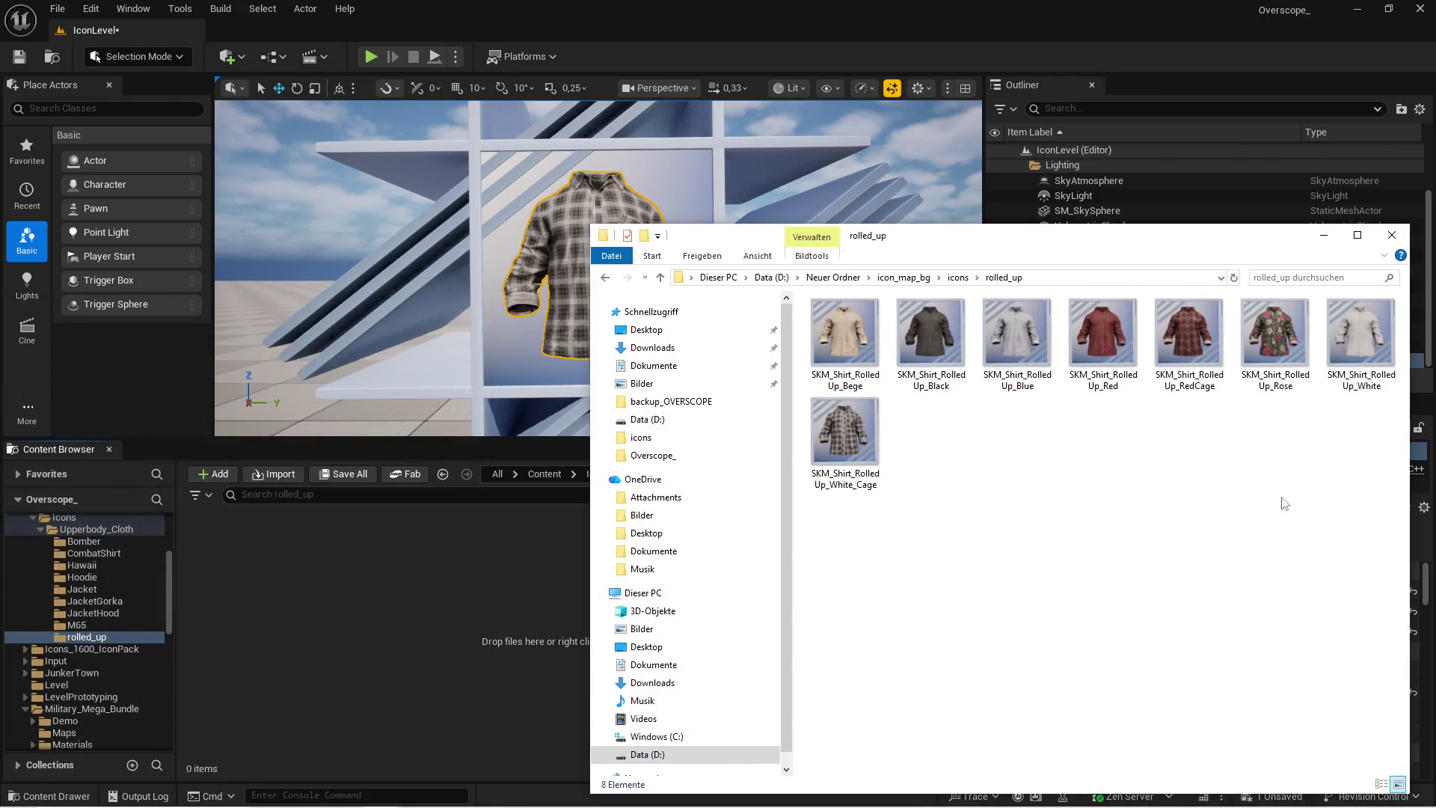
mouse_move(1377, 601)
left_mouse_down()
mouse_move(821, 327)
mouse_move(835, 353)
left_mouse_up()
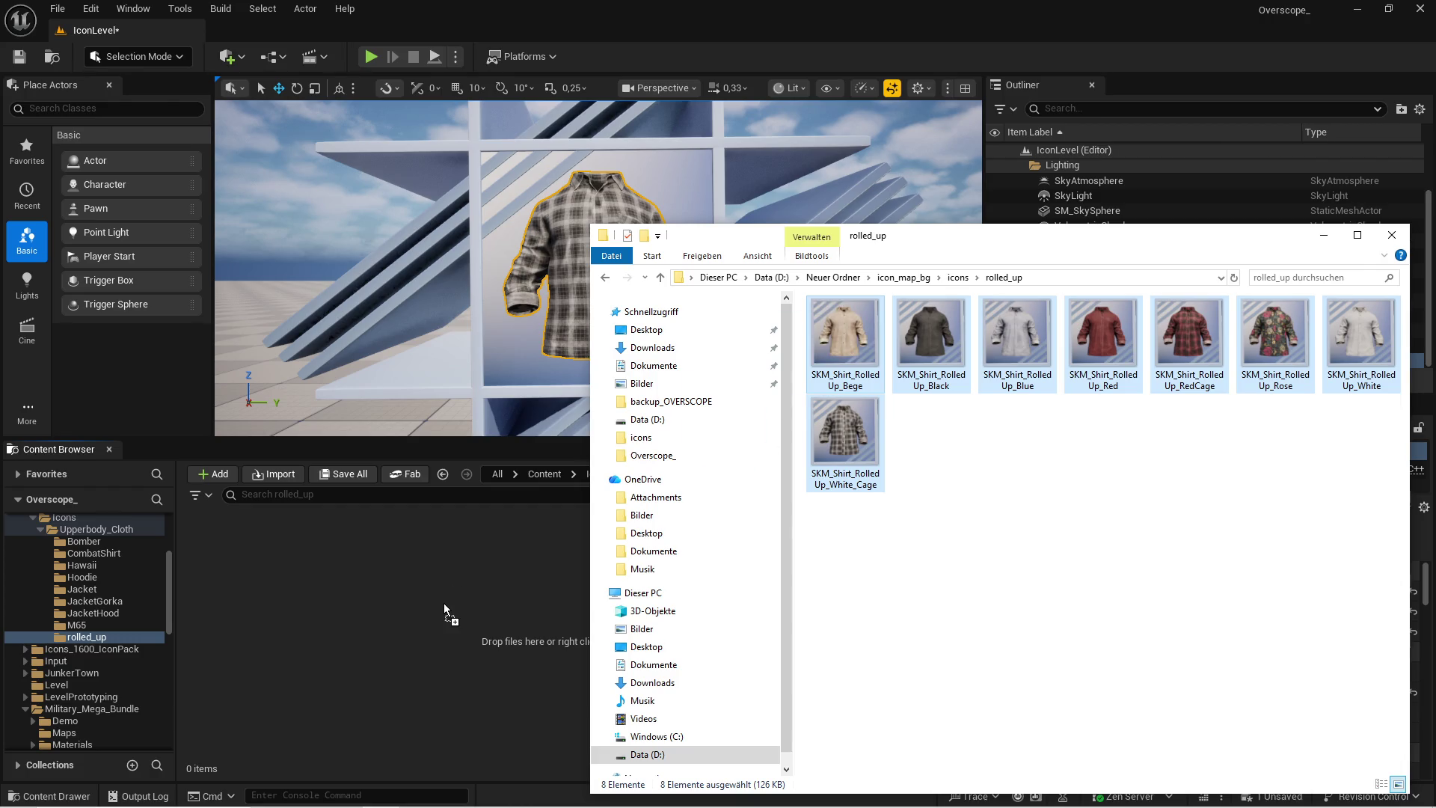
left_click_drag(443, 603, 443, 606)
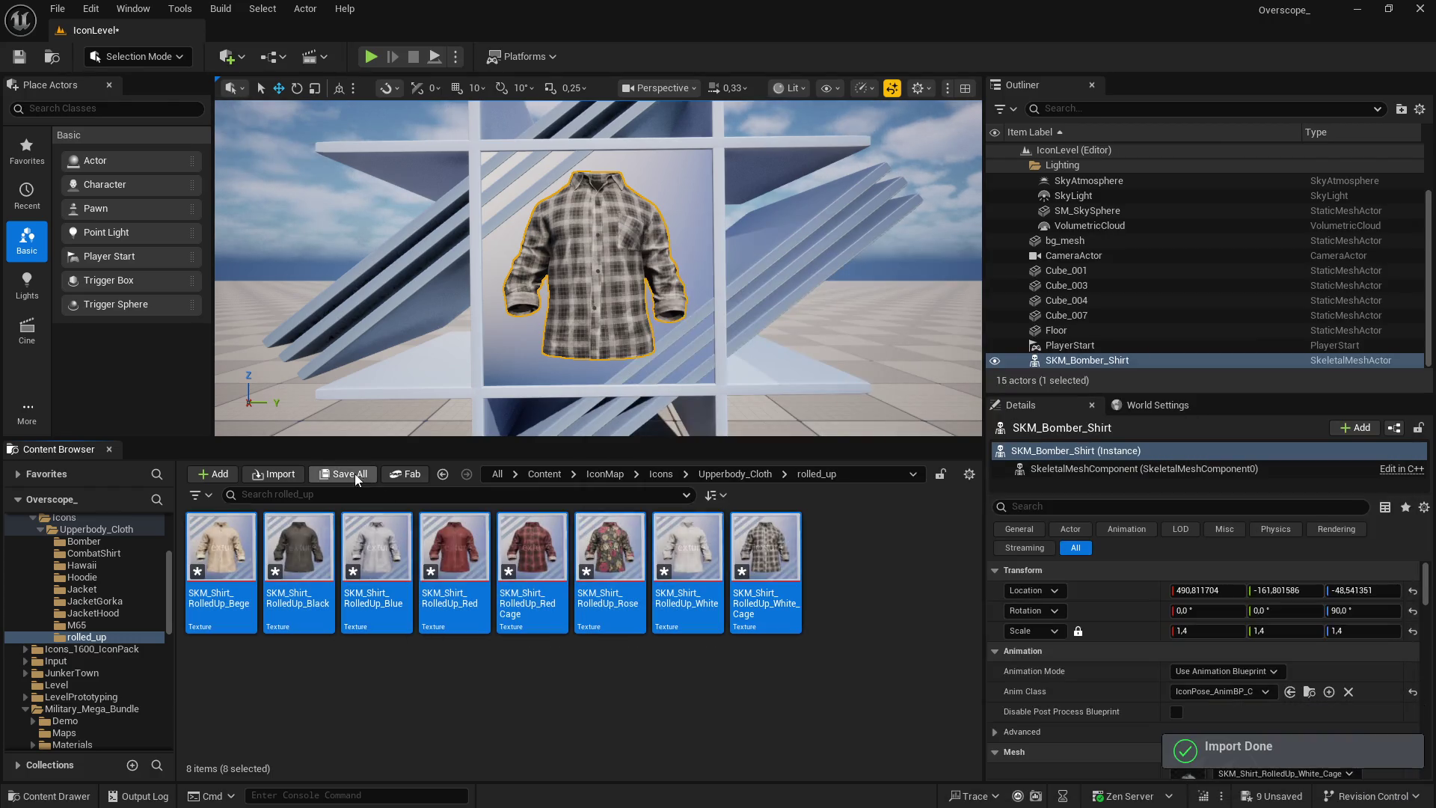
key("ctrl+shift+s")
left_click(815, 583)
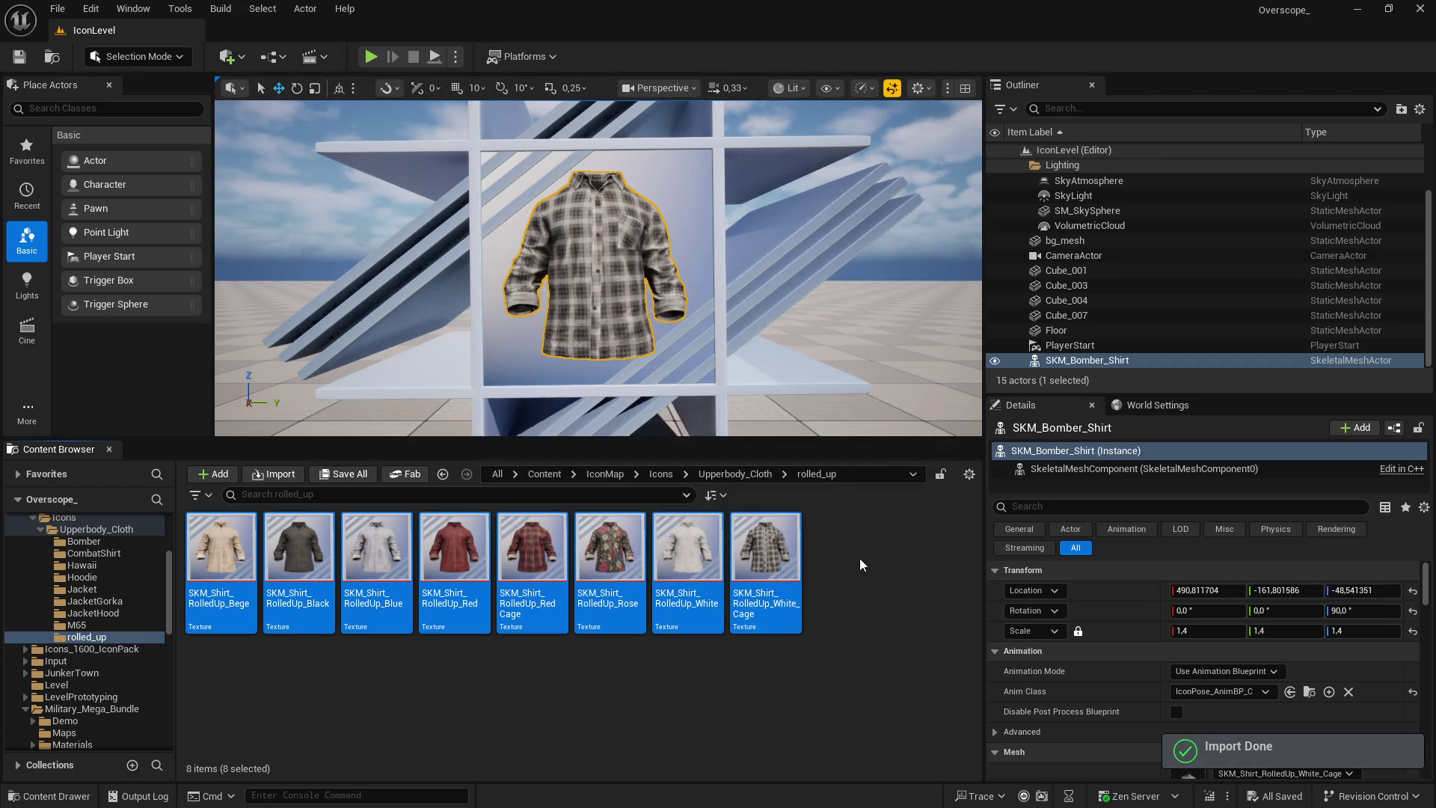
left_click(863, 549)
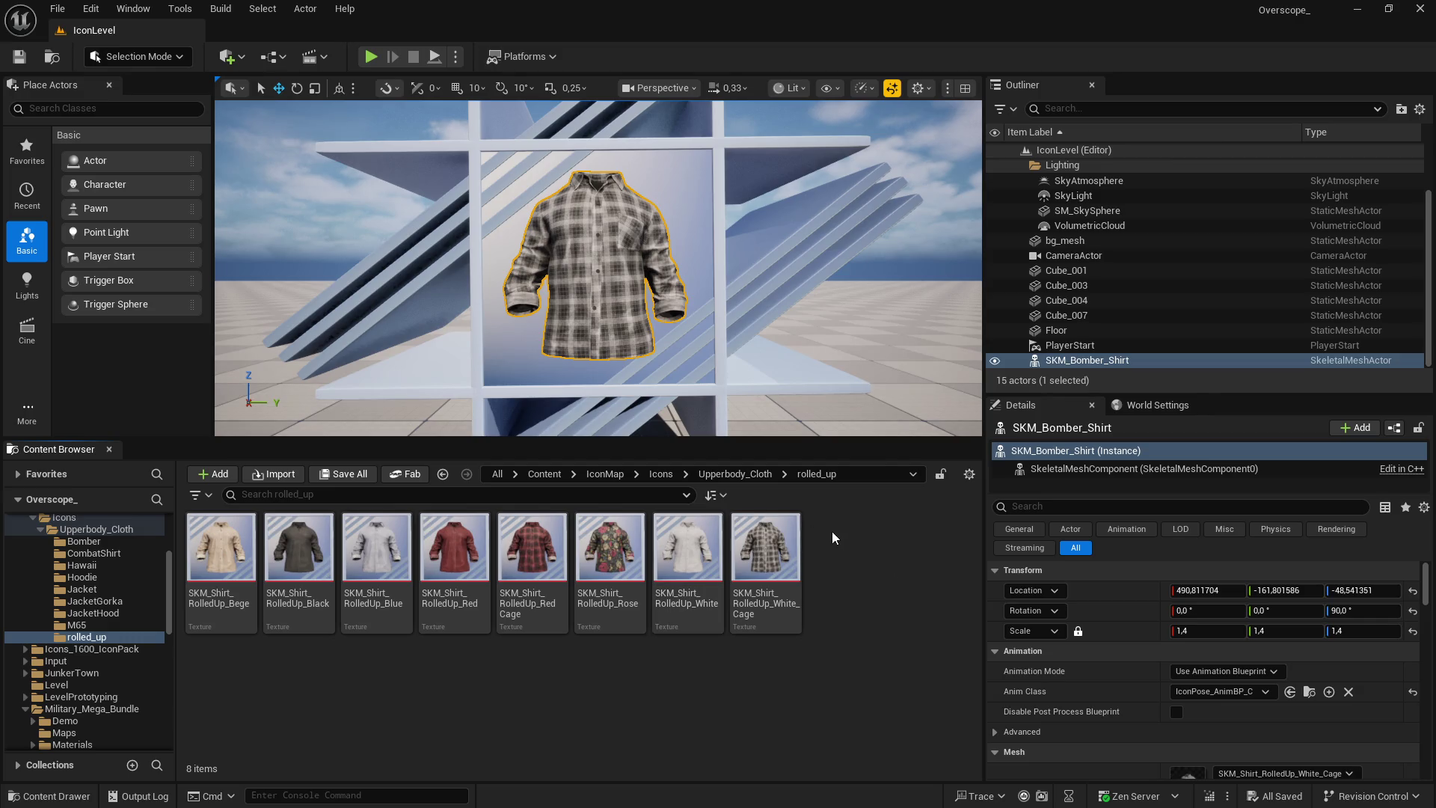
Filter BP_Datatable by 'cloth', open DT_SK_UPPERBODY_CLOTH and select the ShirtRolledUp1 row
left_click(544, 474)
double_click(377, 546)
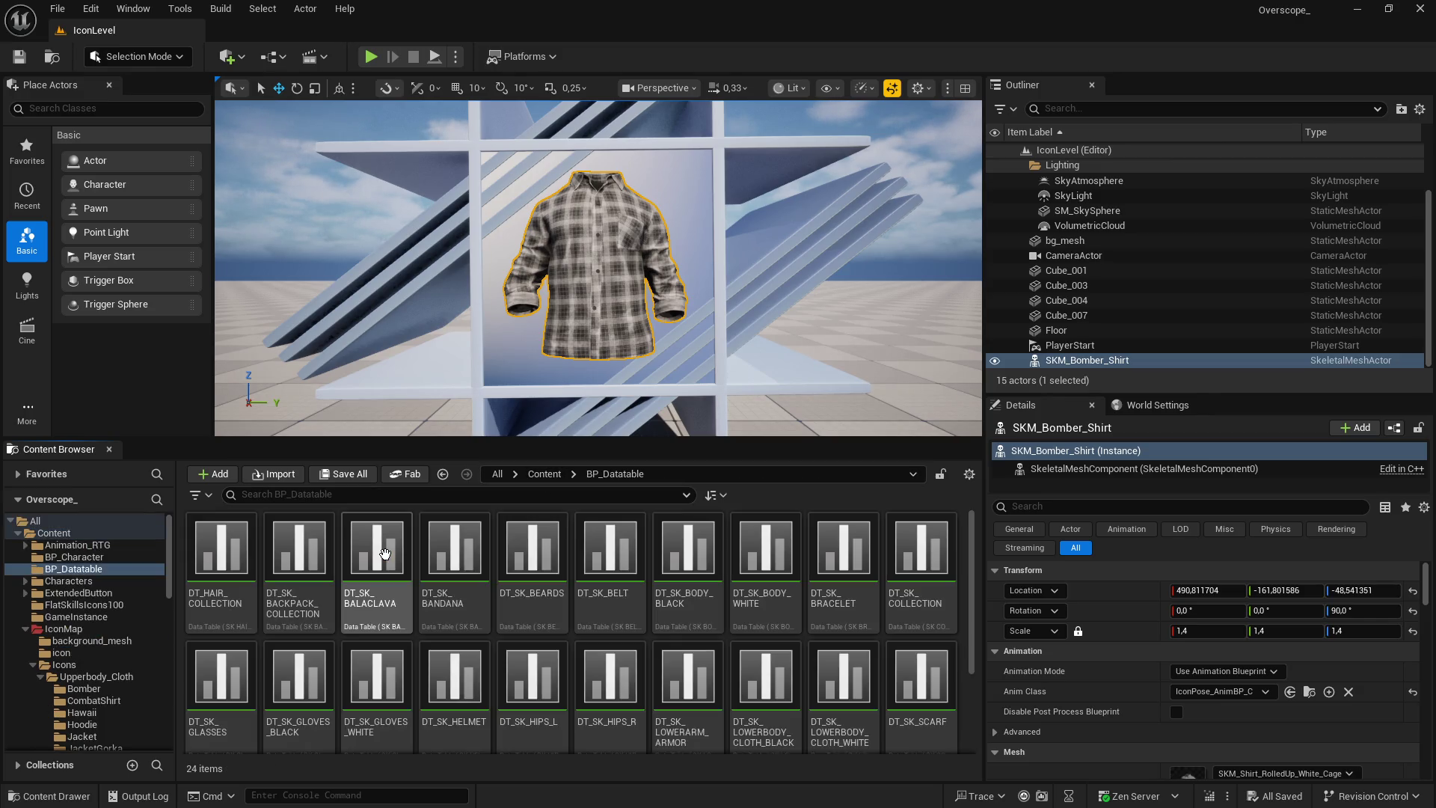
left_click(389, 495)
type("cloth")
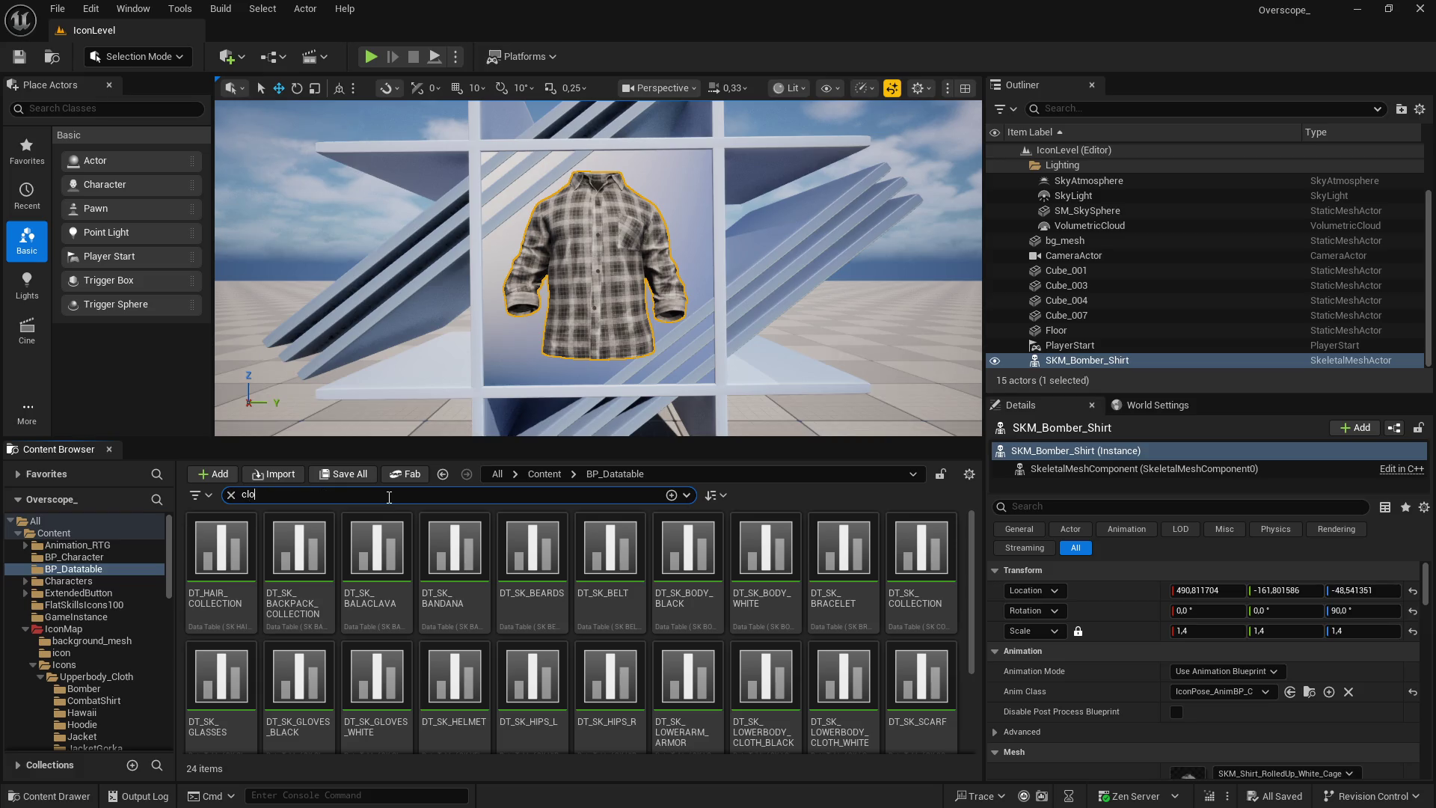
left_click(505, 601)
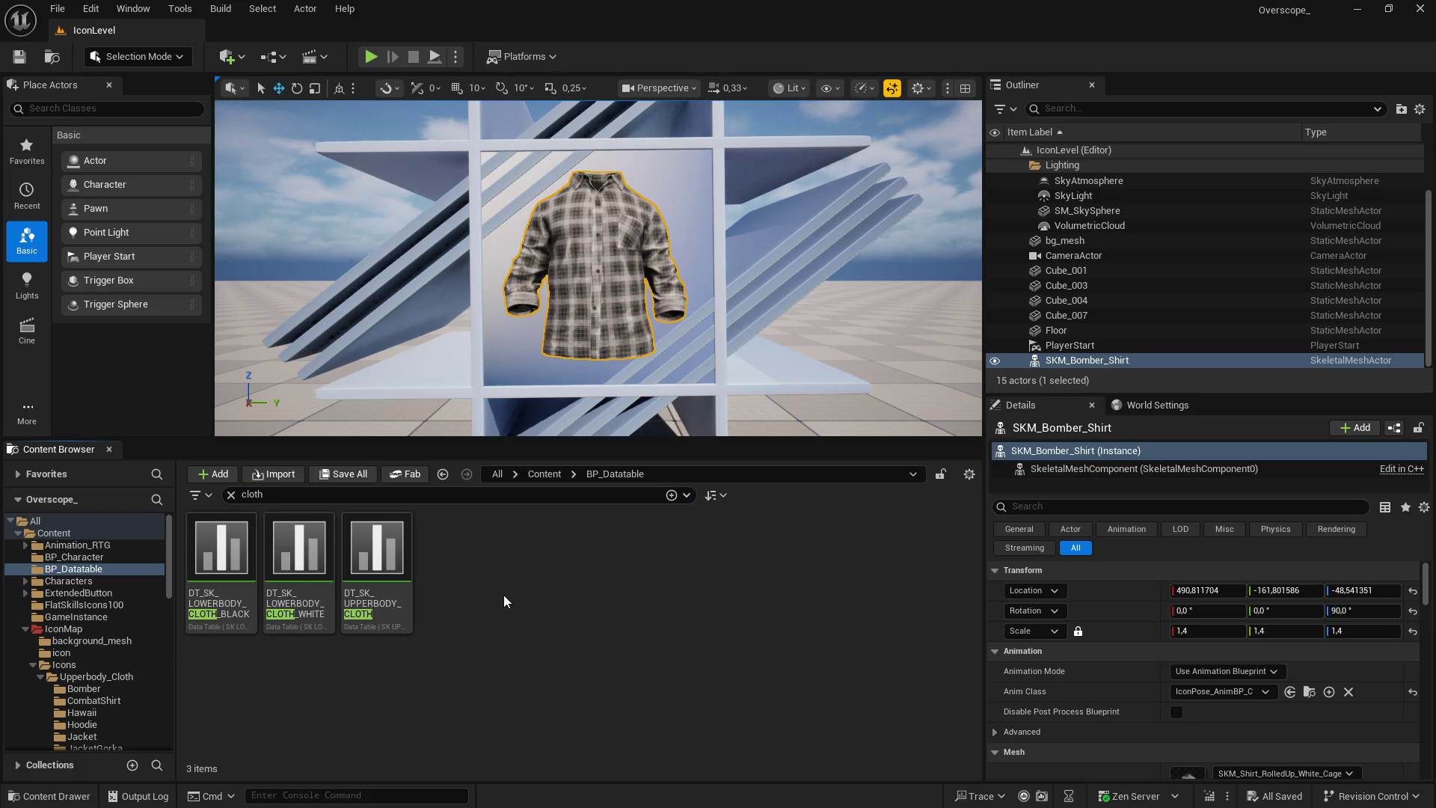
double_click(377, 546)
left_click(322, 202)
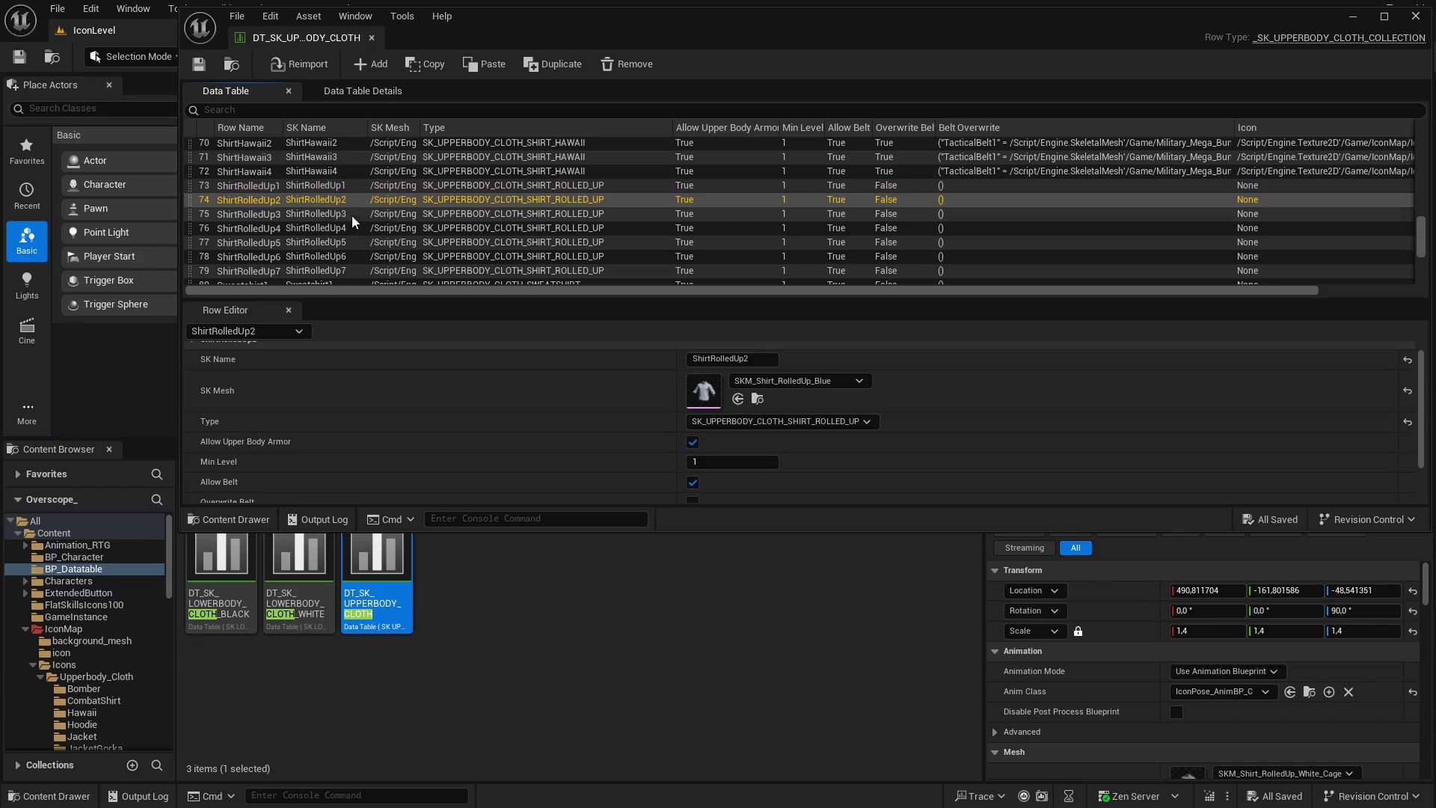
key("Up")
scroll(570, 434, "down", 2)
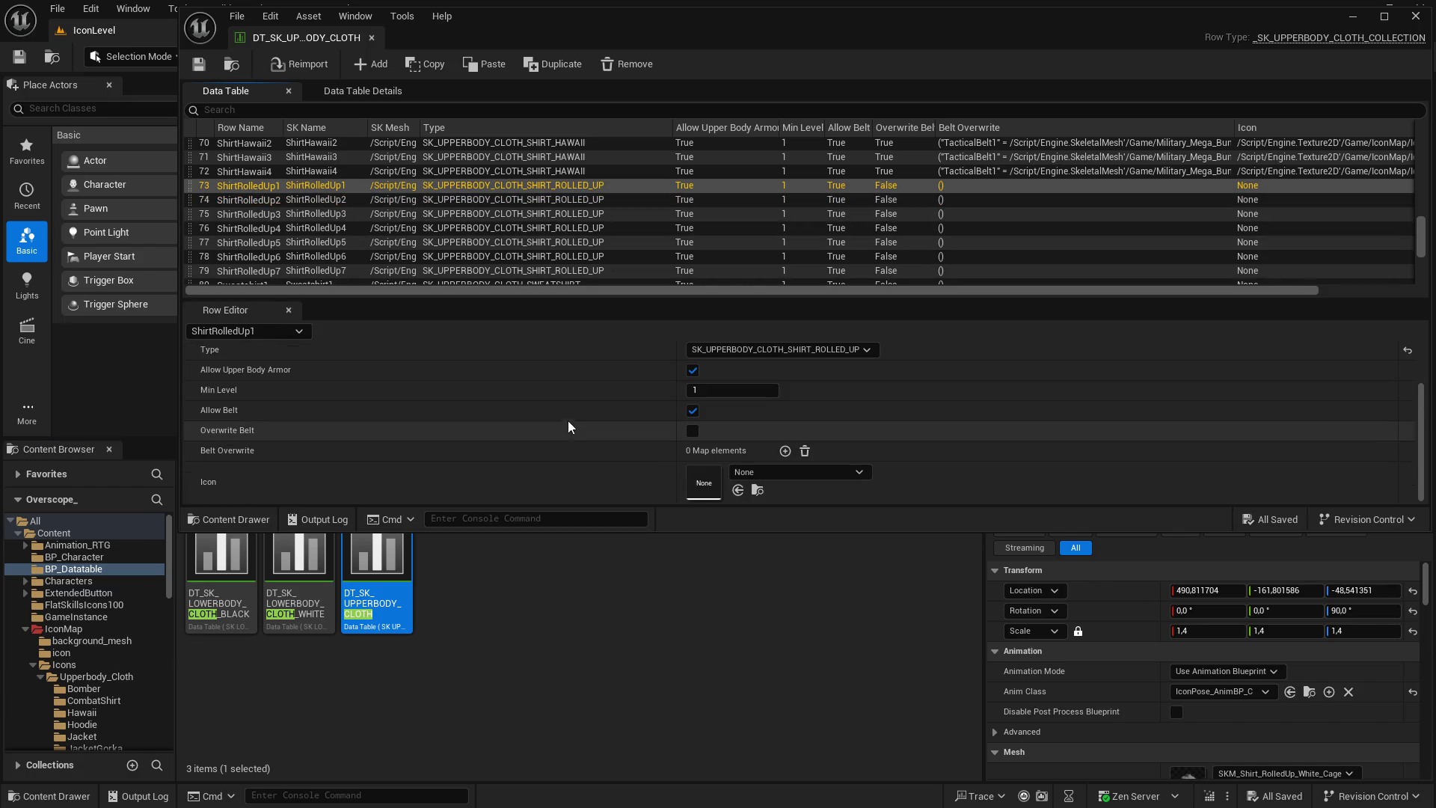
left_click(609, 628)
Enlarge the Content Browser and assign the Bege shirt texture as ShirtRolledUp1's icon
left_click(54, 533)
left_click_drag(165, 438, 165, 534)
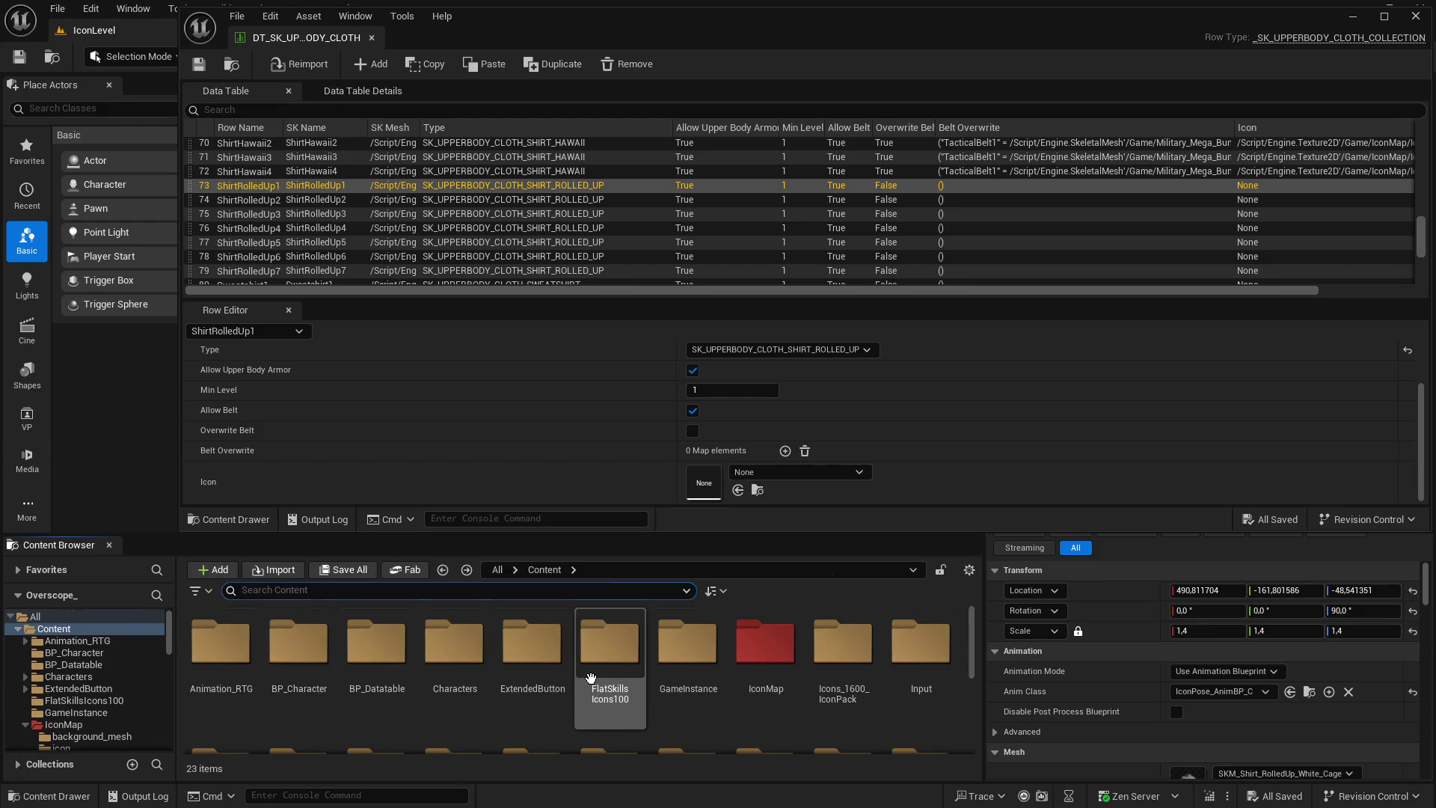
scroll(603, 454, "up", 3)
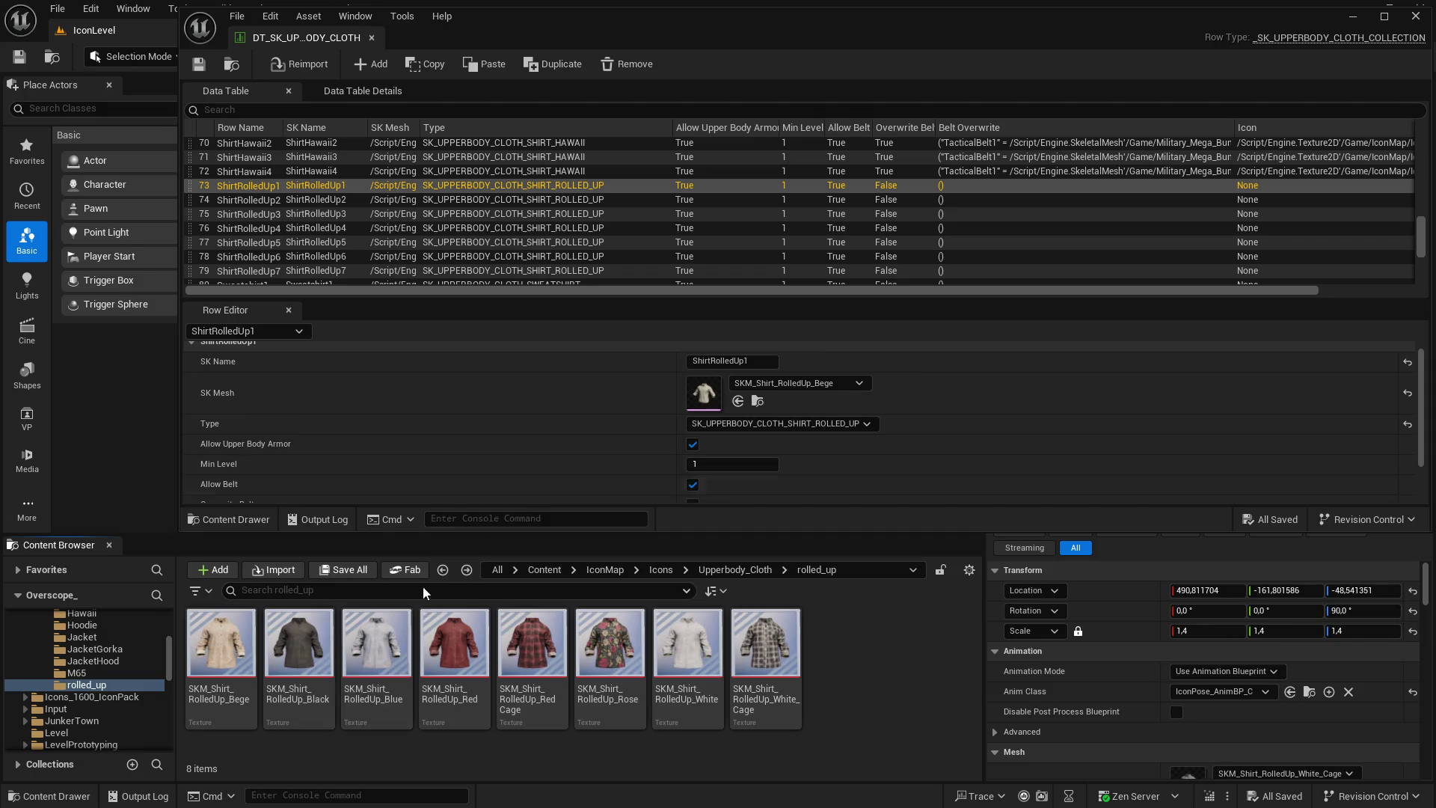
left_click(220, 643)
scroll(733, 449, "down", 2)
left_click(738, 492)
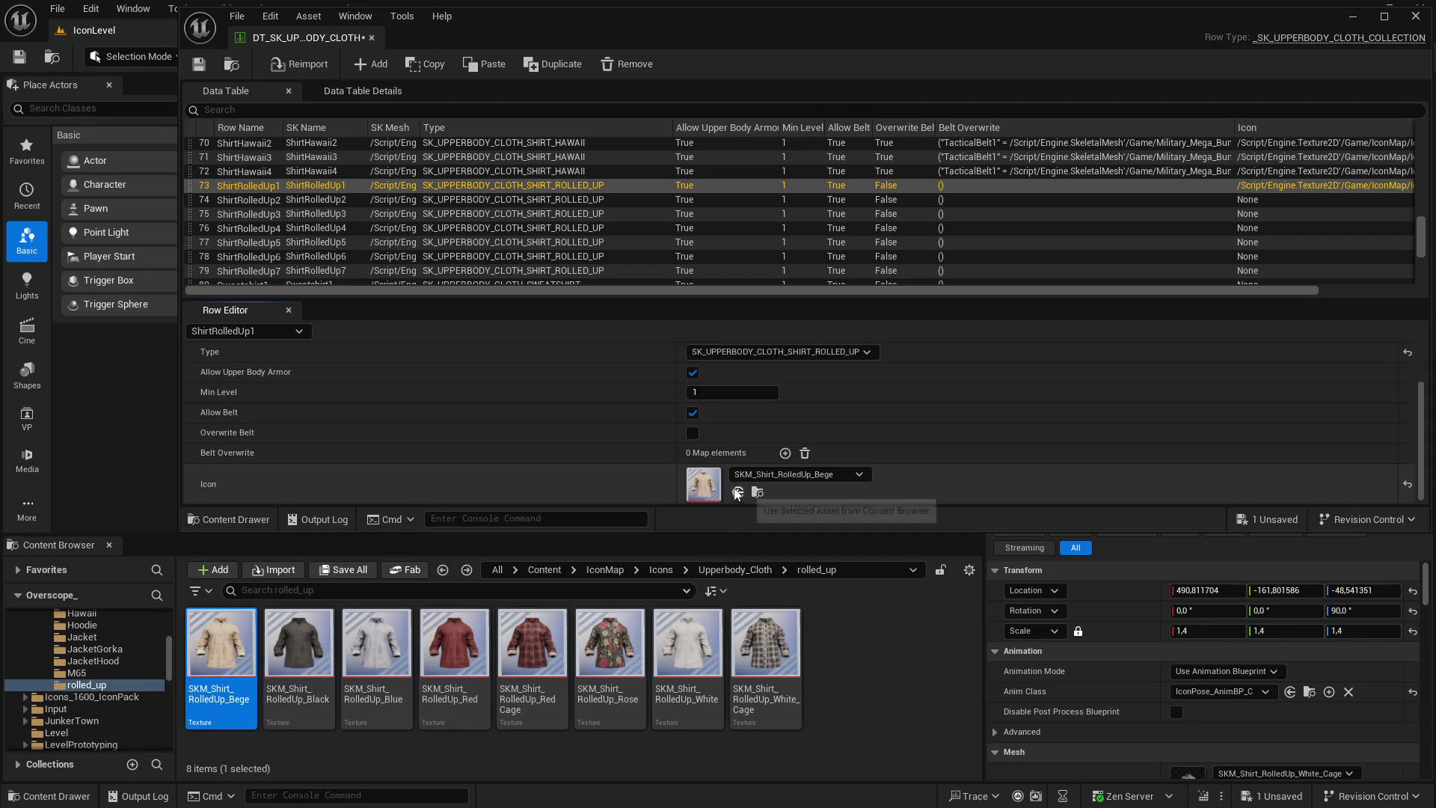
Assign the Blue texture to ShirtRolledUp2 and the Red texture to ShirtRolledUp3
left_click(369, 199)
scroll(572, 419, "down", 2)
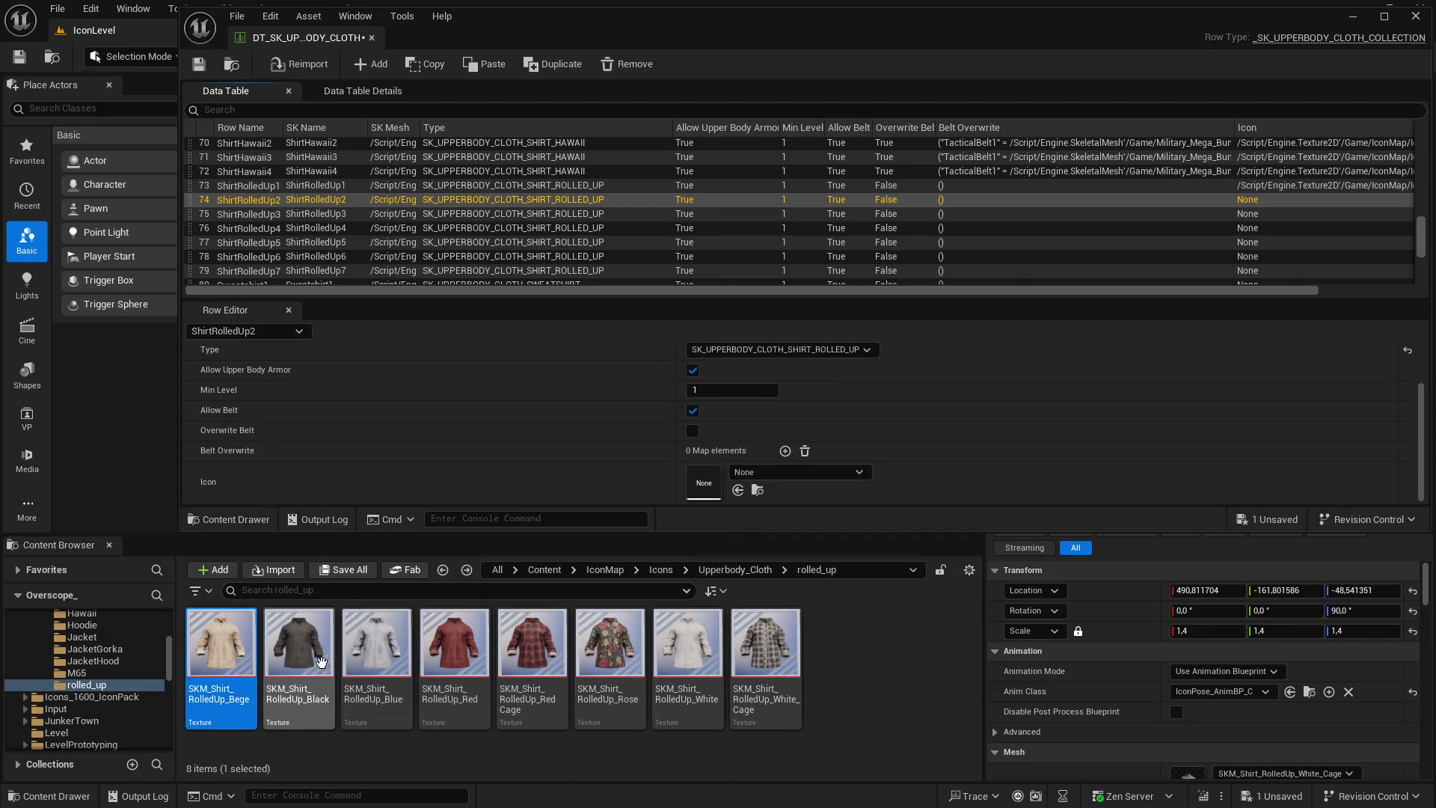
left_click(377, 647)
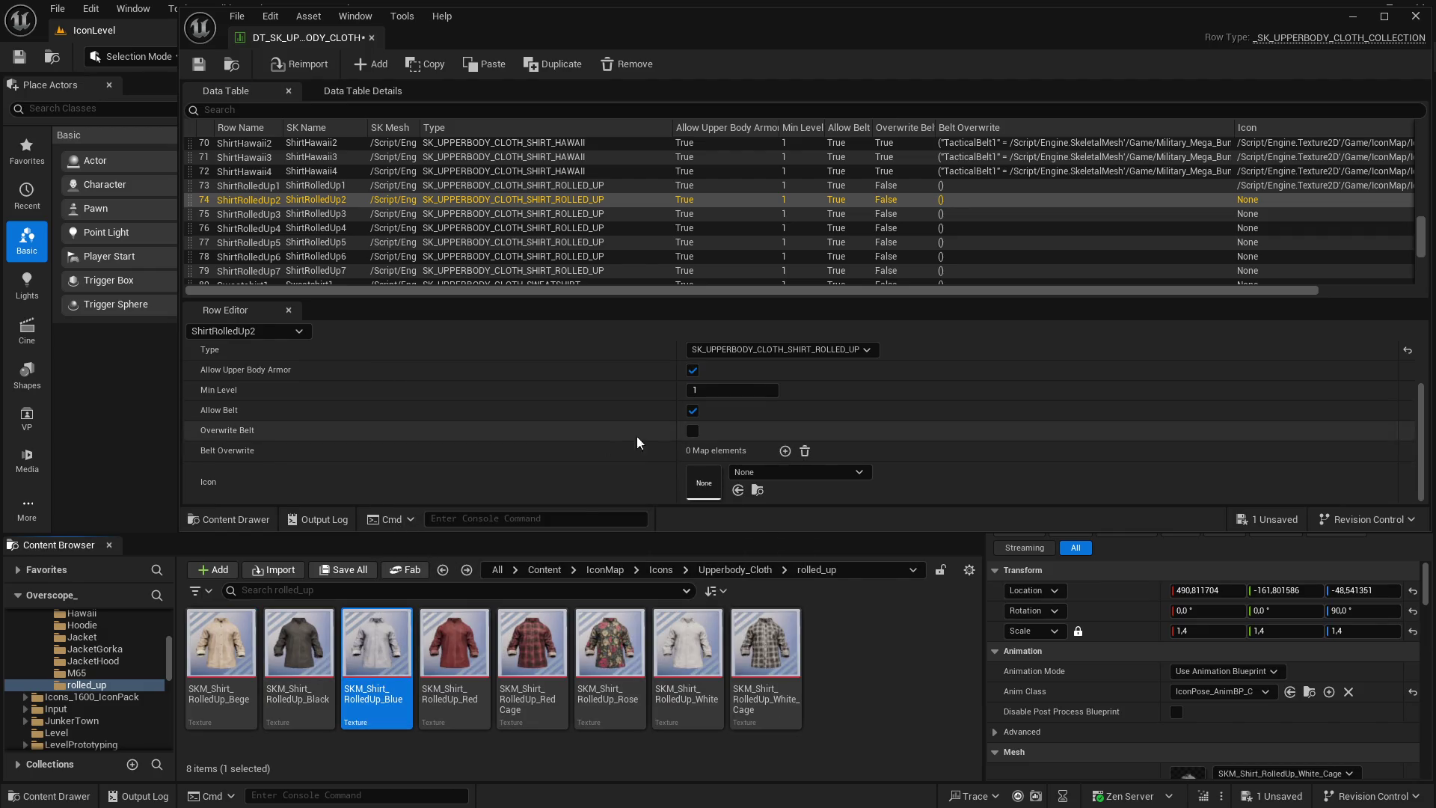
scroll(606, 448, "up", 3)
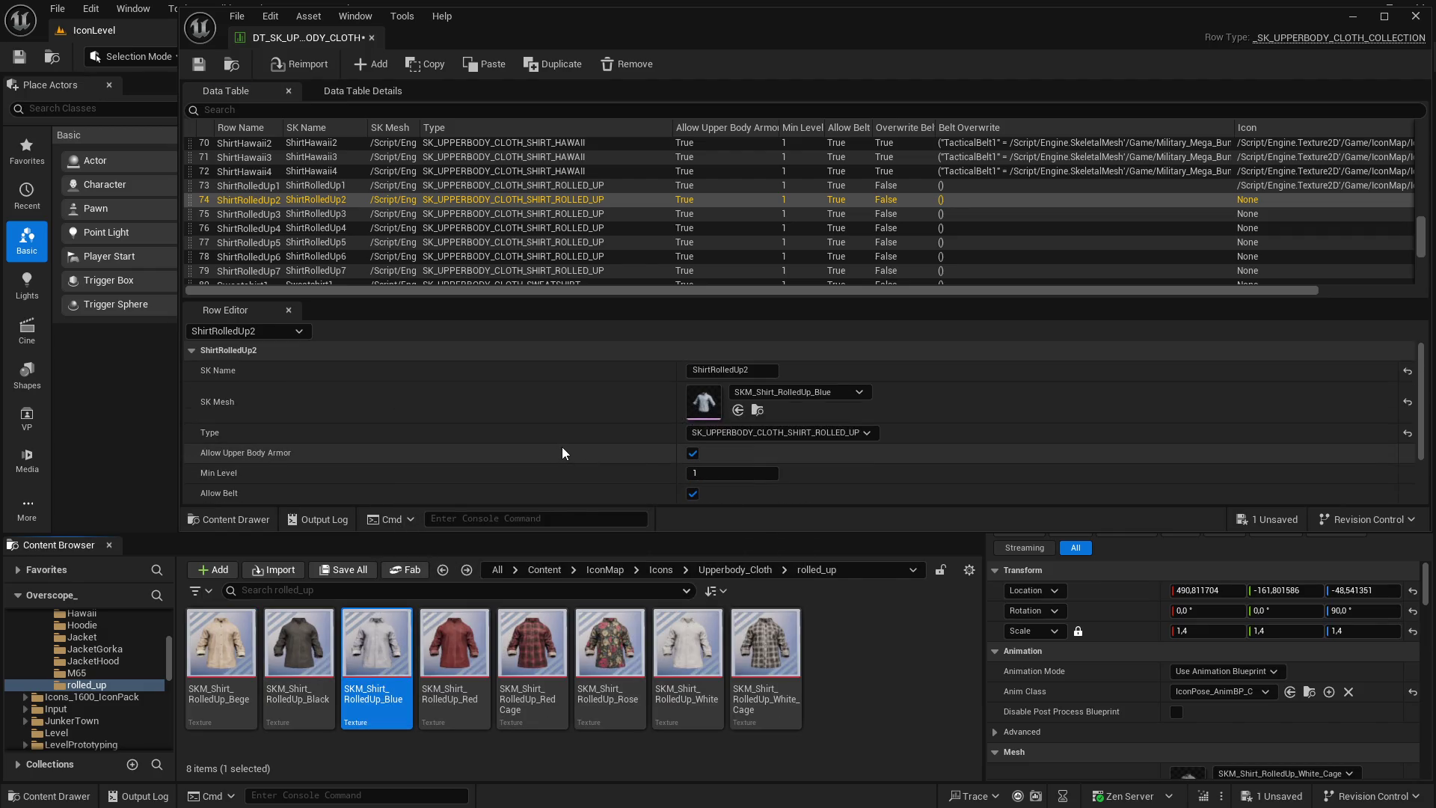
scroll(563, 453, "down", 3)
left_click(738, 489)
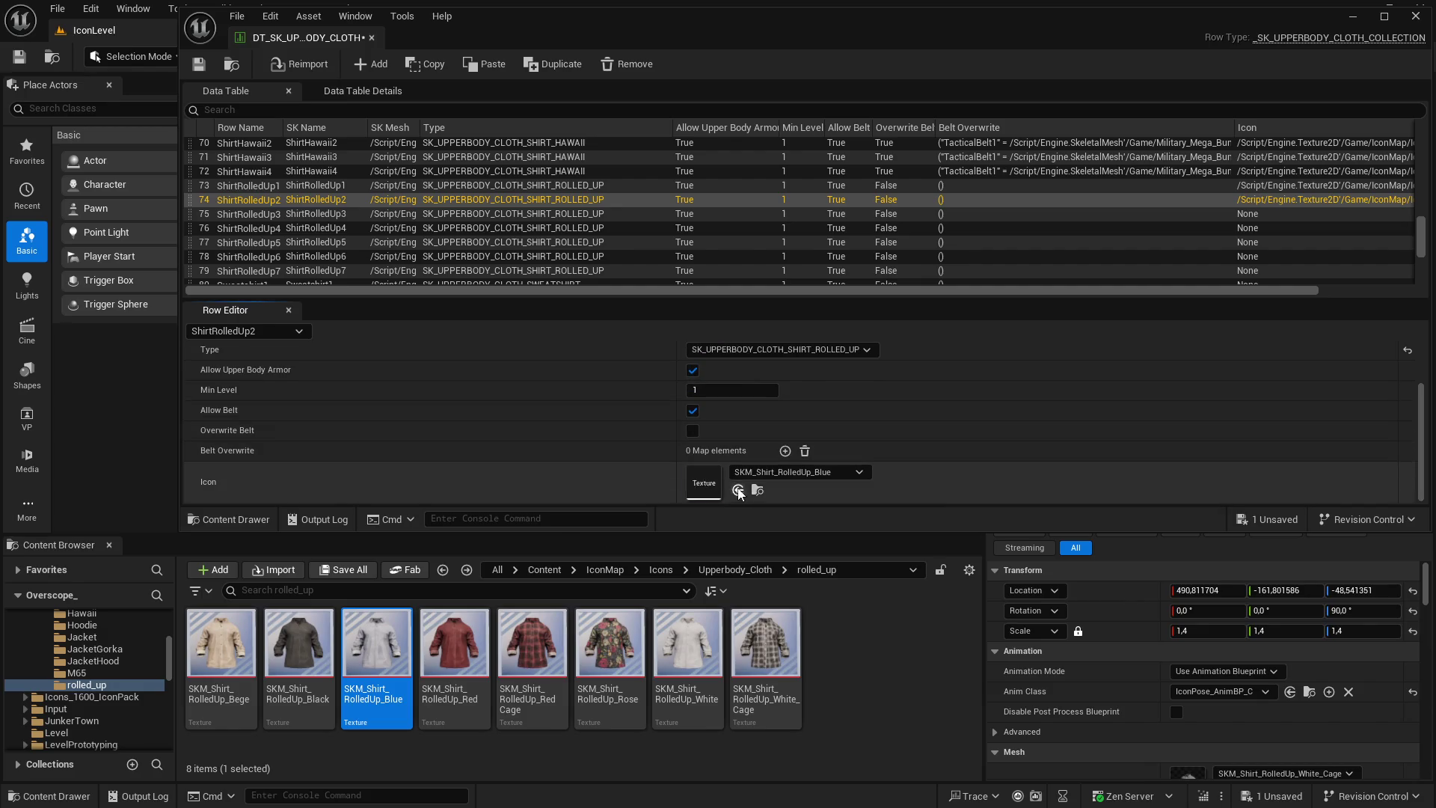
left_click(318, 214)
left_click(455, 647)
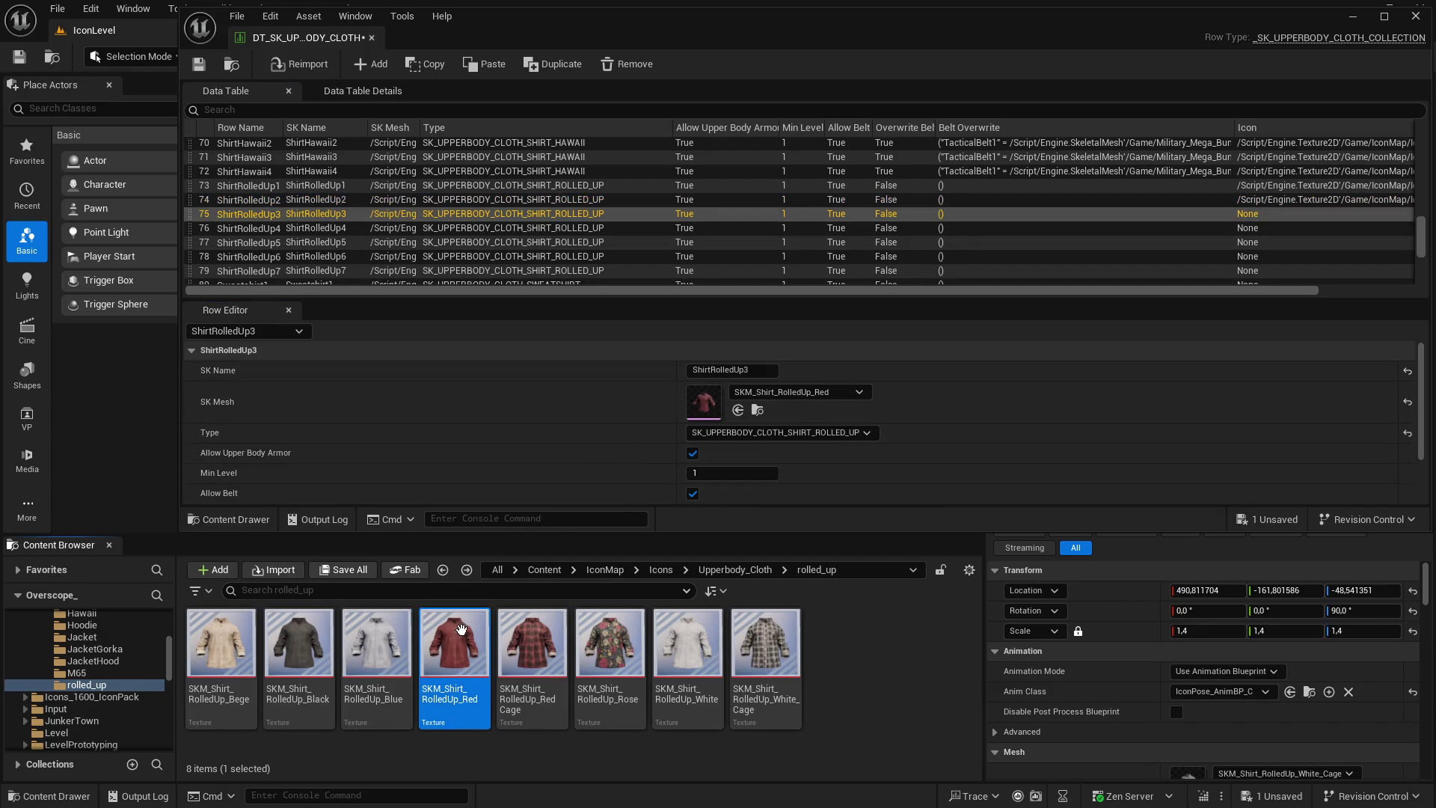
scroll(650, 444, "down", 3)
left_click(737, 490)
Assign the Red Cage texture to ShirtRolledUp4 and the Rose texture to ShirtRolledUp5
left_click(419, 228)
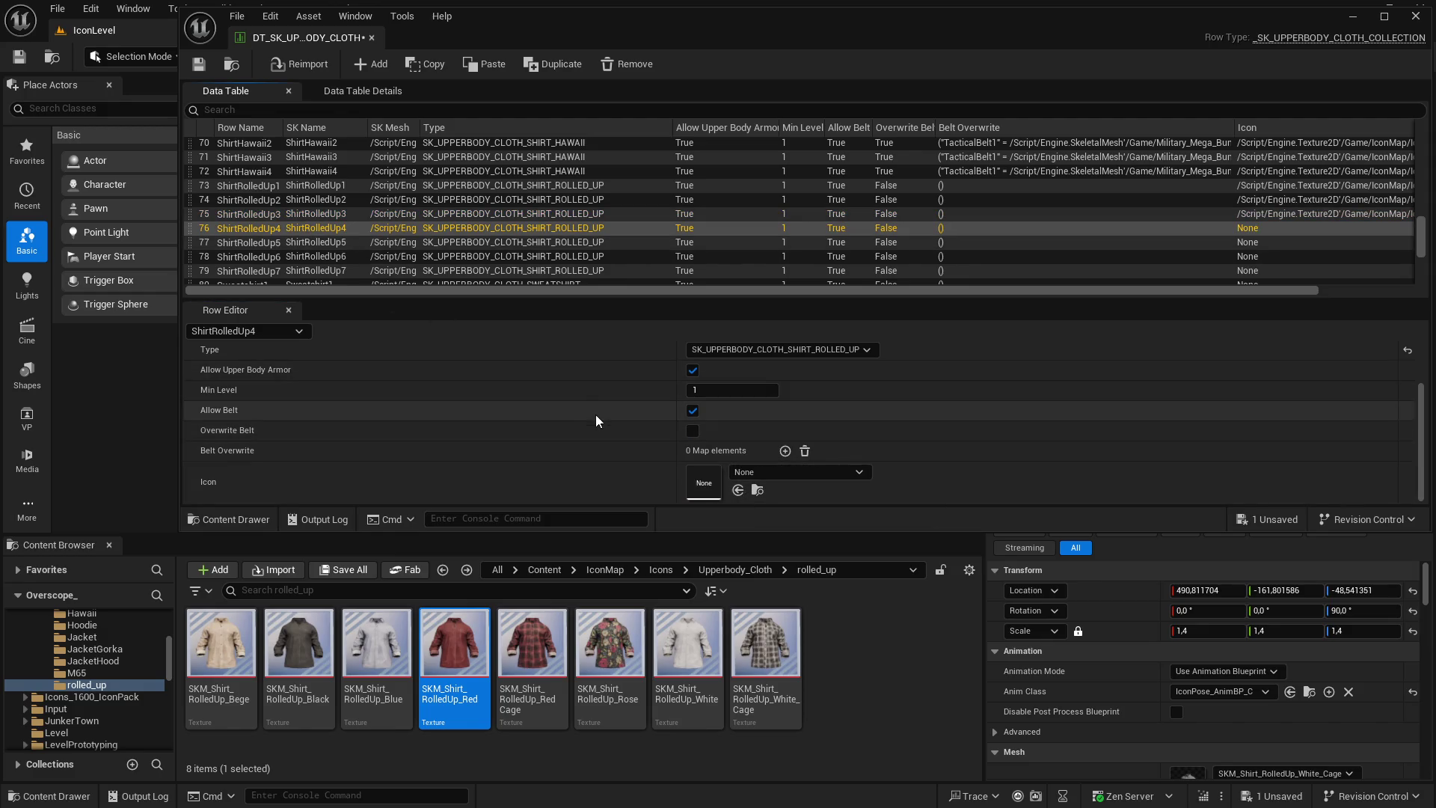
scroll(604, 428, "up", 2)
left_click(532, 643)
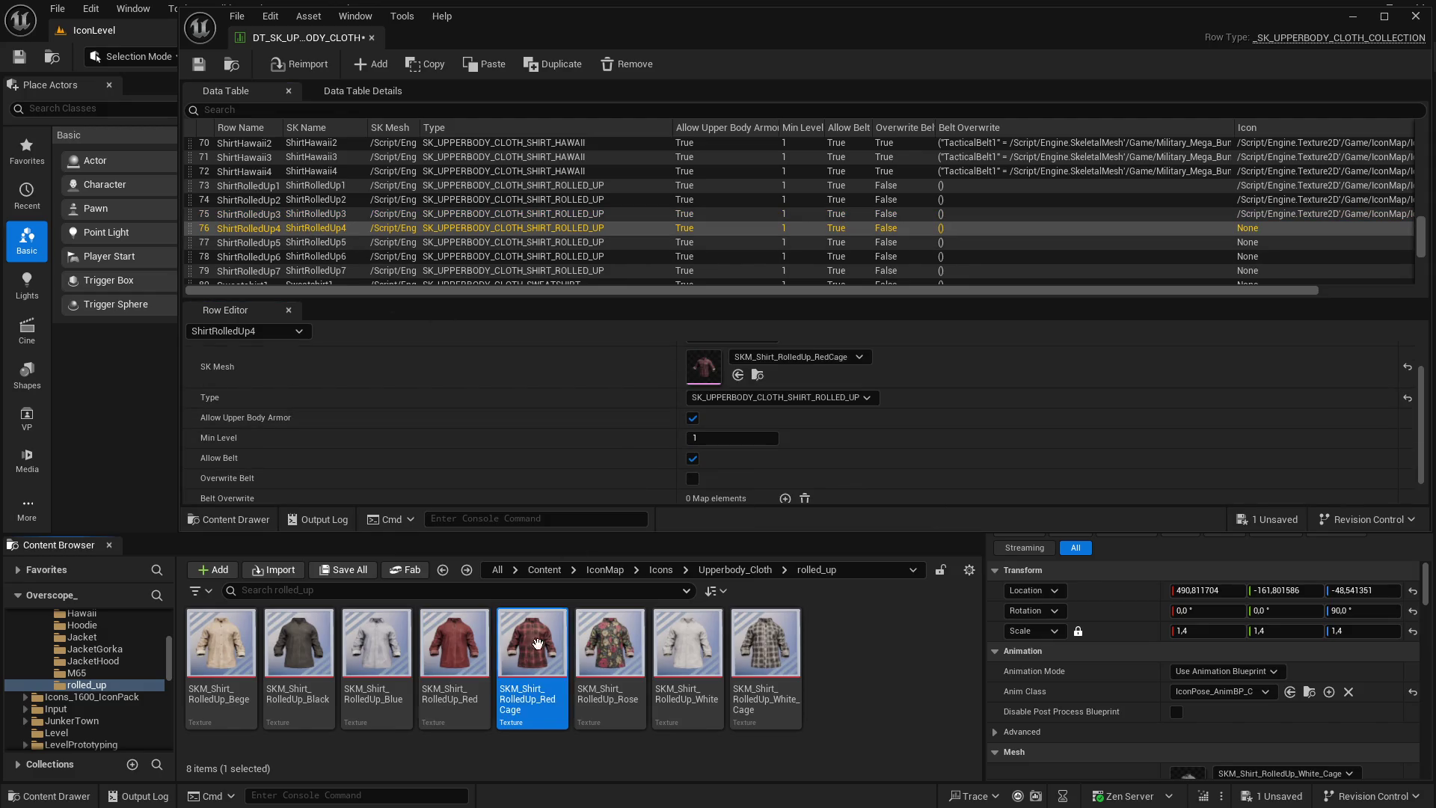
scroll(717, 464, "down", 1)
left_click(738, 490)
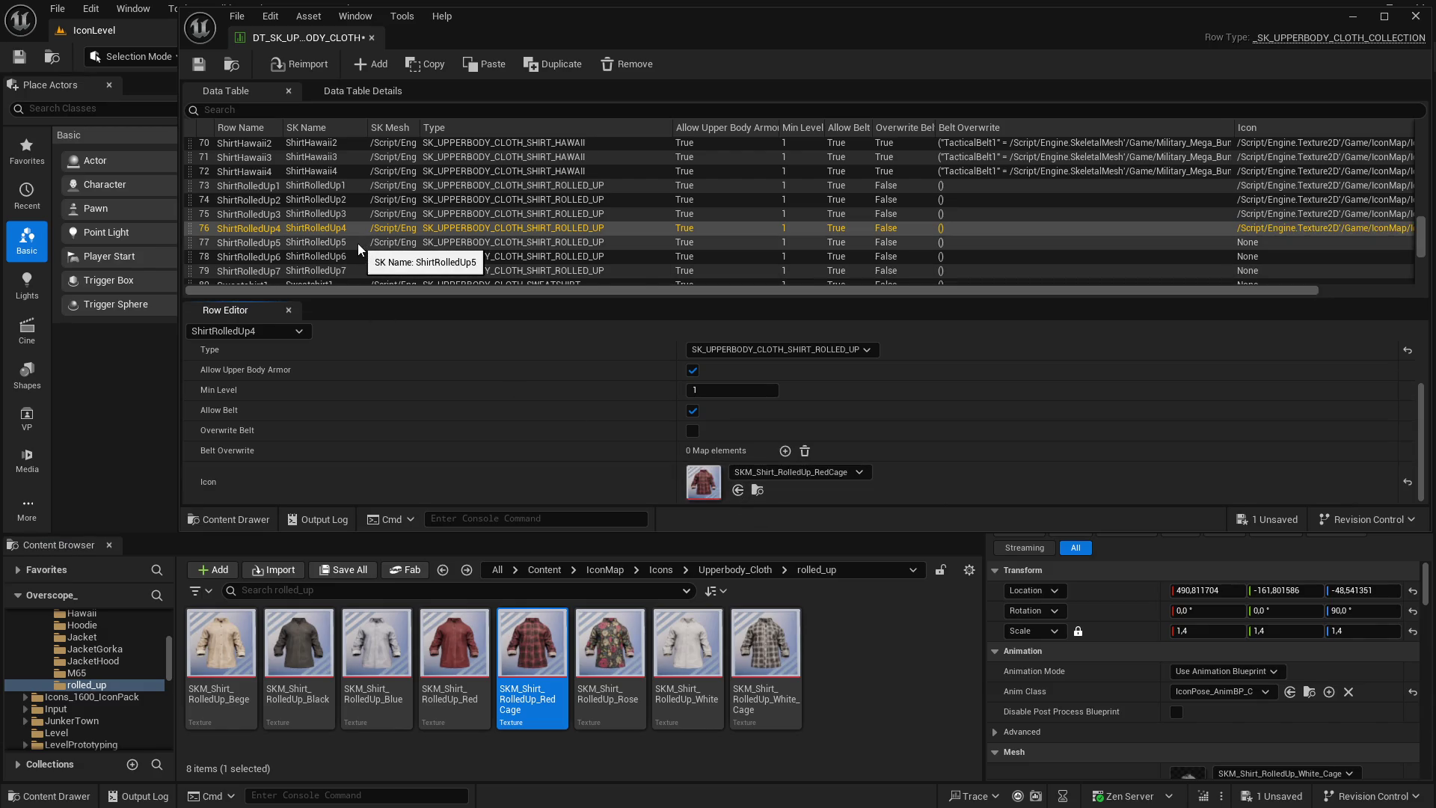
left_click(324, 244)
scroll(586, 451, "up", 2)
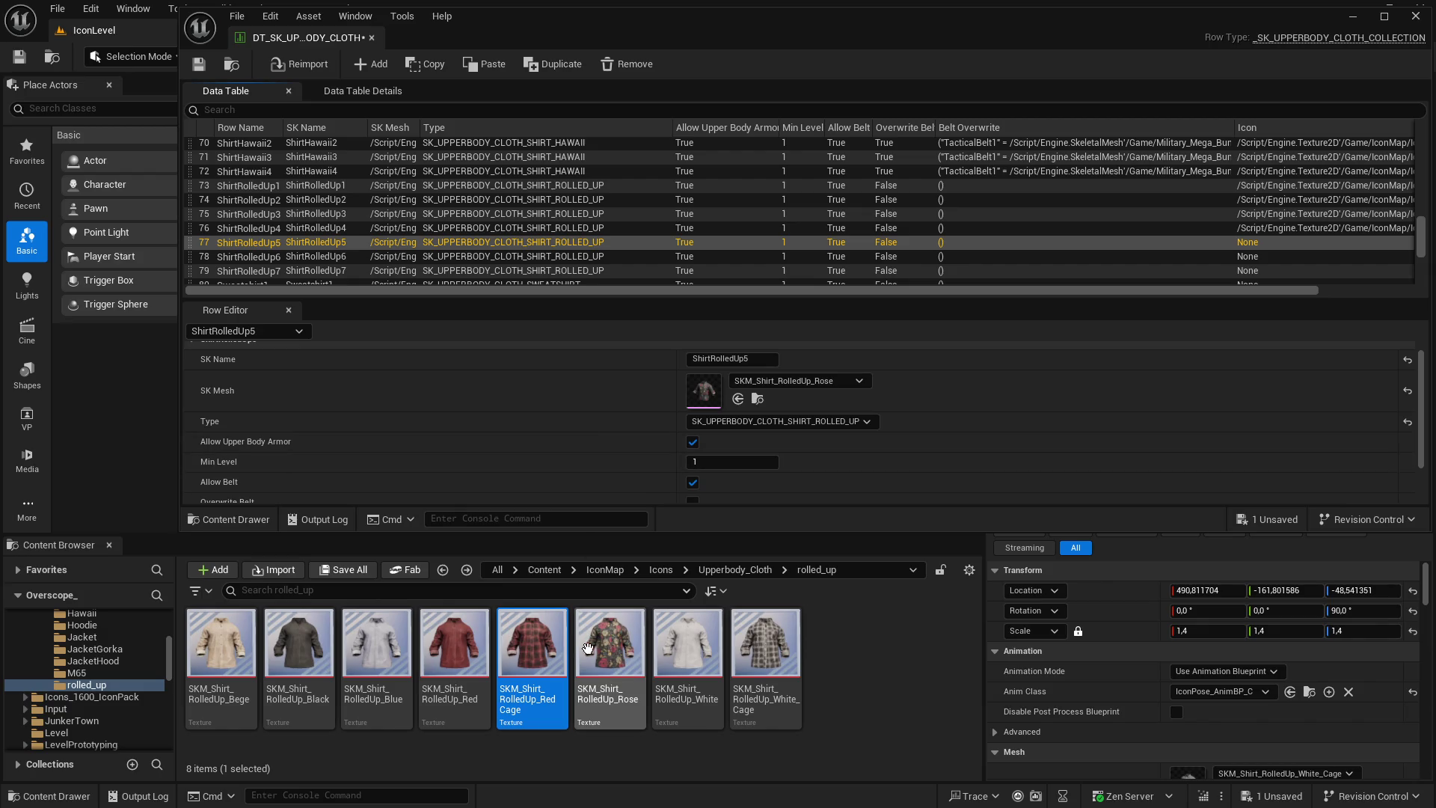
left_click(610, 644)
scroll(640, 419, "down", 2)
left_click(738, 489)
Assign the White texture to ShirtRolledUp6 and the White Cage texture to ShirtRolledUp7
left_click(603, 256)
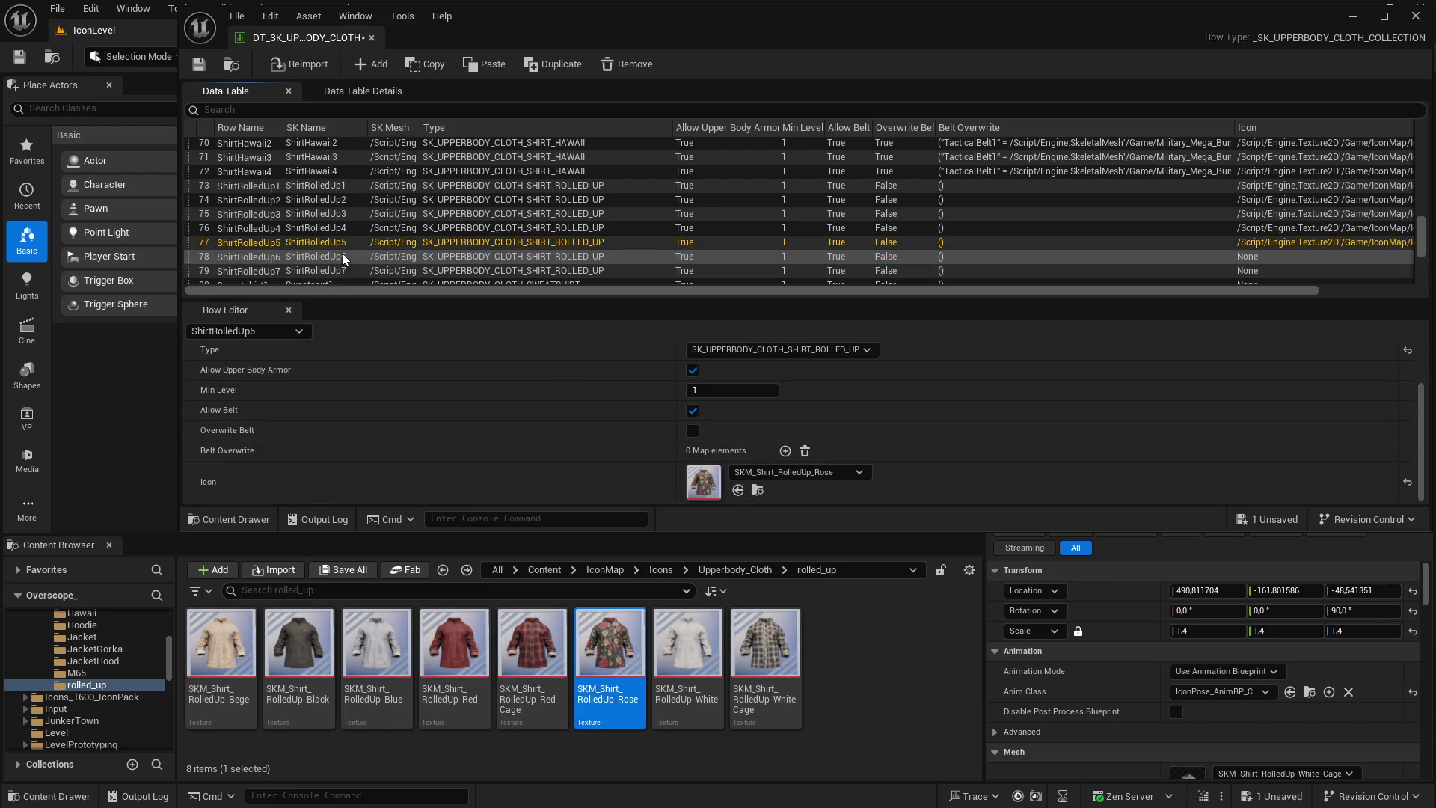
scroll(606, 421, "up", 1)
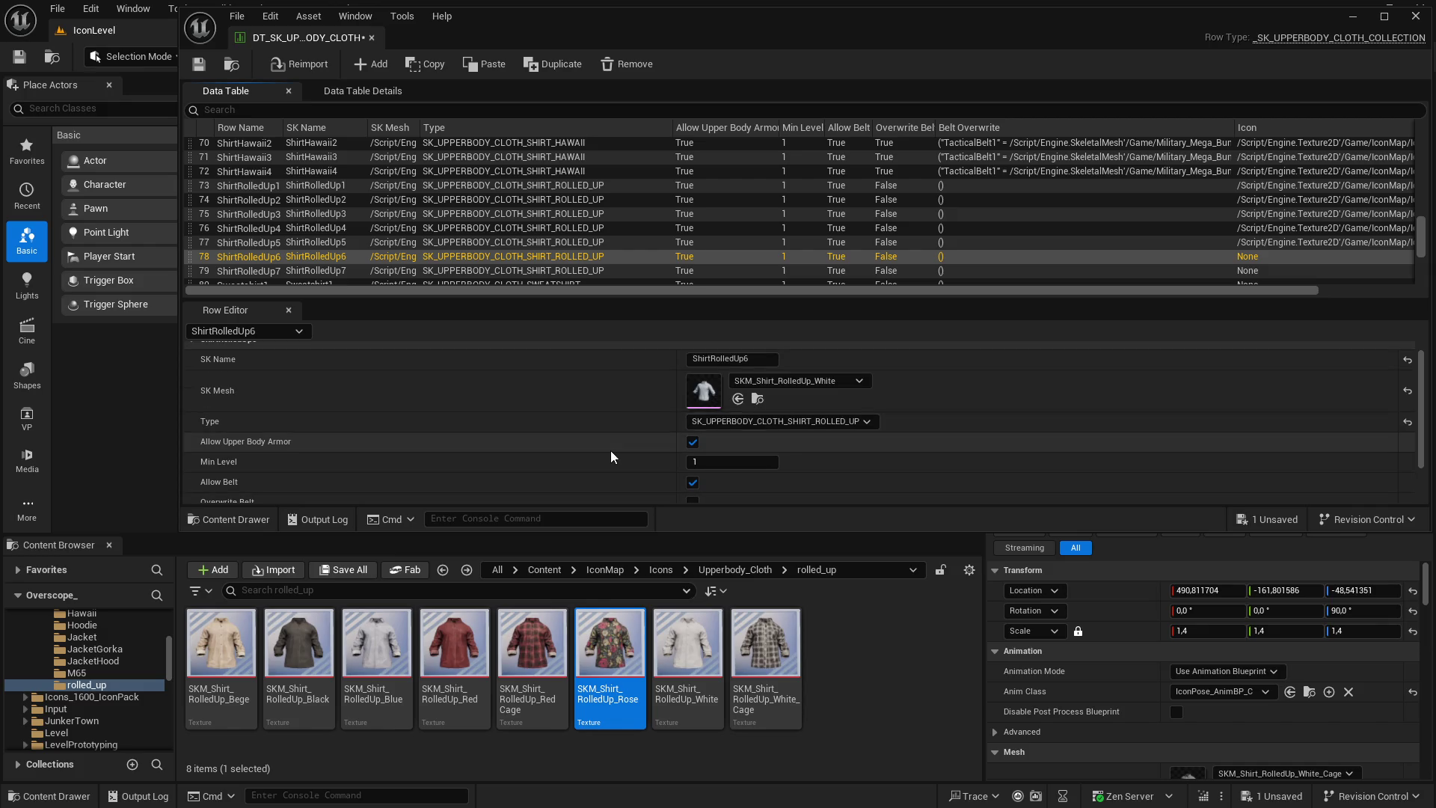
left_click(687, 643)
scroll(653, 465, "down", 2)
left_click(738, 490)
left_click(338, 269)
scroll(619, 433, "up", 1)
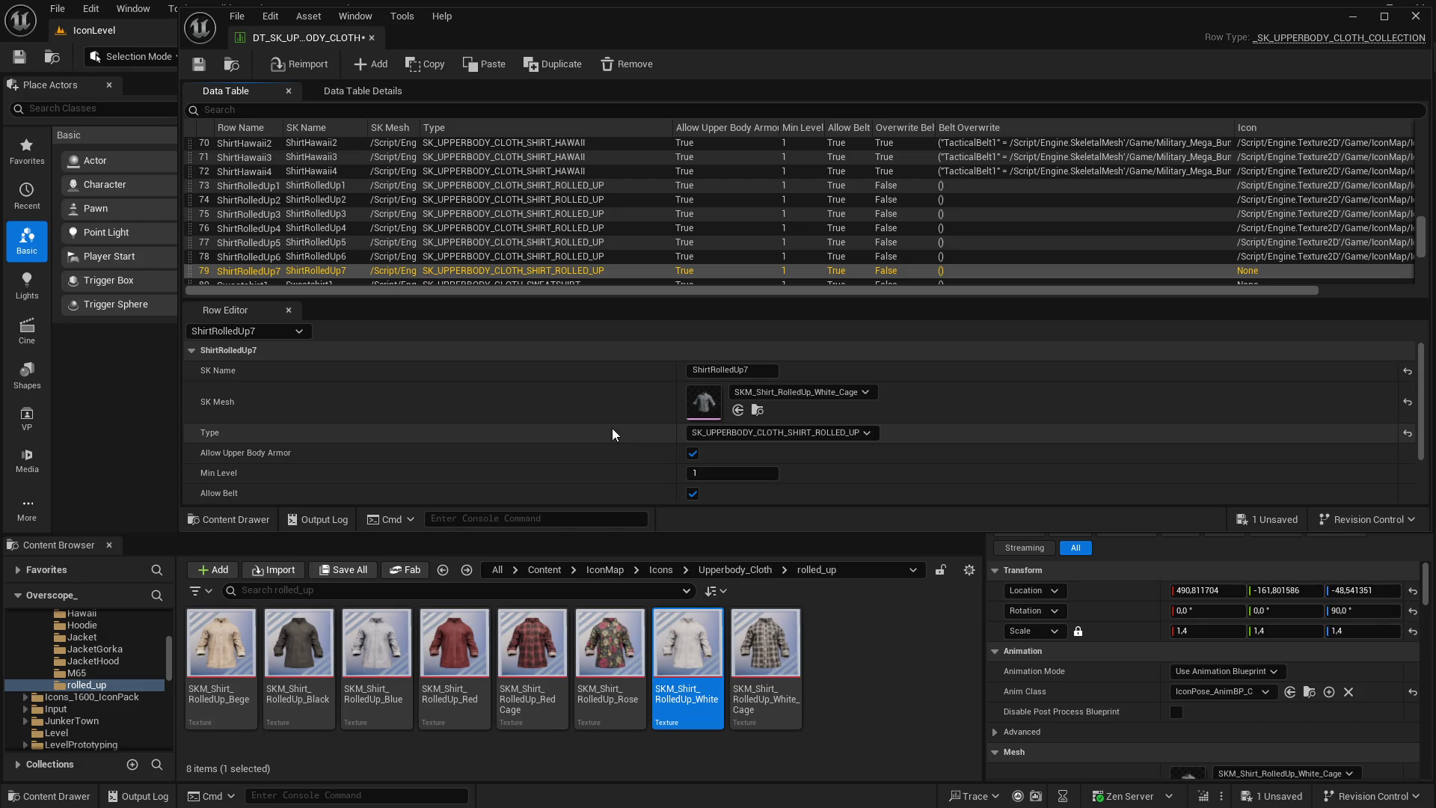
scroll(612, 433, "down", 2)
left_click(763, 643)
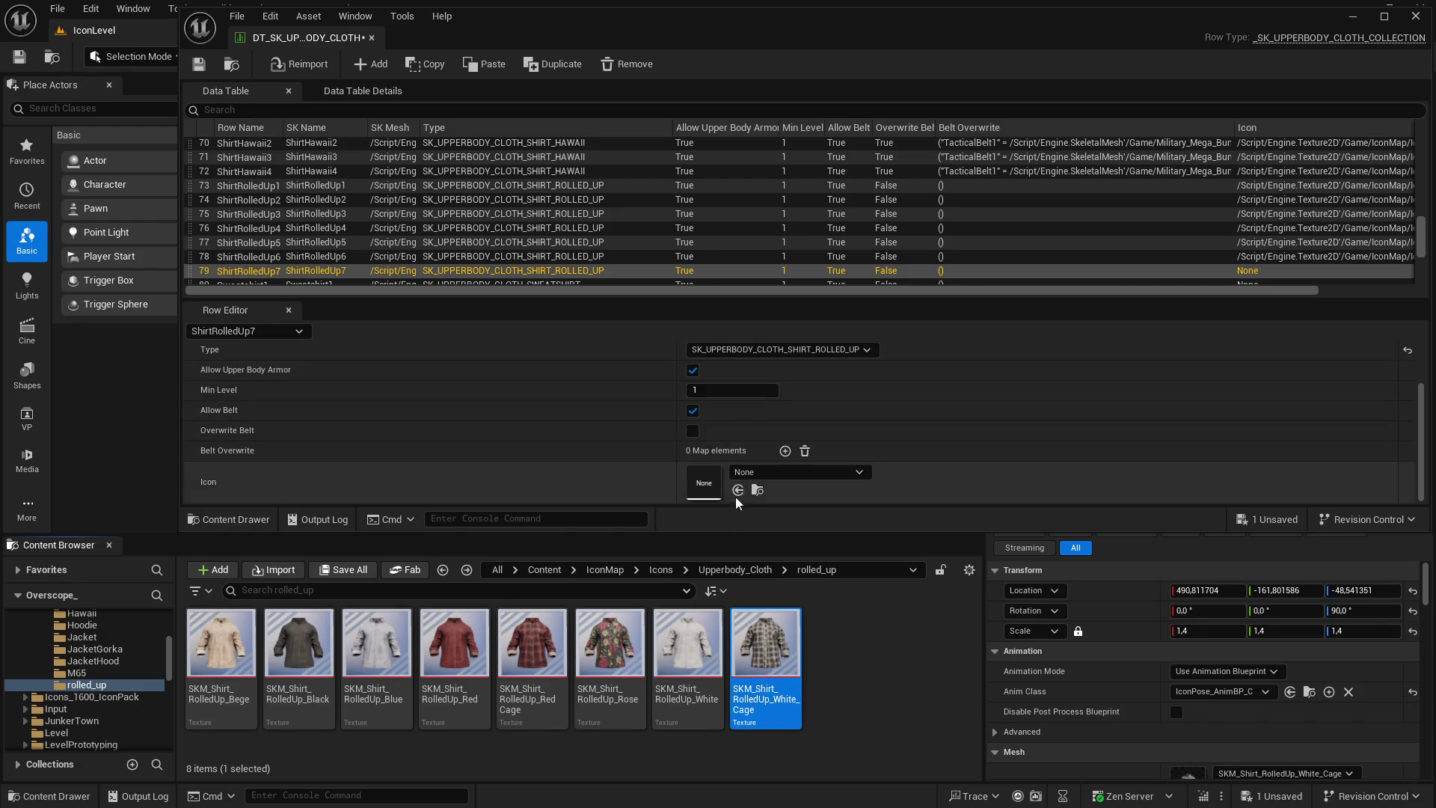
left_click(738, 490)
Save all changes, confirming the cloth data table save
scroll(573, 447, "up", 1)
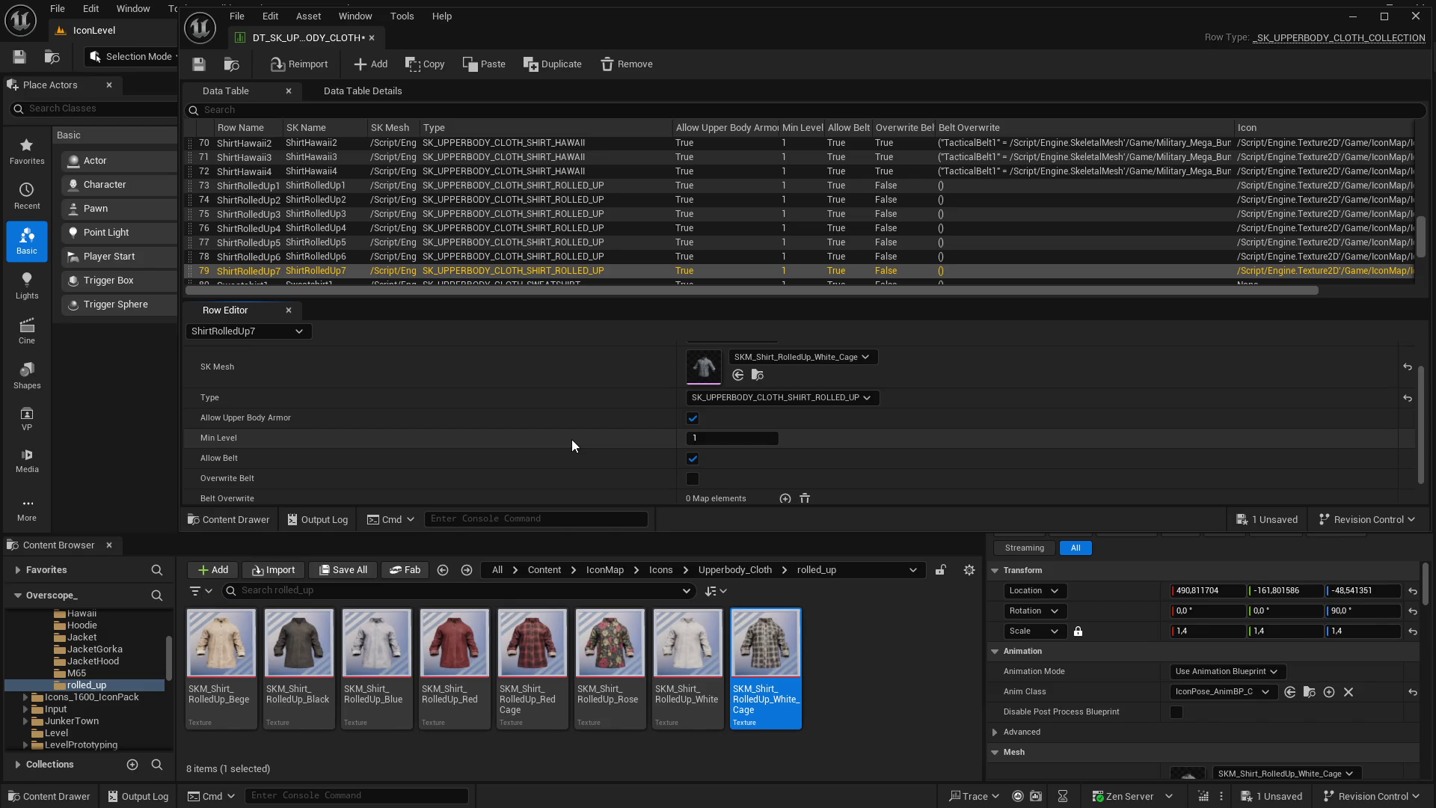
scroll(567, 437, "down", 2)
scroll(408, 255, "down", 4)
scroll(408, 257, "up", 3)
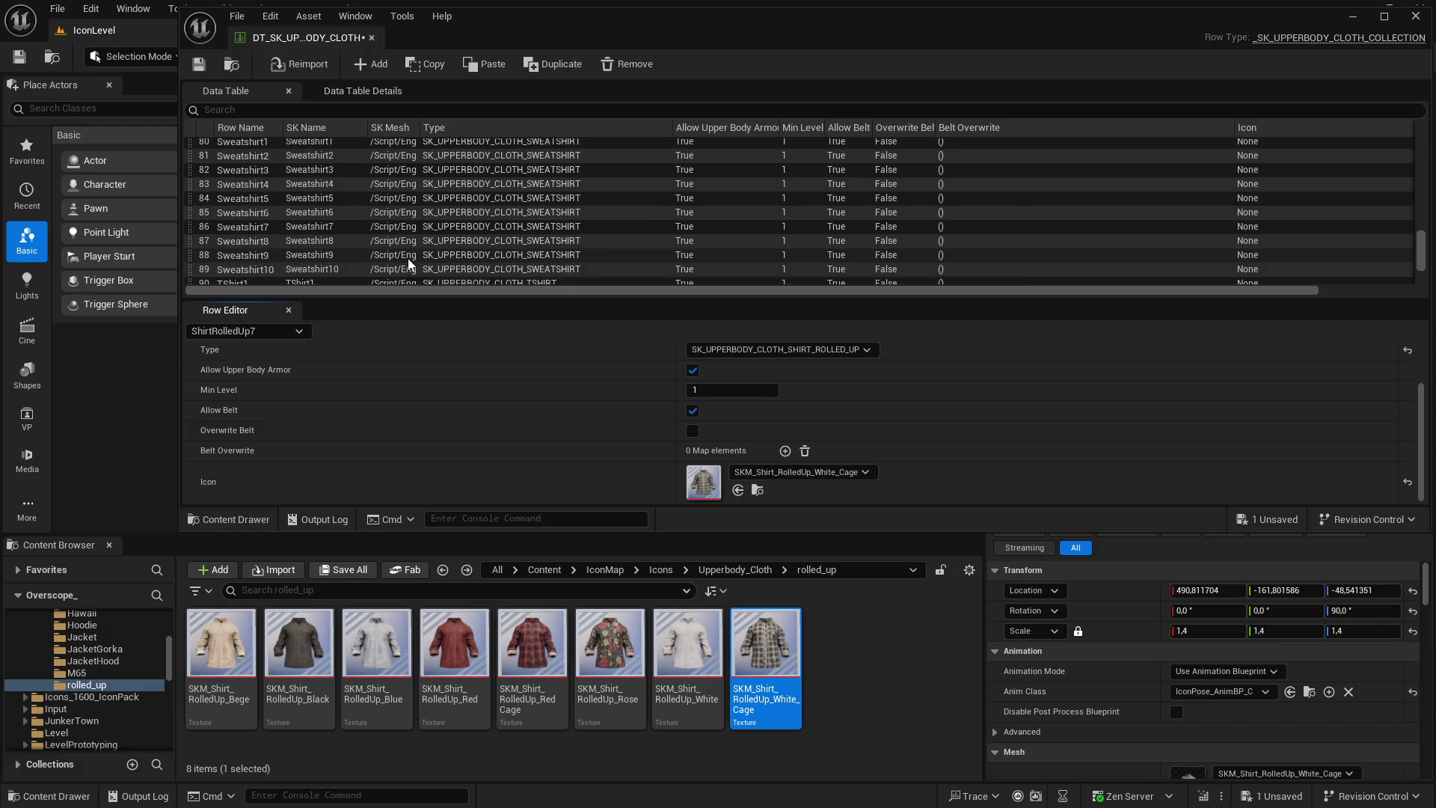
left_click(337, 570)
left_click(831, 580)
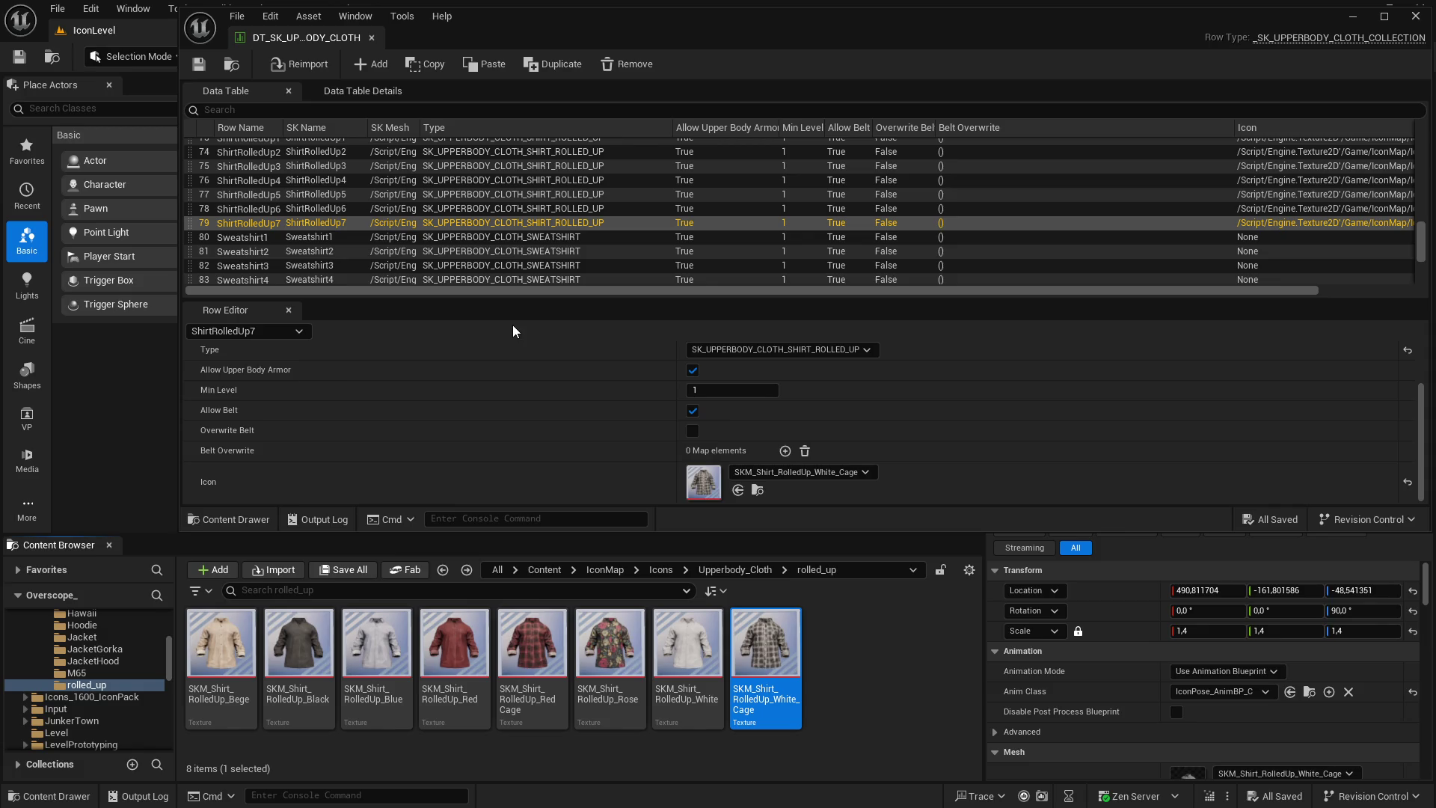
Select the Sweatshirt1 row in the DT_SK_UPPERBODY_CLOTH data table
left_click(377, 239)
Browse to Sweatshirt1's mesh in the Content Browser and close the data table editor
scroll(384, 253, "down", 3)
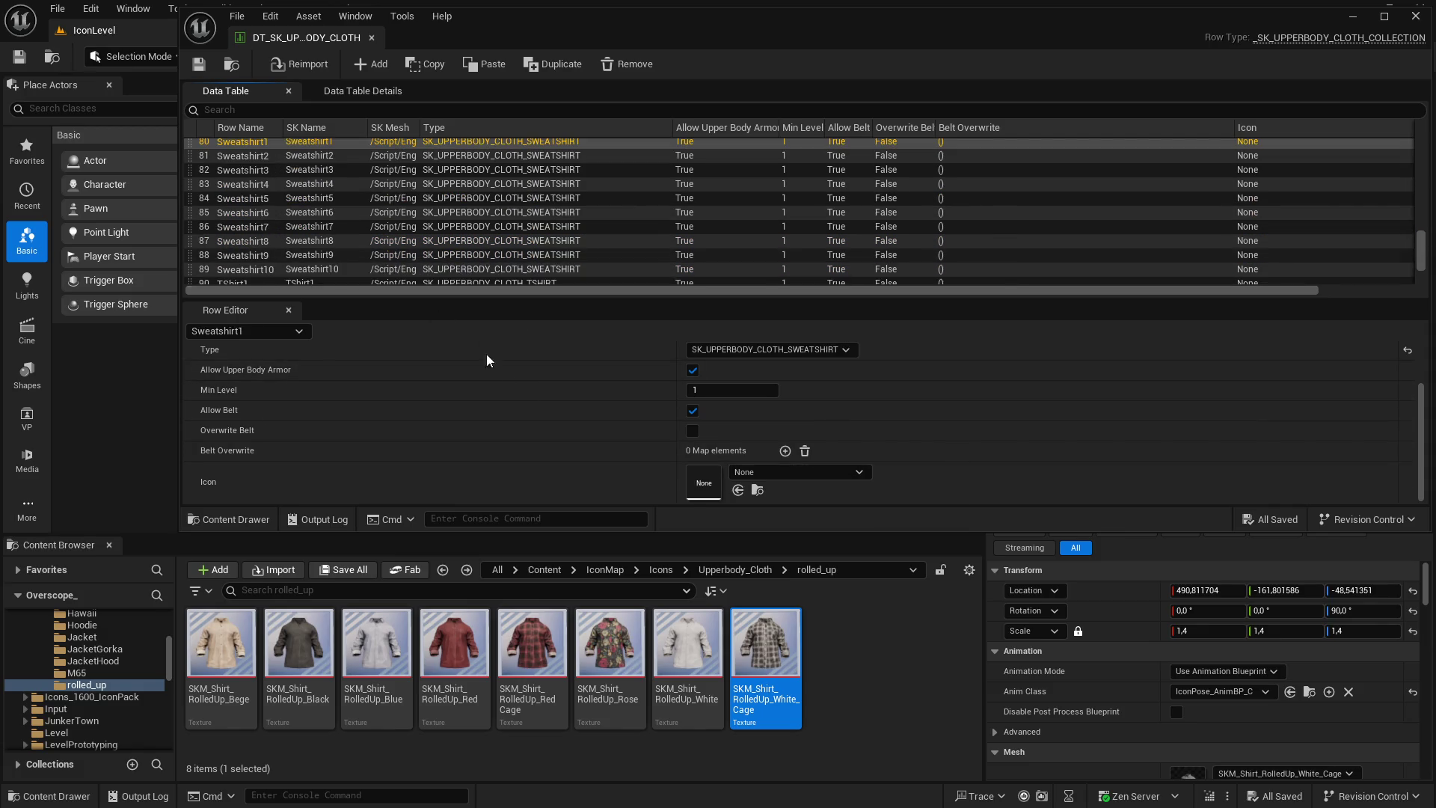
scroll(591, 465, "up", 2)
left_click(757, 375)
left_click(1416, 16)
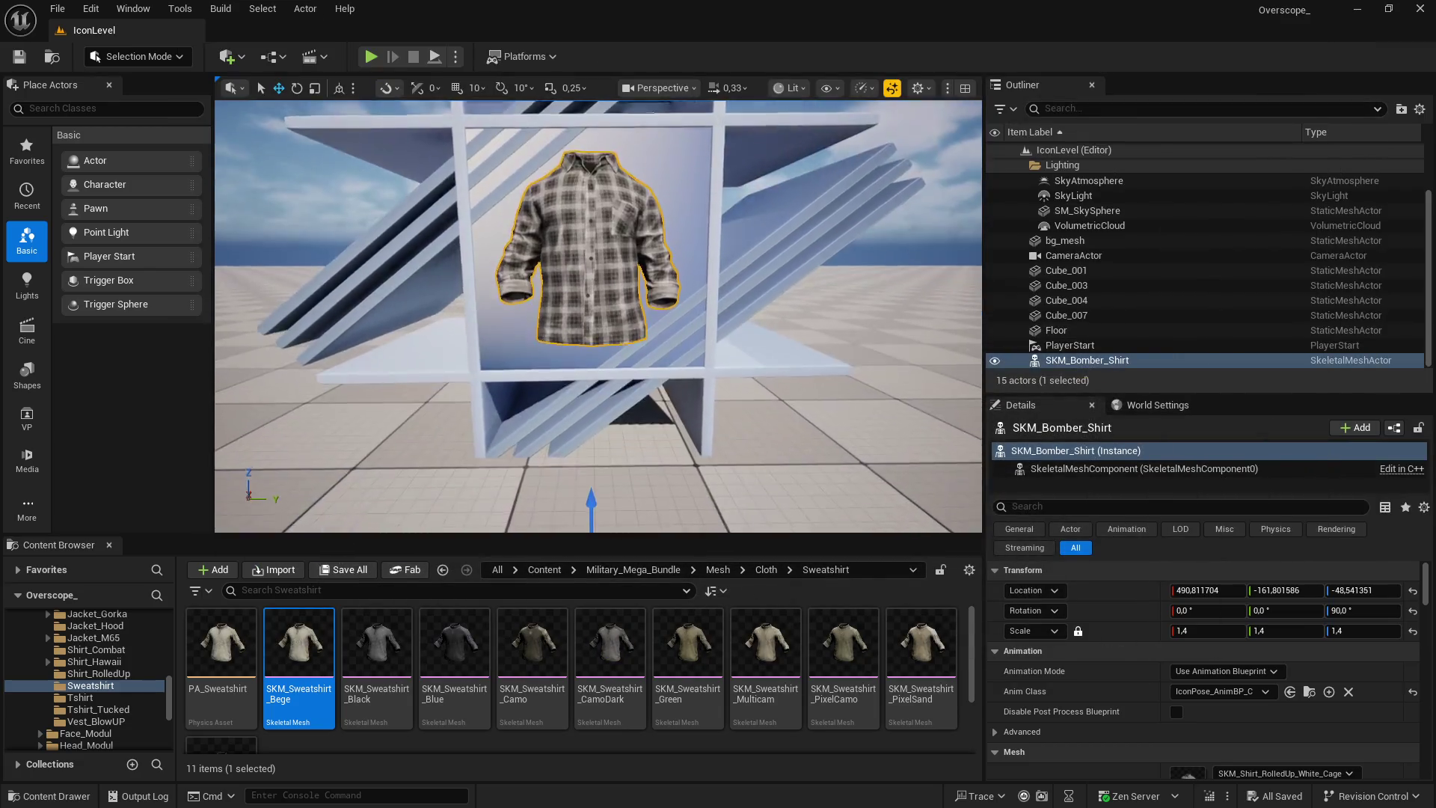
Enlarge the Content Browser and open File Explorer from the Start menu
left_click_drag(688, 535, 702, 473)
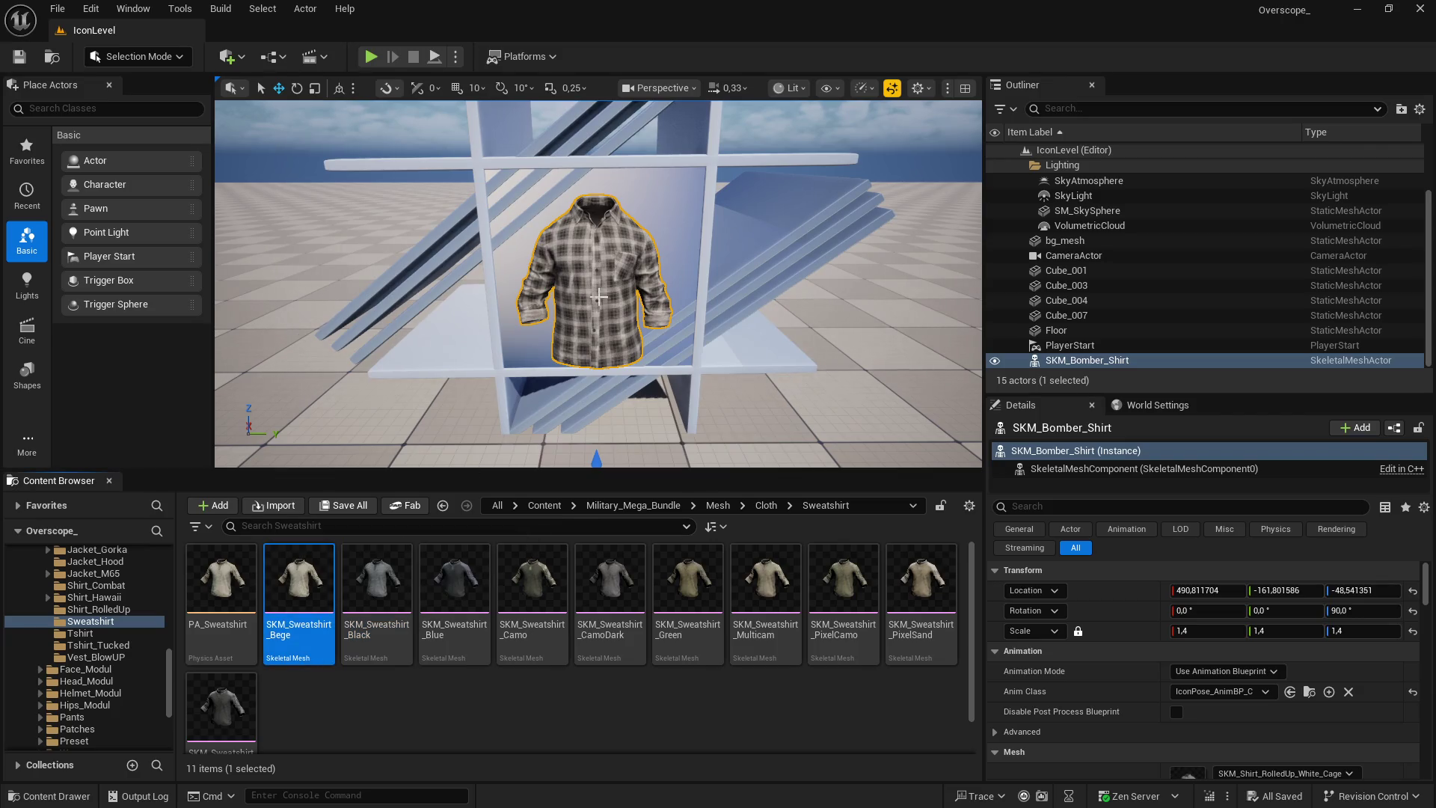
key("super")
left_click(310, 794)
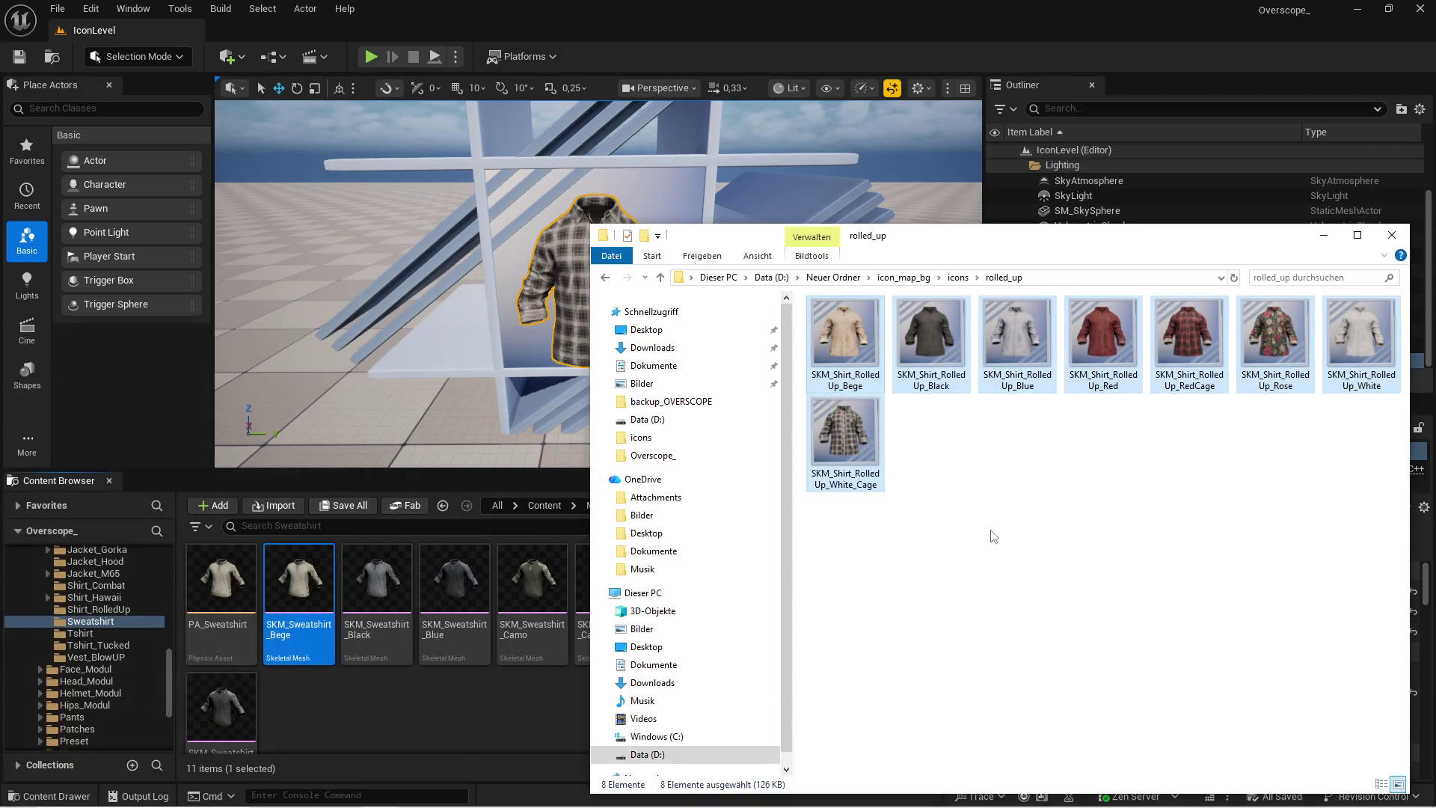
Create and open a new 'sweatshirt' folder in icons, then return to Unreal
right_click(953, 546)
mouse_move(976, 524)
left_click(1197, 523)
type("sweat")
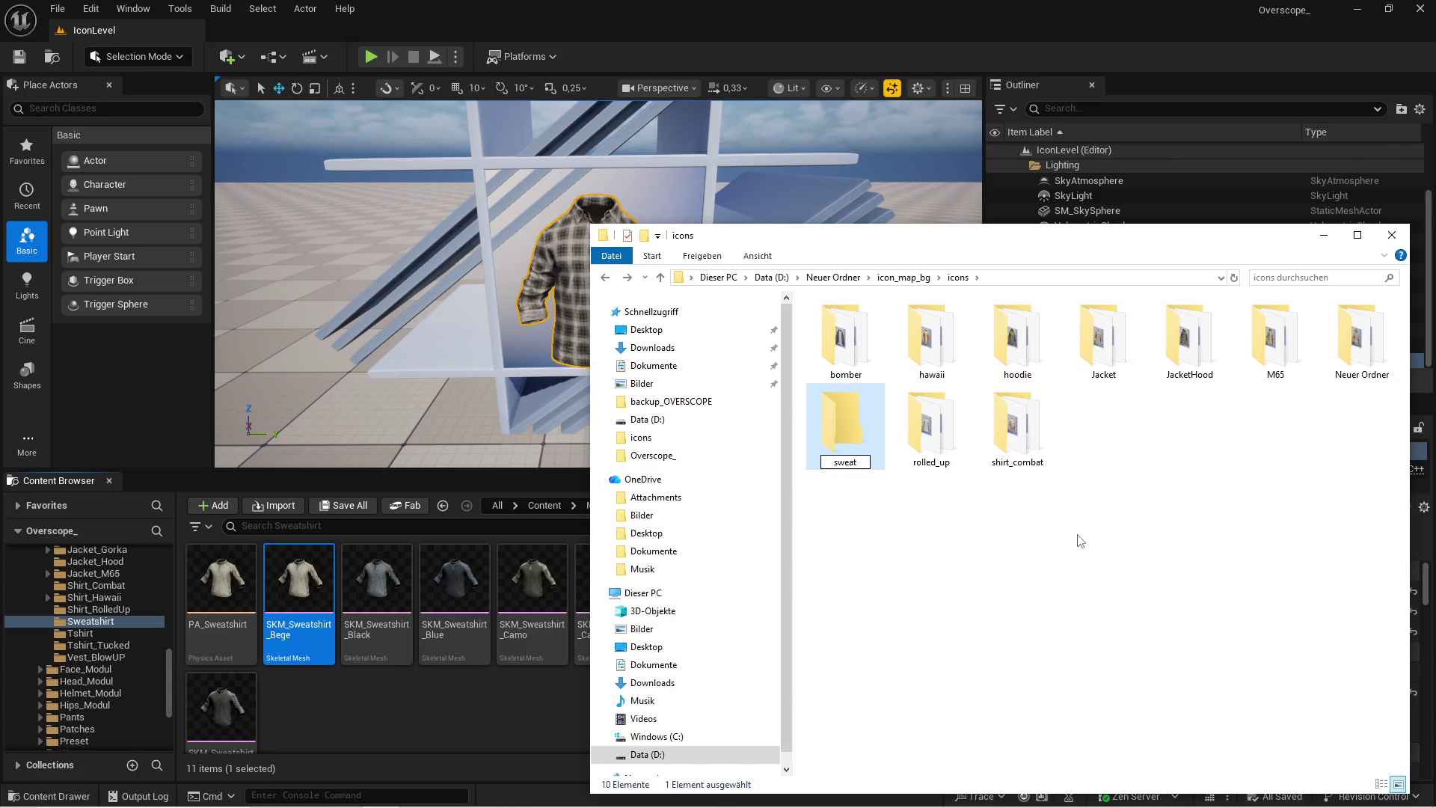
type("rt")
key("Return")
double_click(1029, 436)
key("alt+Tab")
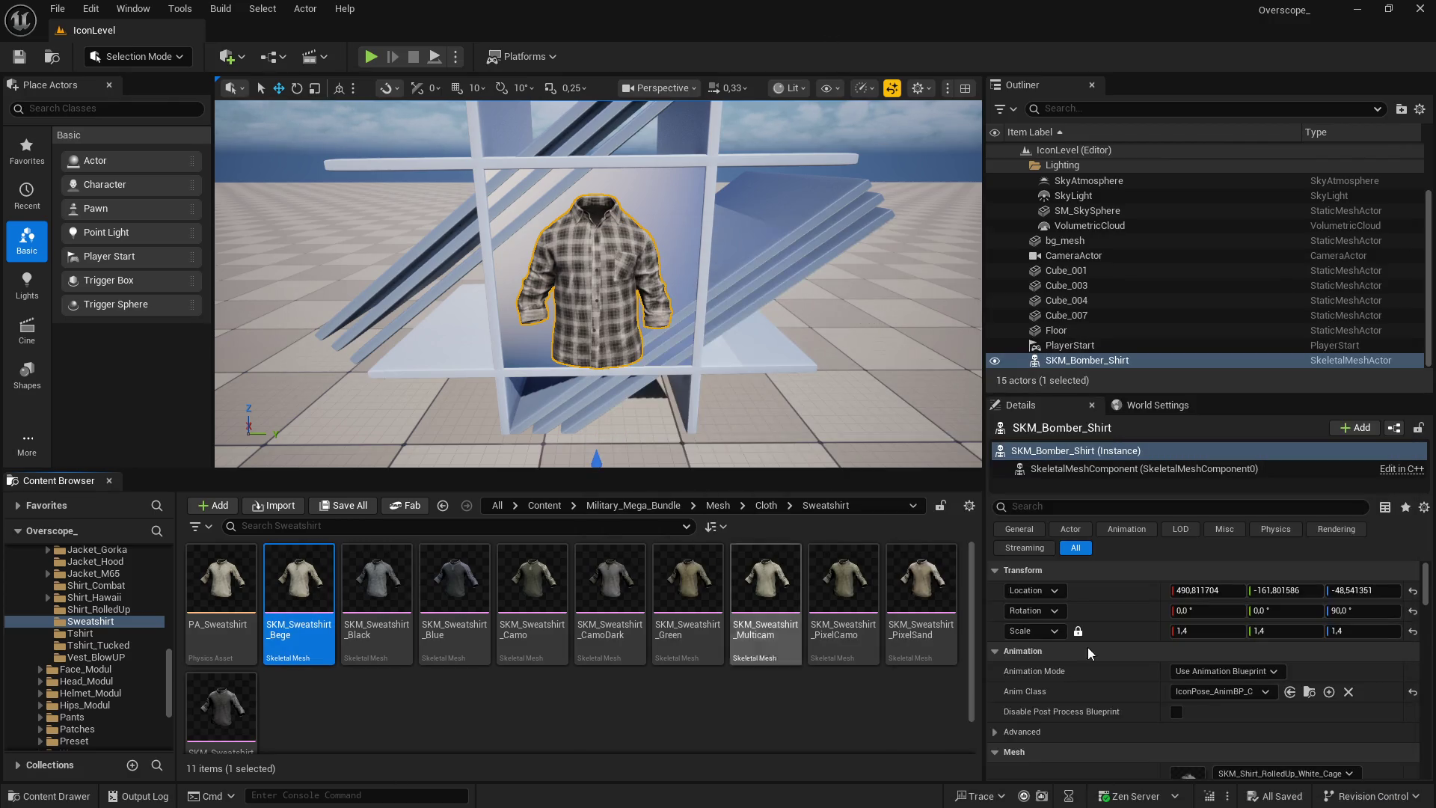
Assign SKM_Sweatshirt_Bege to the mannequin and screenshot the Play-mode game view
scroll(1218, 672, "down", 5)
left_click(1222, 648)
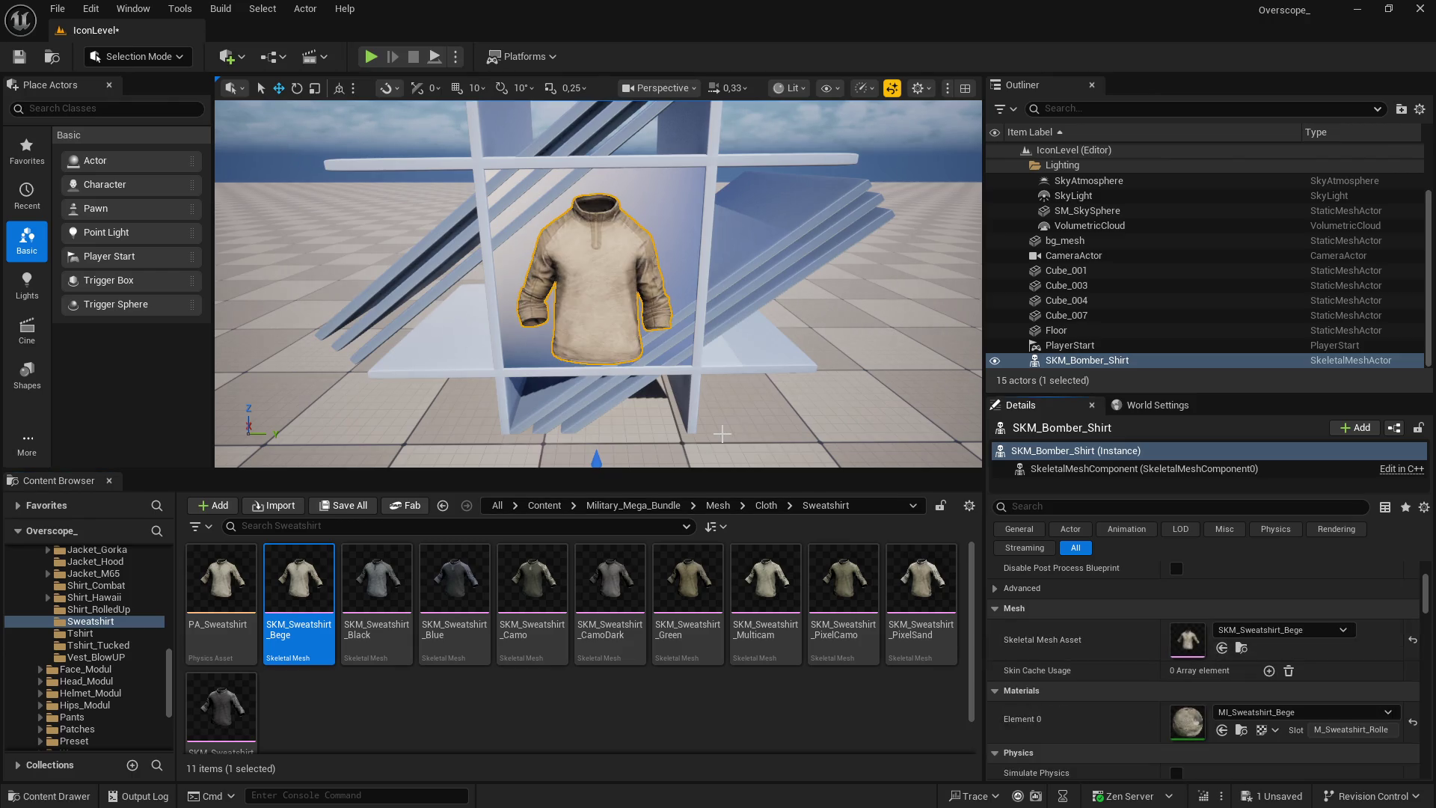
left_click(370, 57)
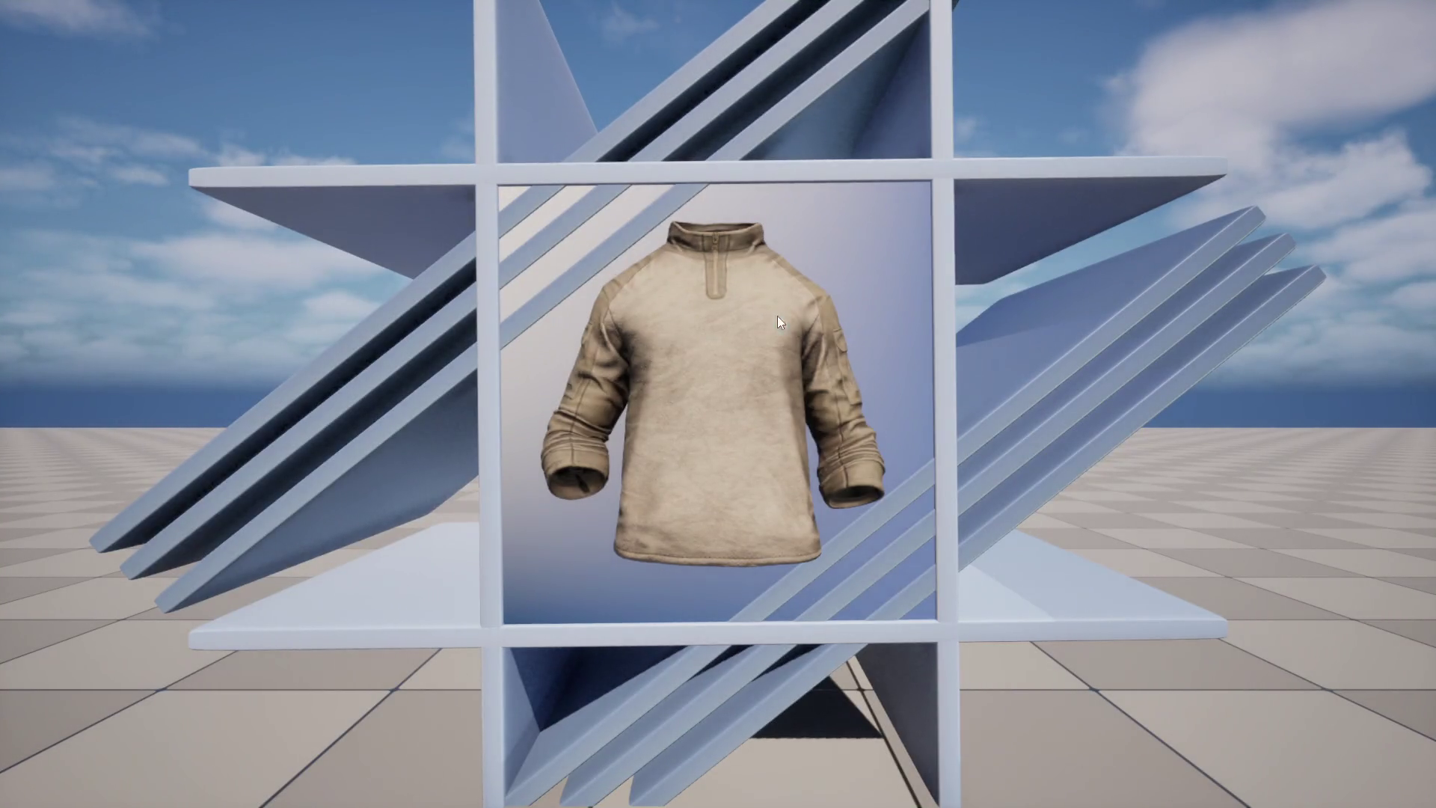
key("Print")
key("Escape")
In GIMP, delete the old rolled-up shirt layer and paste the beige capture
key("super")
key("alt+Tab")
left_click(1412, 797)
key("ctrl+v")
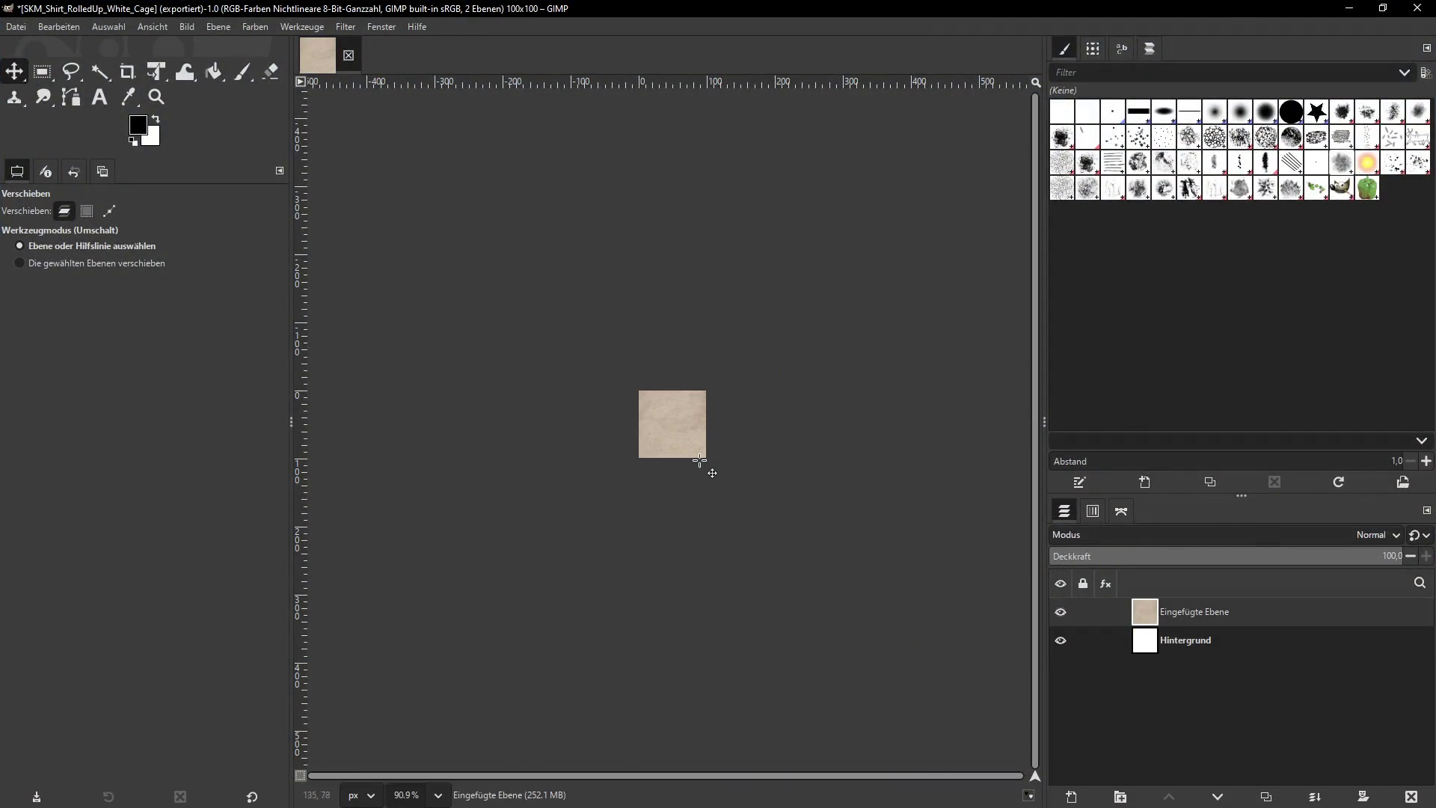
Scale the pasted beige sweatshirt layer to 100 pixels wide
left_click(218, 26)
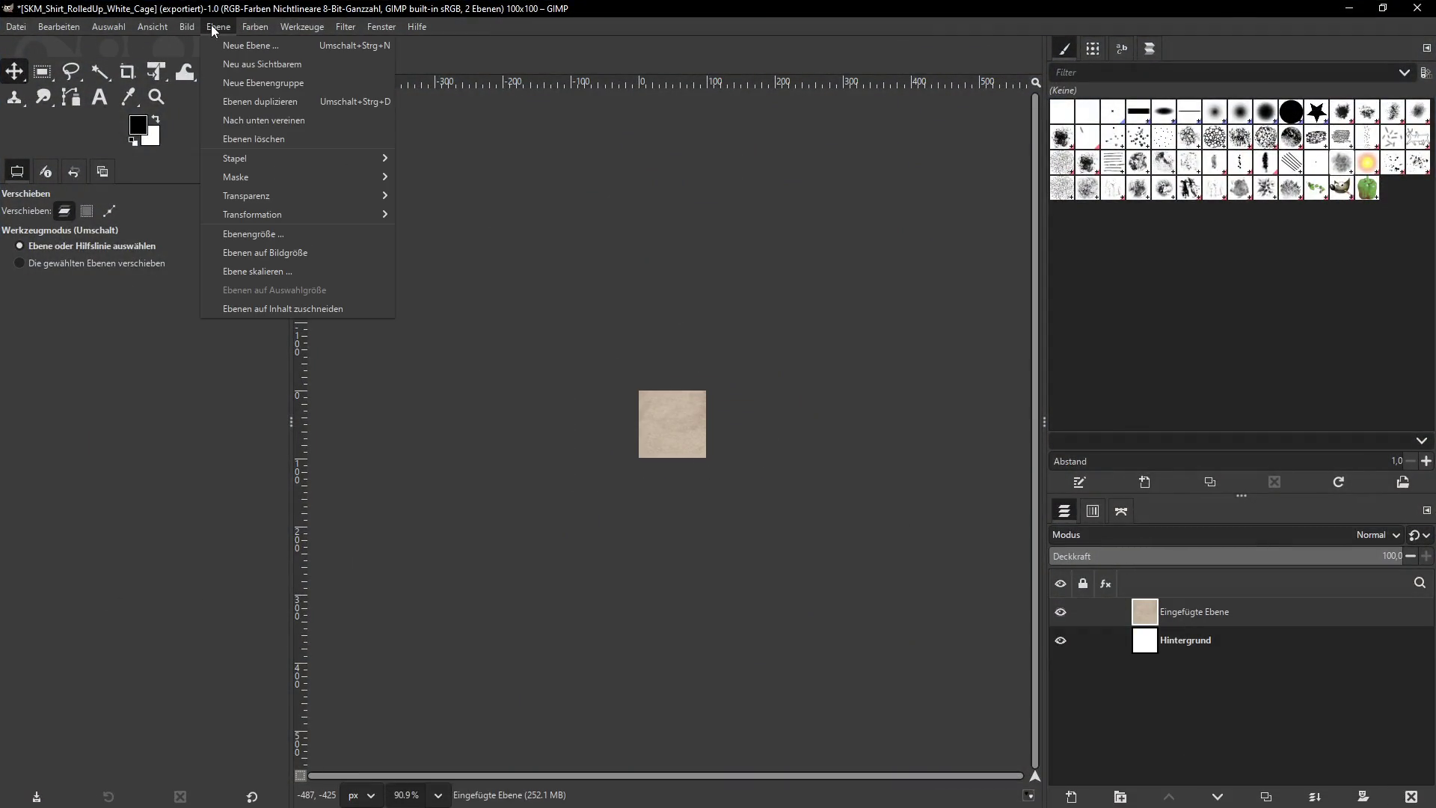
left_click(250, 213)
type("100")
key("Tab")
left_click(800, 534)
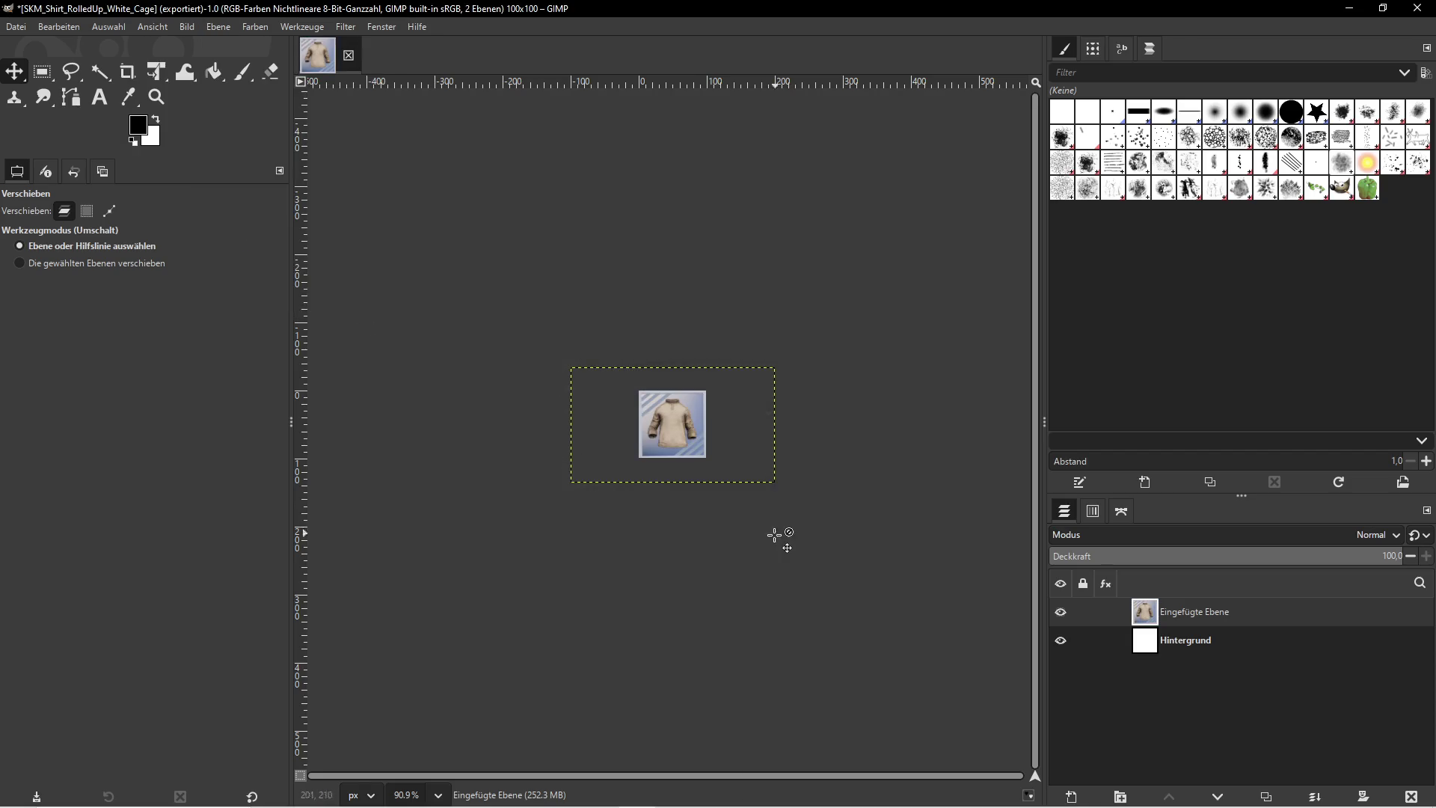
Back in Unreal, exit full-screen view and select the SKM_Sweatshirt_Bege asset
key("super")
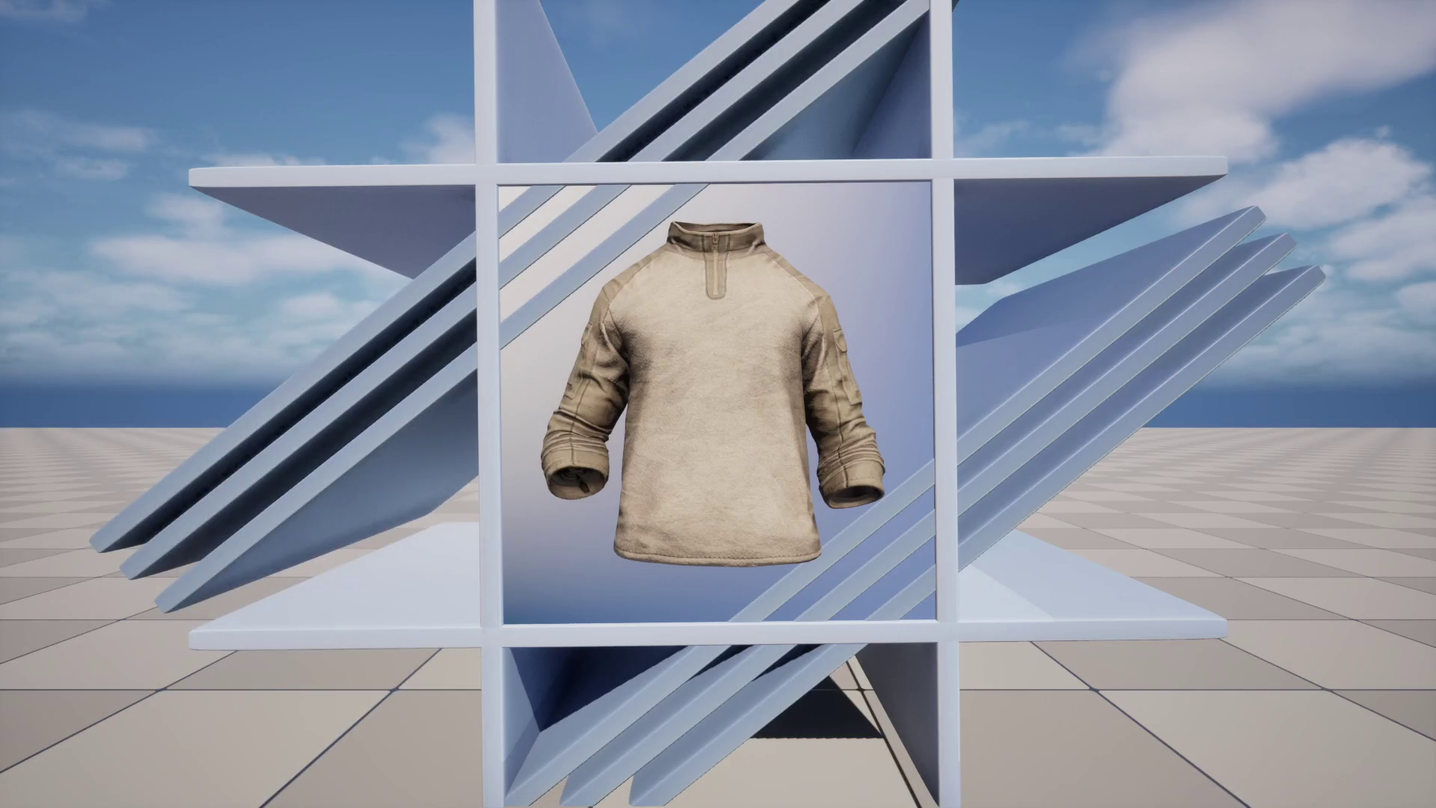
key("F11")
left_click(460, 692)
left_click(389, 602)
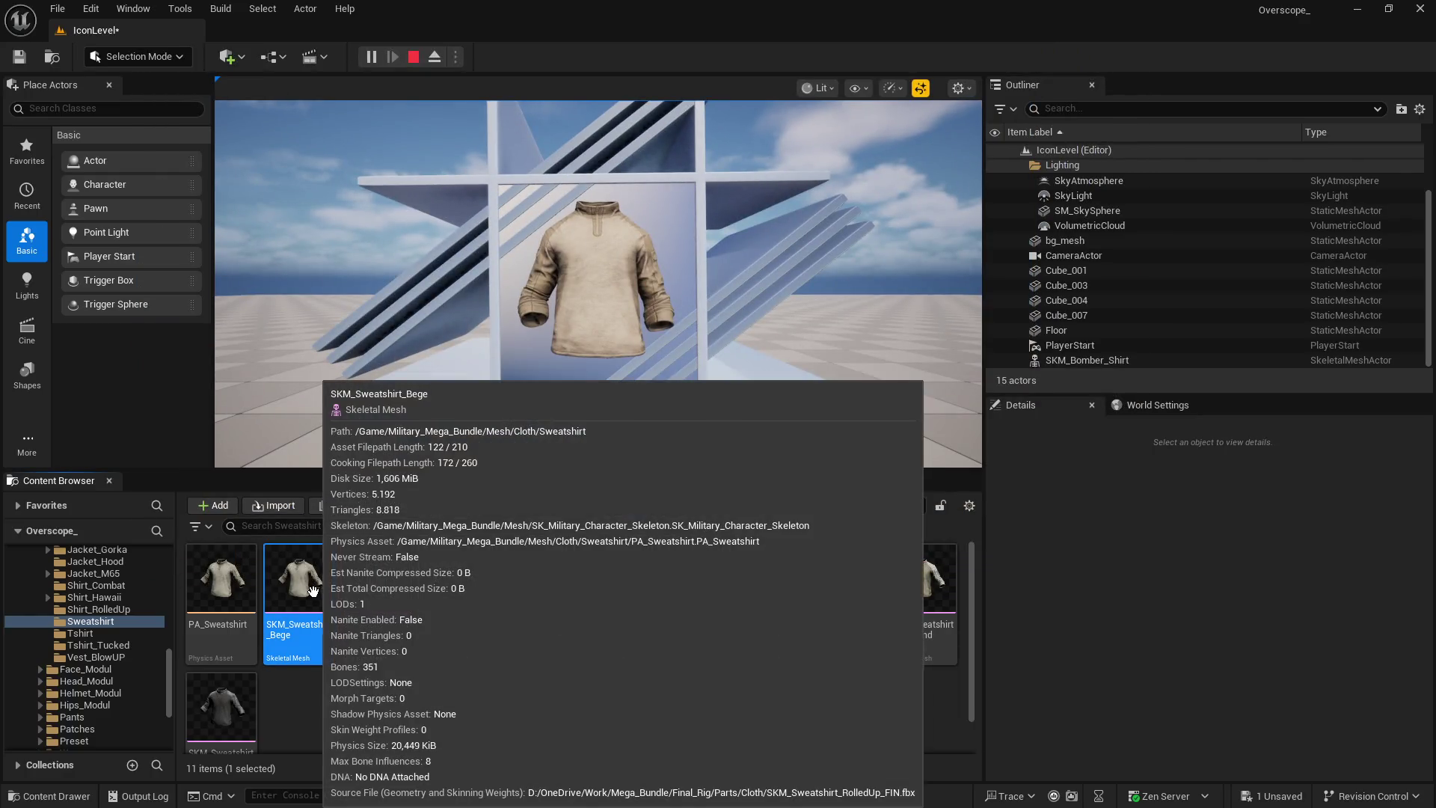
right_click(309, 588)
key("Escape")
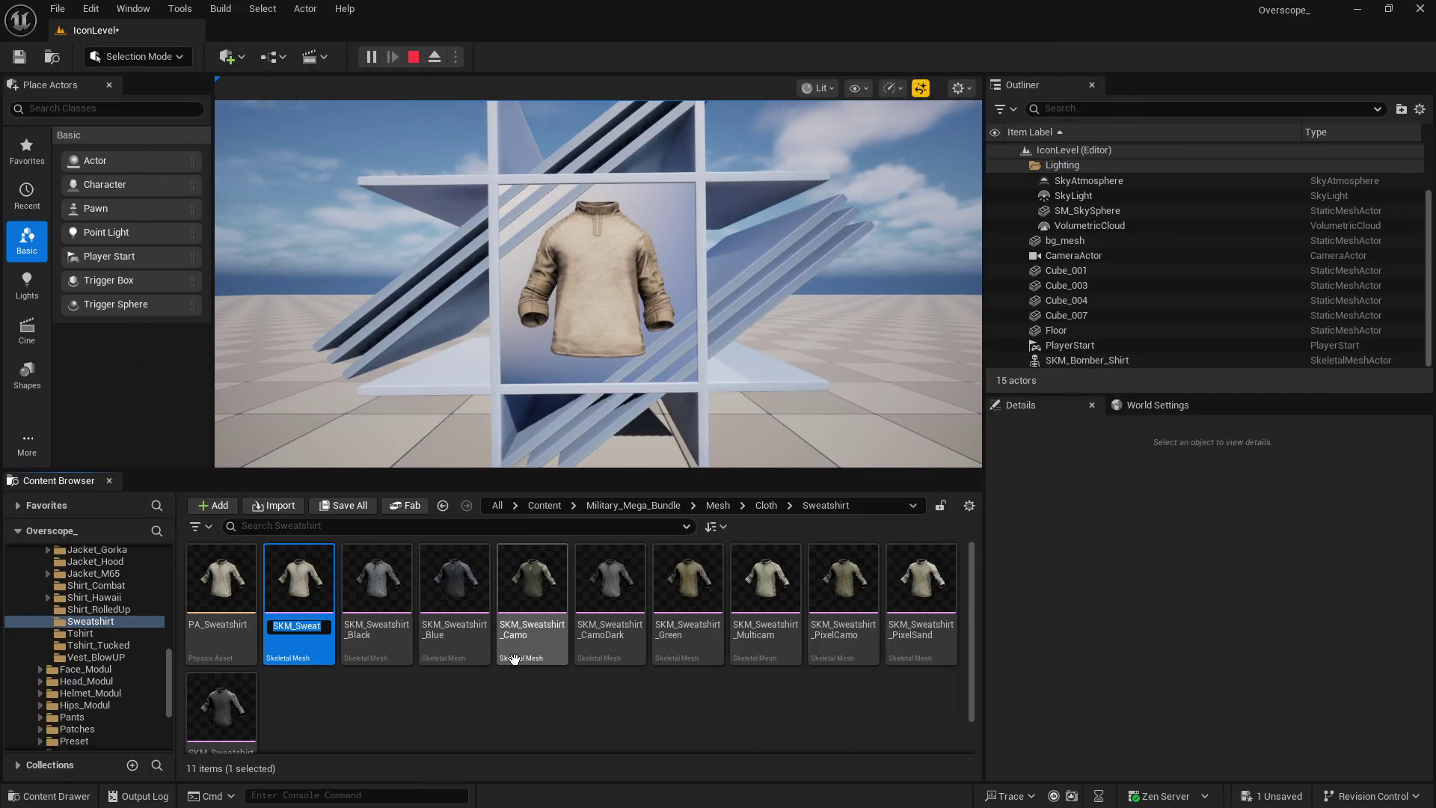
In GIMP's Export As dialog, navigate to the icons/sweatshirt folder
key("super")
left_click(646, 800)
left_click(17, 27)
left_click(77, 254)
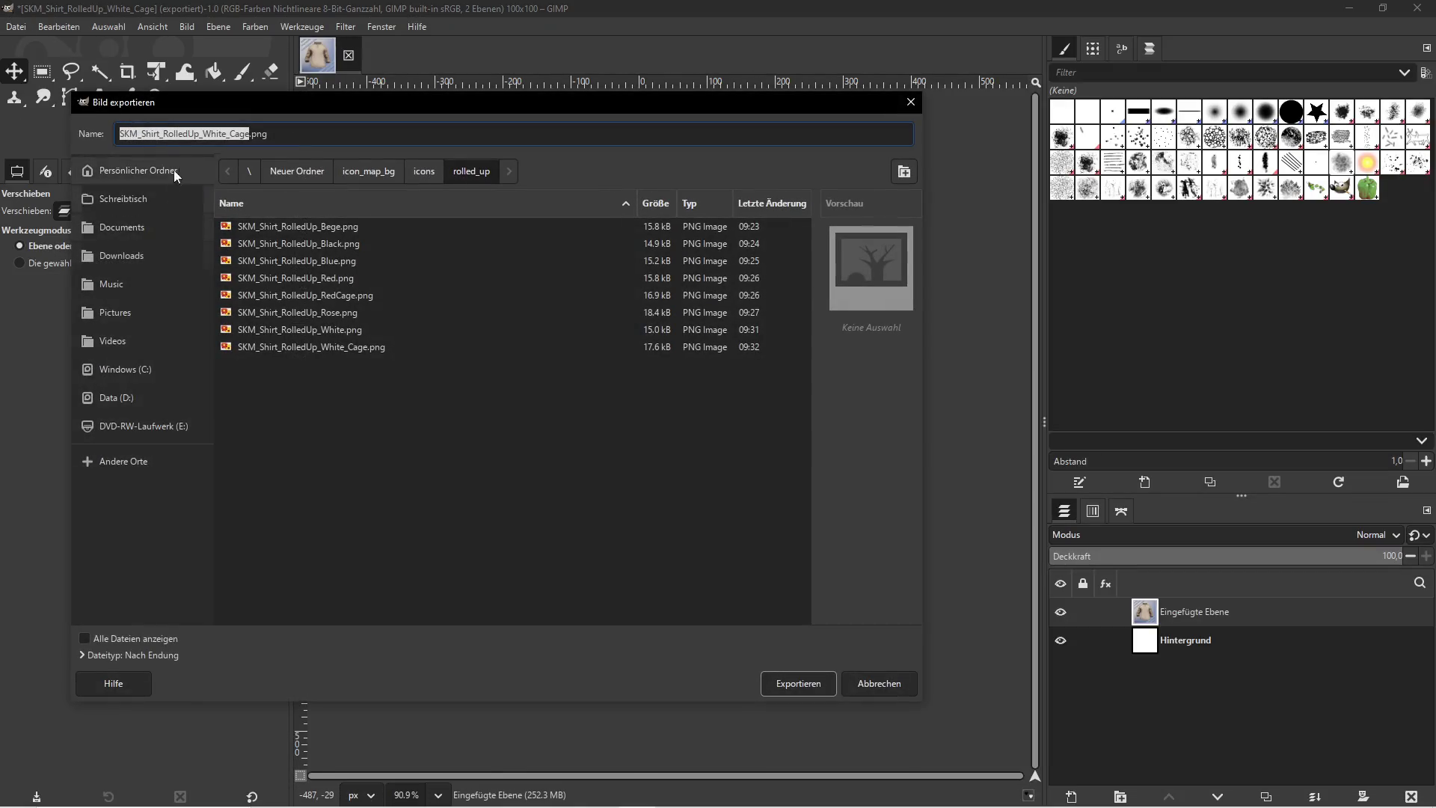
left_click(242, 135)
left_click(419, 174)
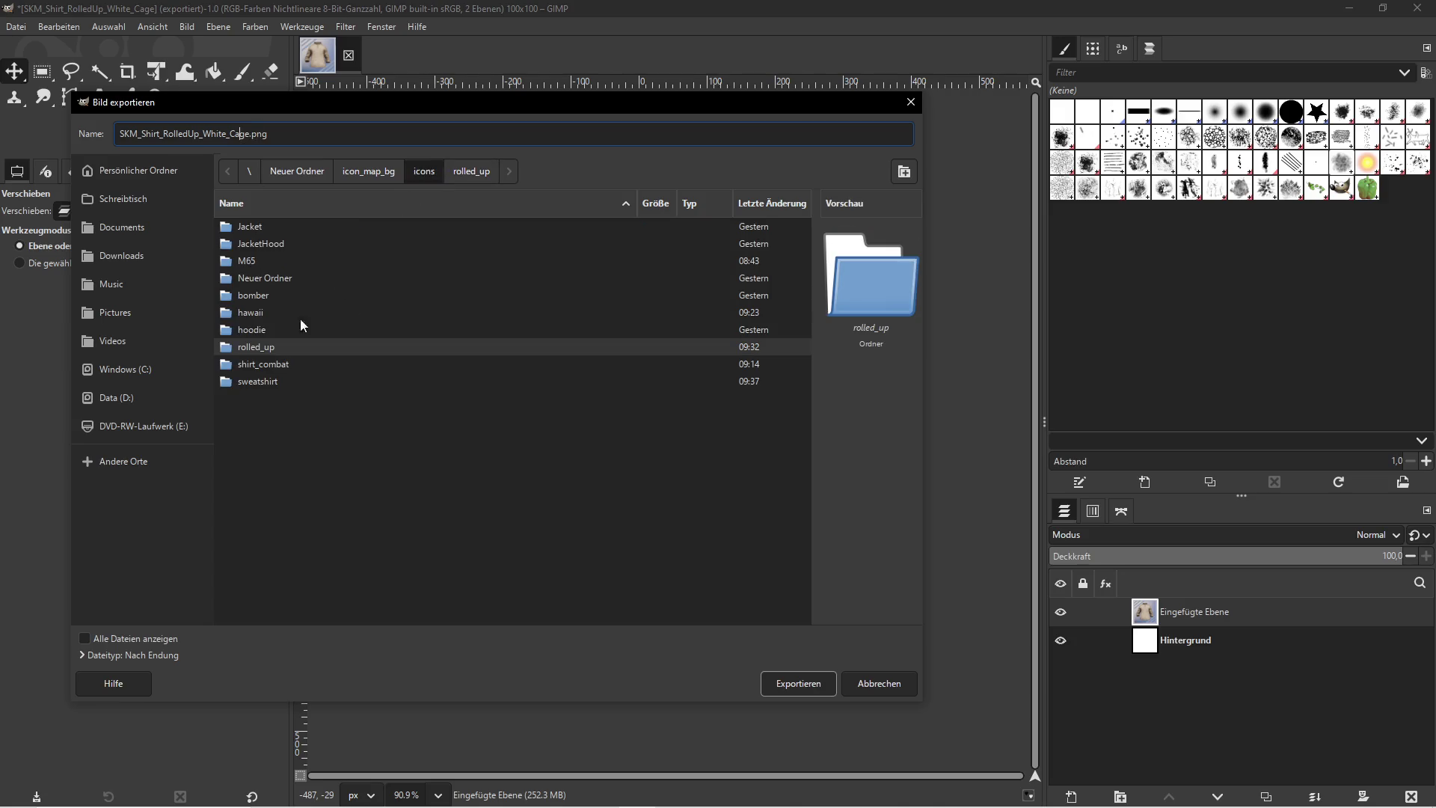
double_click(257, 382)
Export the icon as SKM_Sweatshirt_Bege.png with default PNG settings
left_click(260, 135)
key("BackSpace")
key("BackSpace")
key("BackSpace")
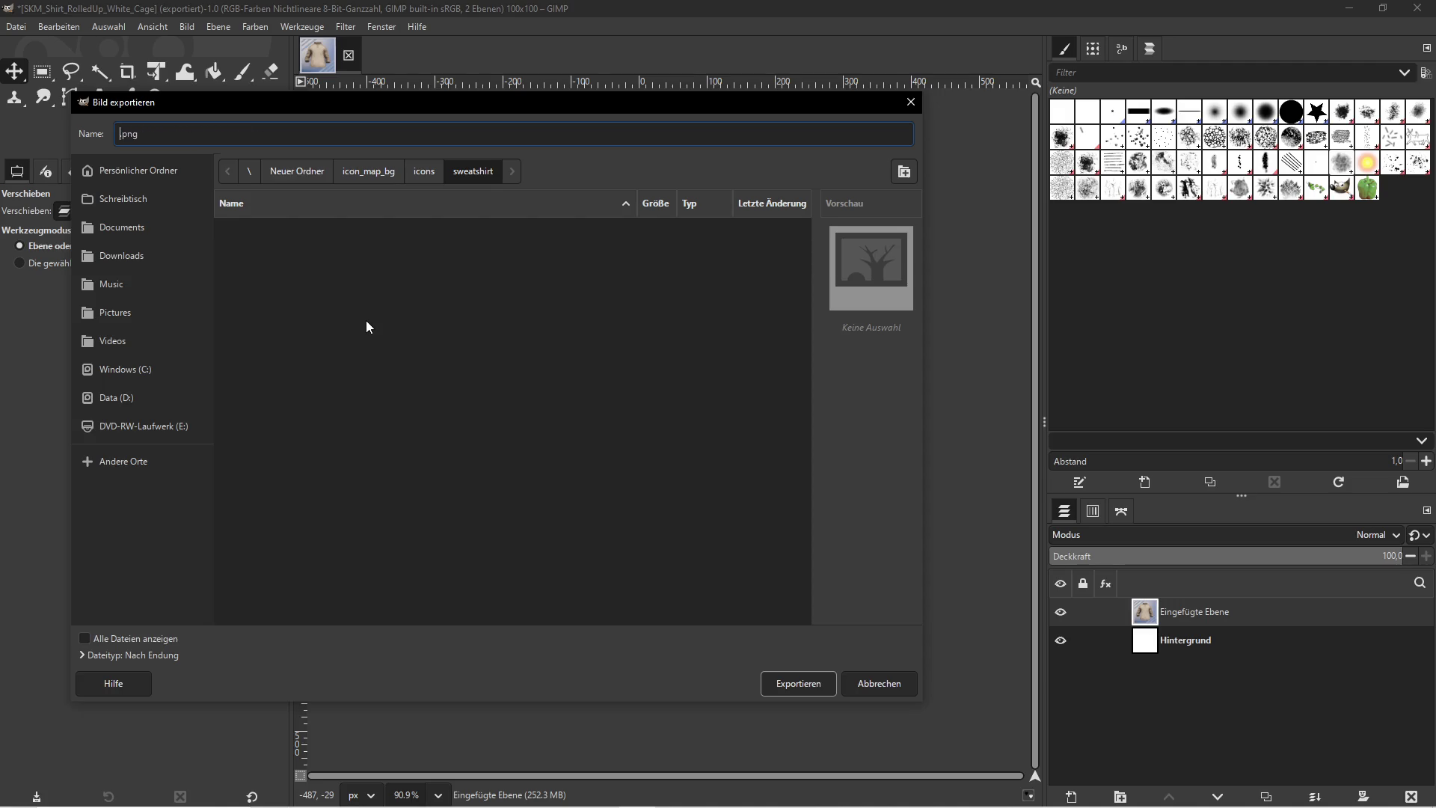
type("SKM_Sweatshirt_Bege")
left_click(801, 684)
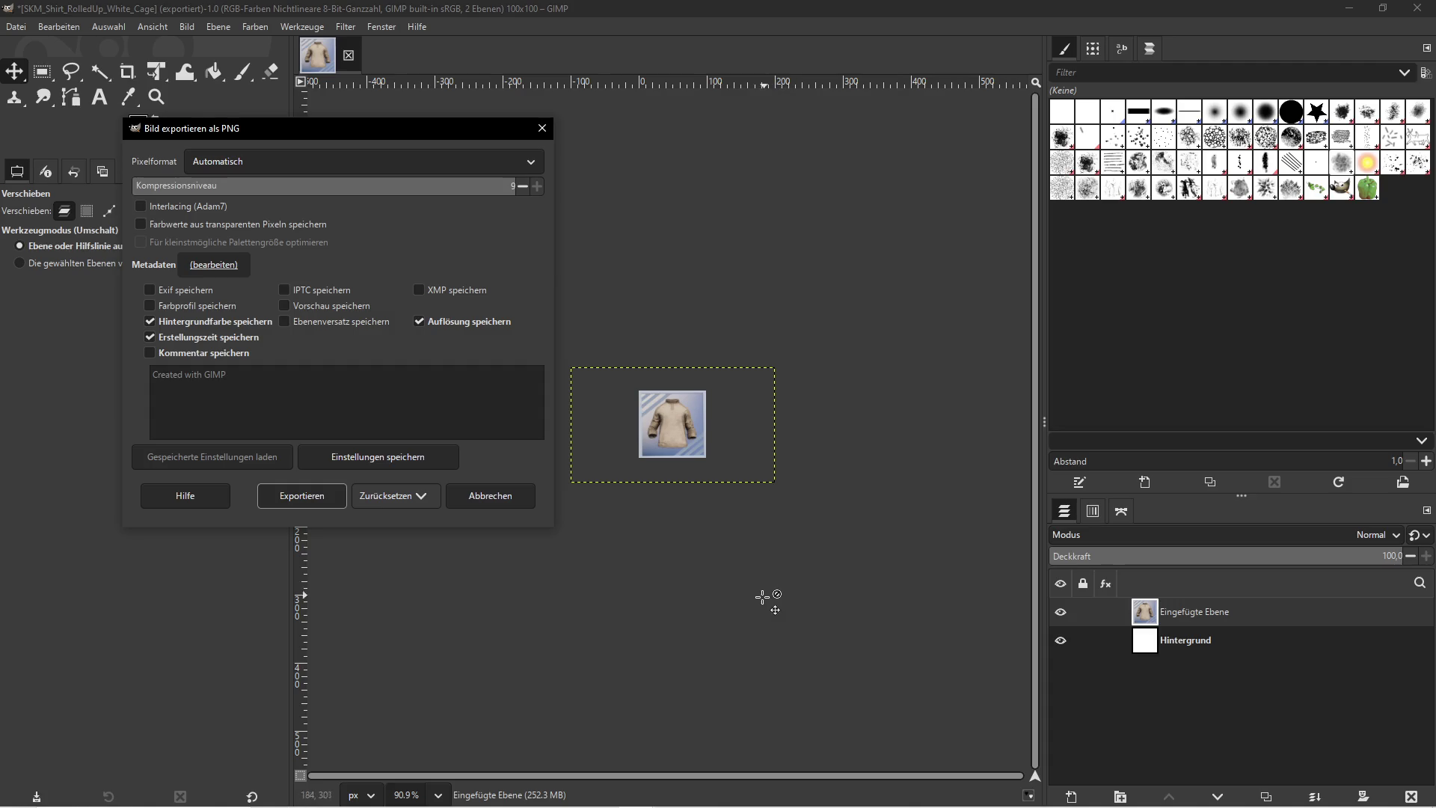
left_click(312, 503)
key("super")
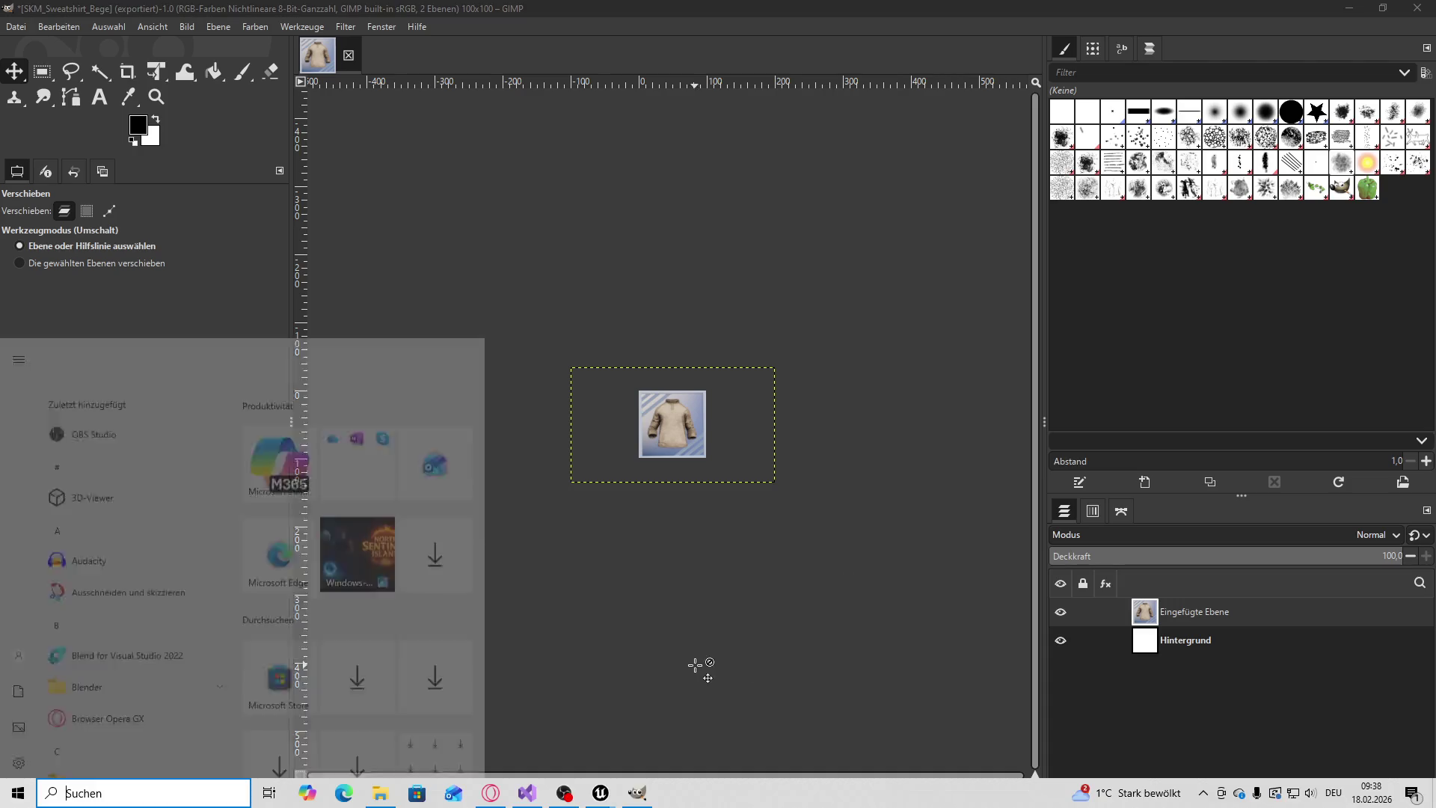
left_click(696, 793)
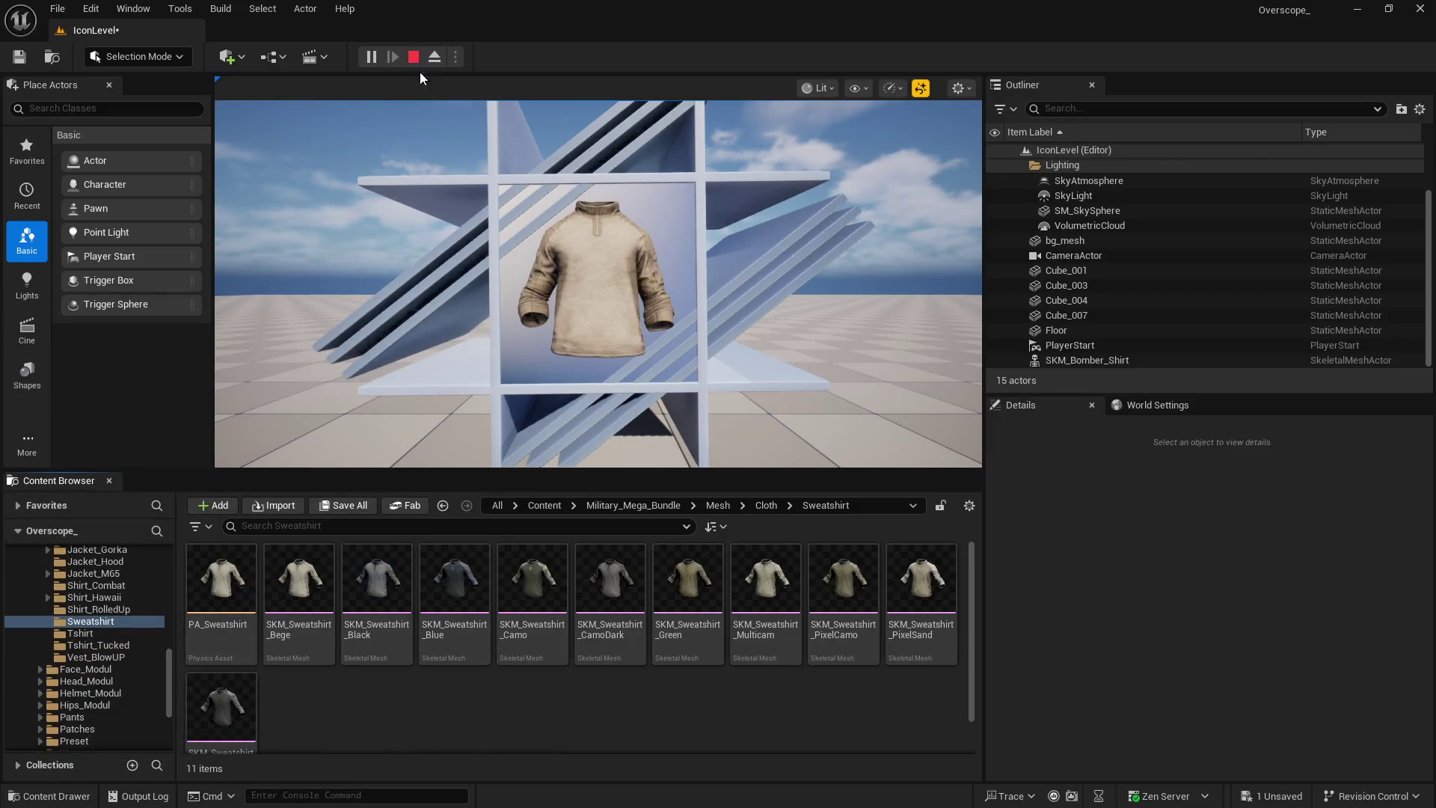
Stop the preview and assign SKM_Sweatshirt_Black as the displayed Skeletal Mesh Asset
left_click(413, 57)
left_click(311, 589)
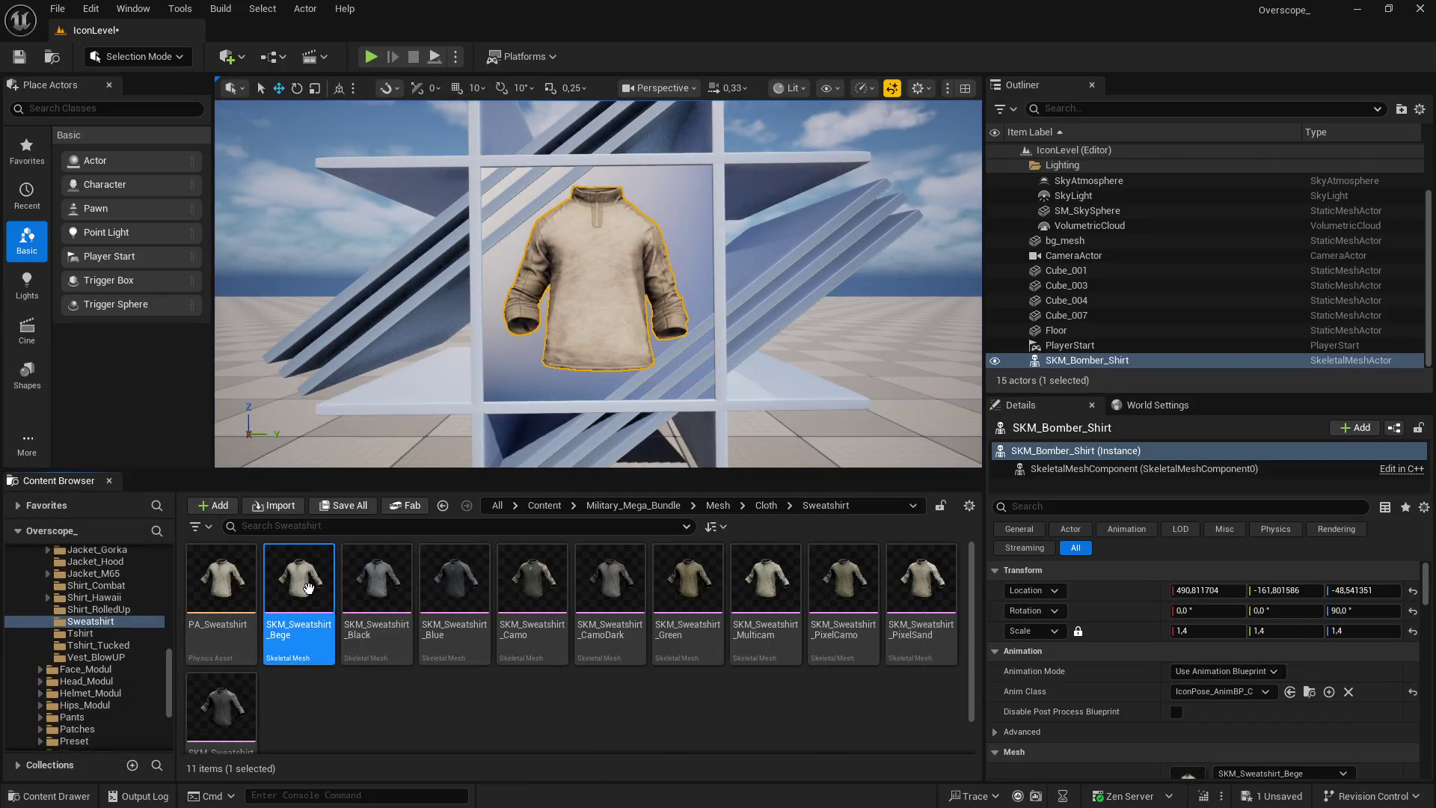
scroll(1075, 612, "down", 2)
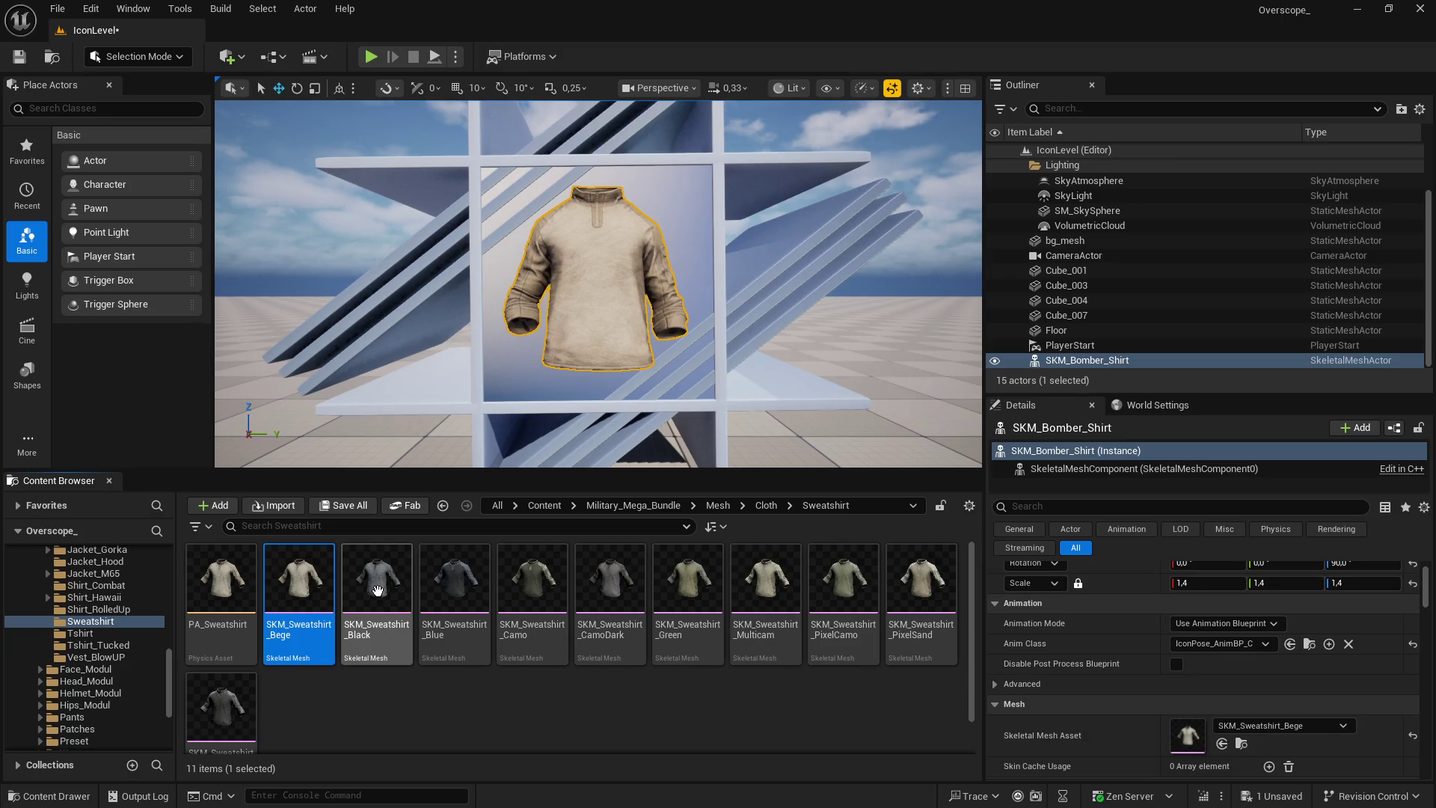
left_click(372, 592)
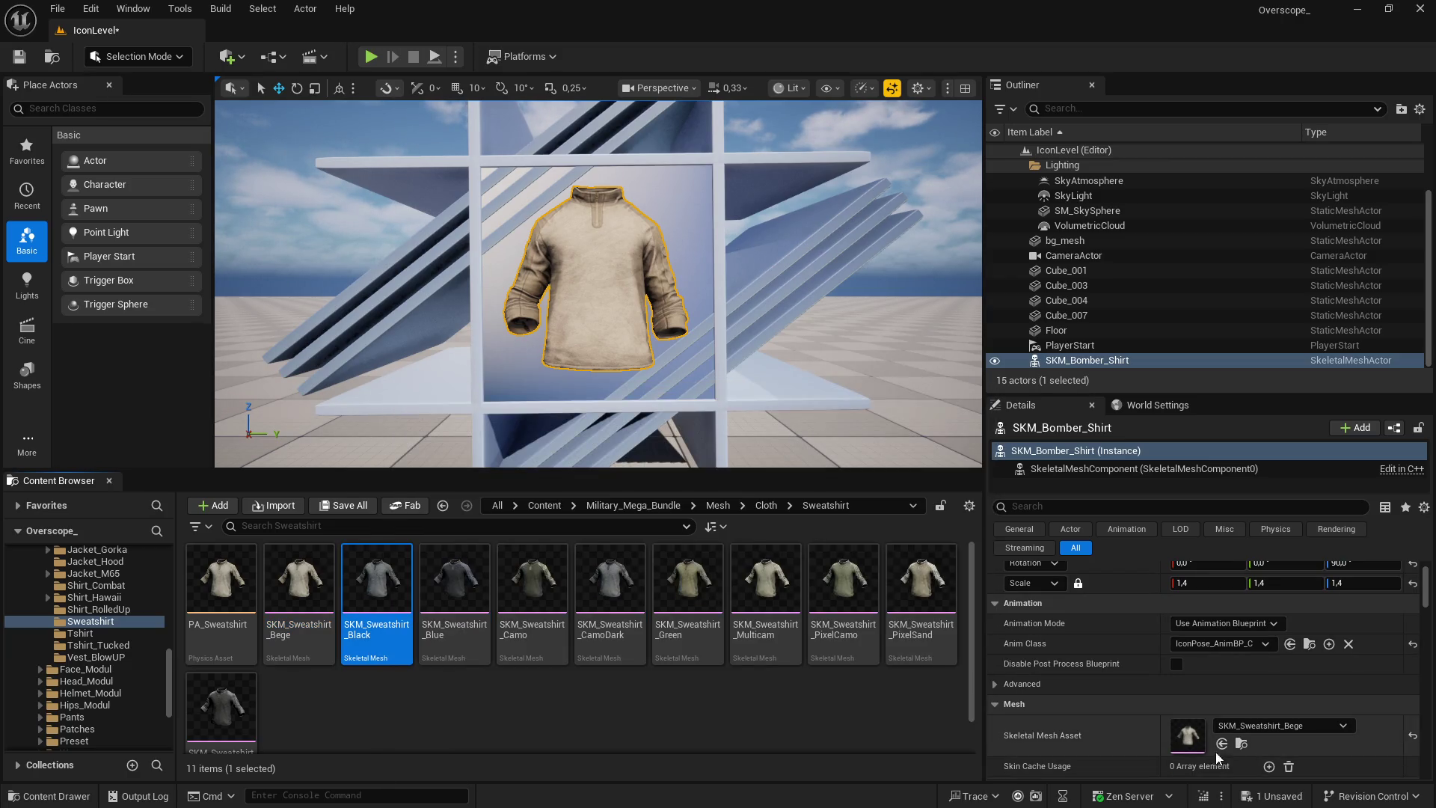
left_click(1221, 744)
Play the scene, screenshot the game view, and select the pasted capture layer
left_click(371, 58)
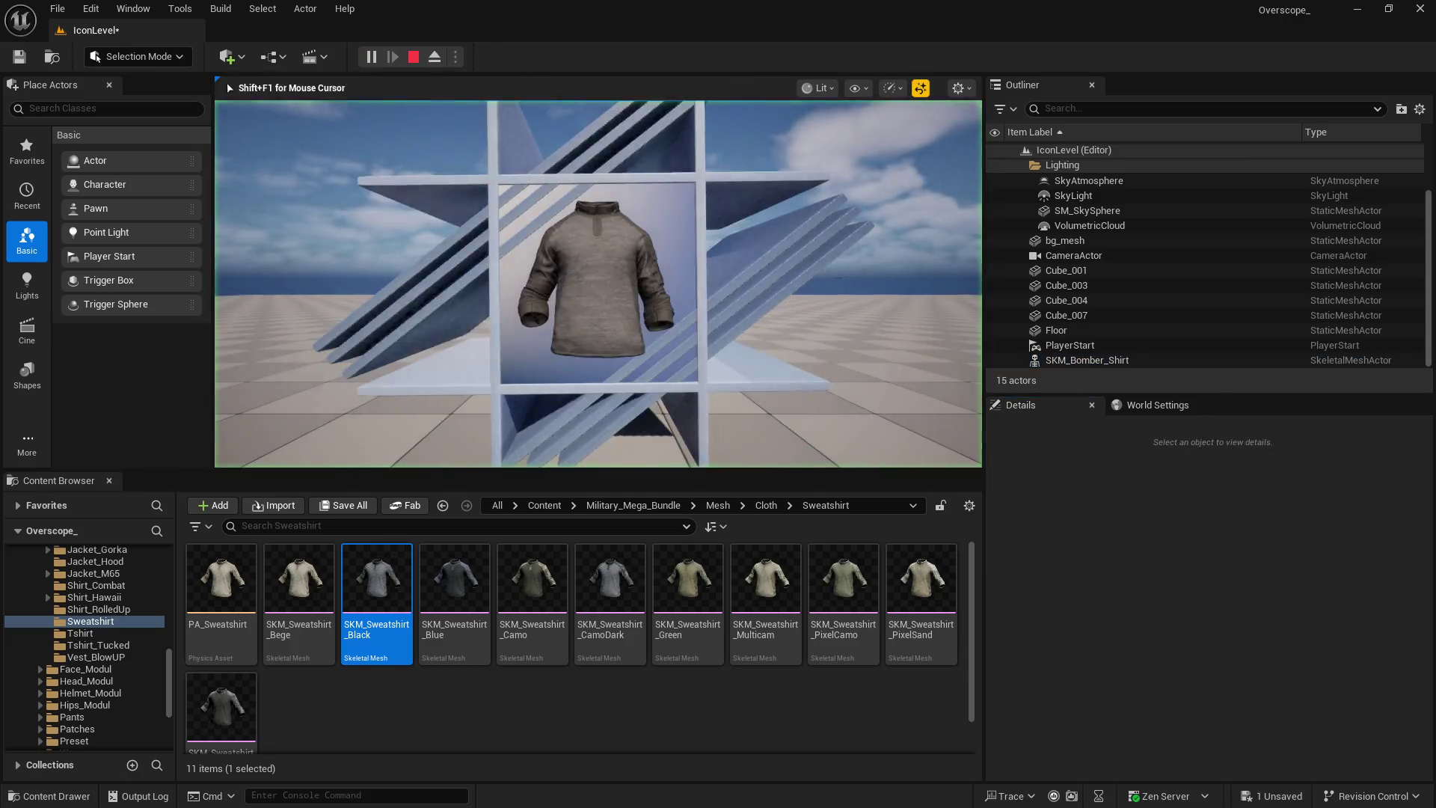
key("F11")
key("Print")
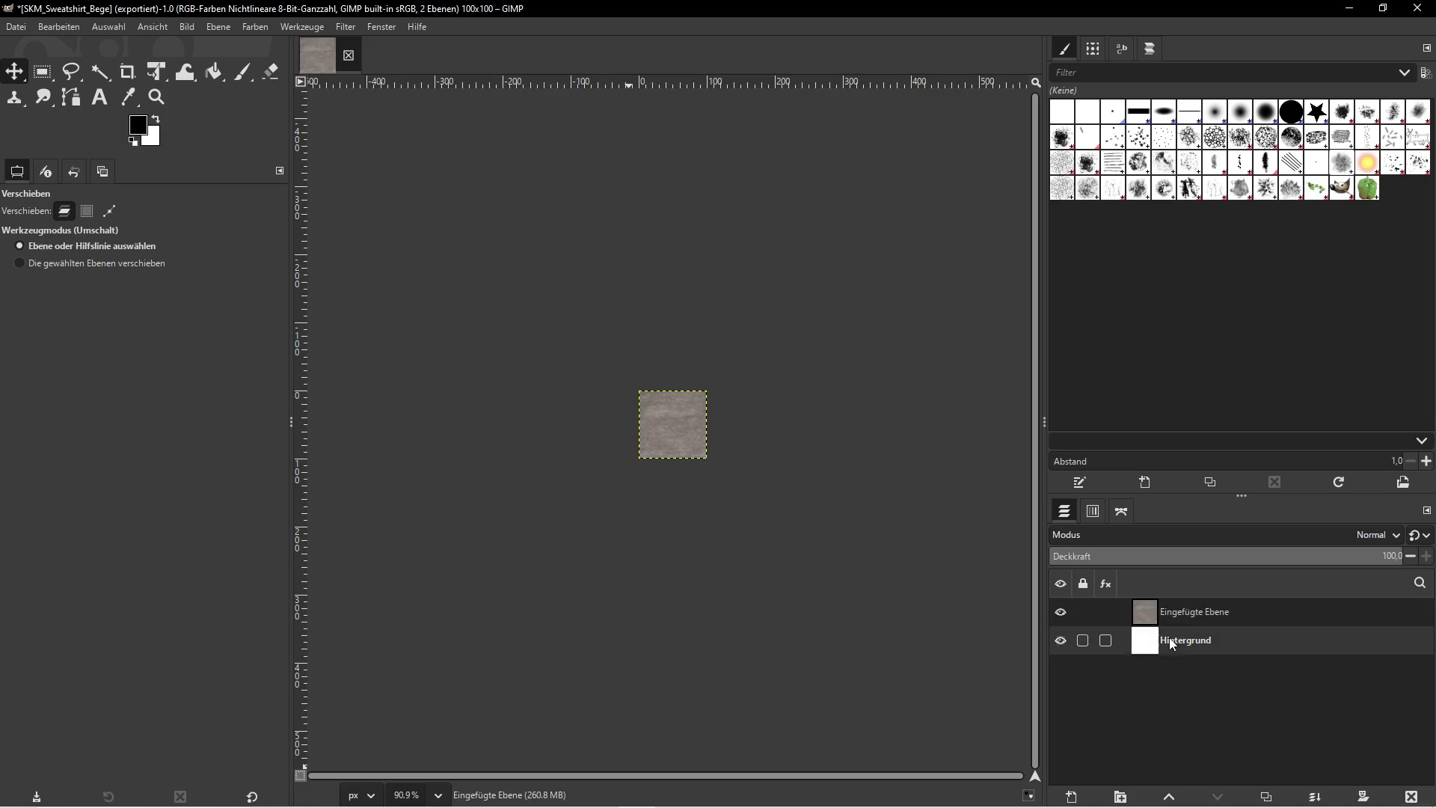
left_click(1194, 612)
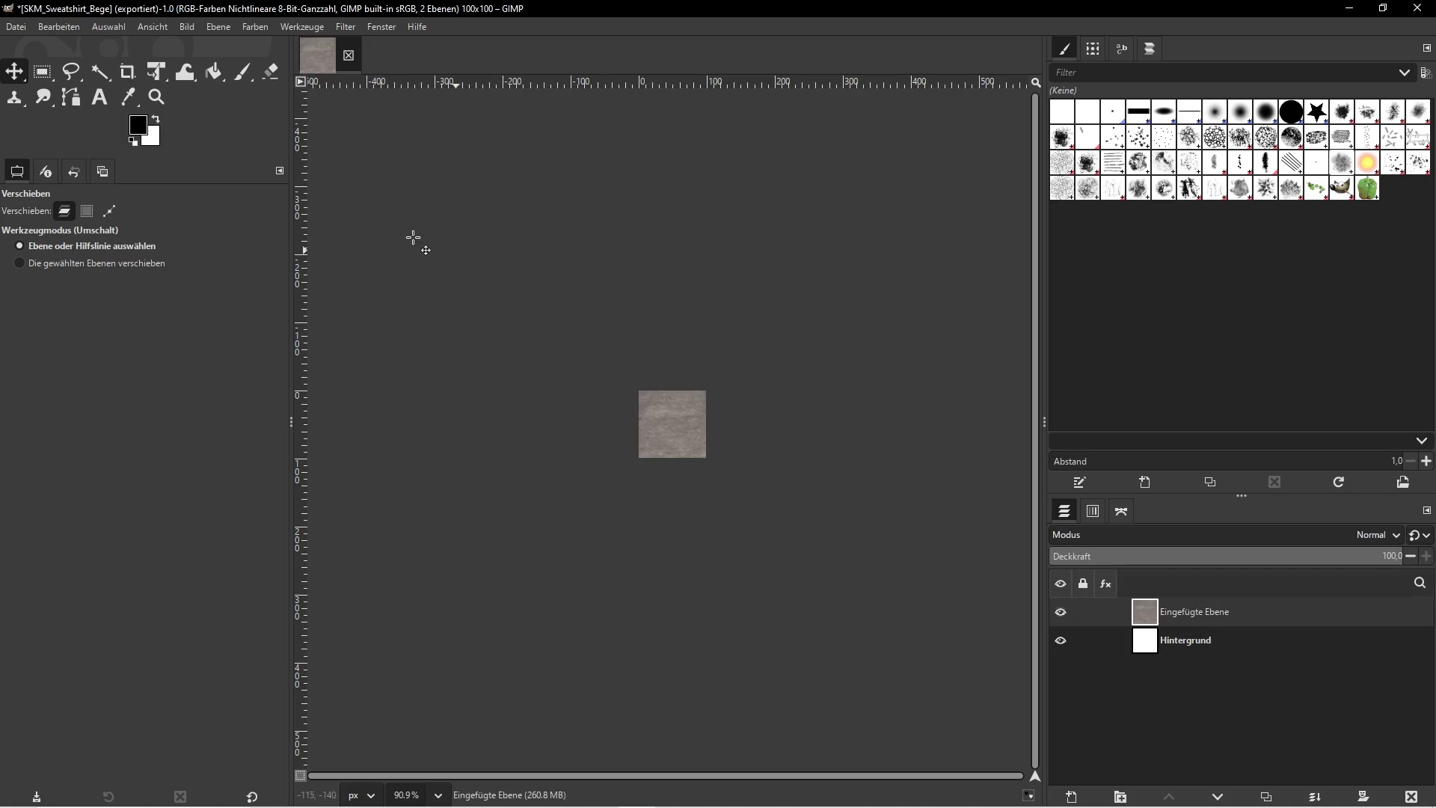
Scale the pasted black sweatshirt layer to 300 px wide
left_click(218, 26)
left_click(247, 272)
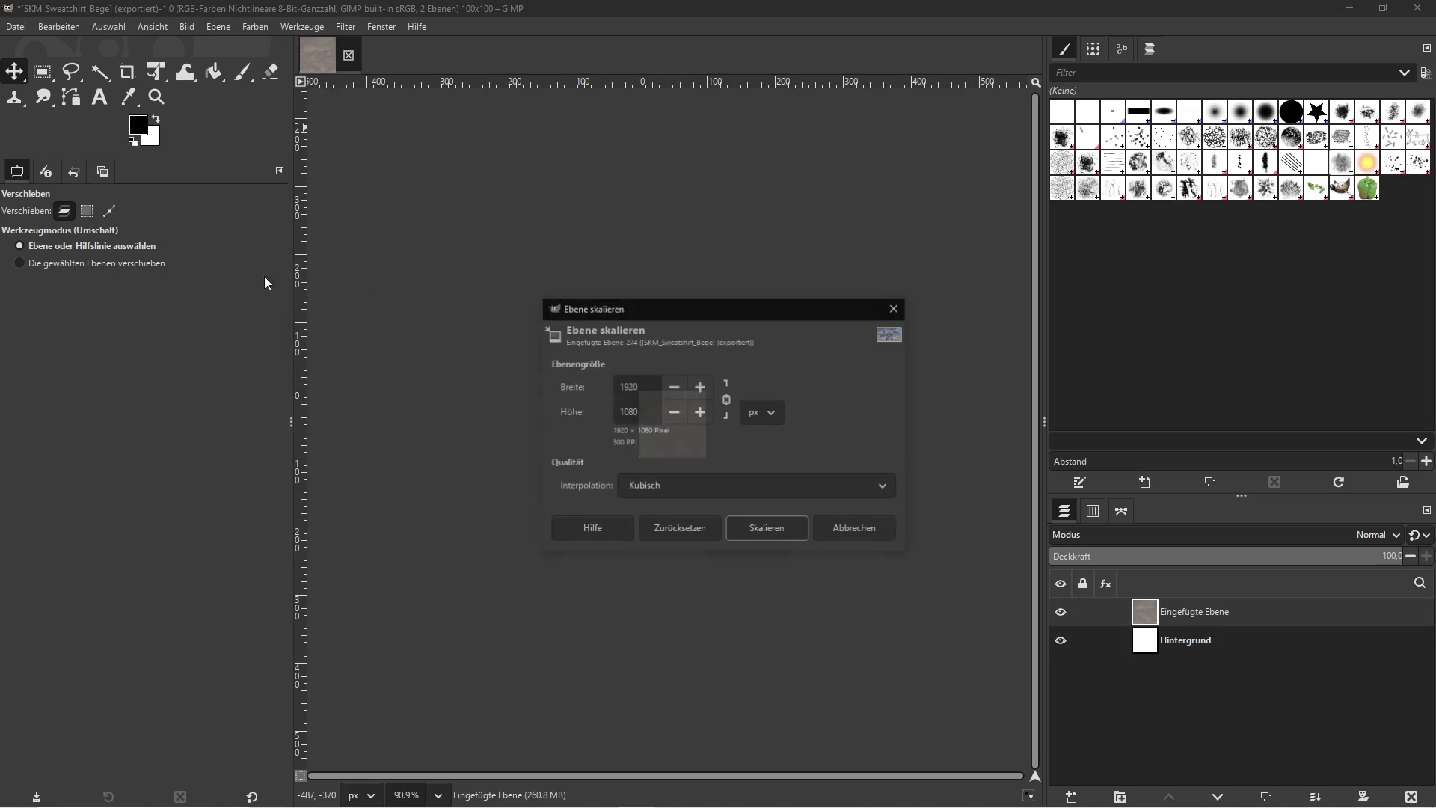
double_click(633, 386)
type("300")
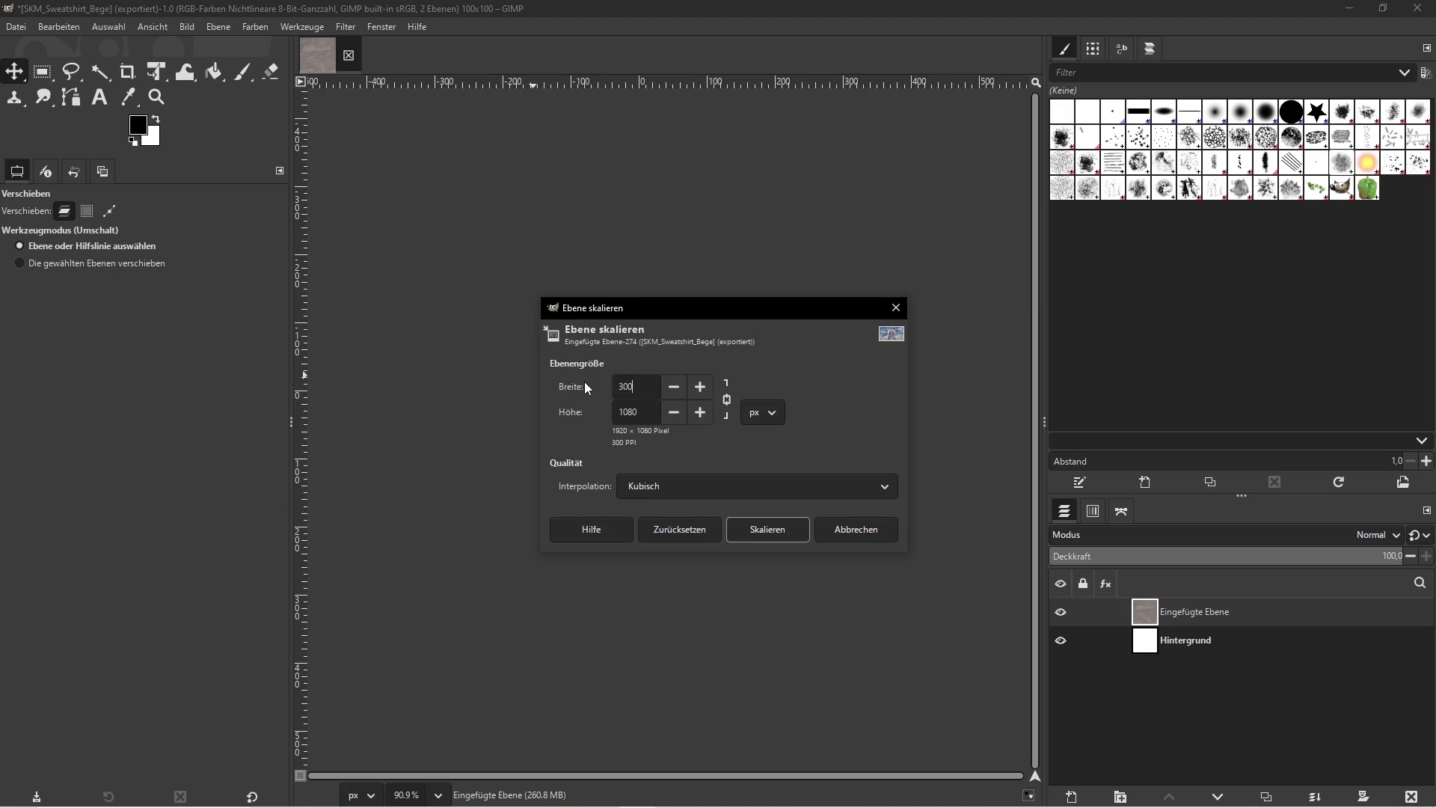
left_click(765, 526)
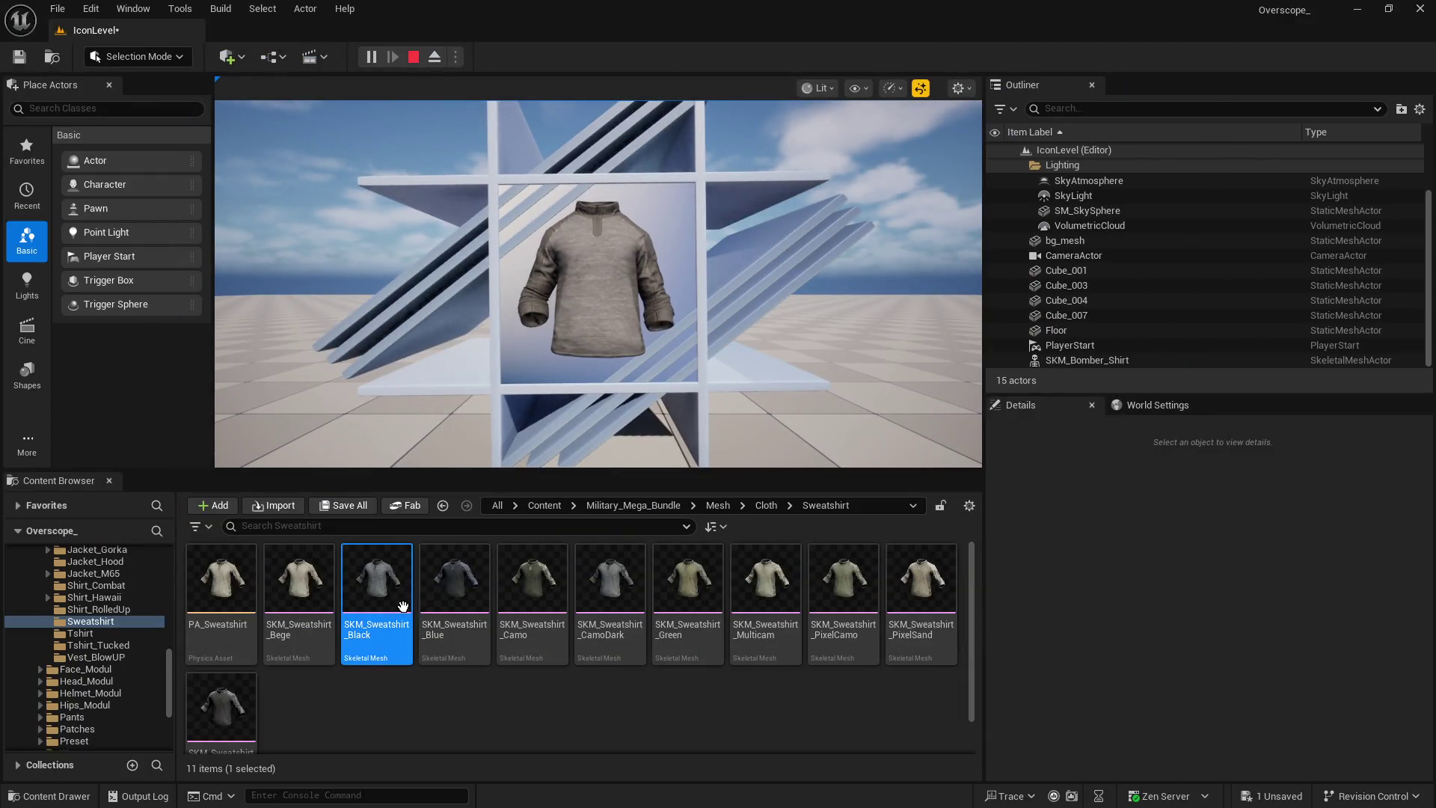
Export as SKM_Sweatshirt_Black.png using the copied asset name, then delete the pasted layer
right_click(390, 591)
left_click(482, 445)
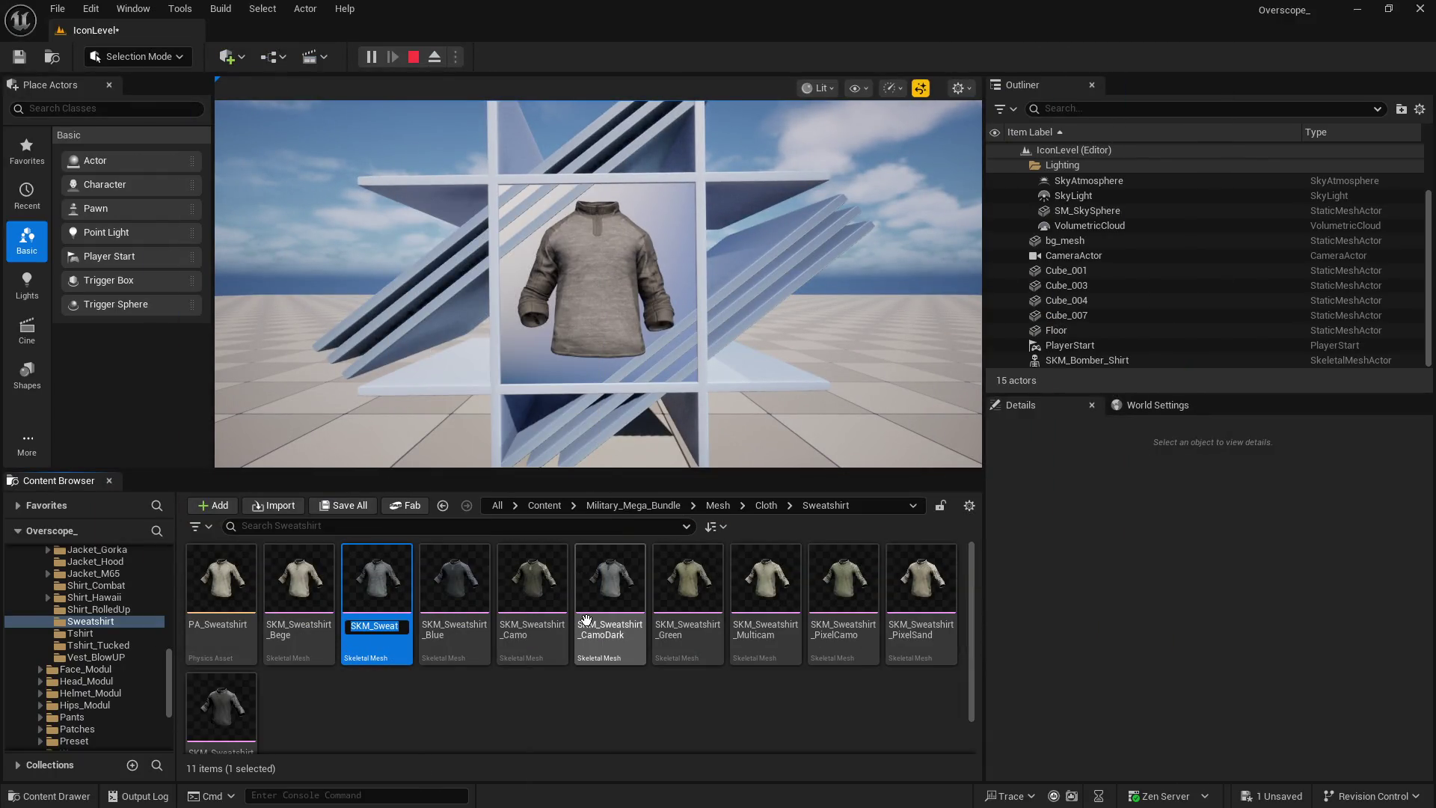
key("super")
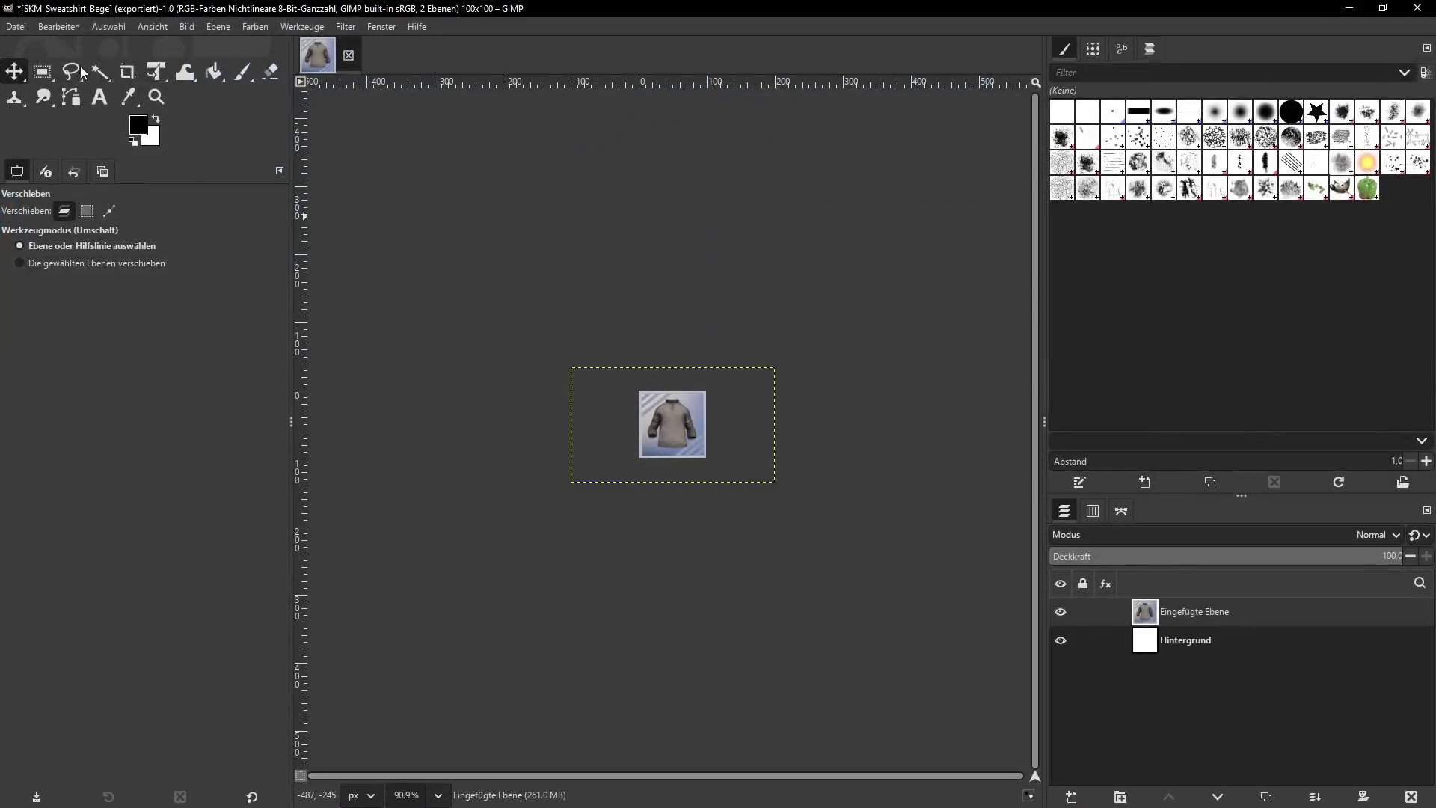
left_click(16, 26)
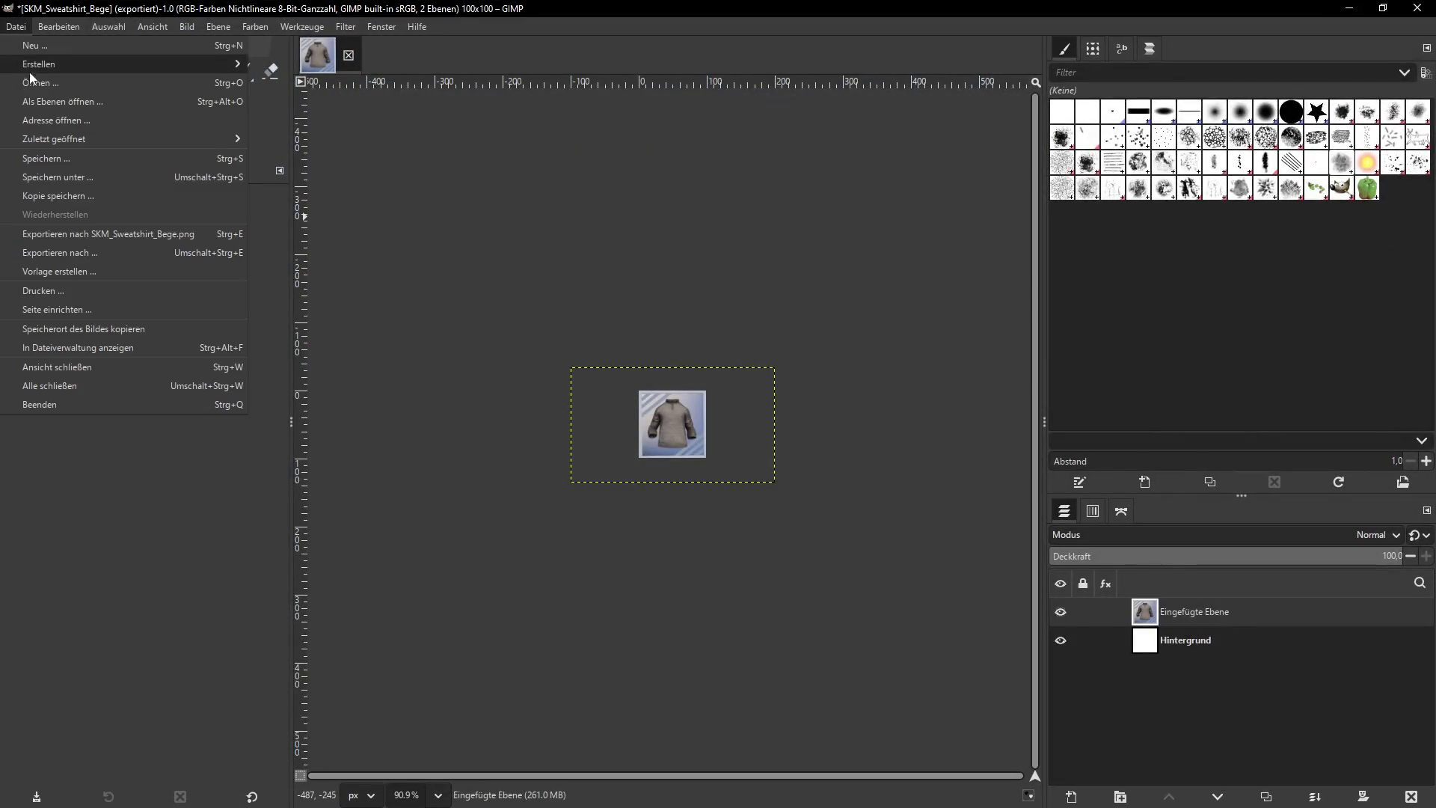
left_click(73, 253)
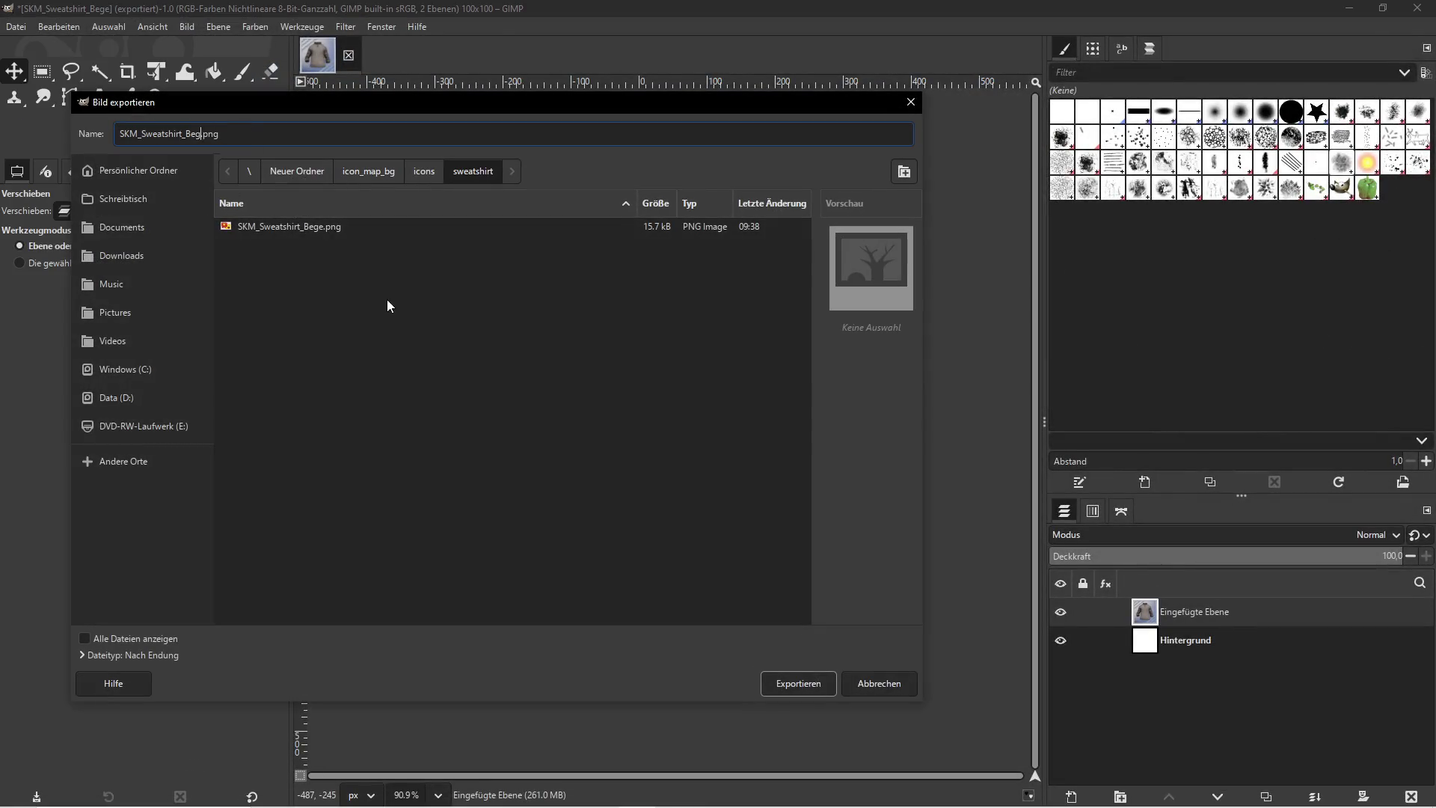
key("BackSpace")
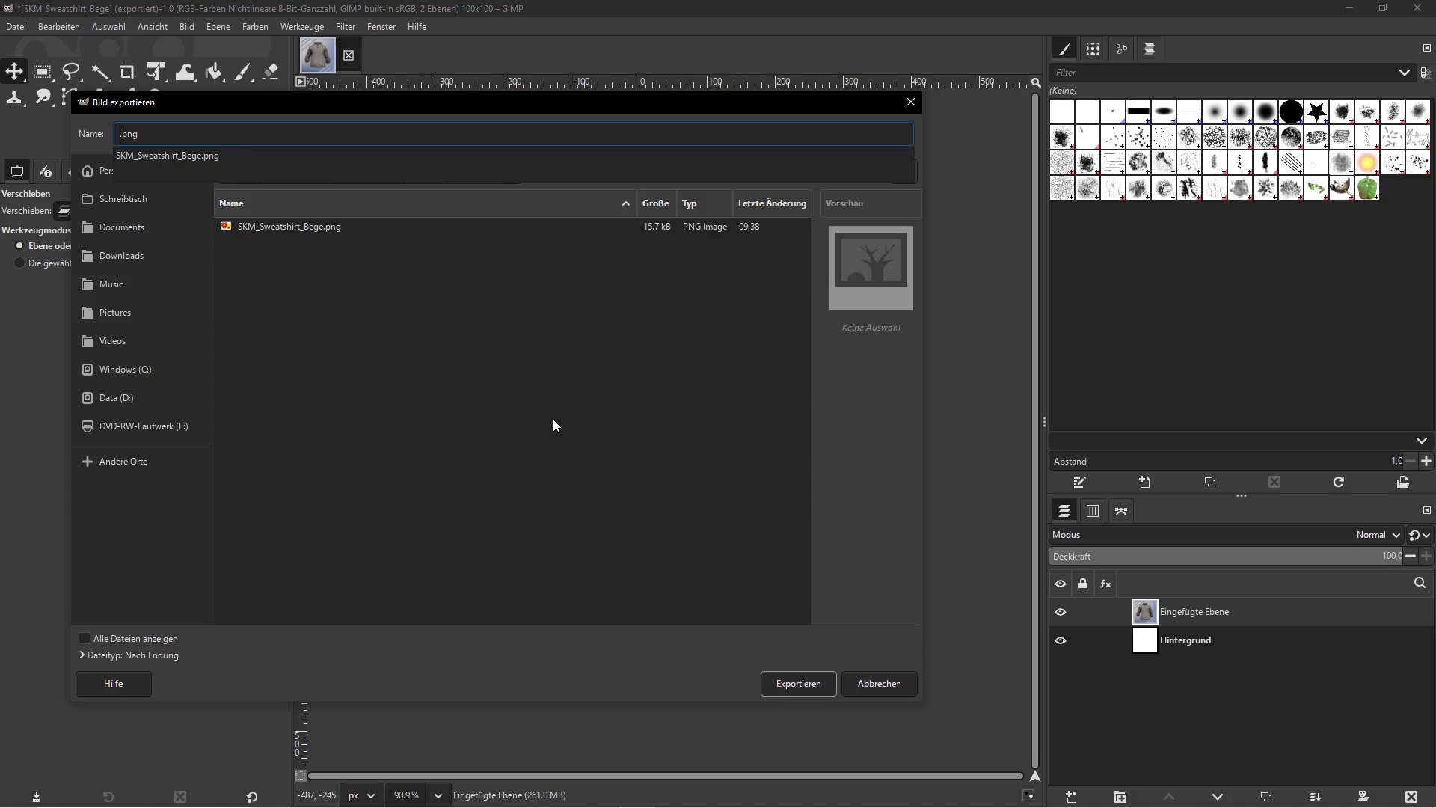
type("SKM_Sweatshirt_Black")
left_click(787, 681)
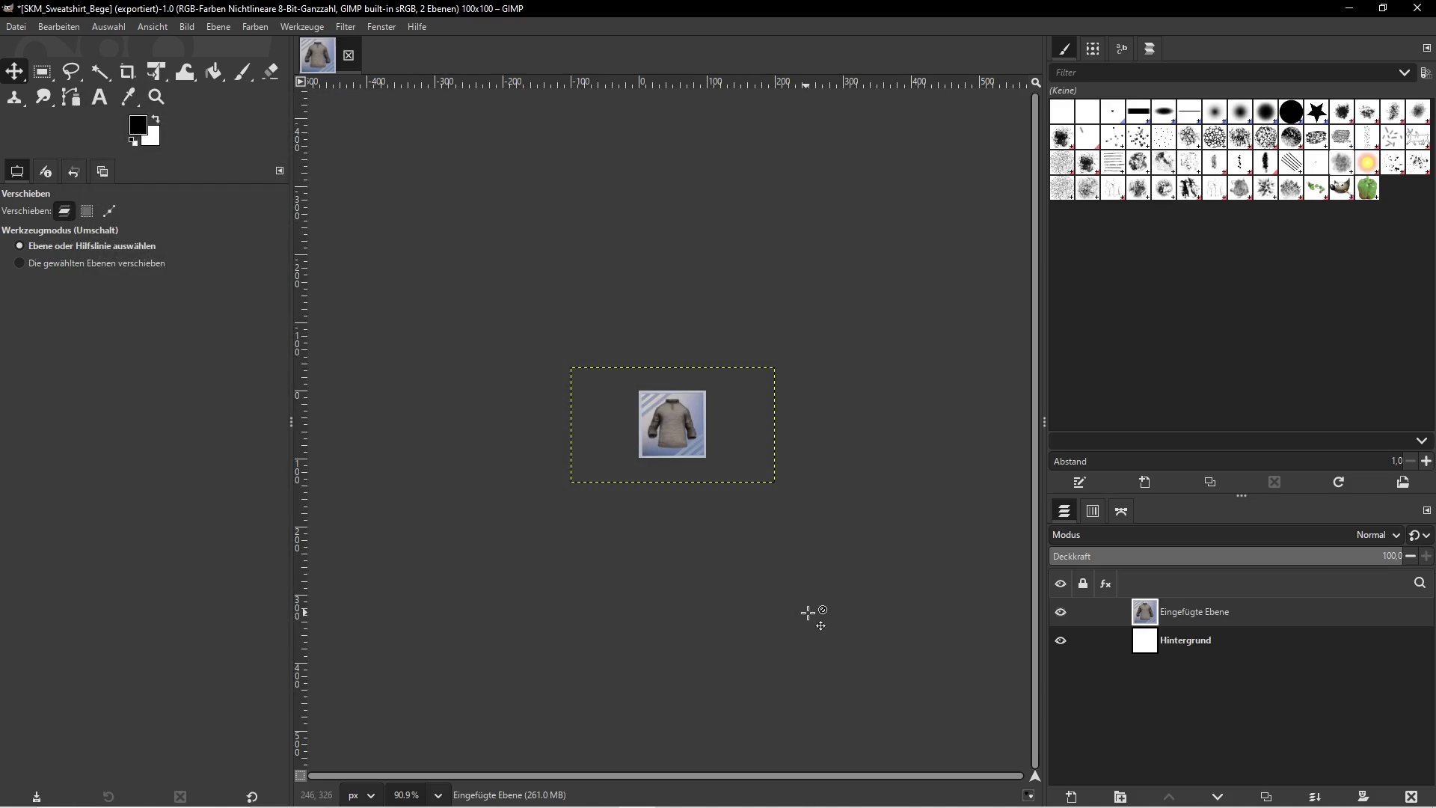
left_click(382, 576)
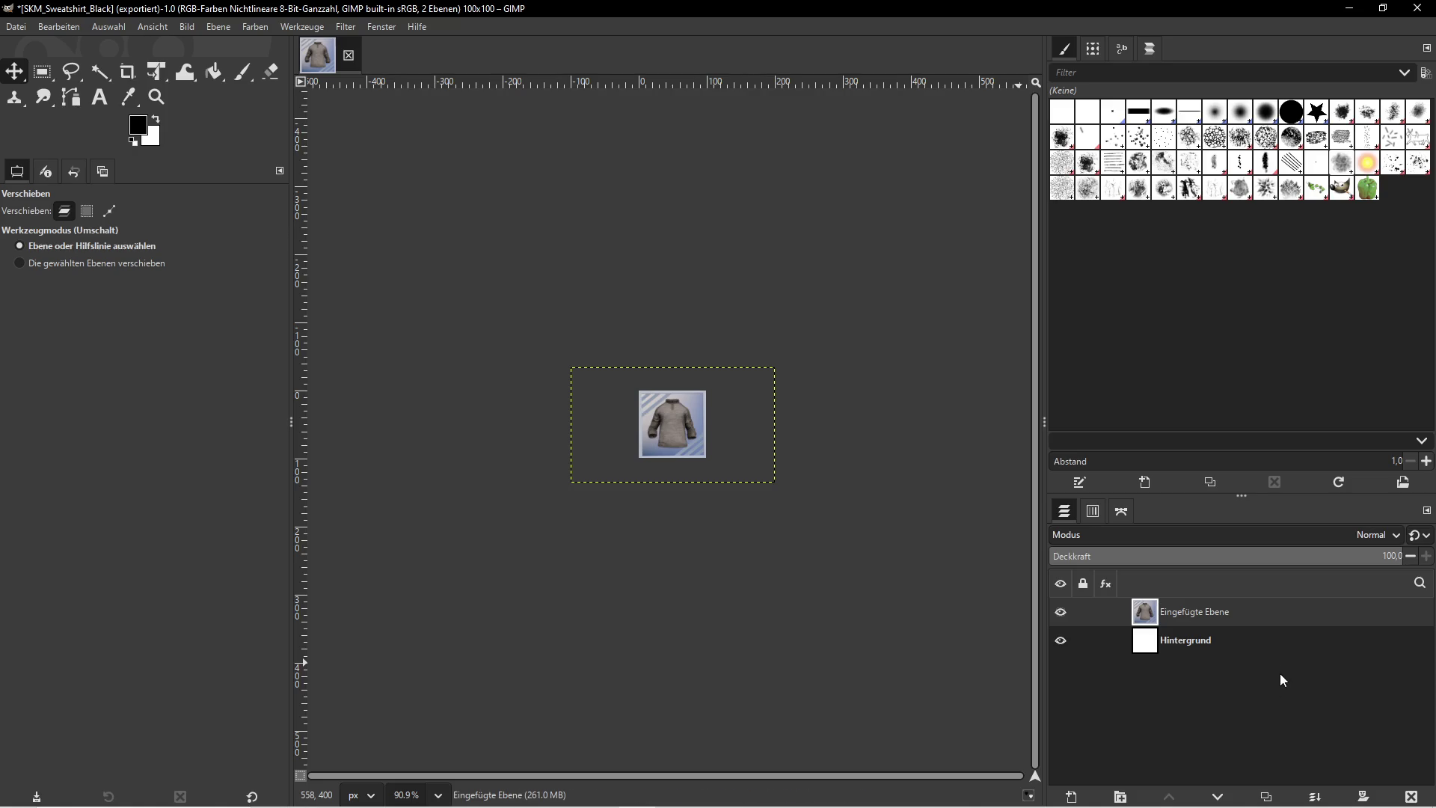
left_click(1412, 797)
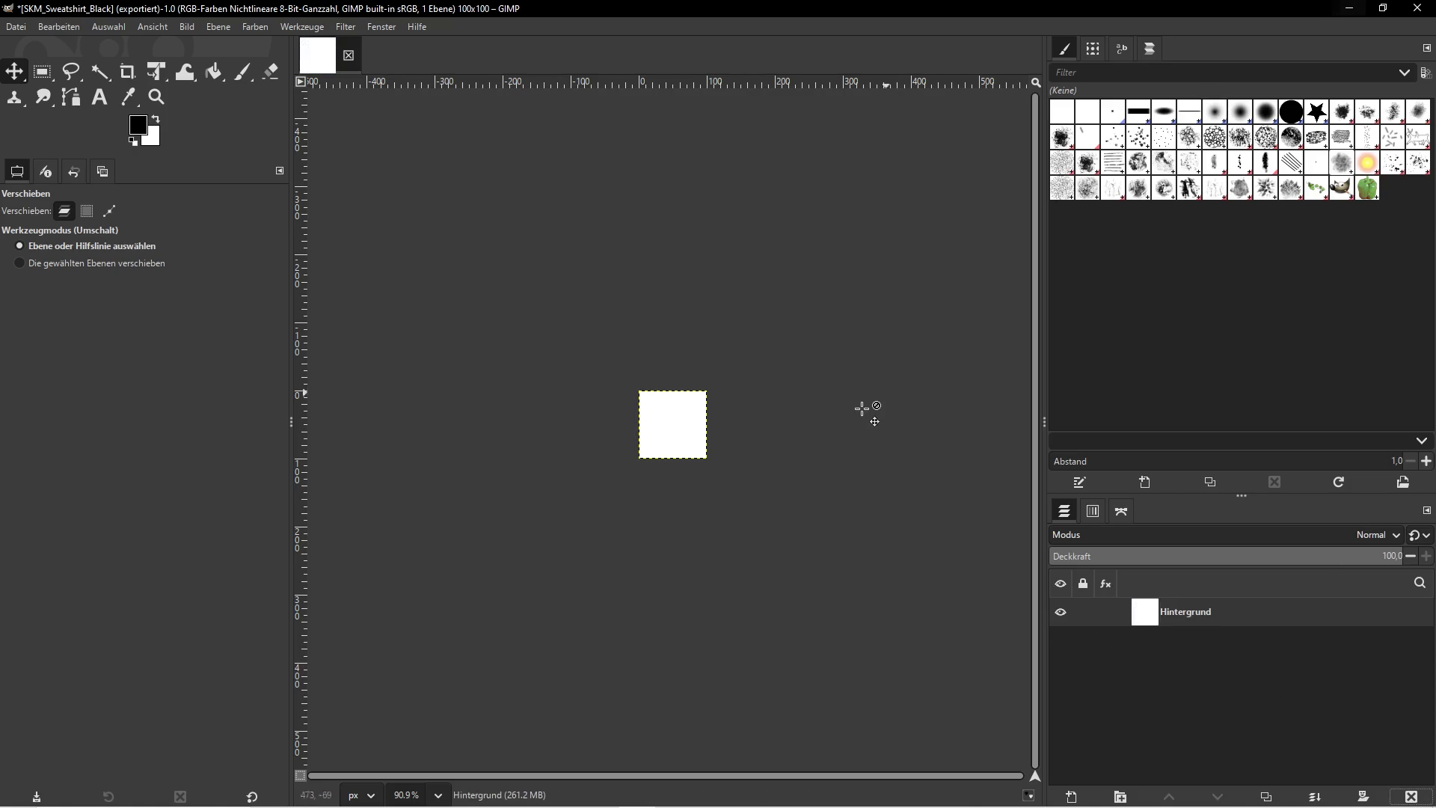
Check the exported icons, then stop the preview and assign SKM_Sweatshirt_Blue to the shirt
key("super")
left_click(380, 797)
key("alt+Tab")
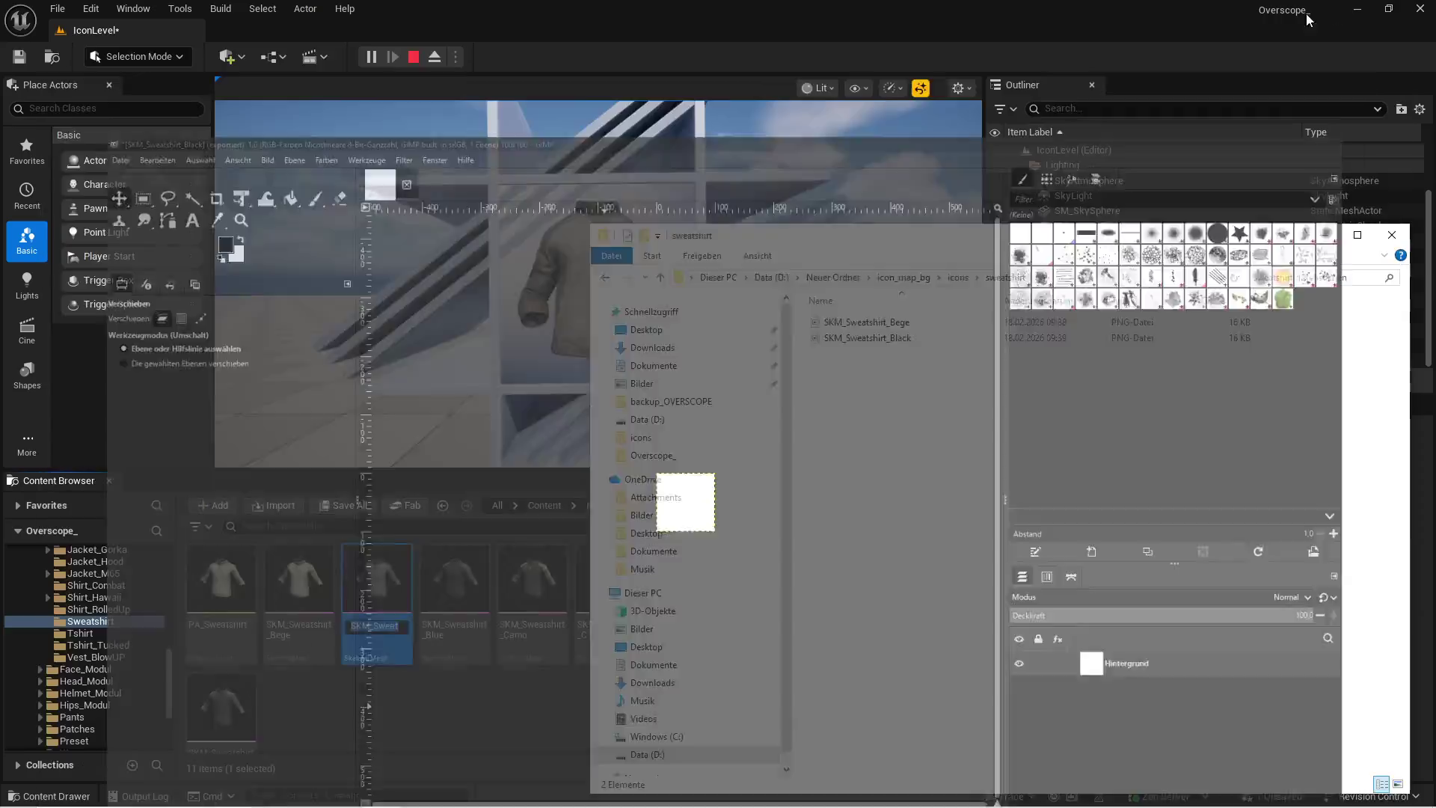
left_click(413, 58)
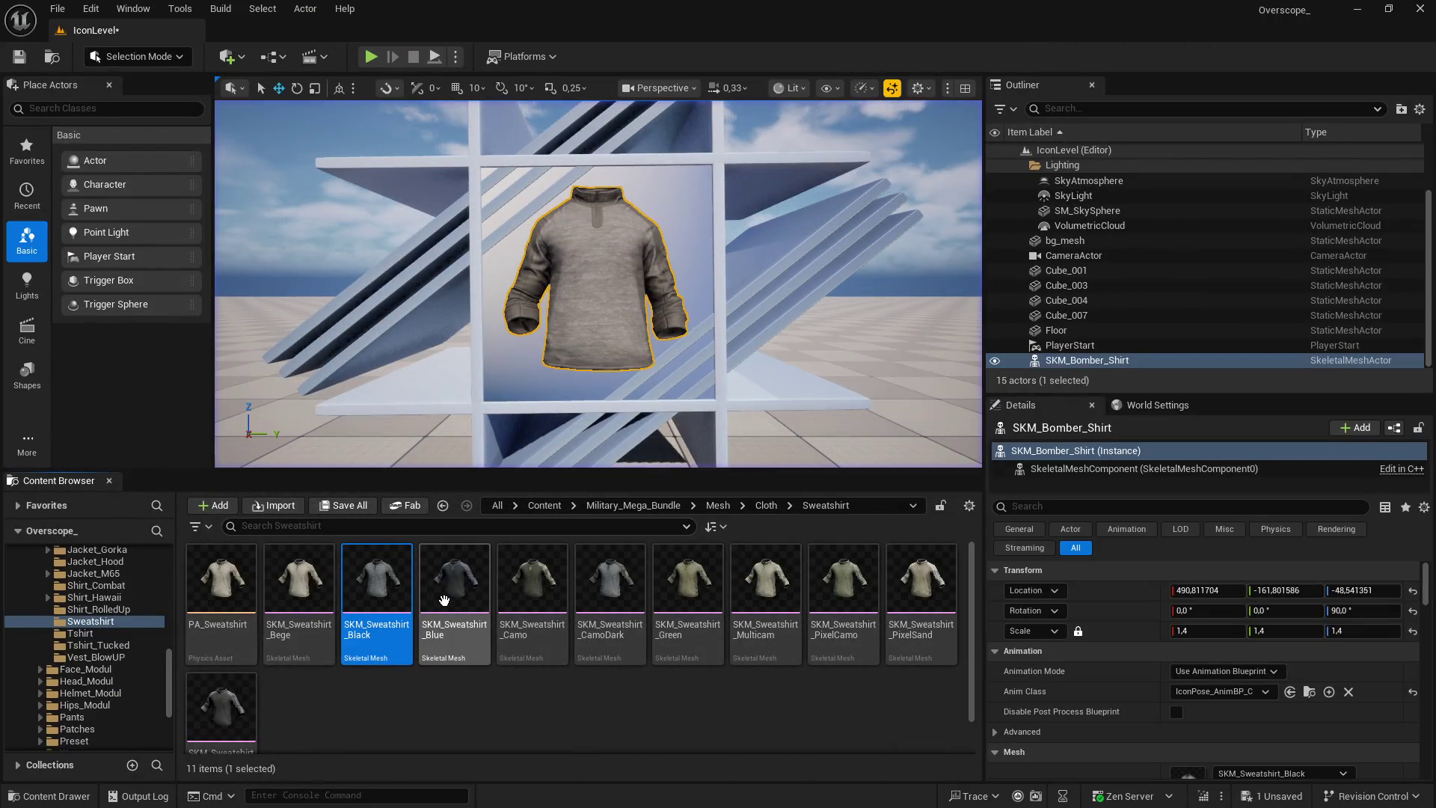
key("Right")
scroll(1163, 662, "down", 2)
left_click(1222, 743)
Screenshot the Blue sweatshirt's game view and paste it as a layer in GIMP
left_click(371, 57)
key("F11")
key("Print")
key("Escape")
key("super")
left_click(641, 800)
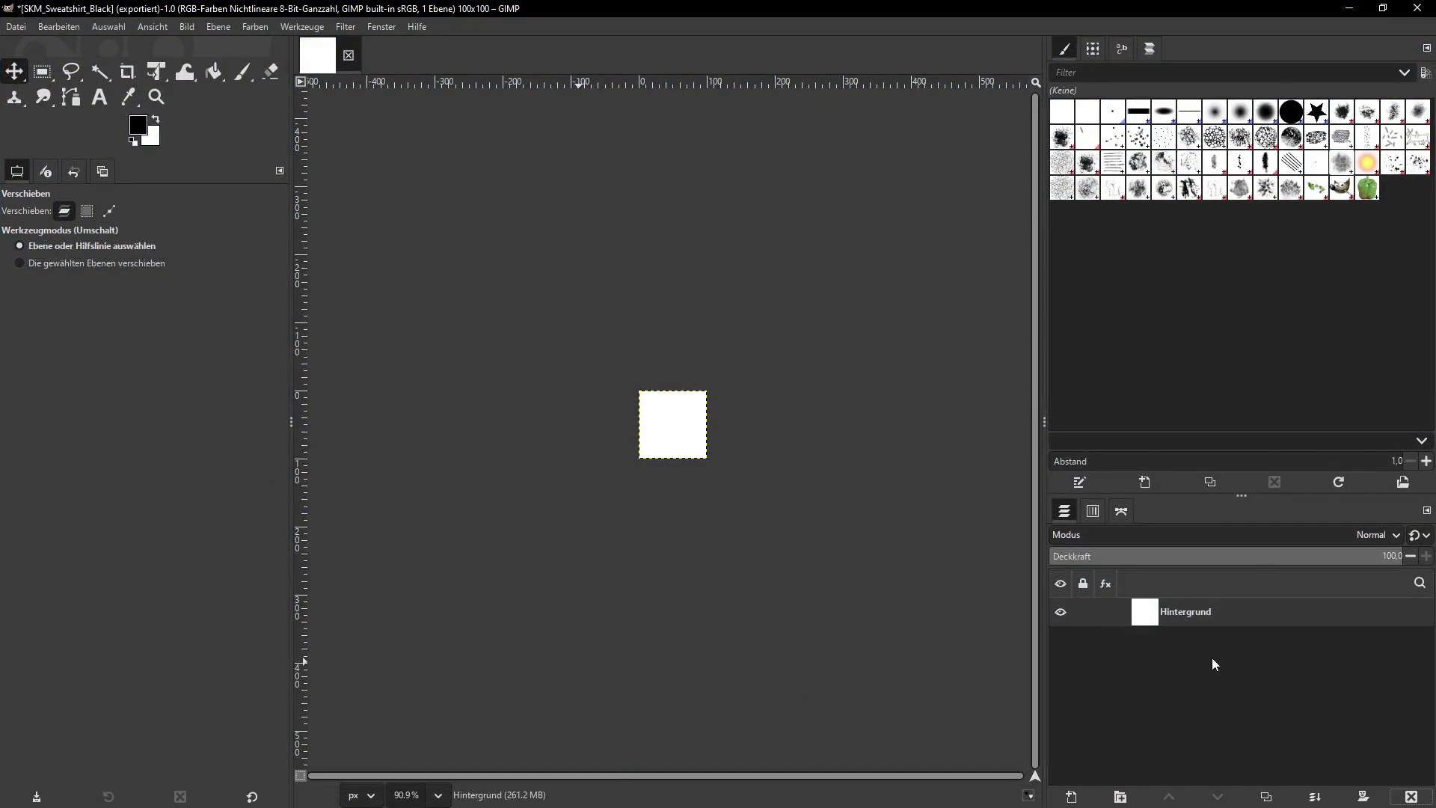
key("ctrl+v")
Scale the pasted layer to 300 px wide and copy the Blue asset's name
left_click(218, 26)
left_click(231, 304)
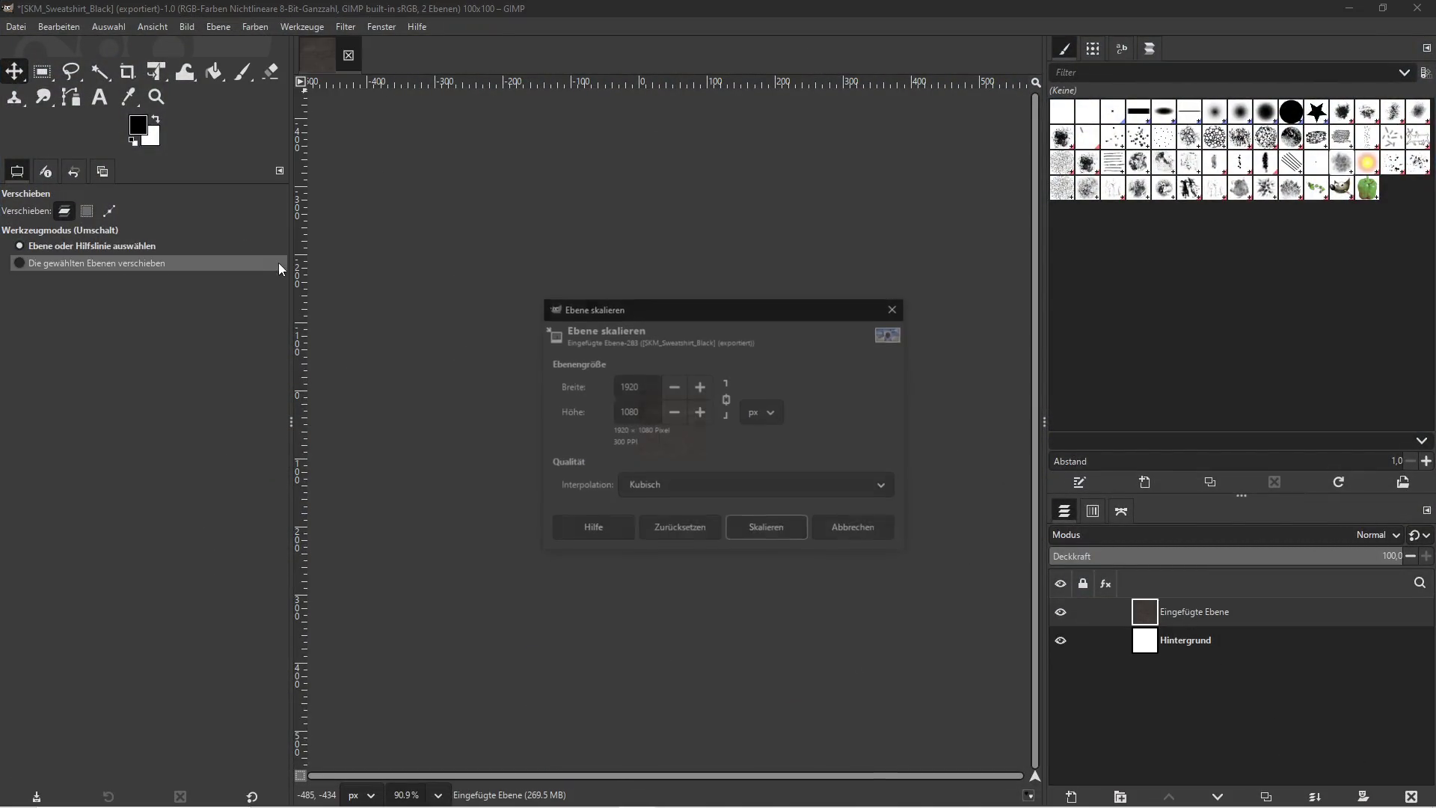
type("300")
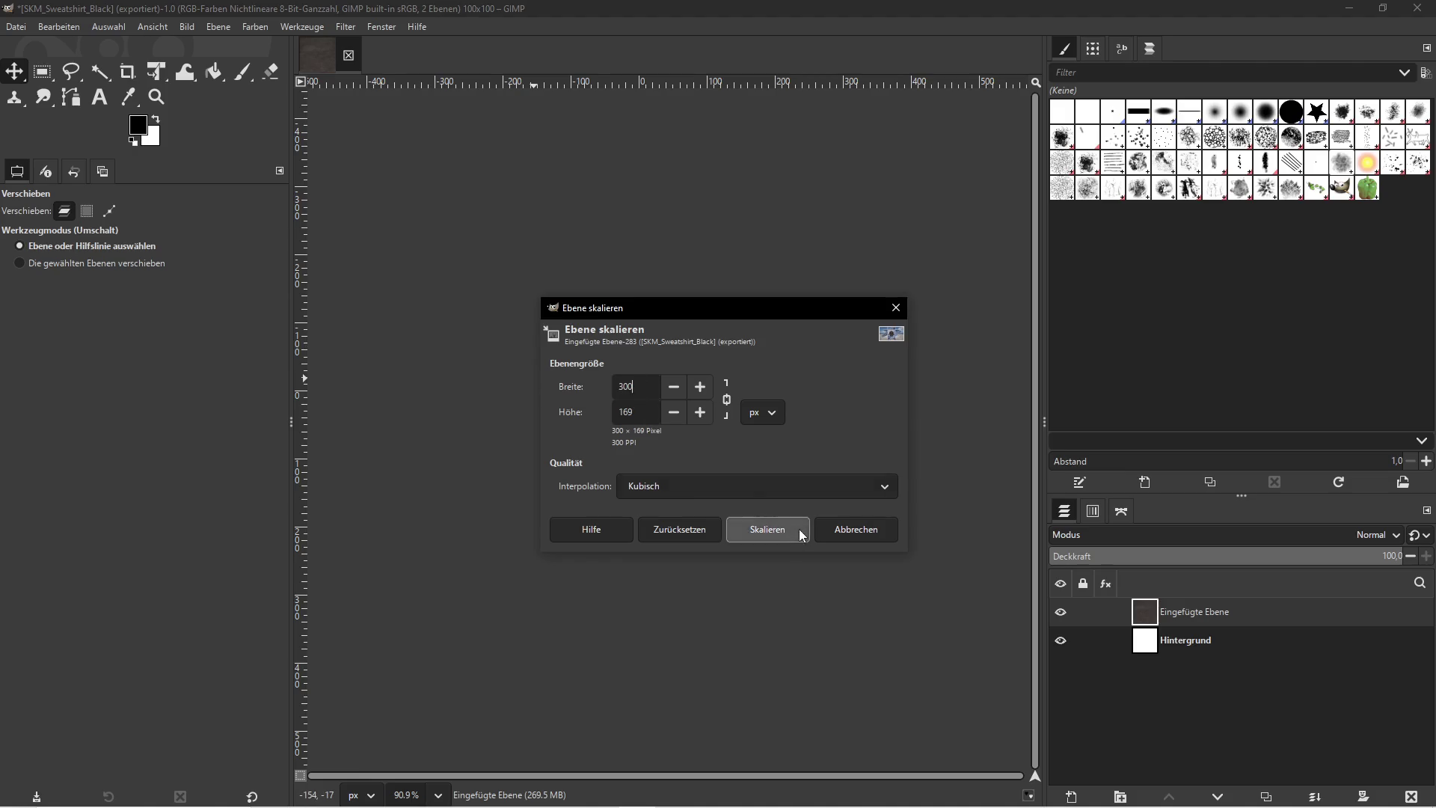
left_click(794, 532)
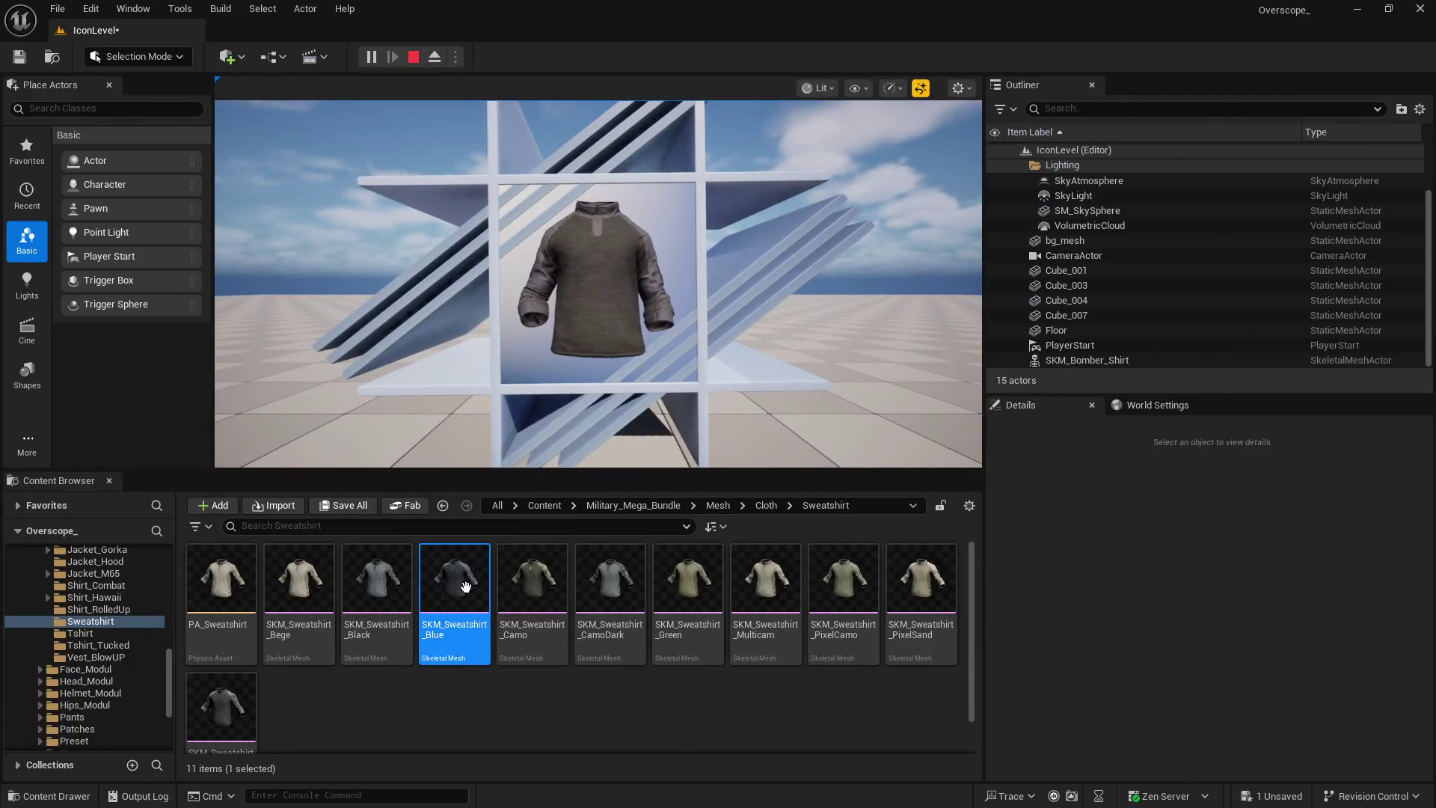
right_click(463, 585)
left_click(536, 442)
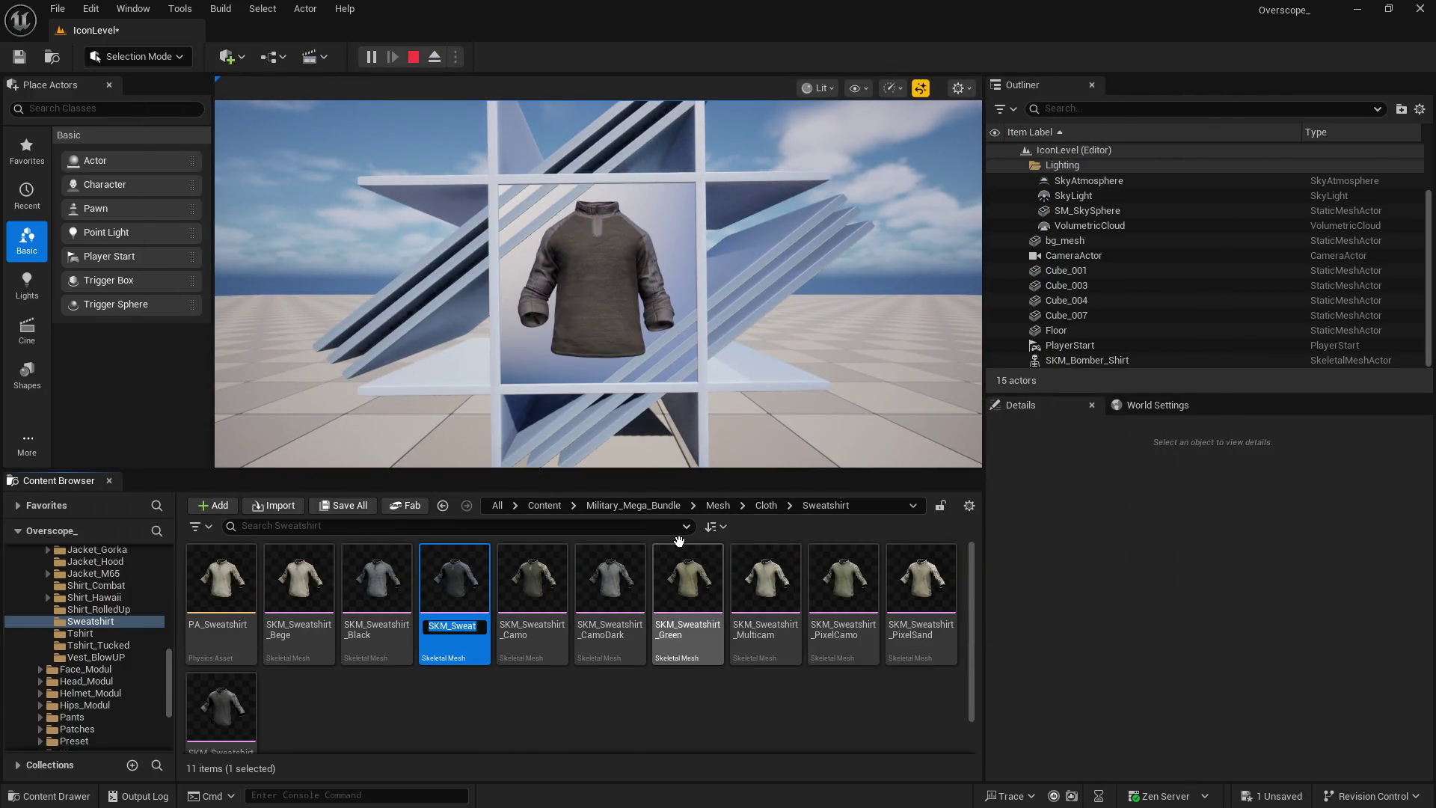
key("alt+Tab")
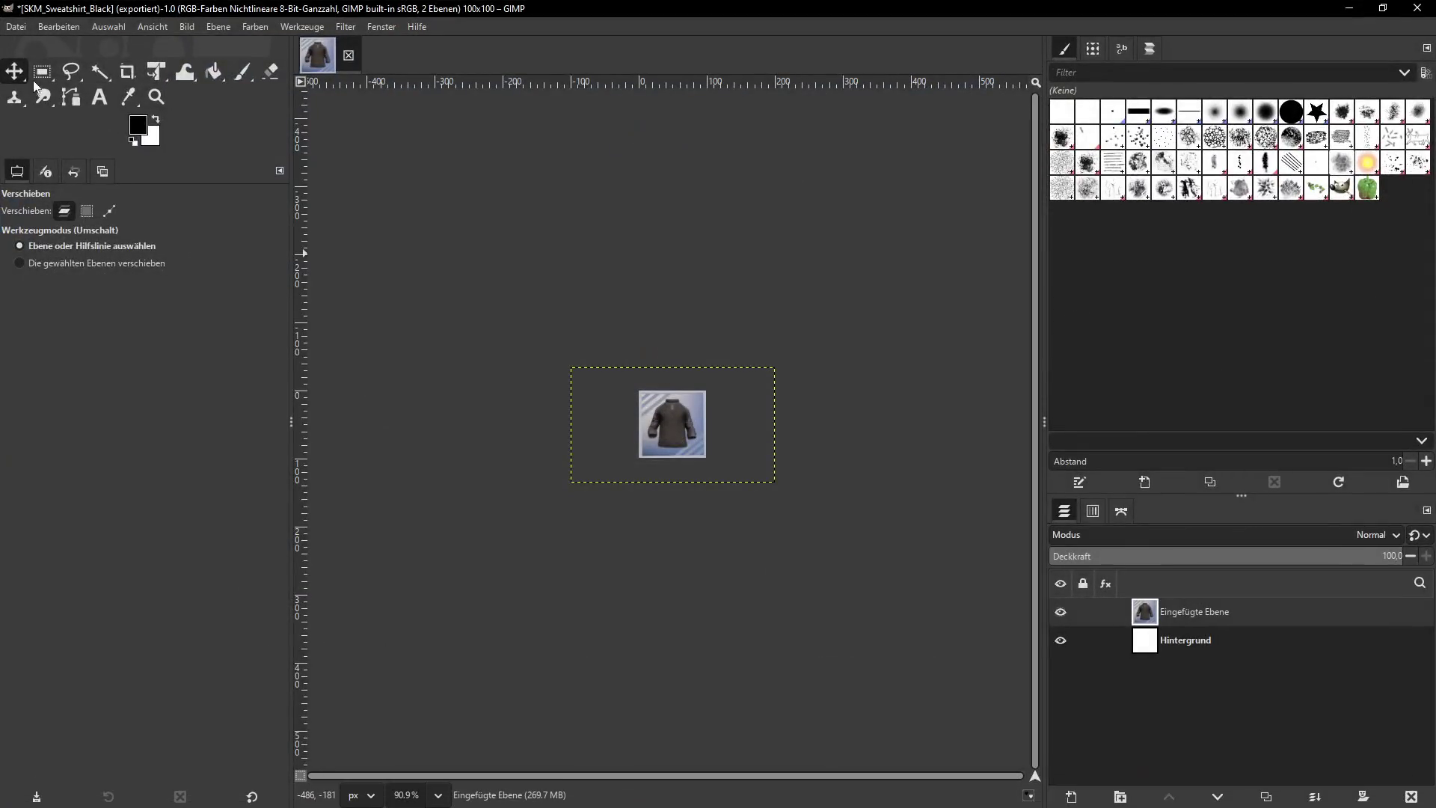
left_click(16, 26)
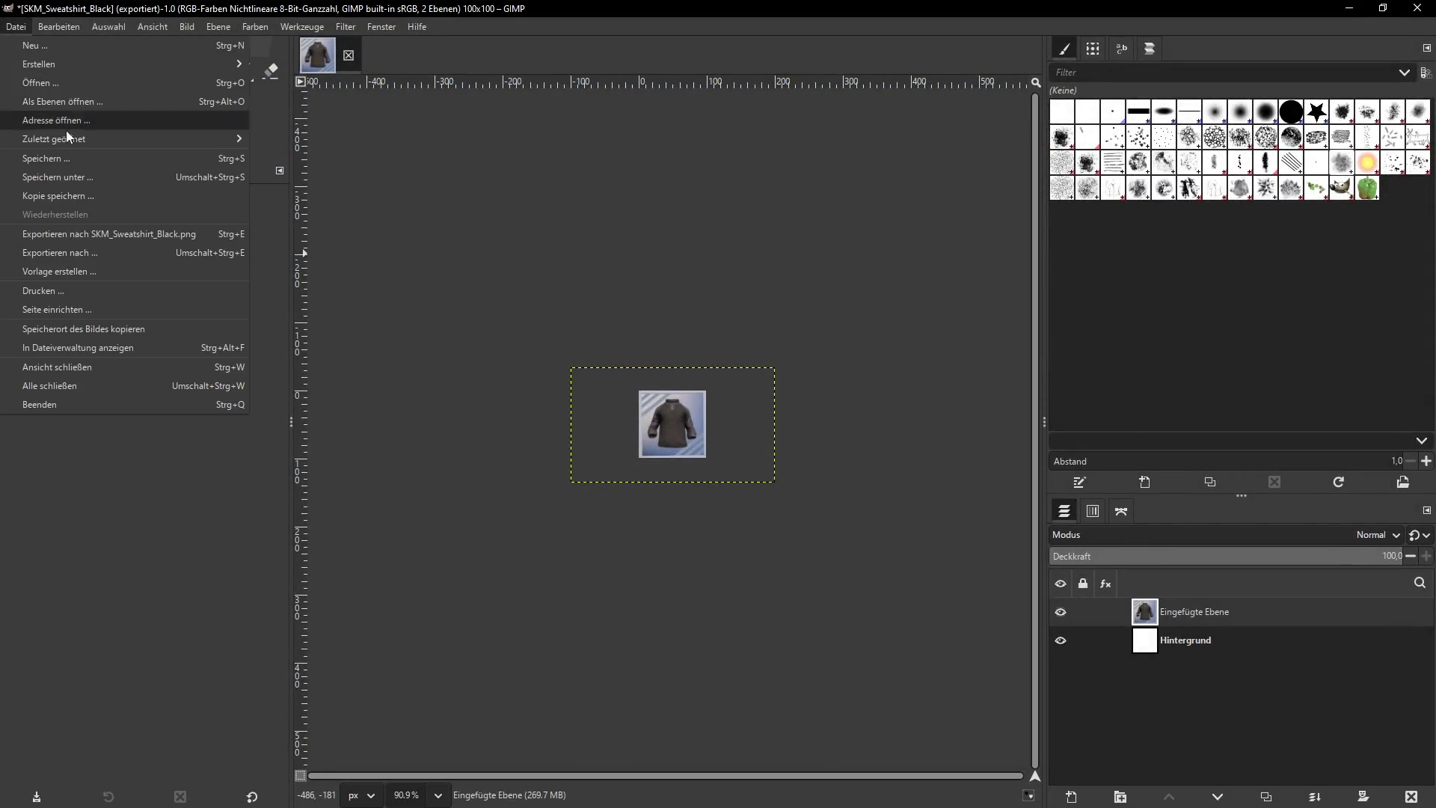
Export SKM_Sweatshirt_Blue.png with default PNG options, then minimize GIMP
left_click(66, 255)
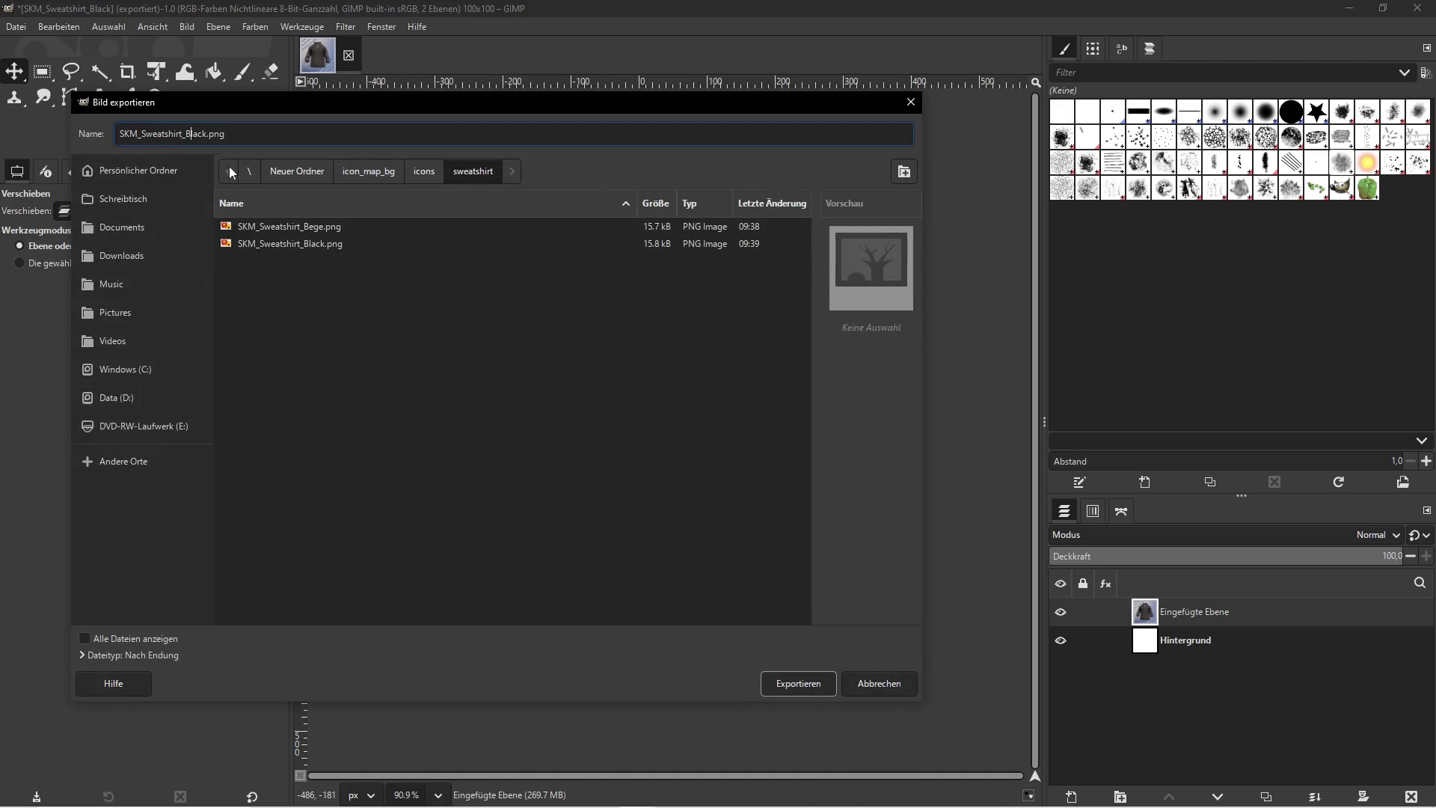
key("BackSpace")
key("BackSpace")
key("BackSpace")
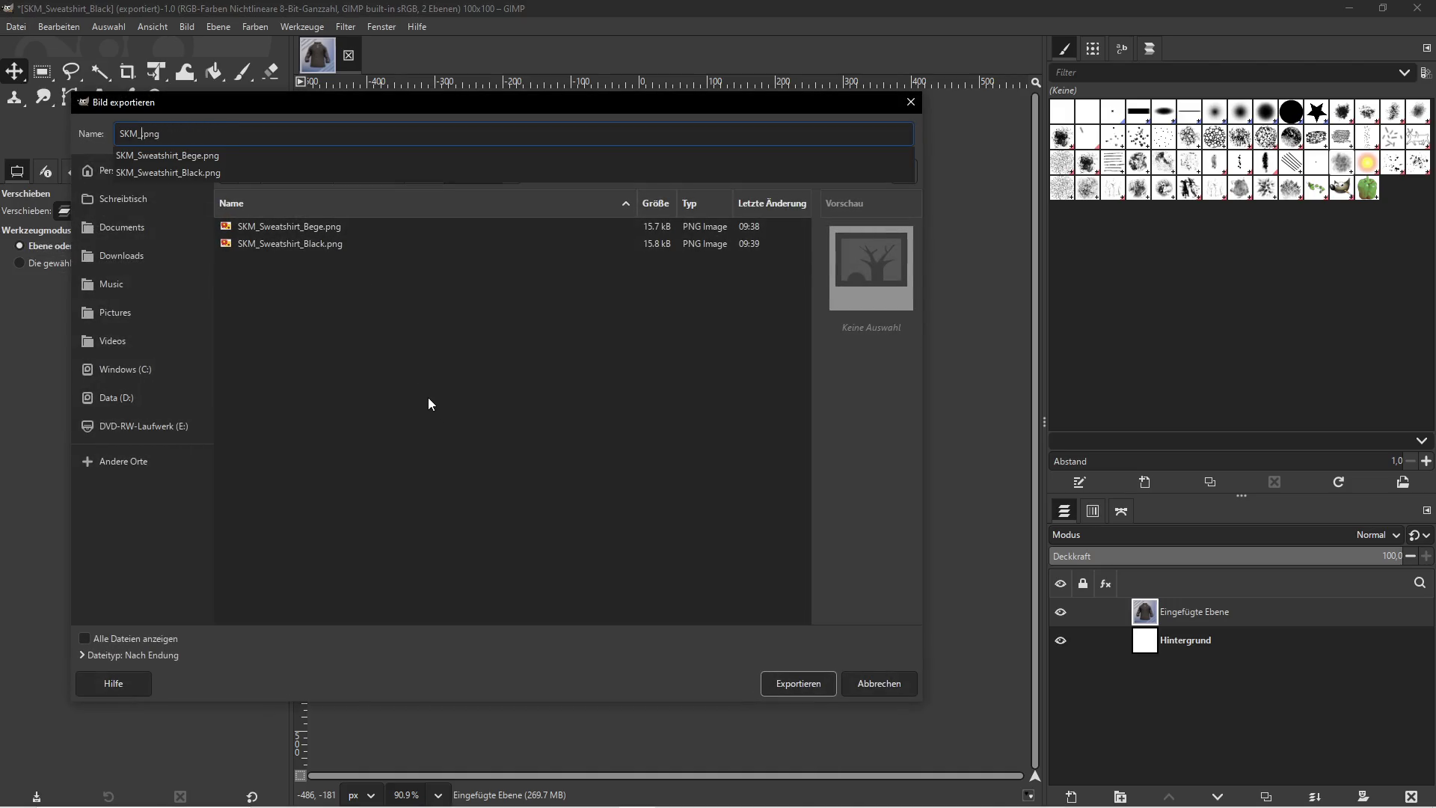
type("SKM_Sweatshirt_Blue")
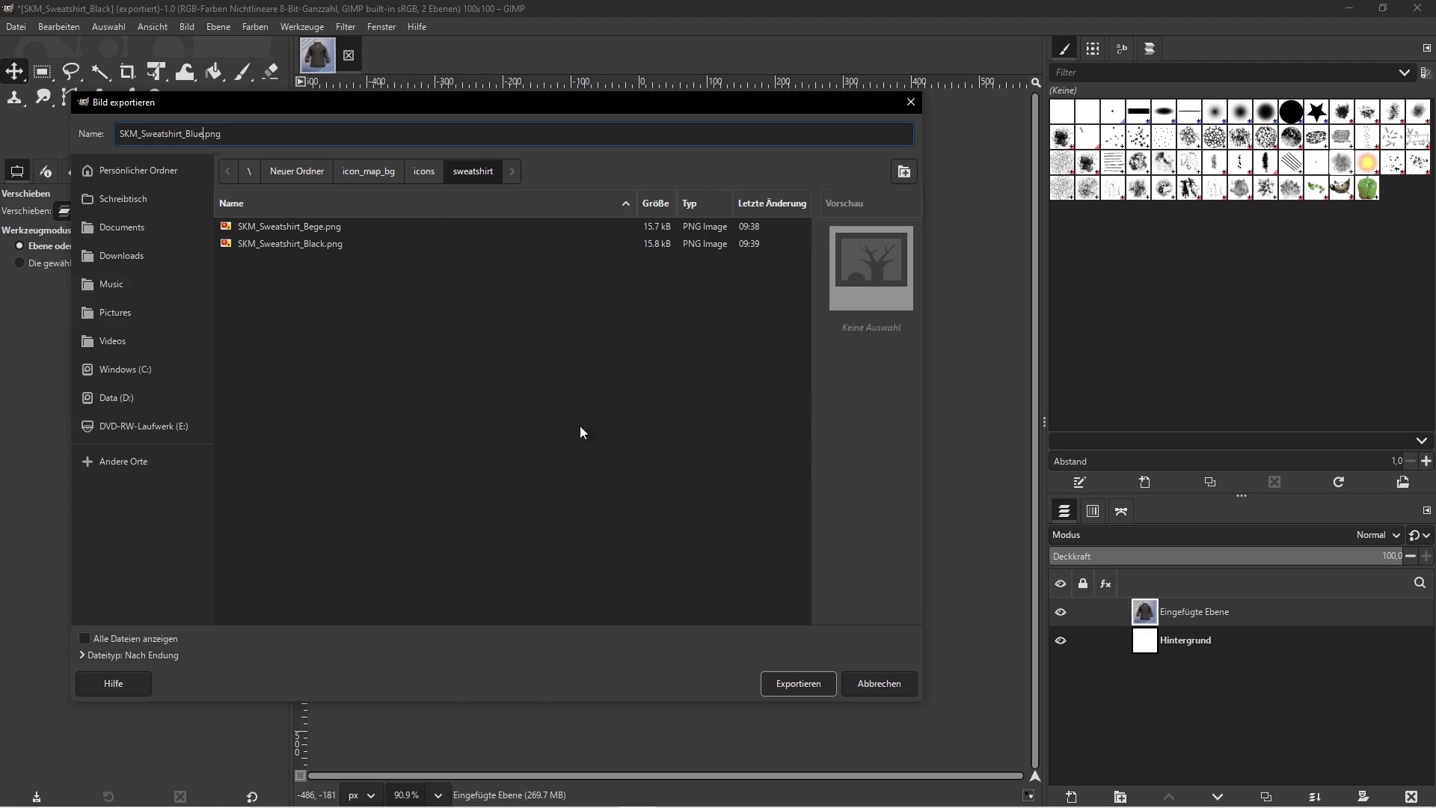
left_click(785, 680)
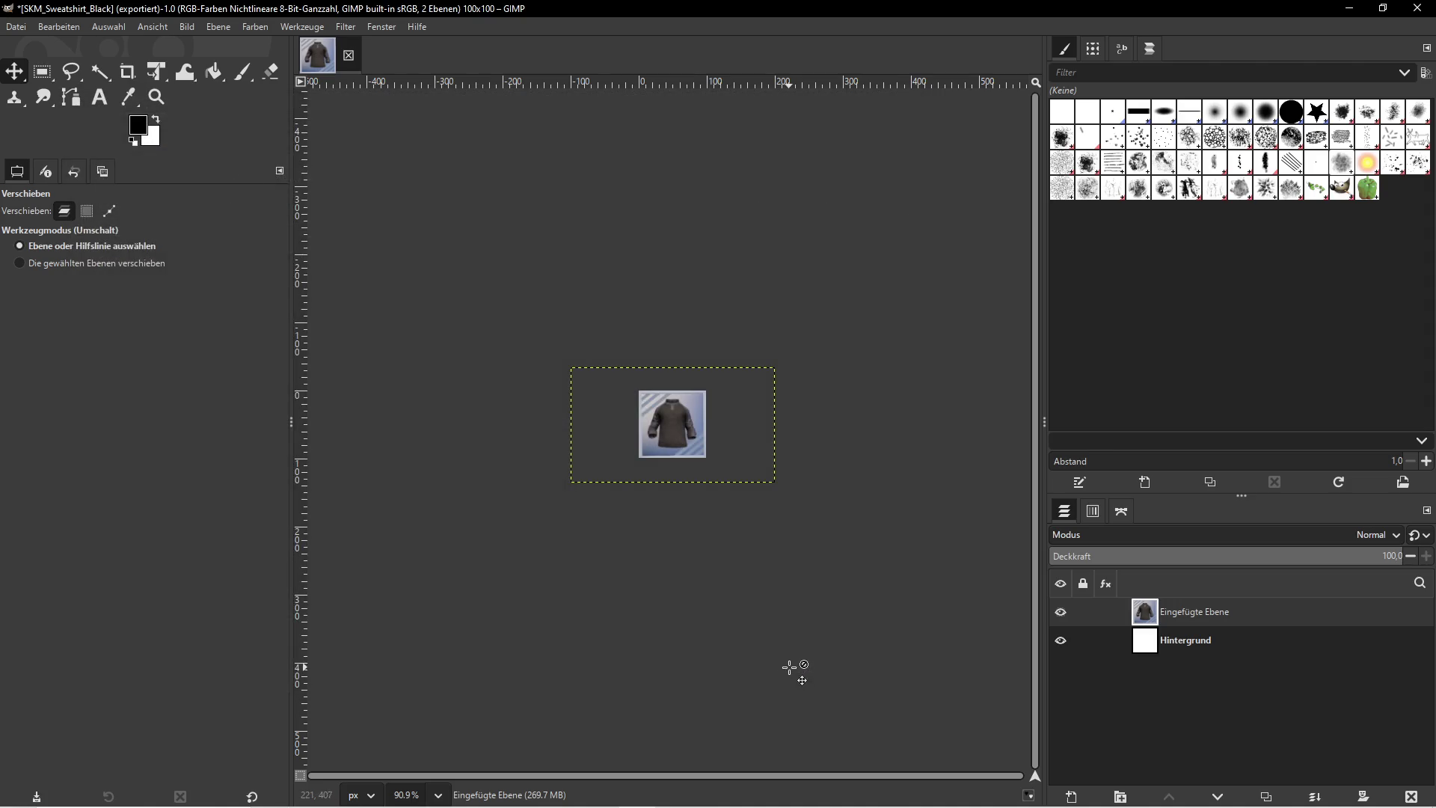
left_click(262, 456)
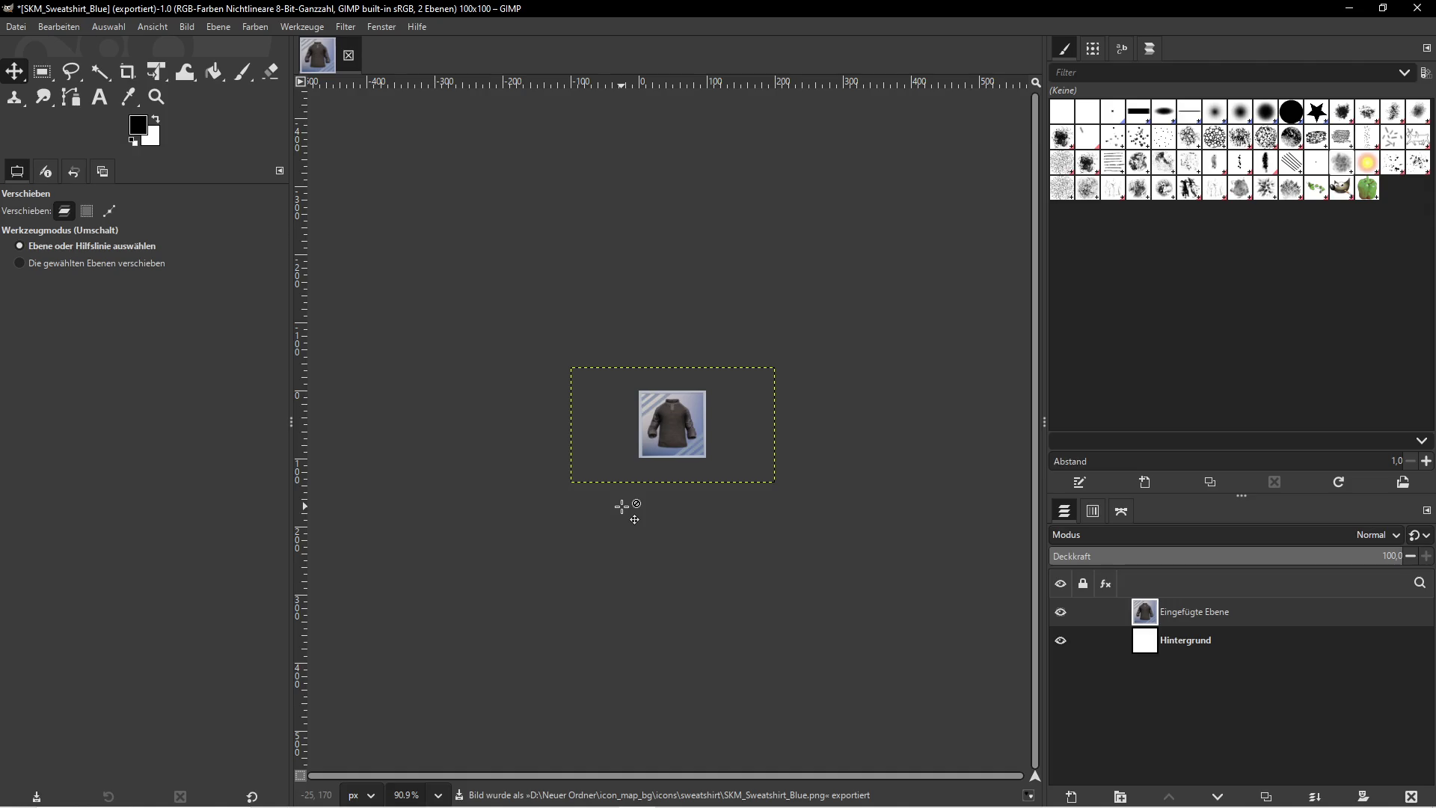
left_click(1349, 9)
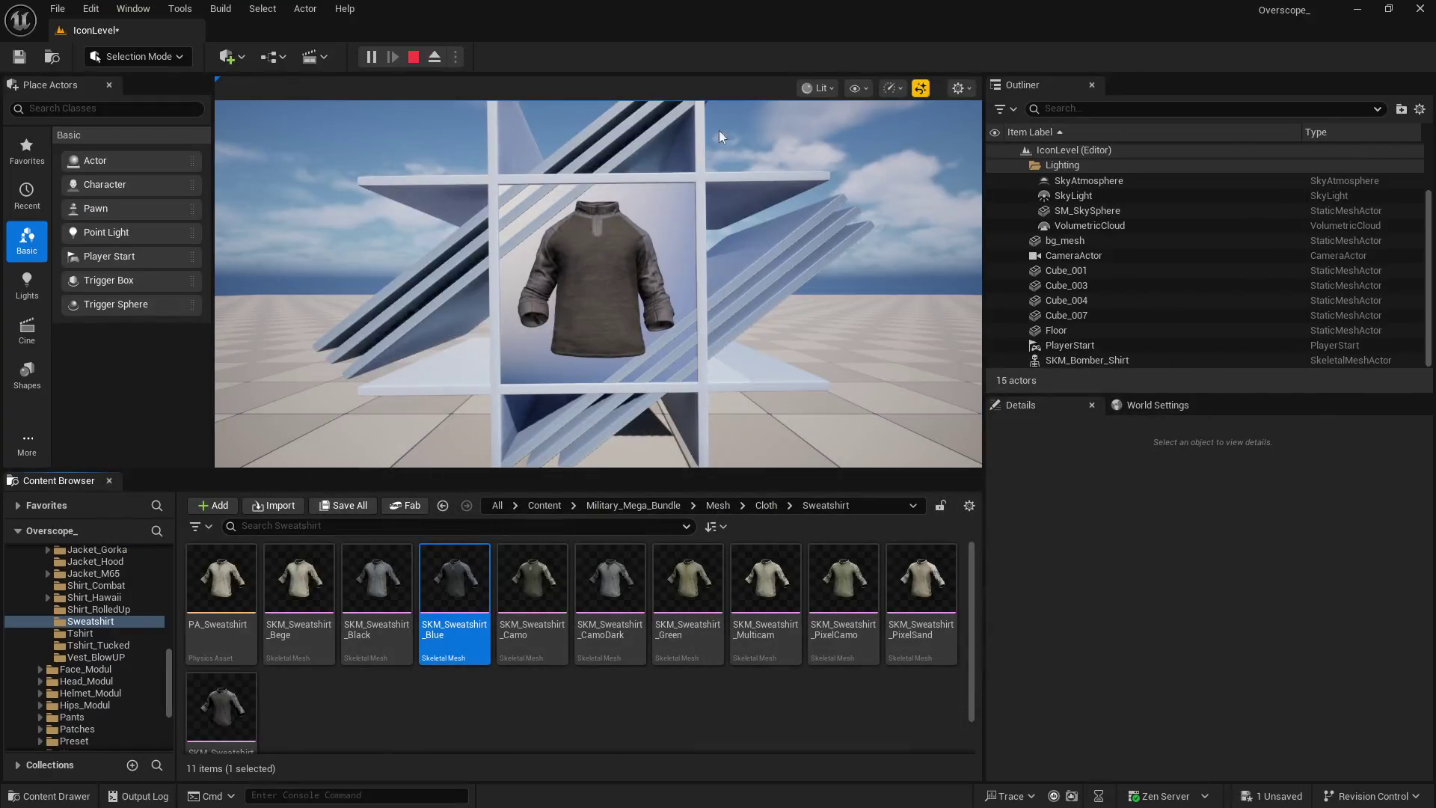
Stop the game preview and assign the SKM_Sweatshirt_Camo mesh to the displayed shirt
left_click(413, 60)
left_click(533, 584)
scroll(1172, 657, "down", 3)
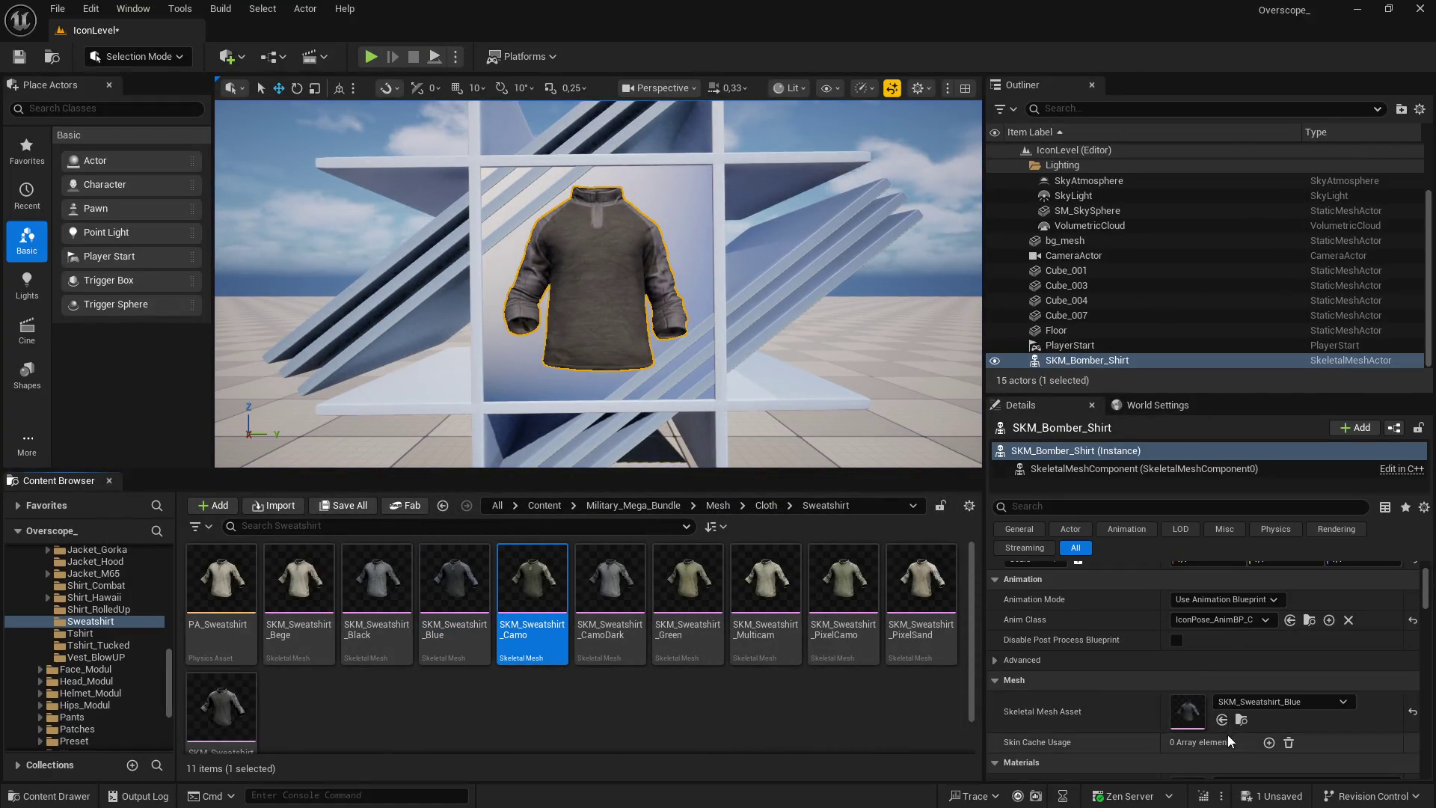
left_click(1222, 719)
Play the level, screenshot the camo shirt through the camera, and return to GIMP
left_click(370, 57)
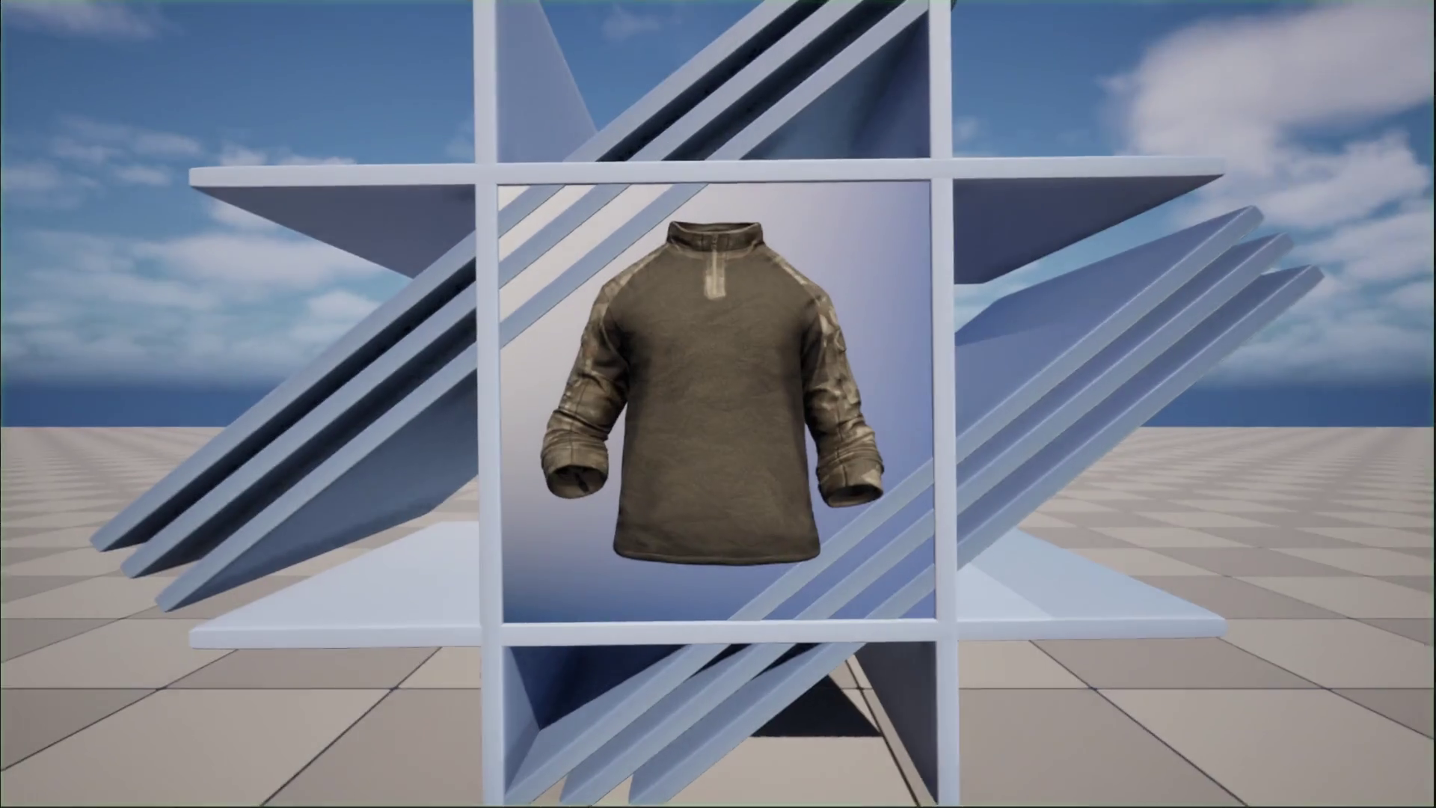
key("Print")
left_click(796, 567)
key("super")
key("alt+Tab")
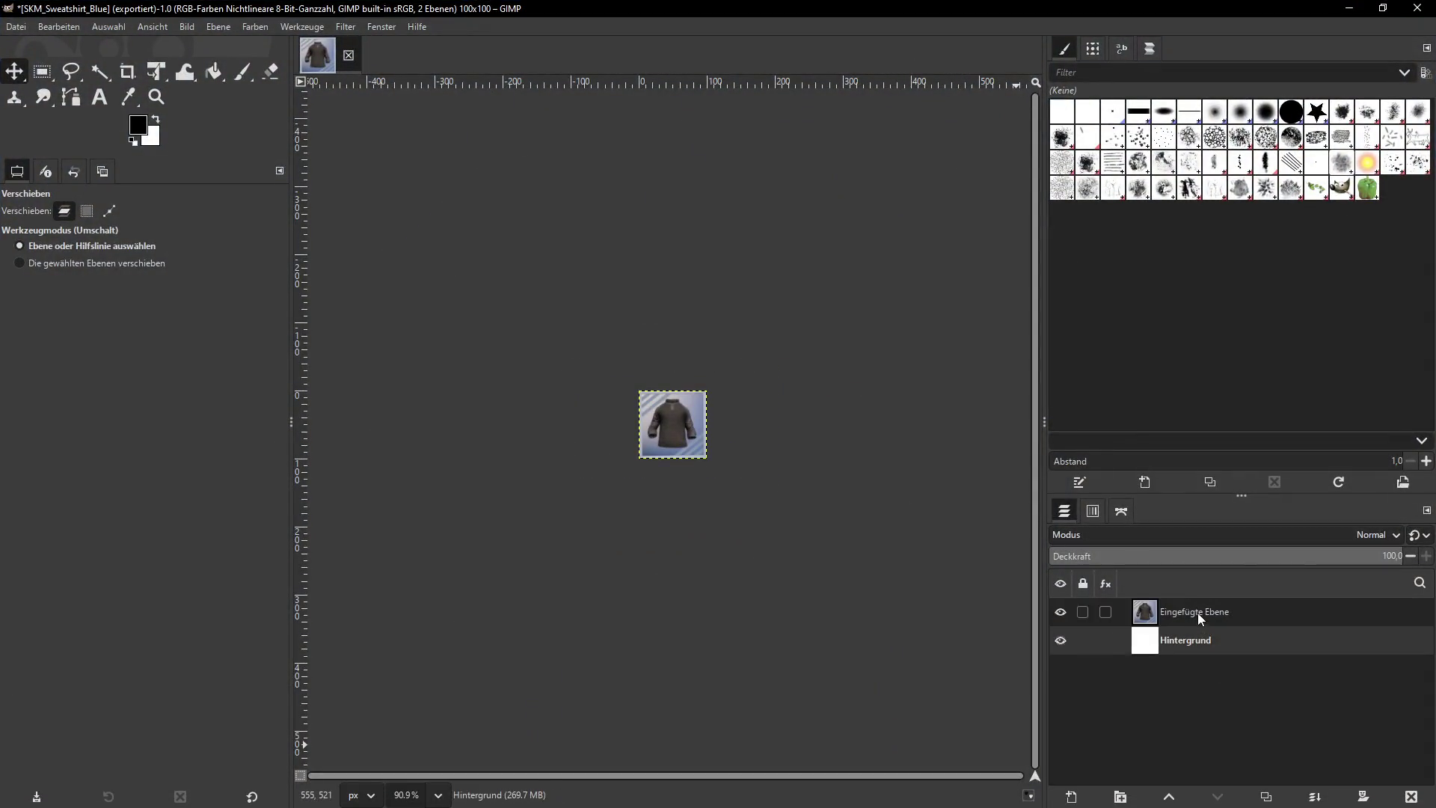
Paste the camo screenshot as a new layer and scale it to 300 px wide
key("ctrl+z")
left_click(1189, 615)
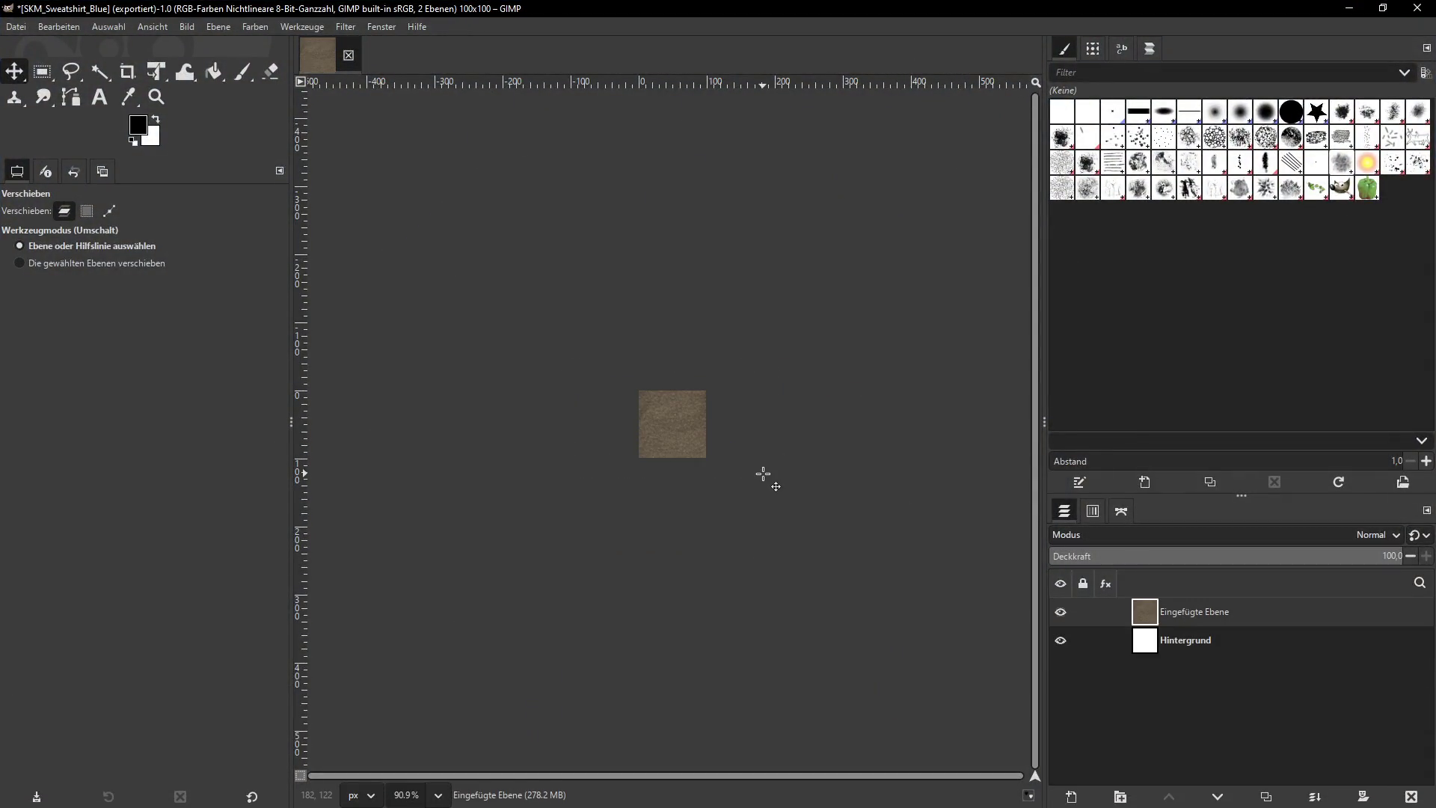
left_click(194, 29)
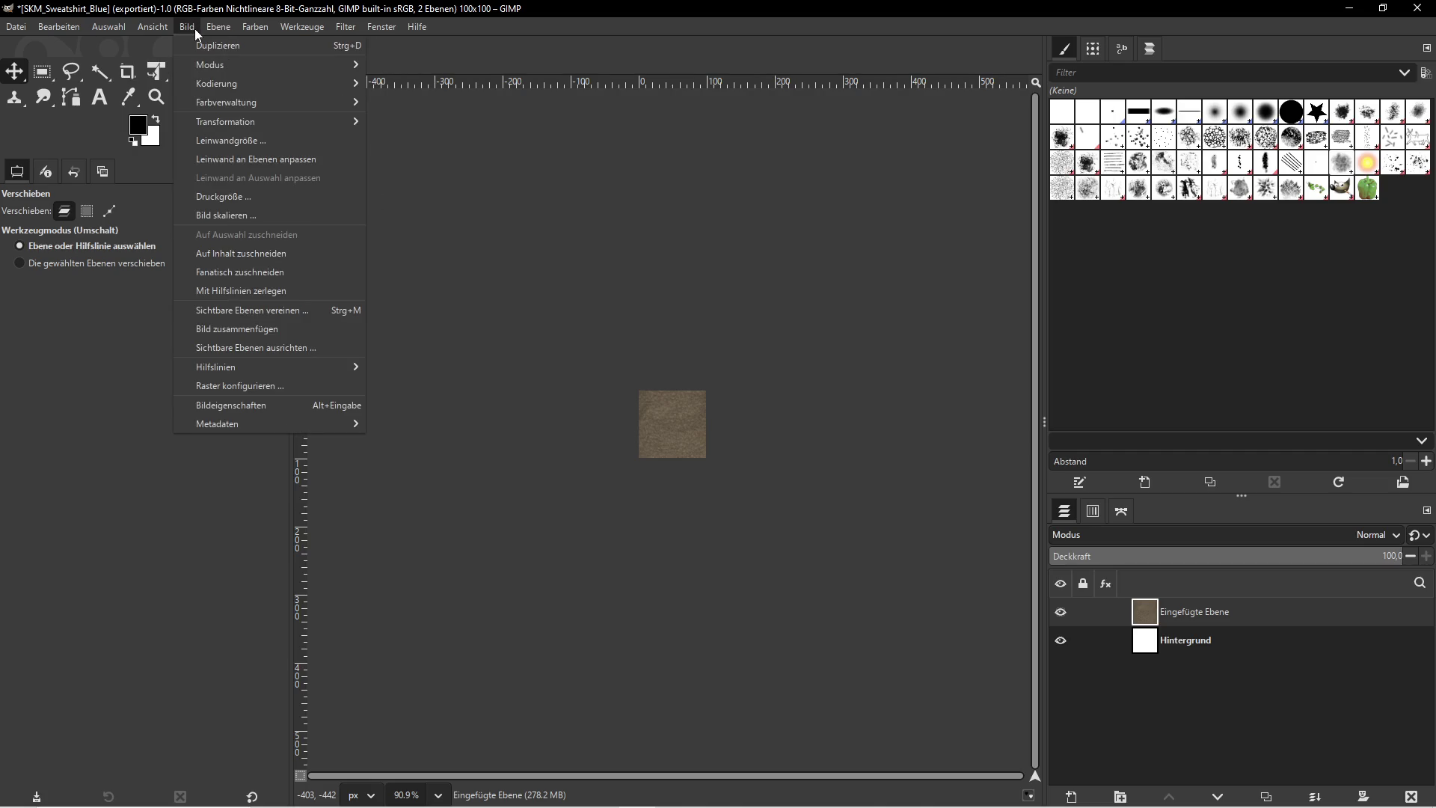
left_click(280, 275)
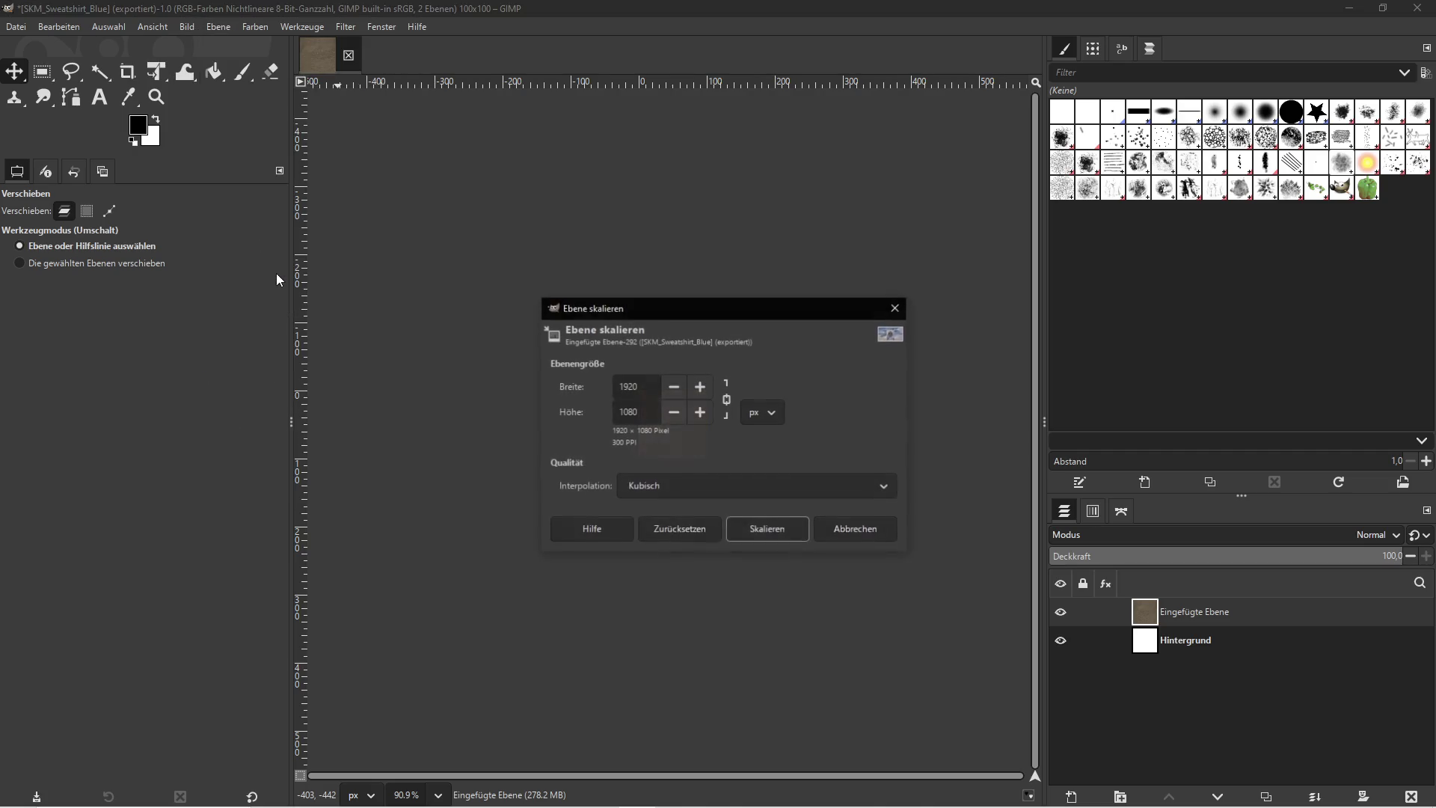
double_click(651, 392)
type("300")
key("Tab")
left_click(768, 529)
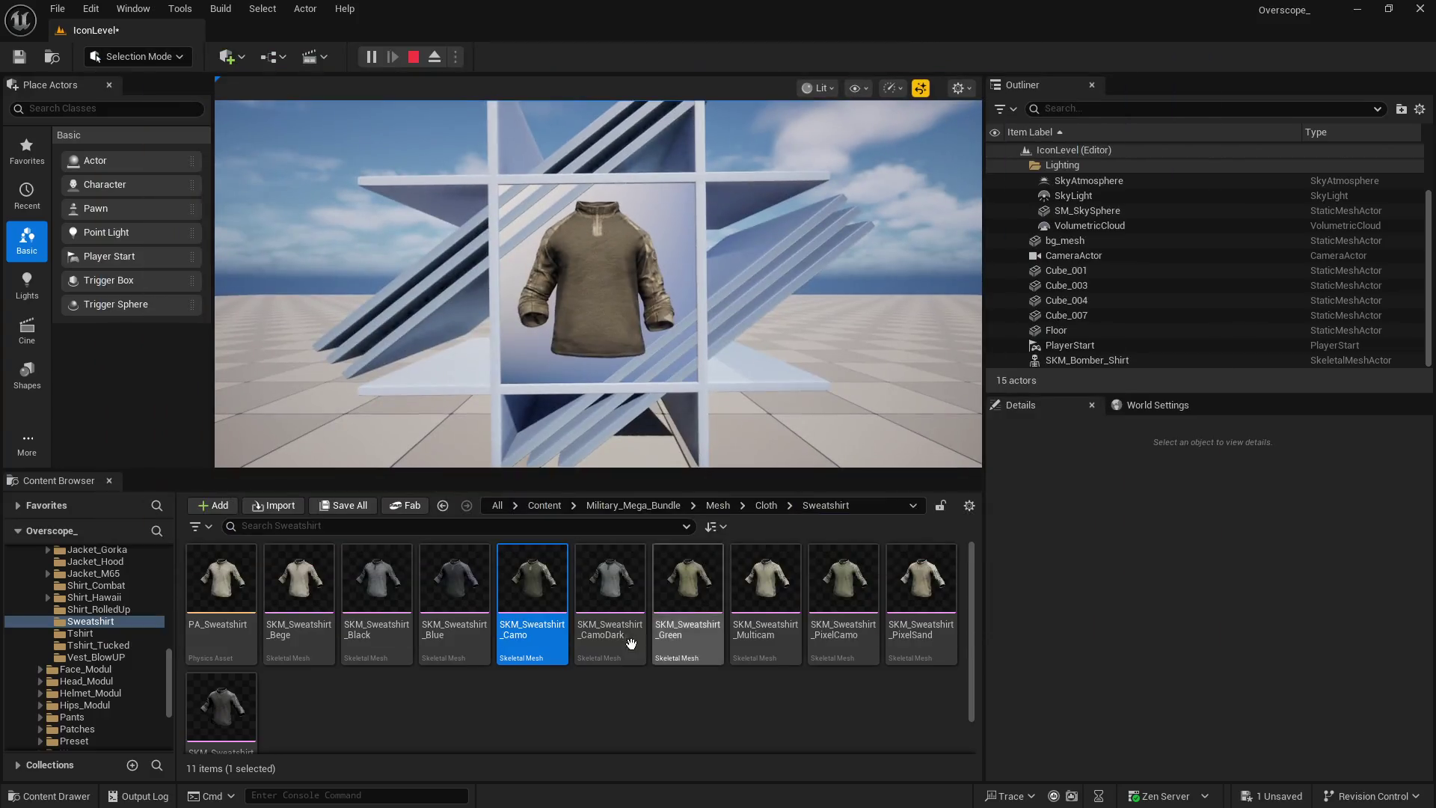
Export the icon as SKM_Sweatshirt_Camo.png and switch back to Unreal Engine
right_click(538, 588)
left_click(593, 442)
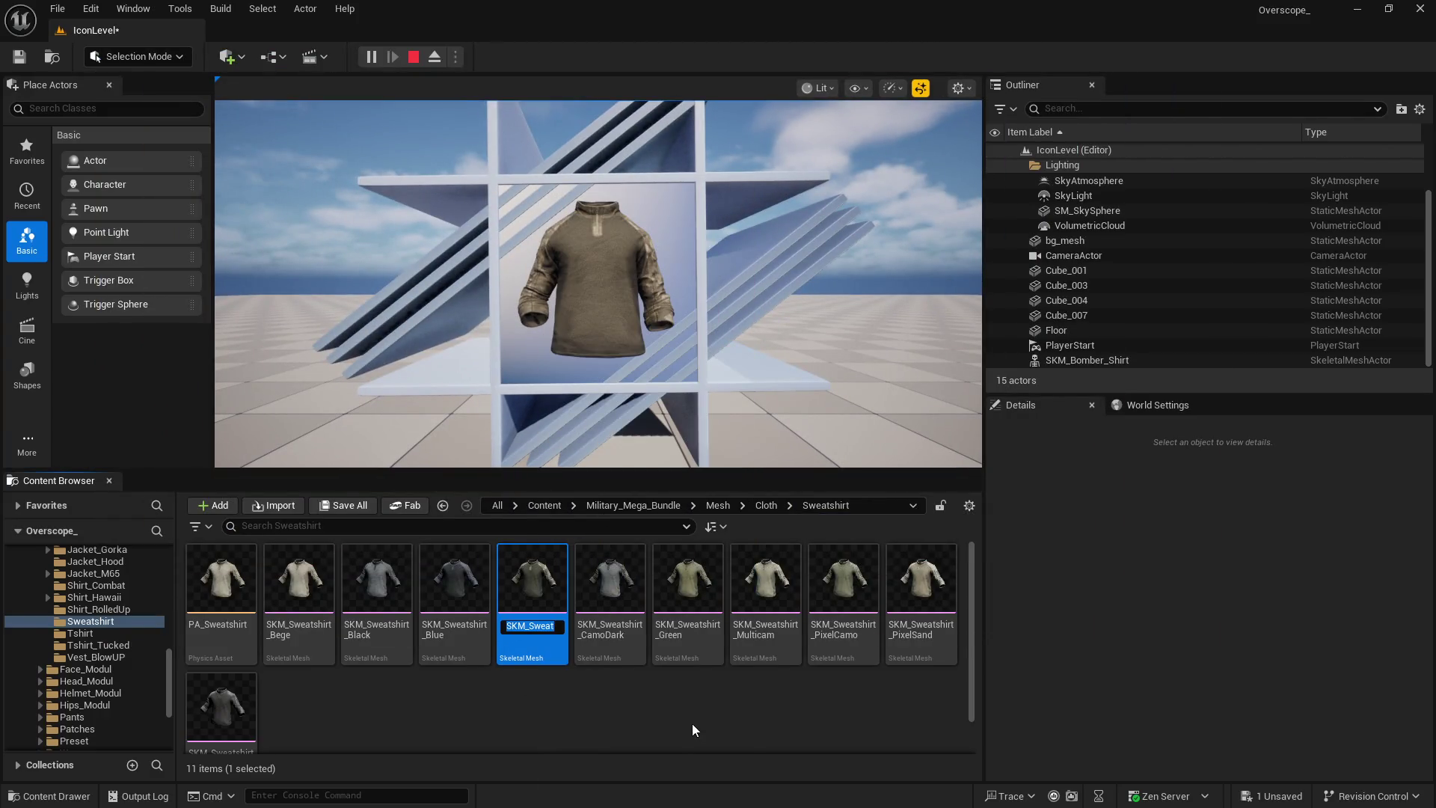
left_click(637, 785)
left_click(16, 27)
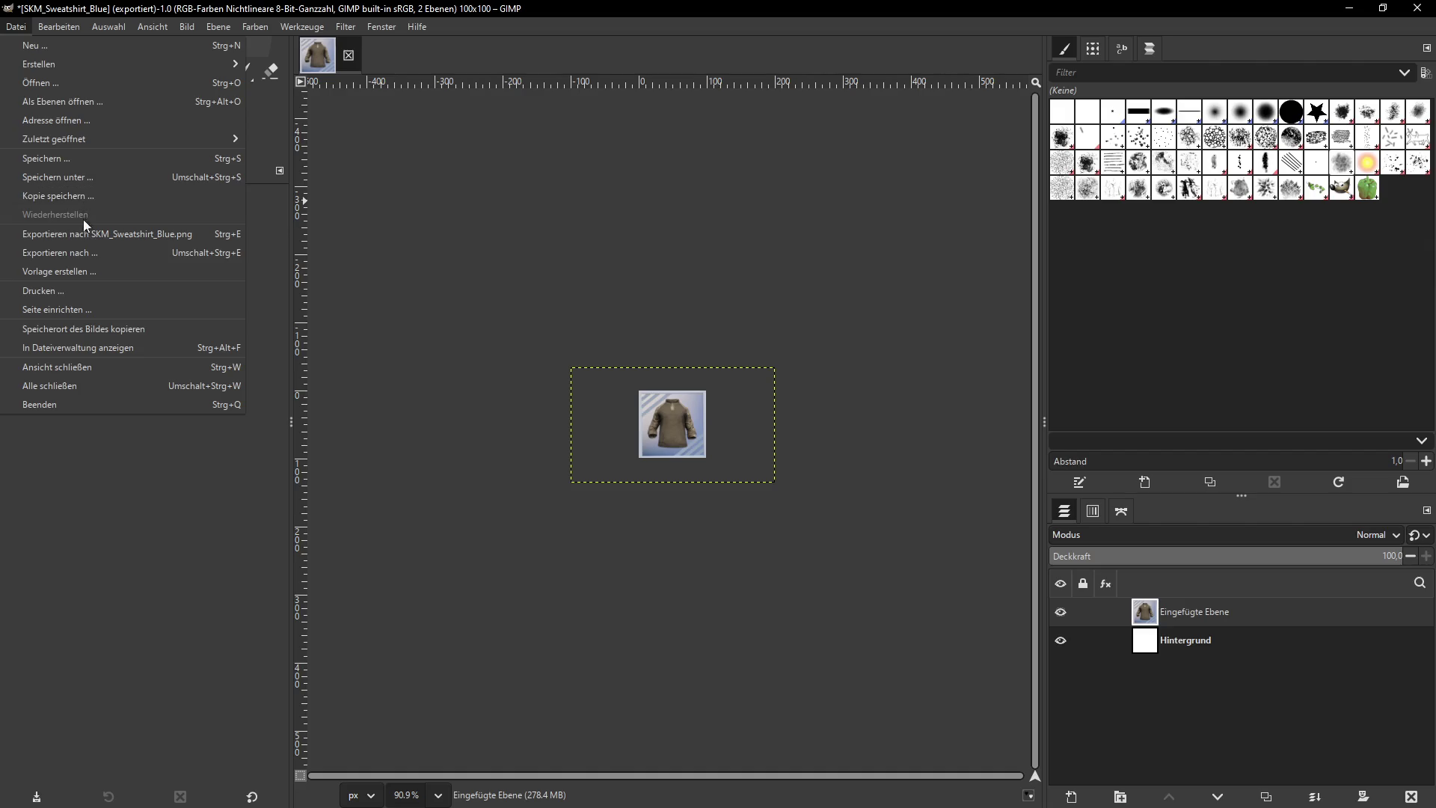
left_click(73, 253)
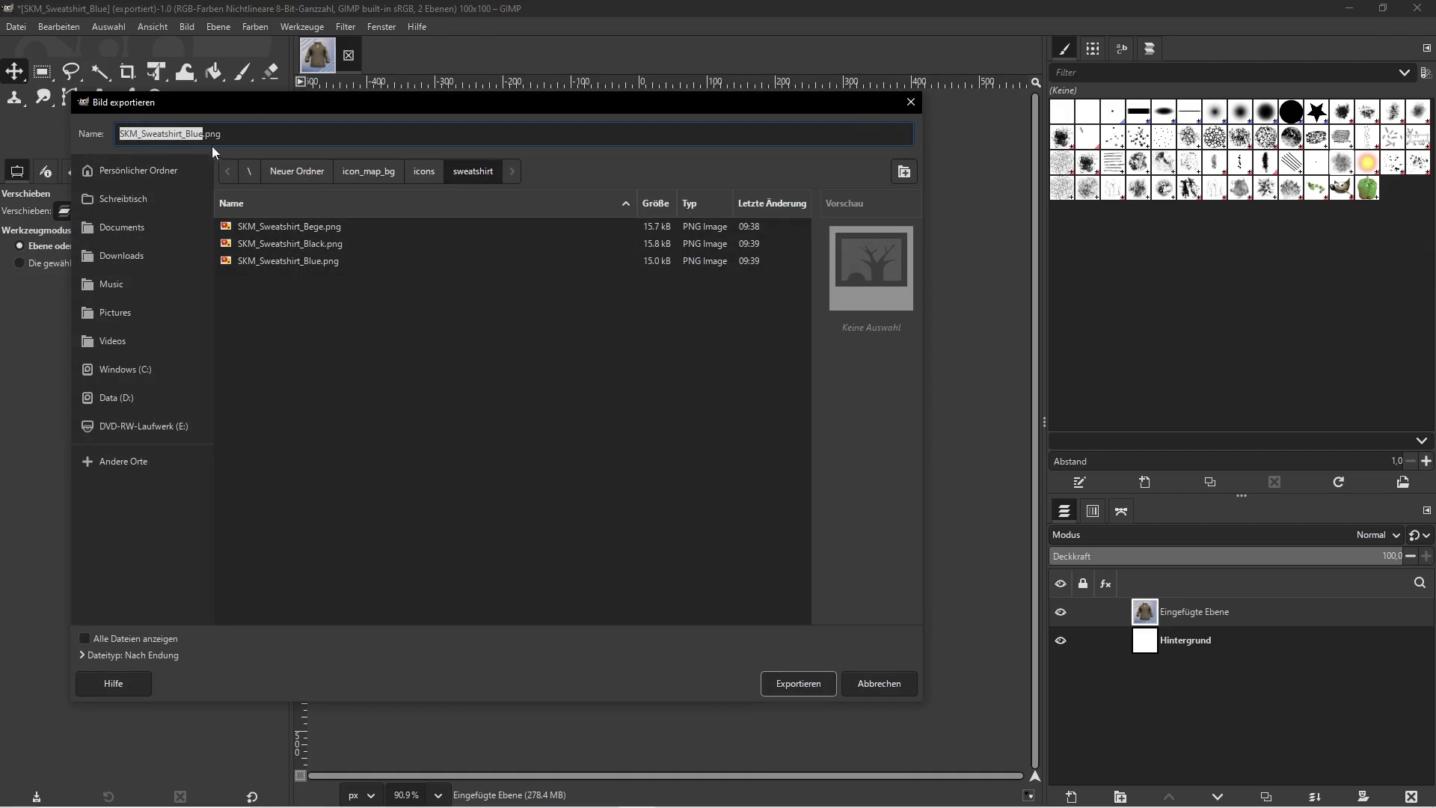
left_click(194, 136)
key("BackSpace")
key("BackSpace")
key("BackSpace")
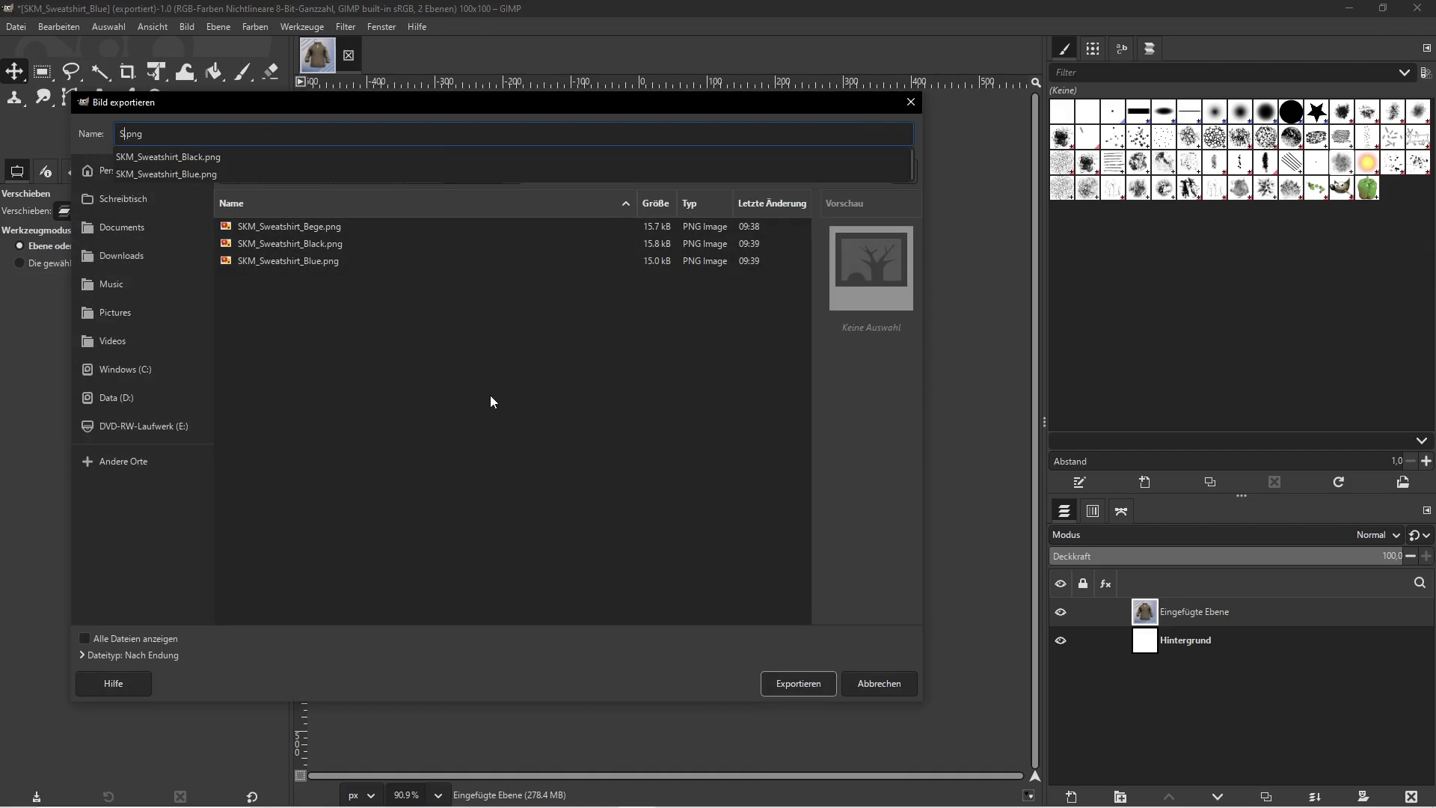
type("SKM_Sweatshirt_Camo")
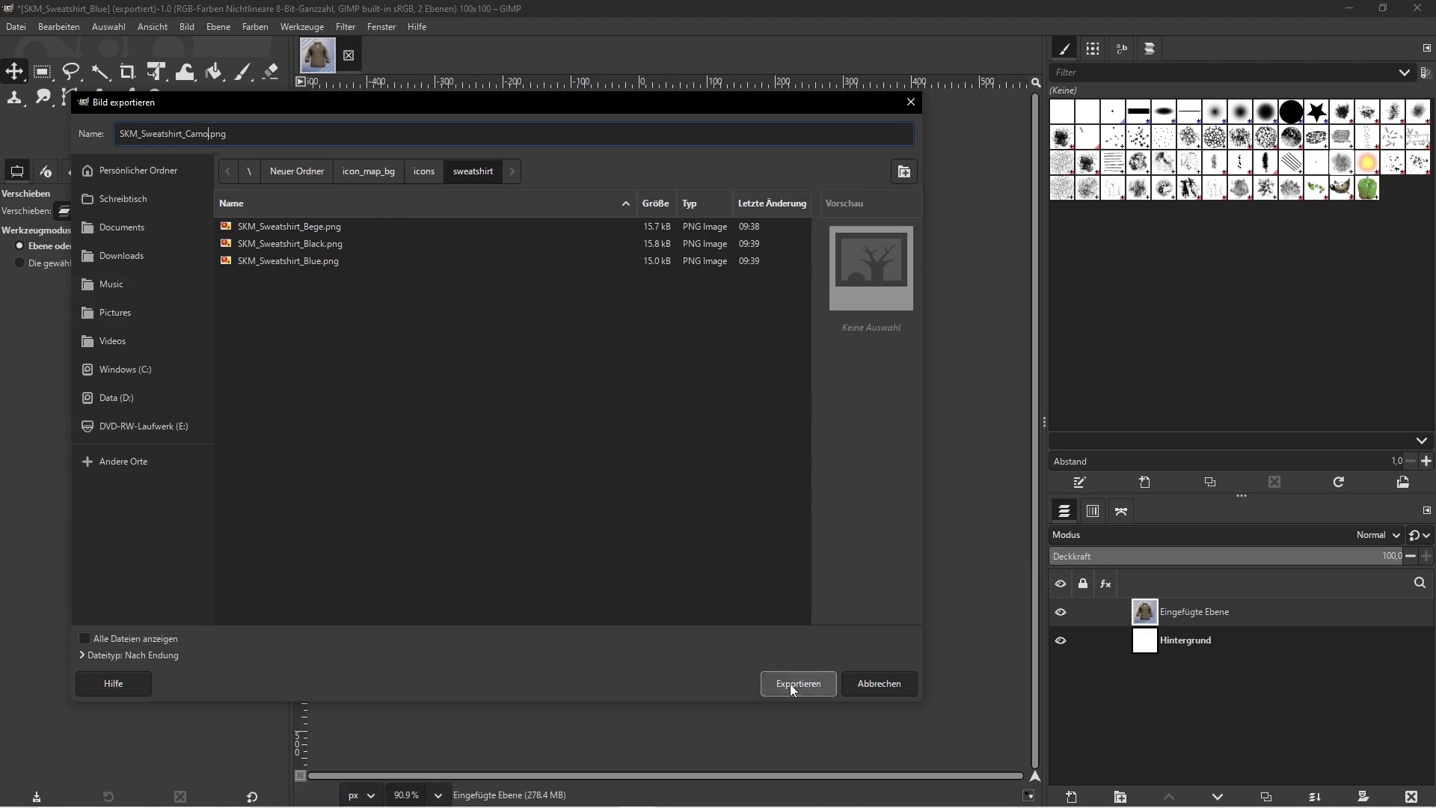
left_click(792, 685)
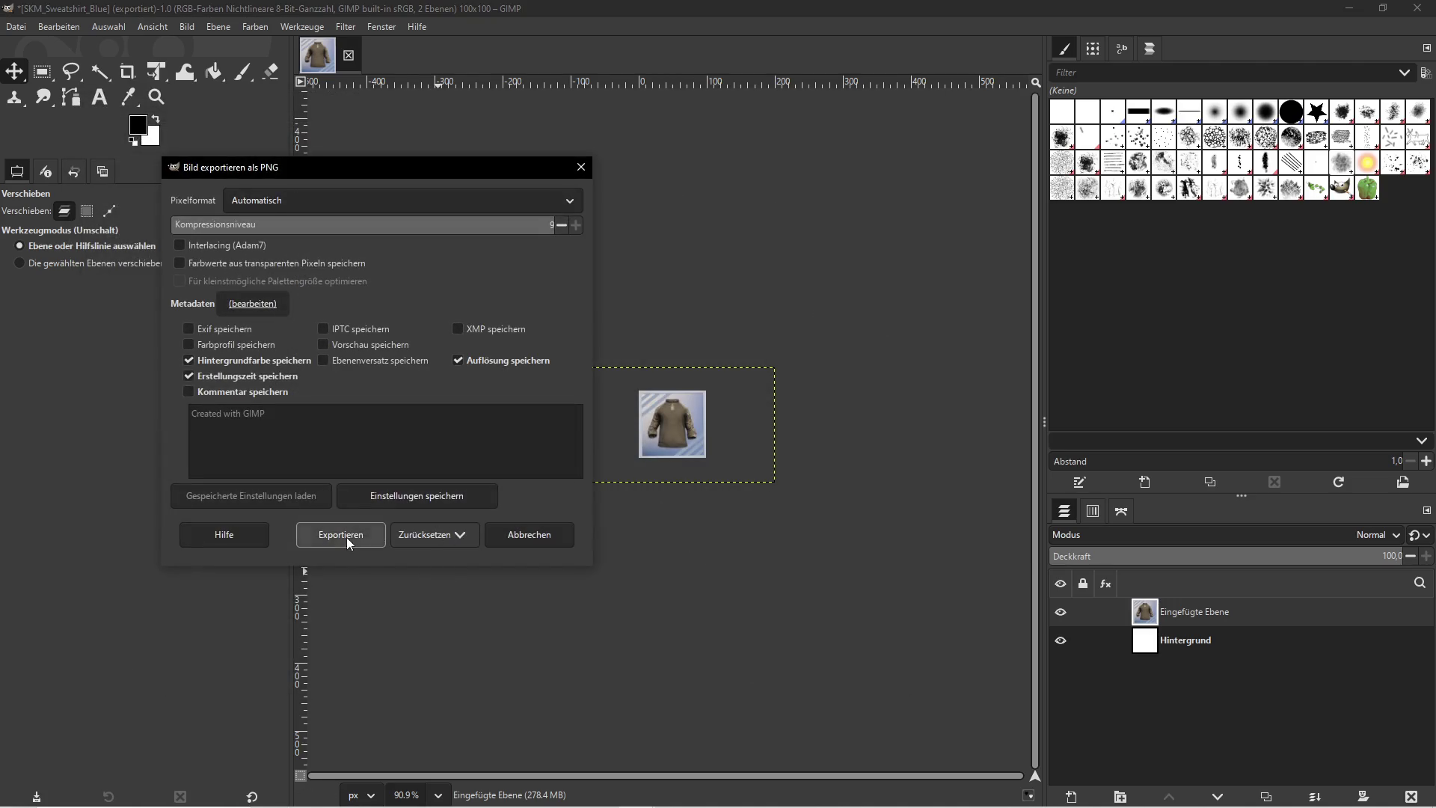
left_click(348, 542)
key("alt+Tab")
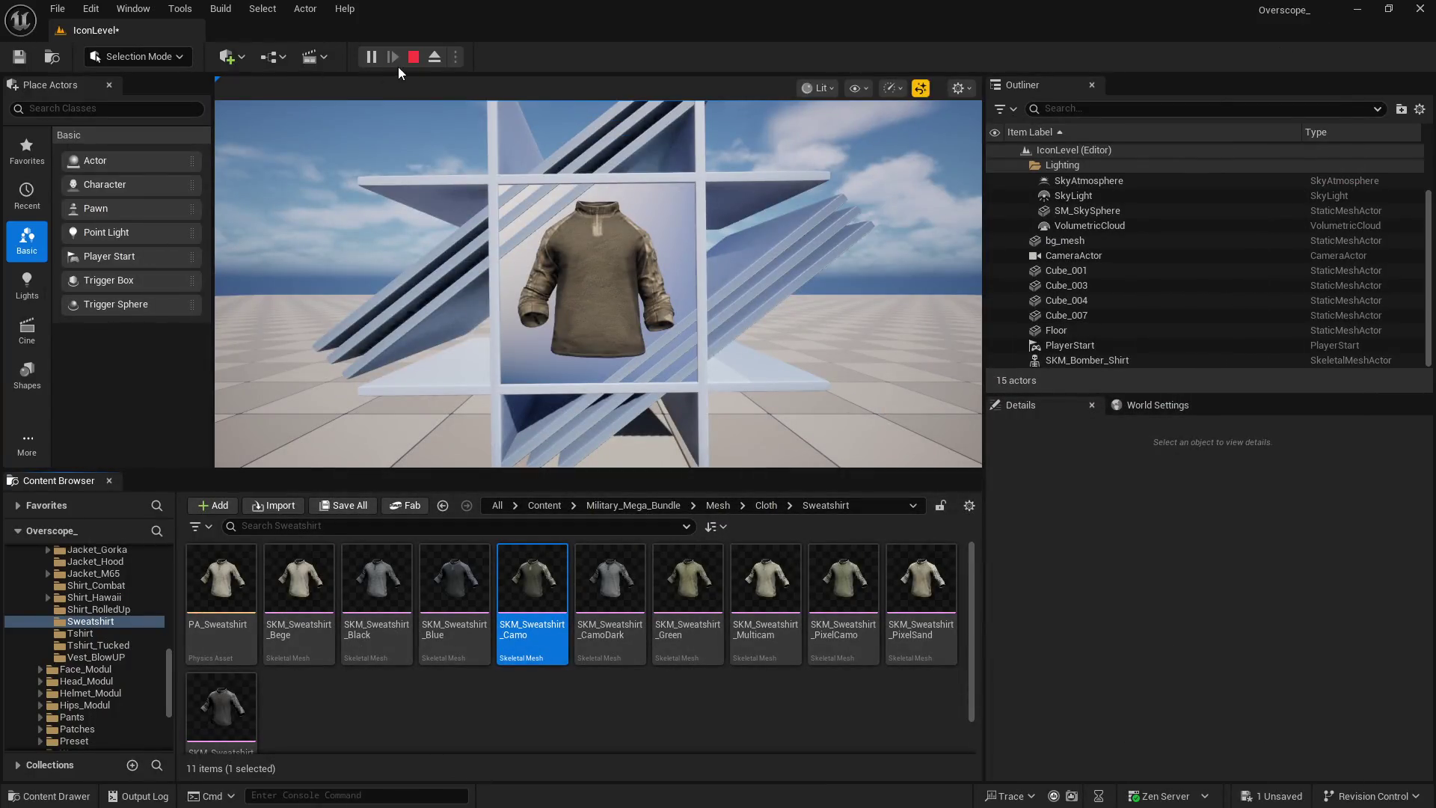
Stop play and assign SKM_Sweatshirt_CamoDark as the displayed shirt's mesh
left_click(414, 57)
left_click(610, 579)
scroll(1204, 636, "down", 5)
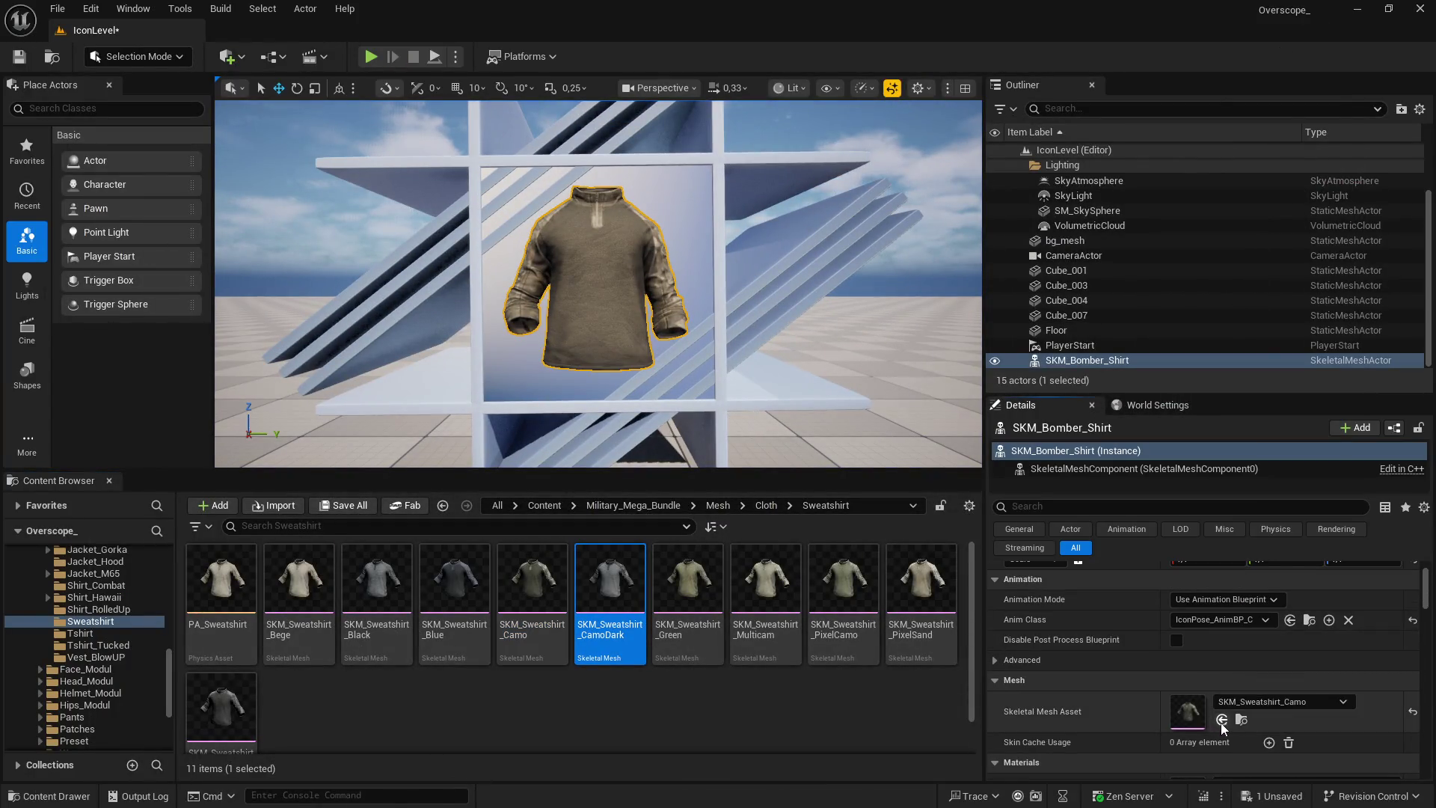
left_click(1221, 720)
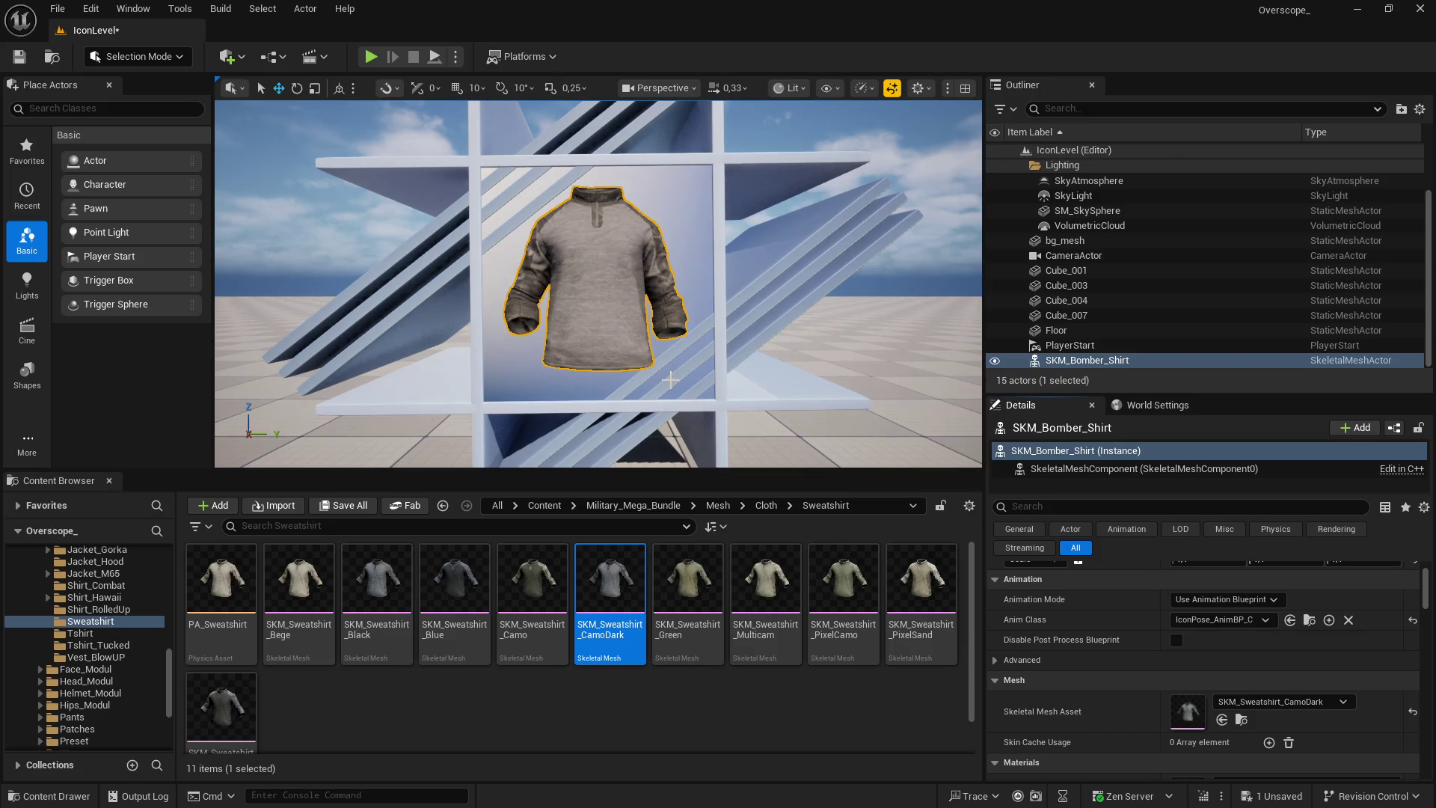
Play the level fullscreen and capture a screenshot of the CamoDark shirt
left_click(371, 57)
key("F11")
key("Print")
key("Escape")
key("super")
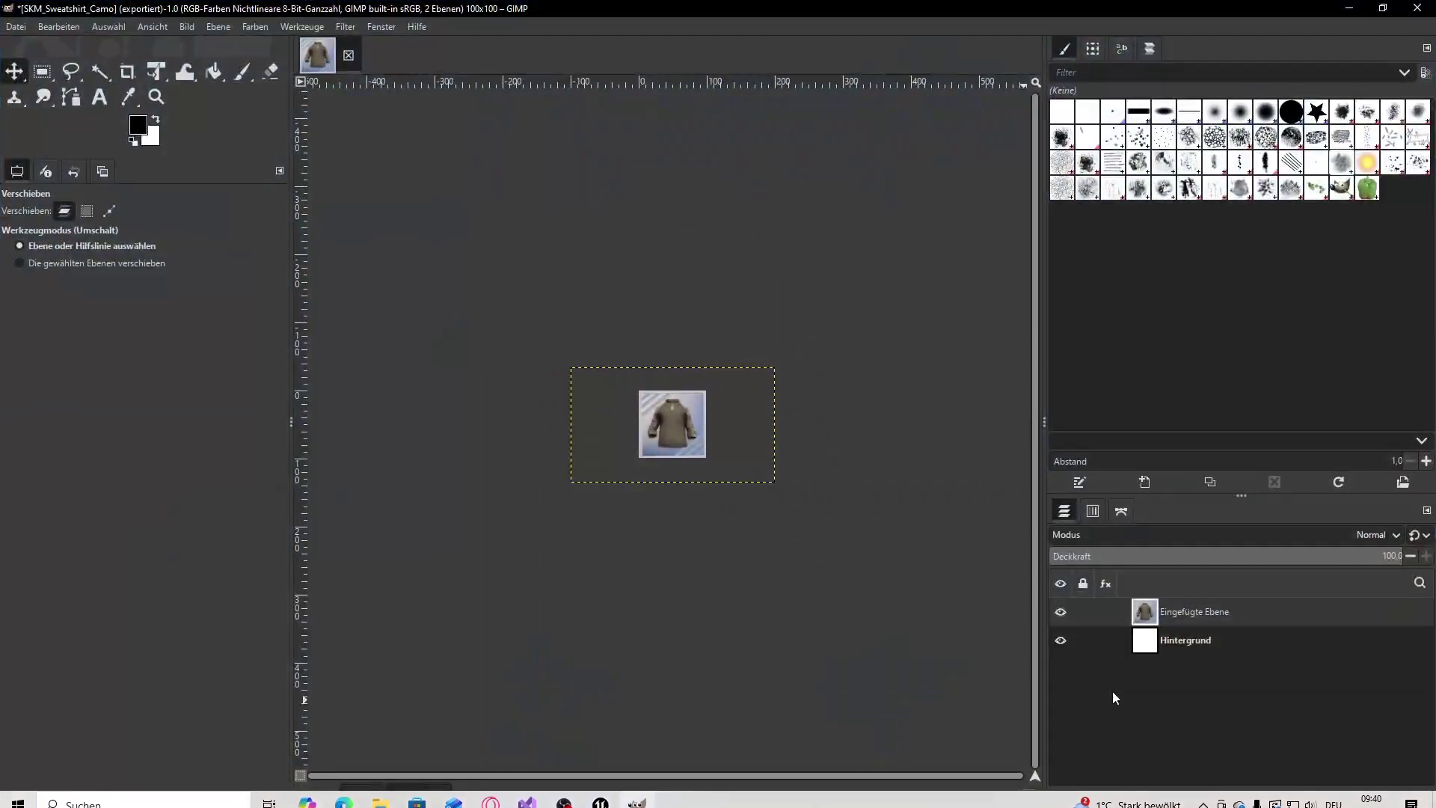
Paste the CamoDark screenshot as a layer and scale it to 300 by 169 px
key("ctrl+v")
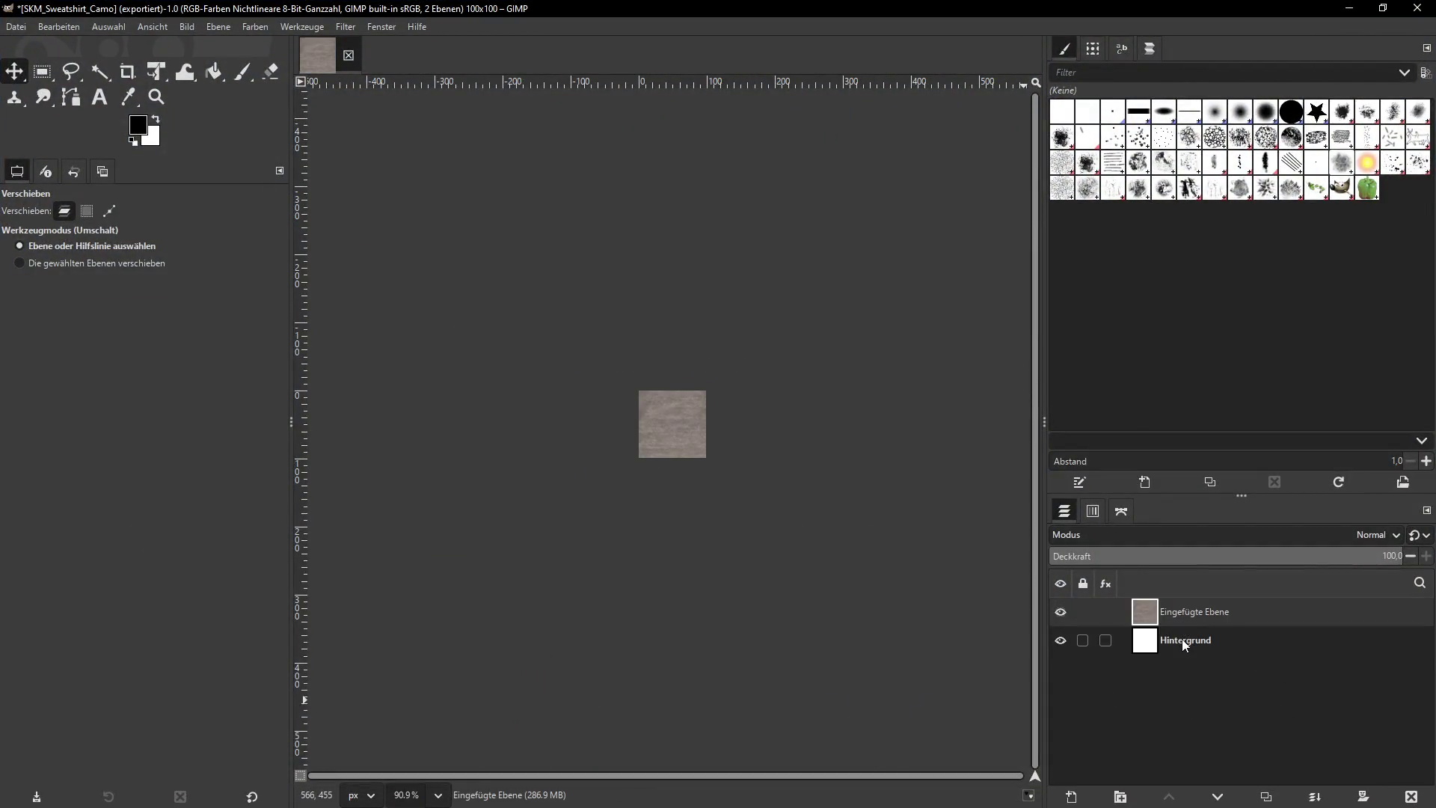
left_click(218, 27)
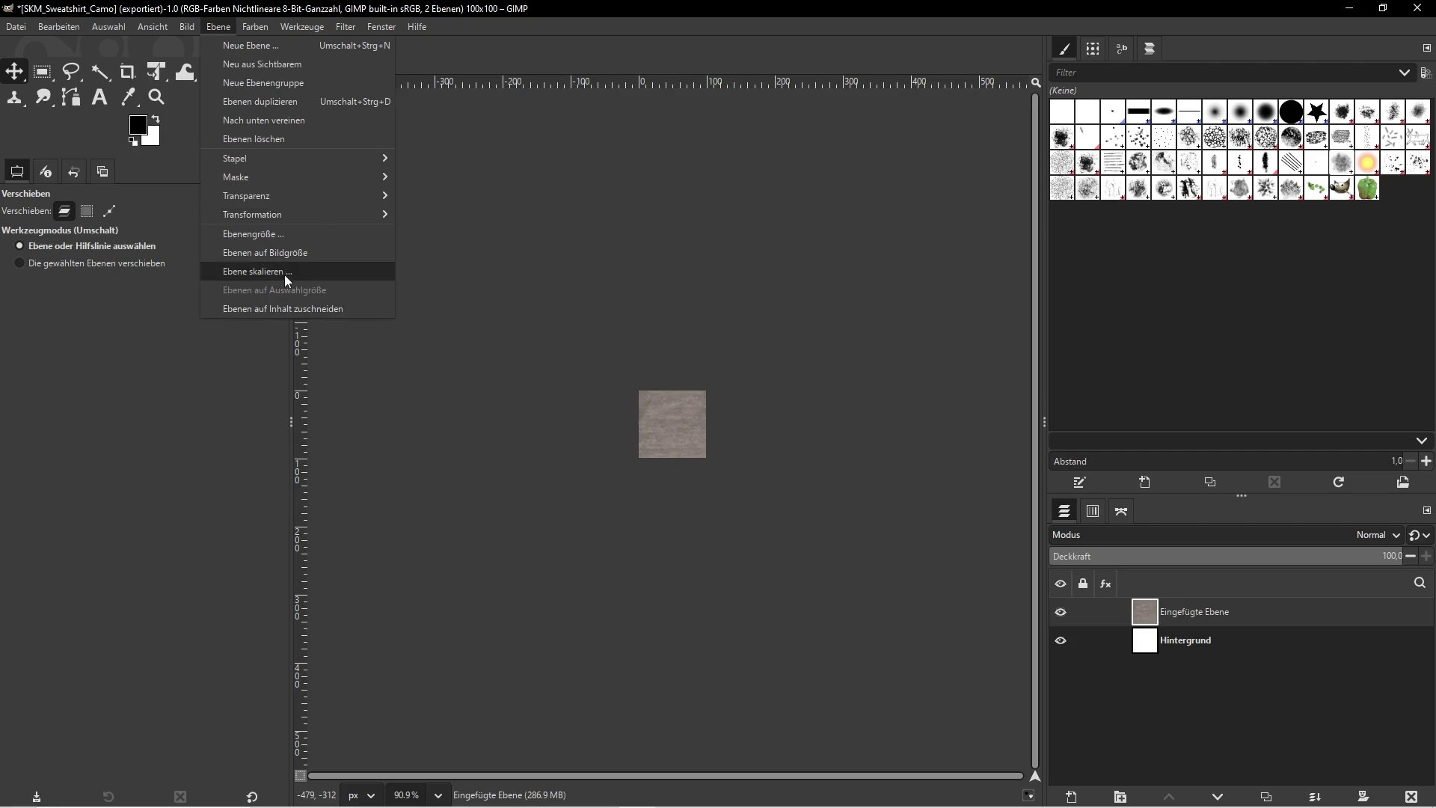
left_click(285, 273)
left_click_drag(642, 385, 533, 380)
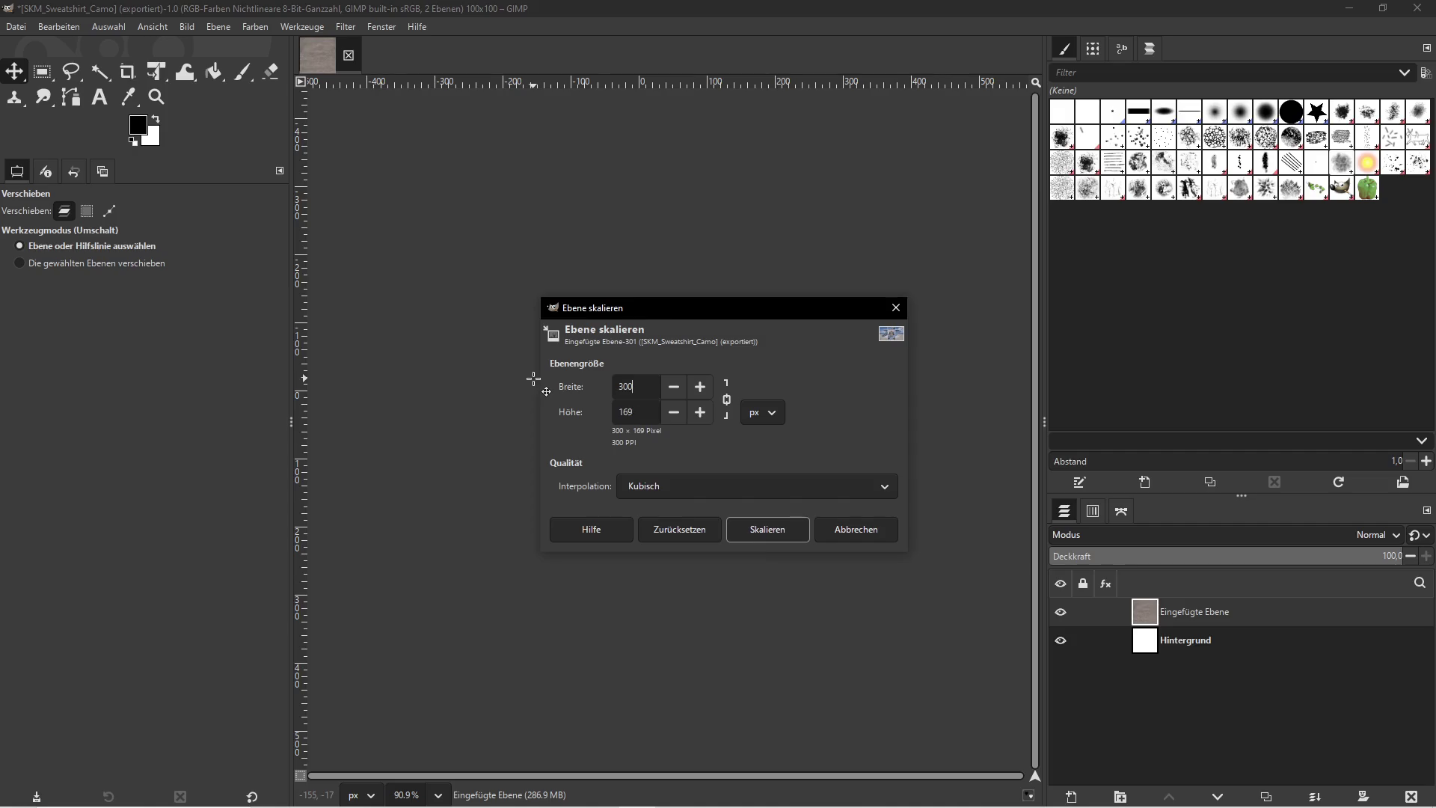
left_click(781, 531)
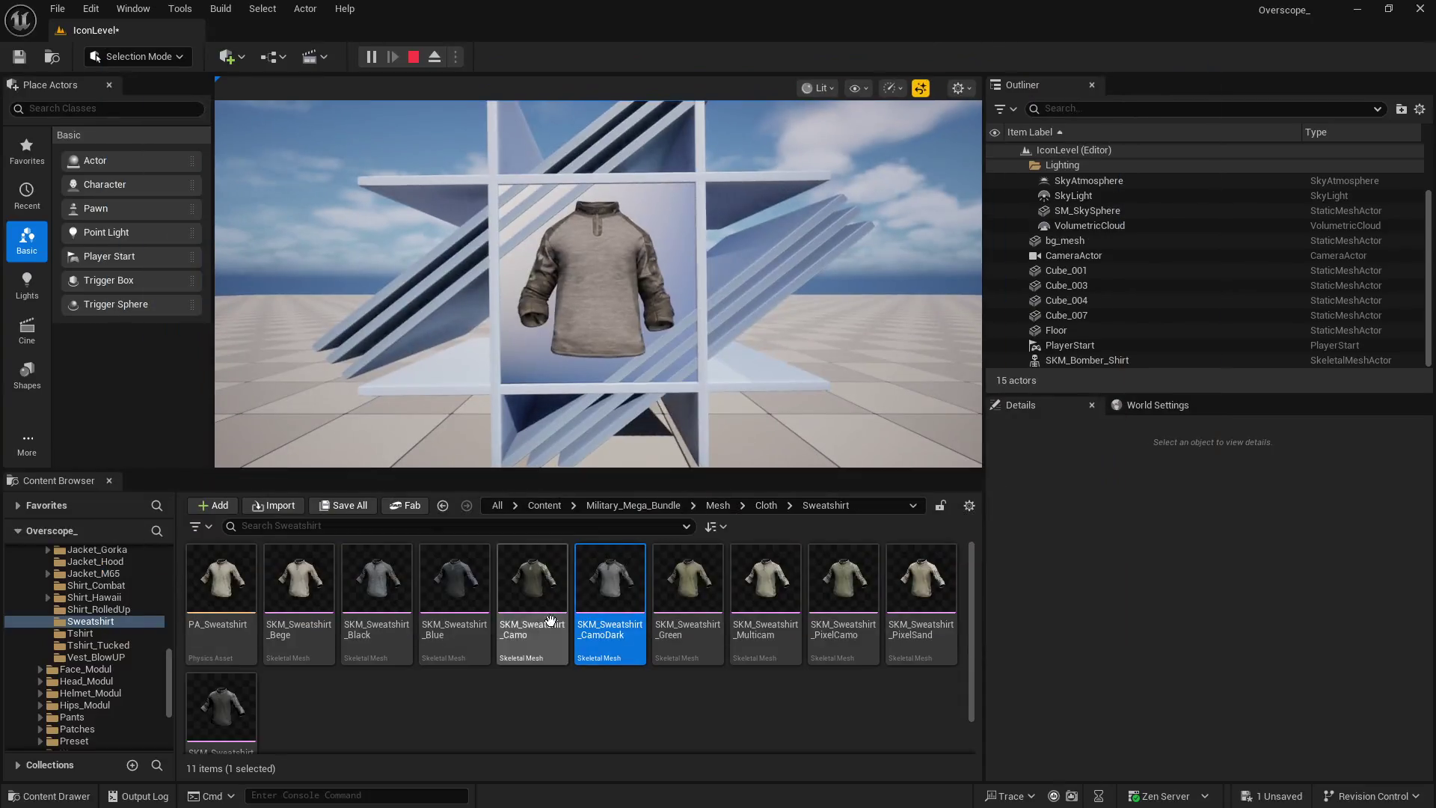
Export the icon as SKM_Sweatshirt_CamoDark.png, then return to Unreal
right_click(602, 591)
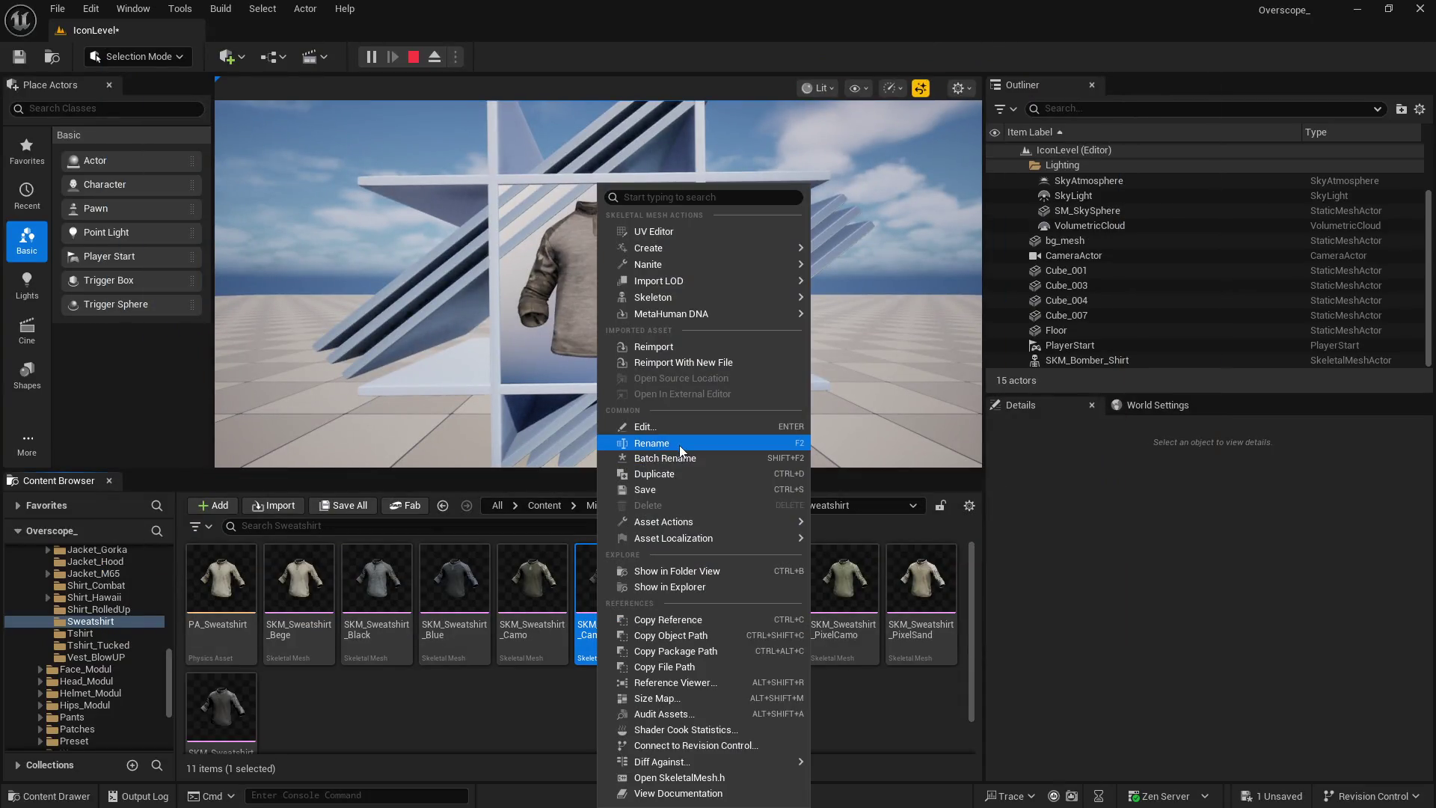
left_click(680, 444)
key("super")
left_click(636, 793)
left_click(17, 27)
left_click(79, 238)
key("Right")
type("Dark")
left_click(783, 681)
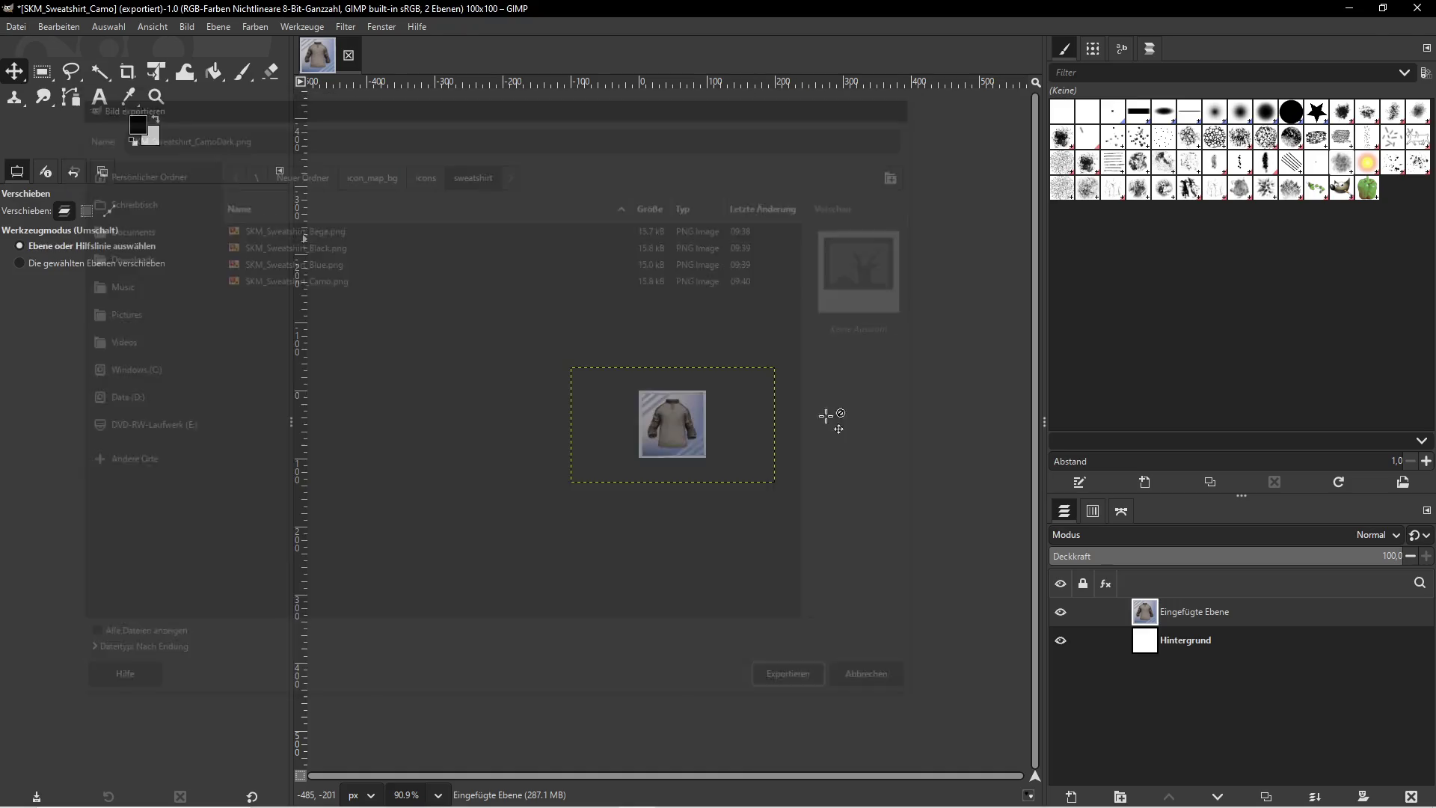
left_click(224, 419)
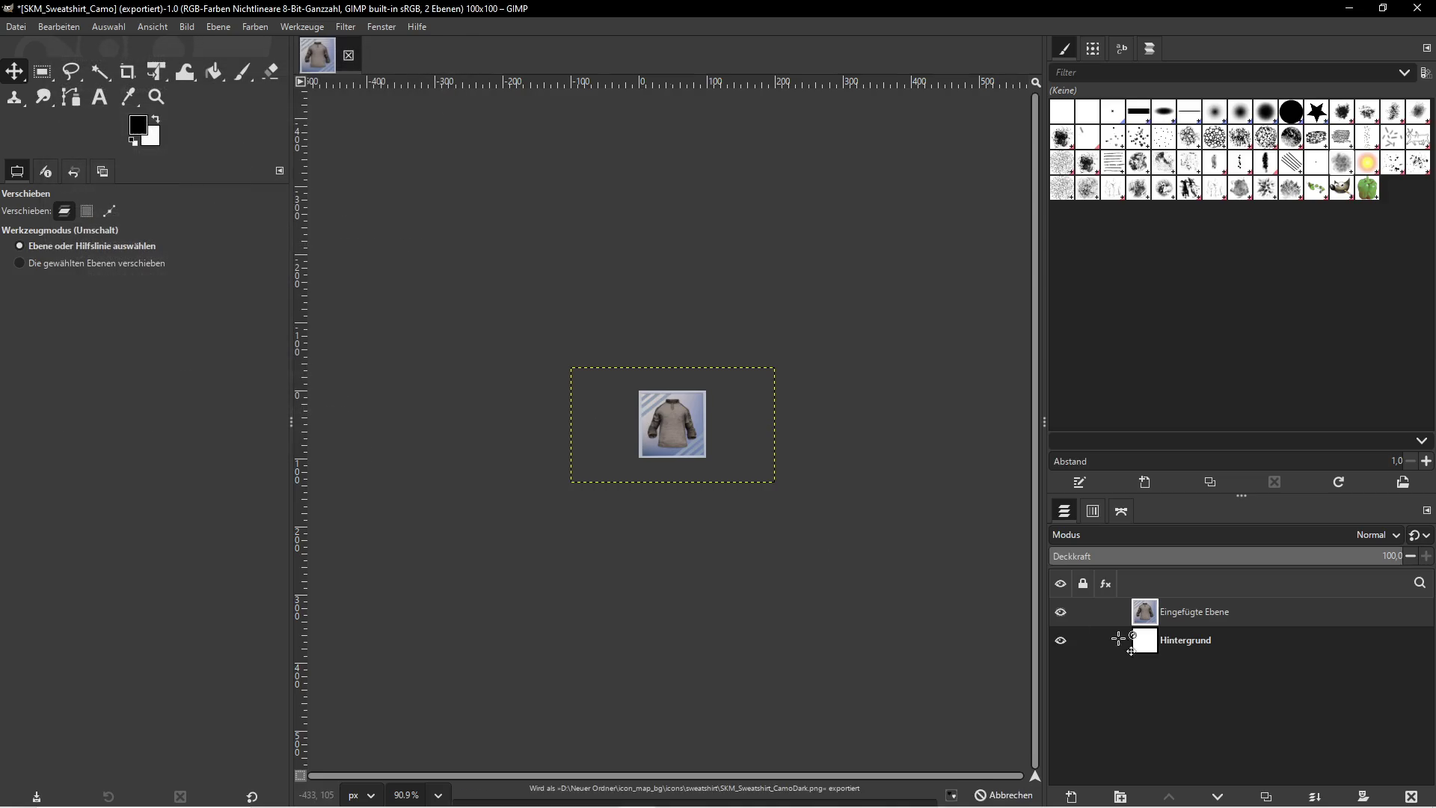
left_click(1350, 8)
left_click(688, 579)
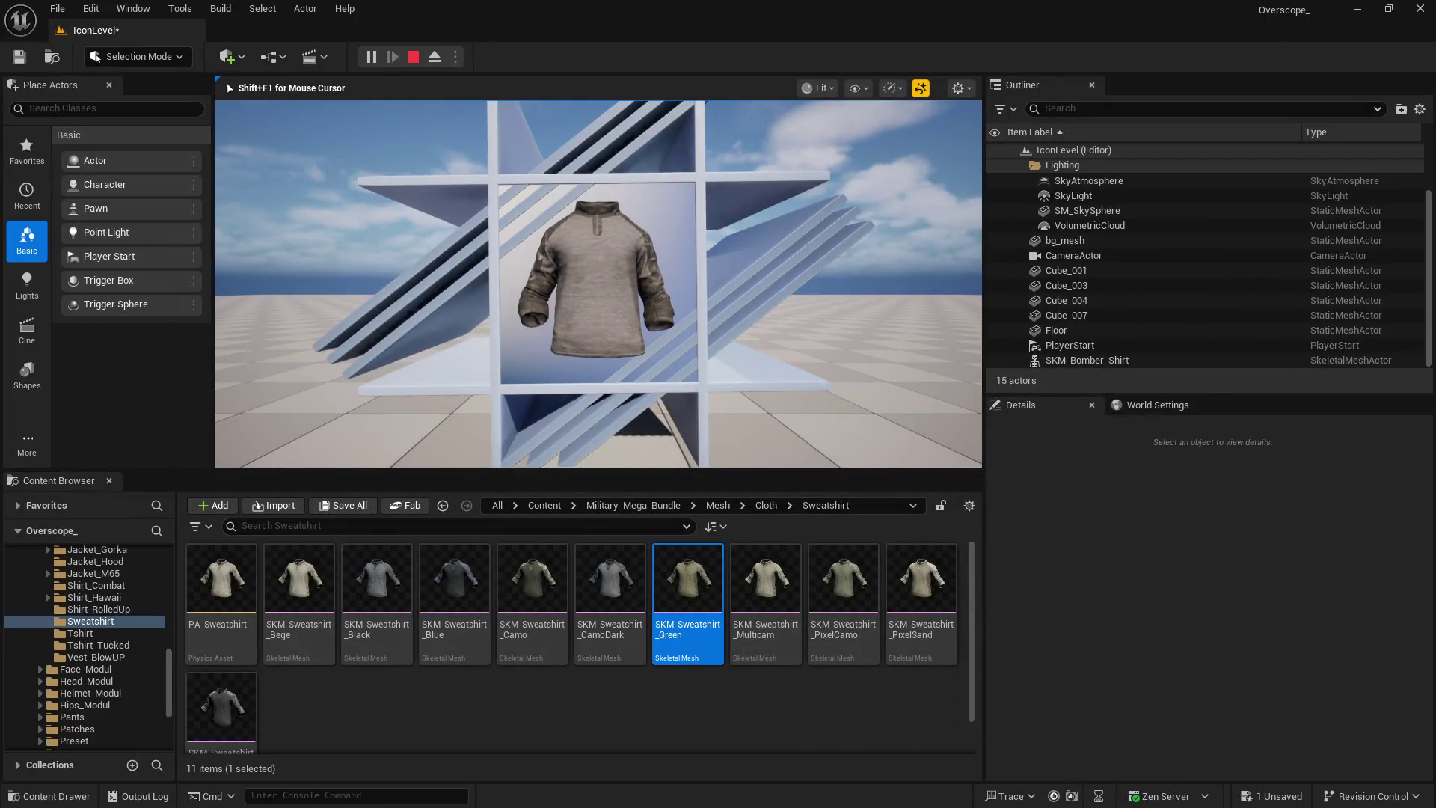
Stop play, assign SKM_Sweatshirt_Green to the shirt, and screenshot it during play
key("shift+F1")
key("Escape")
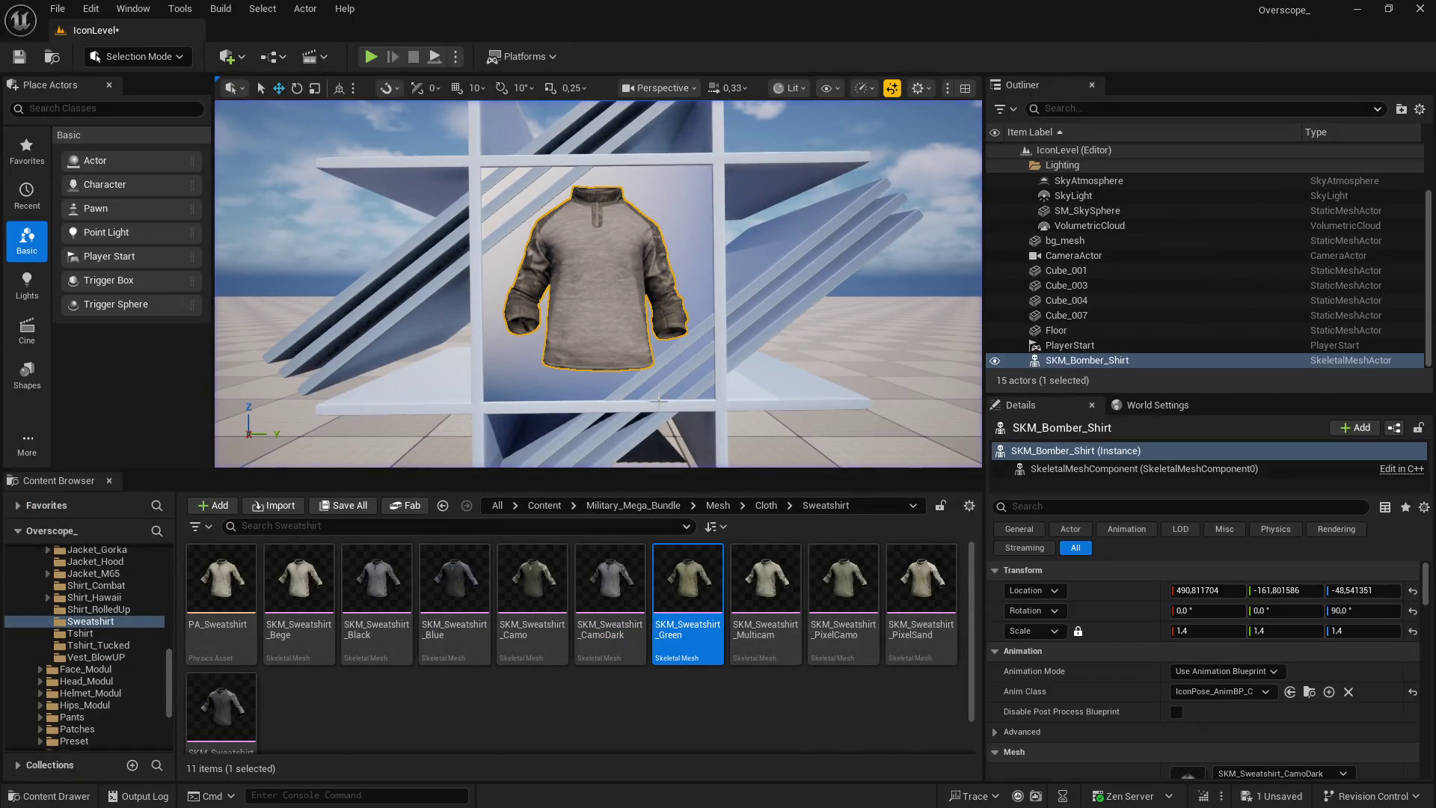
left_click(1223, 696)
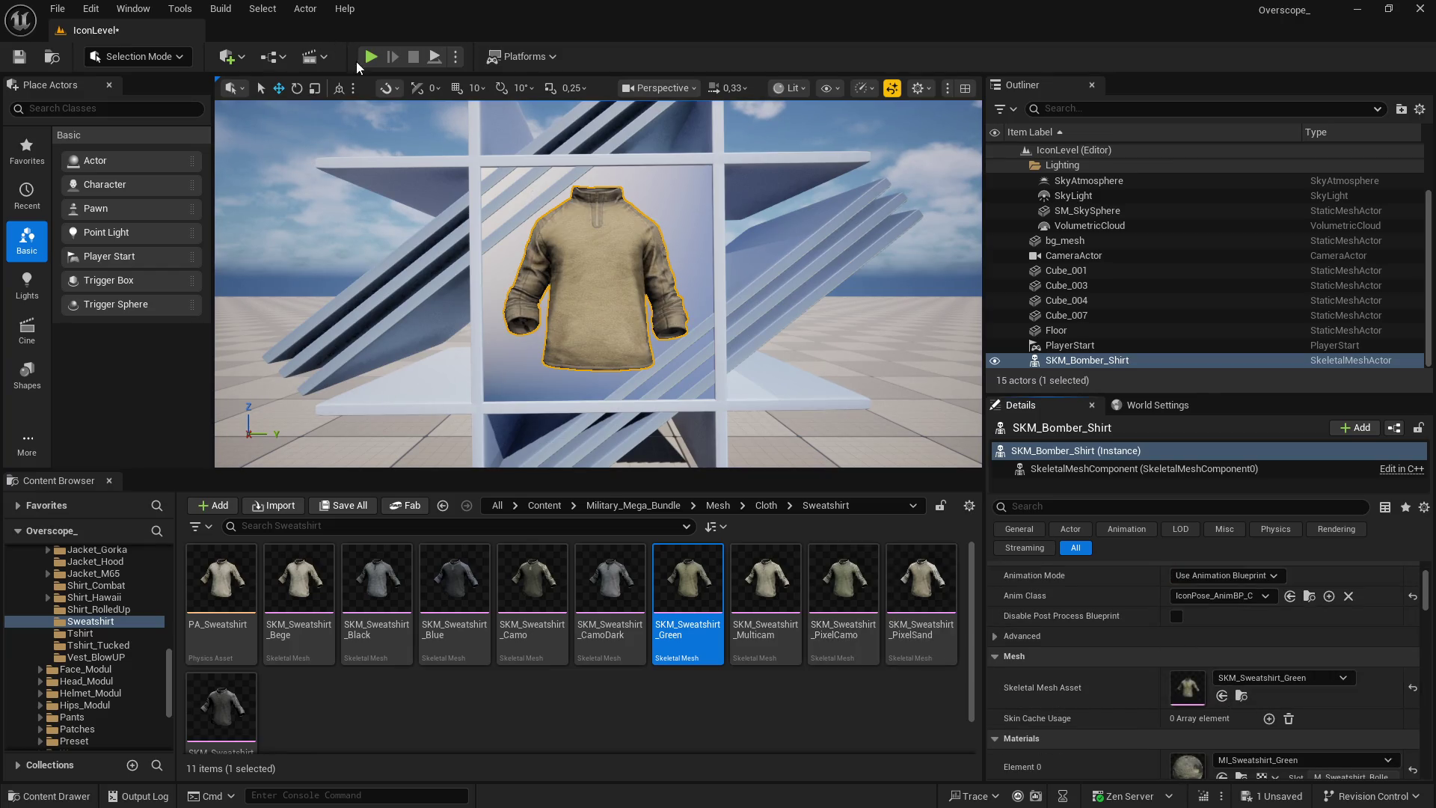
left_click(370, 56)
key("Print")
left_click(933, 213)
key("super")
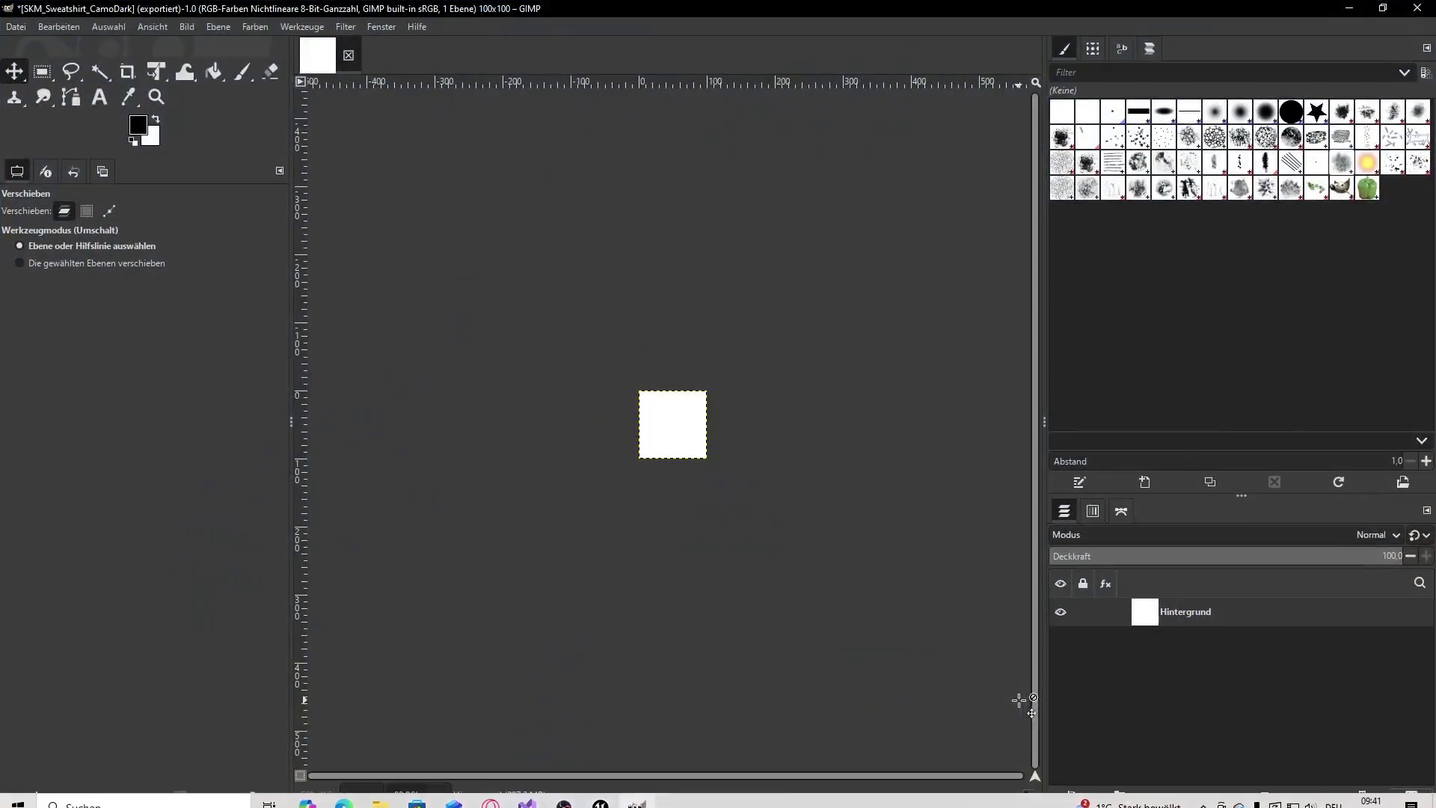
Paste the Green screenshot as a new layer and scale it down to icon size
key("ctrl+v")
left_click(211, 29)
left_click(268, 304)
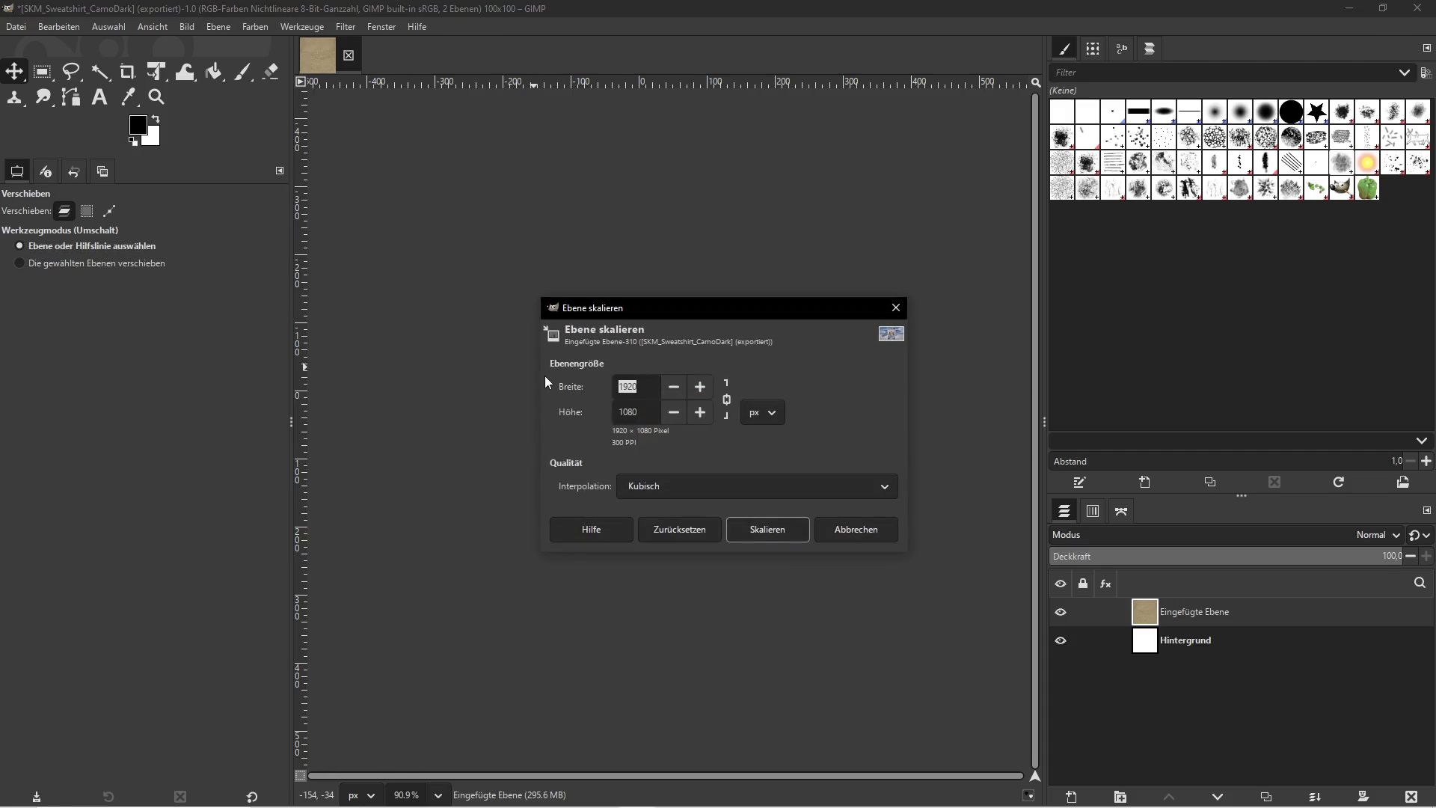
type("100")
left_click(778, 528)
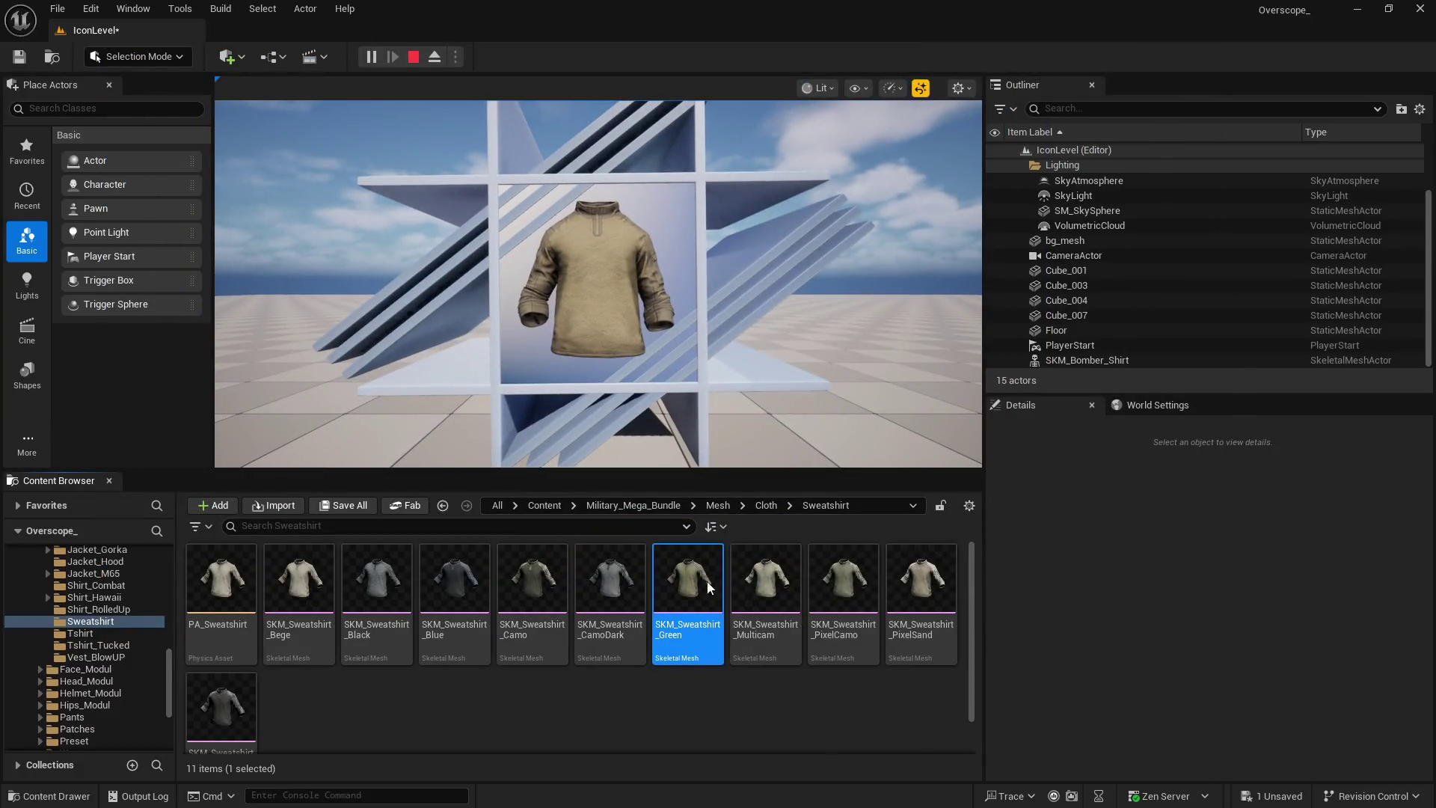
Export the icon as SKM_Sweatshirt_Green.png and hide GIMP
right_click(709, 587)
left_click(771, 441)
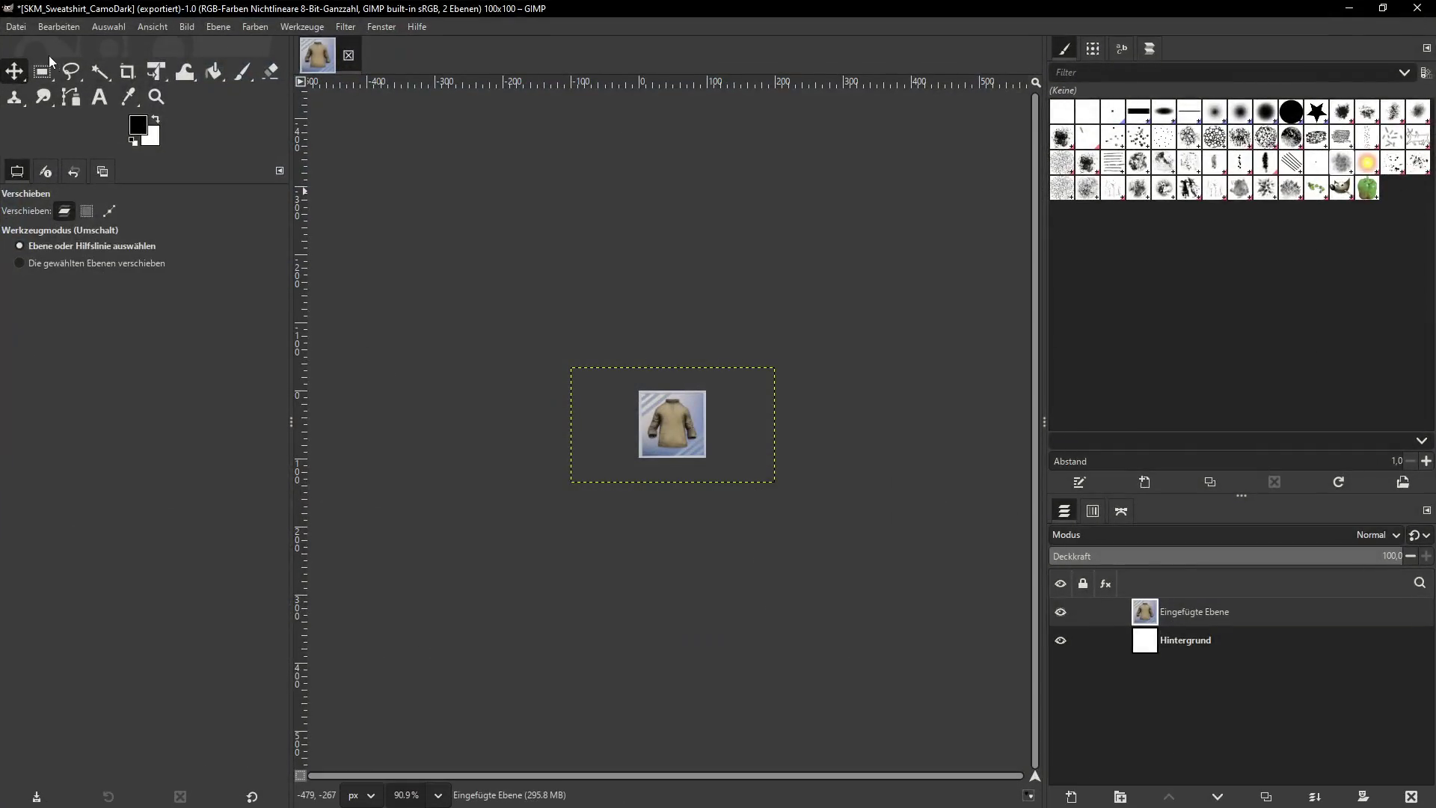
left_click(15, 26)
left_click(151, 230)
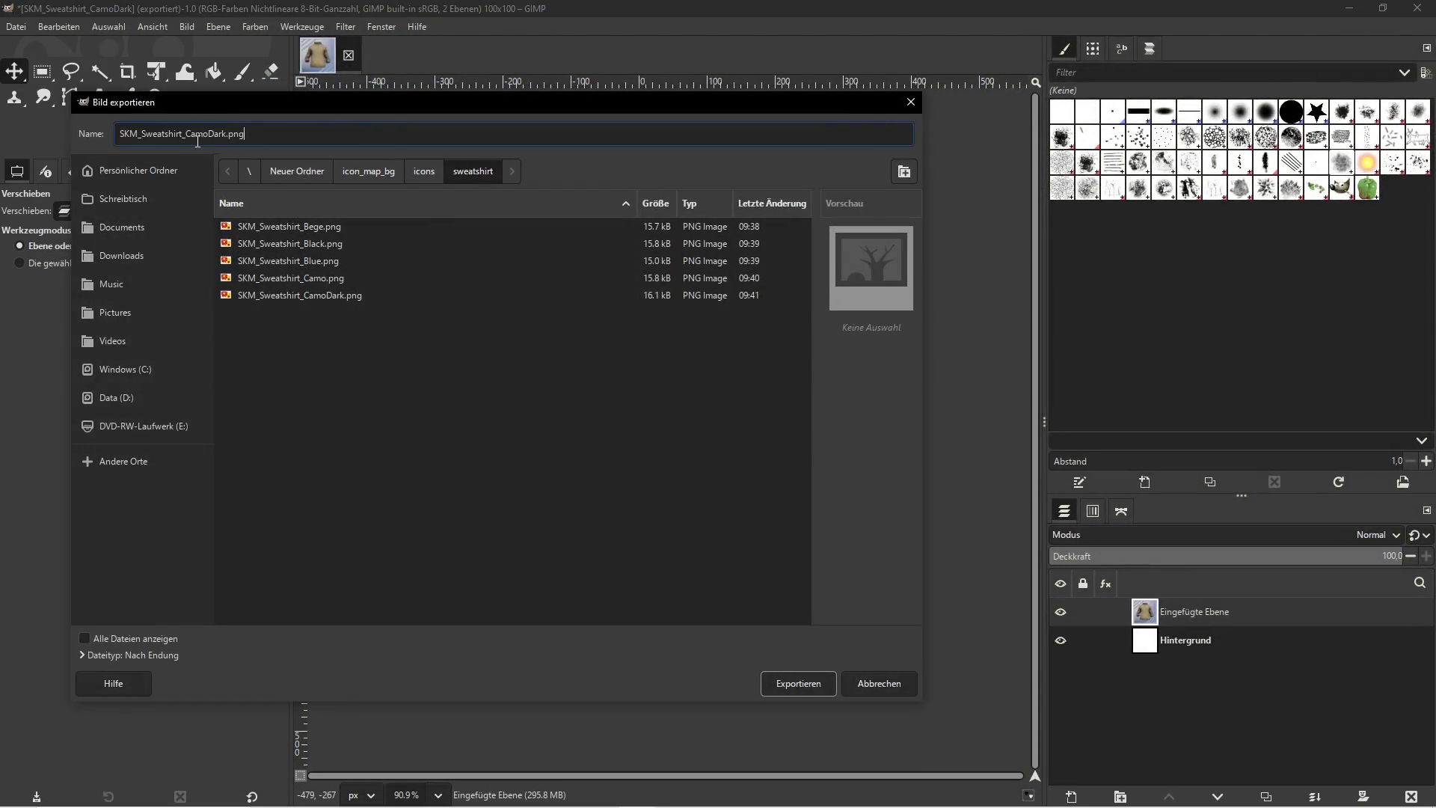
key("BackSpace")
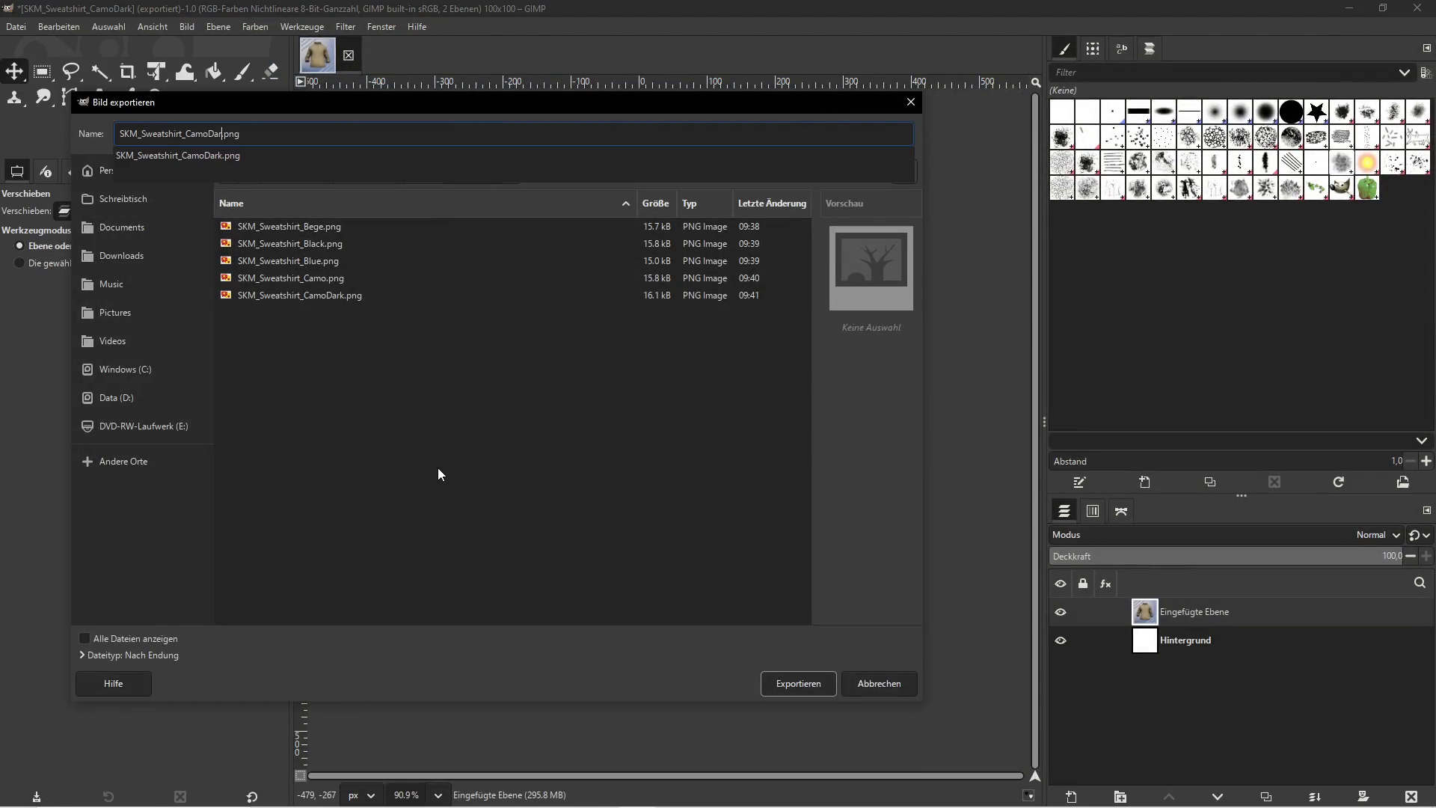
key("BackSpace")
key("BackSpace")
key("BackSpace")
type("SKM_Sweatshirt_Green")
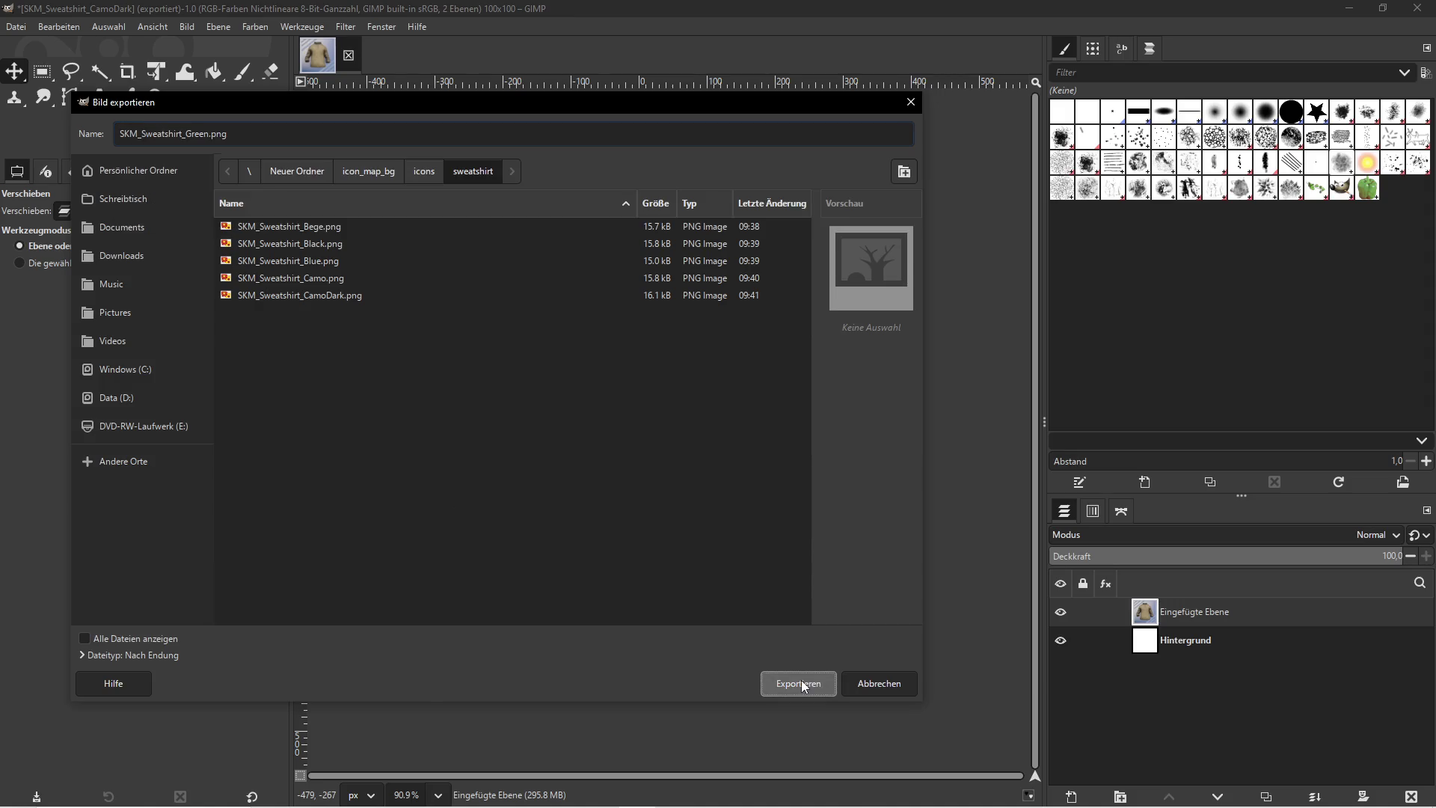
left_click(798, 683)
left_click(302, 495)
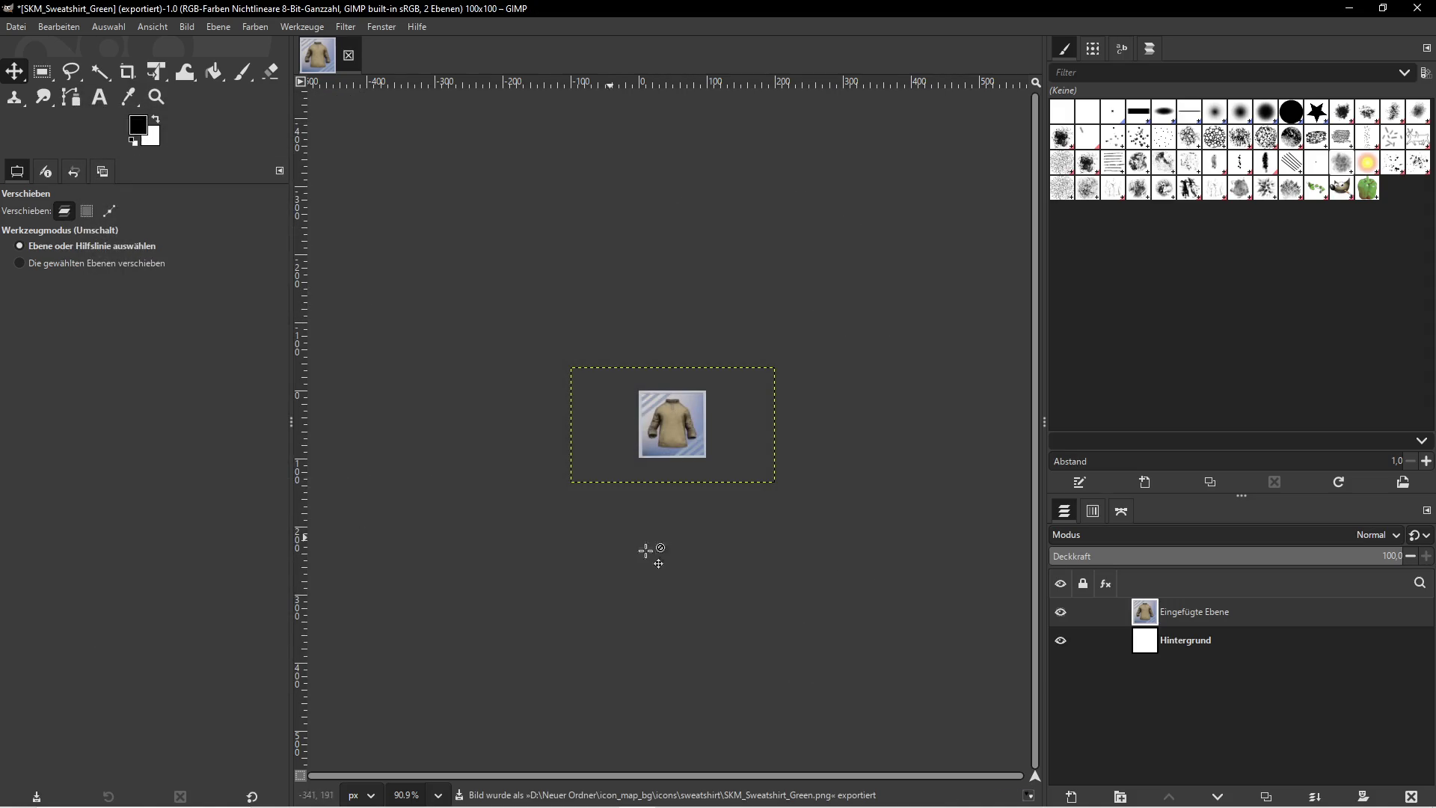
left_click(1350, 9)
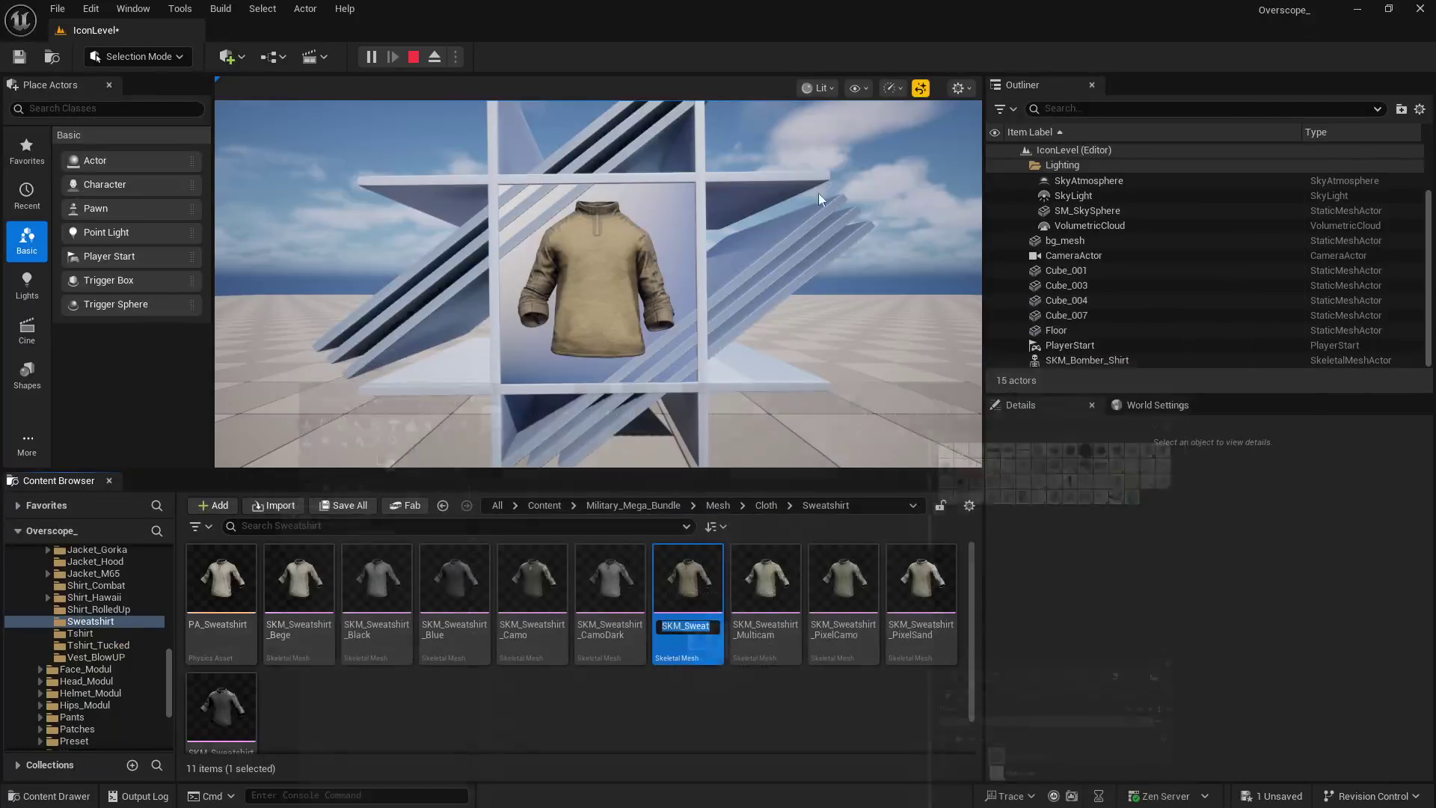
Stop play and assign SKM_Sweatshirt_Multicam to the displayed shirt
left_click(414, 57)
left_click(765, 580)
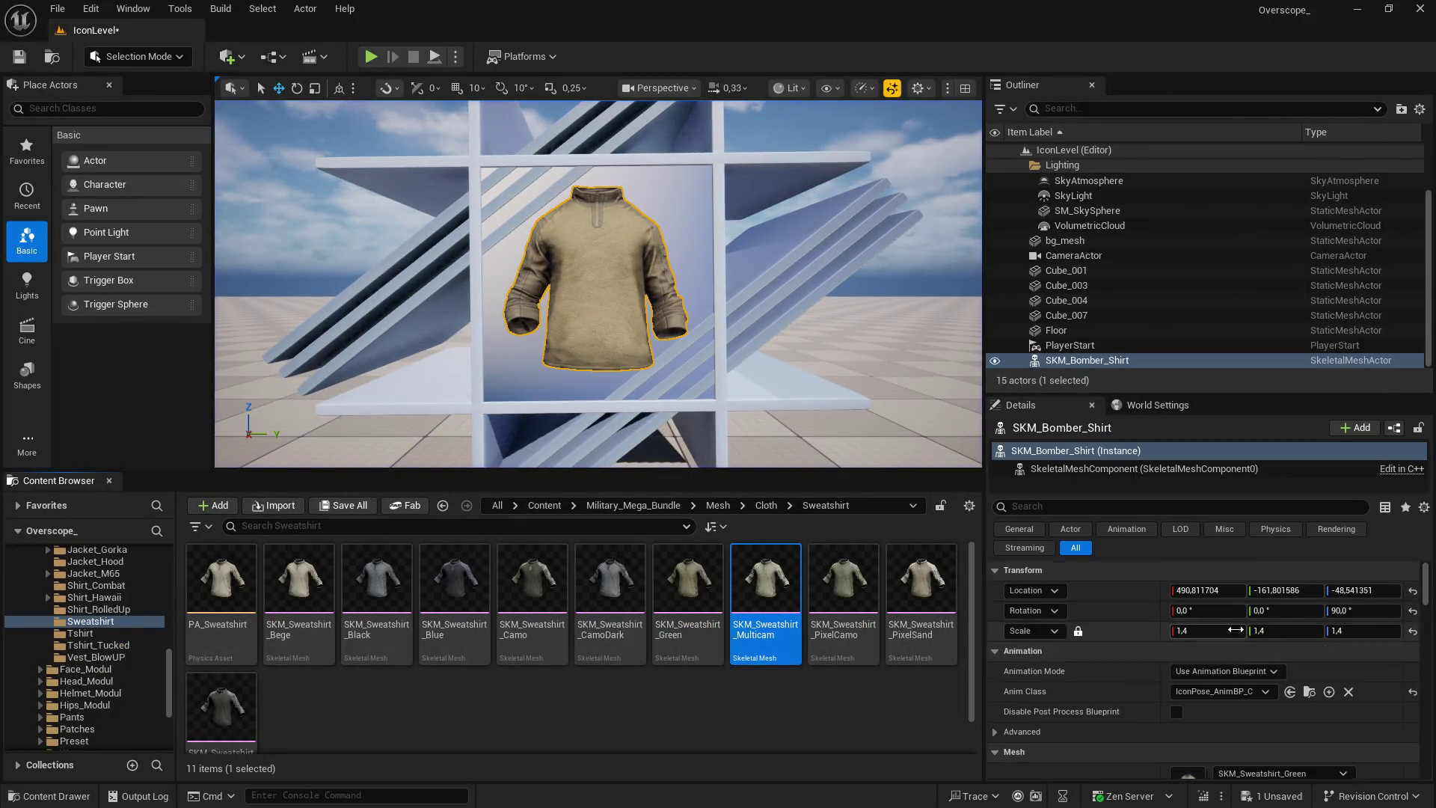
left_click(1221, 673)
Screenshot the Multicam shirt in fullscreen play, then delete GIMP's previous shirt layer
left_click(371, 56)
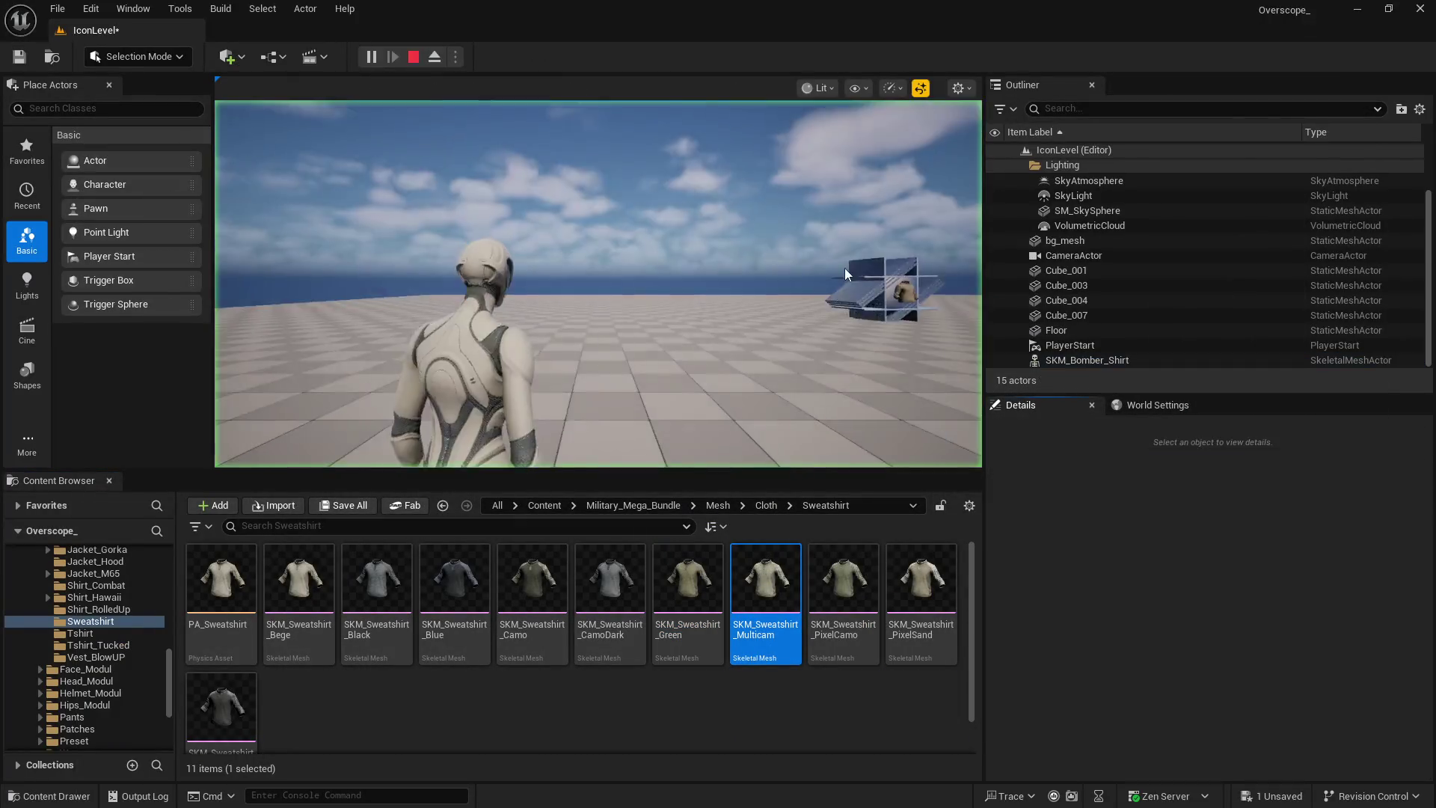
key("F11")
key("Print")
key("super")
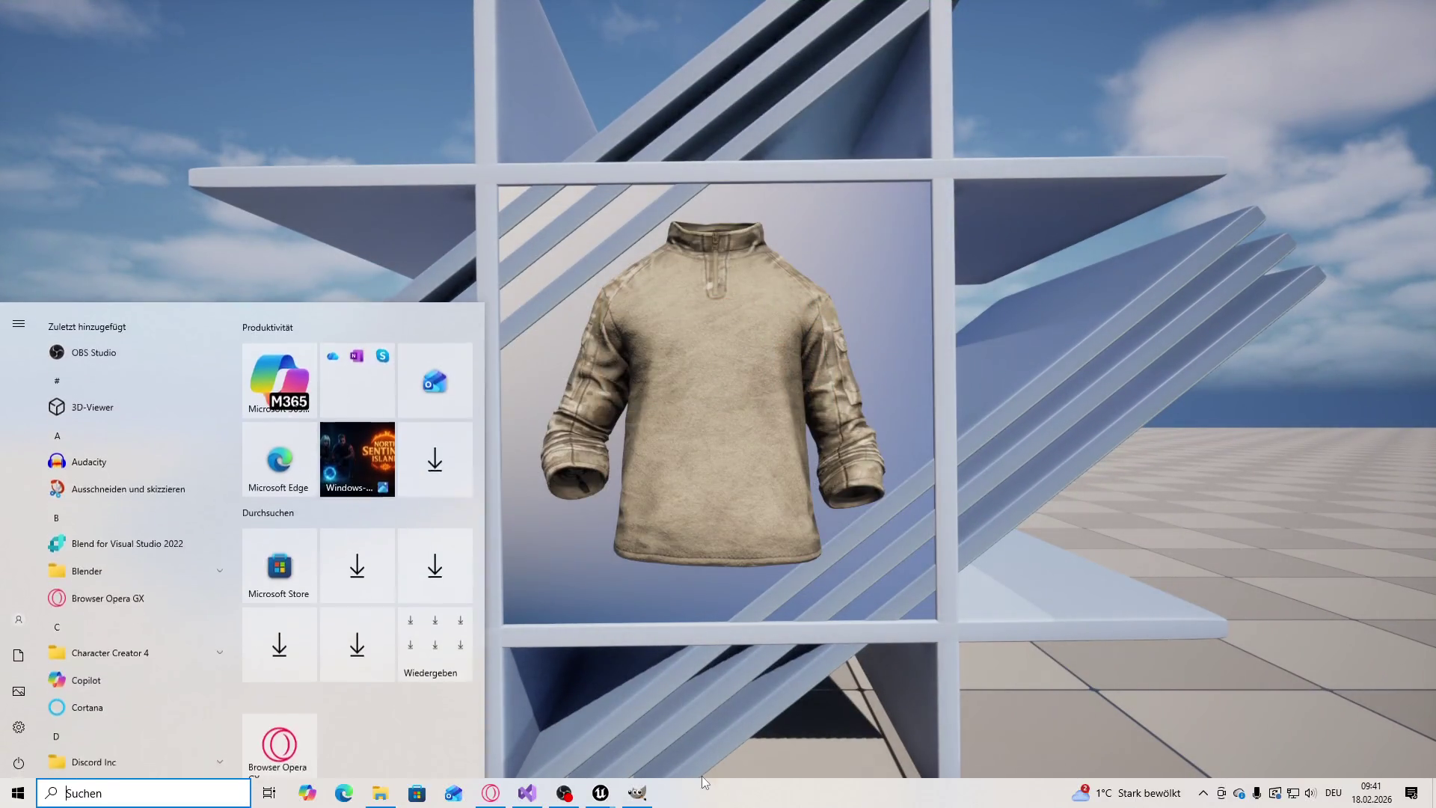
key("ctrl+v")
left_click(1410, 795)
Paste the Multicam screenshot as a layer and scale it to 300 px wide
key("ctrl+v")
left_click(219, 27)
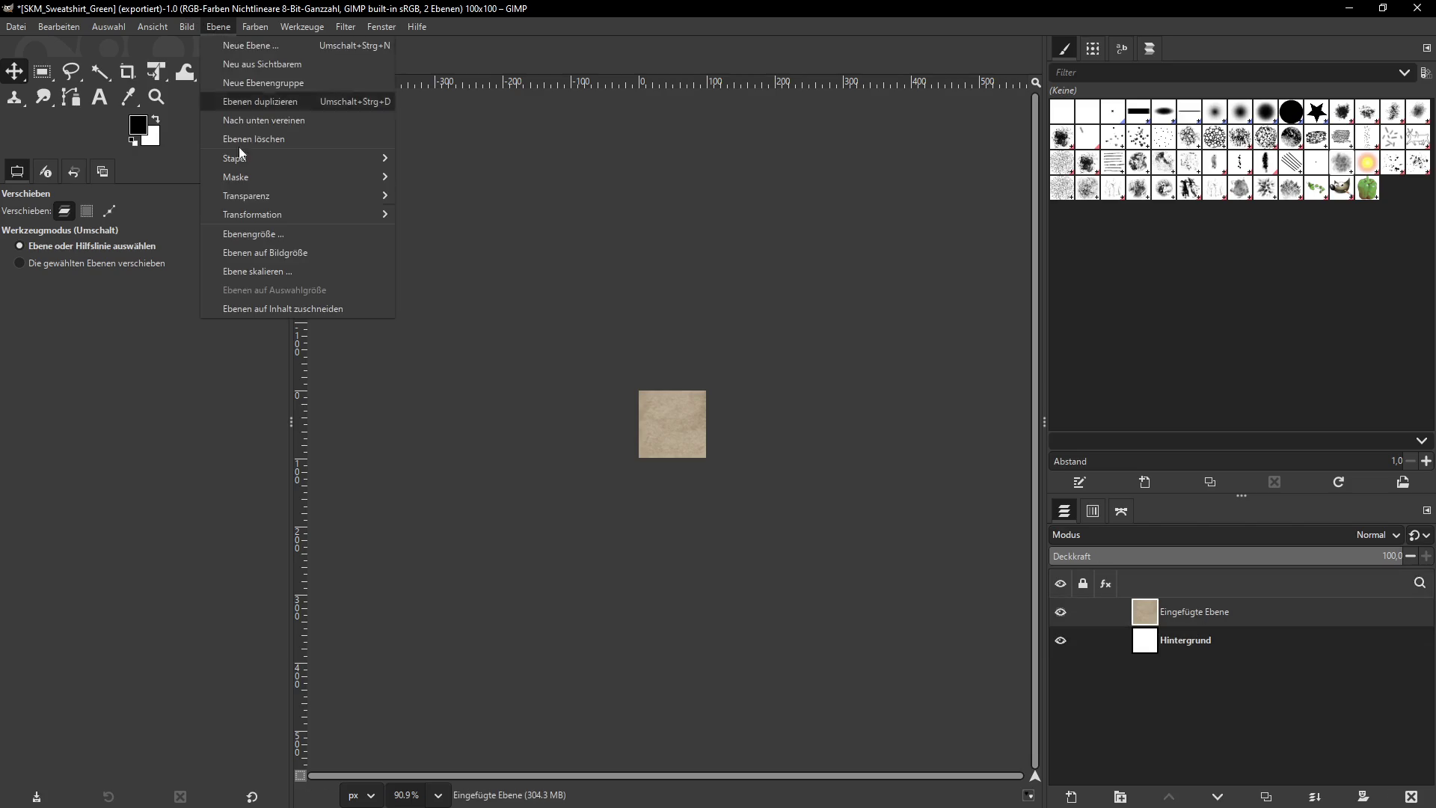
left_click(307, 271)
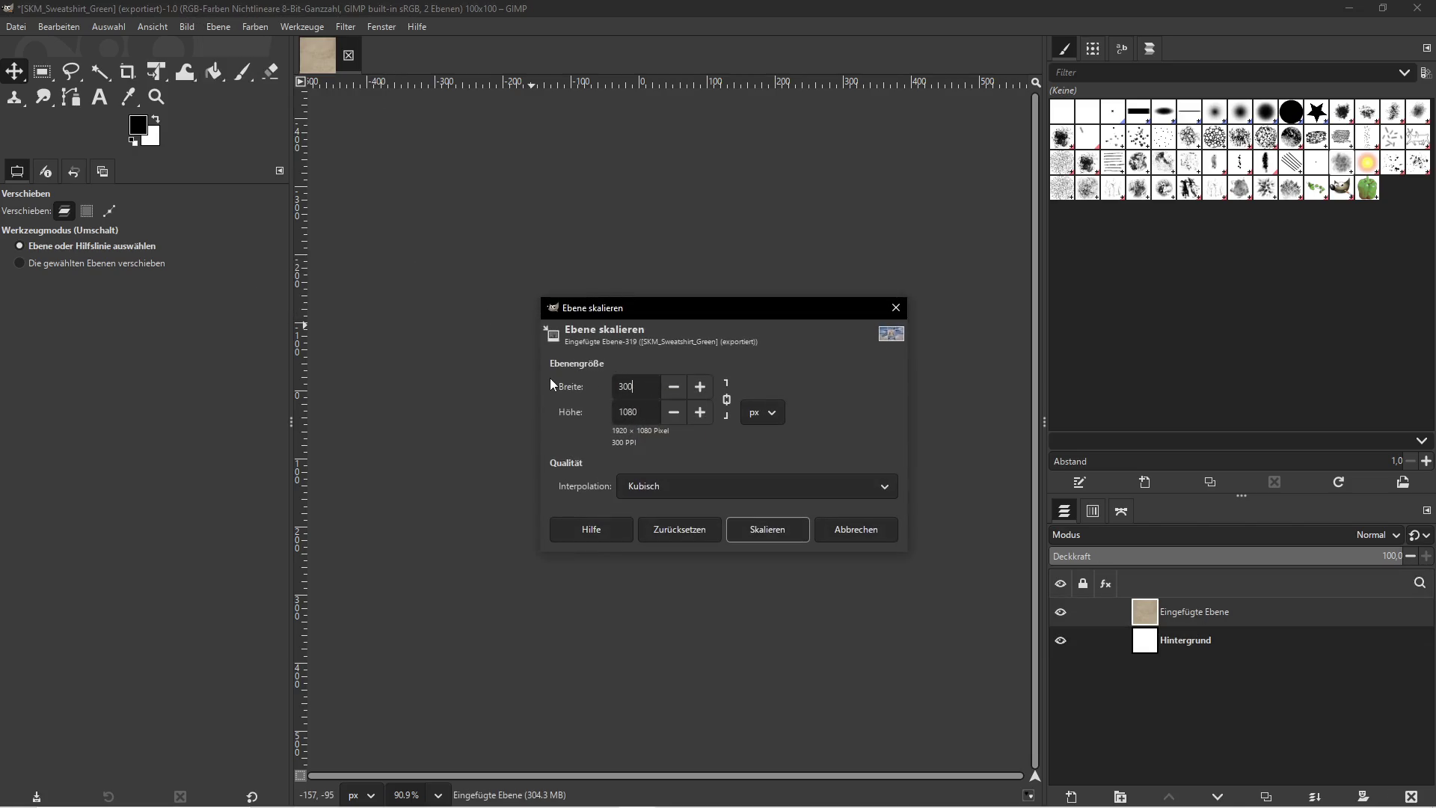
left_click(785, 536)
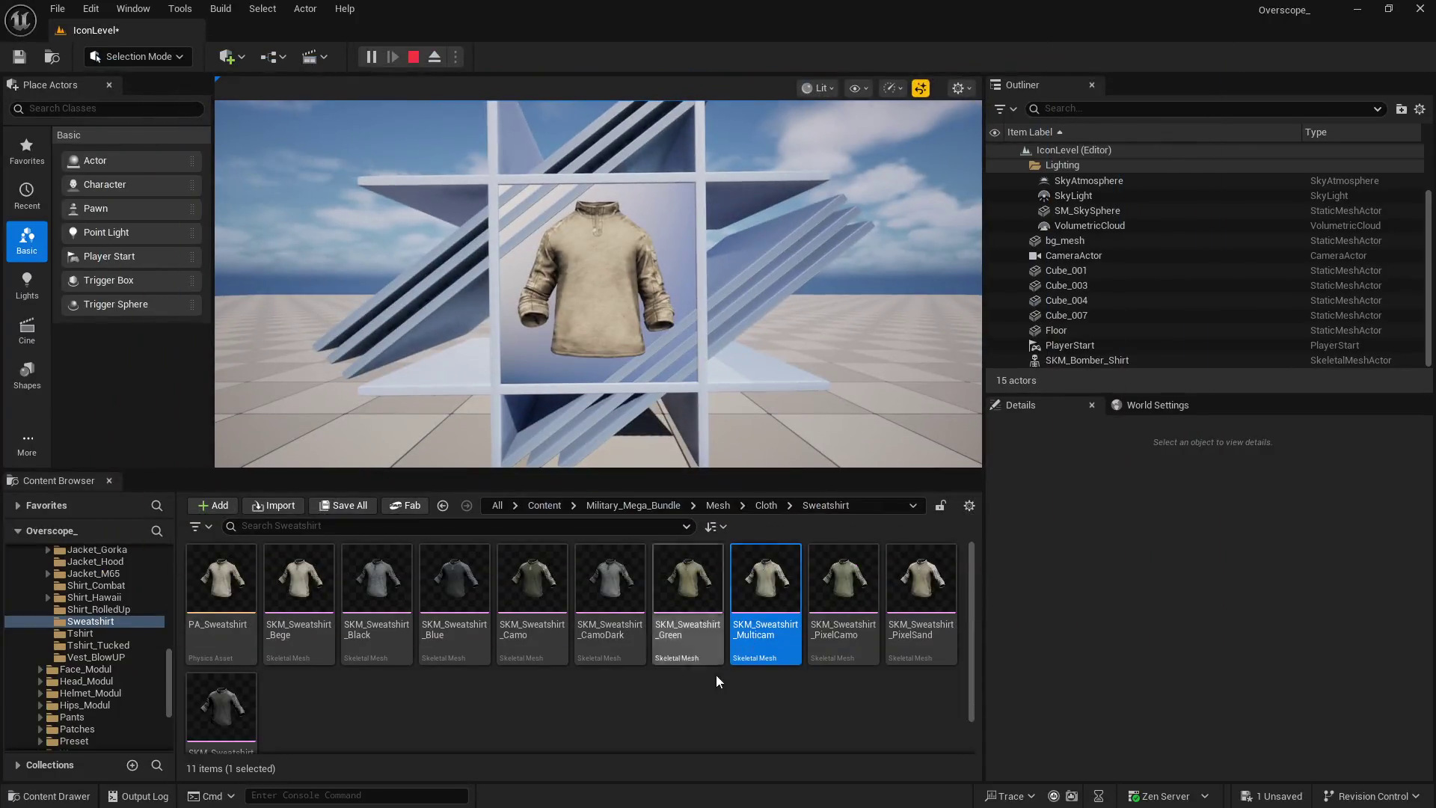
Export the icon as SKM_Sweatshirt_Multicam.png, then stop play and select PixelCamo in Unreal
right_click(770, 609)
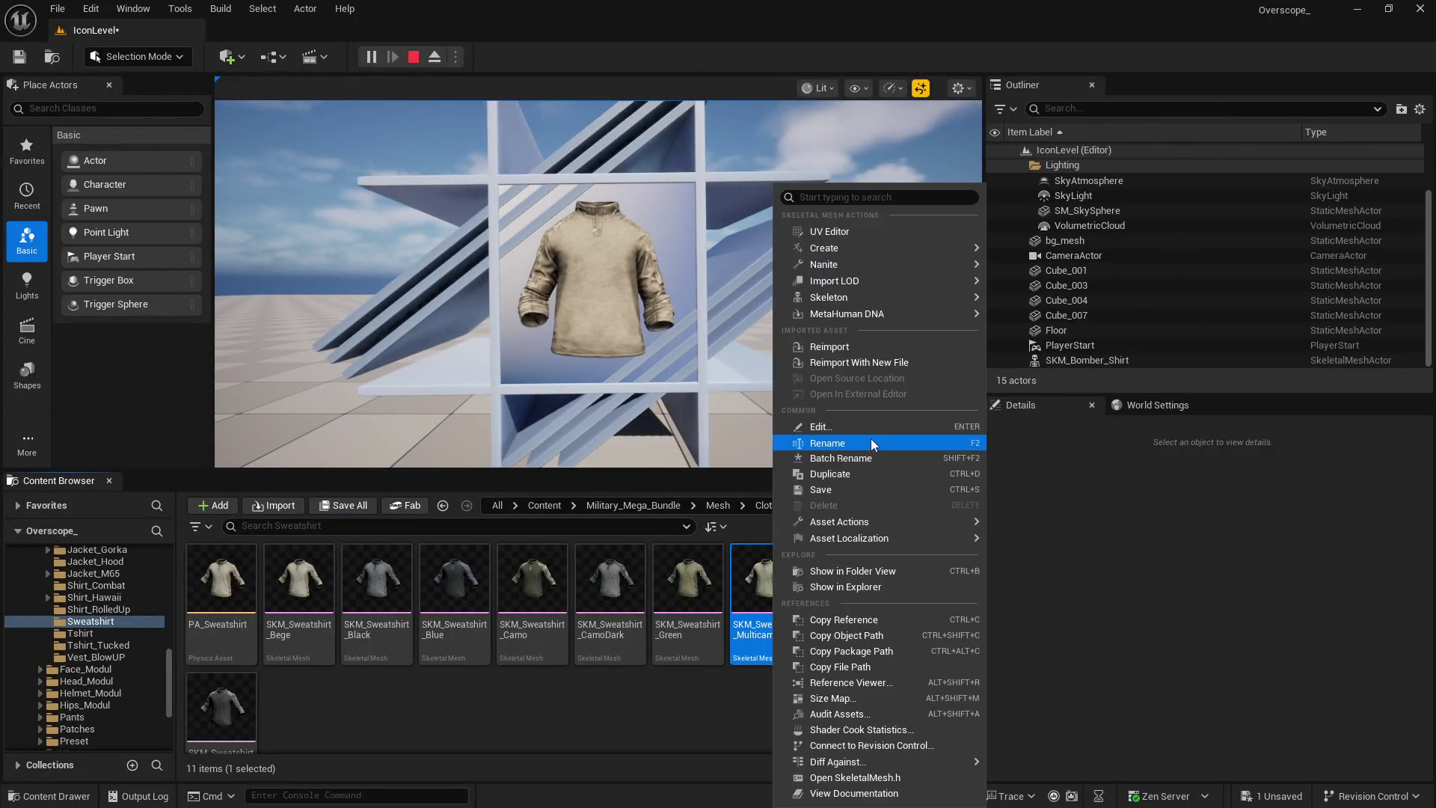
left_click(871, 438)
key("super")
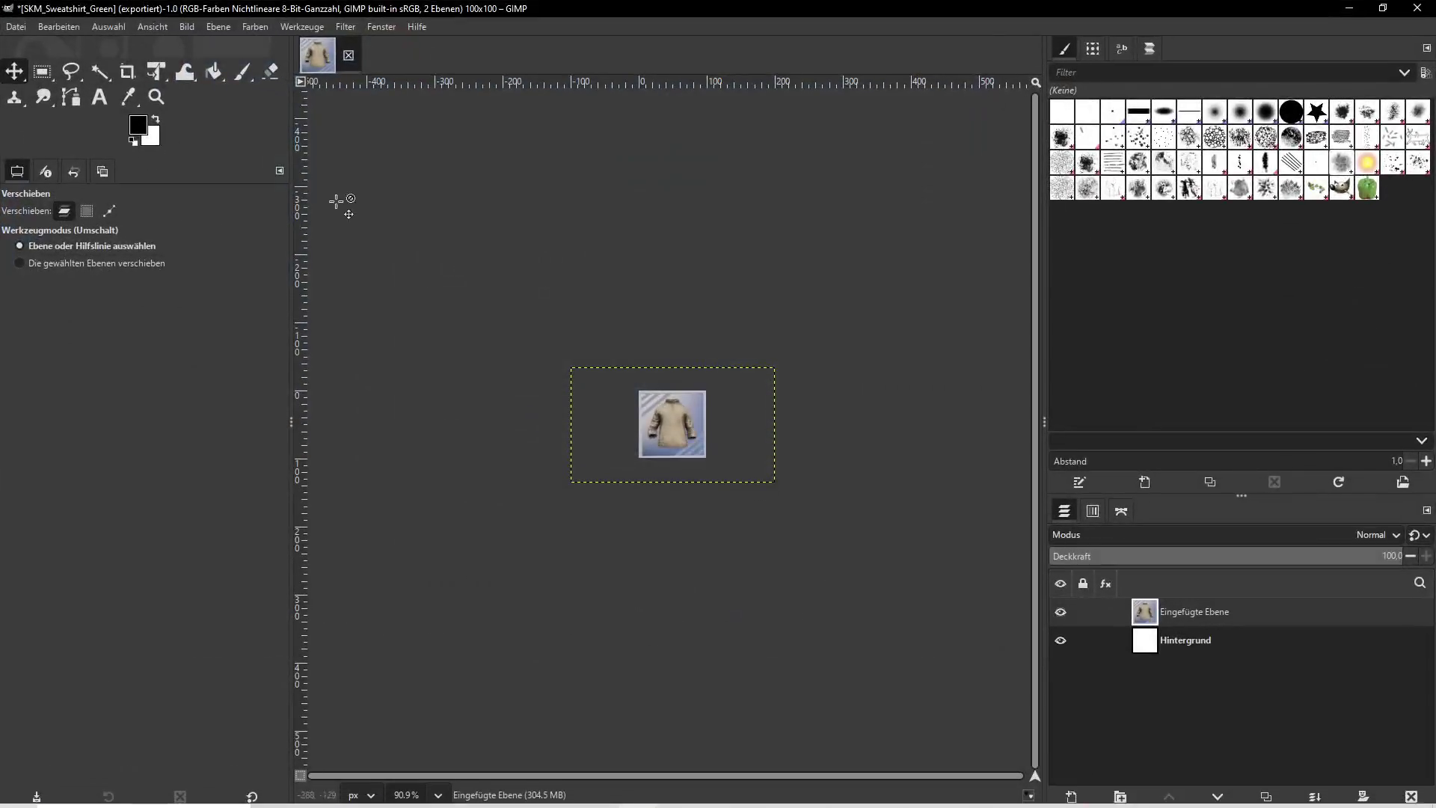
left_click(16, 26)
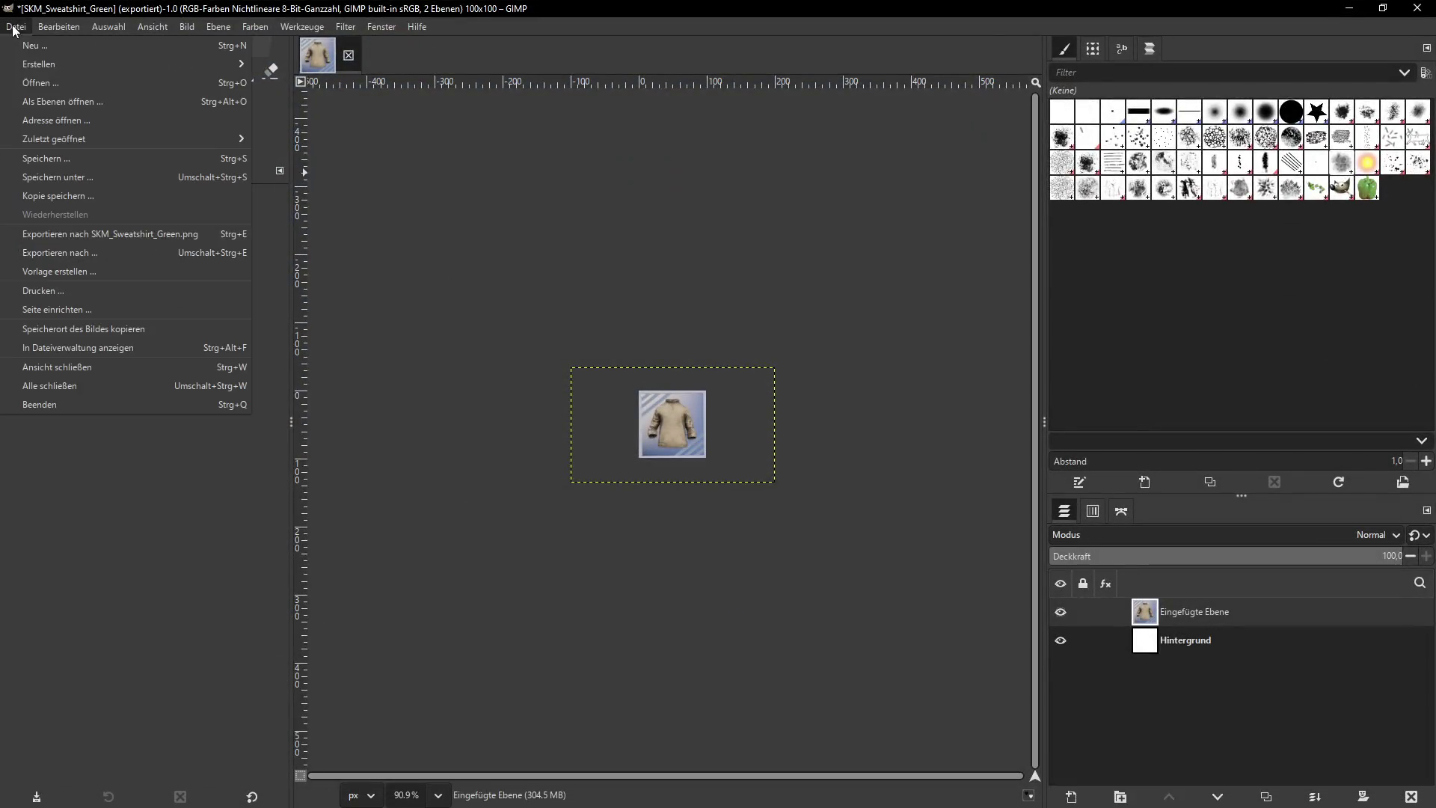
left_click(72, 254)
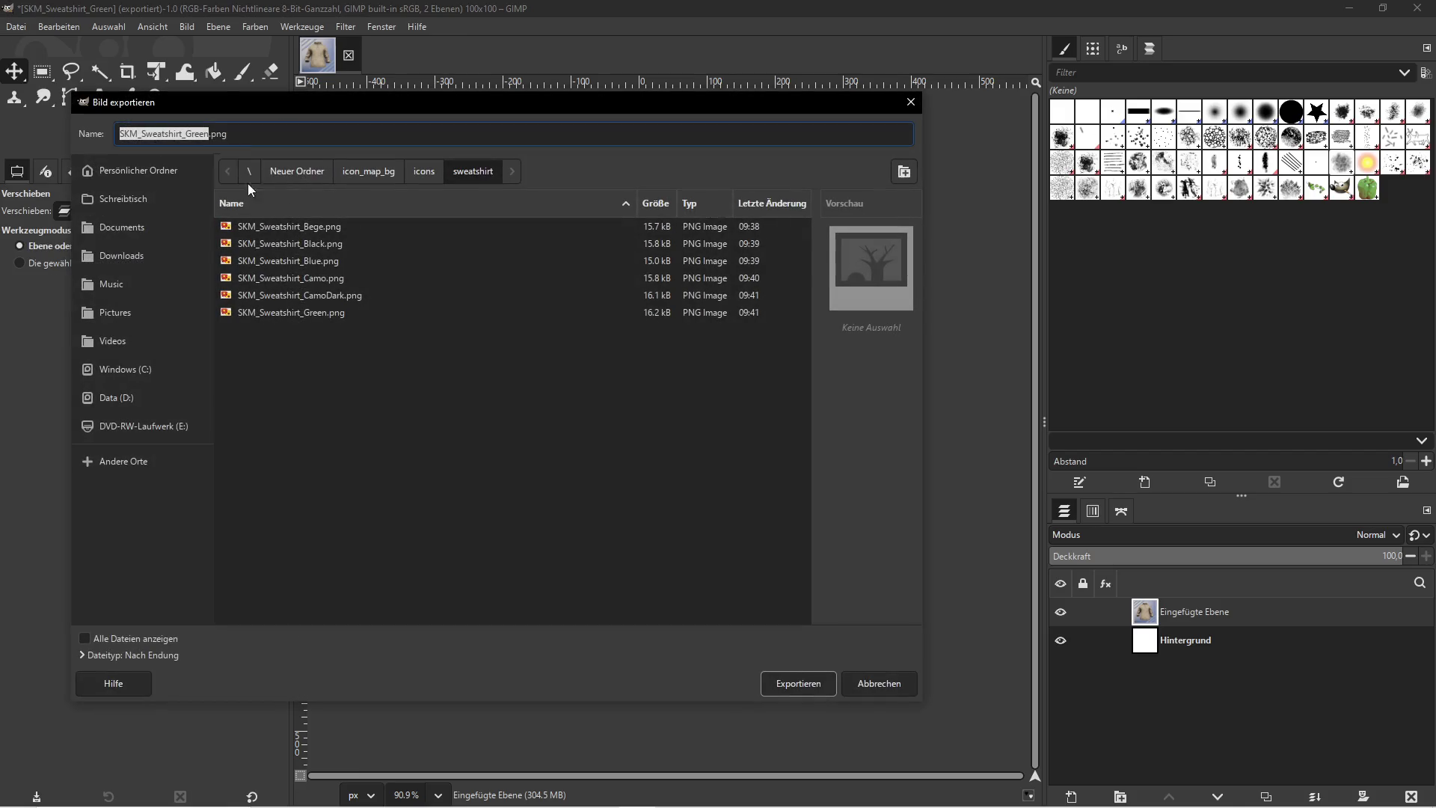
key("BackSpace")
key("BackSpace")
key("BackSpace")
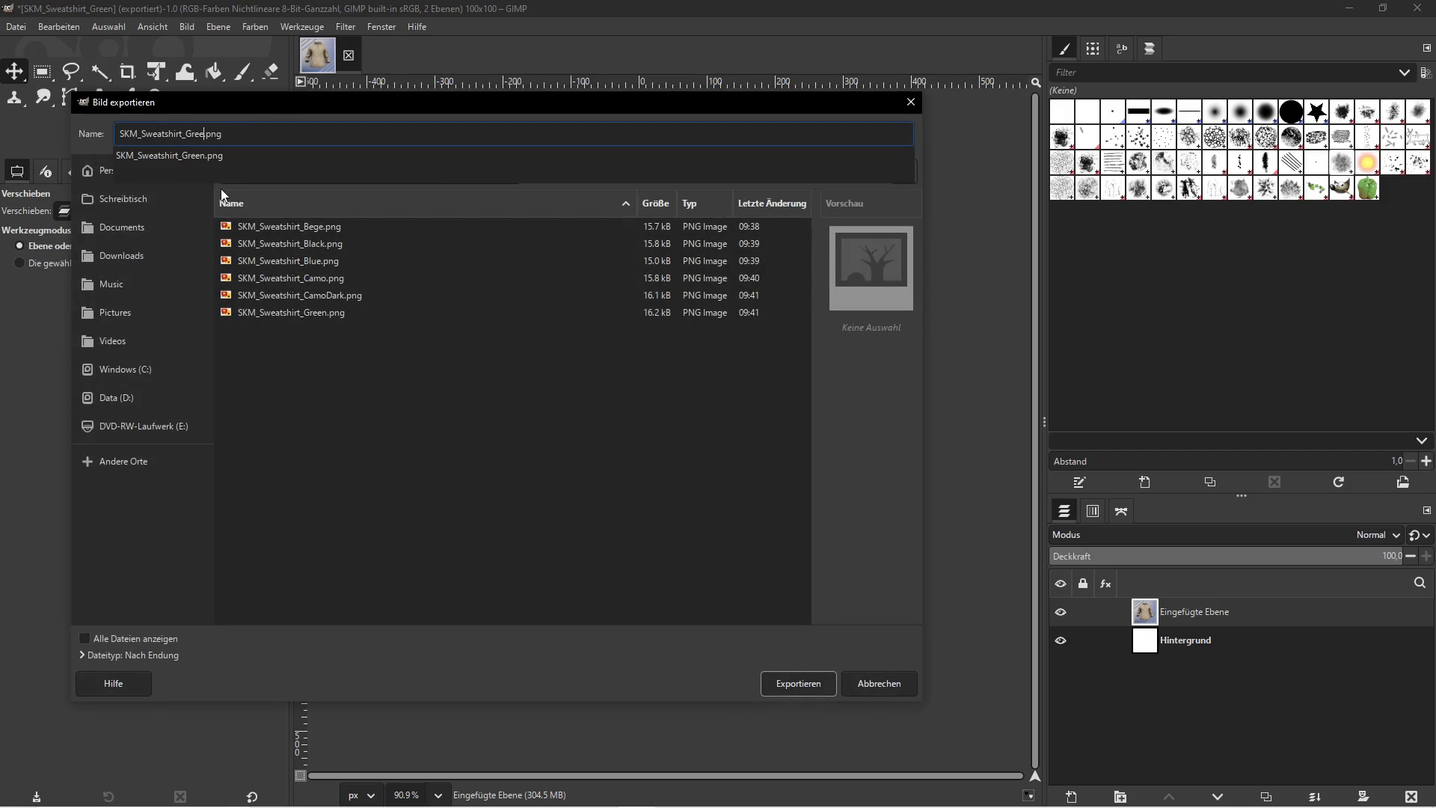
type("SKM_Sweatshirt_Multicam")
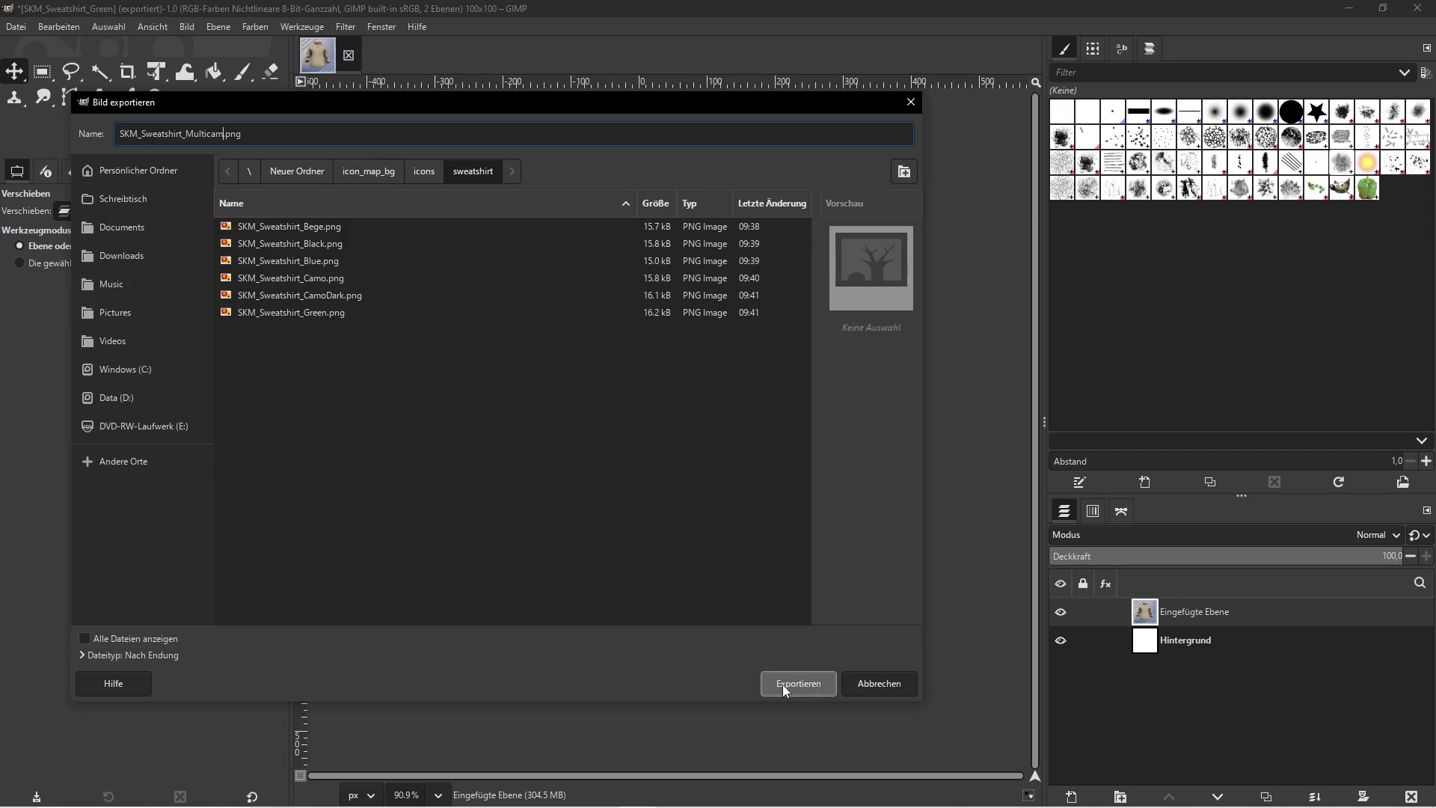
left_click(782, 684)
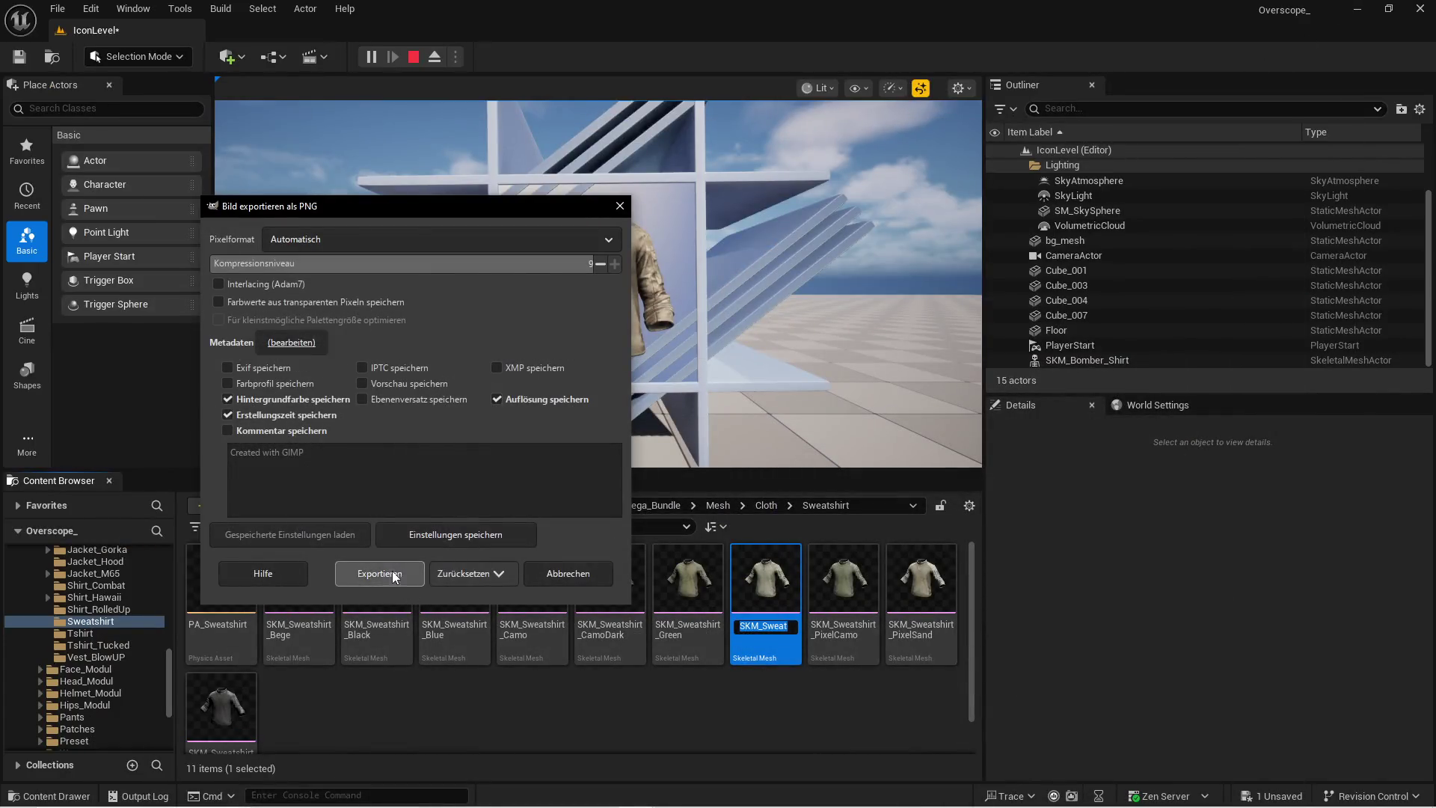
left_click(393, 574)
left_click(414, 57)
left_click(843, 580)
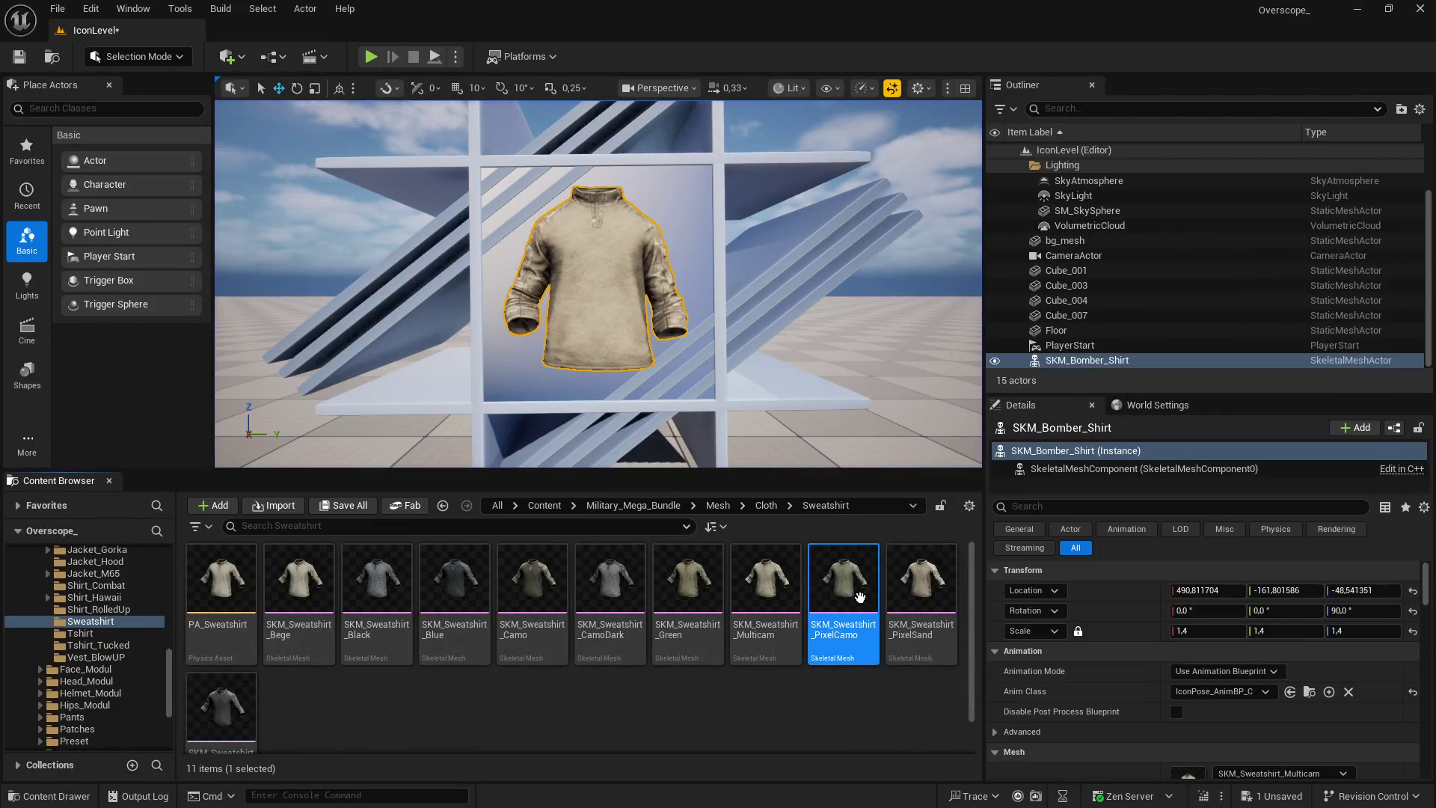
Play the level fullscreen and screenshot the PixelCamo sweatshirt
key("alt+p")
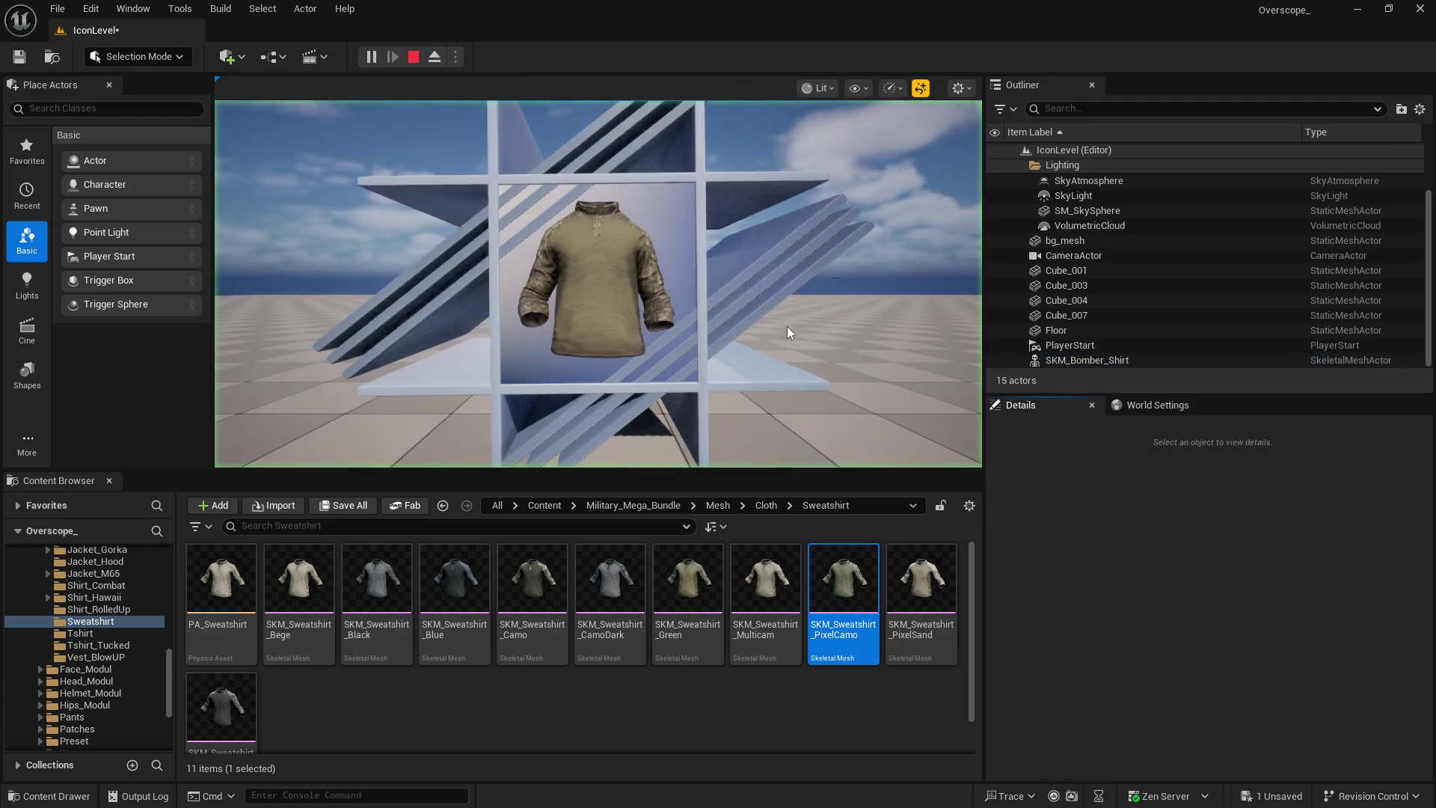
key("F11")
key("Print")
left_click(927, 217)
In GIMP, delete the previous sweatshirt layer and paste the PixelCamo screenshot
key("super")
key("alt+Tab")
left_click(1411, 796)
key("ctrl+v")
left_click(219, 27)
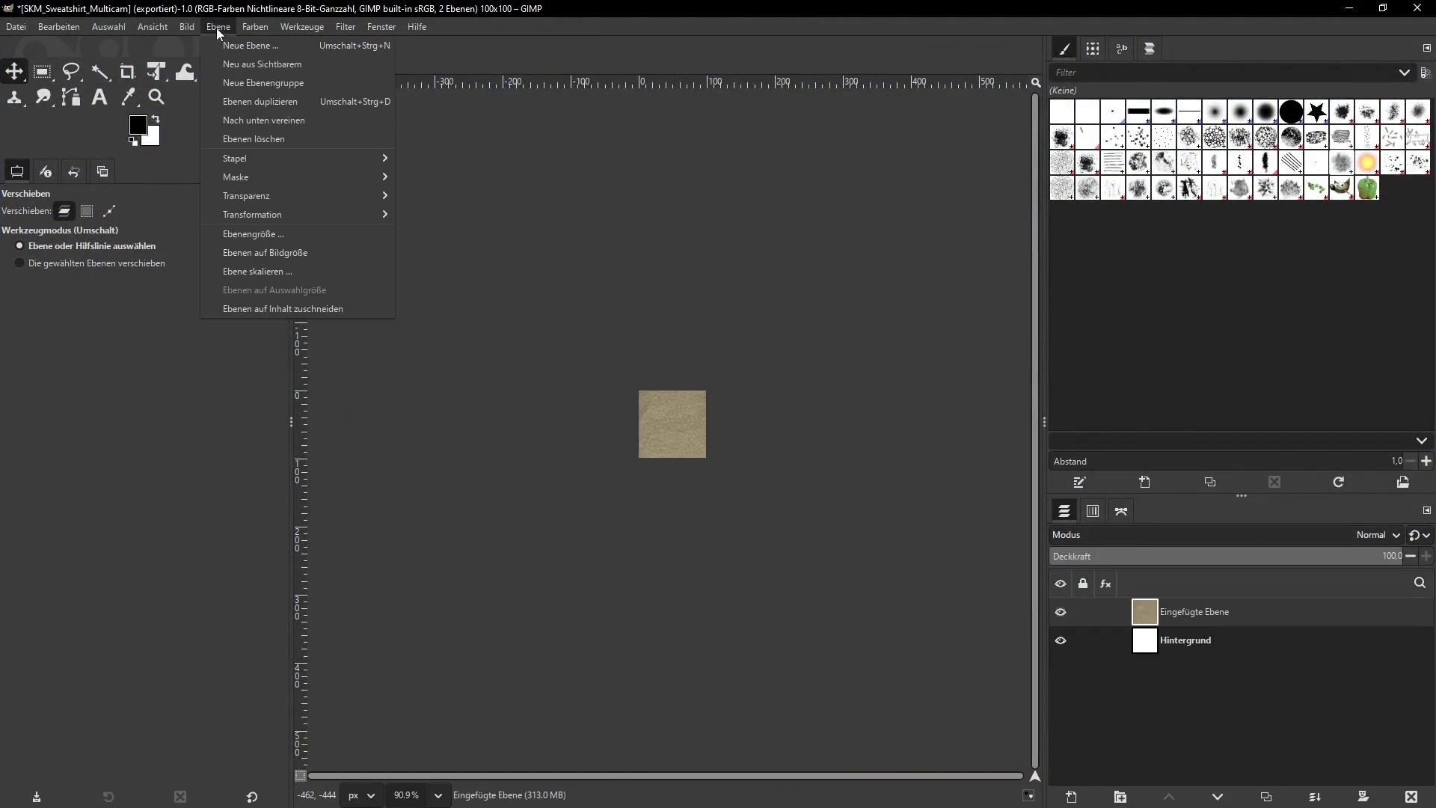
Scale the PixelCamo layer to 300 px wide and grab the PixelCamo asset name in Unreal
left_click(254, 271)
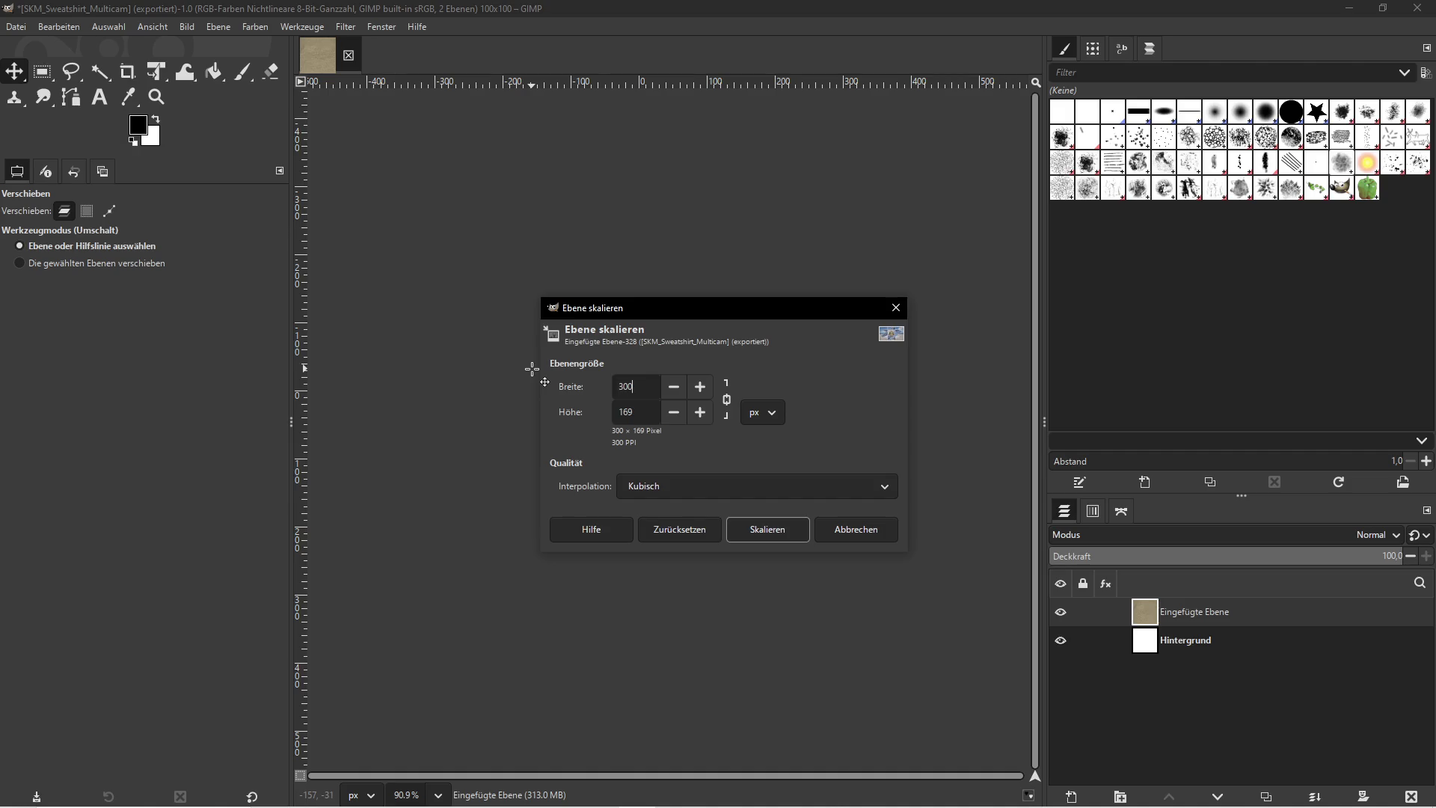
left_click(795, 535)
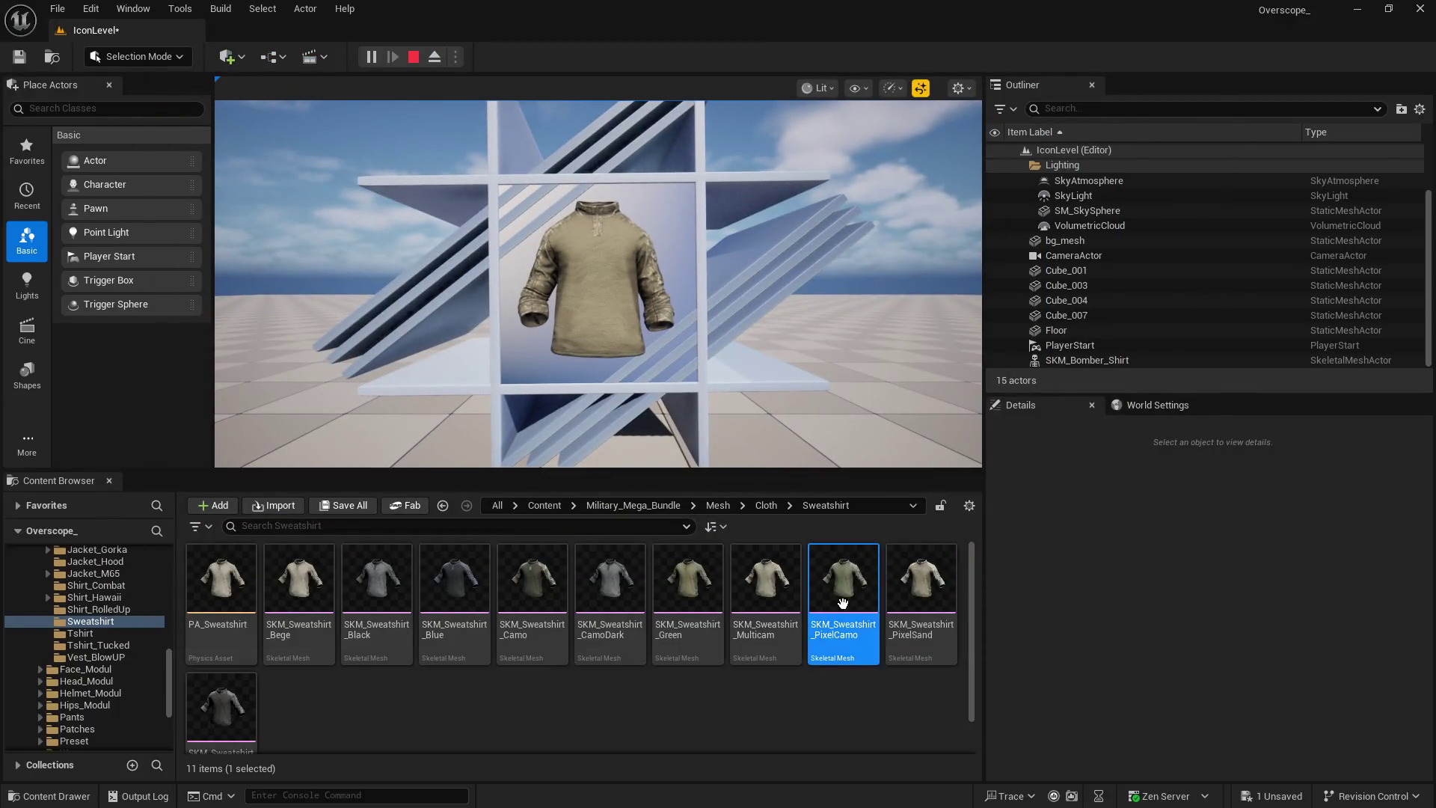
right_click(845, 608)
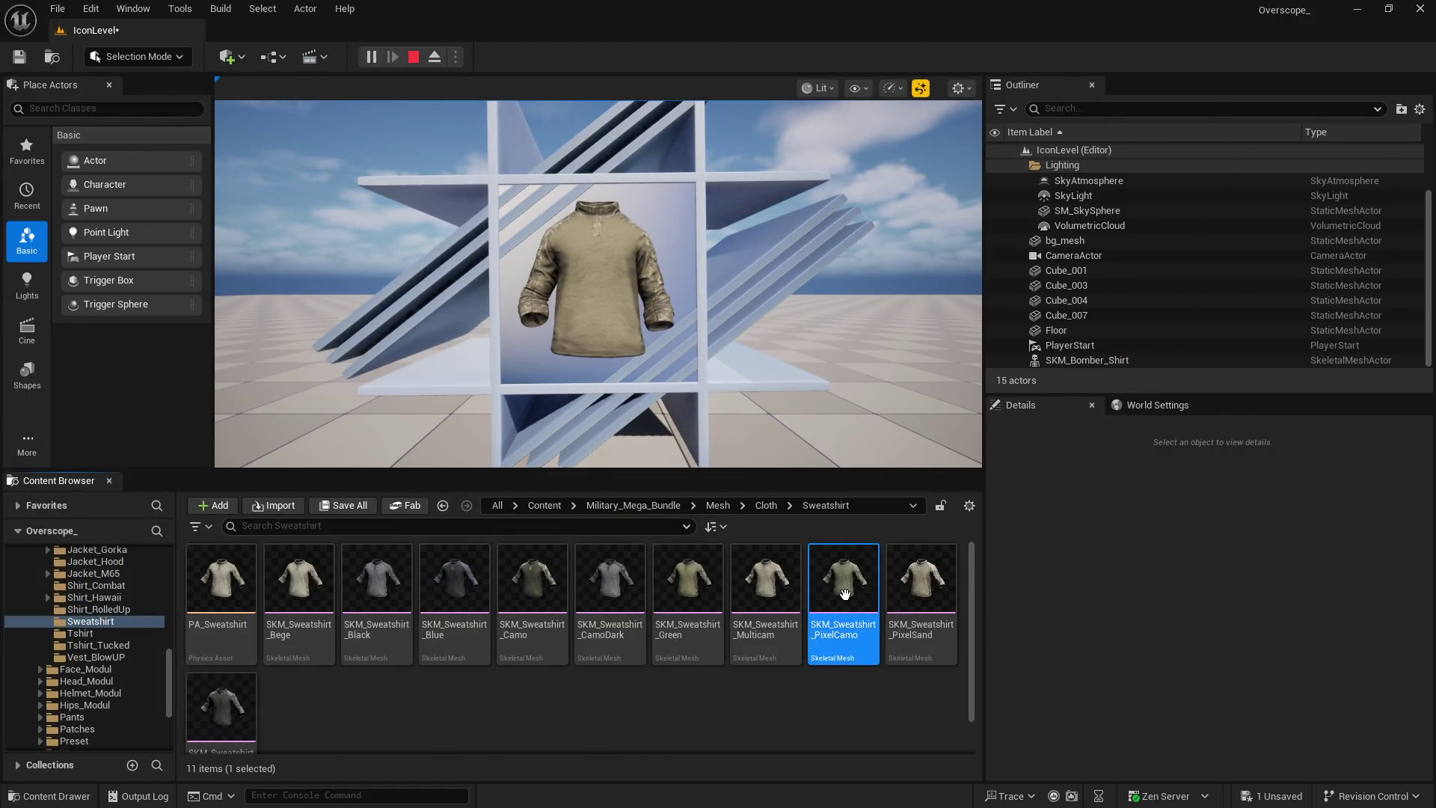
right_click(845, 595)
left_click(923, 461)
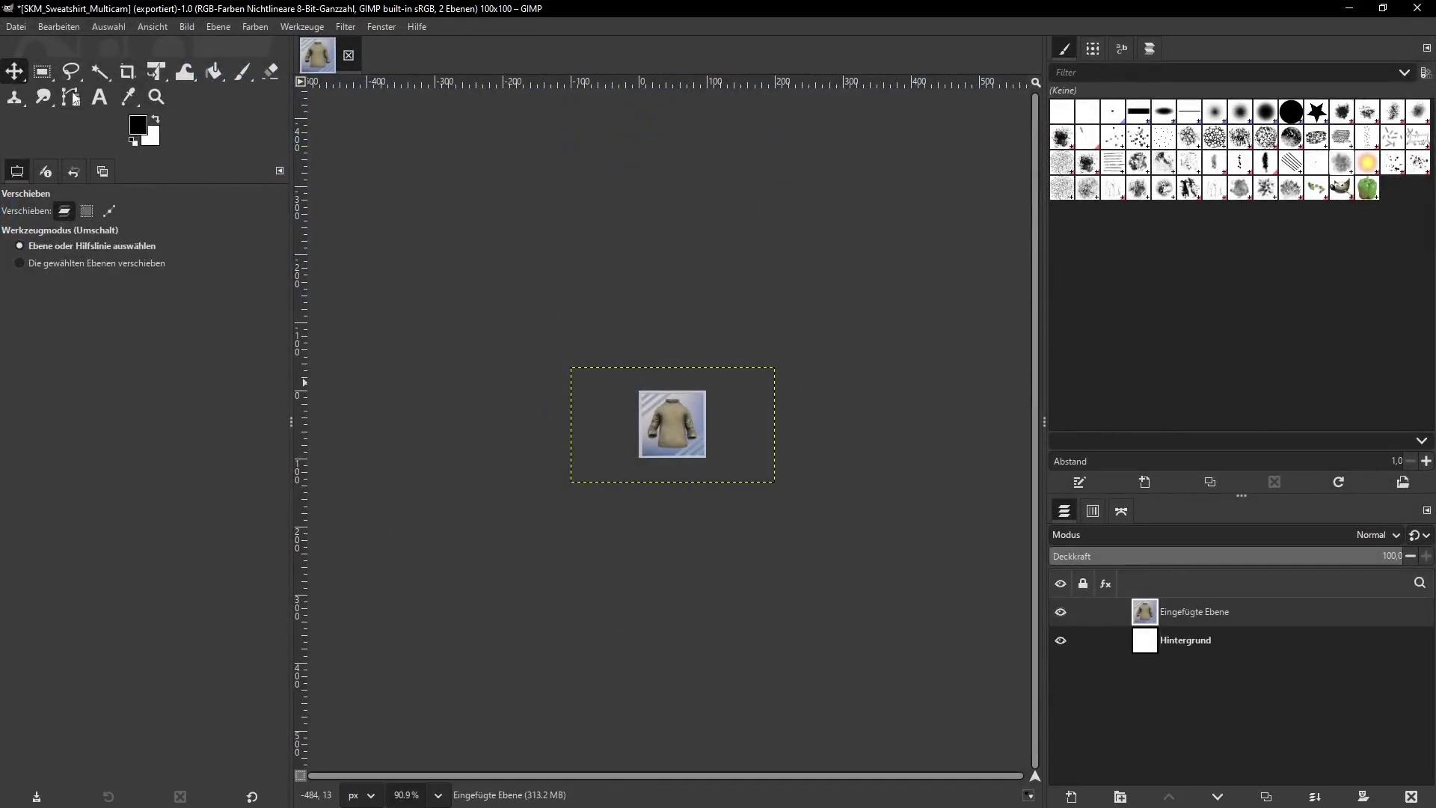
Export the icon as SKM_Sweatshirt_PixelCamo.png, delete the layer, and return to Unreal
left_click(14, 28)
left_click(61, 256)
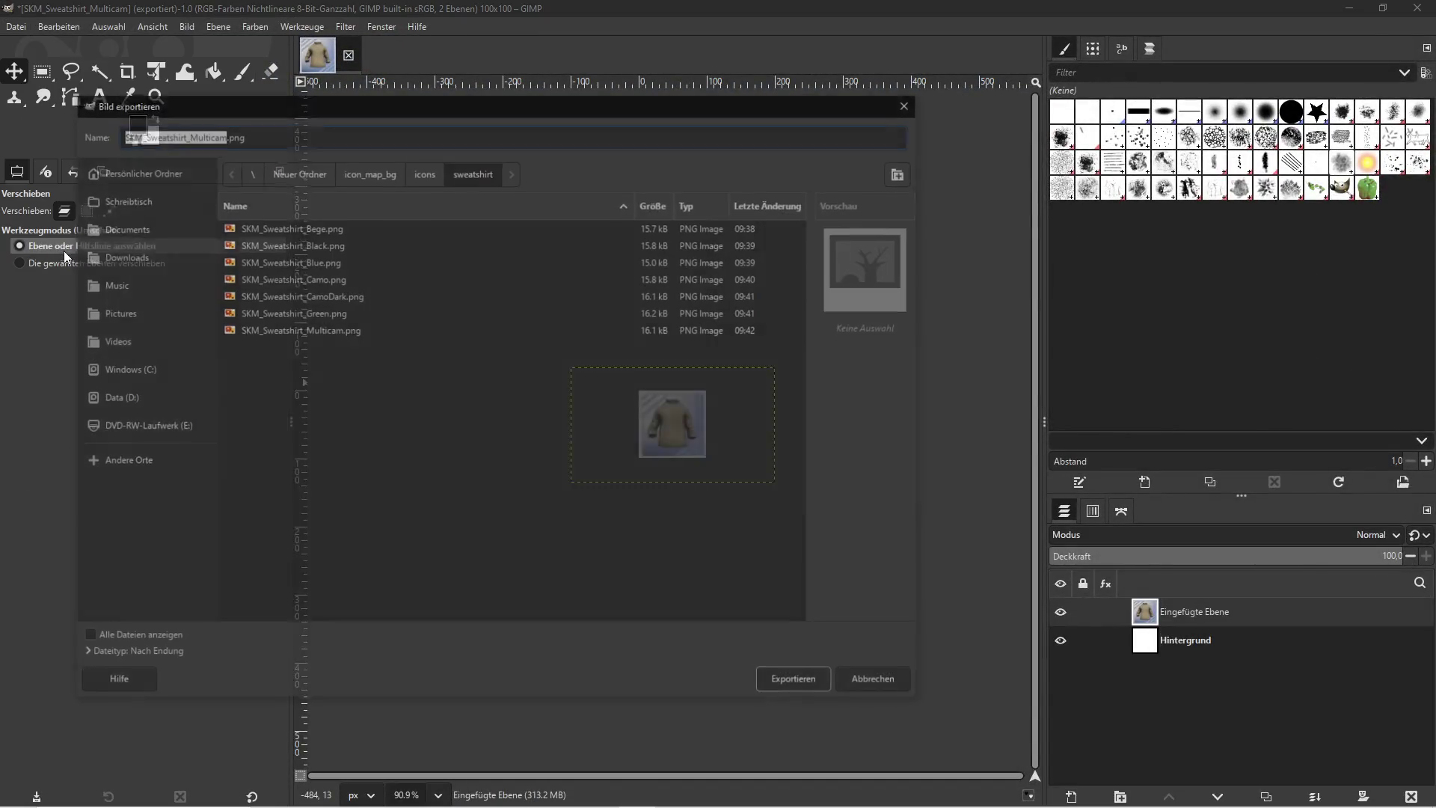
left_click(779, 695)
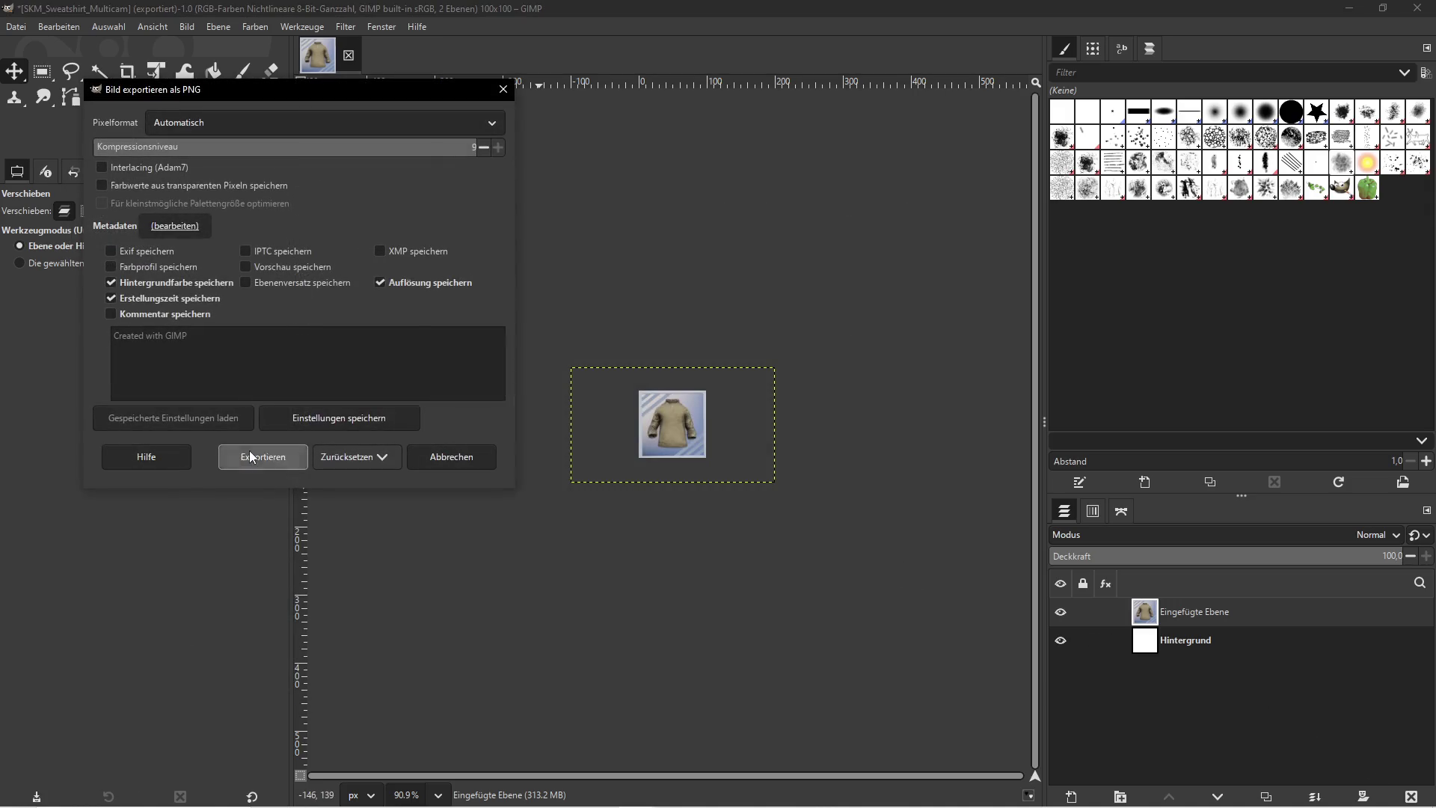
left_click(251, 457)
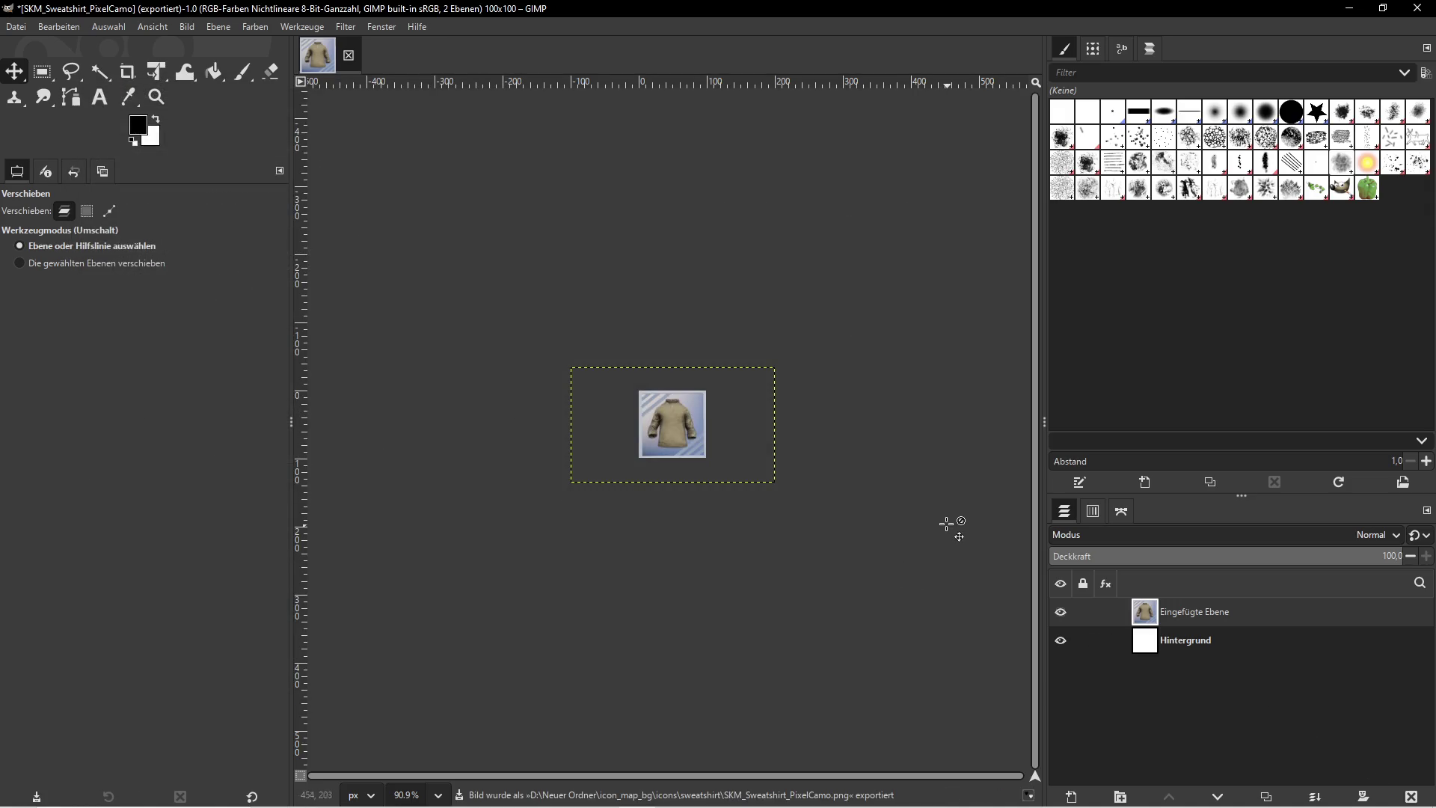
left_click(1411, 797)
key("alt+Tab")
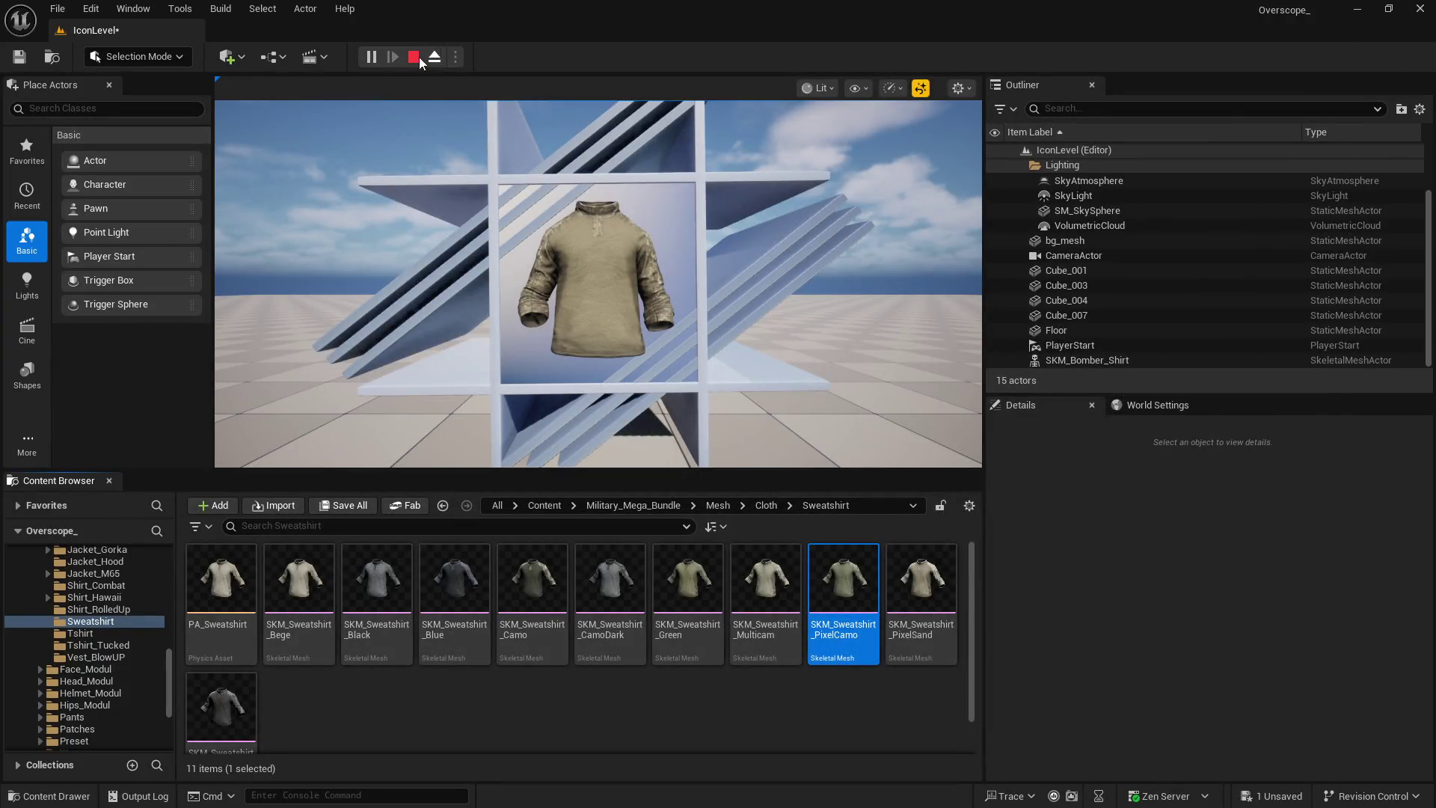
Swap the Unreal shirt mesh to SKM_Sweatshirt_PixelSand and screenshot it in fullscreen play
left_click(421, 57)
left_click(931, 599)
scroll(1196, 658, "down", 3)
left_click(1222, 719)
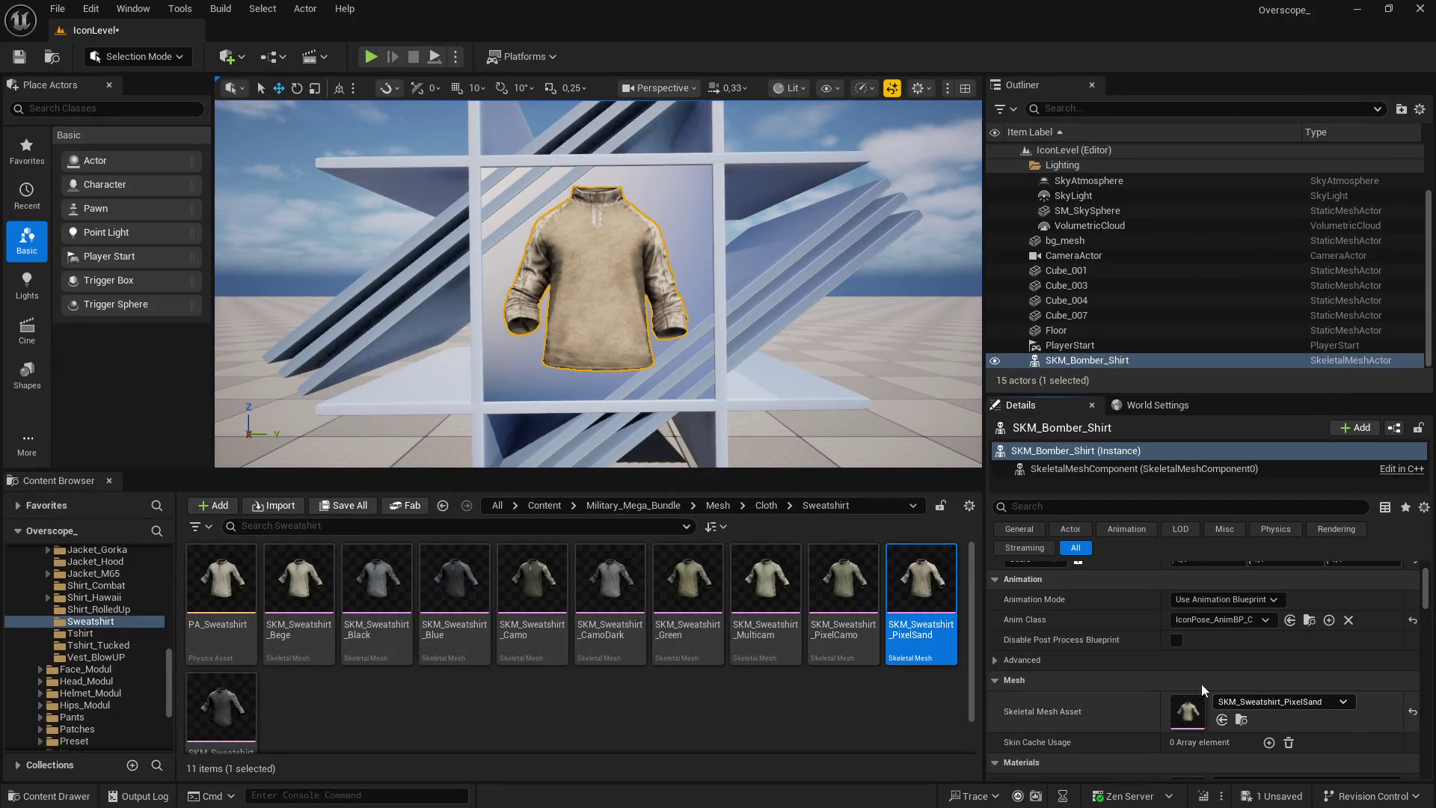
left_click(370, 58)
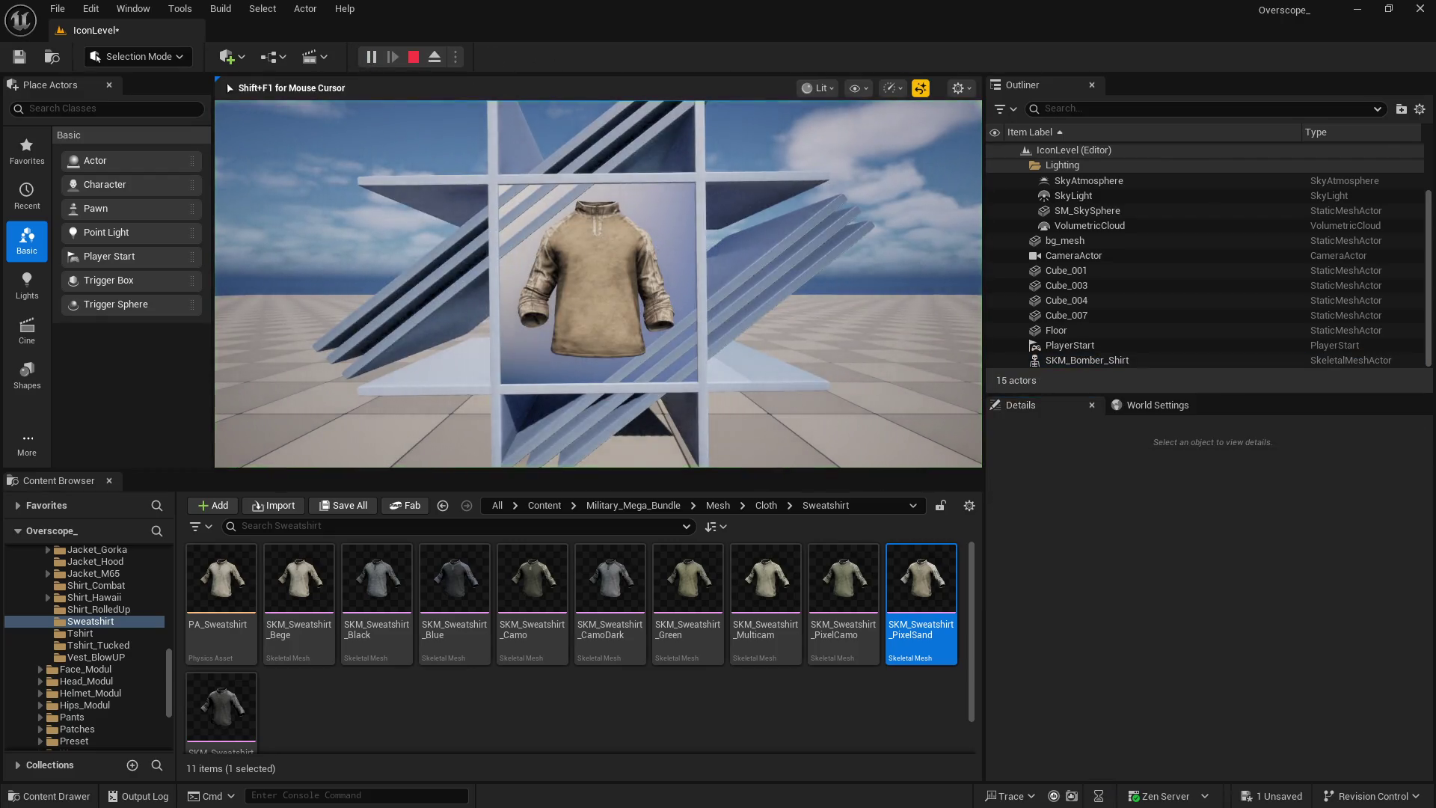
key("F11")
key("Print")
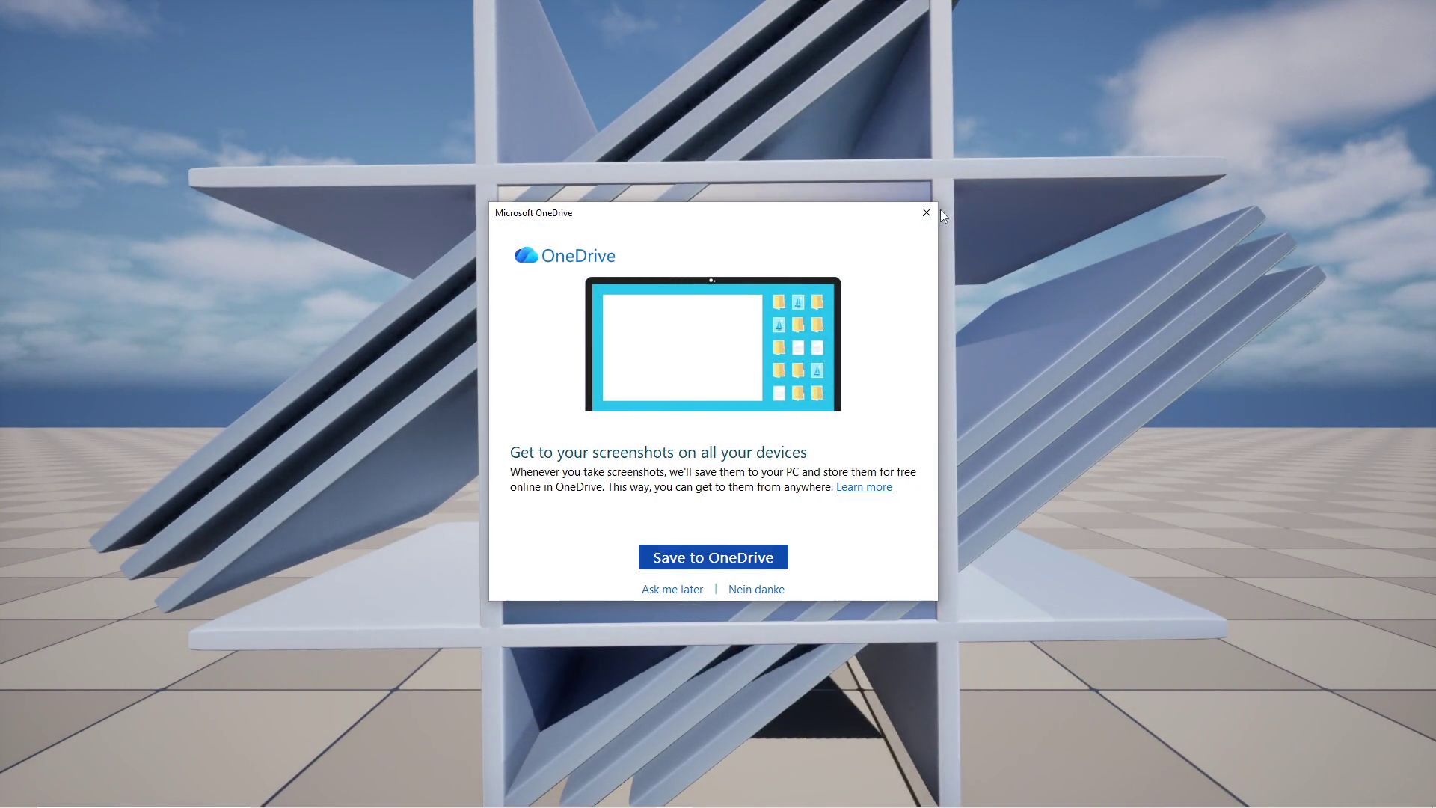
left_click(931, 211)
Paste the PixelSand screenshot into GIMP as a layer above the white background
key("super")
left_click(637, 793)
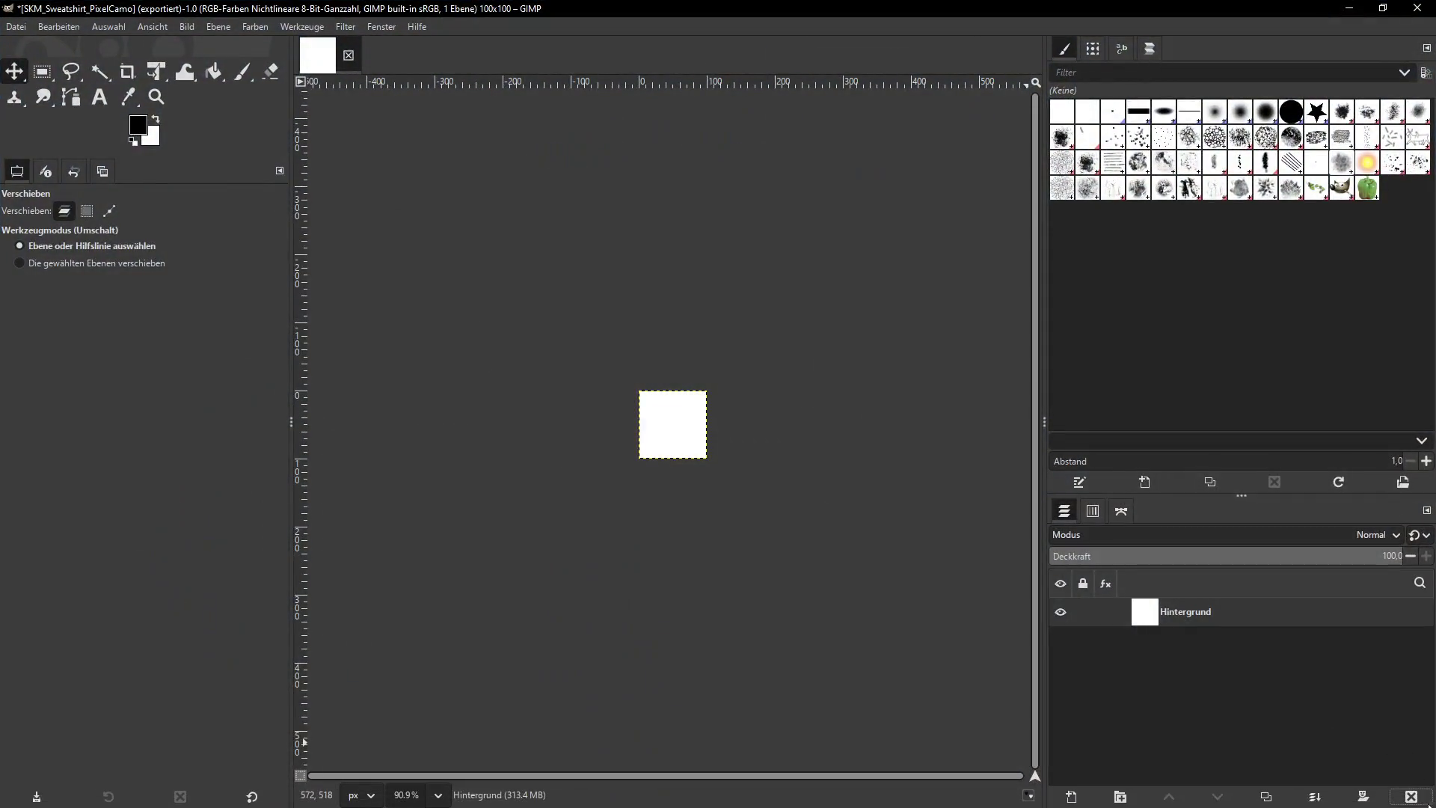
key("ctrl+v")
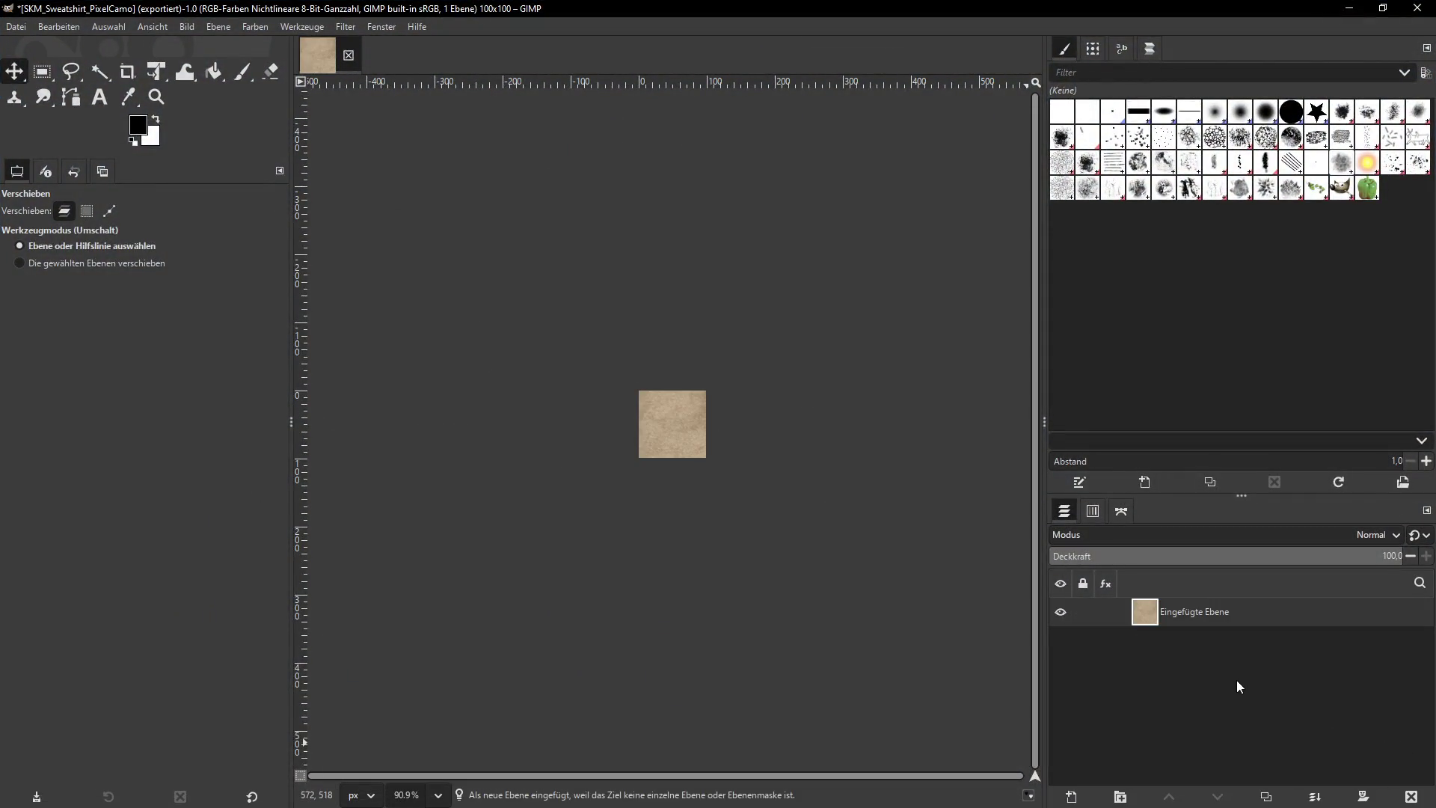
key("ctrl+z")
key("ctrl+z")
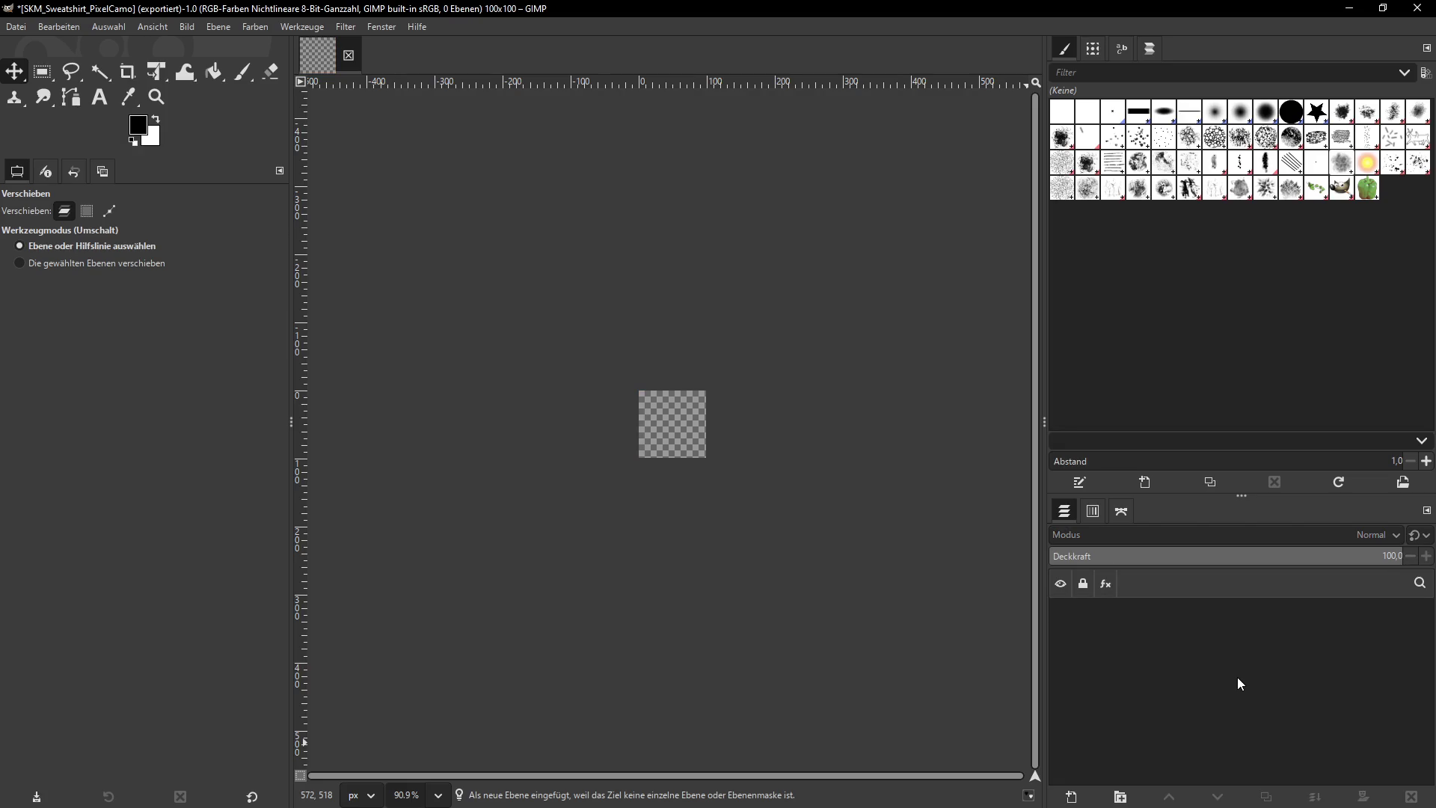
key("ctrl+v")
Scale the pasted PixelSand layer to 300 px wide
left_click(255, 28)
left_click(260, 297)
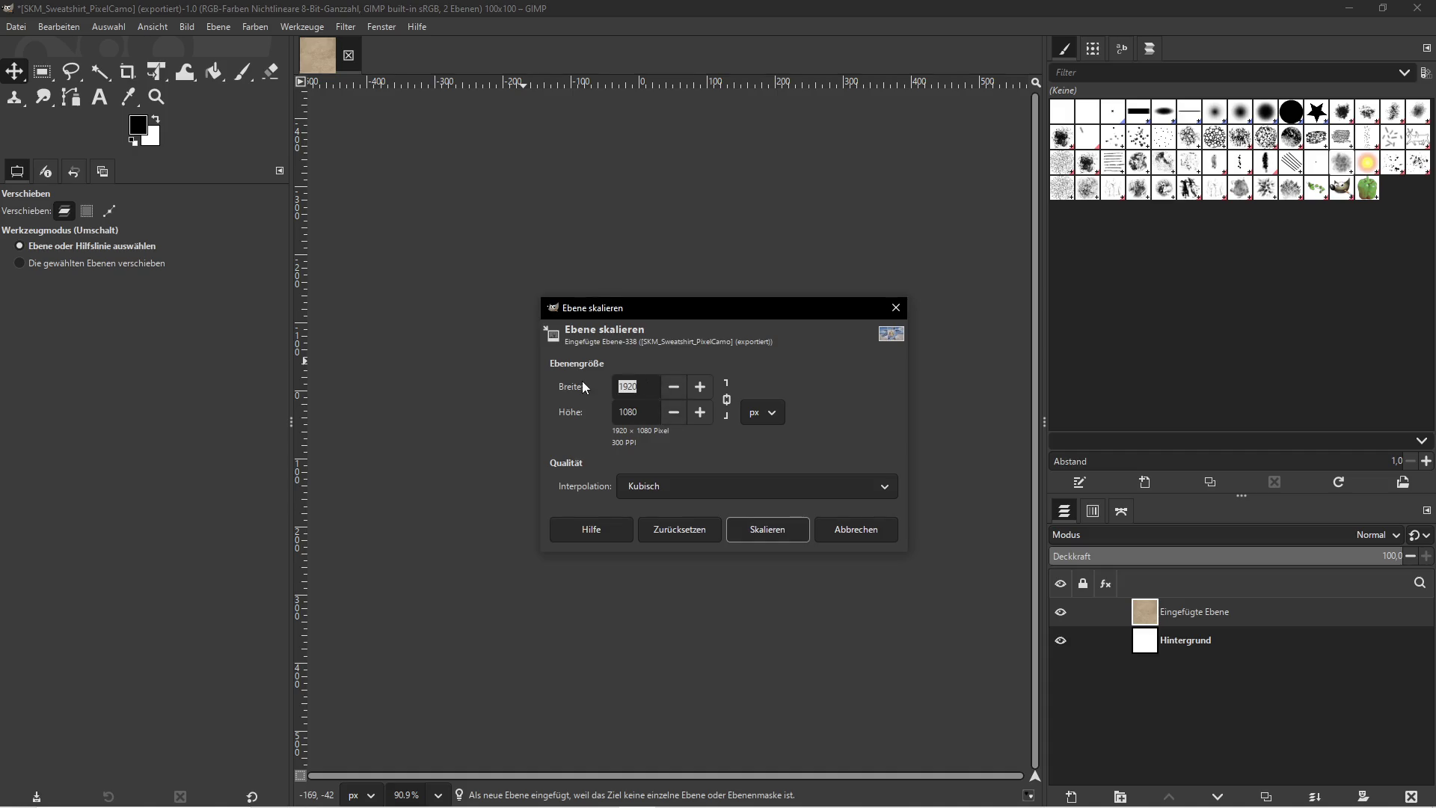
type("300")
left_click(733, 529)
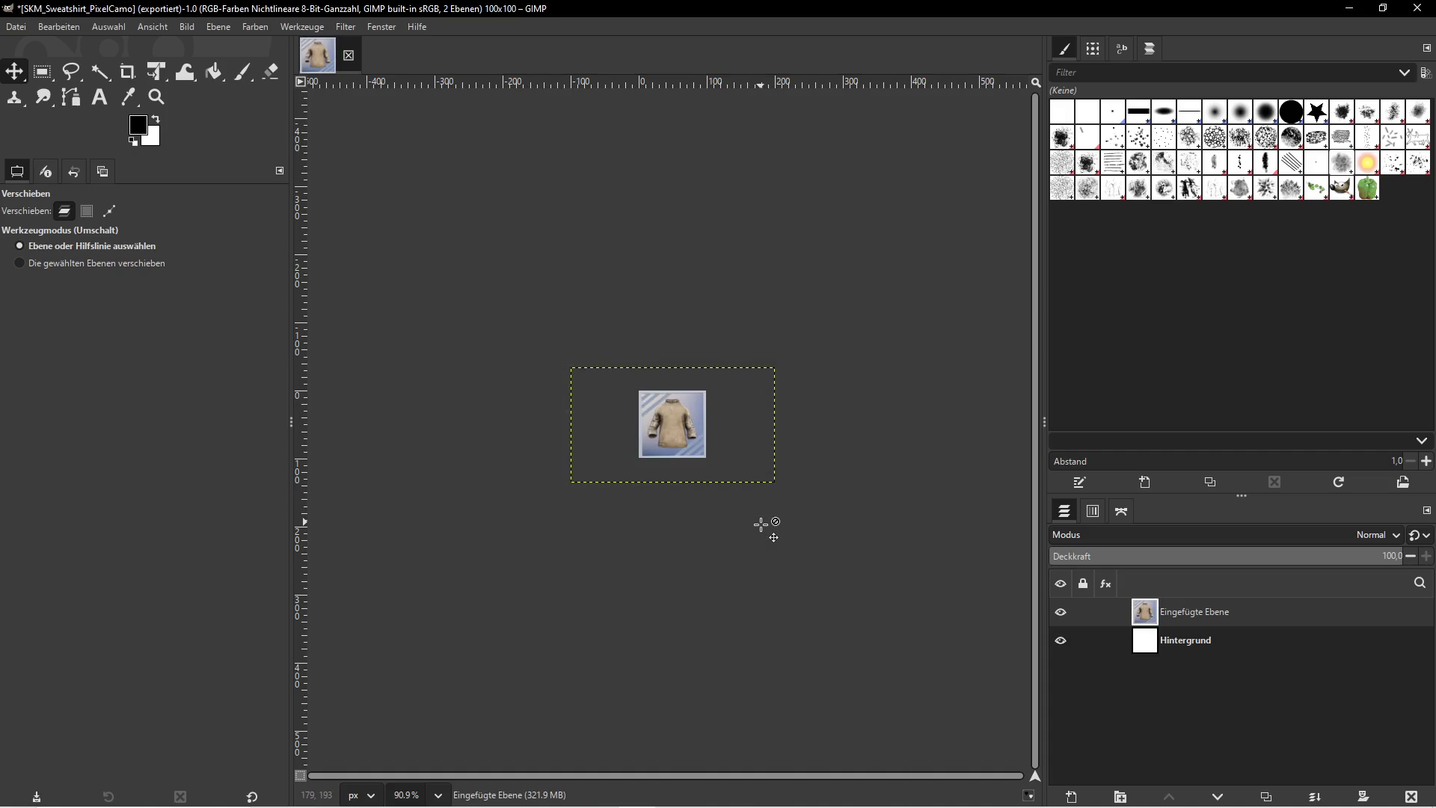
Export the image as SKM_Sweatshirt_PixelSand.png, using the name copied from the Unreal asset
left_click(1349, 7)
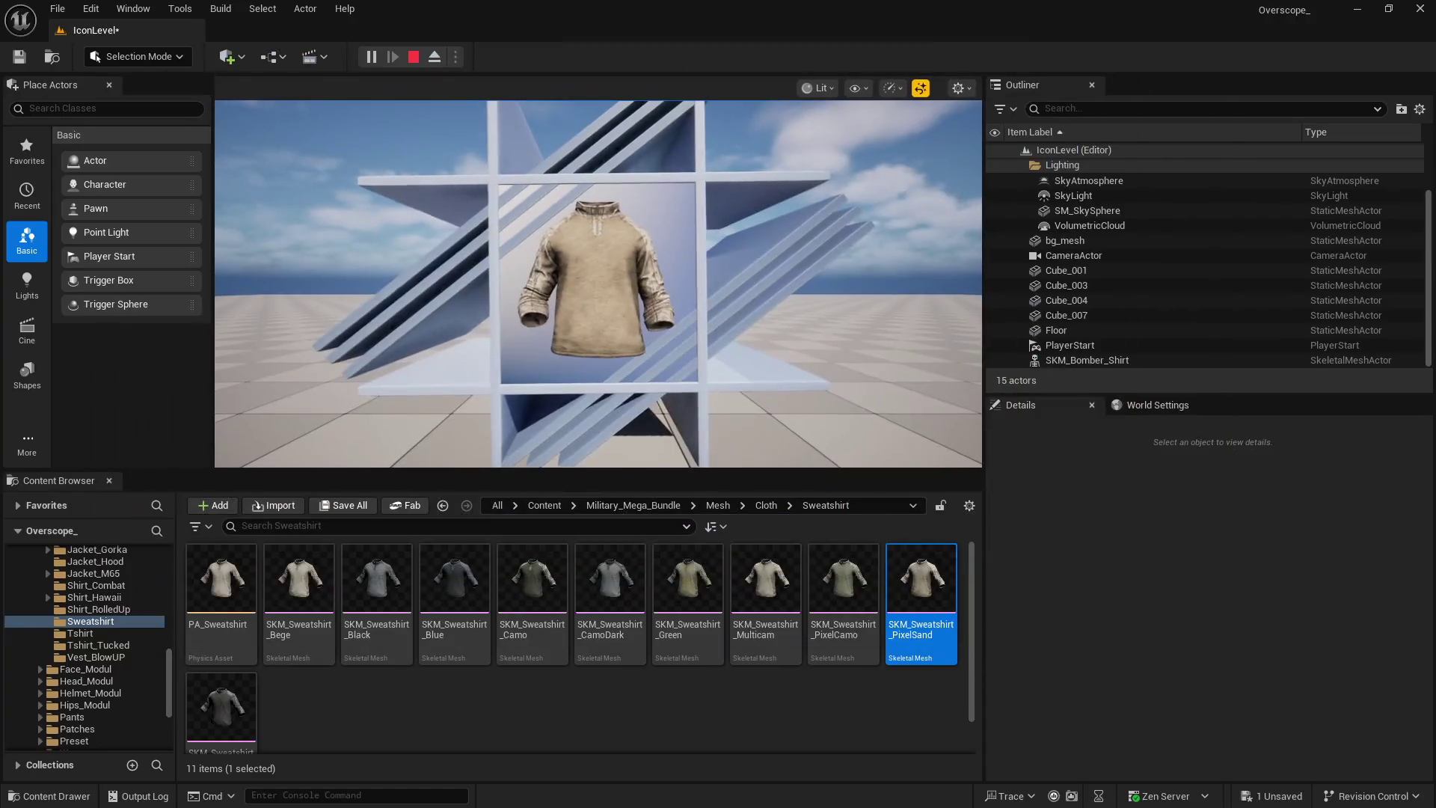
right_click(918, 591)
left_click(981, 473)
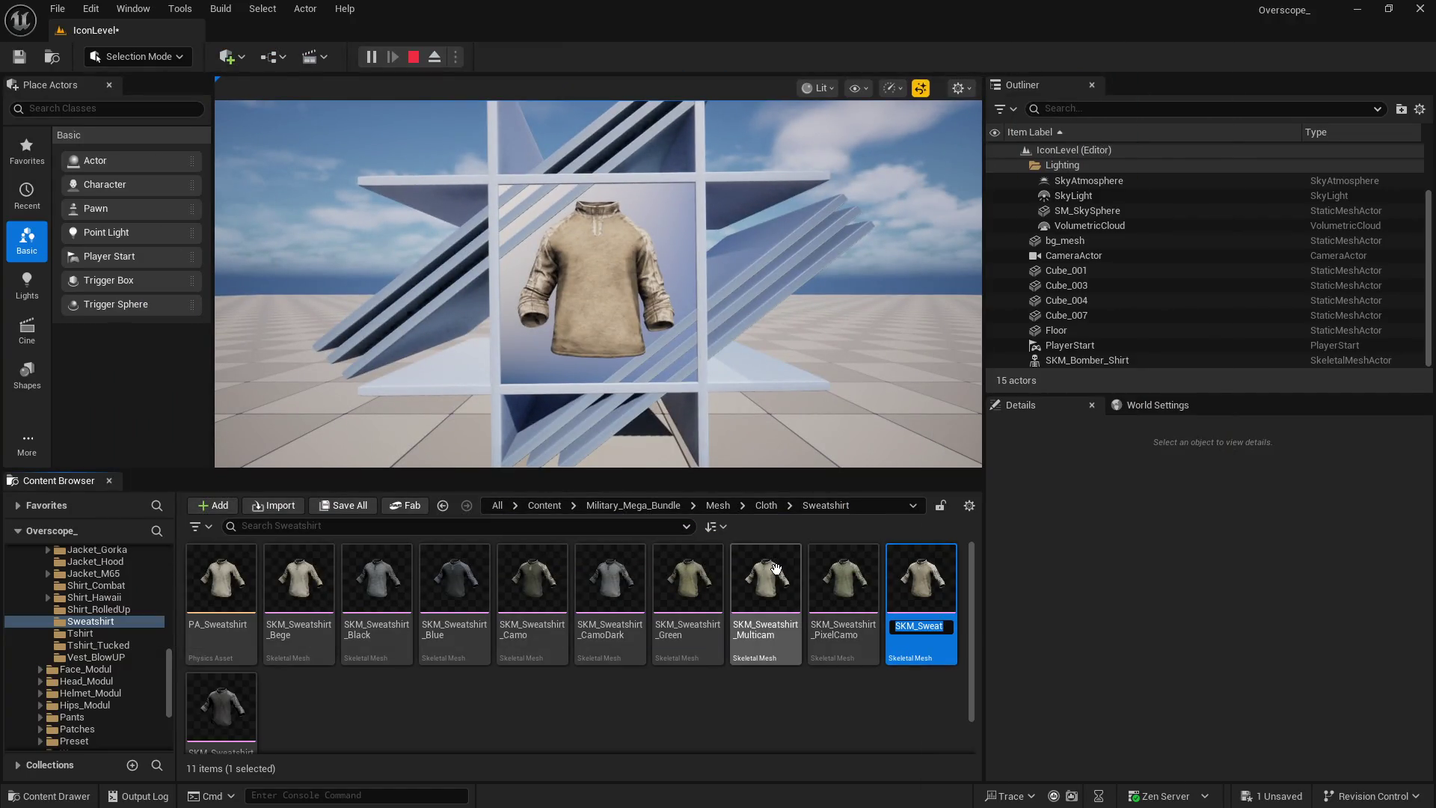
key("super")
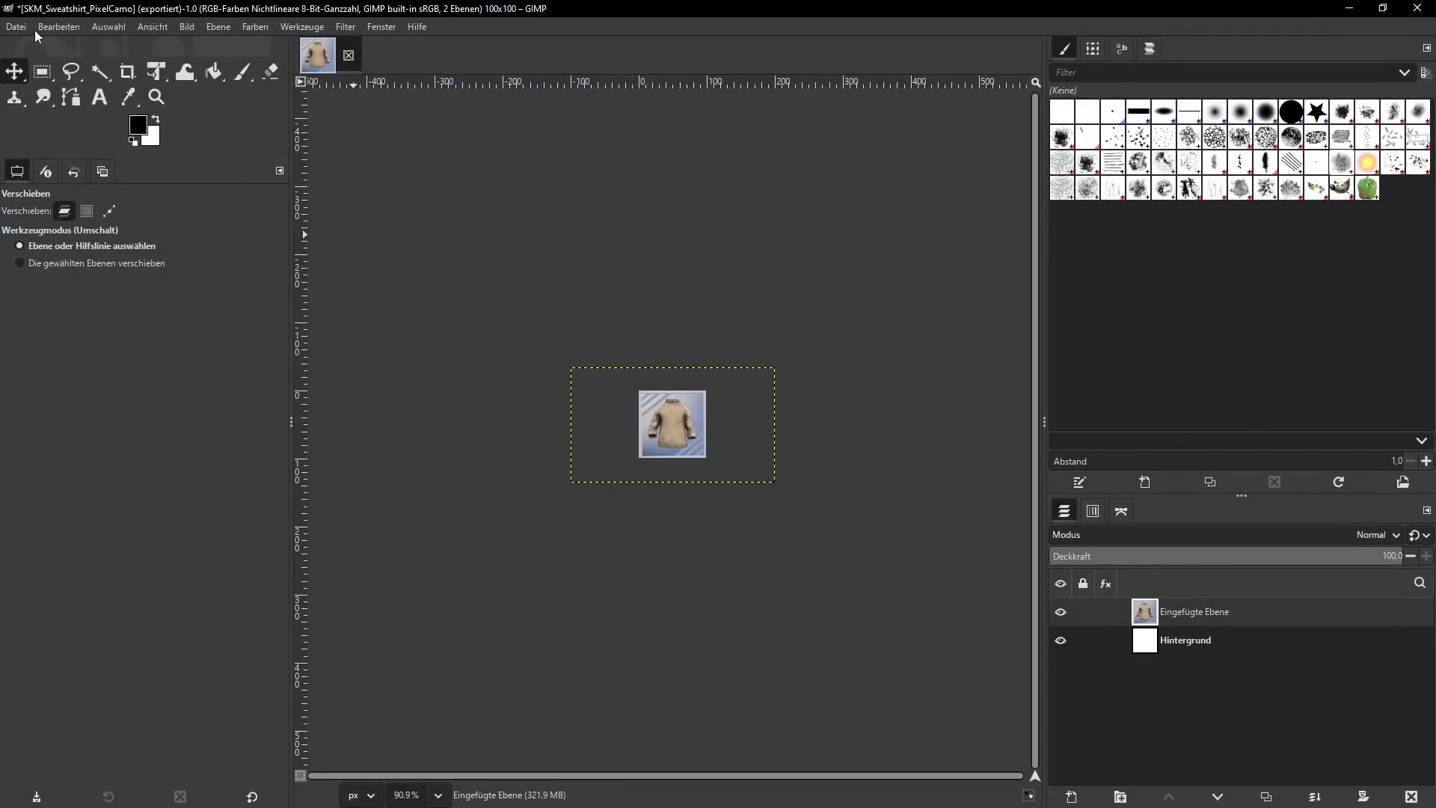
left_click(16, 26)
left_click(67, 251)
type("SKM_Sweatshirt_PixelSand")
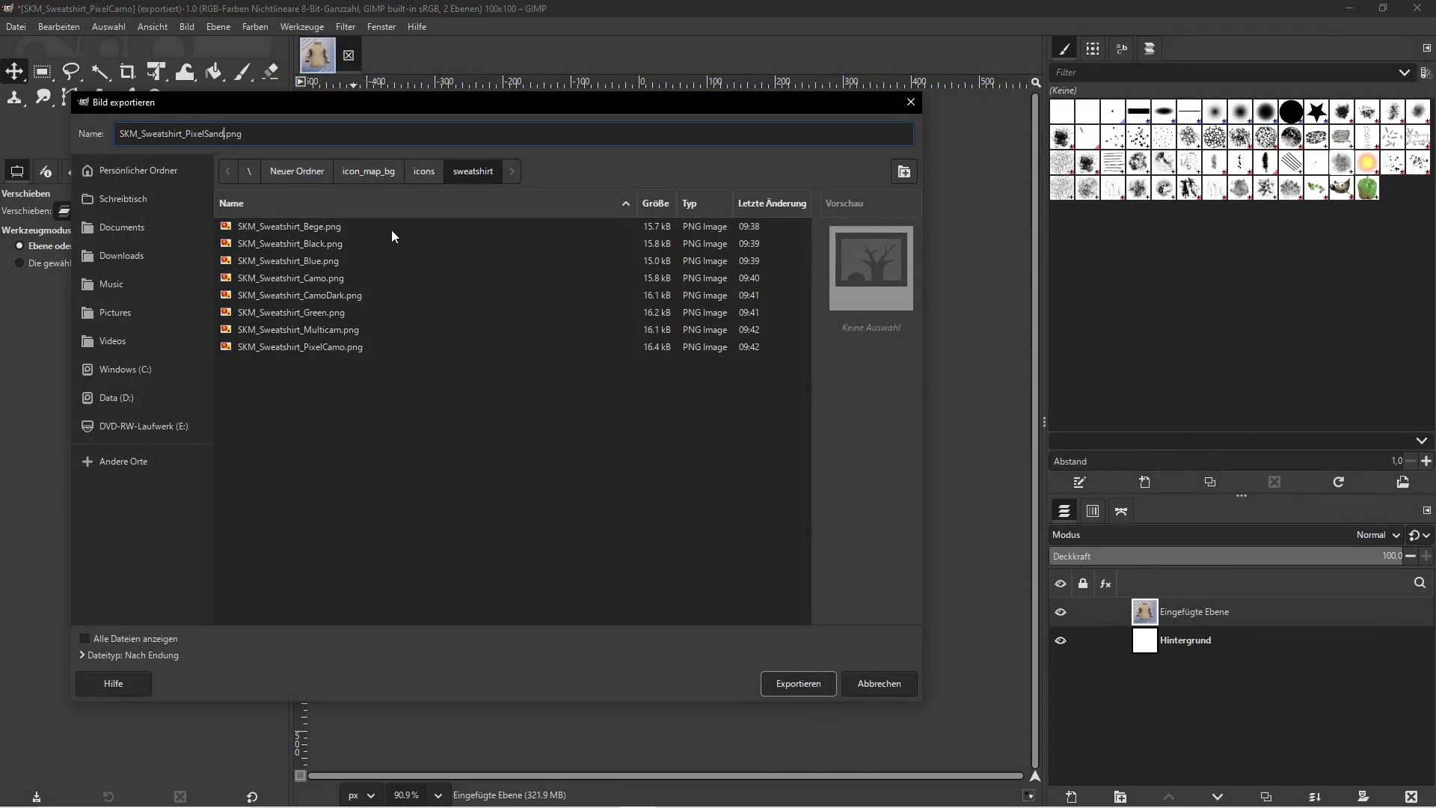
left_click(812, 682)
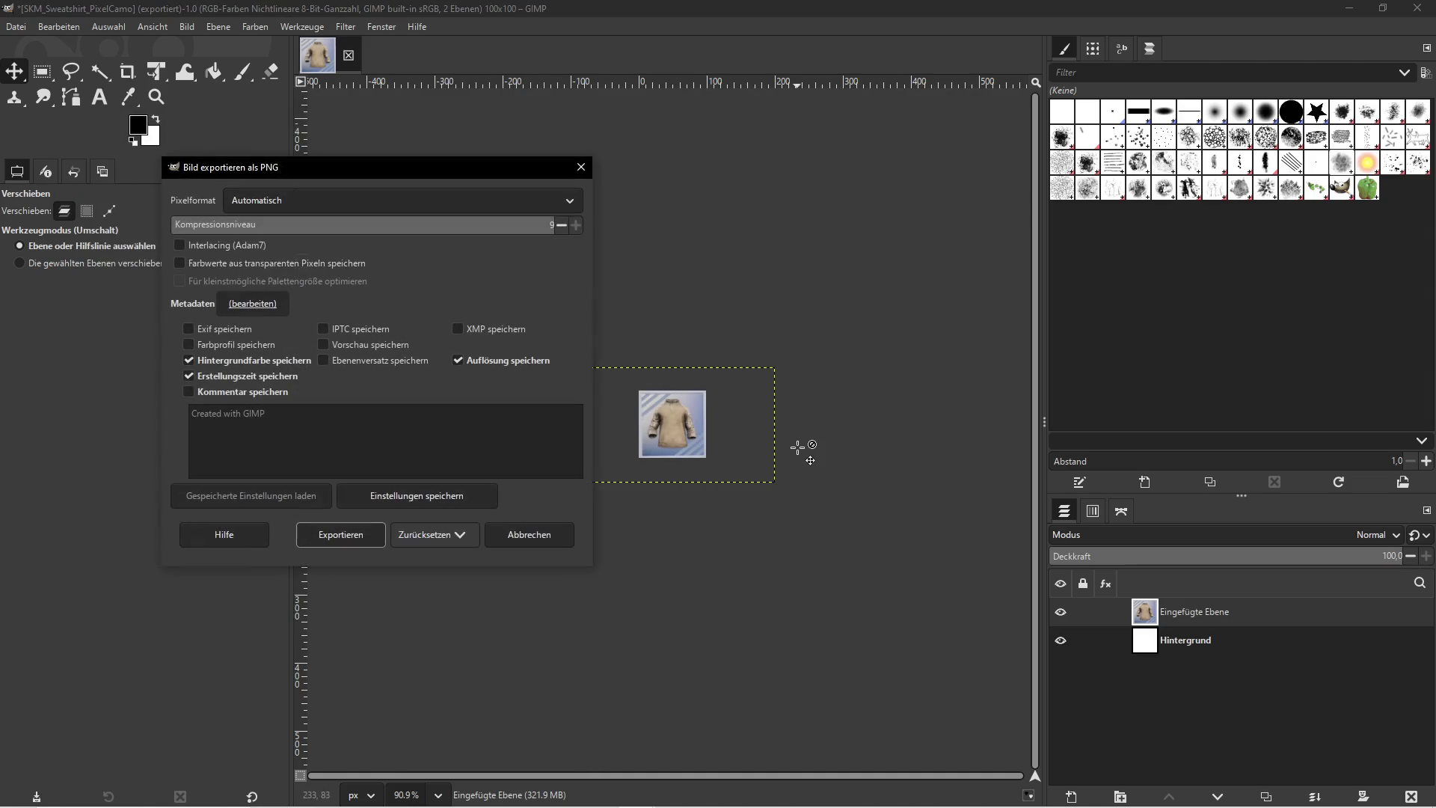
left_click(340, 534)
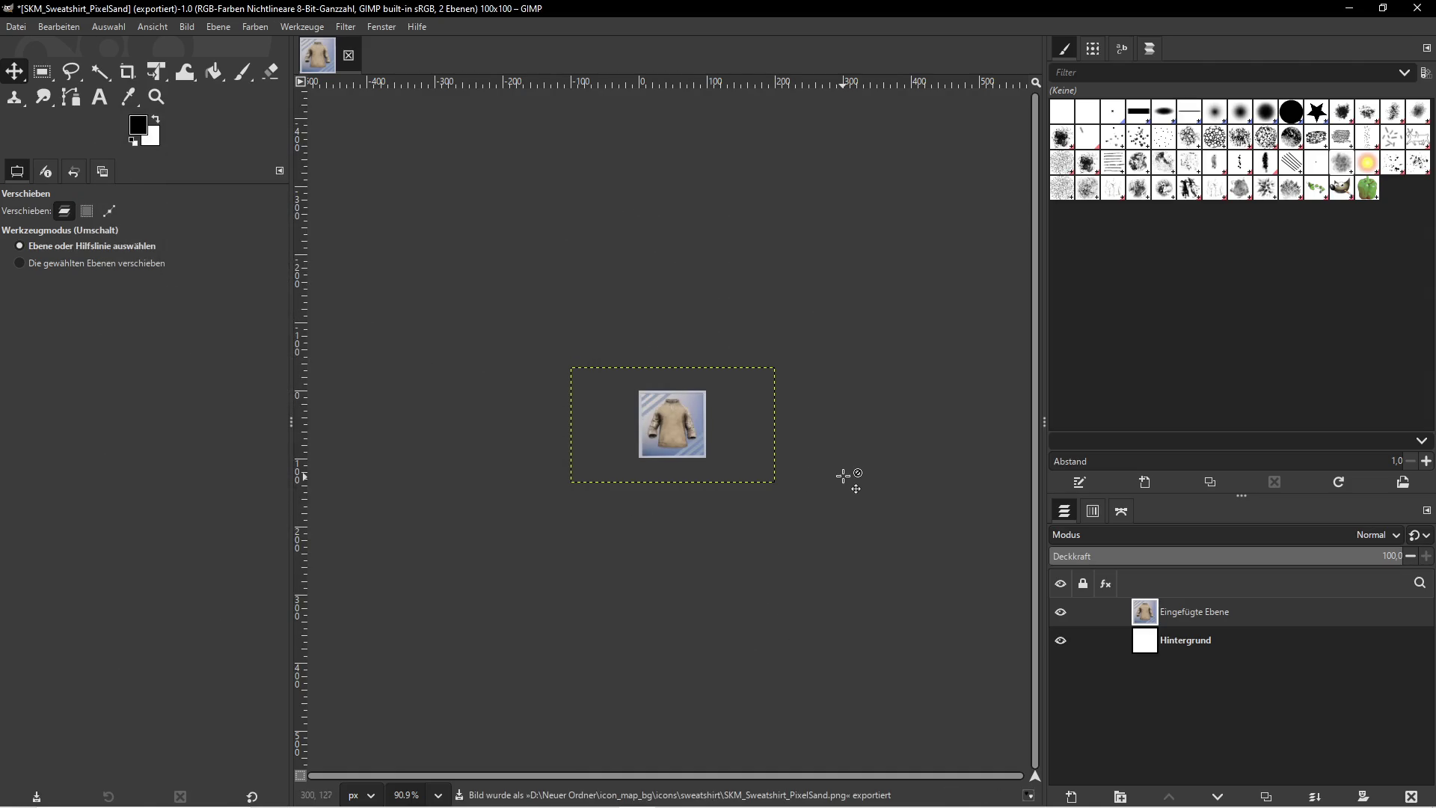
left_click(1339, 8)
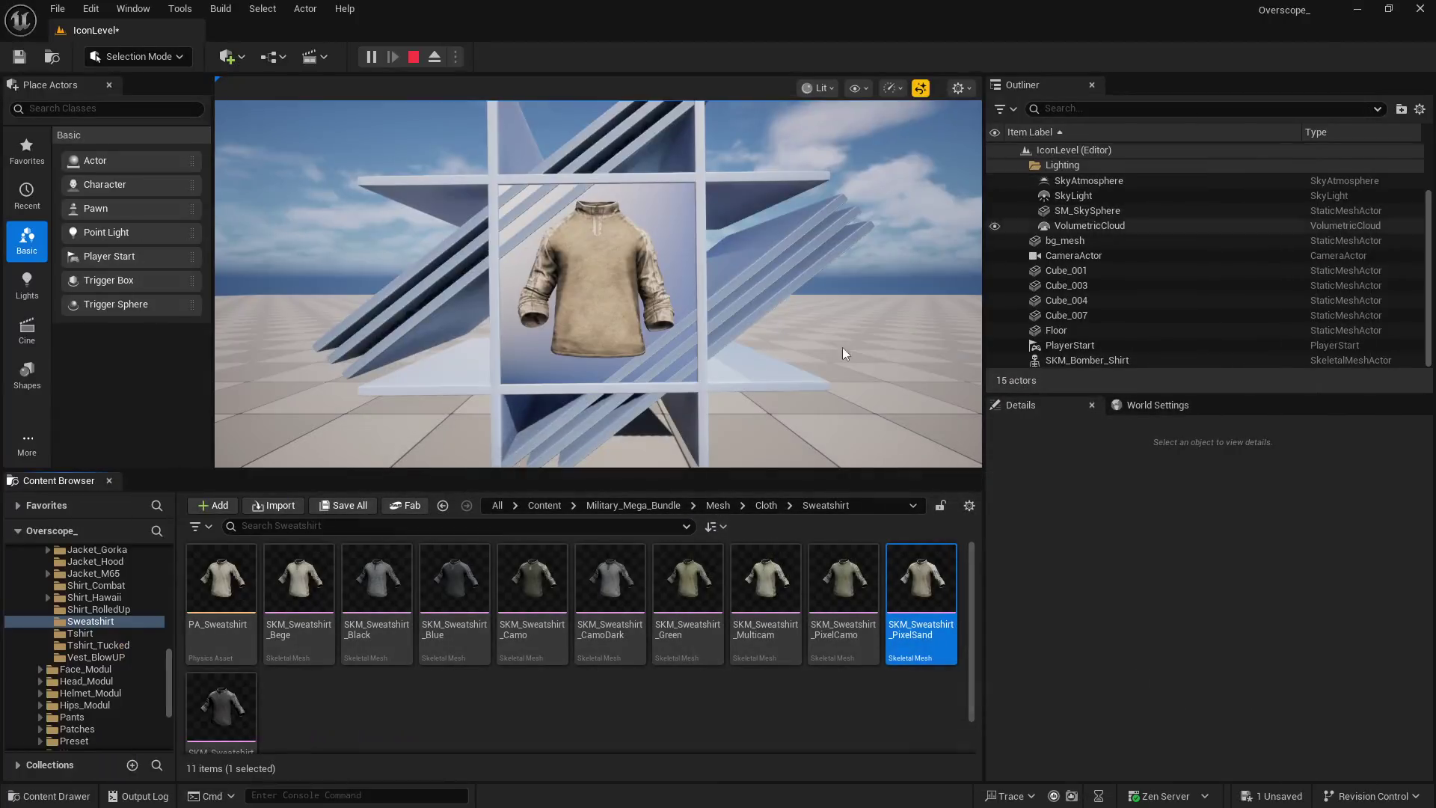
Assign the Street sweatshirt mesh to the shirt actor, save the level, and play it
left_click(225, 688)
scroll(1209, 670, "down", 3)
left_click(1222, 696)
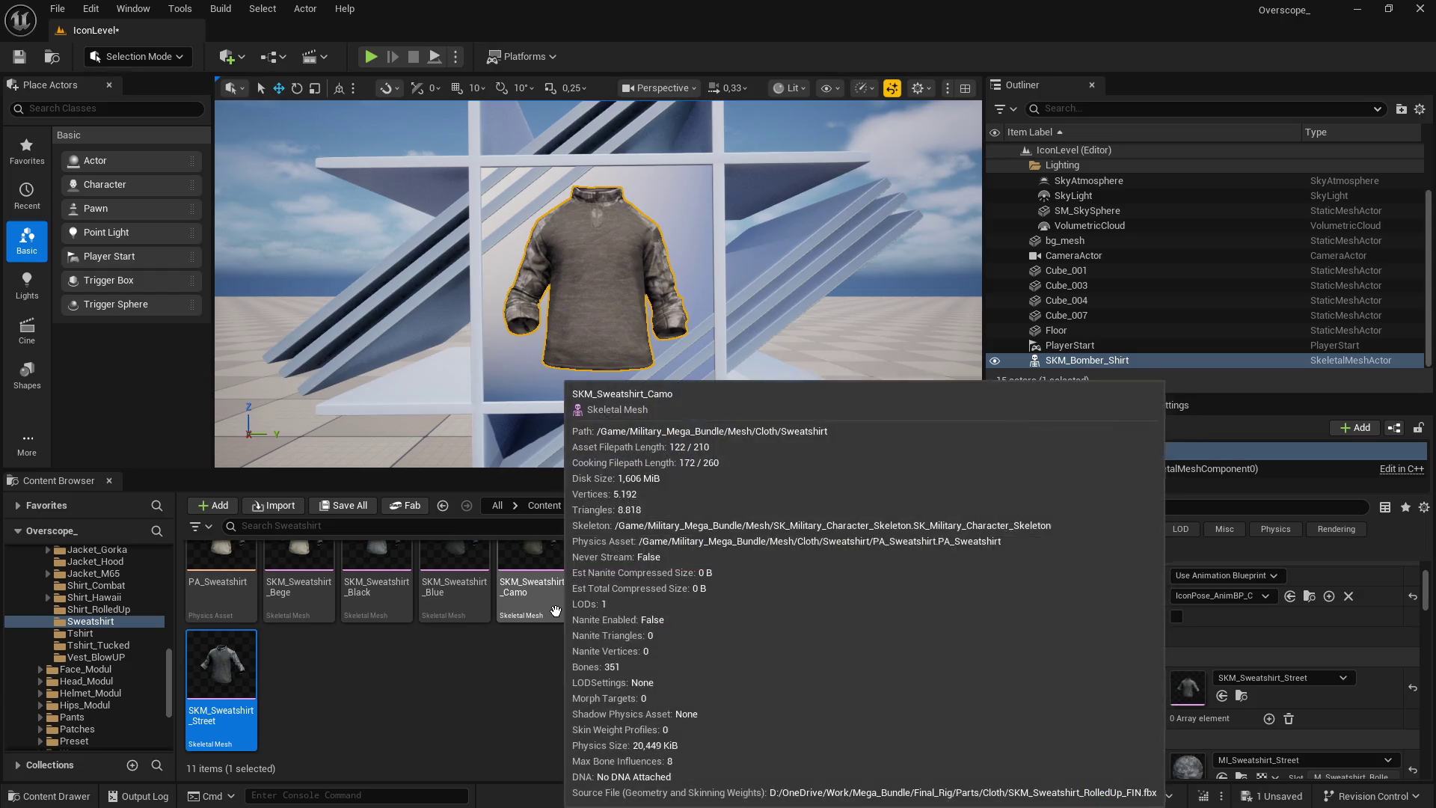
key("ctrl+shift+s")
left_click(857, 586)
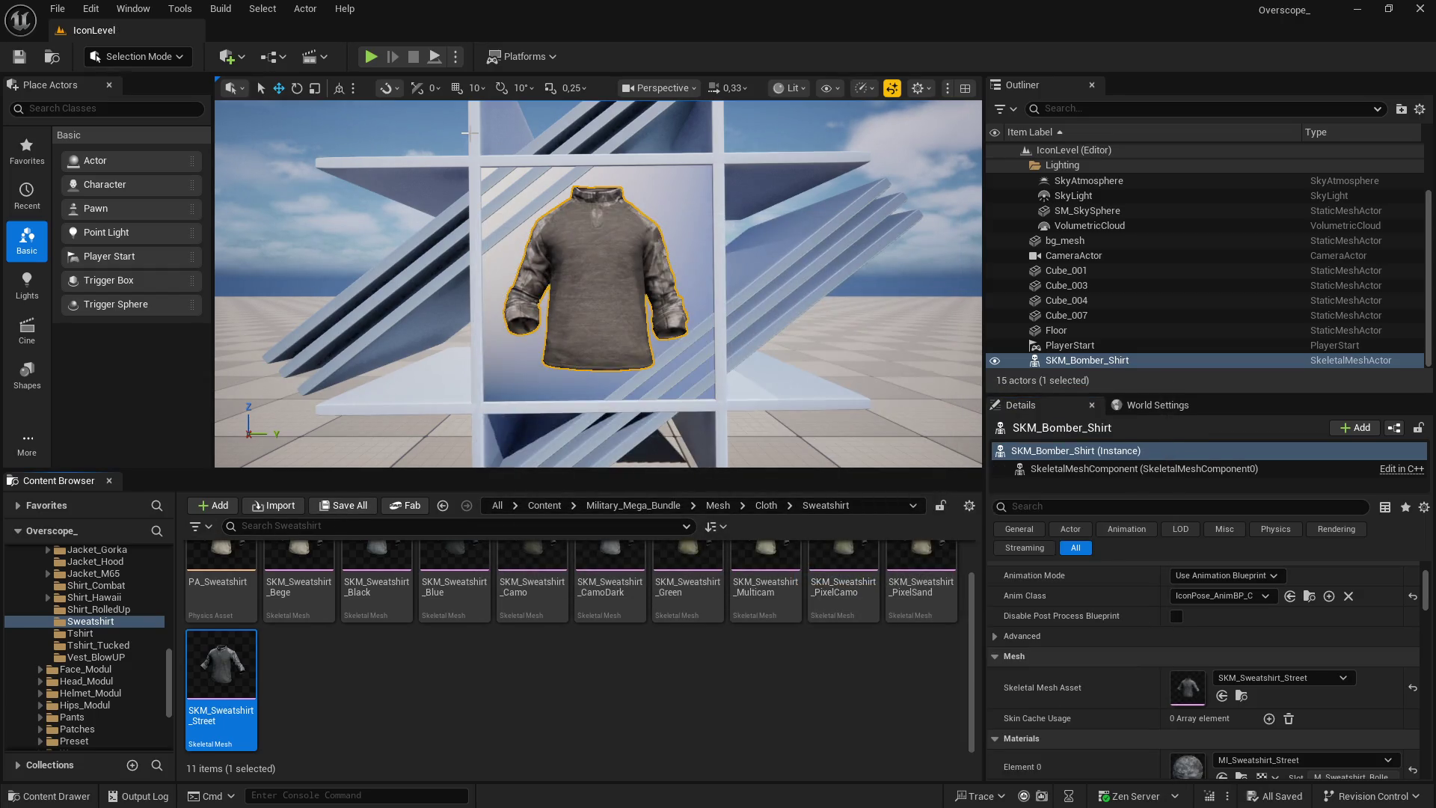
left_click(370, 57)
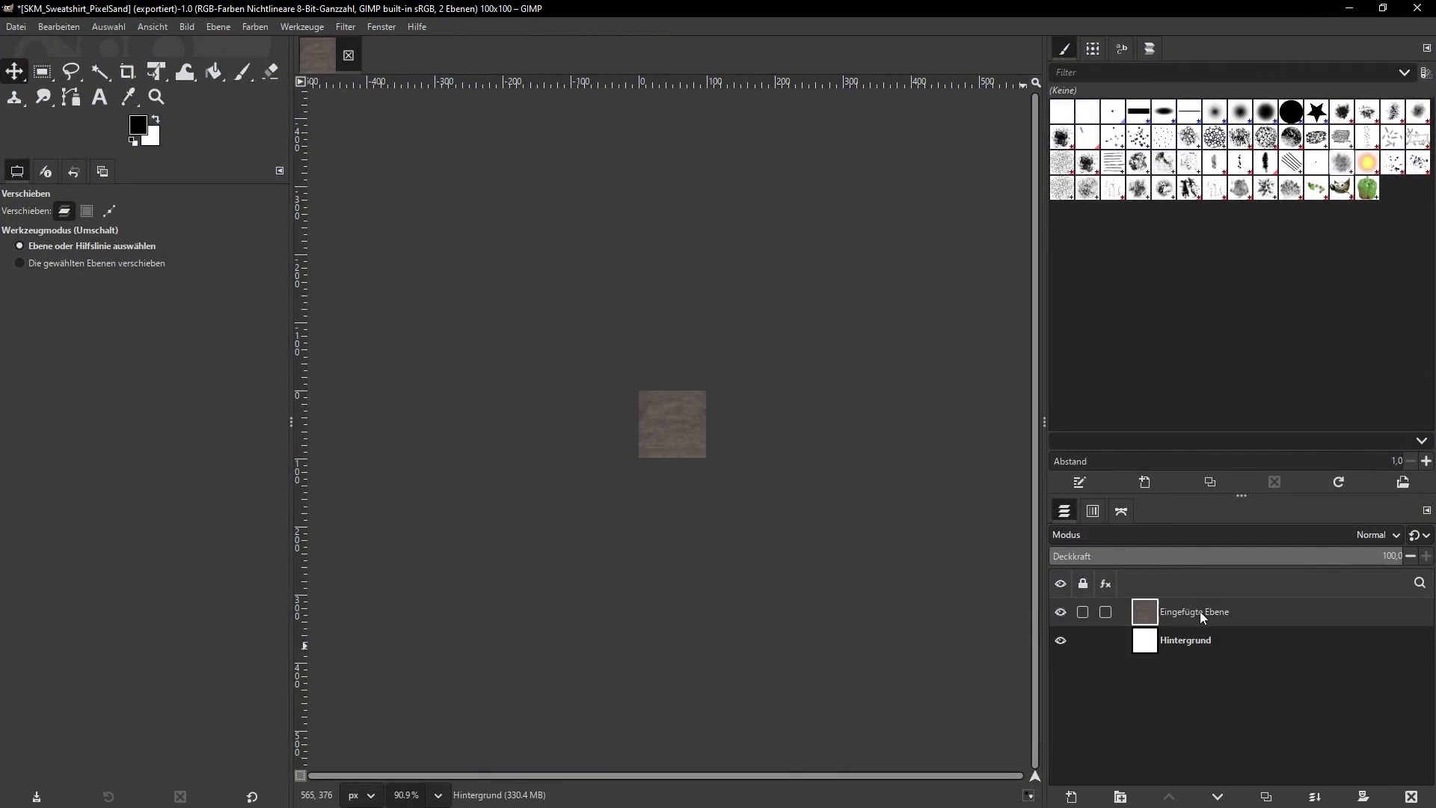
Scale the Street capture layer to 300 px wide
left_click(219, 26)
left_click(279, 272)
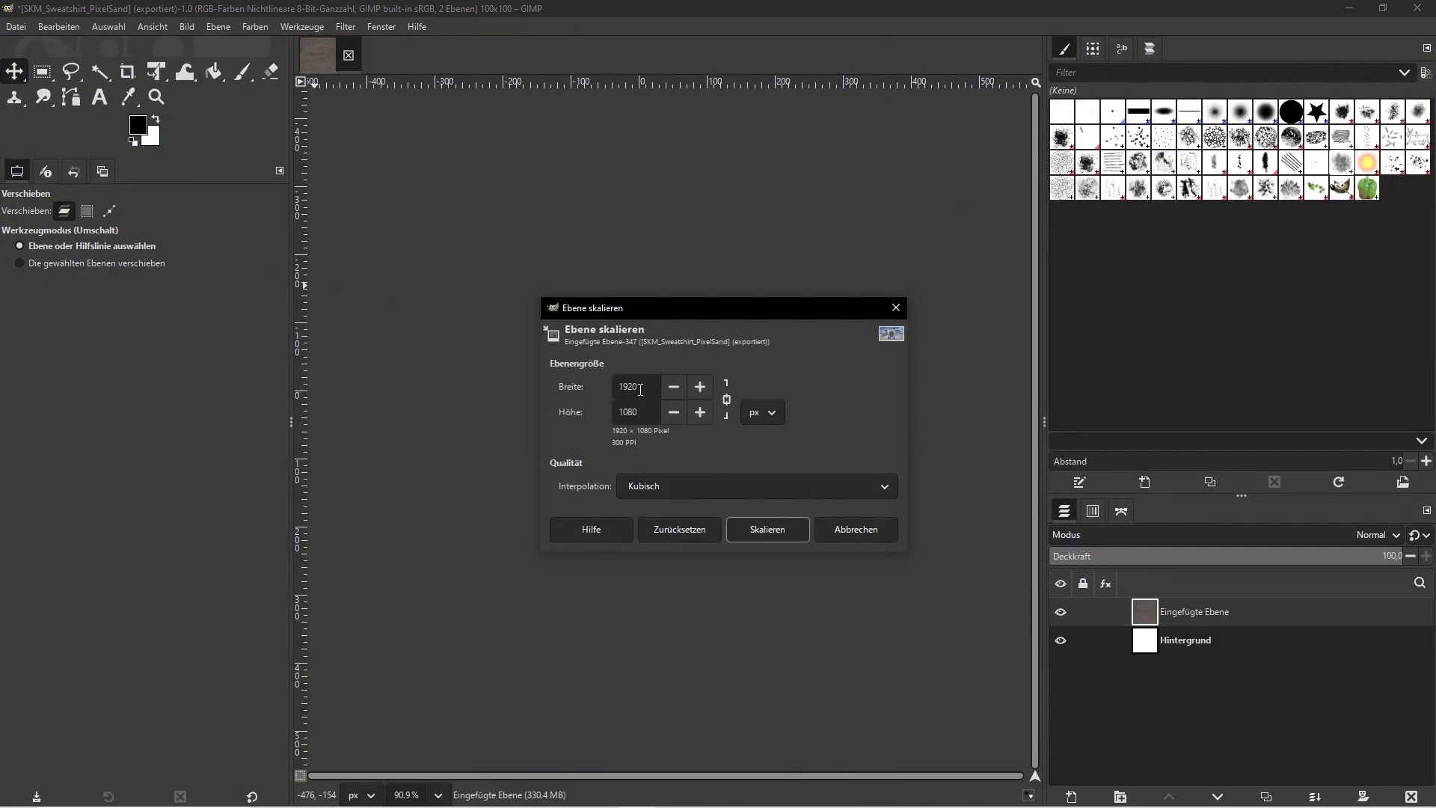
type("300")
left_click(775, 532)
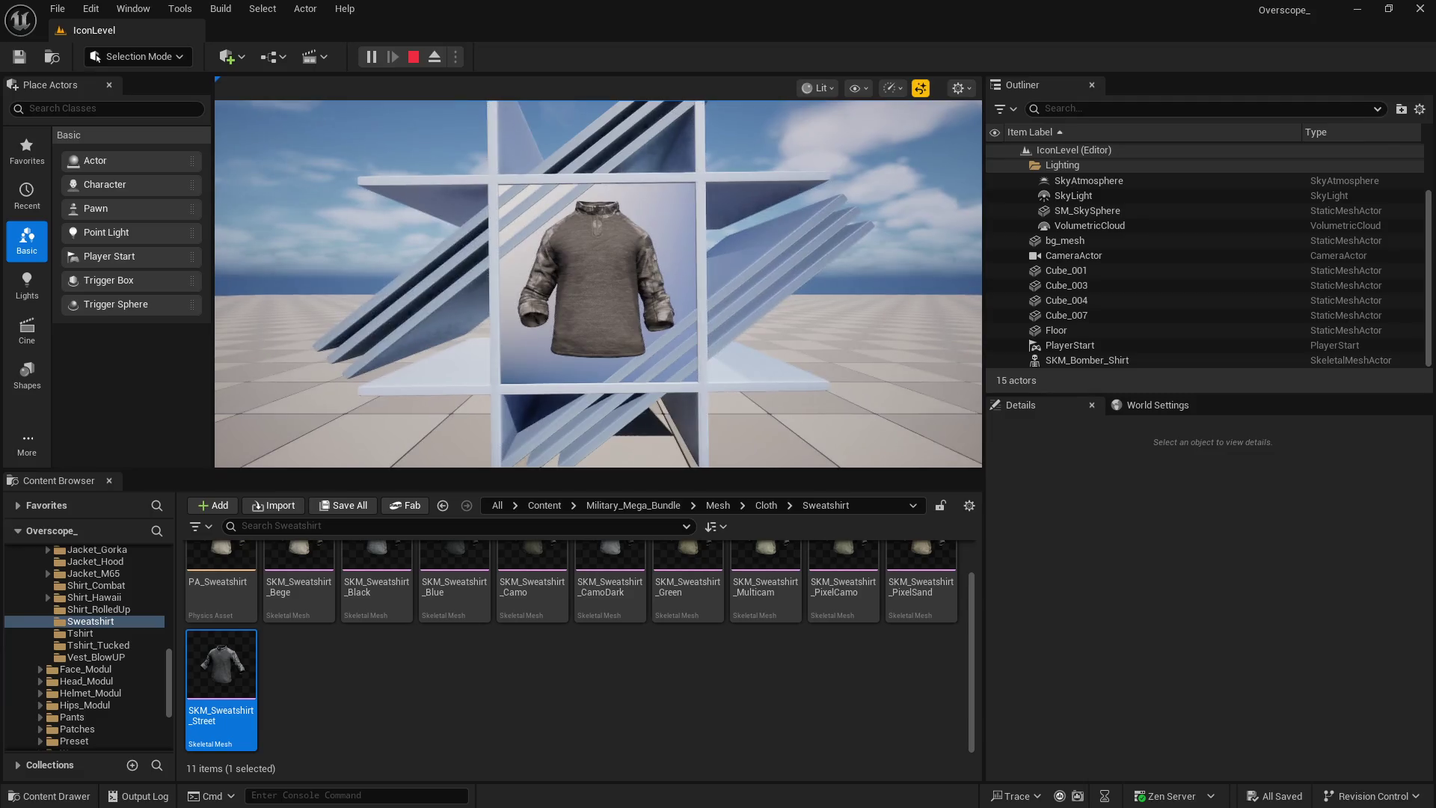
Export the image as SKM_Sweatshirt_Street.png, replacing PixelSand in the file name
left_click(414, 57)
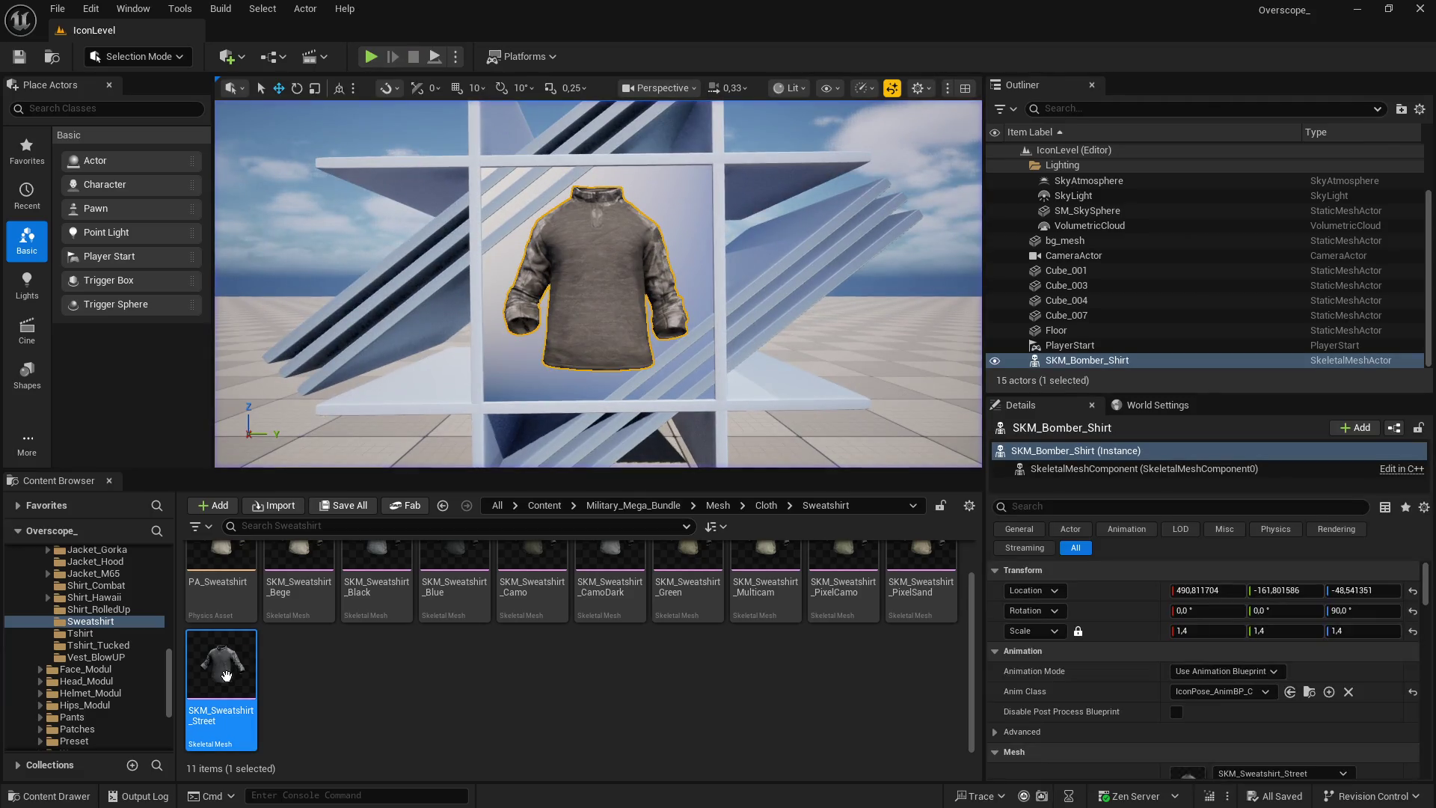
right_click(224, 695)
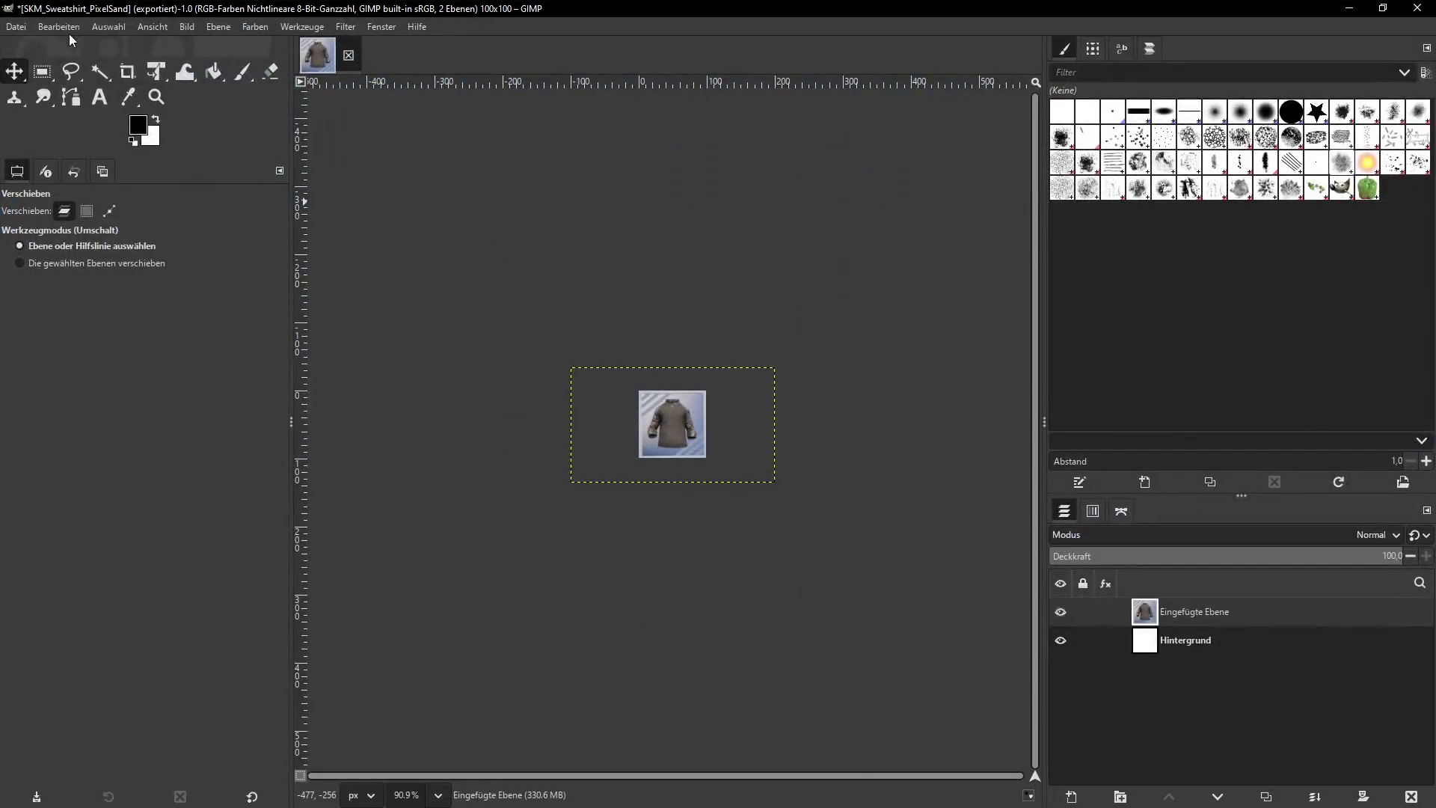
left_click(16, 27)
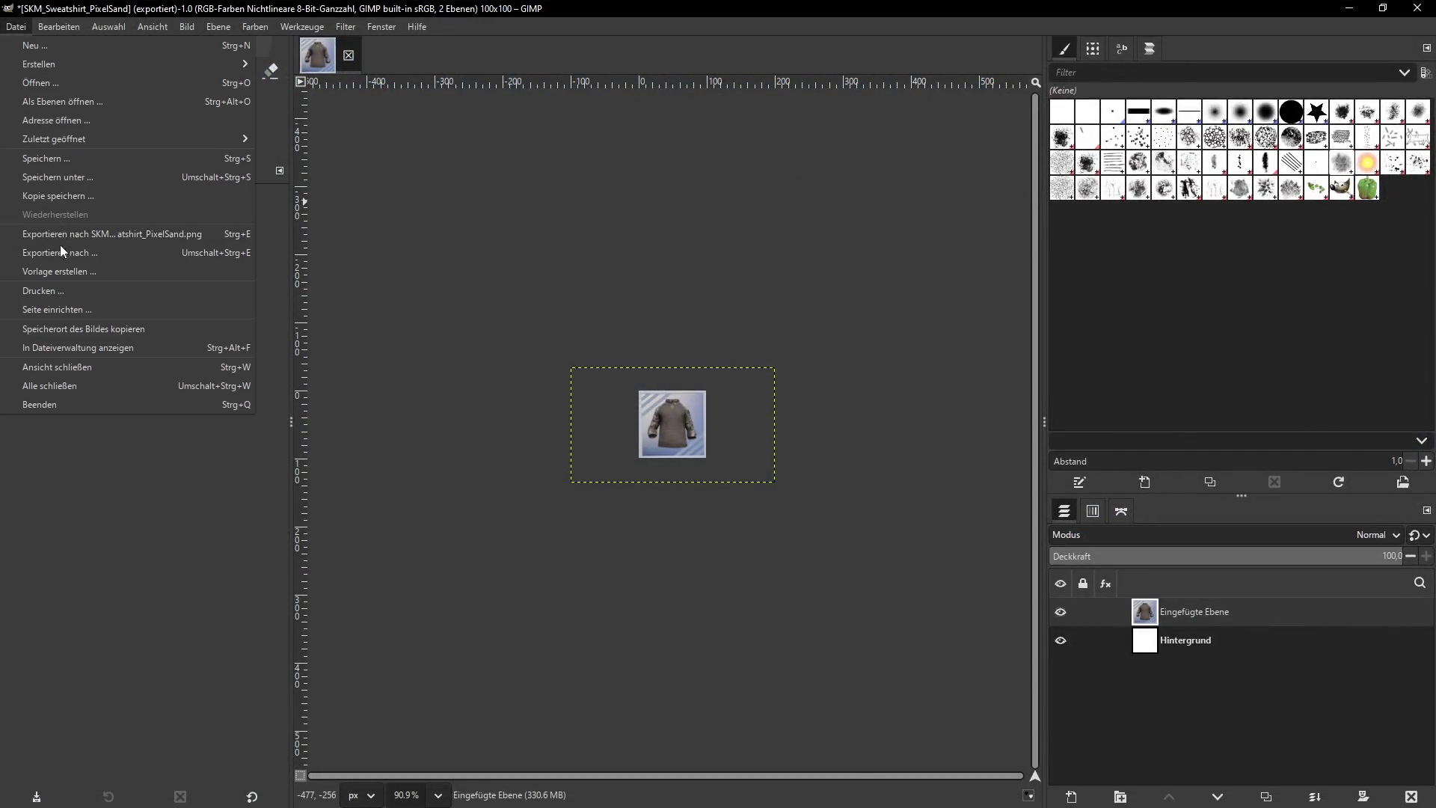
left_click(63, 253)
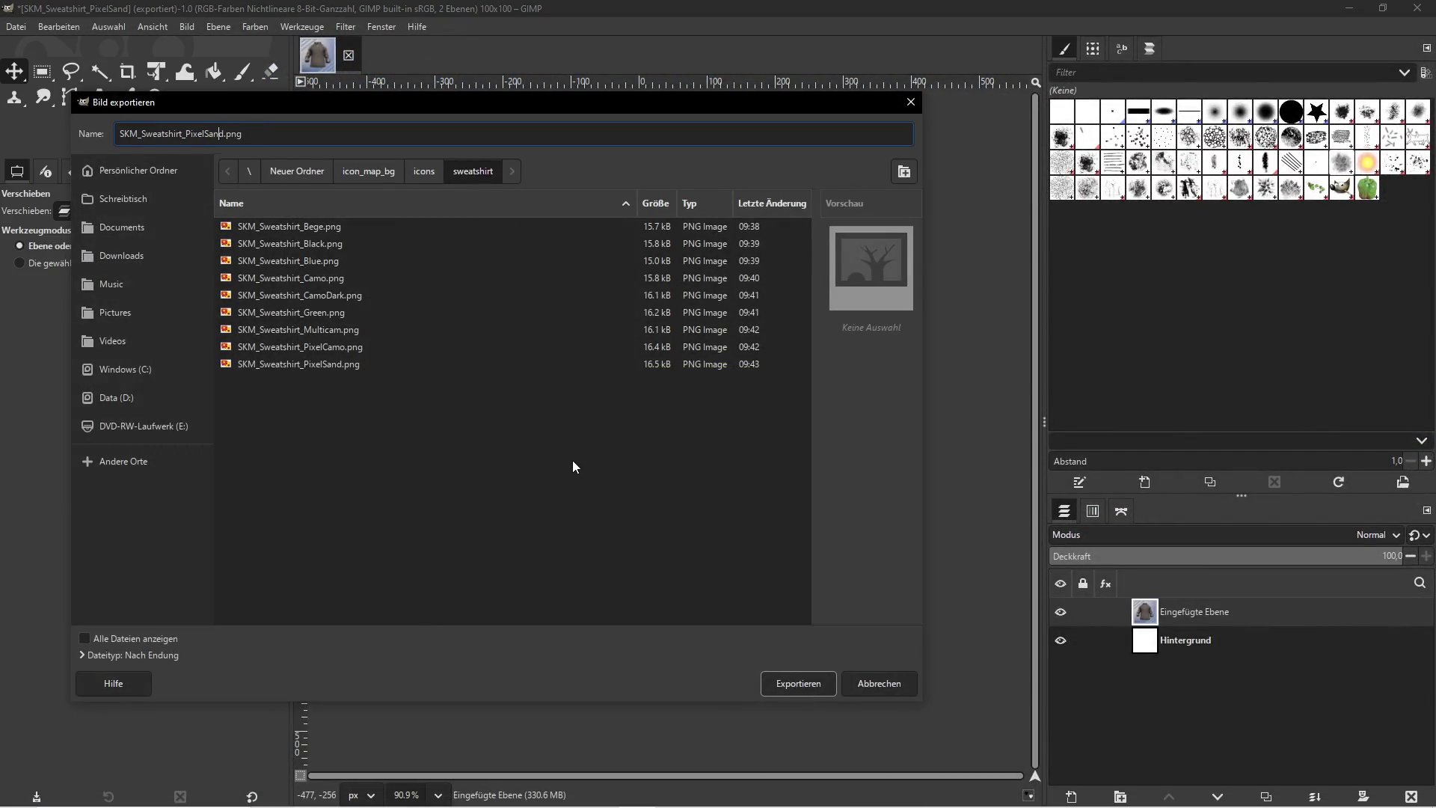
key("Delete")
key("Delete")
key("BackSpace")
key("BackSpace")
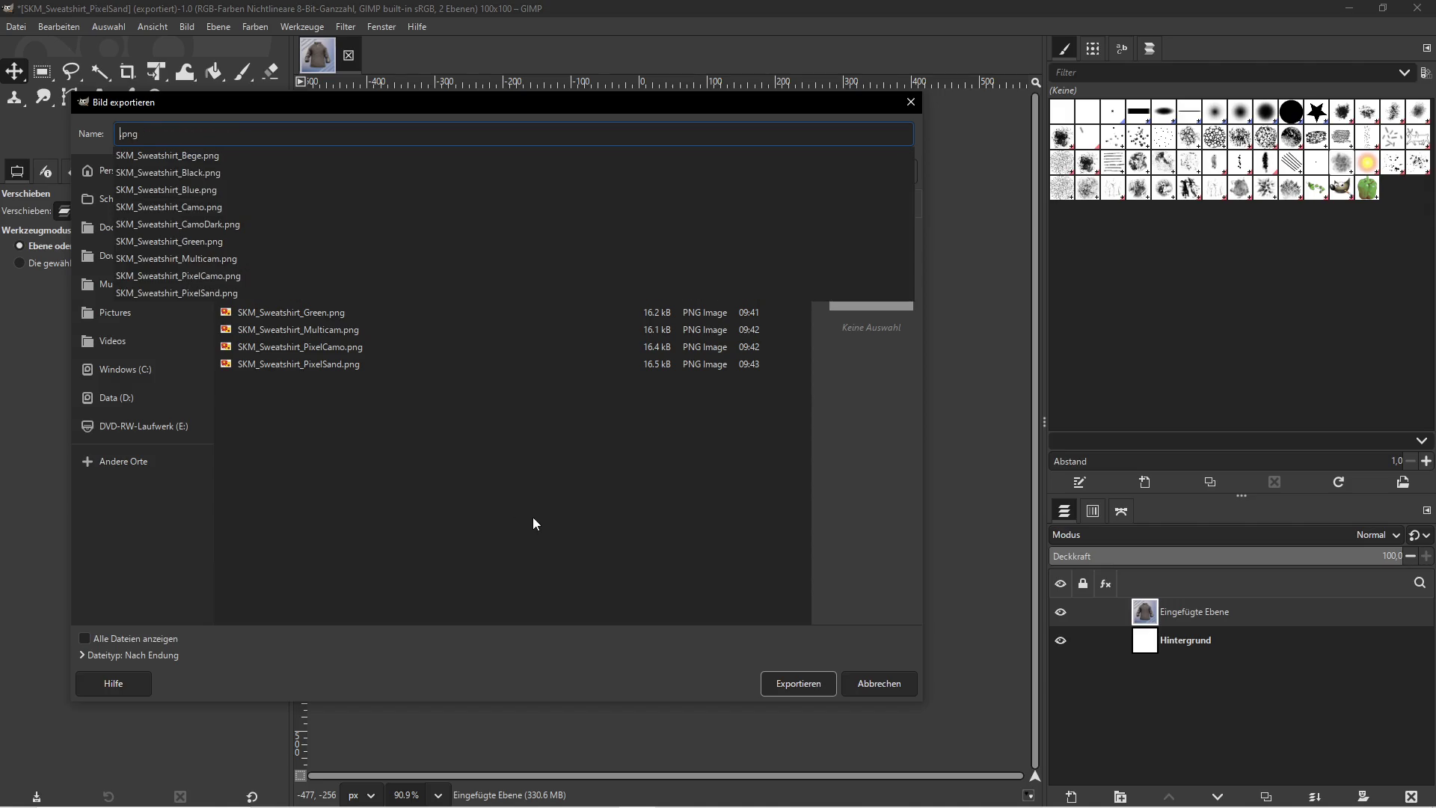
type("Street")
left_click(796, 687)
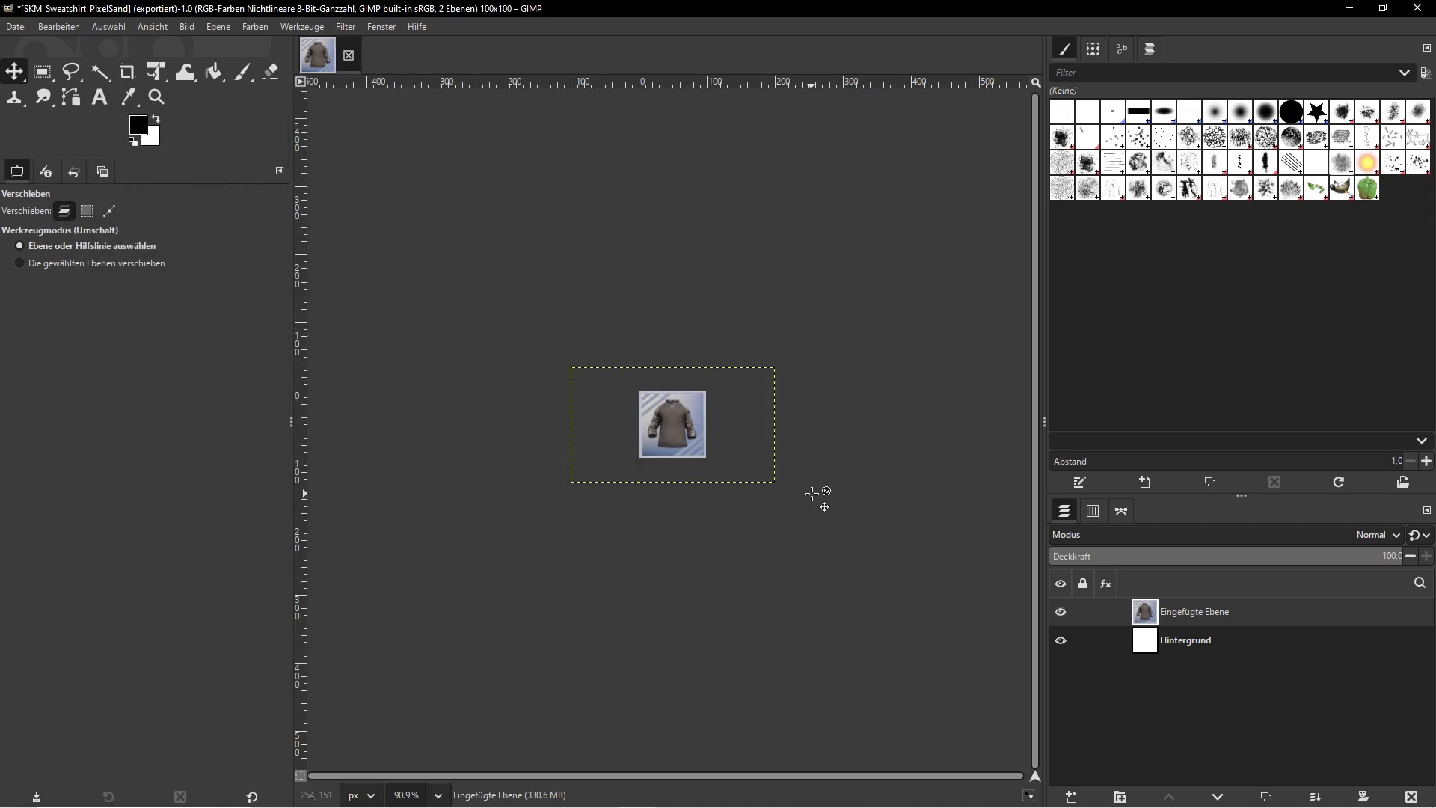
left_click(208, 424)
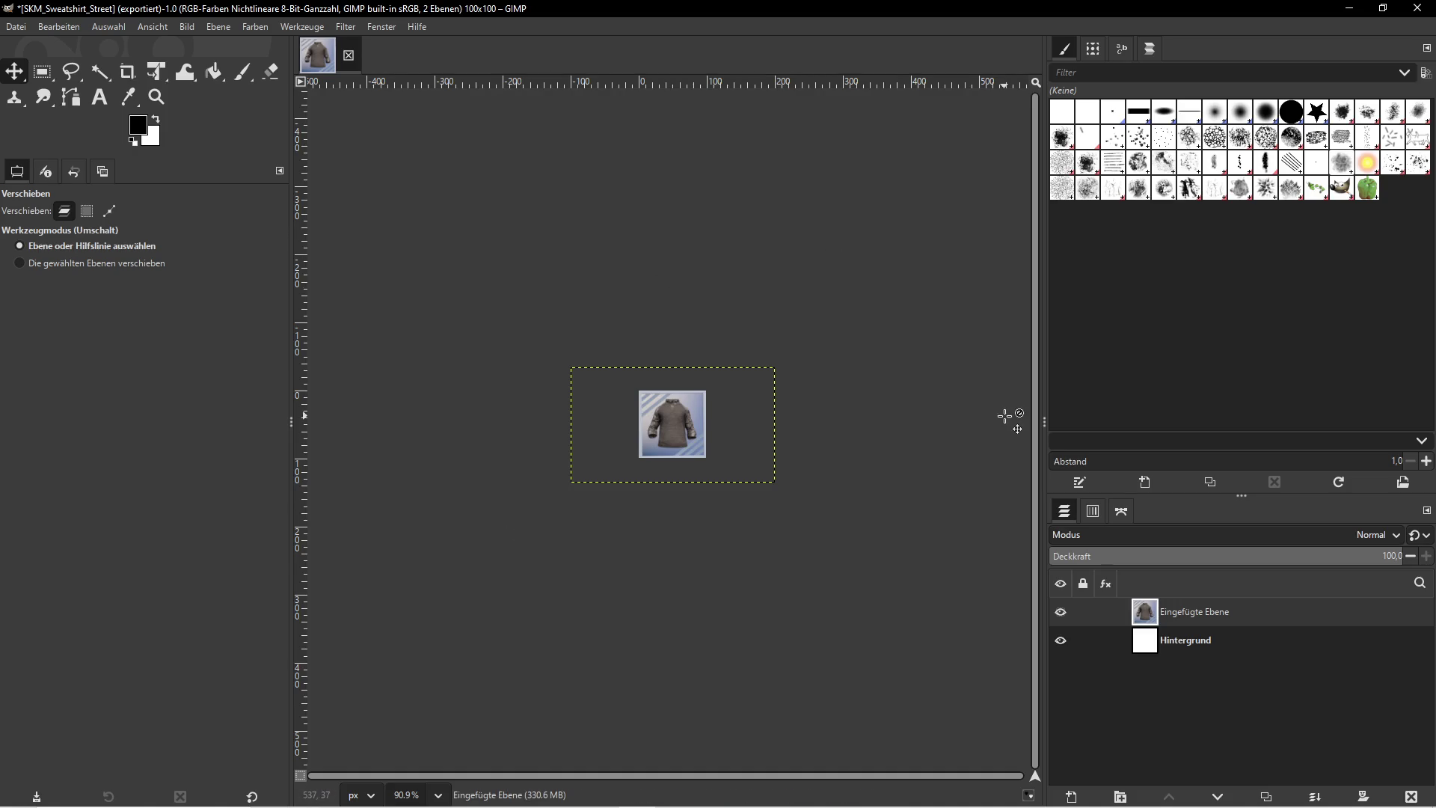
Bring up the folder of exported sweatshirt icons alongside the Unreal editor
left_click(1349, 9)
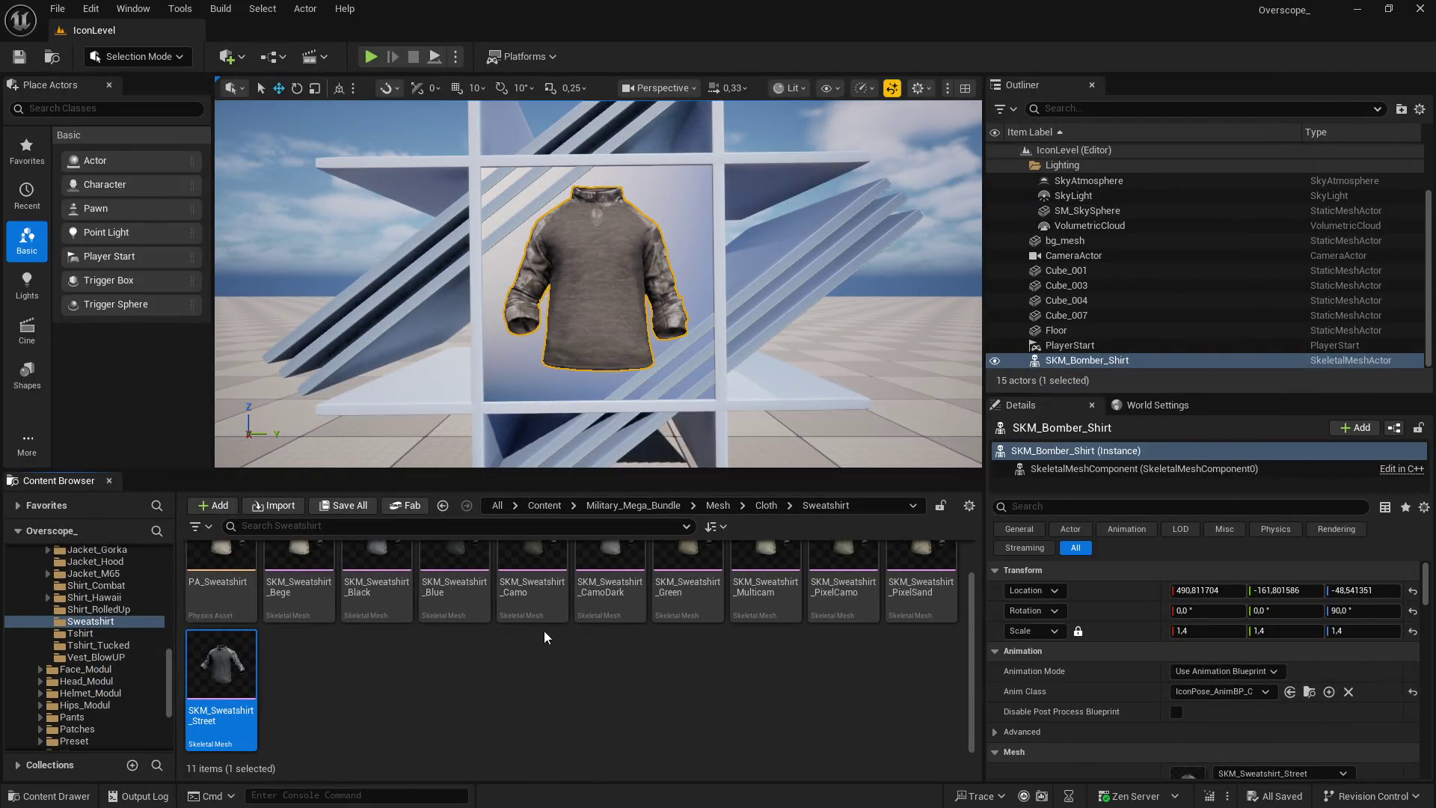
key("super")
left_click(380, 802)
left_click(727, 639)
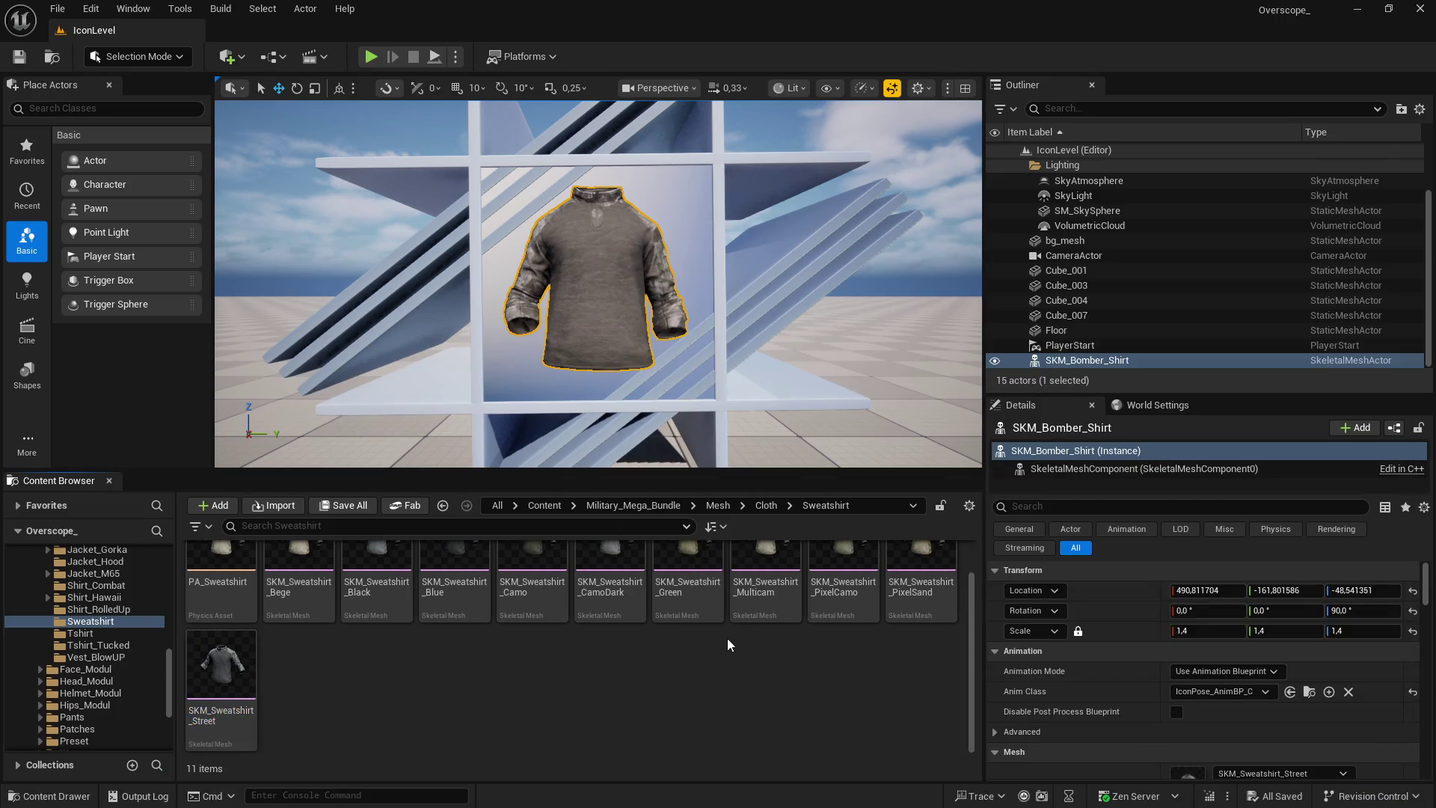
Browse the Content Browser to IconMap/Icons/Upperbody_Cloth with File Explorer open
left_click(542, 504)
left_click_drag(700, 471, 748, 392)
double_click(795, 522)
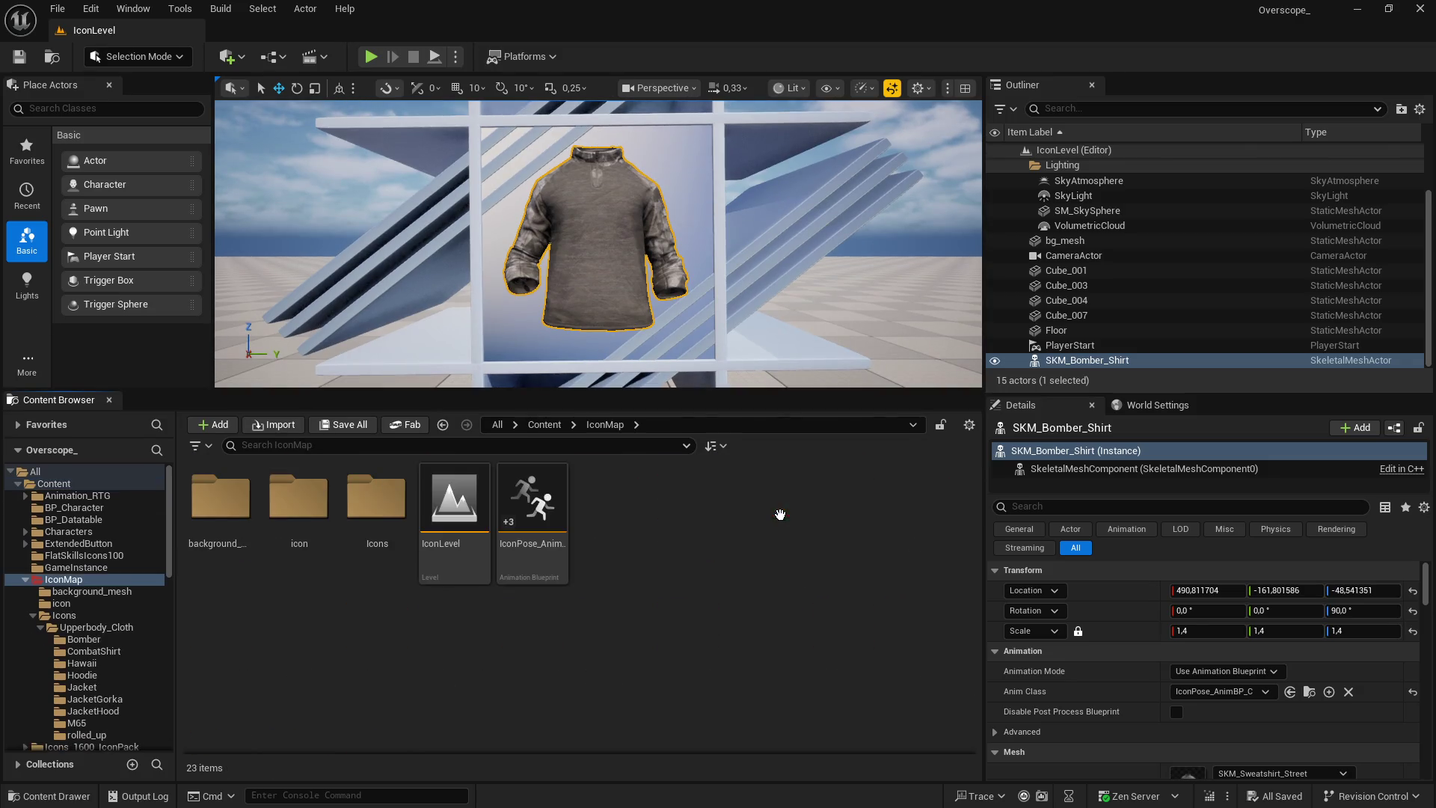
double_click(375, 503)
double_click(250, 506)
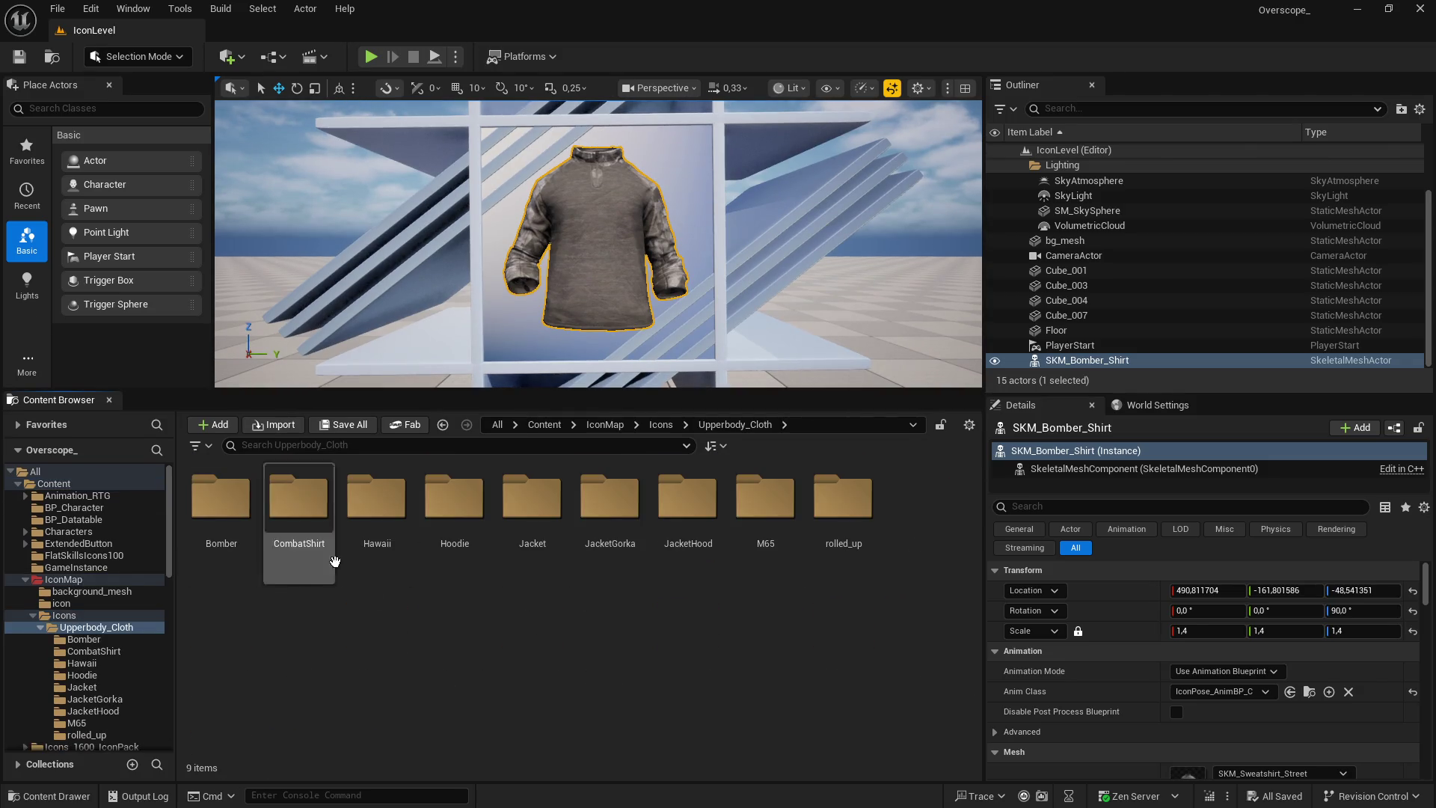
key("super")
left_click(381, 794)
left_click(567, 640)
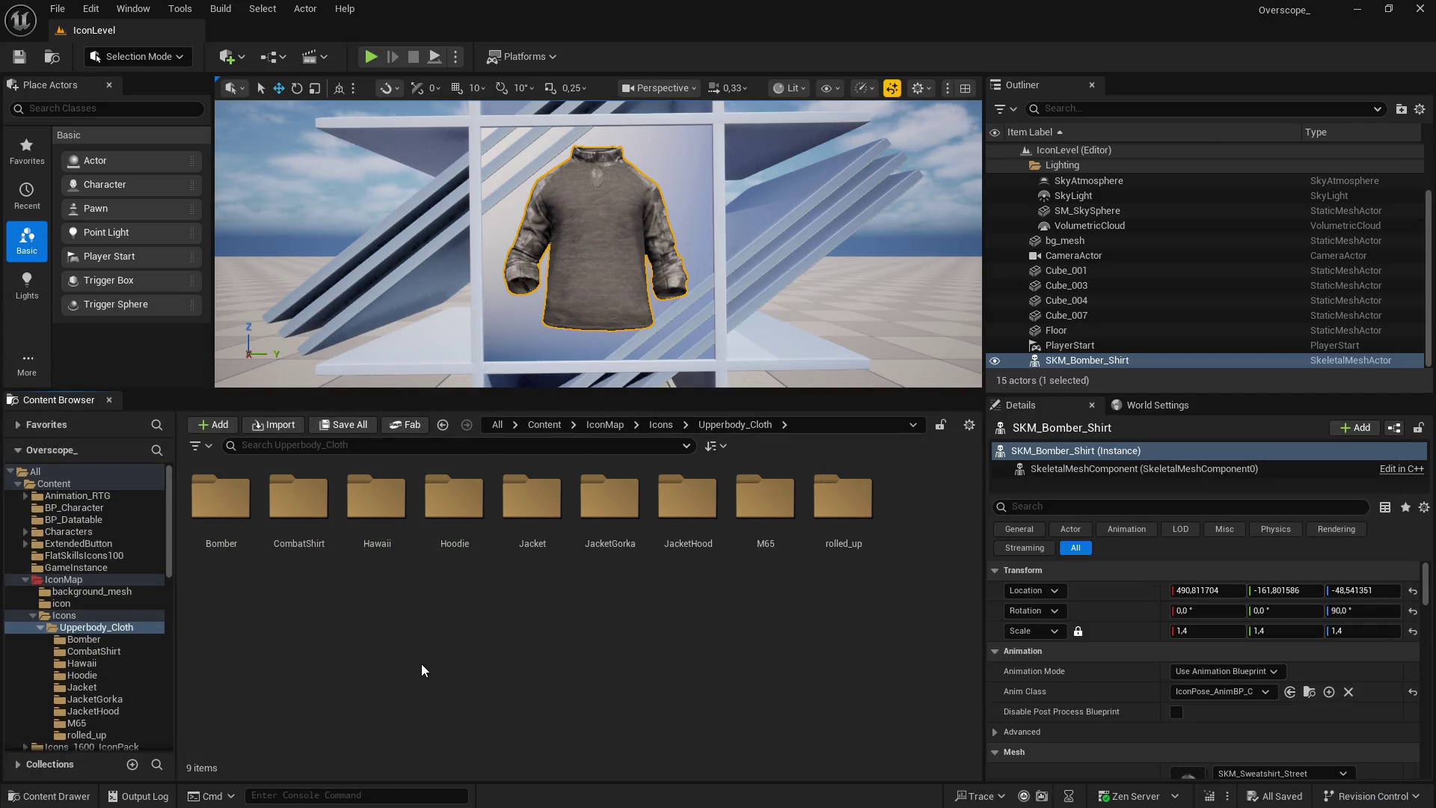
Create a new sweatshirt folder in Upperbody_Cloth and open it
right_click(420, 662)
left_click(449, 166)
type("sweatshirt")
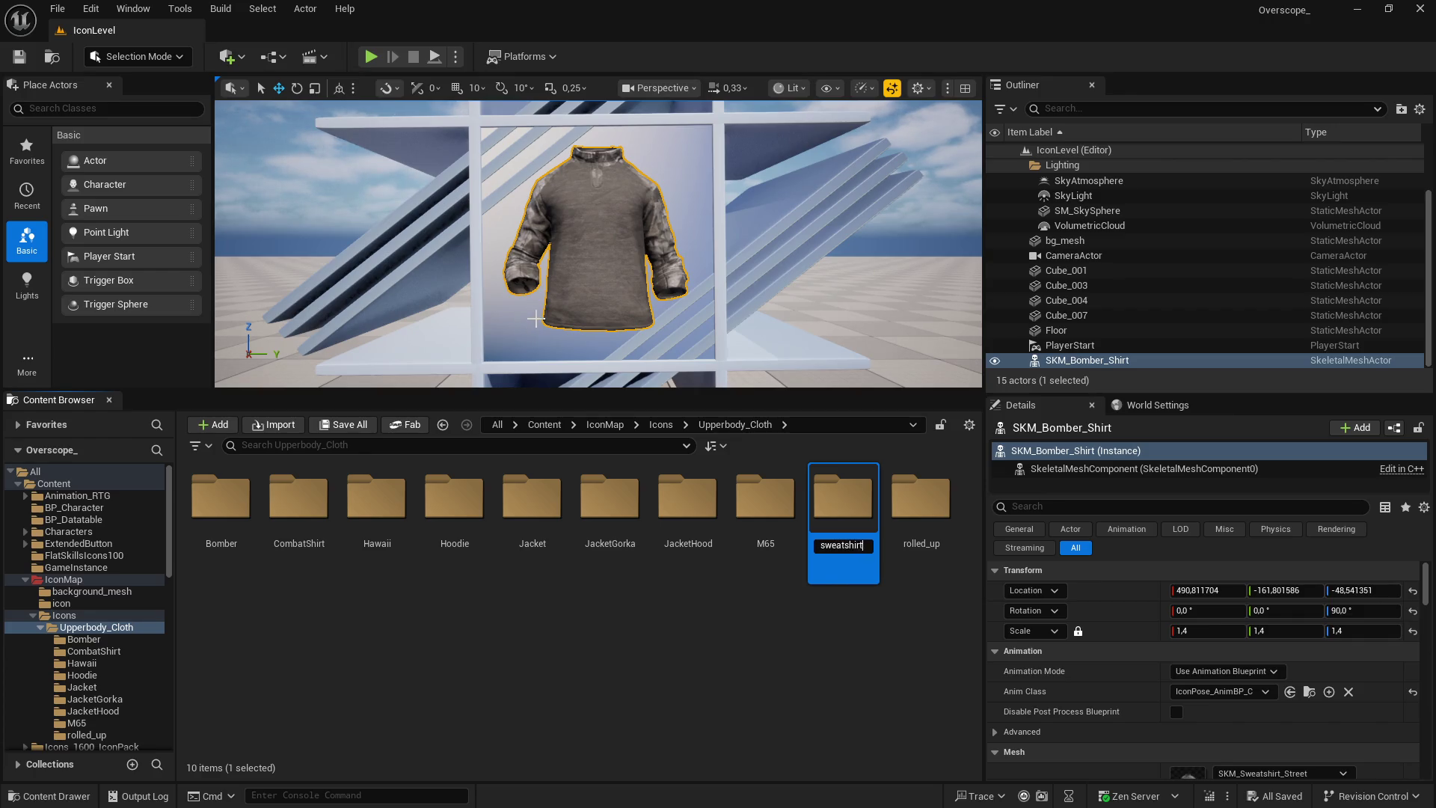
key("Return")
double_click(920, 498)
Drag the ten sweatshirt PNGs from Explorer into the folder and save the imported textures
key("super")
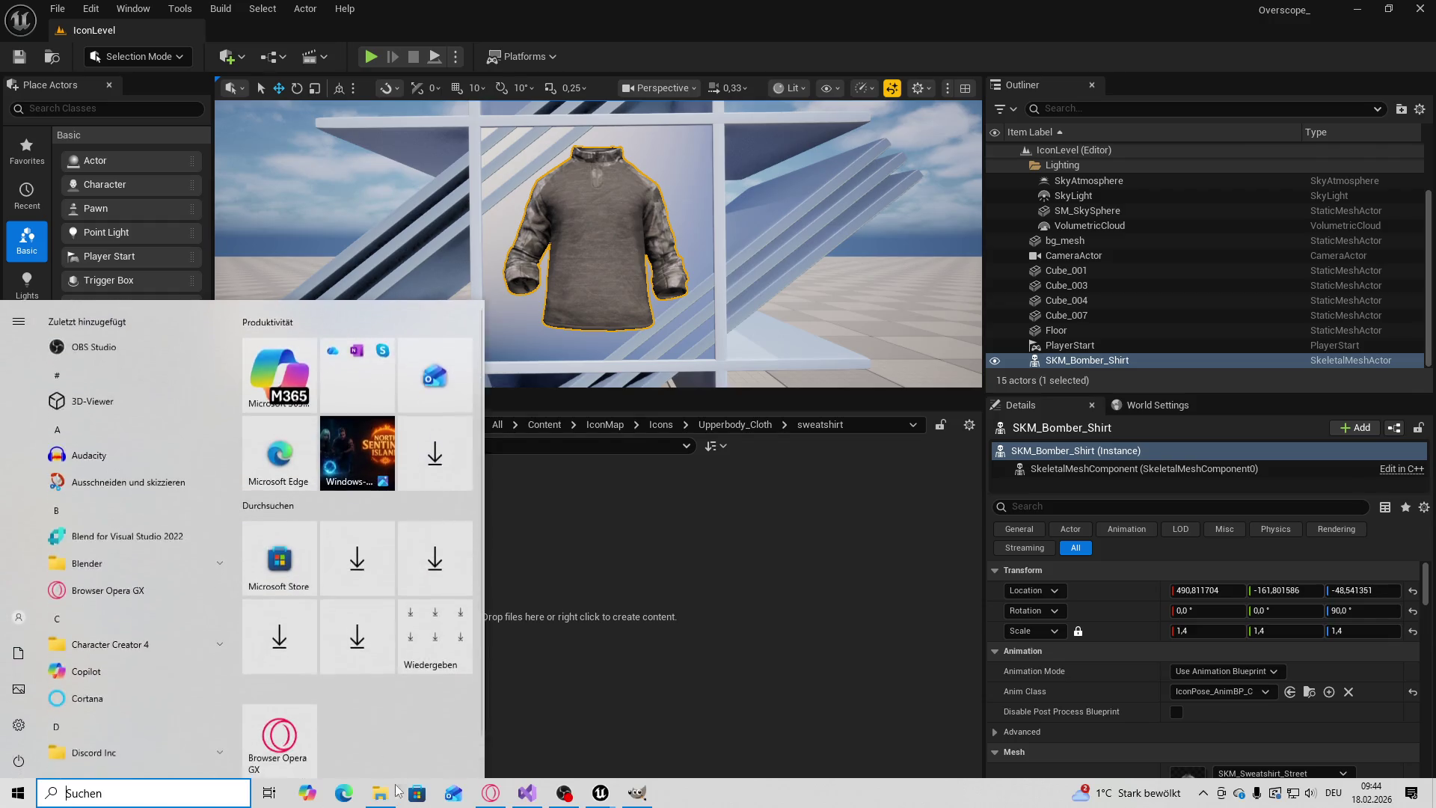
left_click(380, 793)
left_click(868, 464)
left_click(867, 322, "shift")
left_click_drag(868, 322, 404, 609)
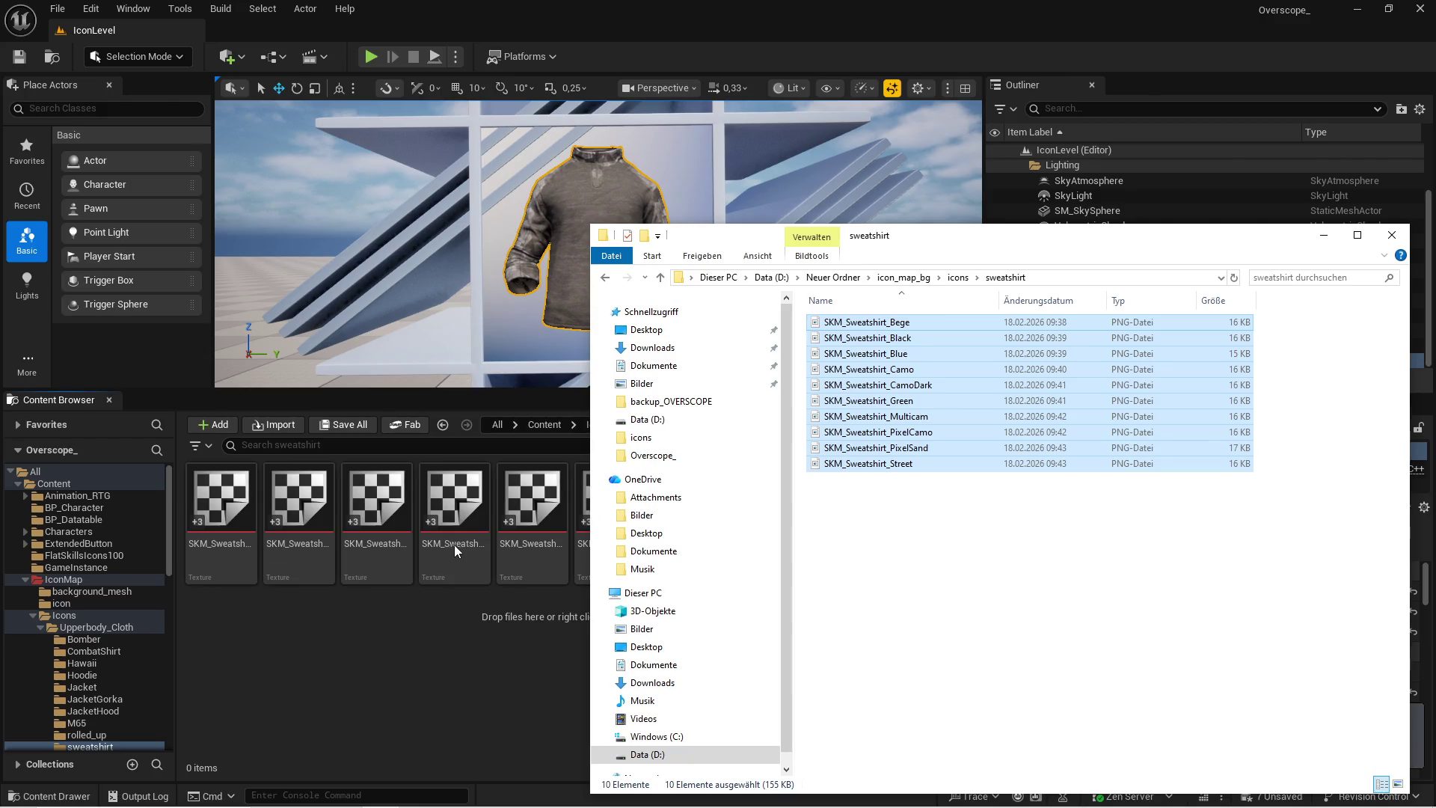
left_click(446, 654)
left_click(342, 424)
left_click(834, 579)
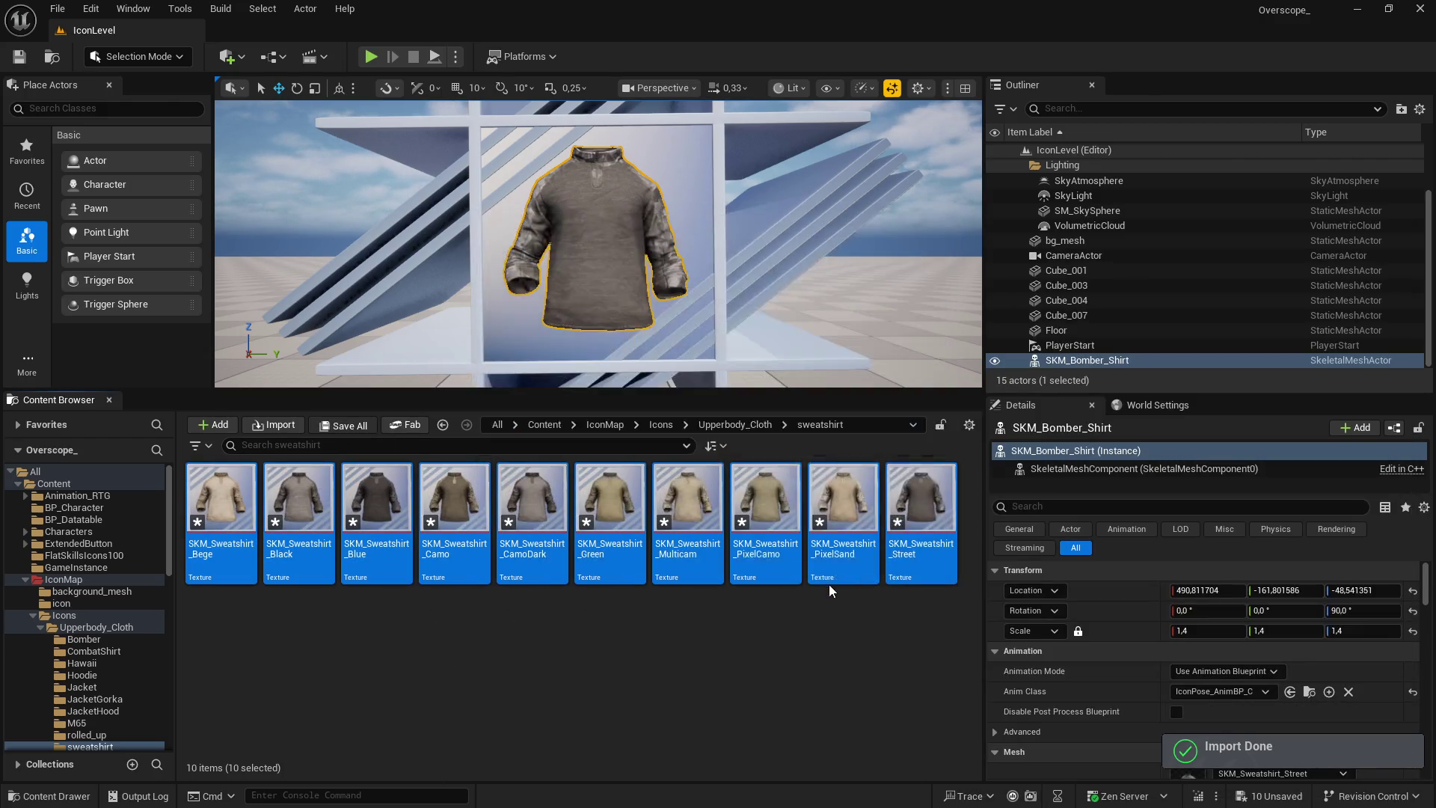
Open the BP_Datatable folder from the top content folder
left_click(544, 424)
double_click(351, 516)
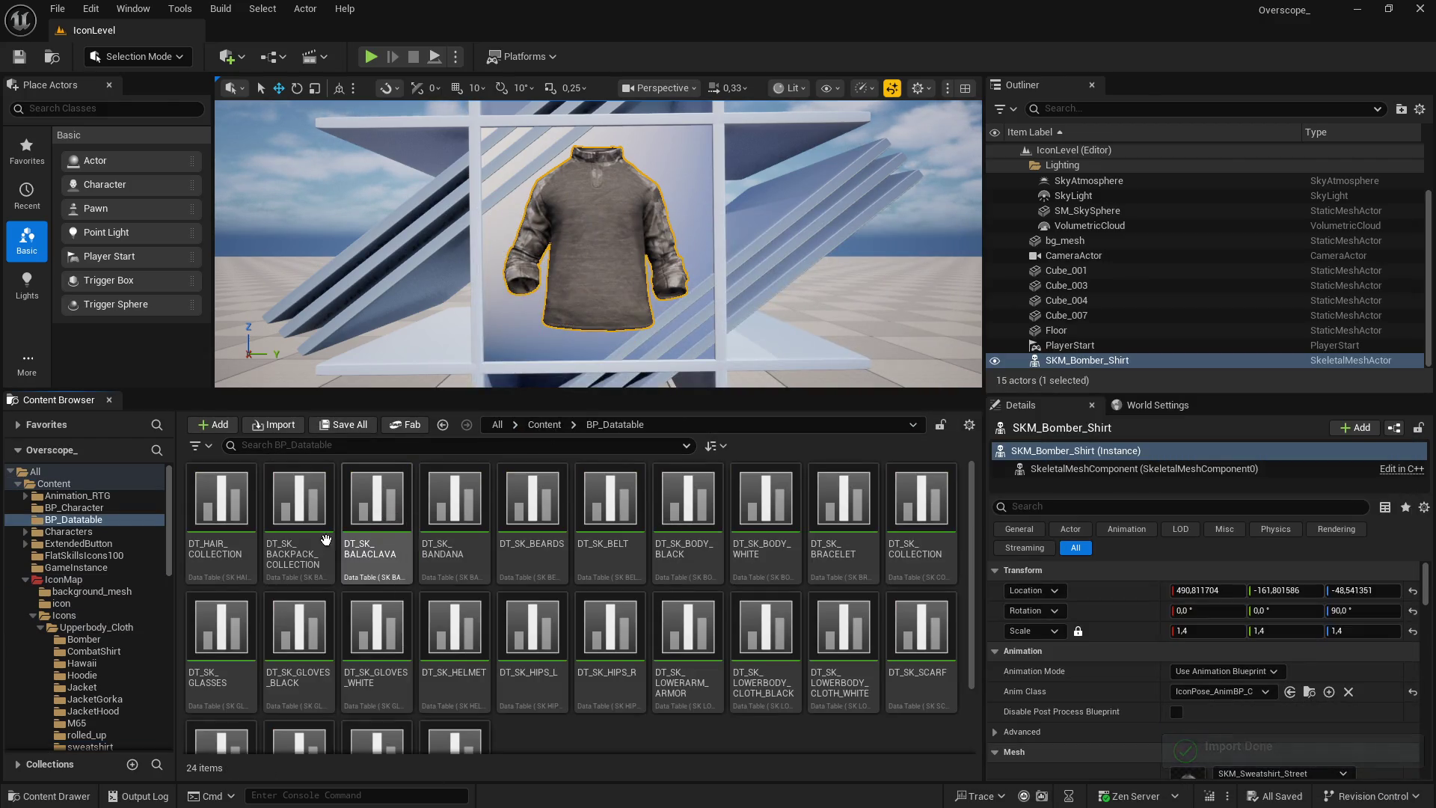
left_click_drag(401, 392, 404, 338)
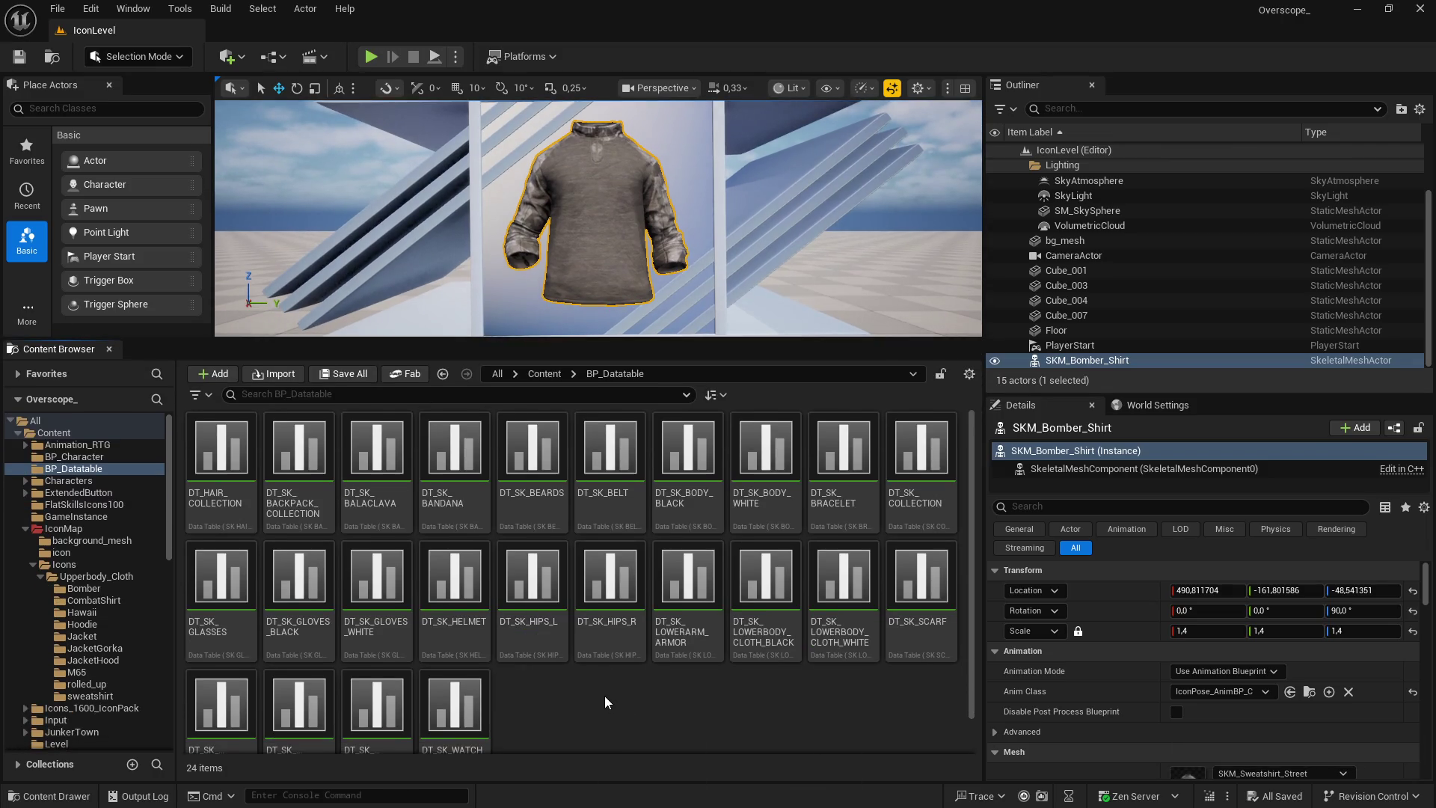
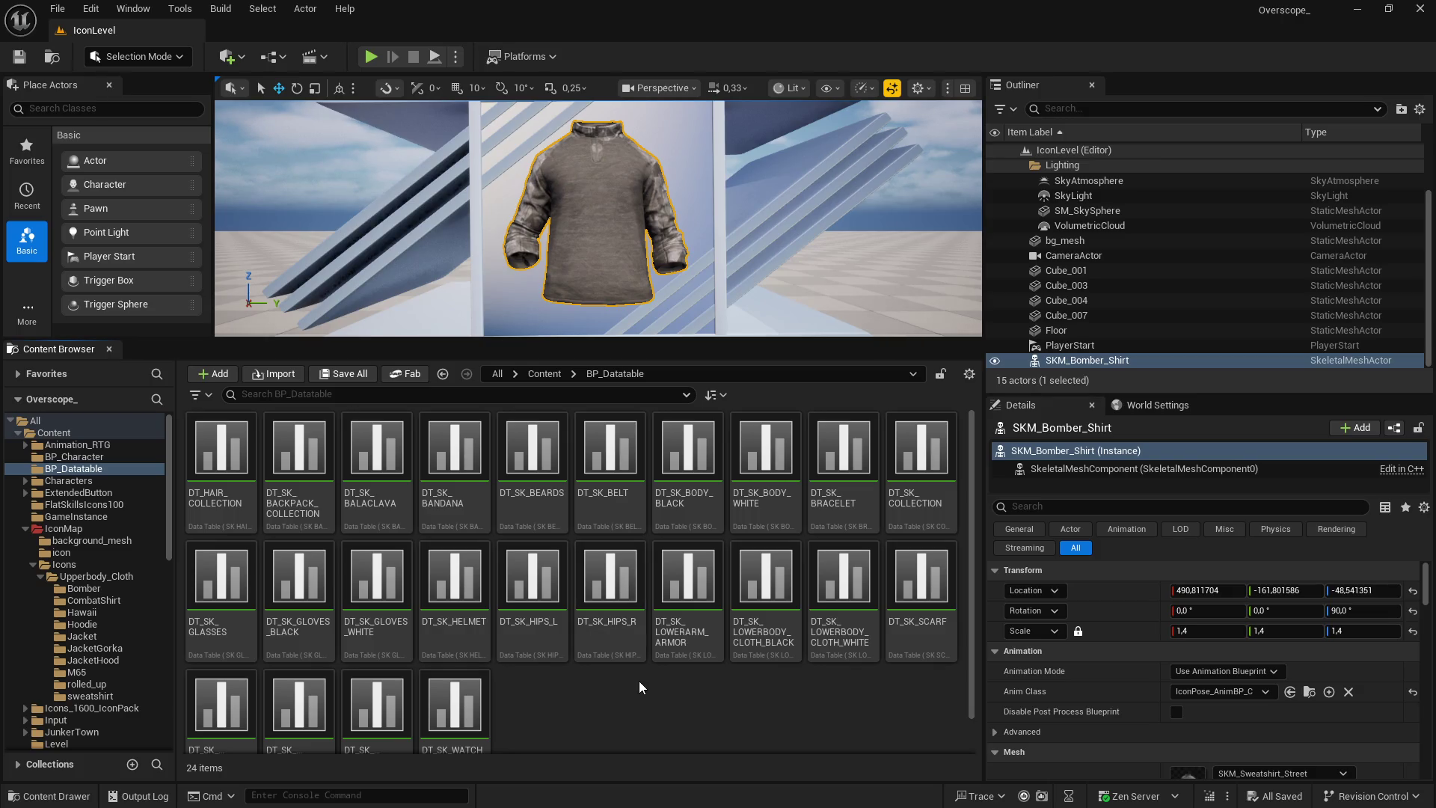
Check the sweatshirt PNGs in Explorer, then filter by 'upperbody' and open DT_SK_UPPERBODY_CLOTH
key("super")
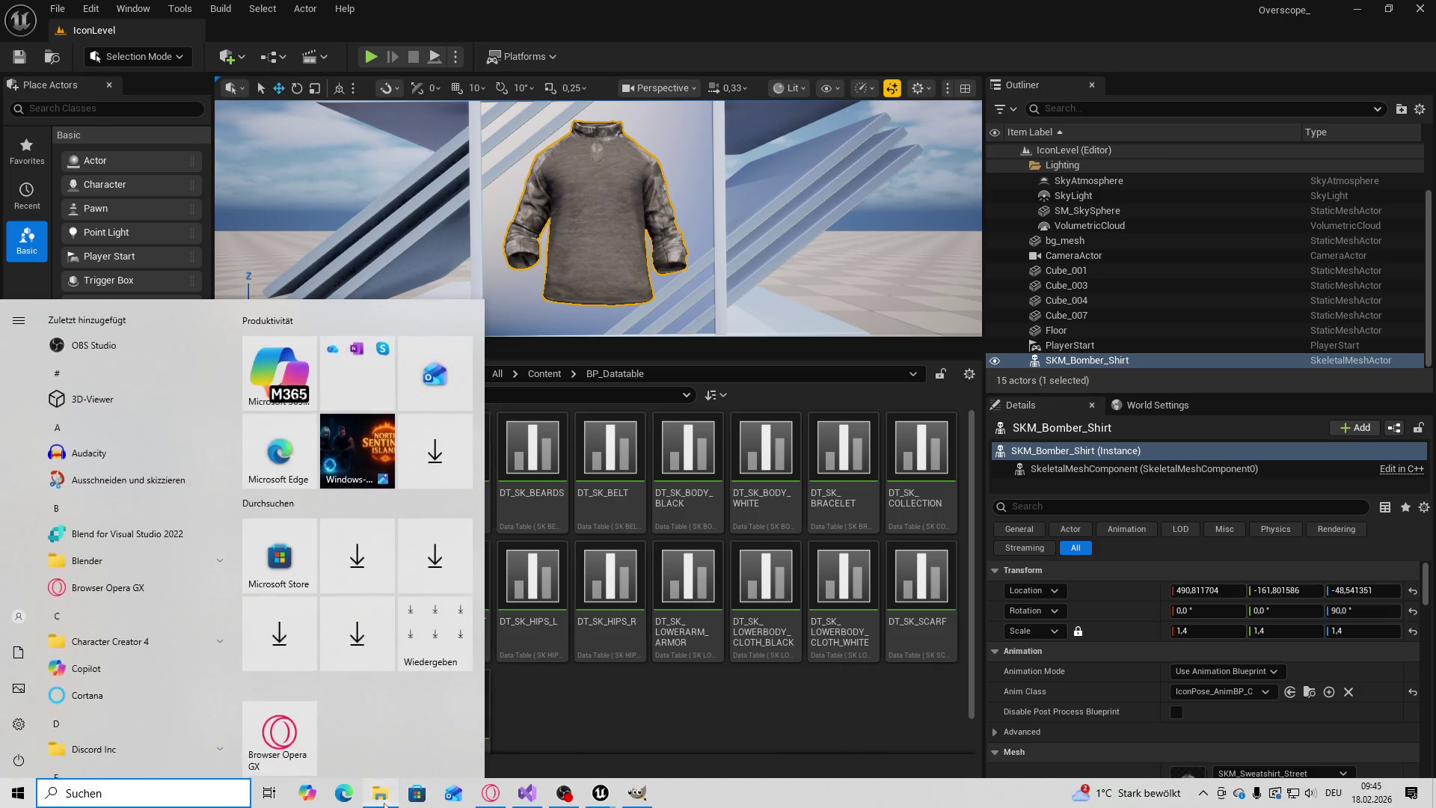
key("alt+Tab")
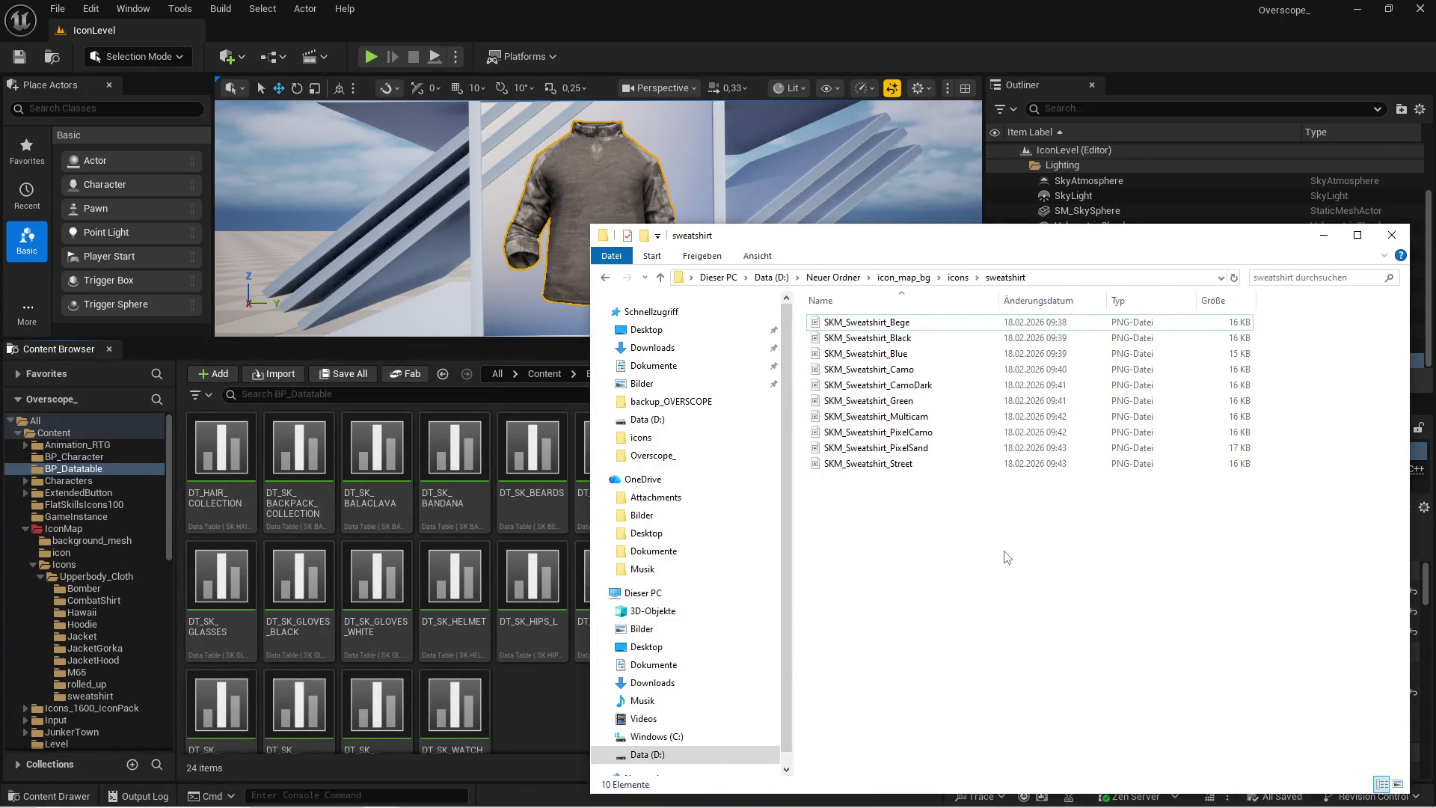
key("alt+Tab")
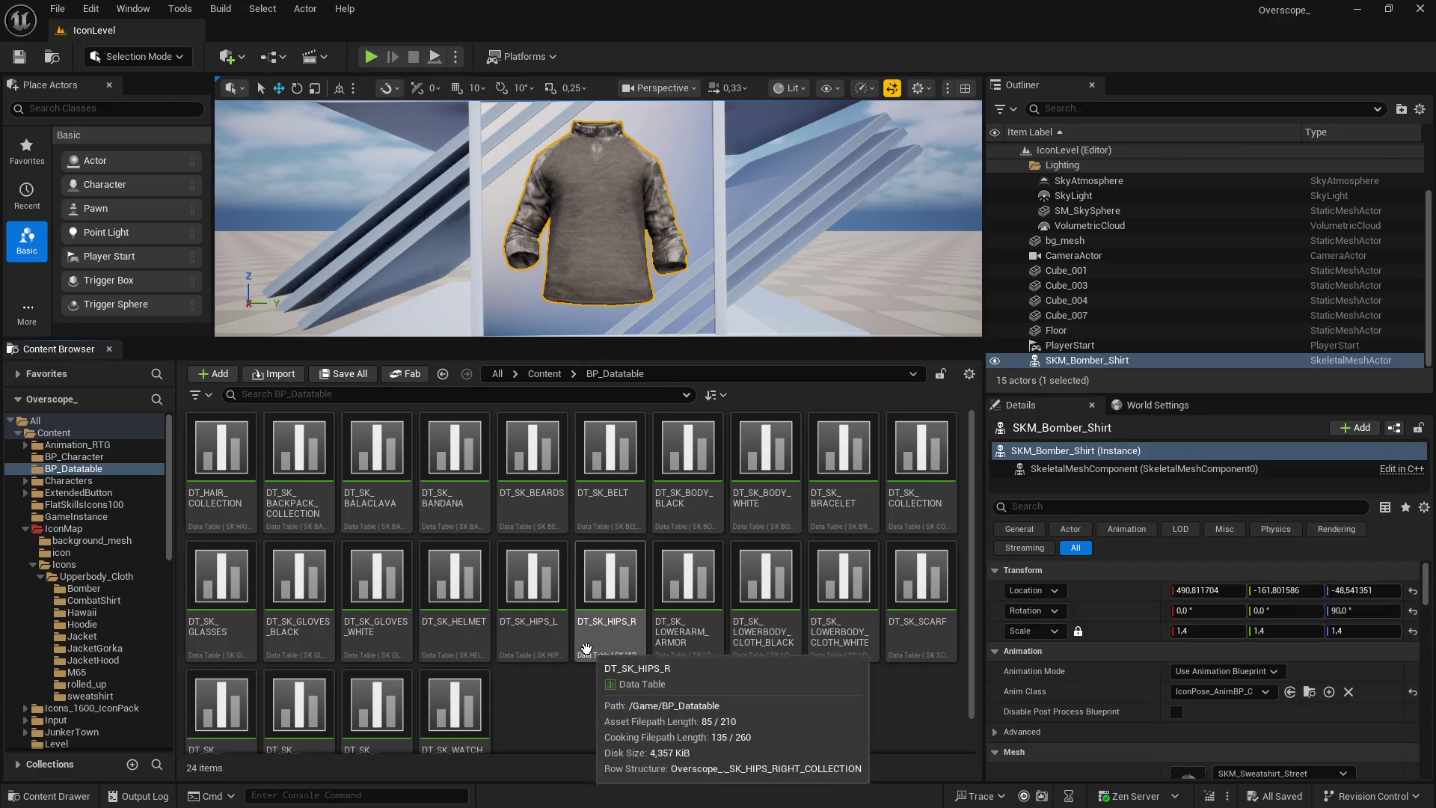
left_click(305, 395)
type("upperbody")
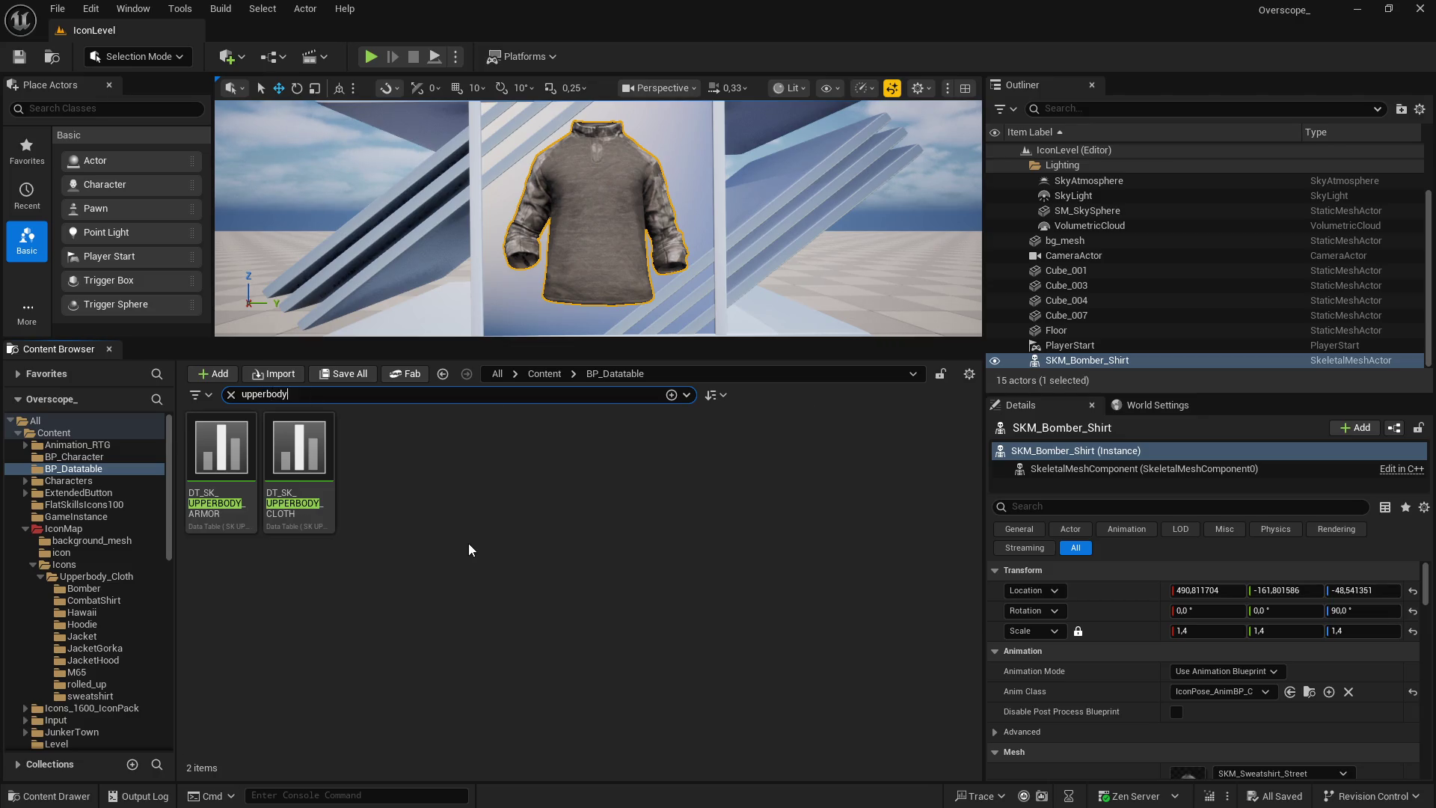
double_click(299, 448)
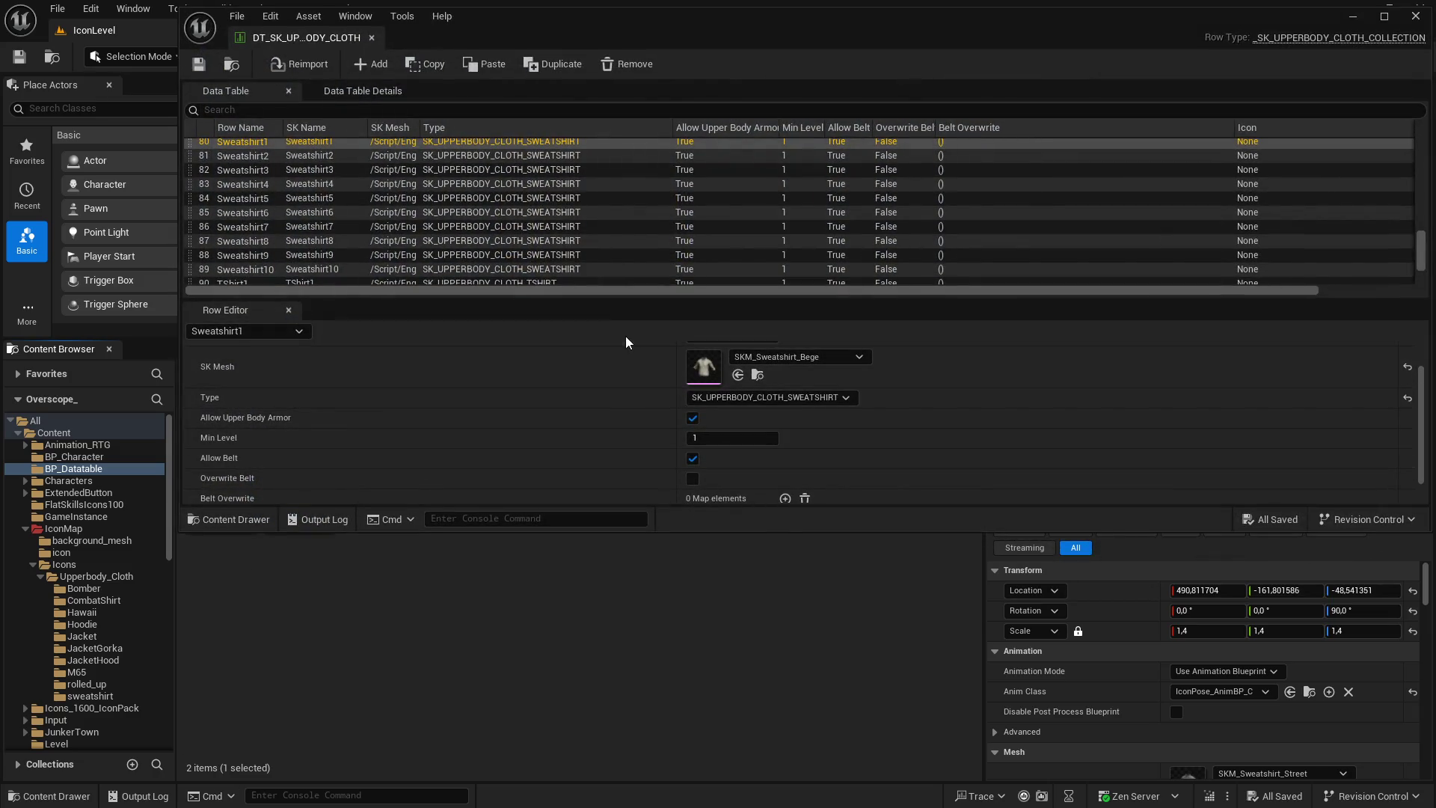
Inspect ShirtRolledUp7's icon texture and enlarge the asset area to show thumbnails
scroll(547, 246, "down", 3)
scroll(275, 259, "up", 3)
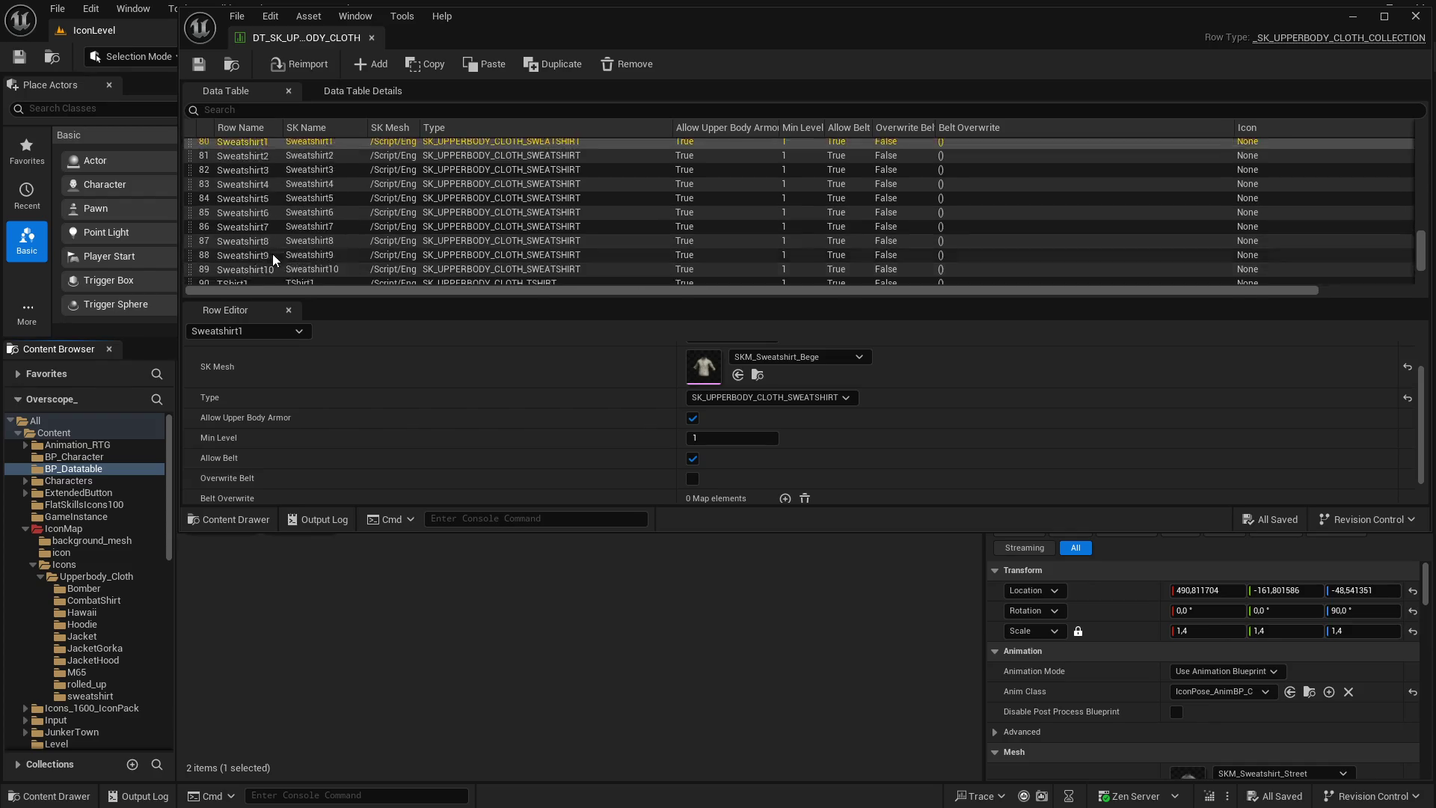
scroll(352, 236, "up", 3)
left_click(314, 174)
left_click(757, 374)
scroll(640, 434, "down", 2)
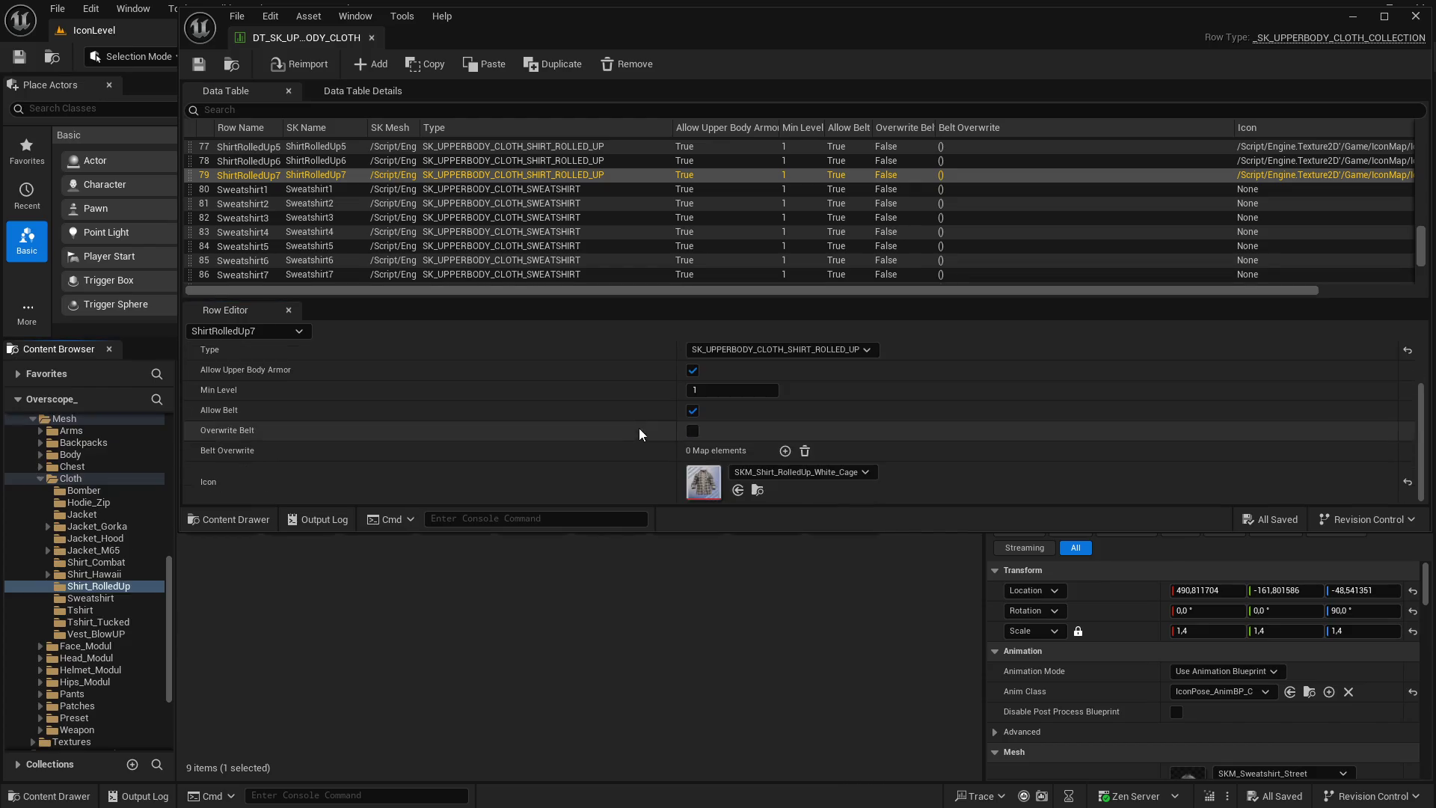
left_click(757, 490)
mouse_move(113, 338)
left_mouse_down()
mouse_move(172, 415)
mouse_move(200, 526)
left_mouse_up()
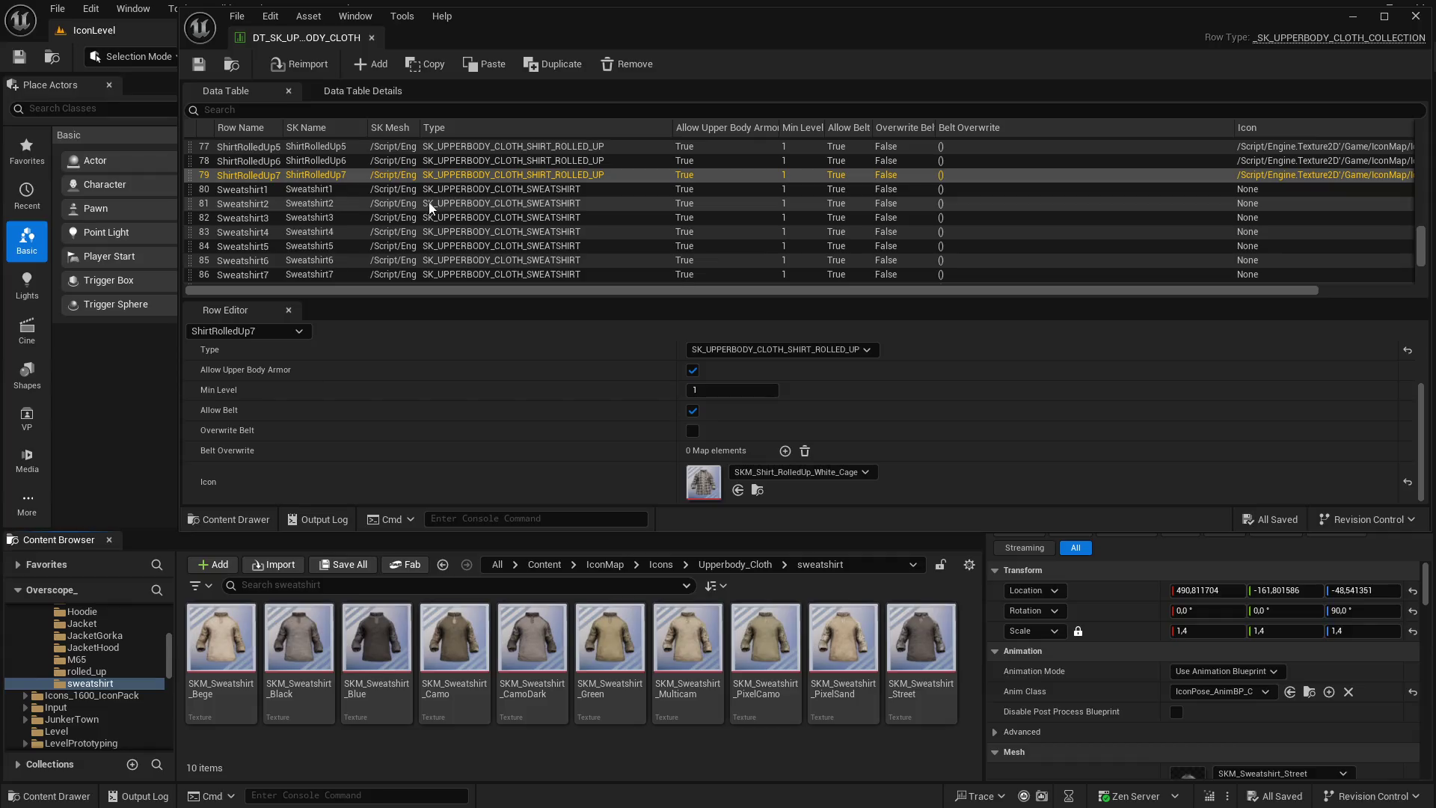
Set Sweatshirt1's icon to SKM_Sweatshirt_Bege and Sweatshirt2's to SKM_Sweatshirt_Black
left_click(278, 190)
scroll(552, 431, "up", 1)
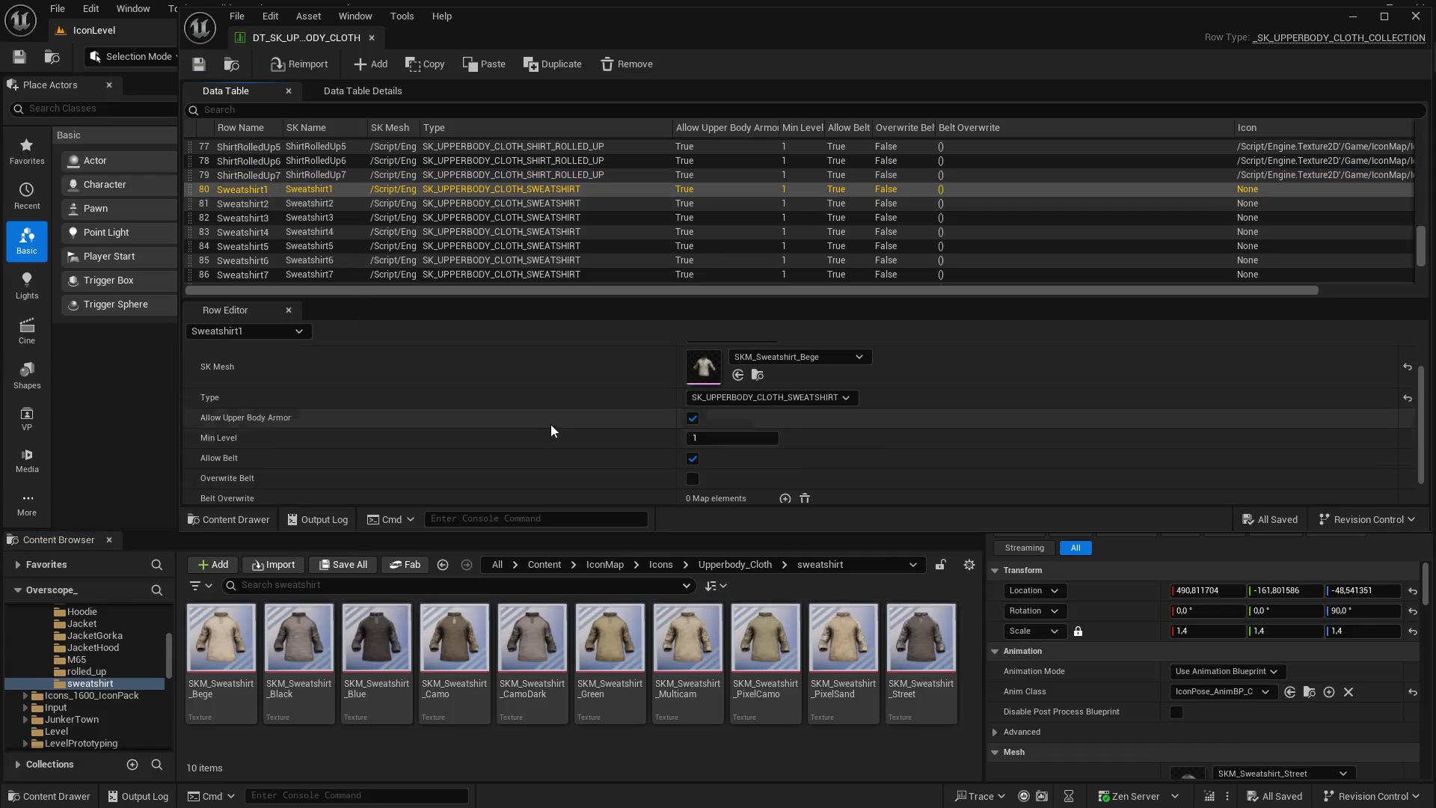
left_click(221, 637)
scroll(711, 478, "down", 2)
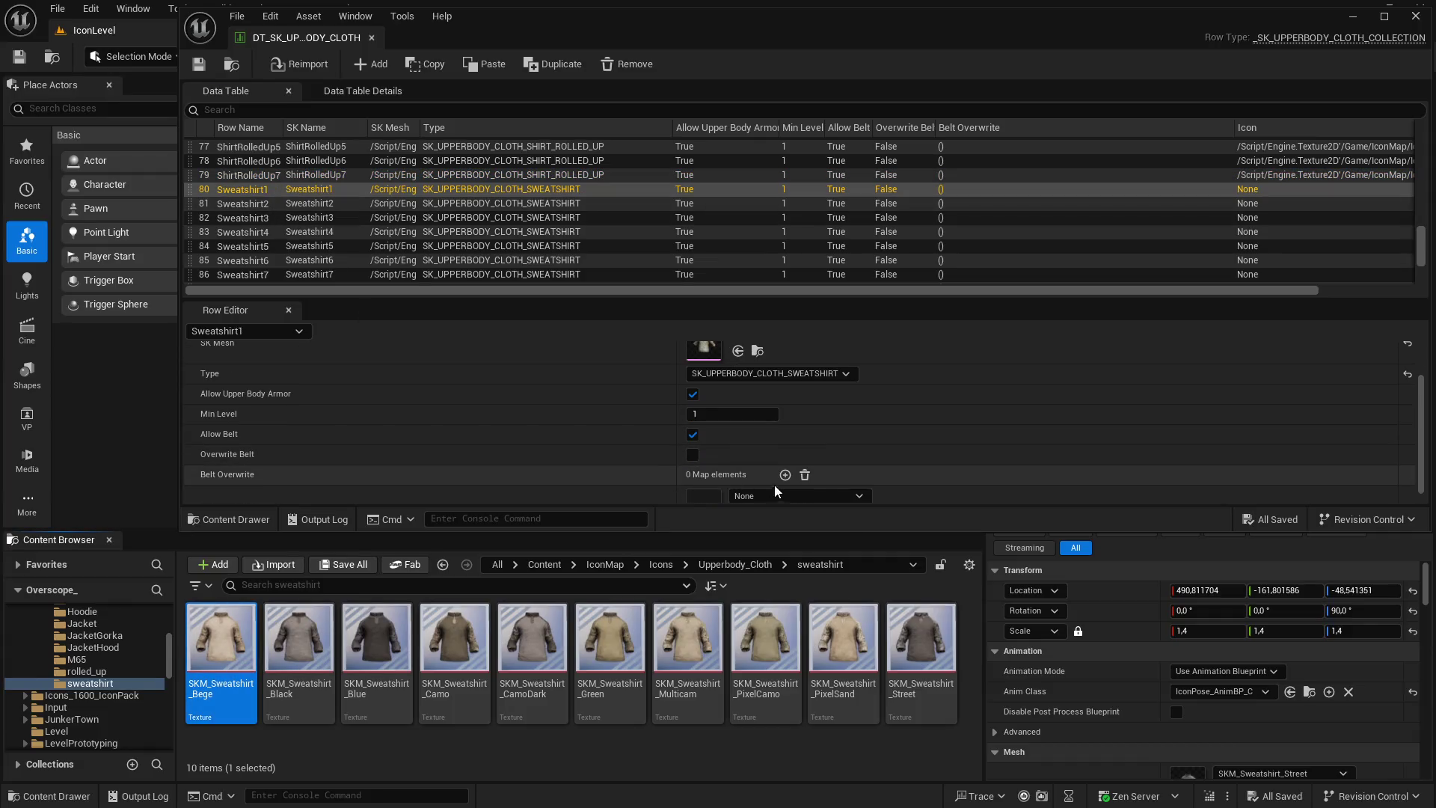
left_click(737, 491)
scroll(505, 440, "up", 2)
scroll(505, 439, "down", 2)
left_click(262, 204)
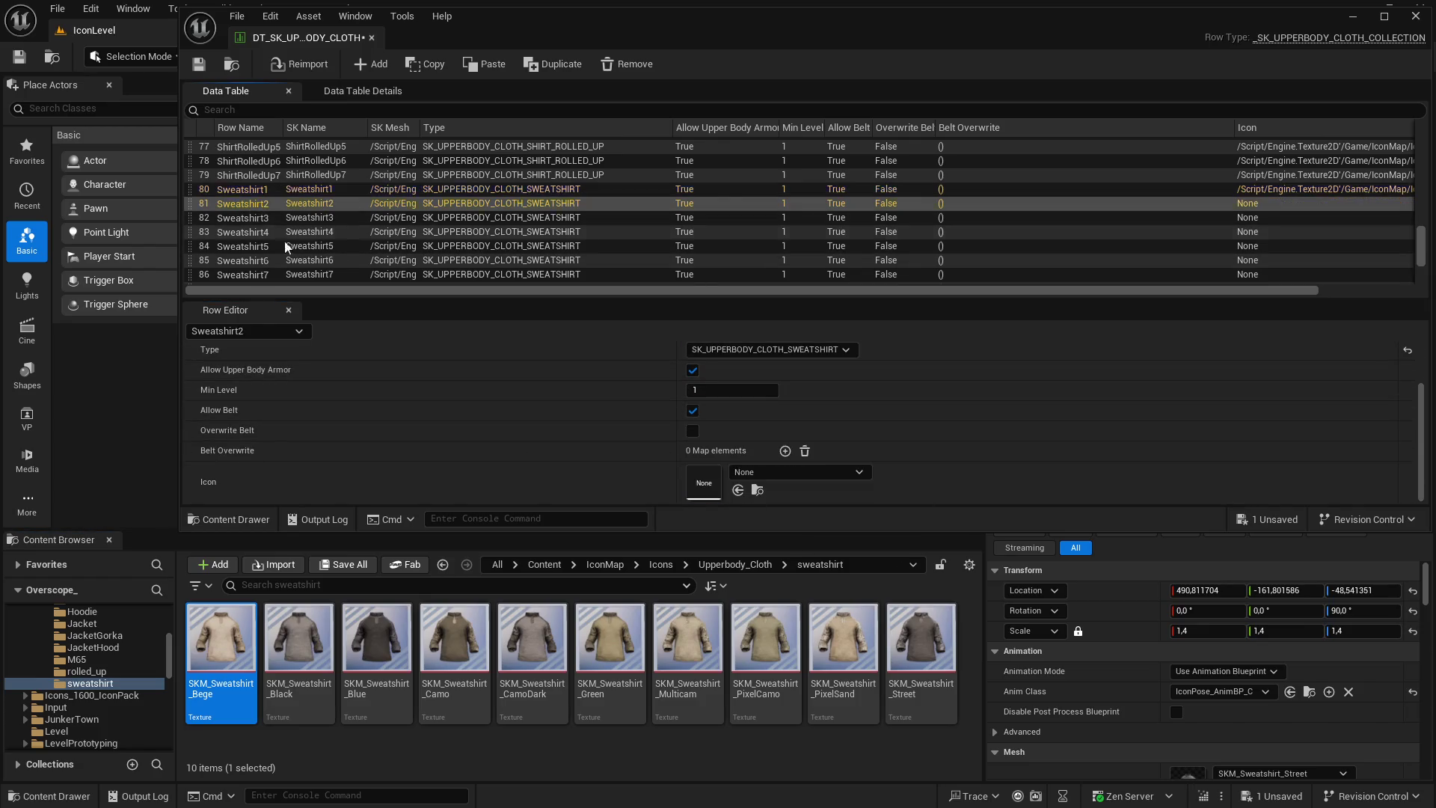
scroll(580, 443, "up", 2)
left_click(299, 640)
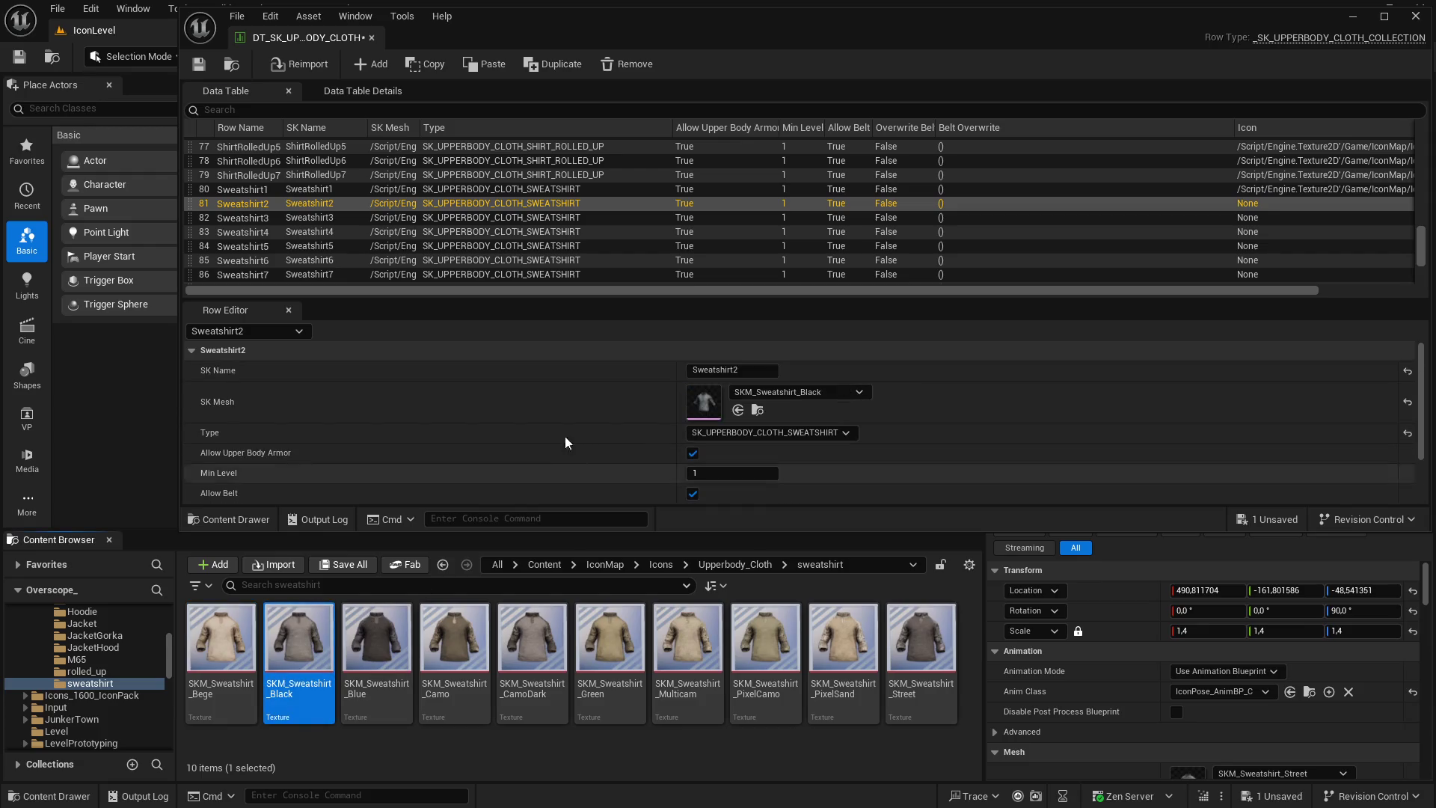
scroll(733, 464, "down", 2)
left_click(738, 490)
Set Sweatshirt3's icon to SKM_Sweatshirt_Blue
scroll(561, 439, "up", 1)
scroll(524, 430, "up", 2)
scroll(496, 391, "down", 3)
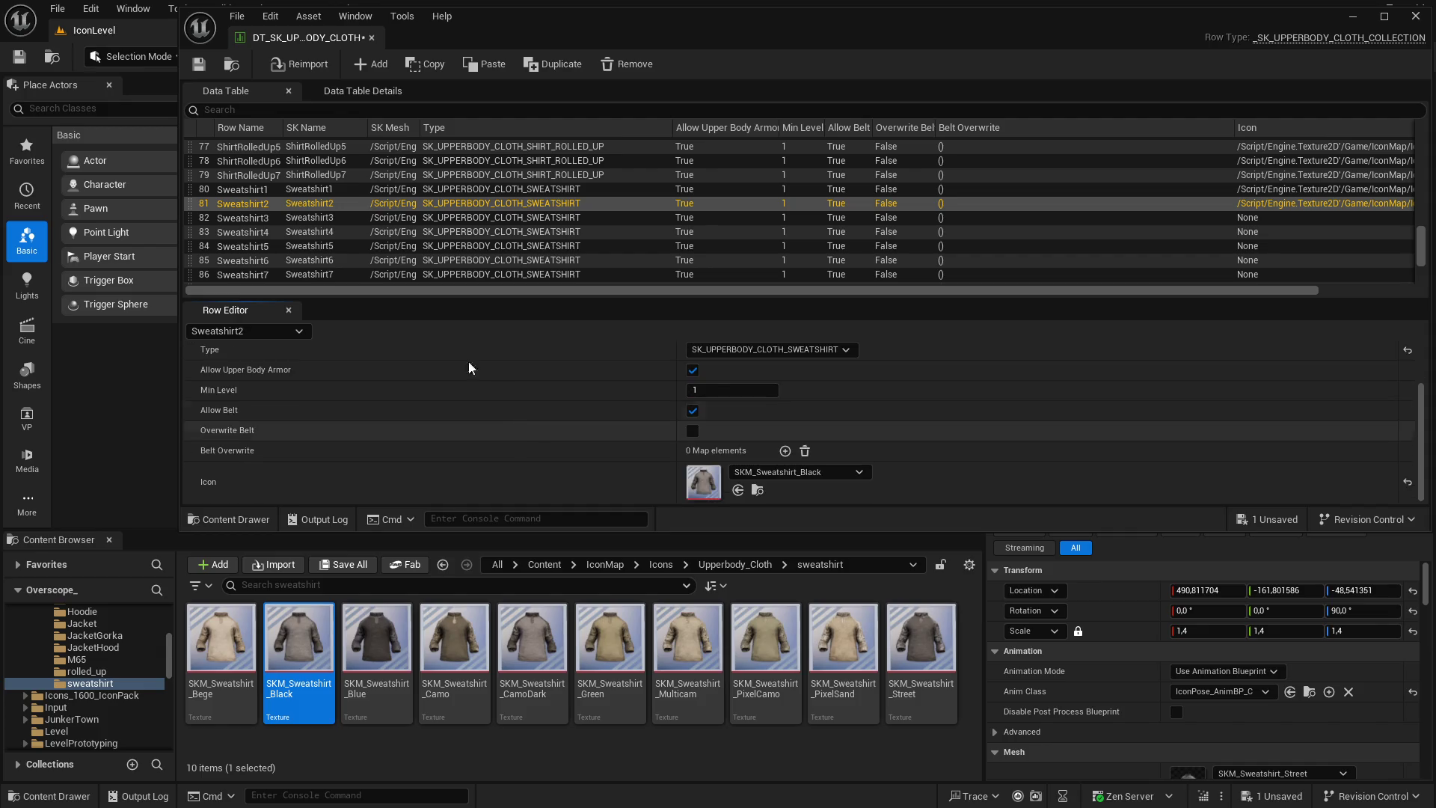
key("Down")
scroll(568, 458, "down", 2)
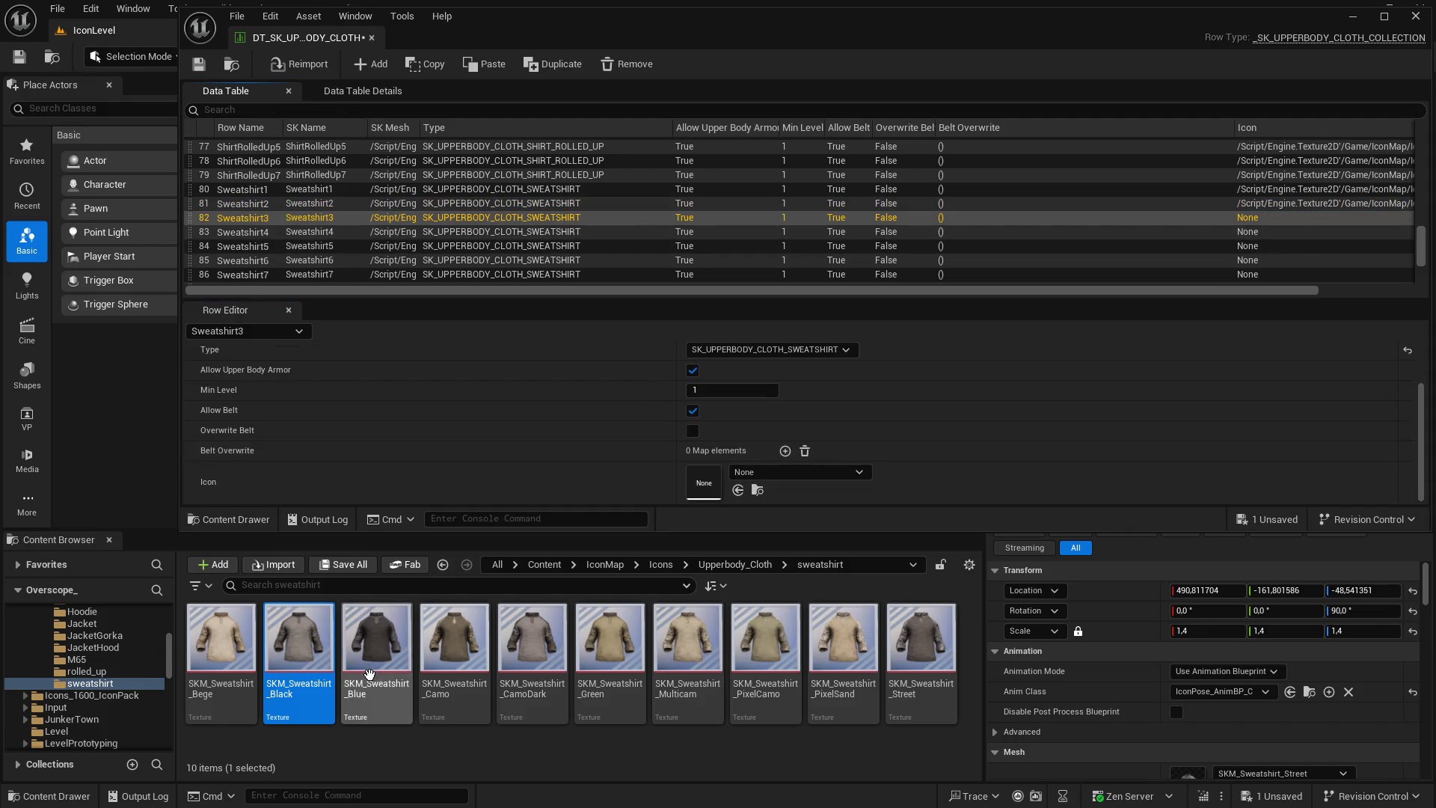
left_click(376, 640)
left_click(739, 490)
Give the row details more room and set Sweatshirt4's icon to SKM_Sweatshirt_Camo
left_click(300, 233)
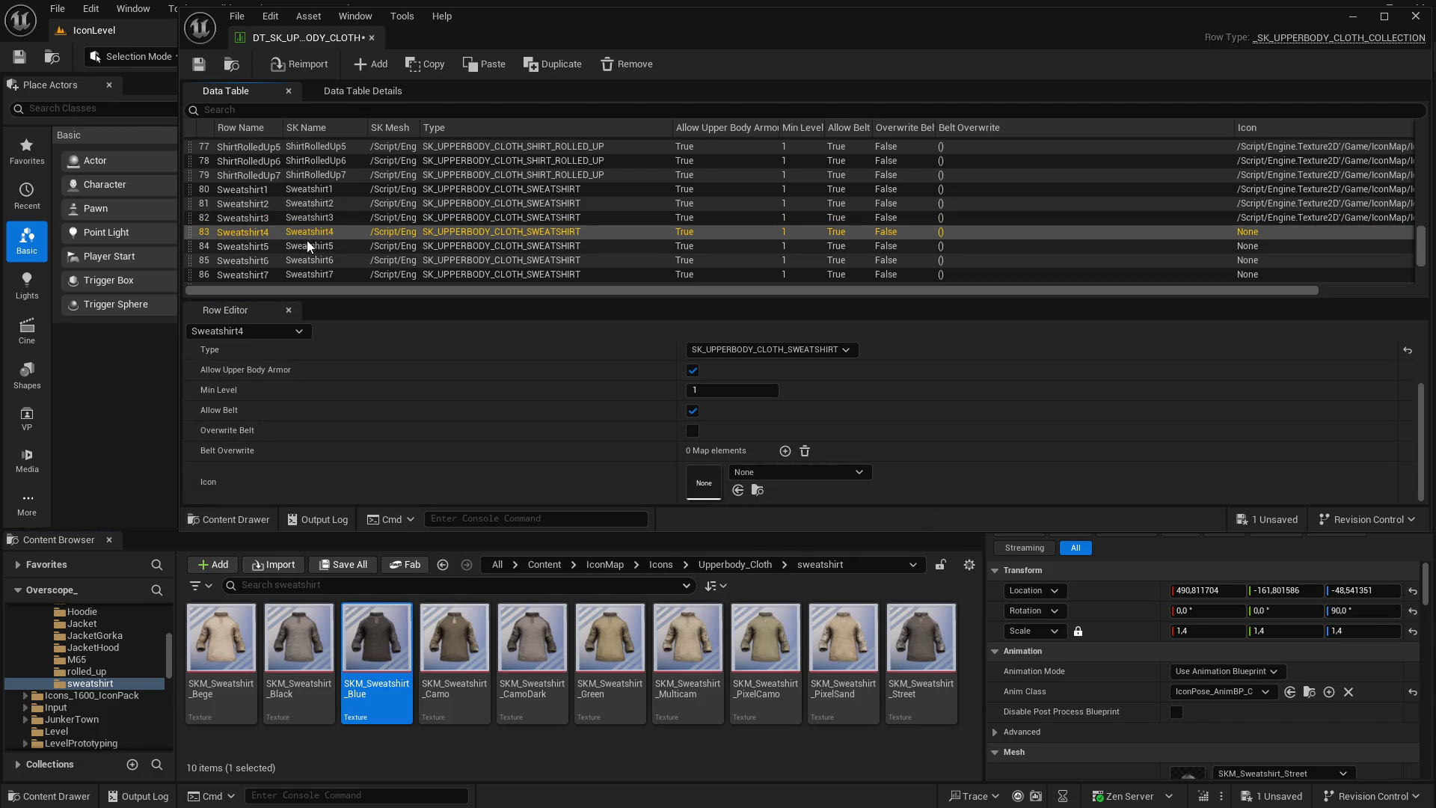
left_click_drag(167, 530, 167, 565)
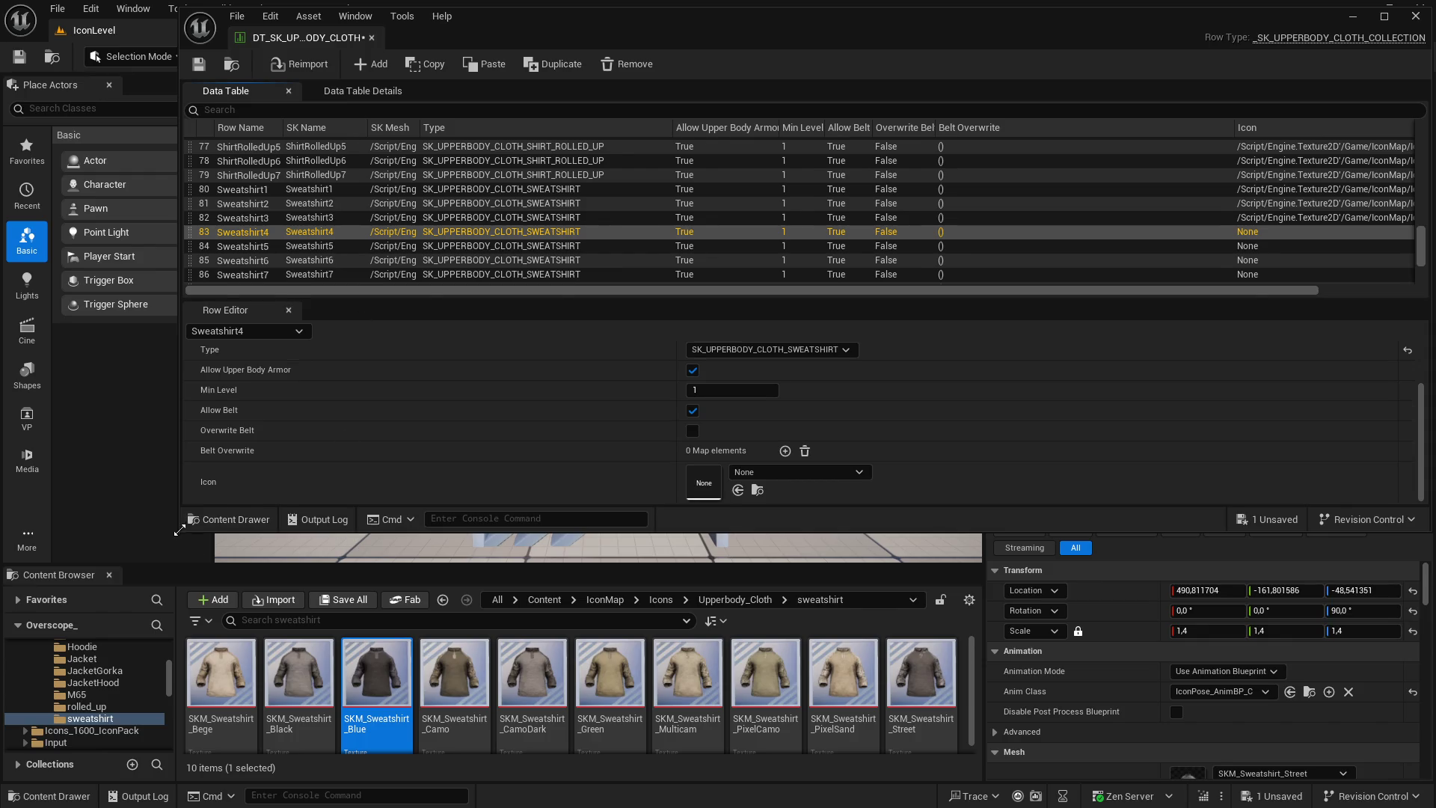
left_click_drag(180, 529, 164, 572)
left_click_drag(314, 318, 315, 265)
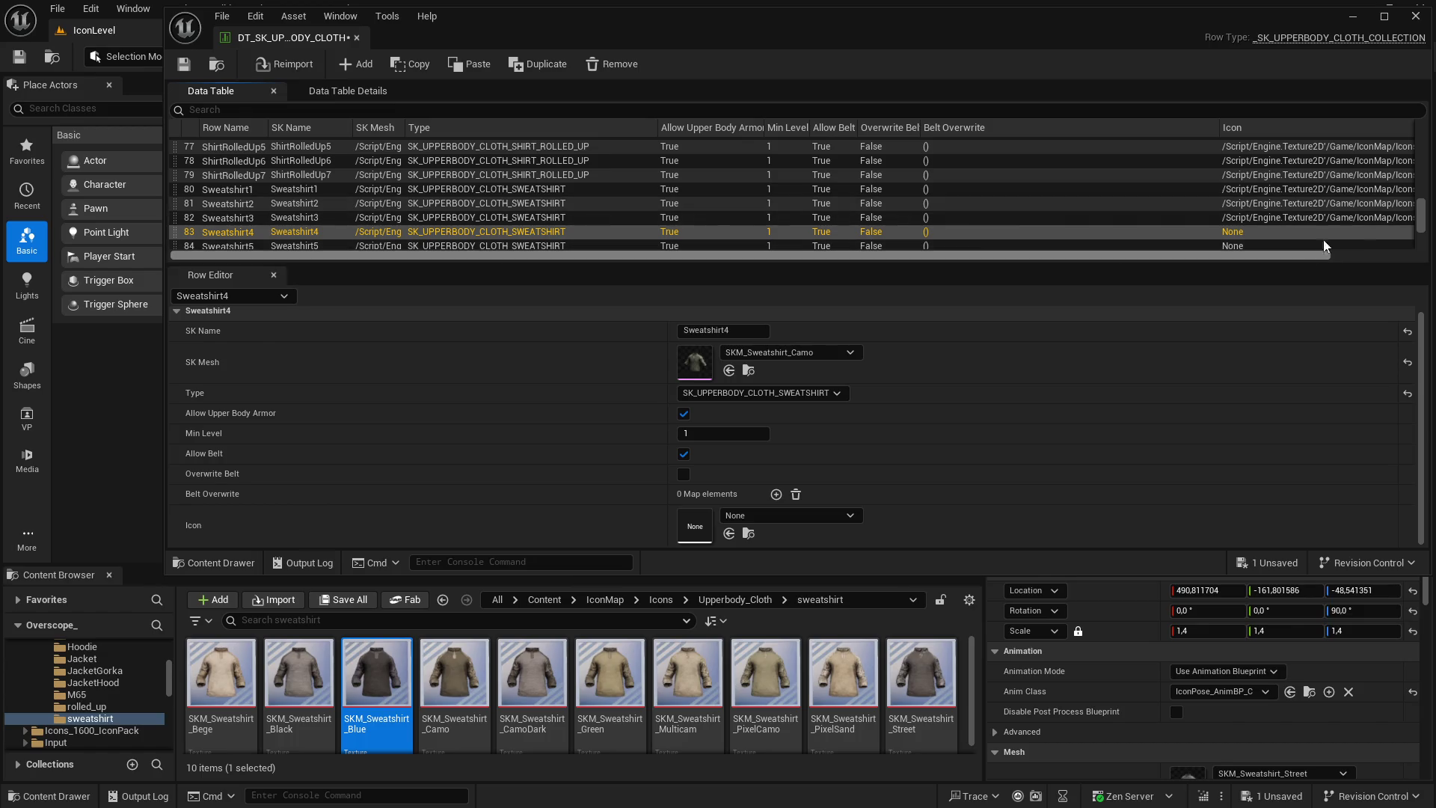
scroll(1422, 217, "down", 1)
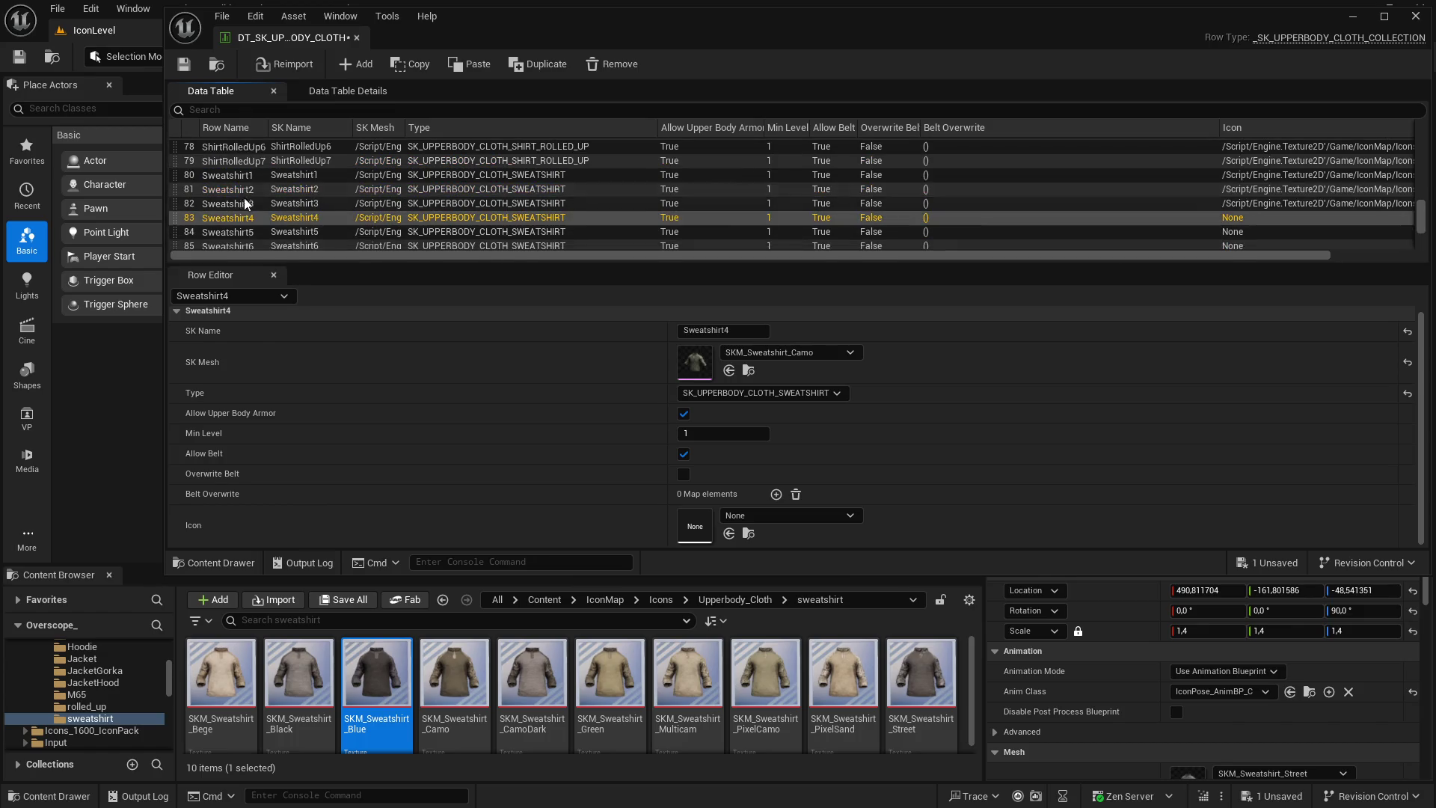
left_click(339, 179)
left_click(749, 192)
left_click(853, 203)
left_click(837, 217)
left_click_drag(454, 673, 695, 527)
Assign icons to Sweatshirt5, Sweatshirt6 (SKM_Sweatshirt_Green) and Sweatshirt7 (SKM_Sweatshirt_Multicam)
left_click(374, 232)
left_click_drag(532, 673, 695, 528)
scroll(262, 236, "down", 1)
left_click(261, 222)
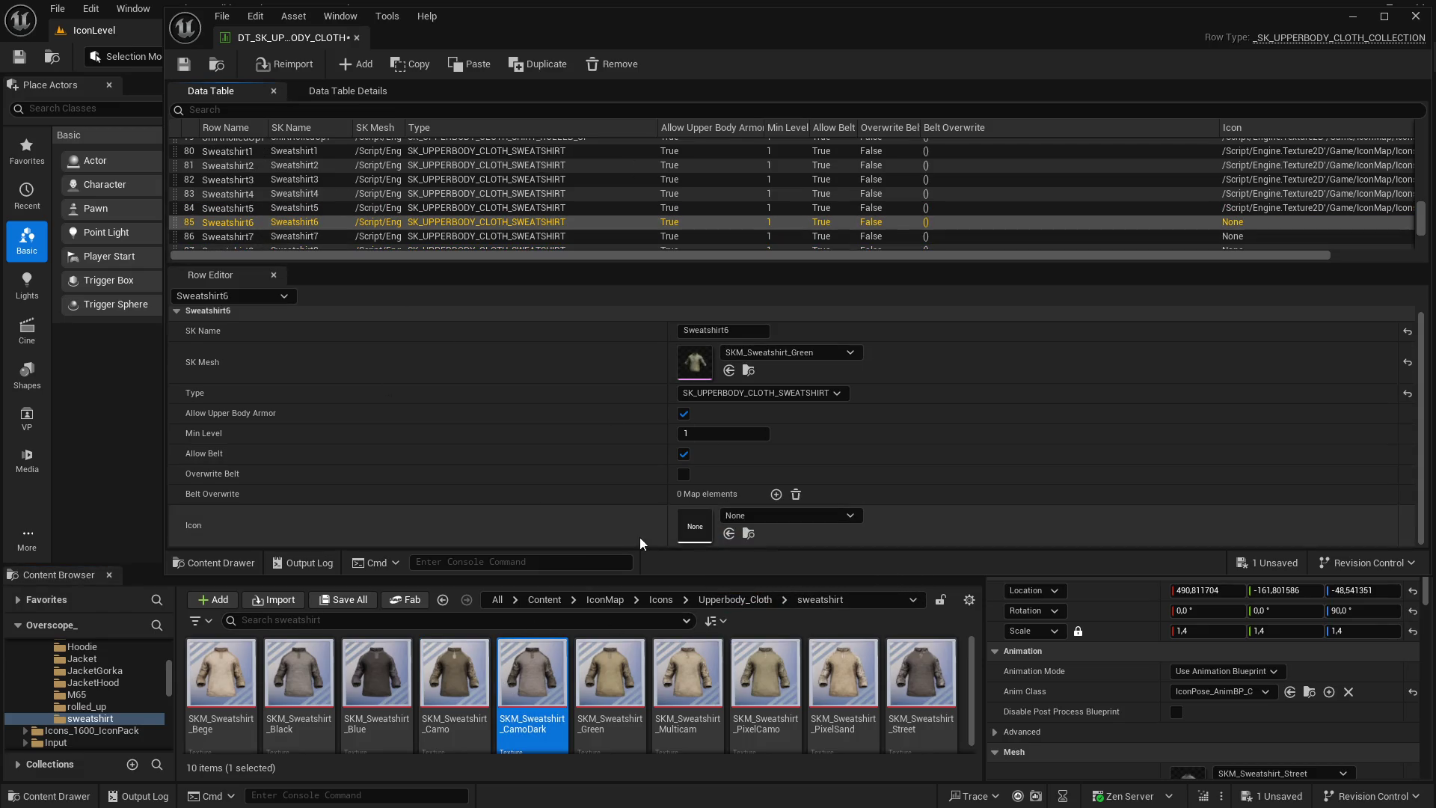
left_click_drag(611, 673, 695, 528)
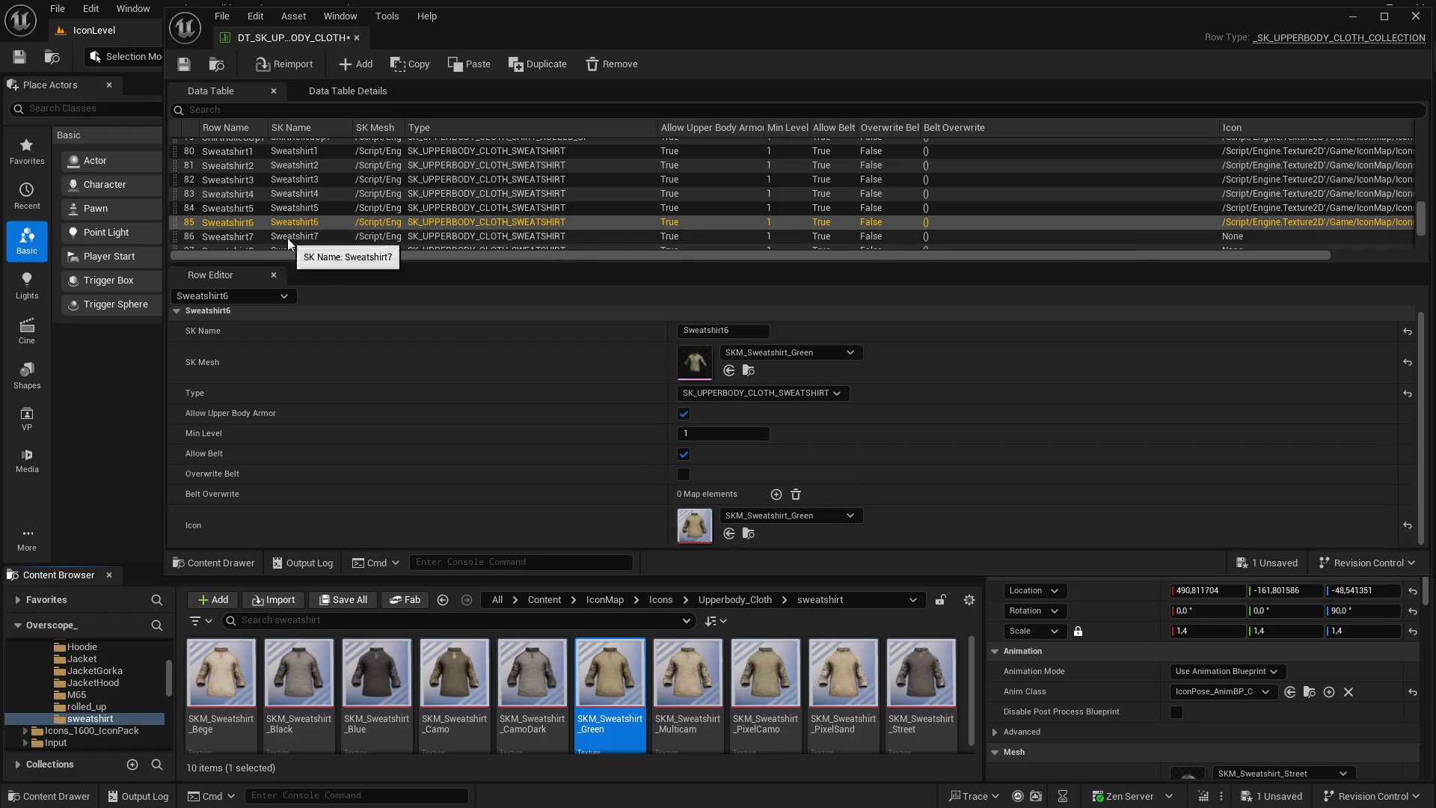
left_click(299, 237)
left_click_drag(688, 673, 695, 527)
Assign SKM_Sweatshirt_PixelCamo, PixelSand and Street icons to Sweatshirt8, 9 and 10
scroll(247, 212, "down", 3)
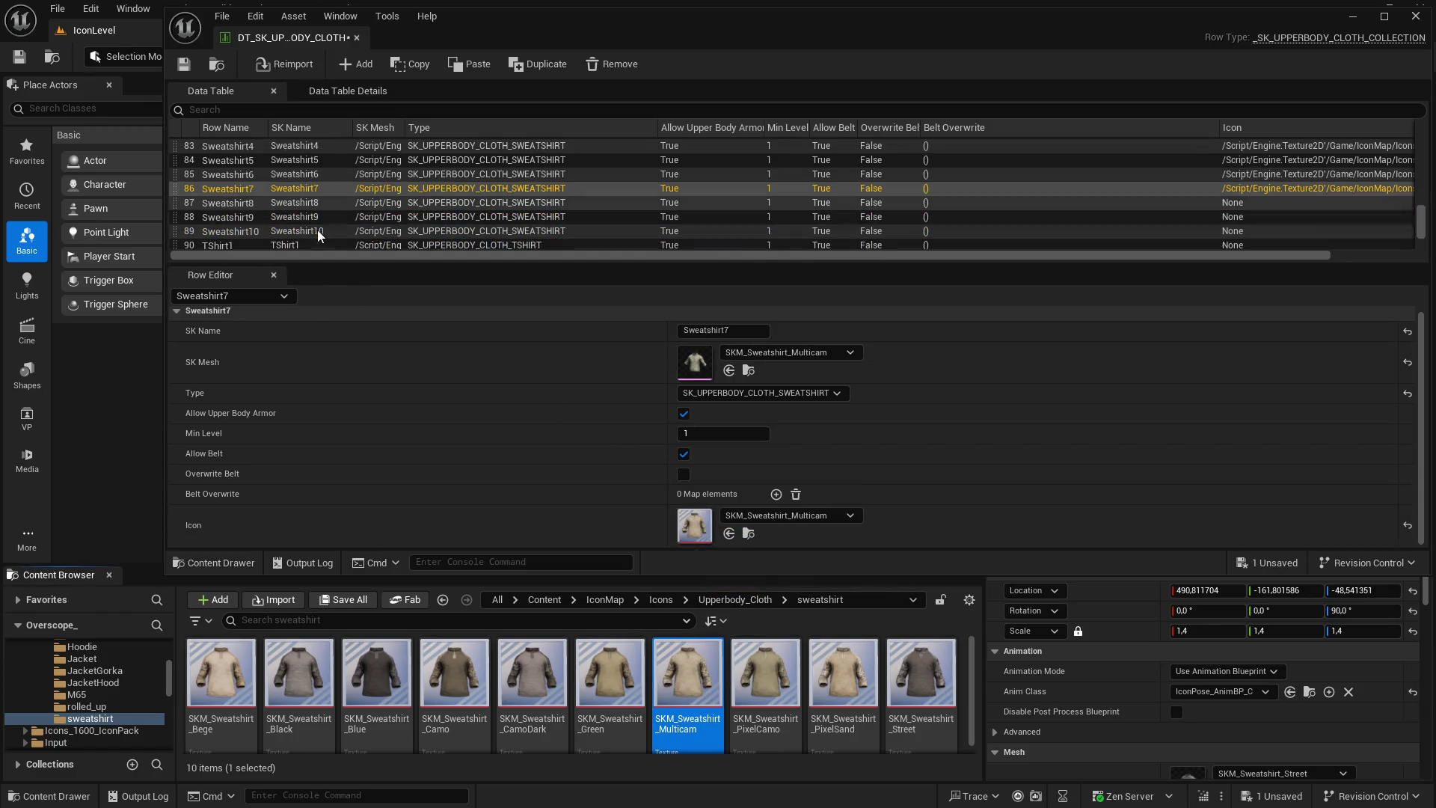
left_click(251, 202)
left_click_drag(784, 684, 695, 527)
left_click(271, 217)
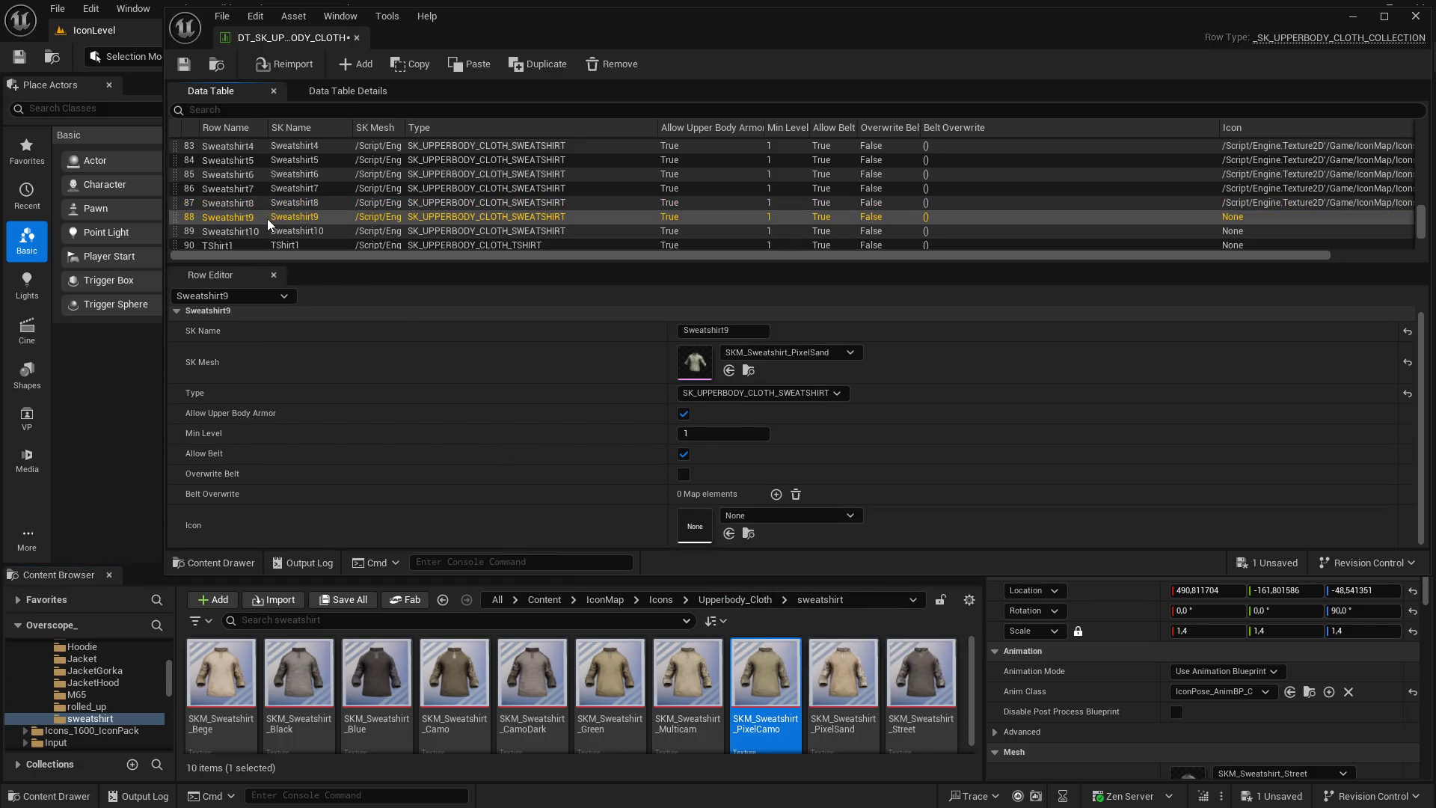
left_click_drag(843, 677, 695, 525)
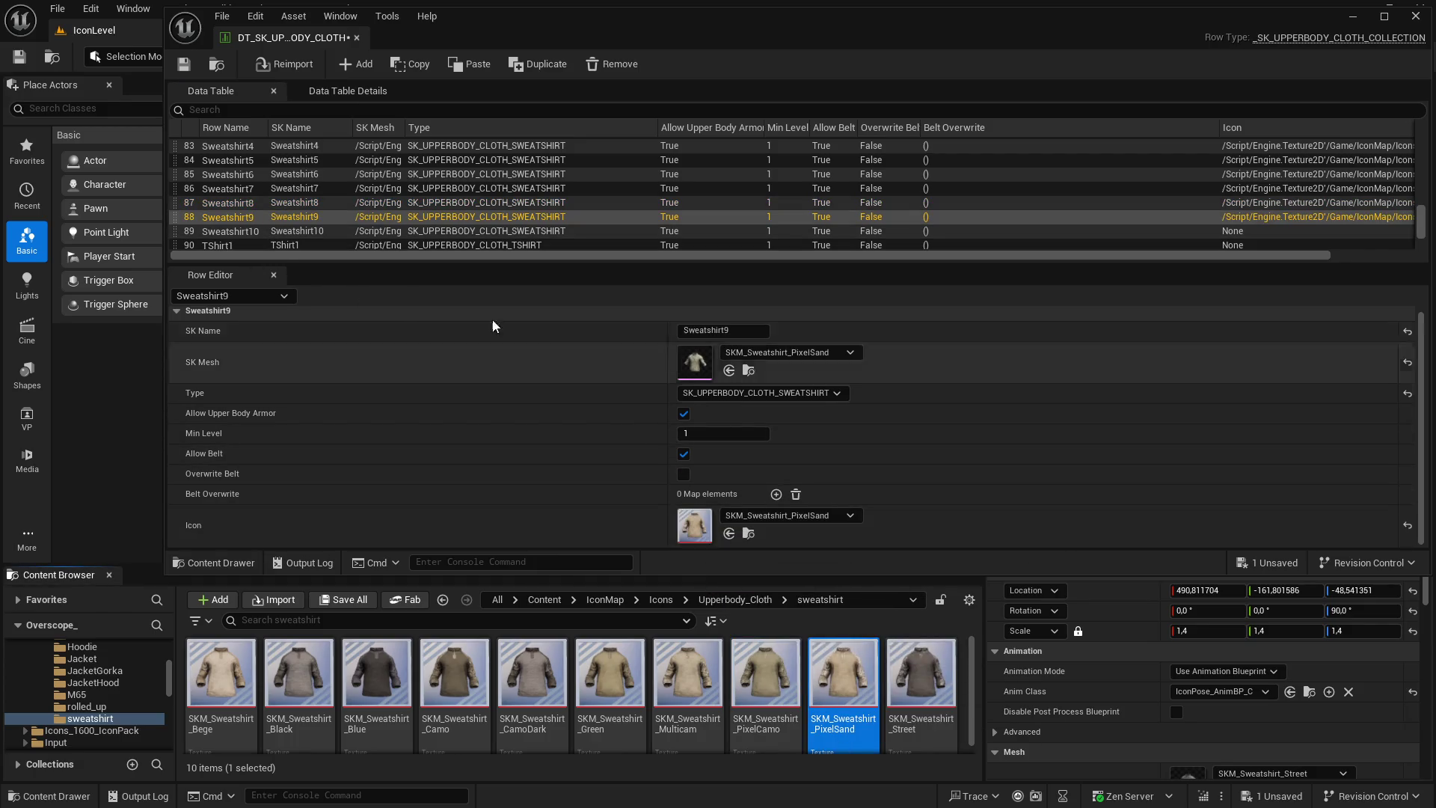
left_click(293, 232)
mouse_move(926, 688)
left_mouse_down()
mouse_move(688, 513)
mouse_move(695, 525)
left_mouse_up()
Save all modified assets including the data table, then select the TShirt1 row
left_click(352, 600)
left_click(845, 576)
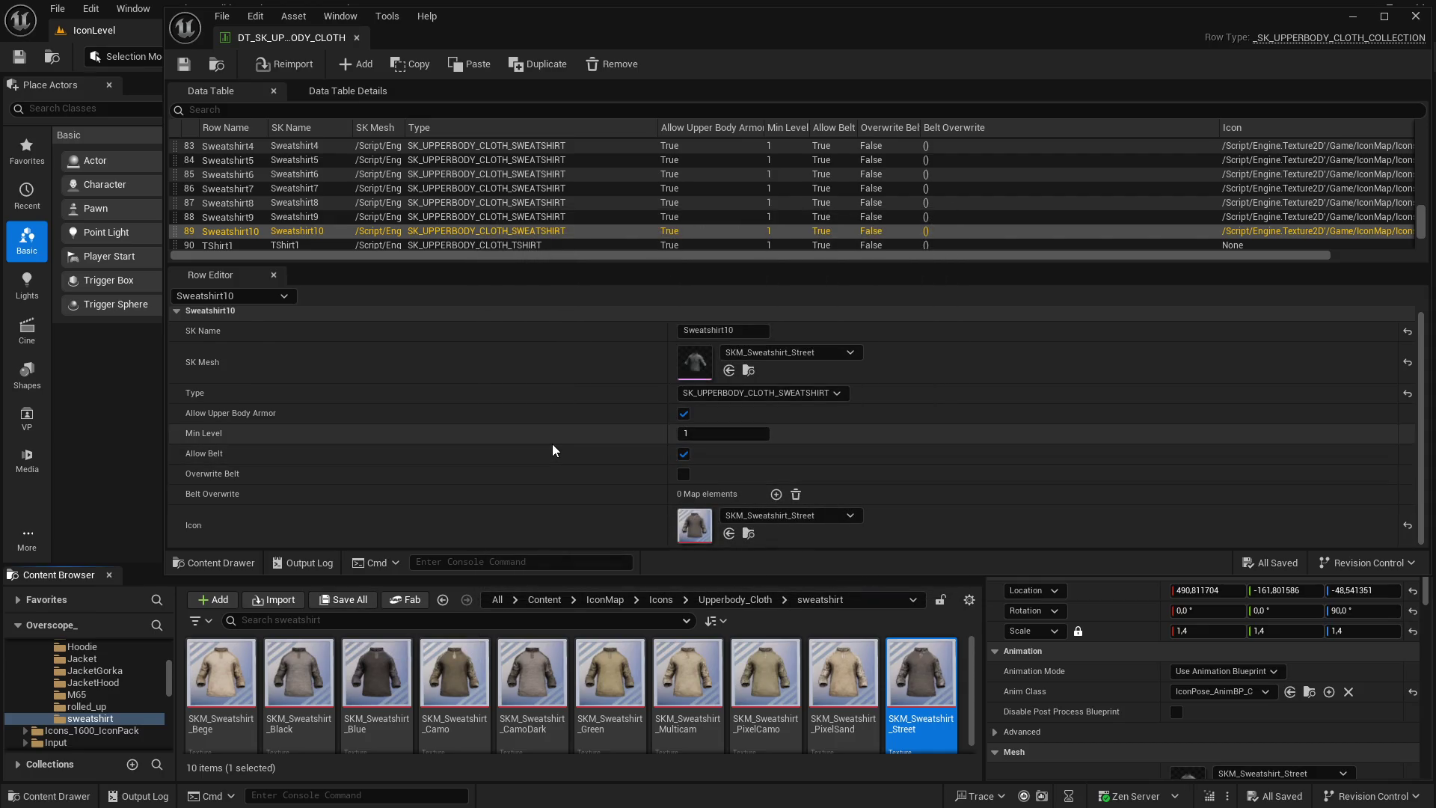
scroll(536, 221, "down", 5)
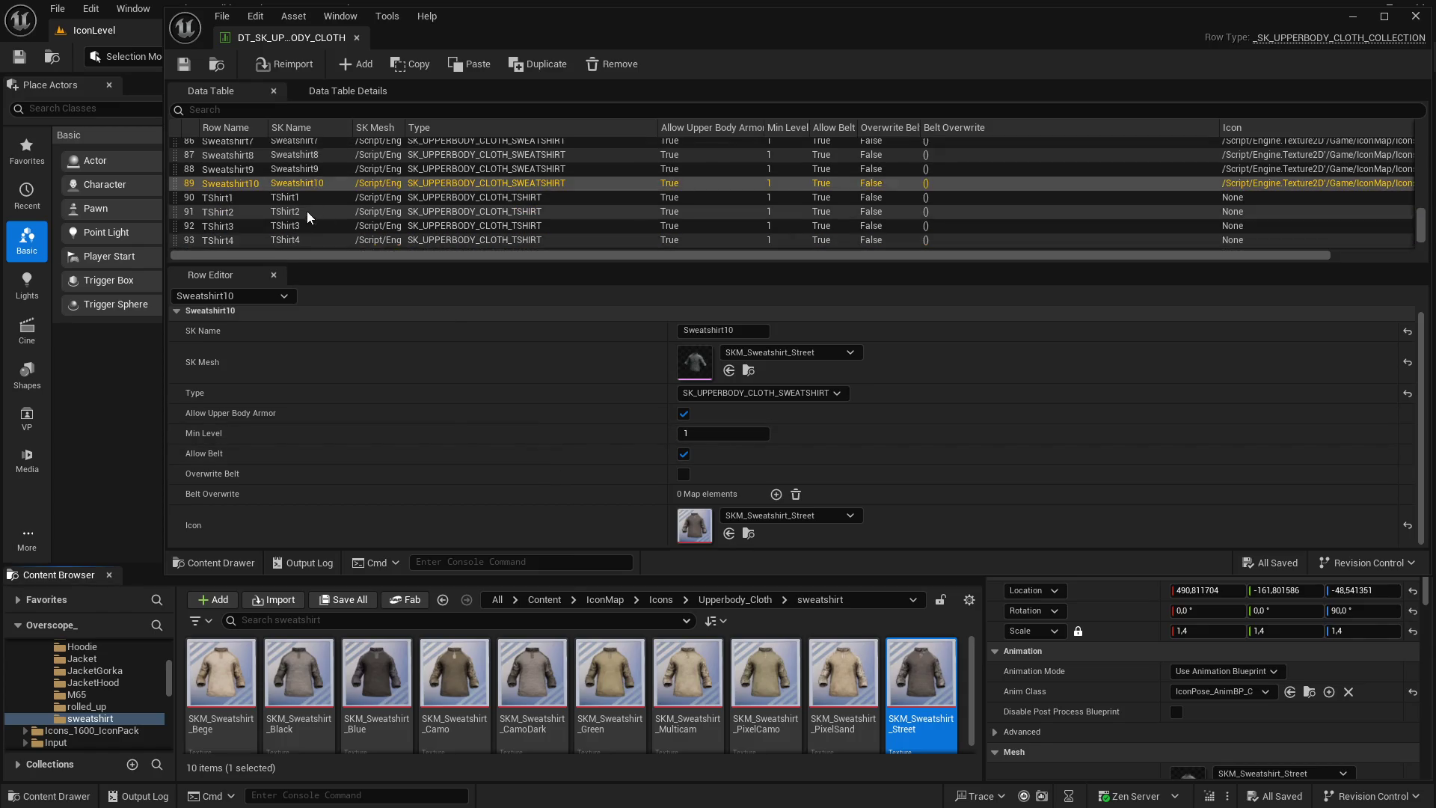
left_click(237, 177)
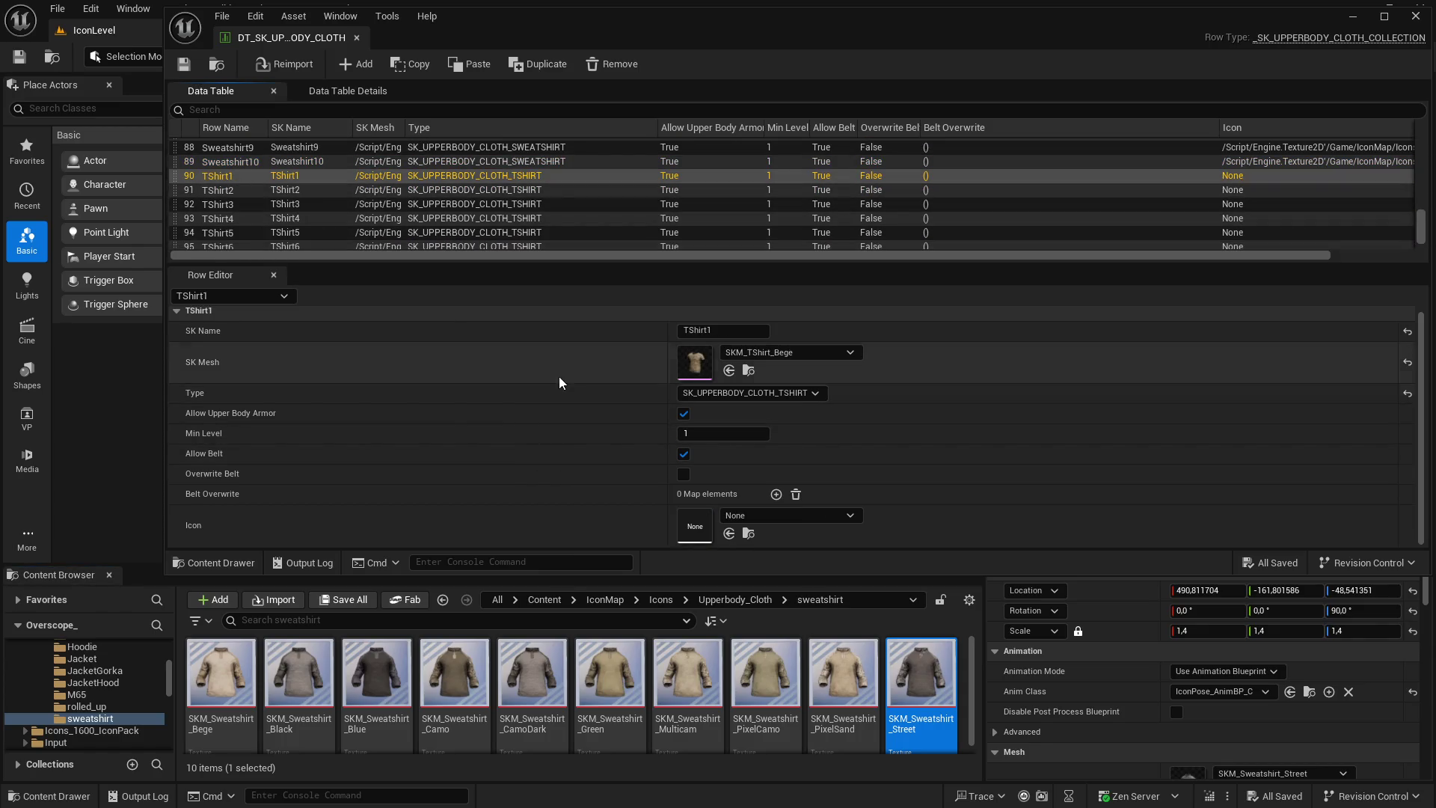
Add a folder named TShirt inside the icons folder and open it
key("super")
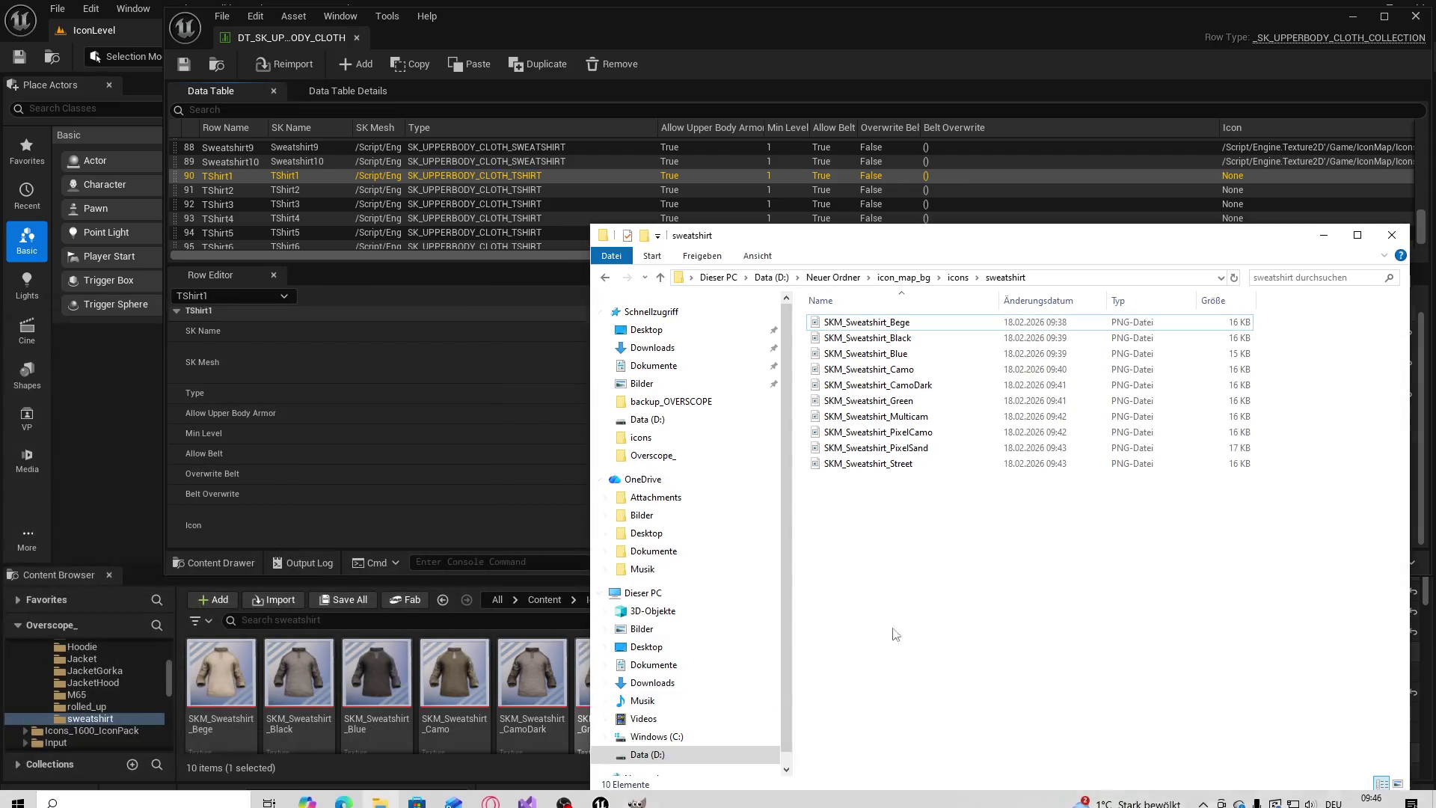
key("alt+Up")
left_click(949, 596)
right_click(1140, 461)
mouse_move(1176, 694)
left_click(1030, 586)
type("TShirt")
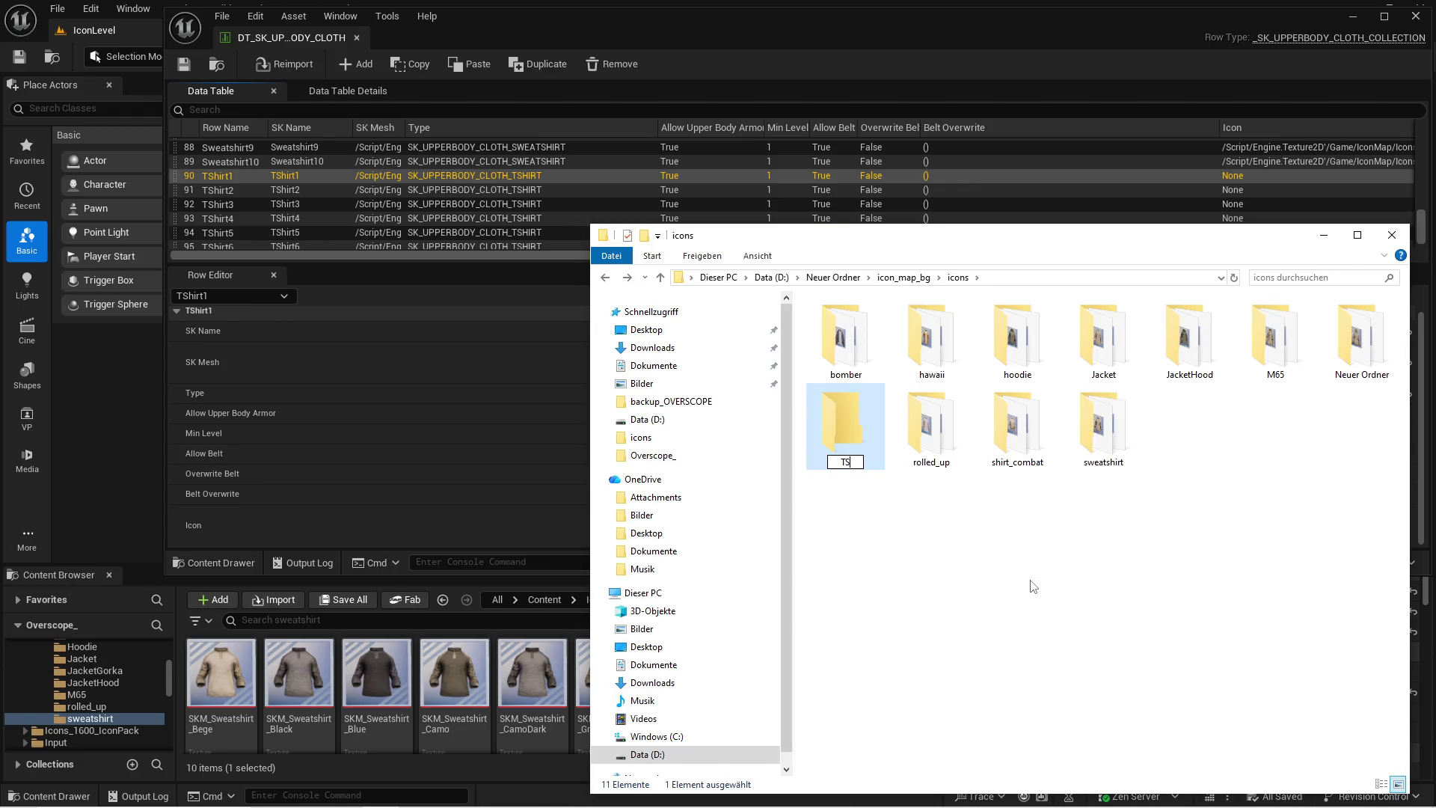
key("Return")
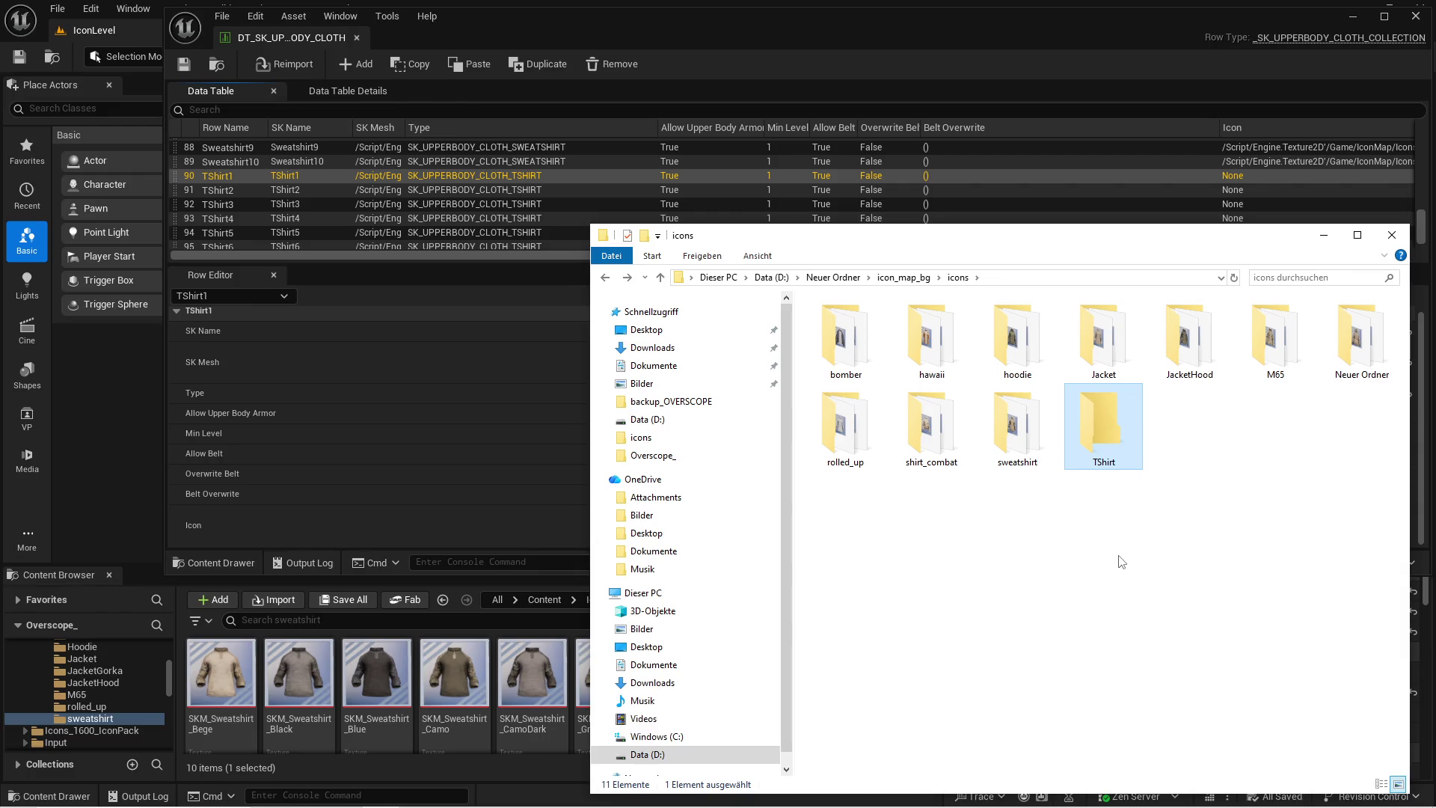
double_click(1104, 440)
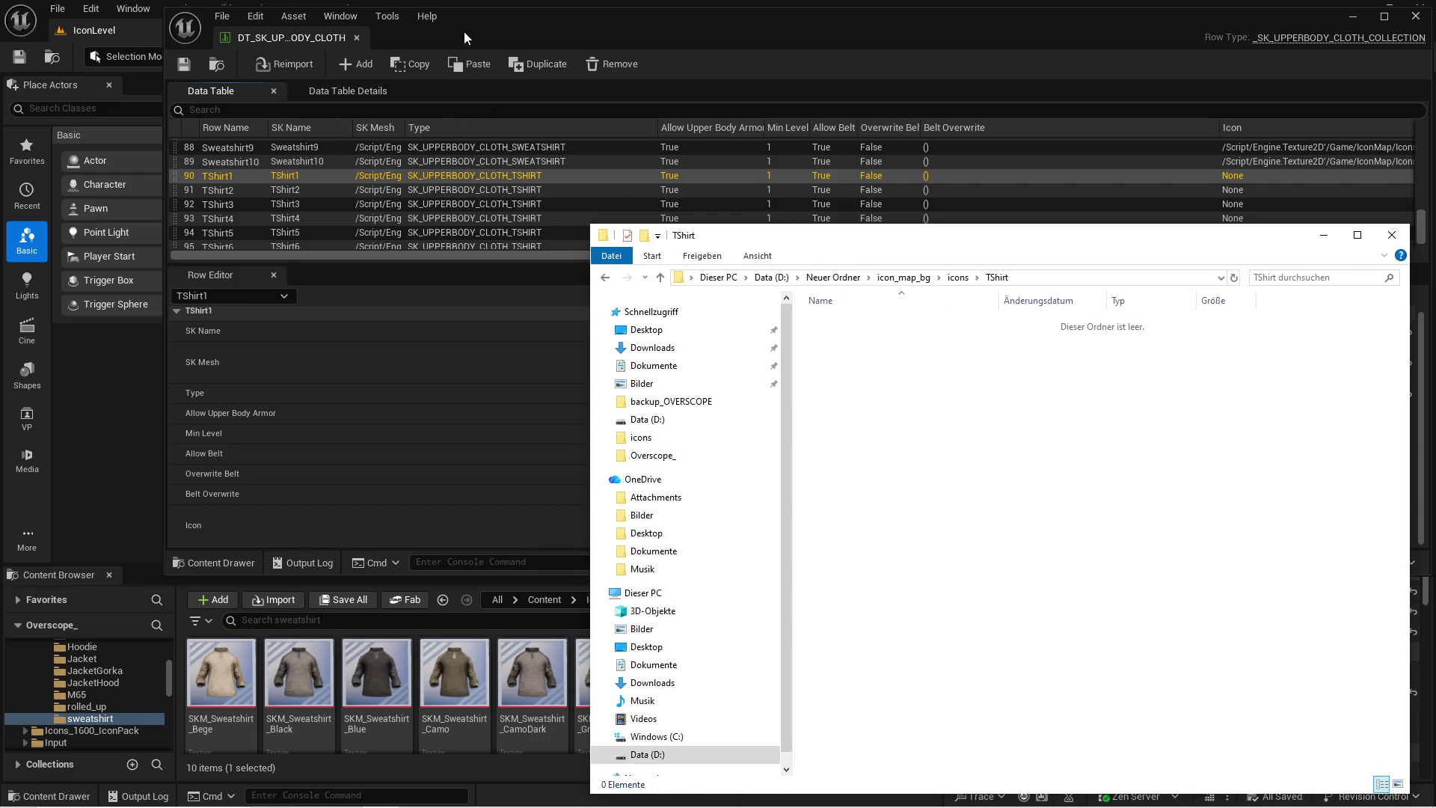
left_click_drag(464, 32, 460, 29)
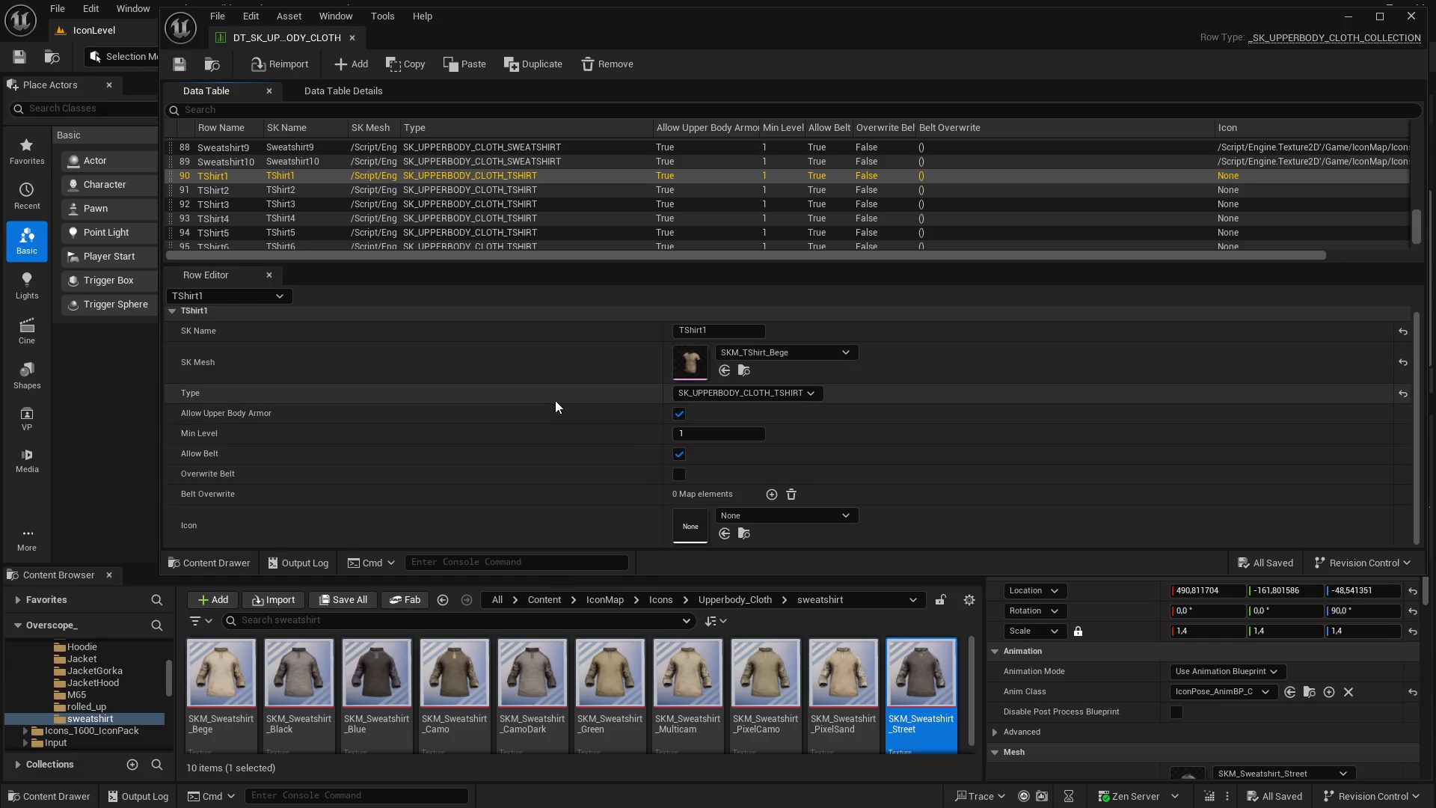
Set the display stand's Skeletal Mesh Asset to SKM_TShirt_Bege and save the level
scroll(394, 213, "down", 1)
scroll(394, 213, "up", 1)
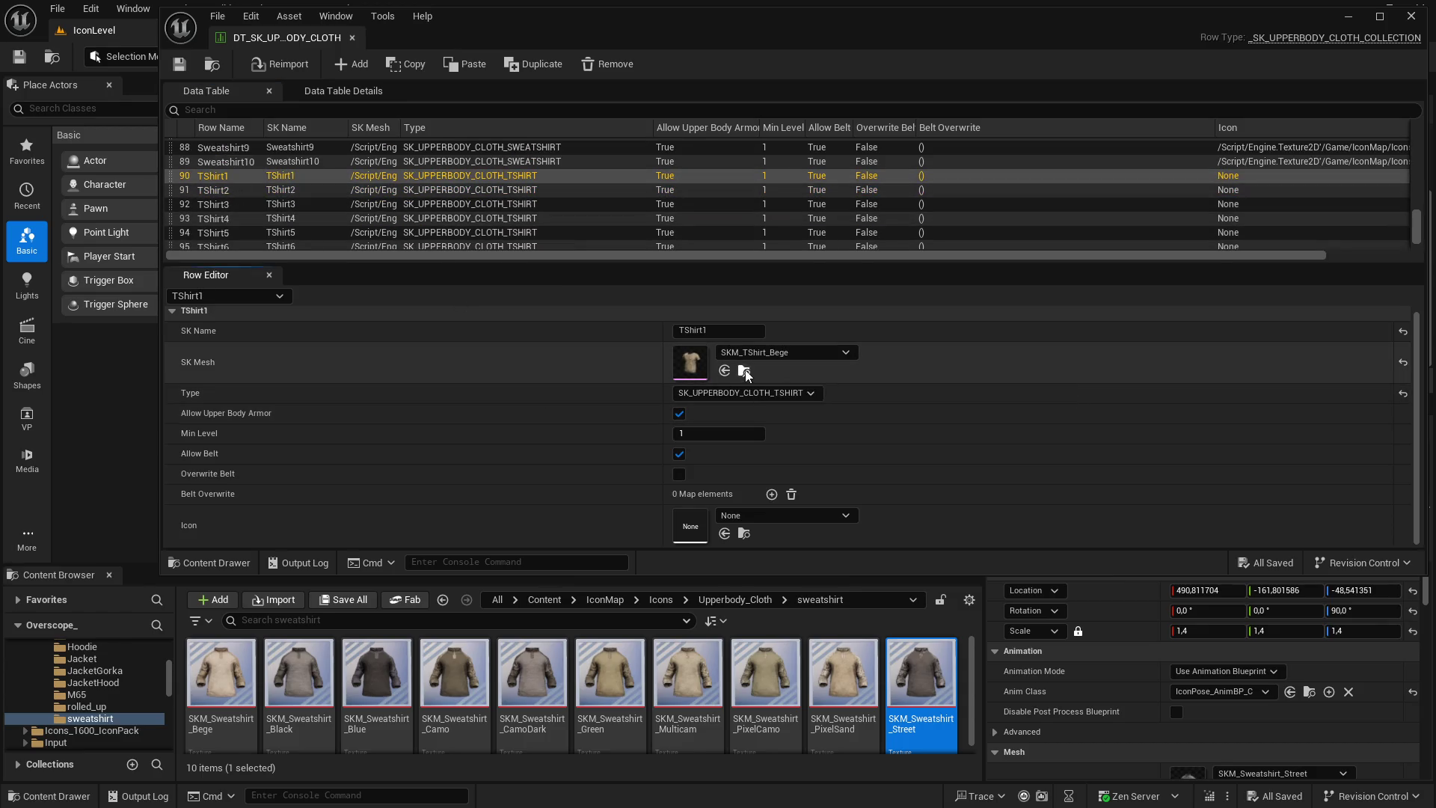
left_click(744, 372)
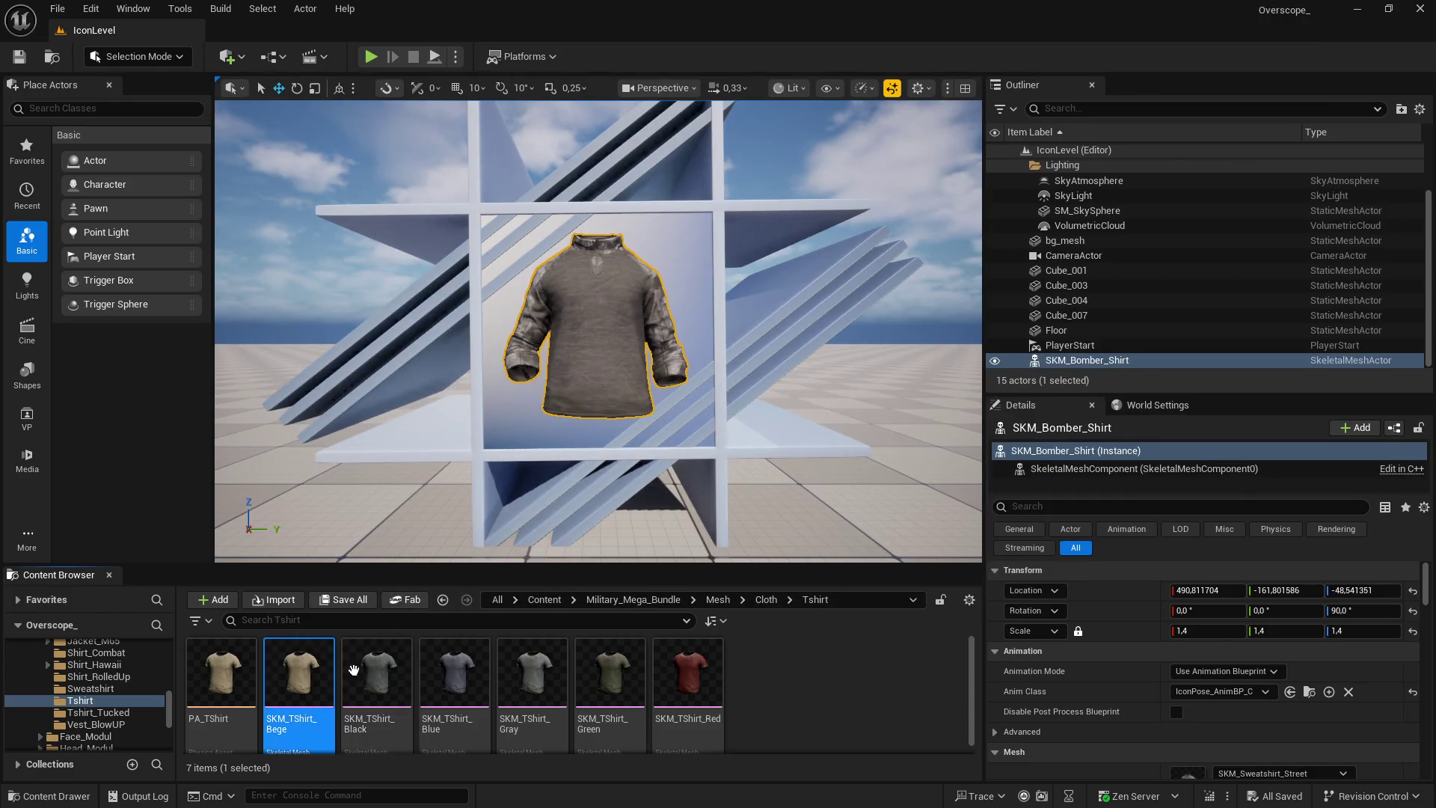
scroll(1219, 664, "down", 1)
left_click(1221, 744)
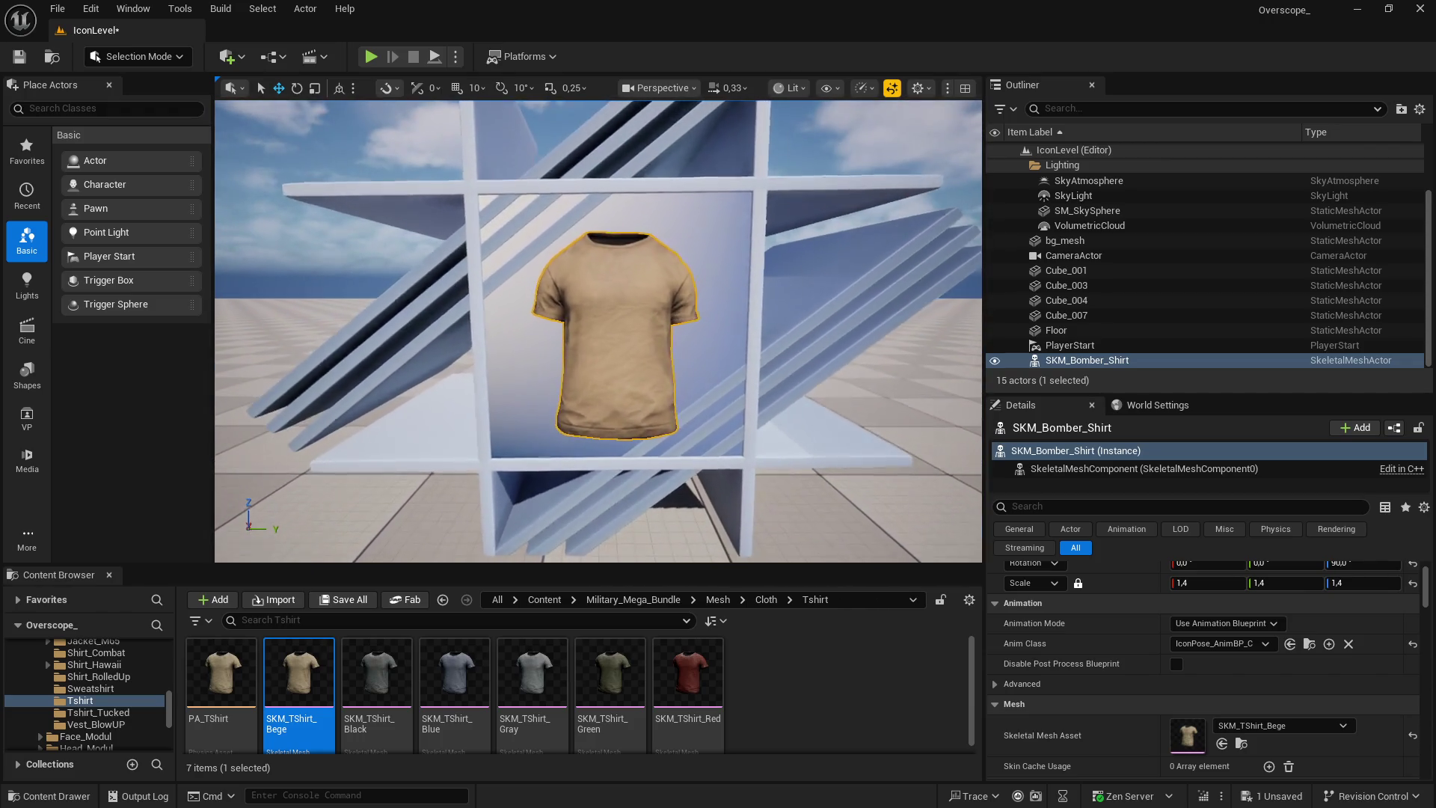
left_click(339, 599)
left_click(838, 579)
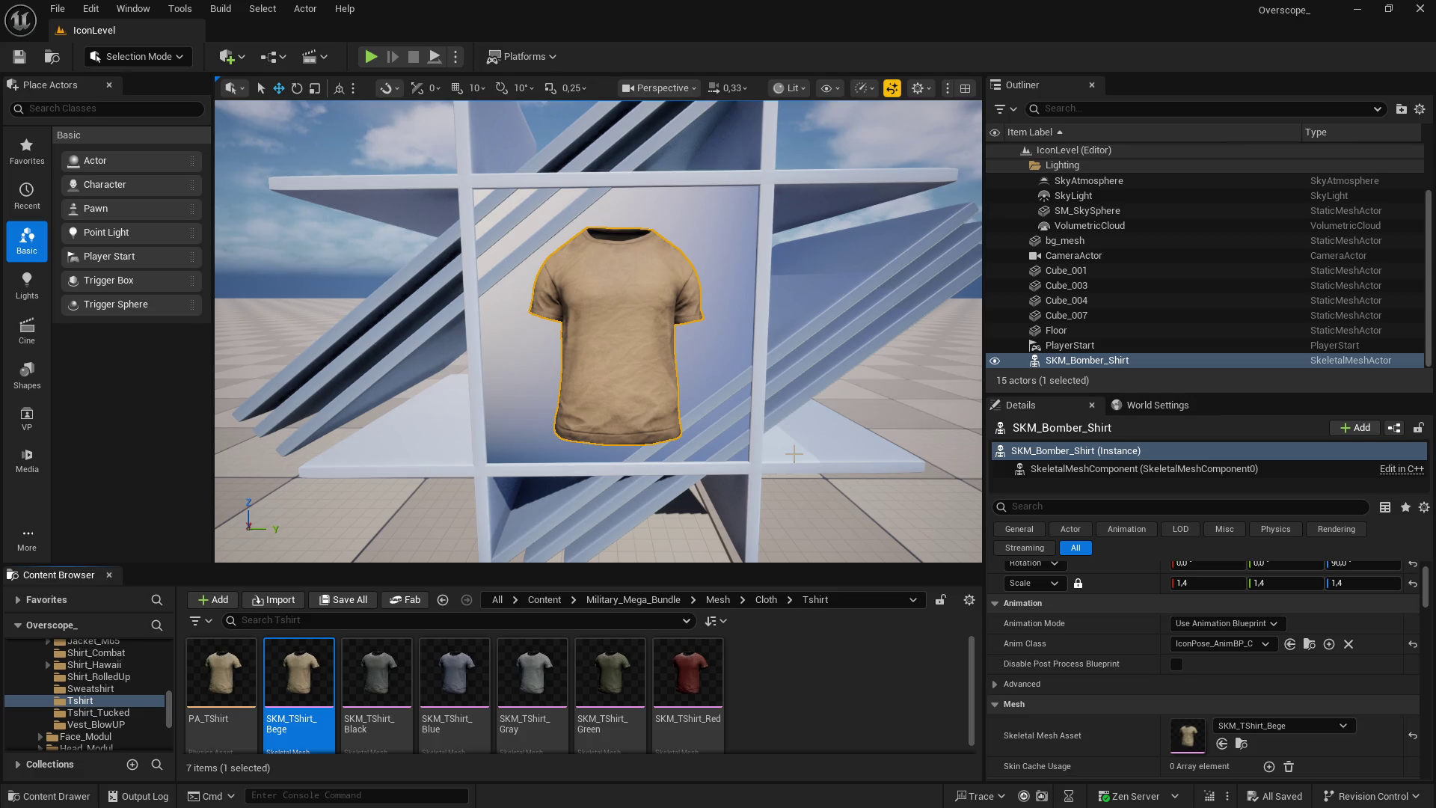
Play the level fullscreen, screenshot it, and paste the shot into GIMP, replacing the old layer
key("super")
key("alt+Tab")
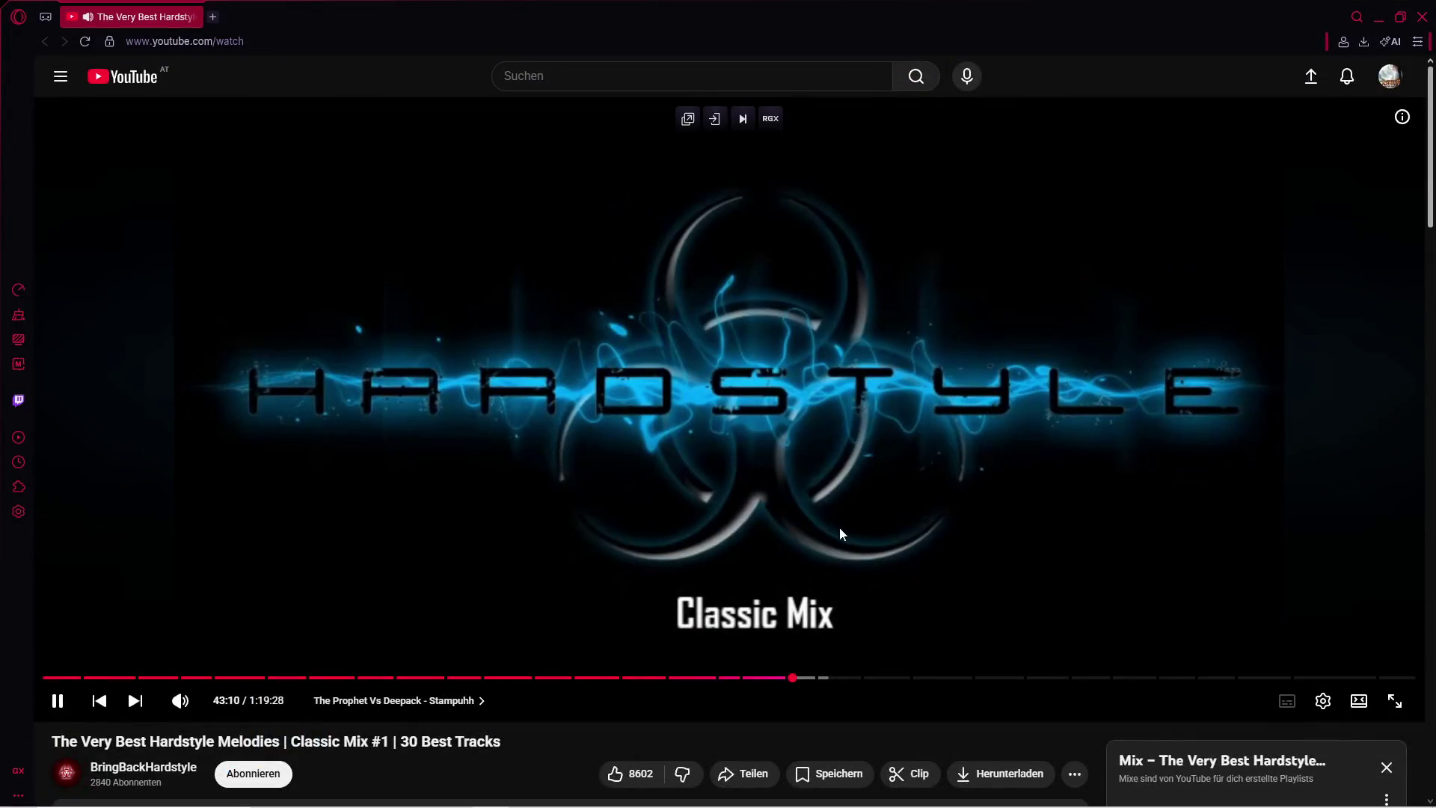
left_click(1378, 18)
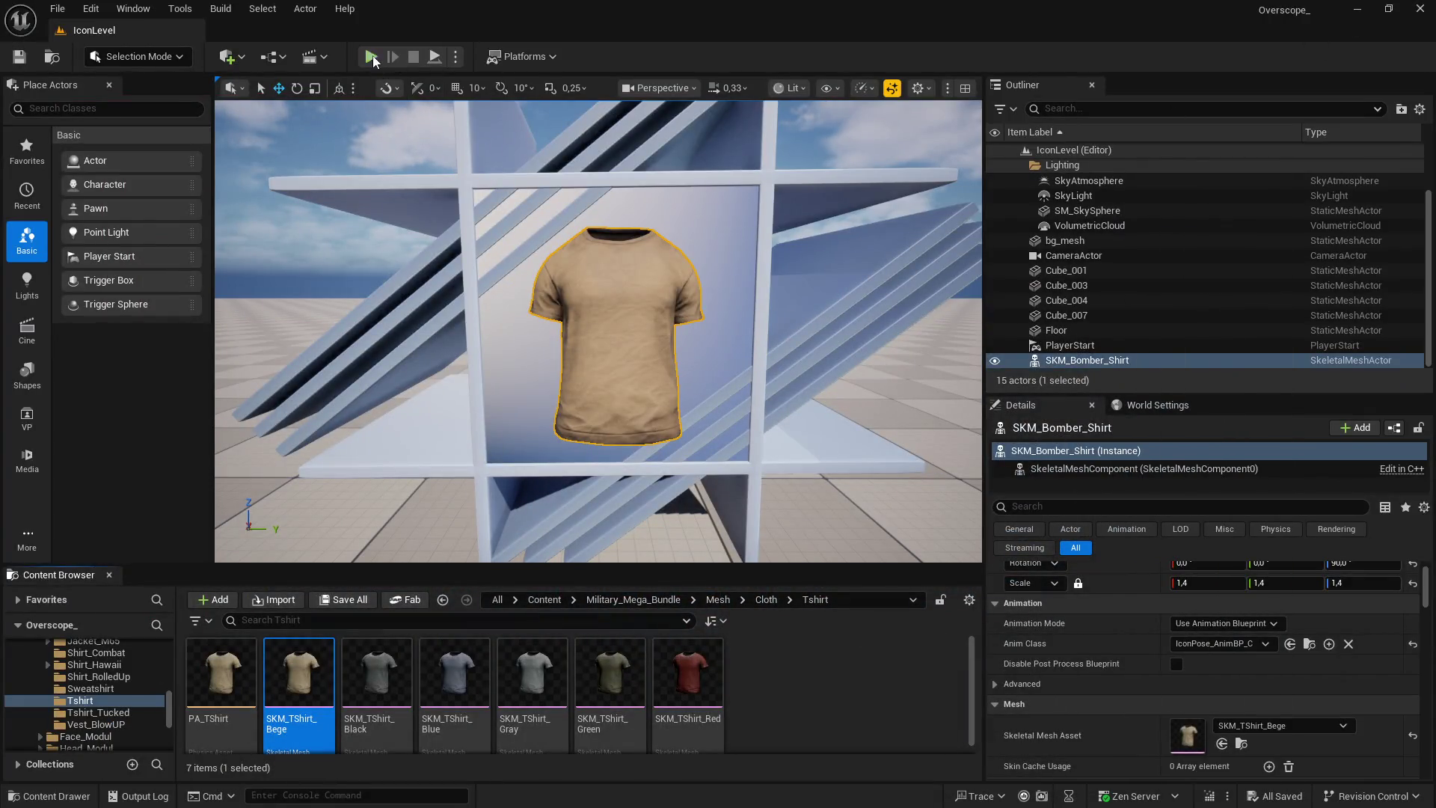
left_click(371, 57)
key("F11")
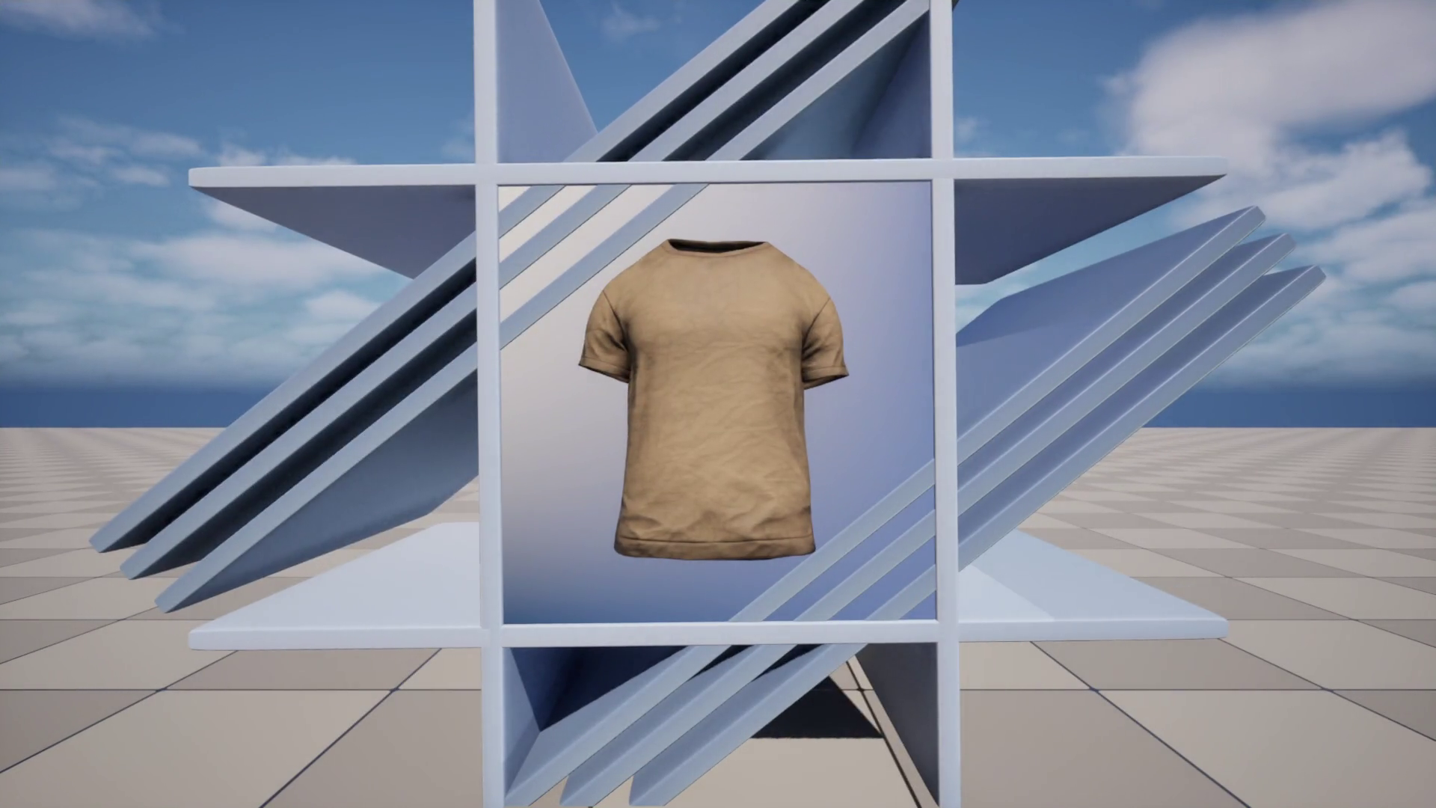
key("Print")
key("Escape")
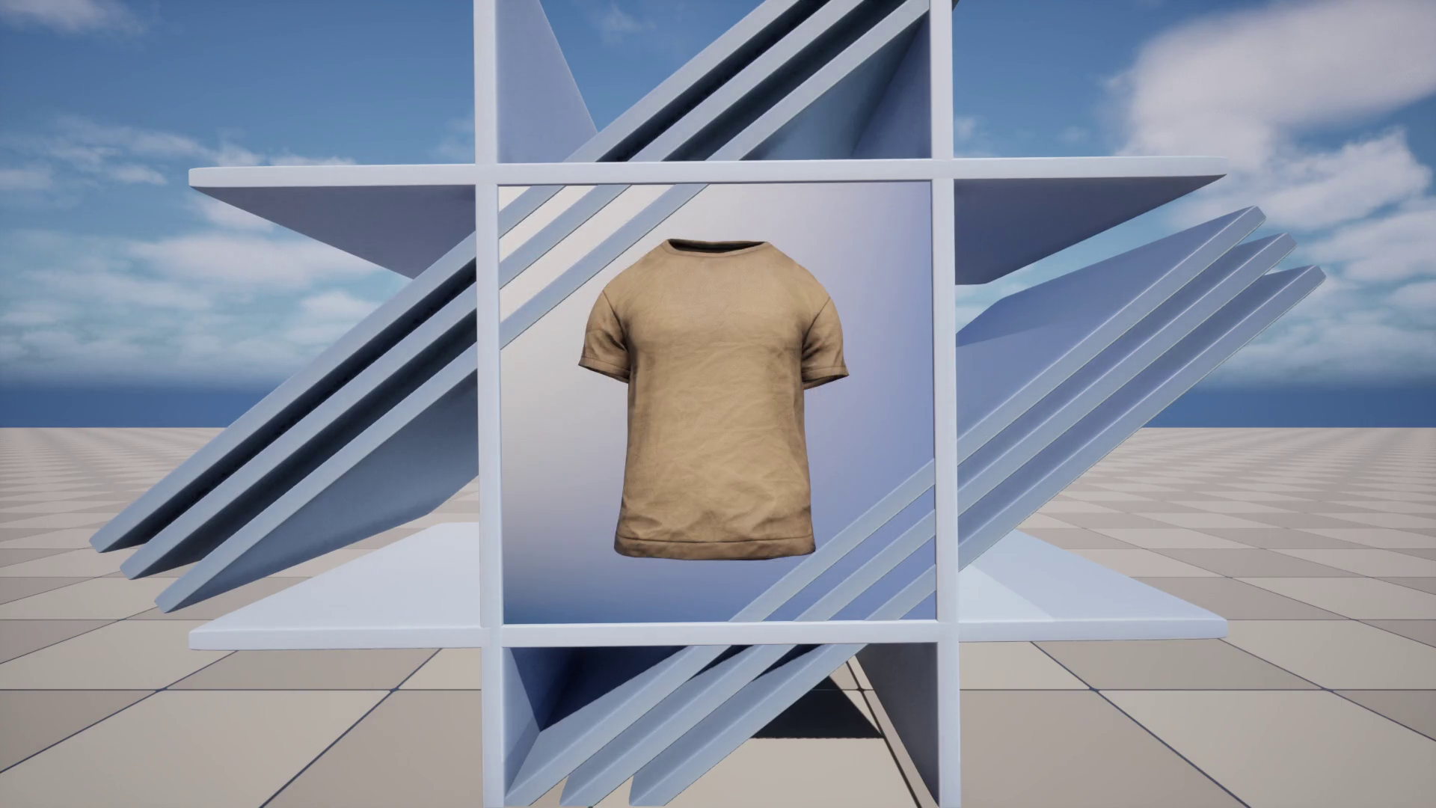
key("super")
left_click(638, 791)
key("ctrl+z")
key("ctrl+v")
key("super")
key("alt+Tab")
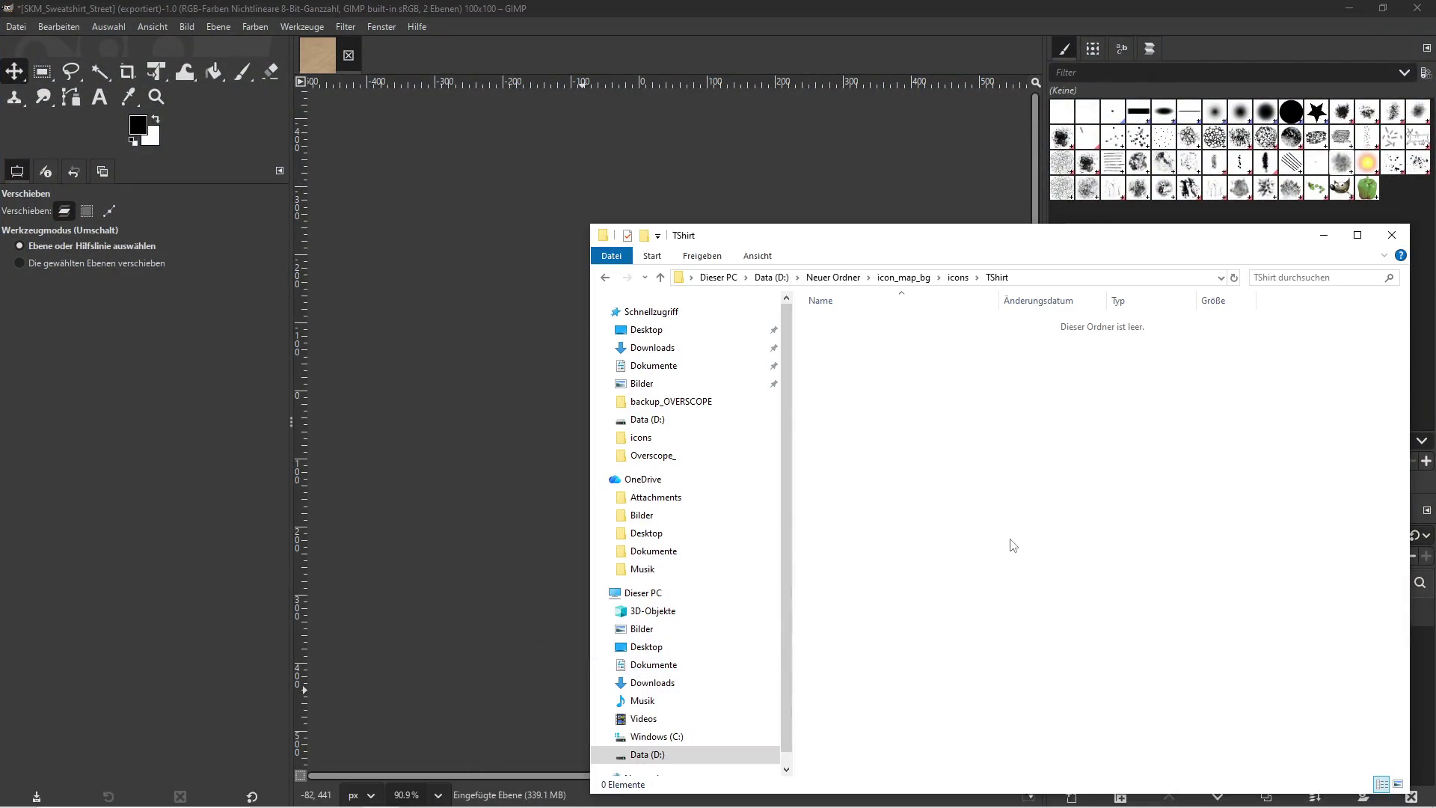
Scale the pasted layer to 100 × 100 pixels
left_click(1324, 234)
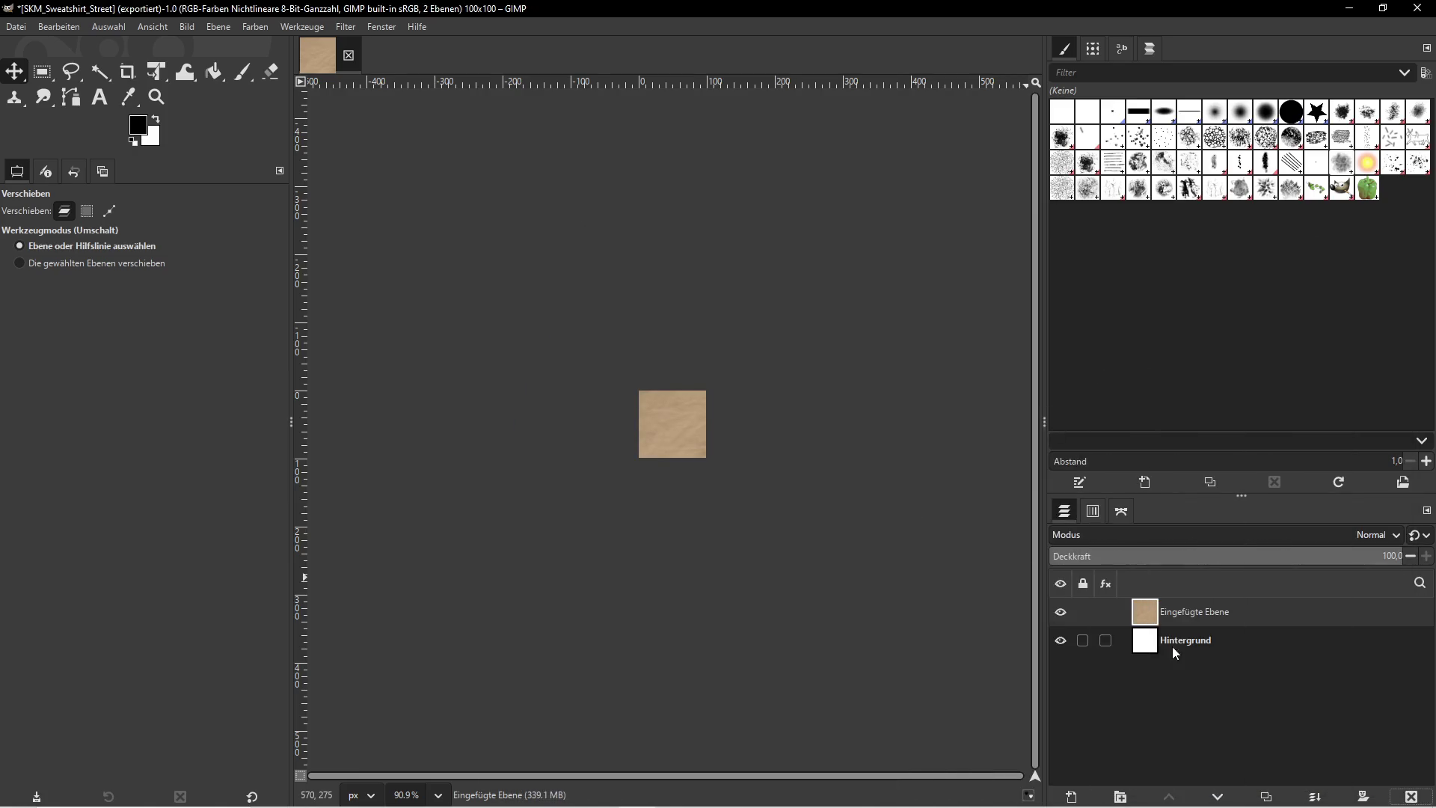
left_click(219, 27)
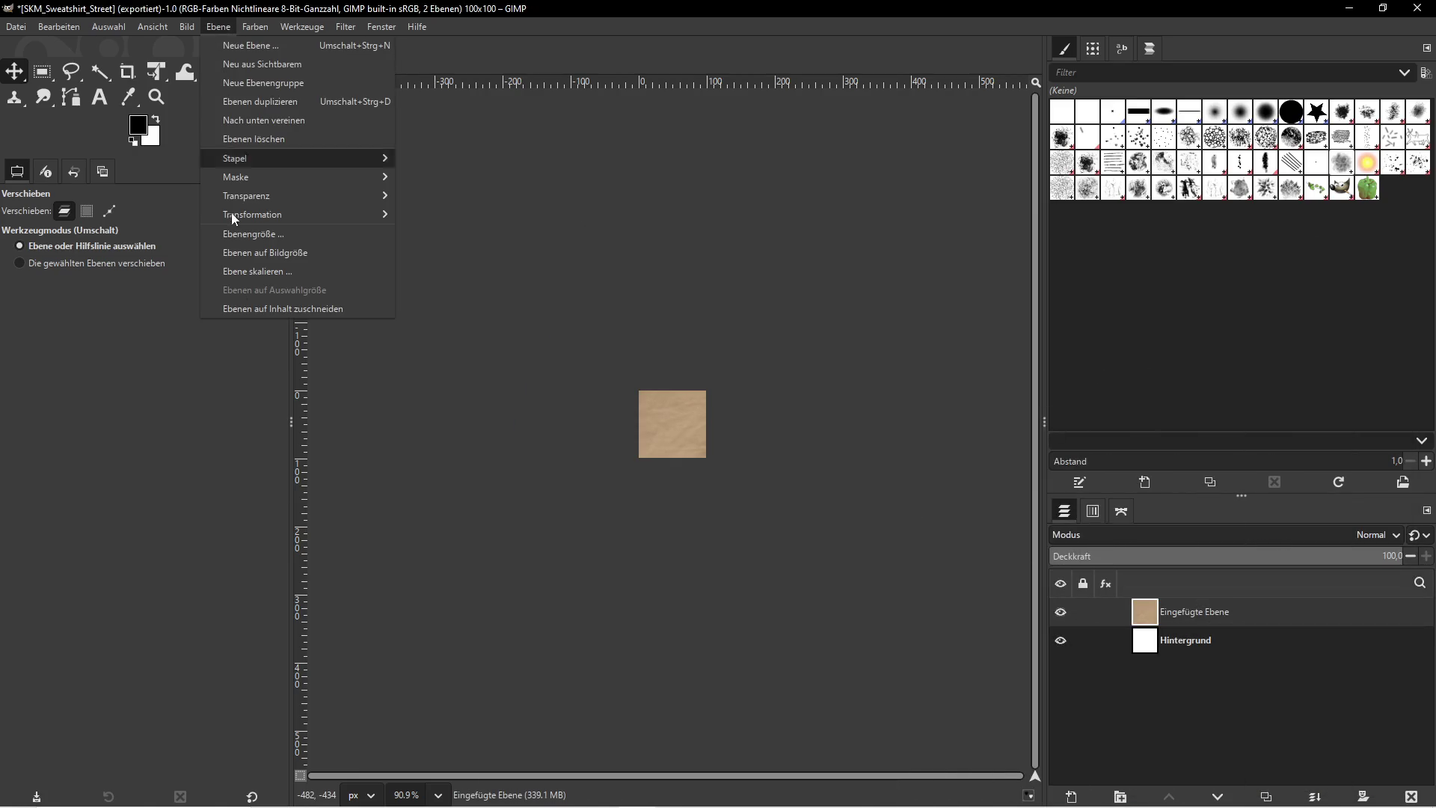
left_click(282, 273)
type("100")
key("Tab")
type("100")
left_click(767, 530)
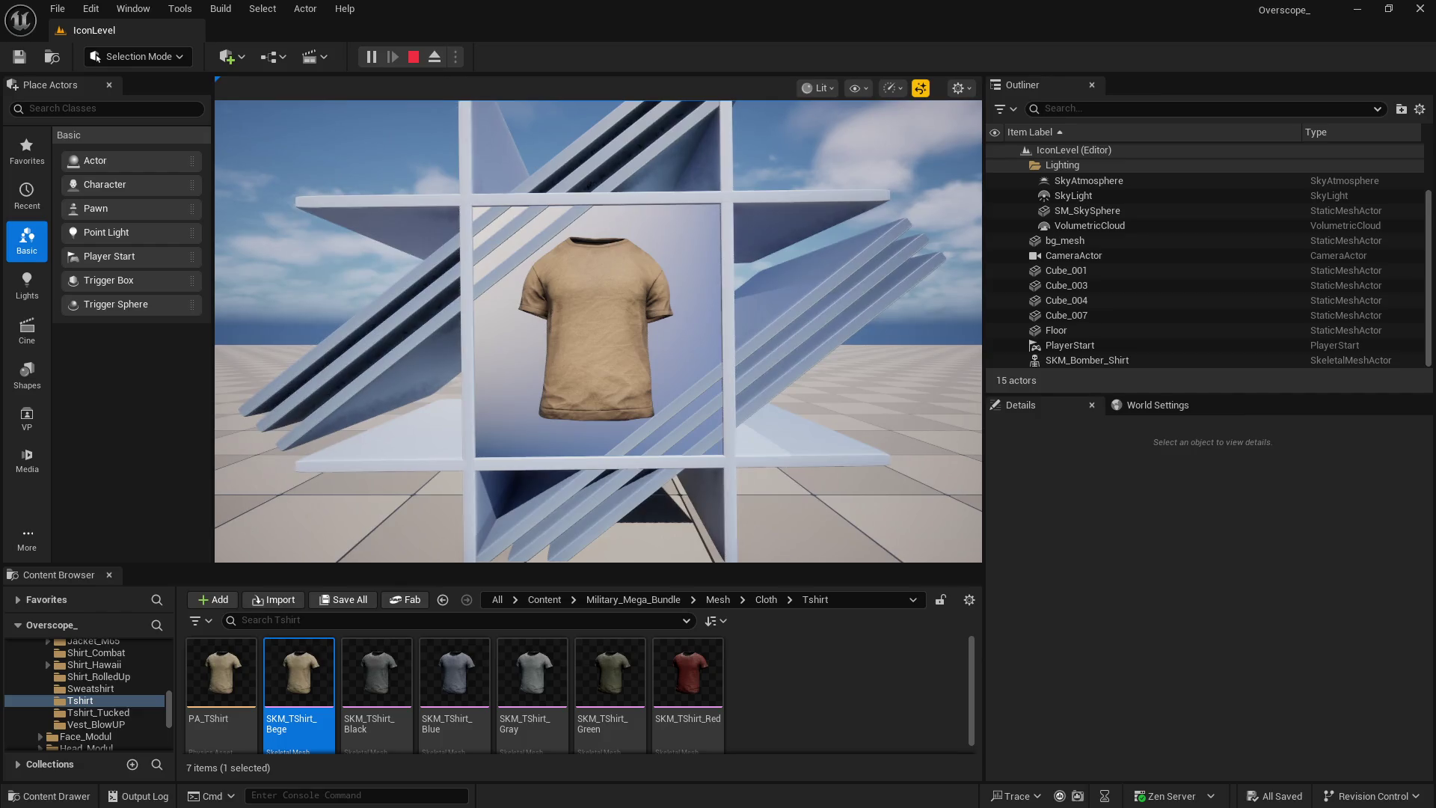
Back in Unreal, start renaming SKM_TShirt_Bege to copy its name
key("super")
left_click(837, 704)
key("super")
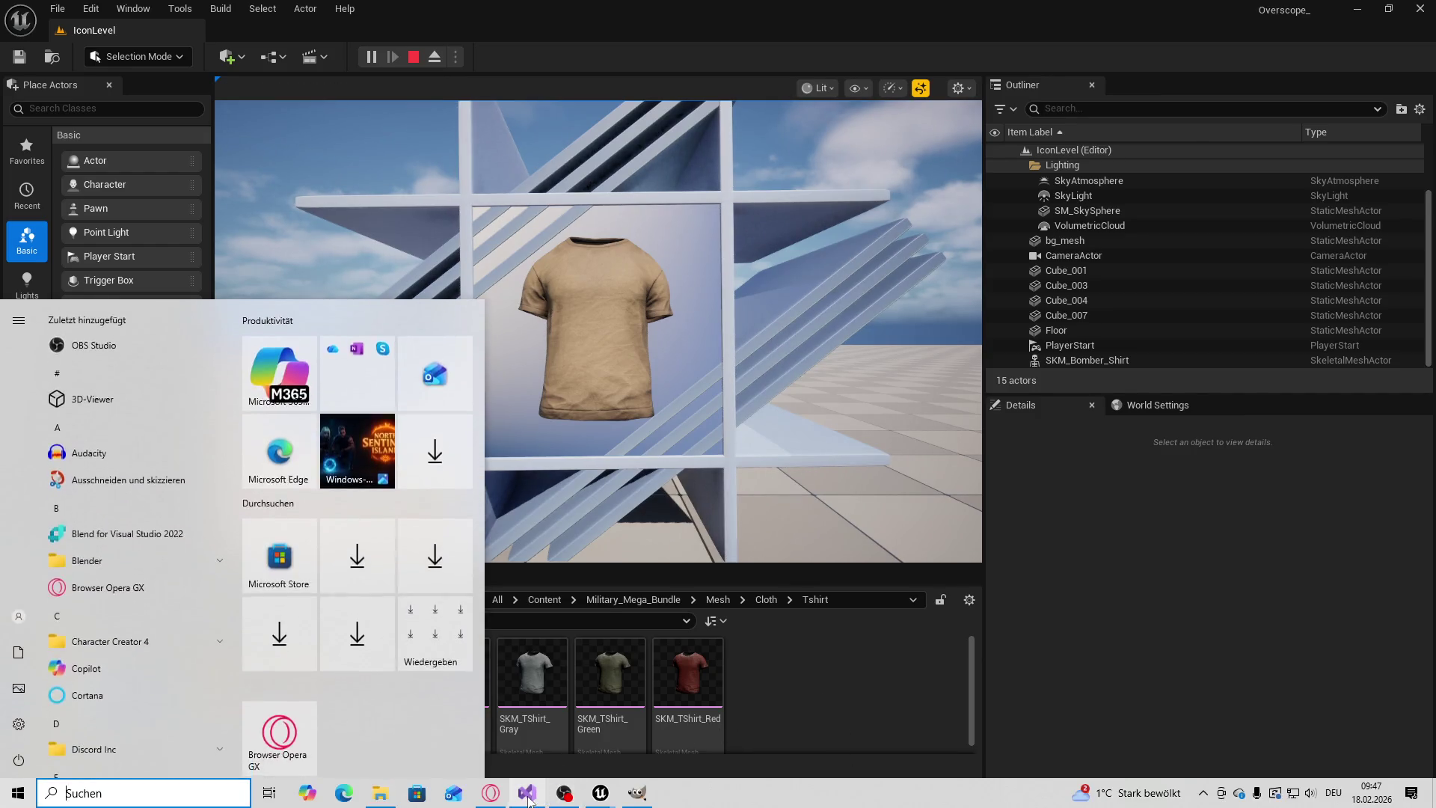
key("alt+Tab")
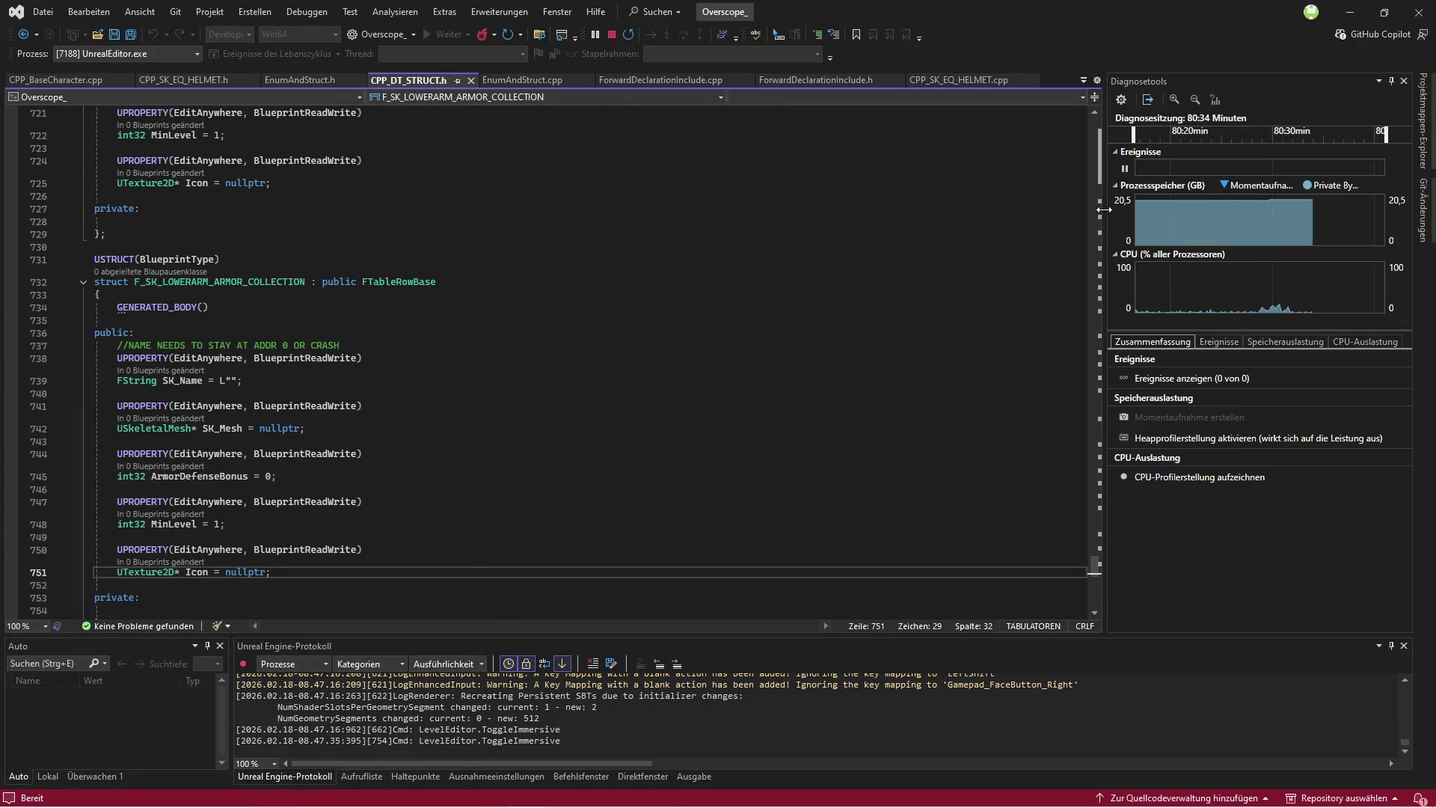
key("alt+Tab")
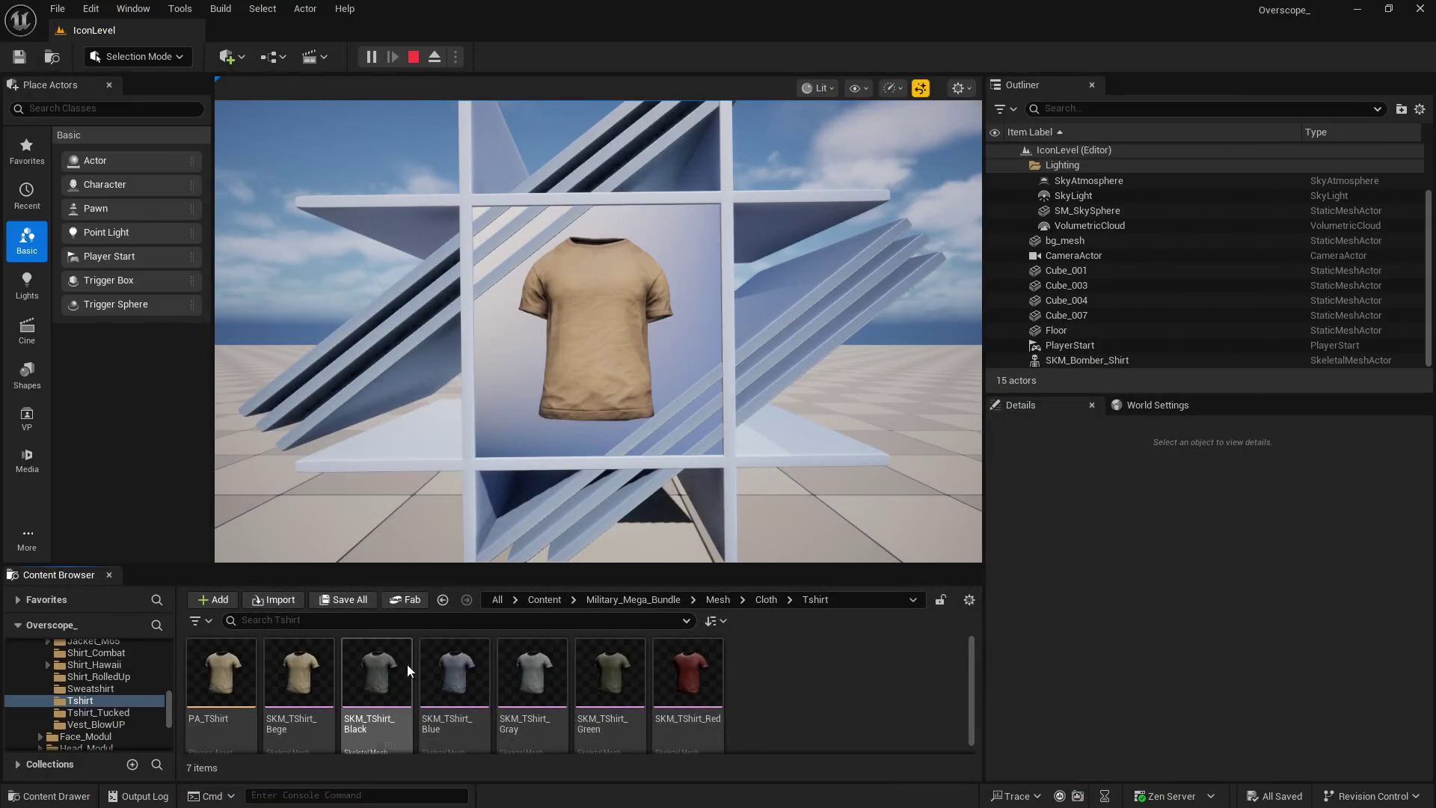
left_click(307, 677)
right_click(307, 676)
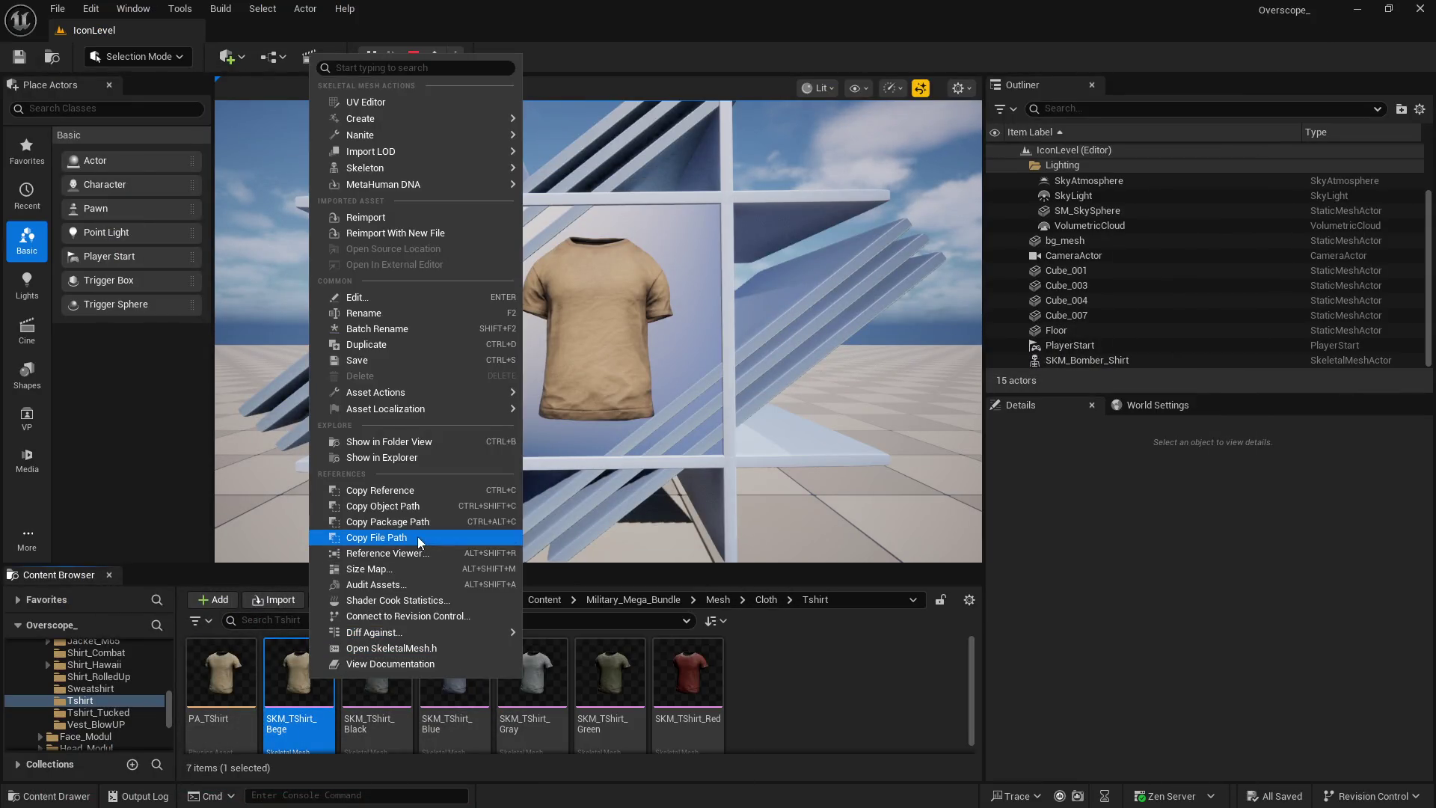
left_click(369, 316)
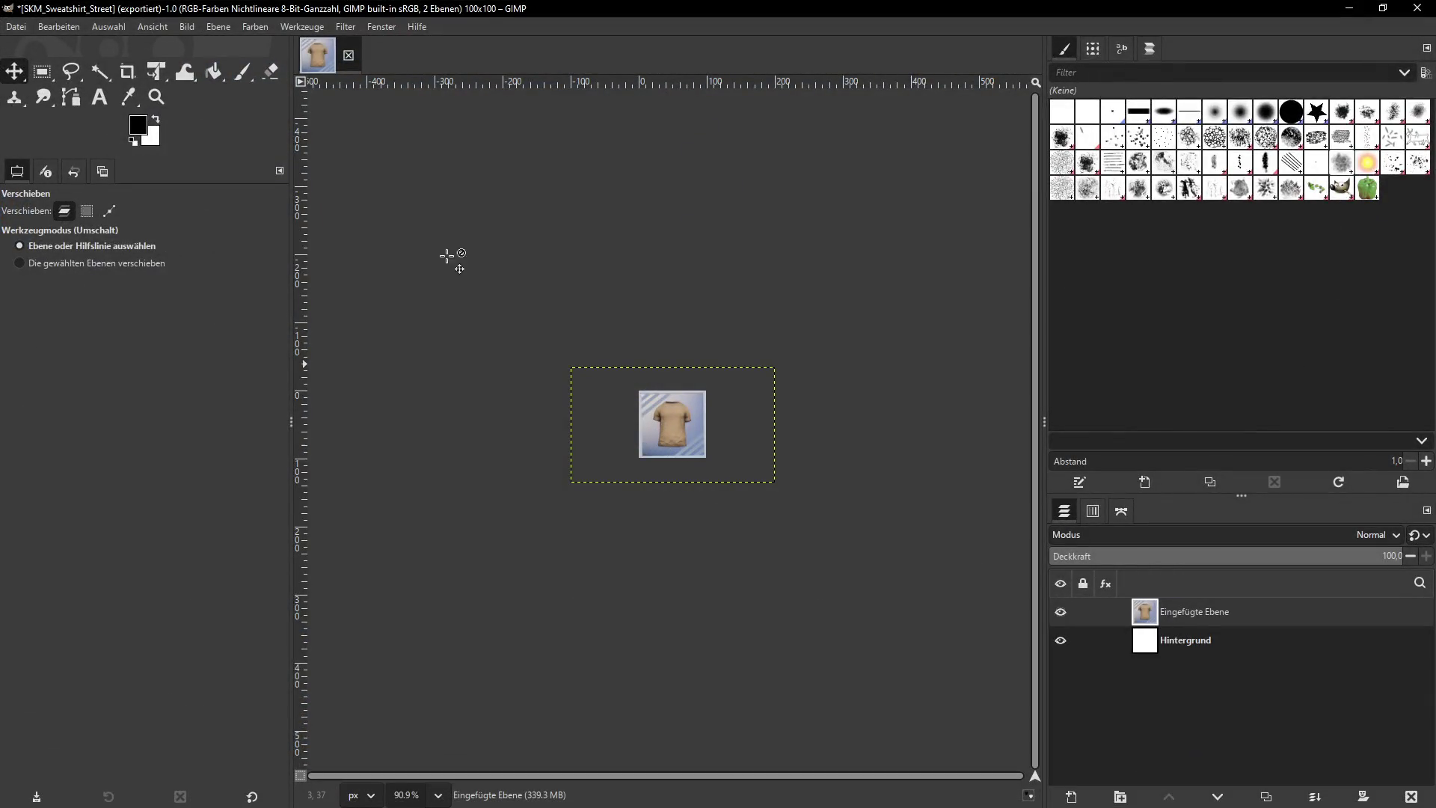
Export the image as SKM_TShirt_Bege.png via Export As, then minimize GIMP
left_click(16, 27)
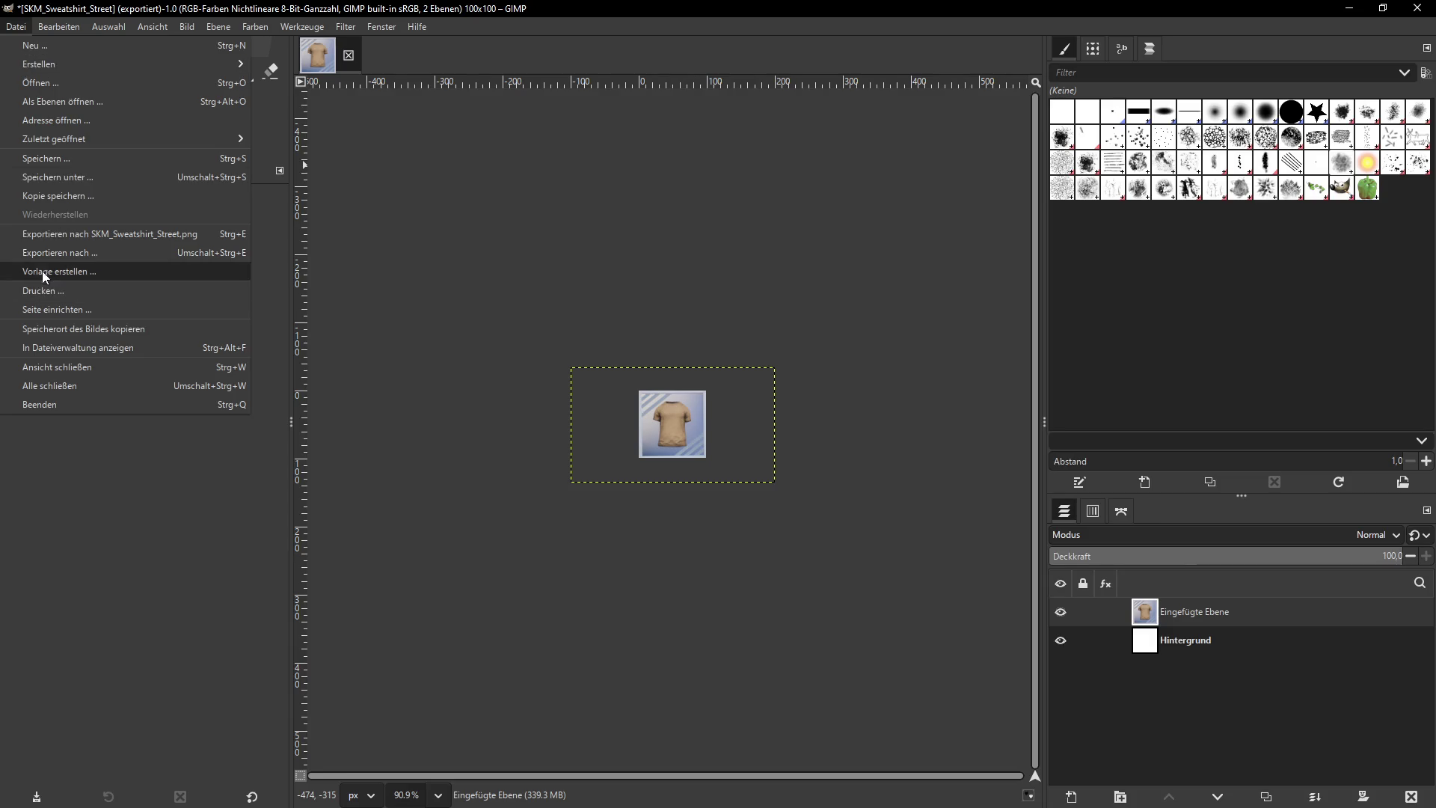
left_click(41, 258)
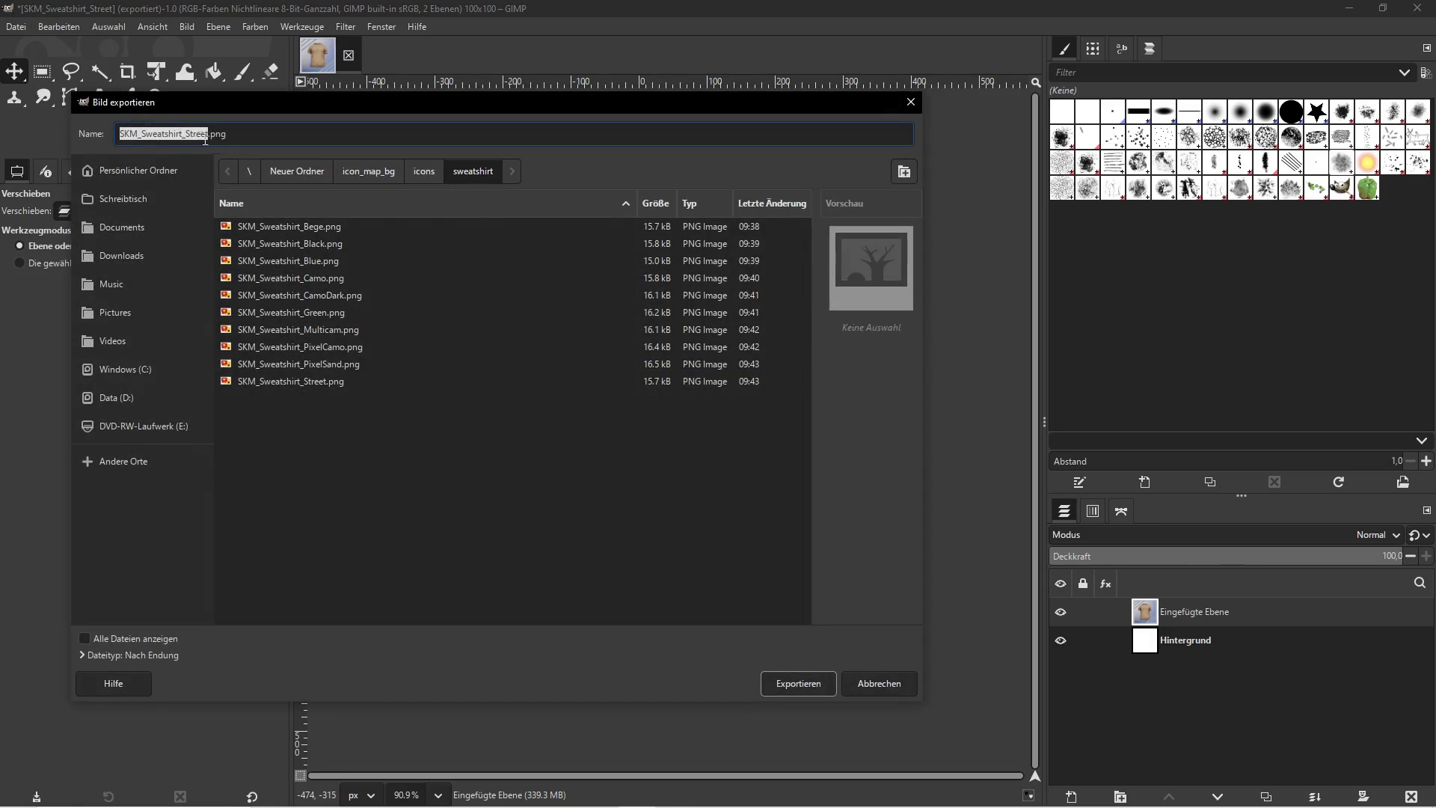
left_click(210, 135)
key("BackSpace")
key("BackSpace")
key("BackSpace")
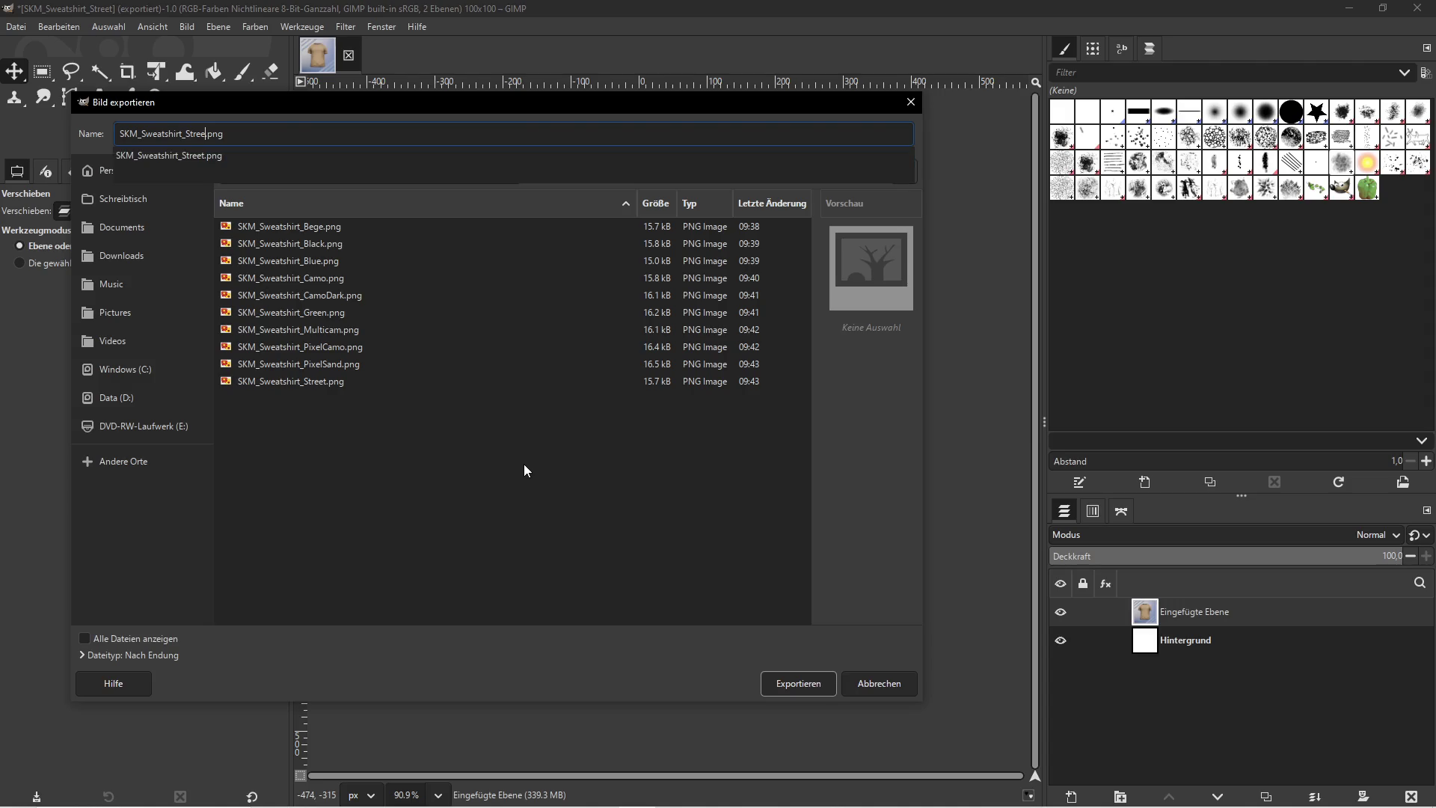
type("SKM_TShirt_Bege")
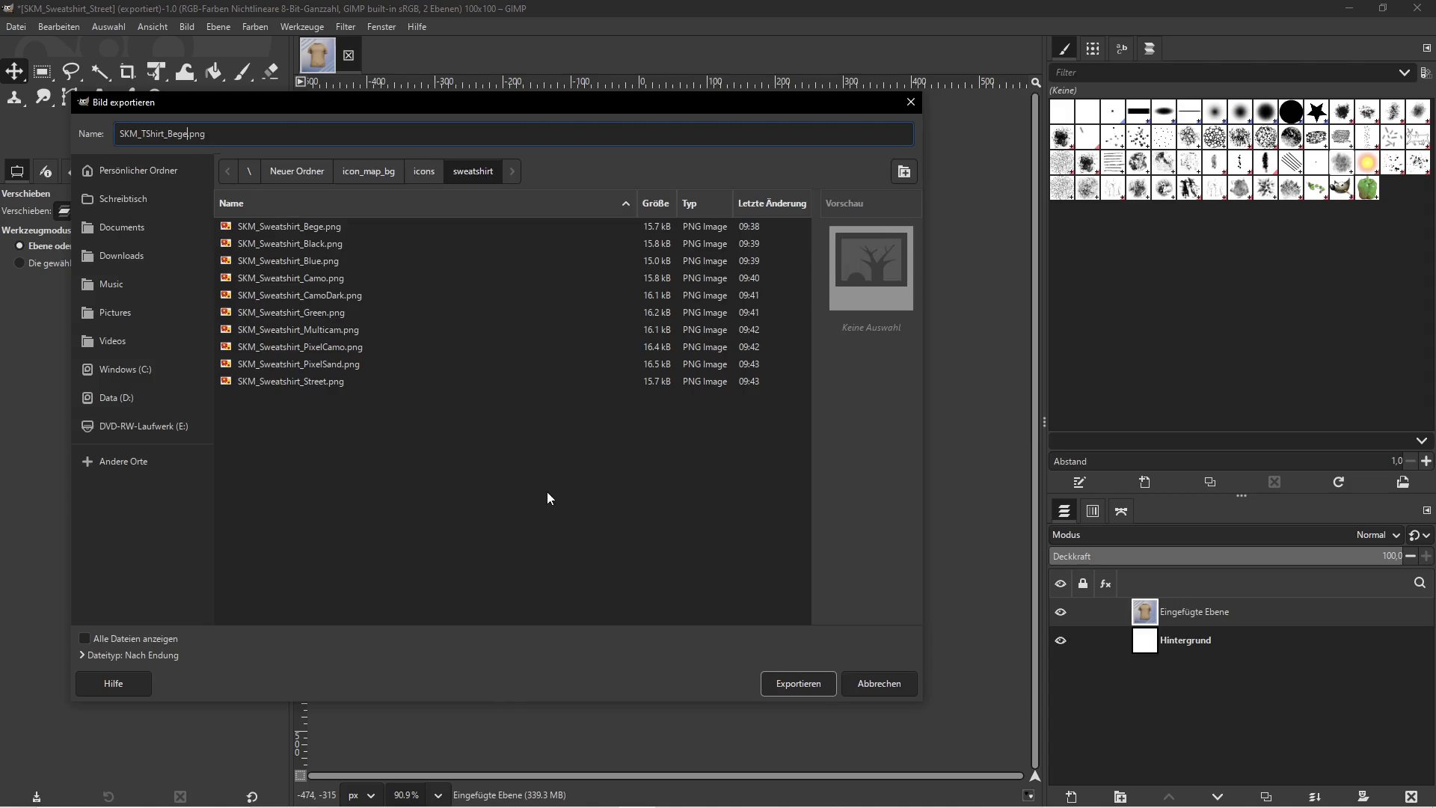
left_click(794, 685)
key("Return")
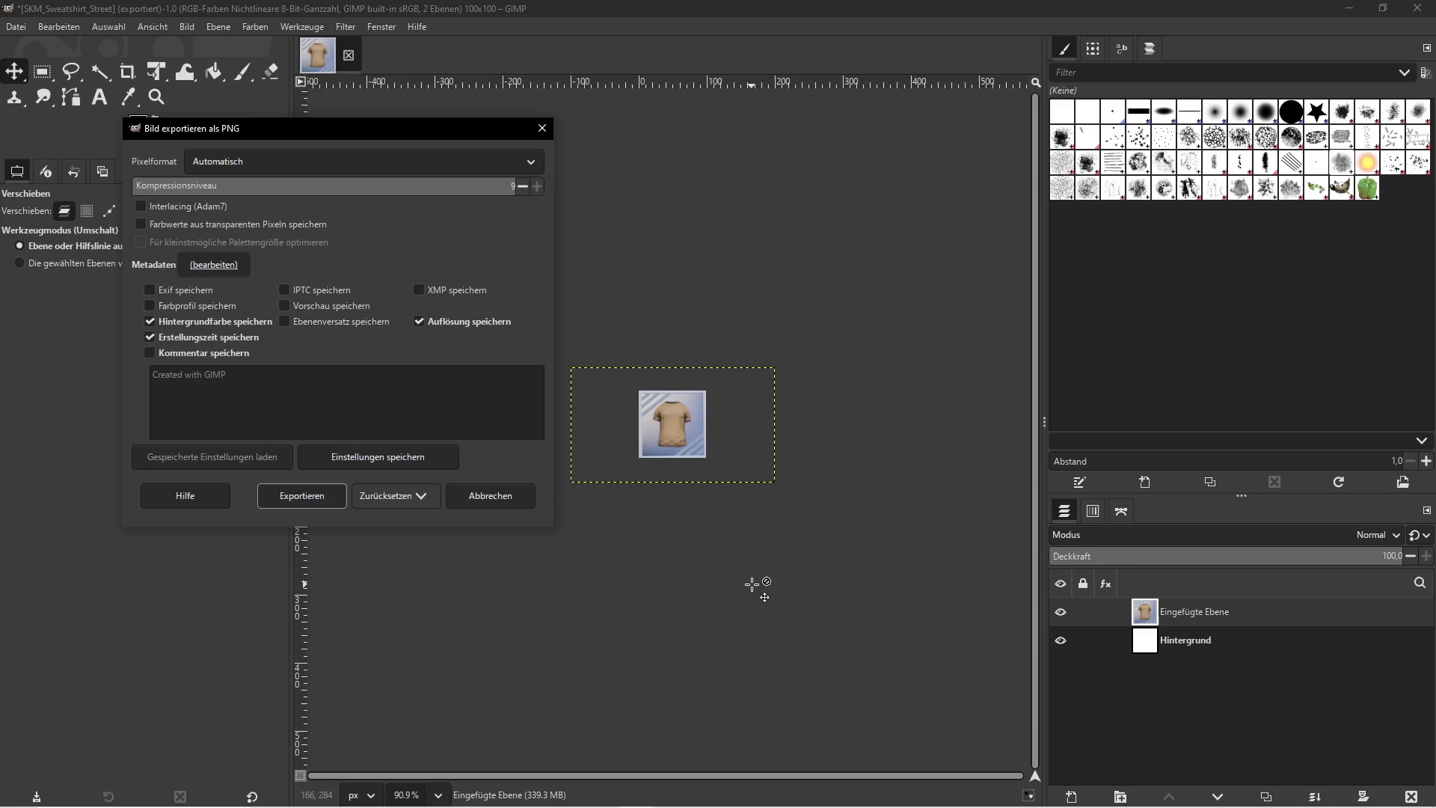
left_click(294, 494)
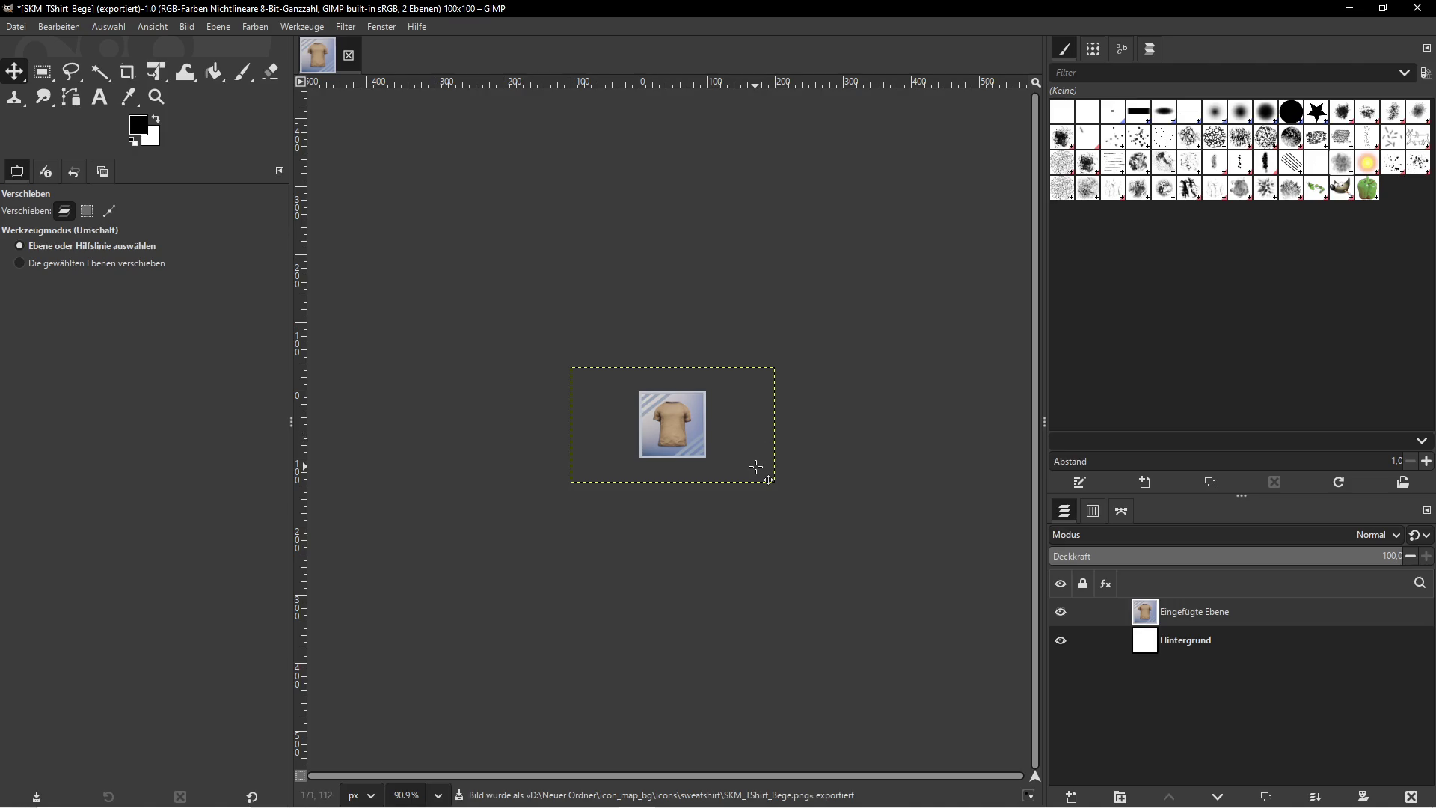
left_click(1350, 8)
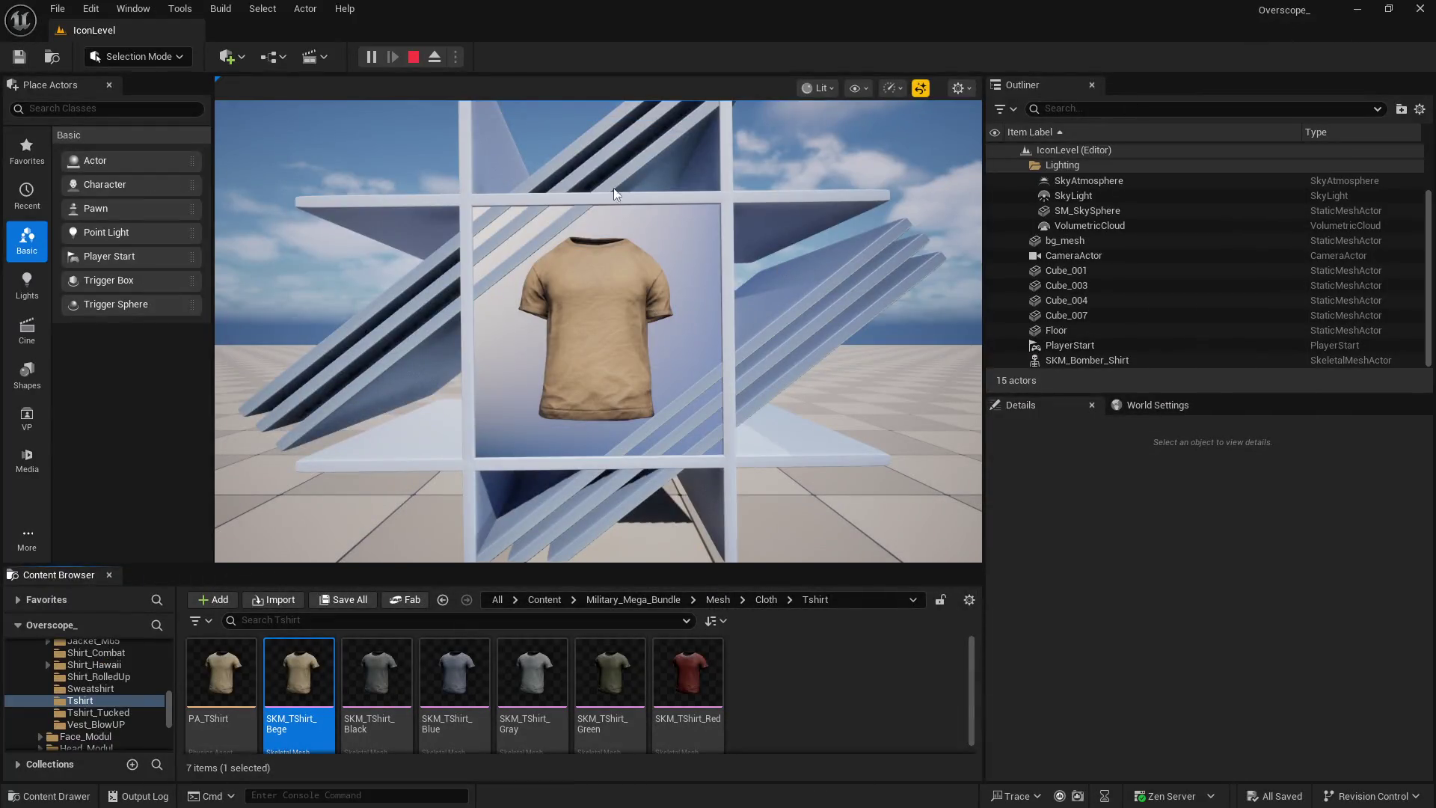
Swap the display mesh to the black T-shirt and preview it in a play session
left_click(414, 57)
left_click(377, 673)
scroll(1224, 748, "down", 2)
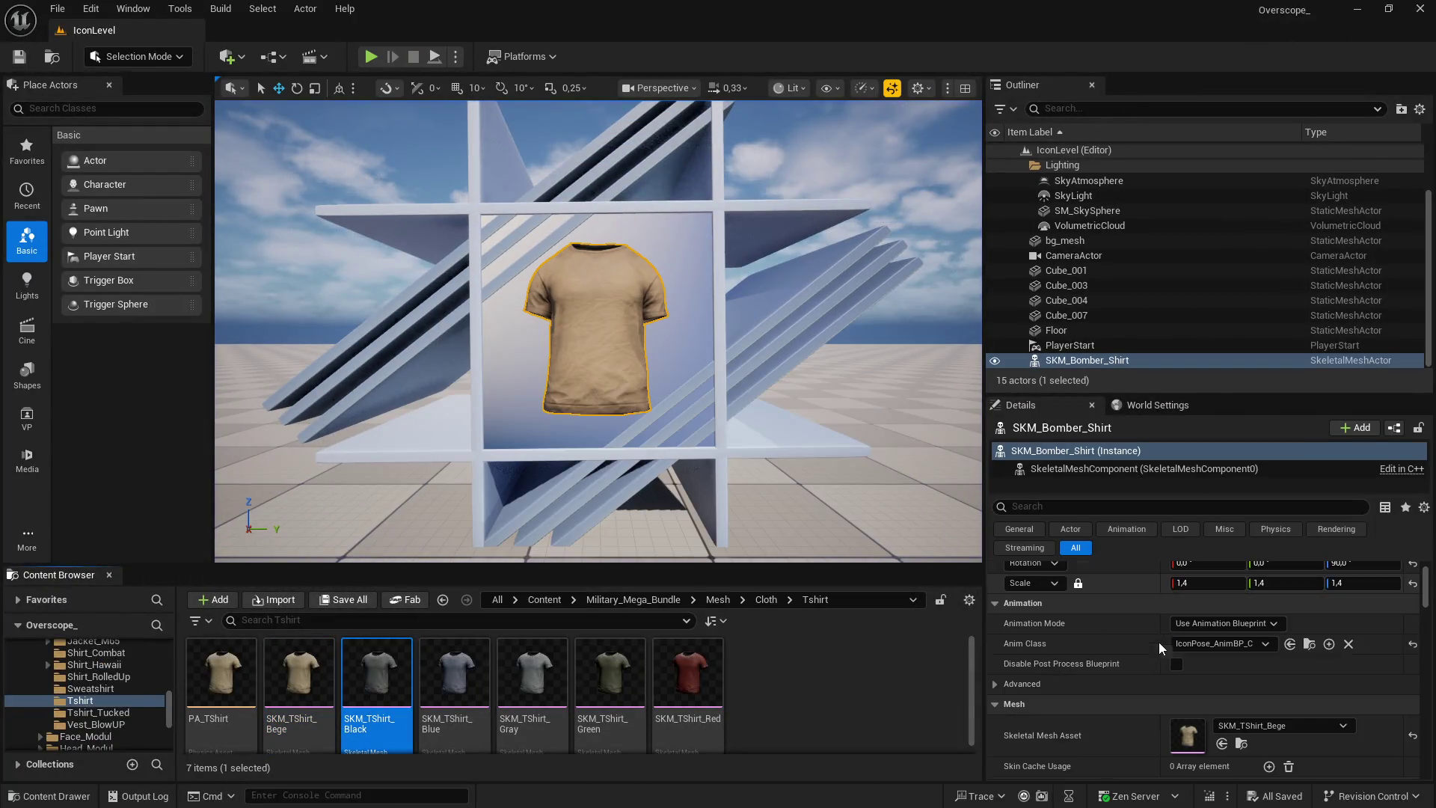
left_click(1223, 745)
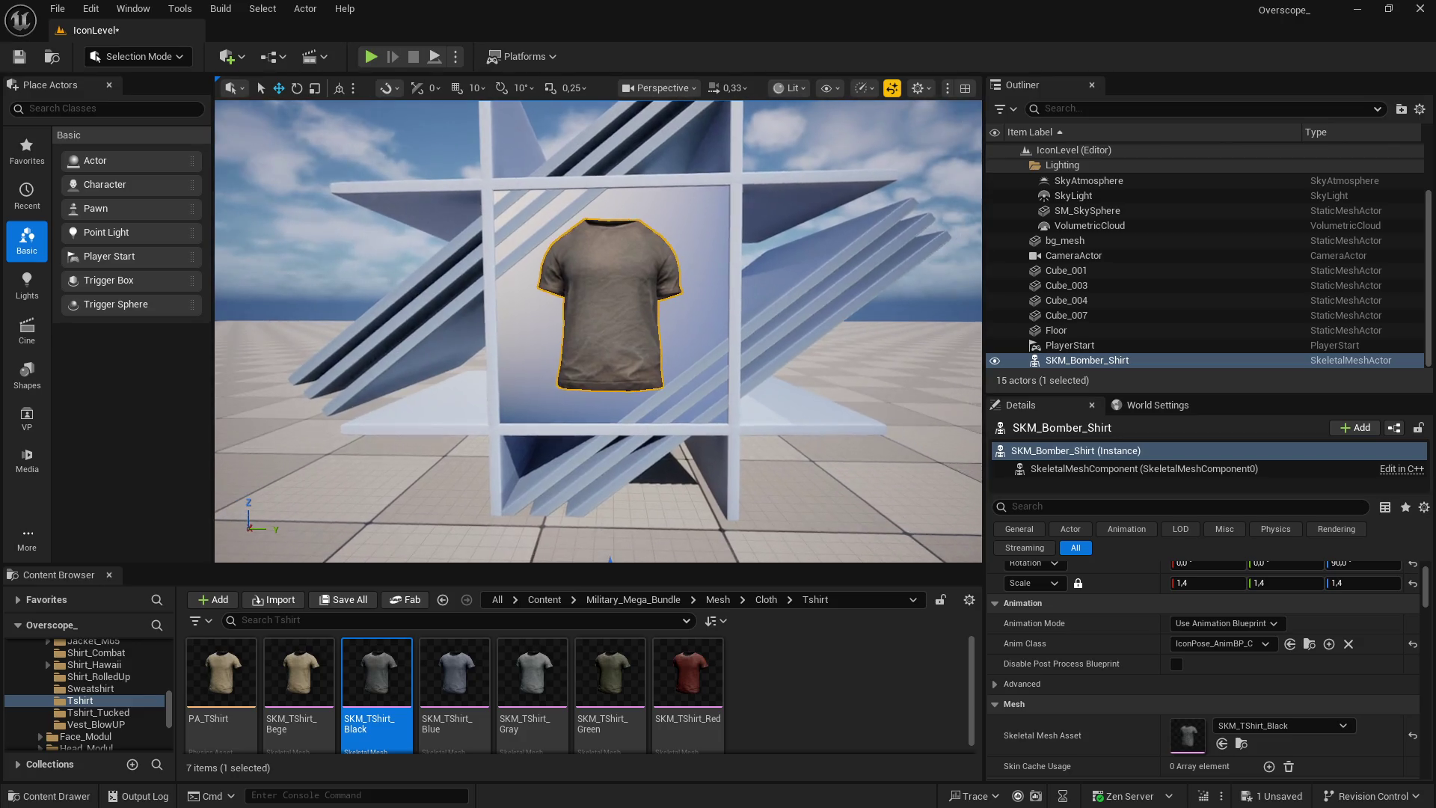
left_click(371, 56)
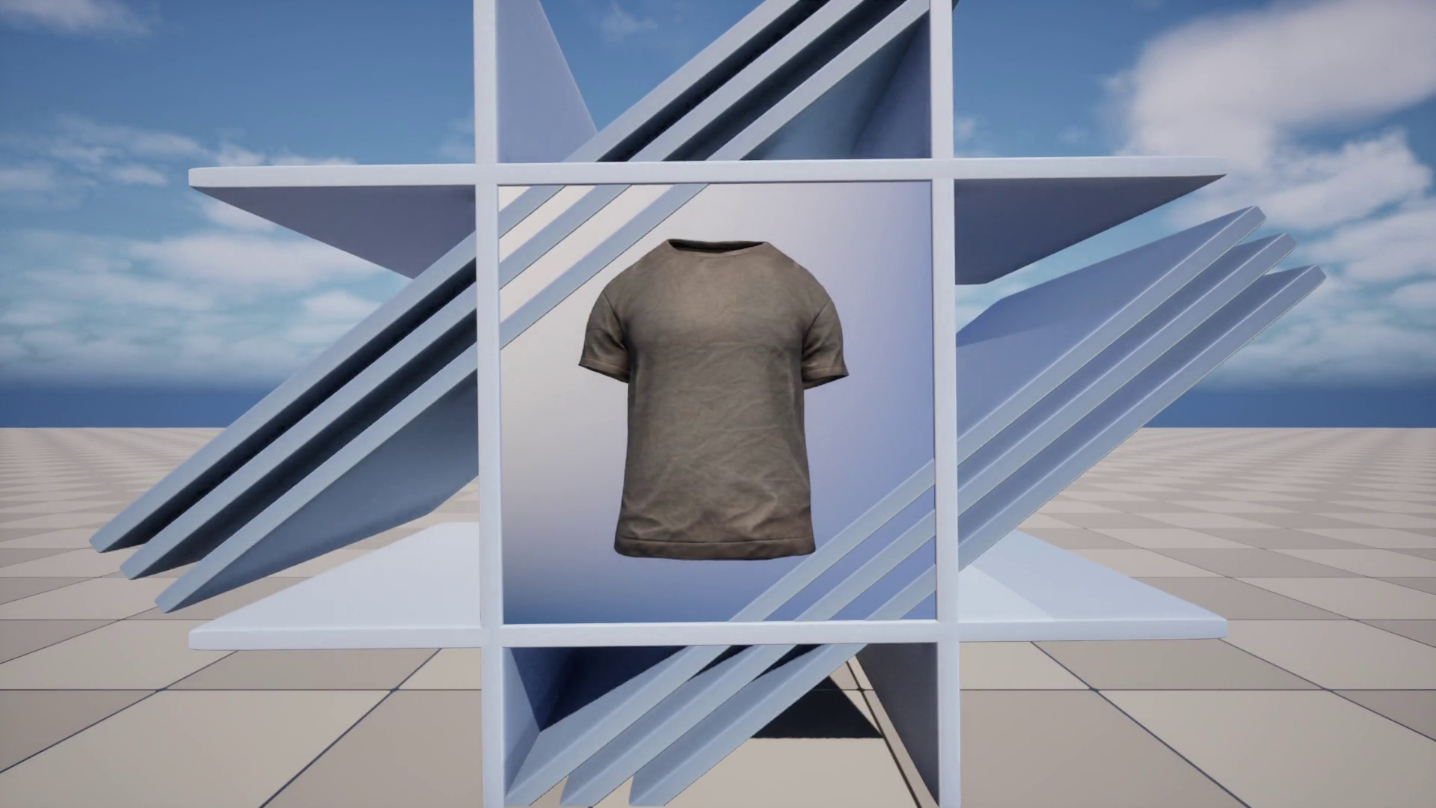
key("F11")
key("super")
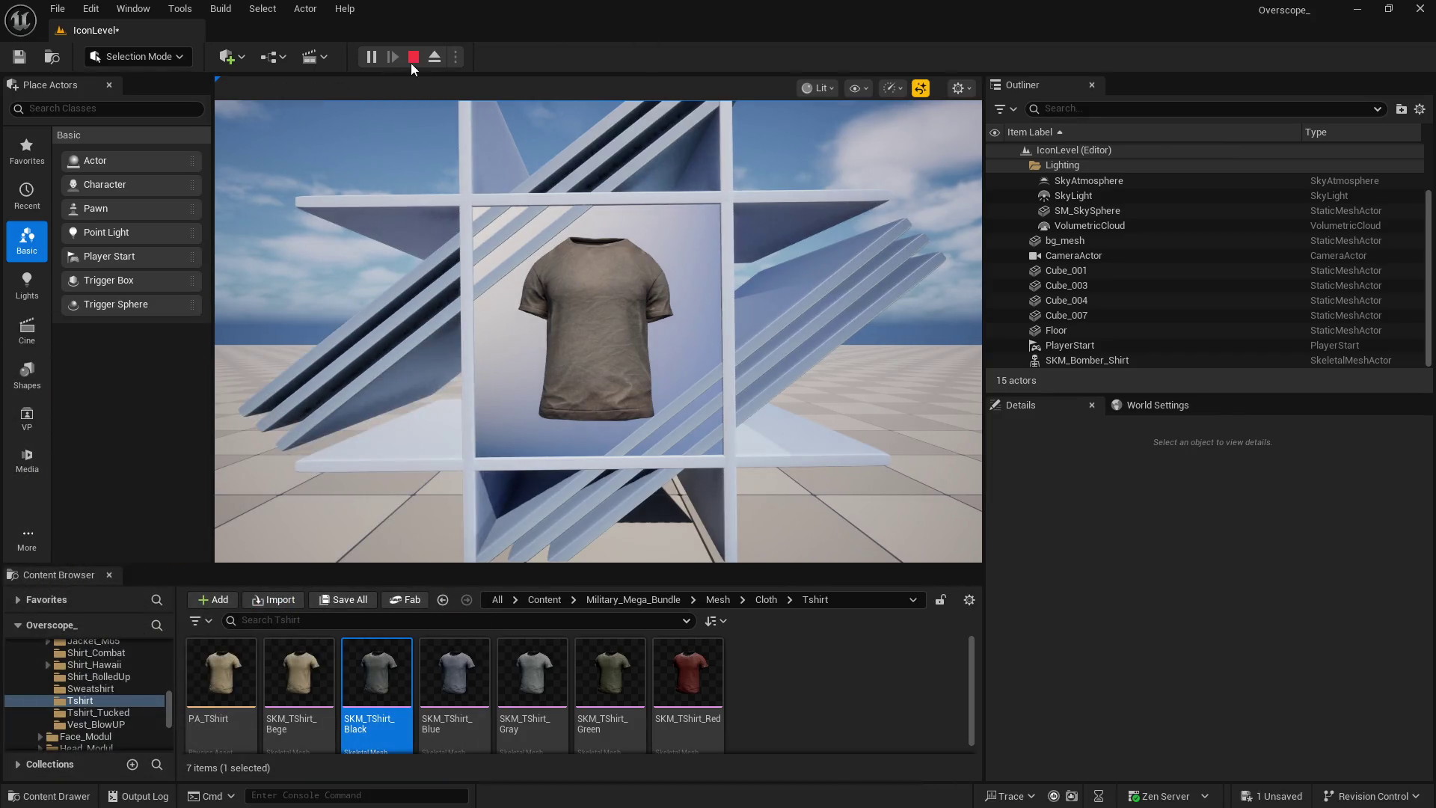
left_click(413, 57)
Save all changes, then close the upperbody data table and the Unreal editor
left_click(348, 603)
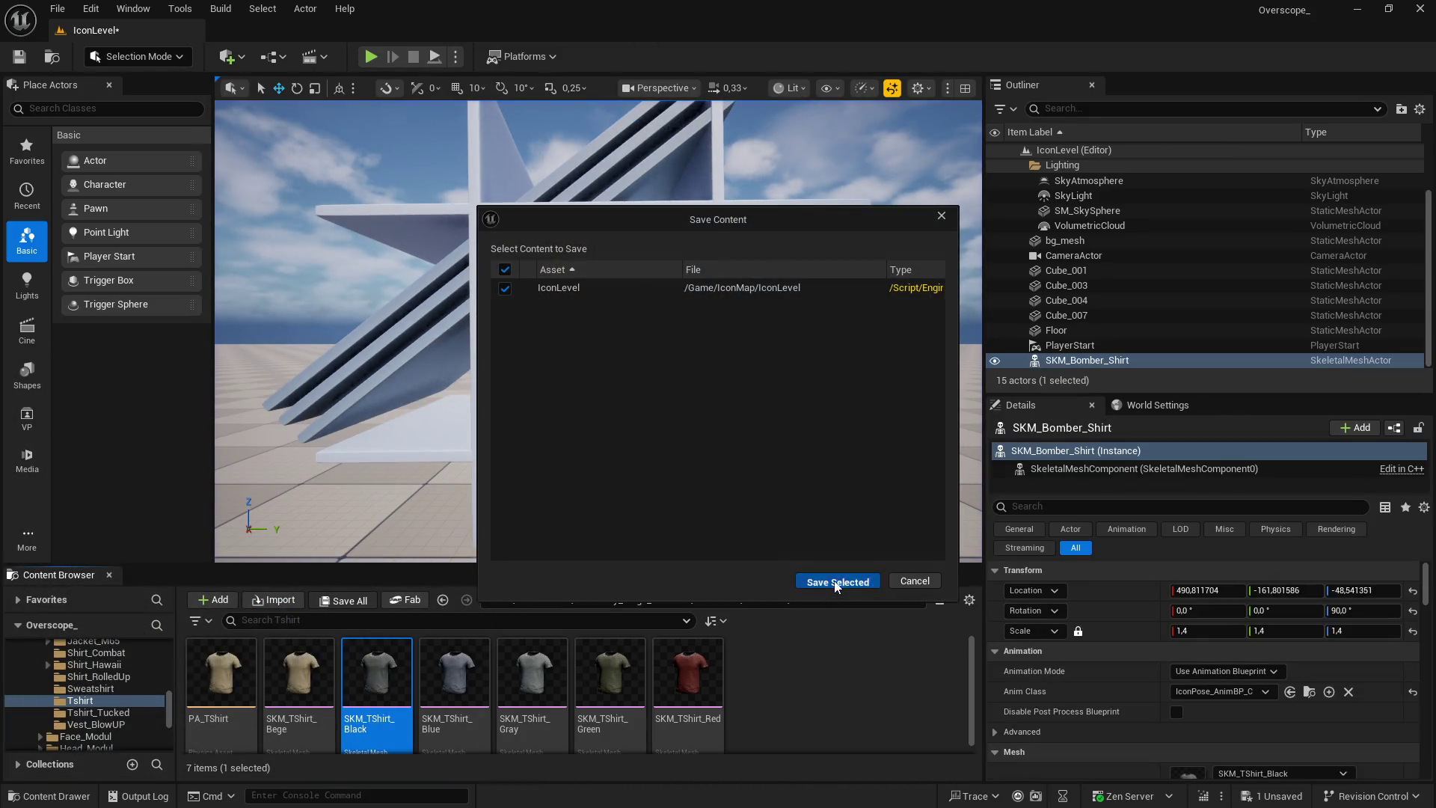
left_click(835, 586)
key("super")
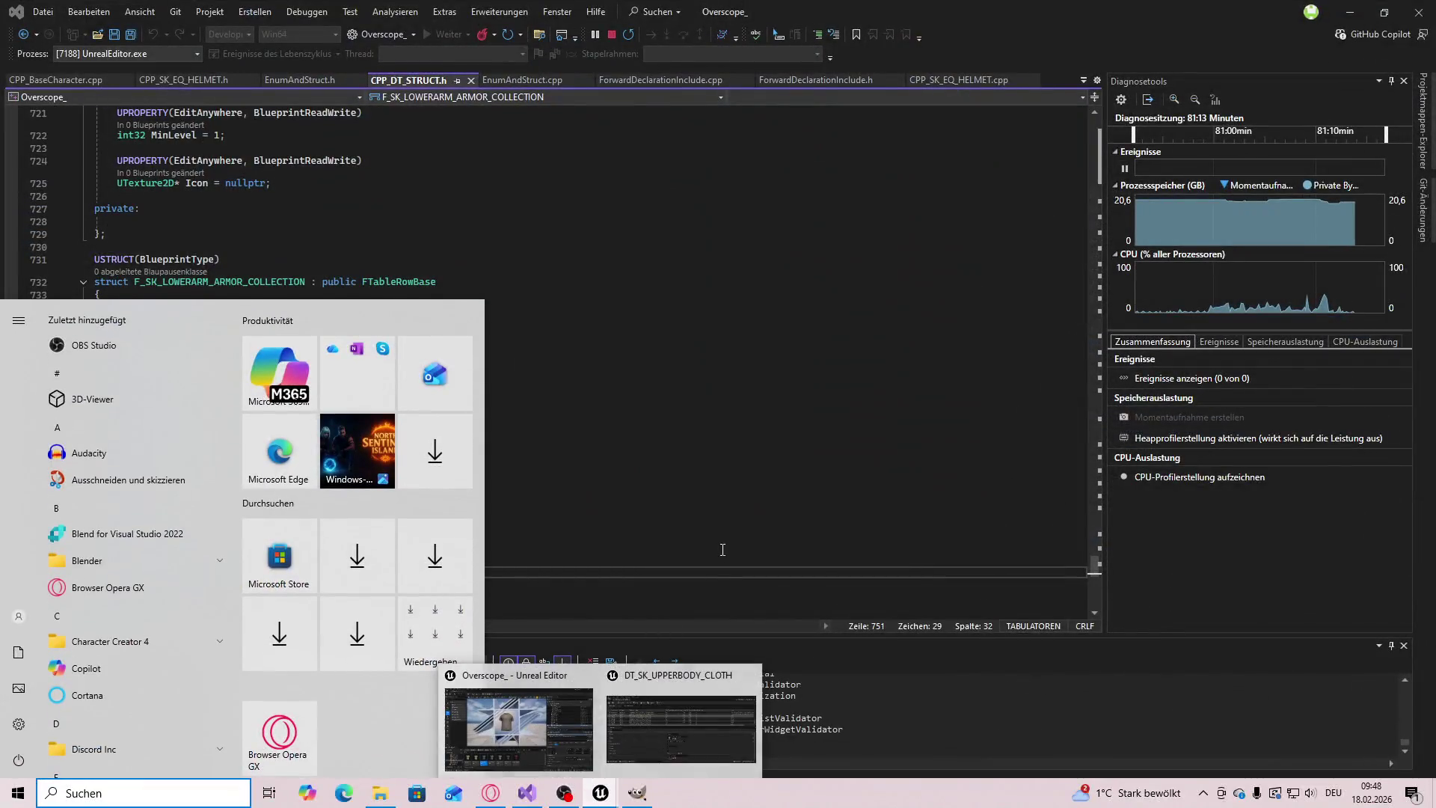
left_click(711, 727)
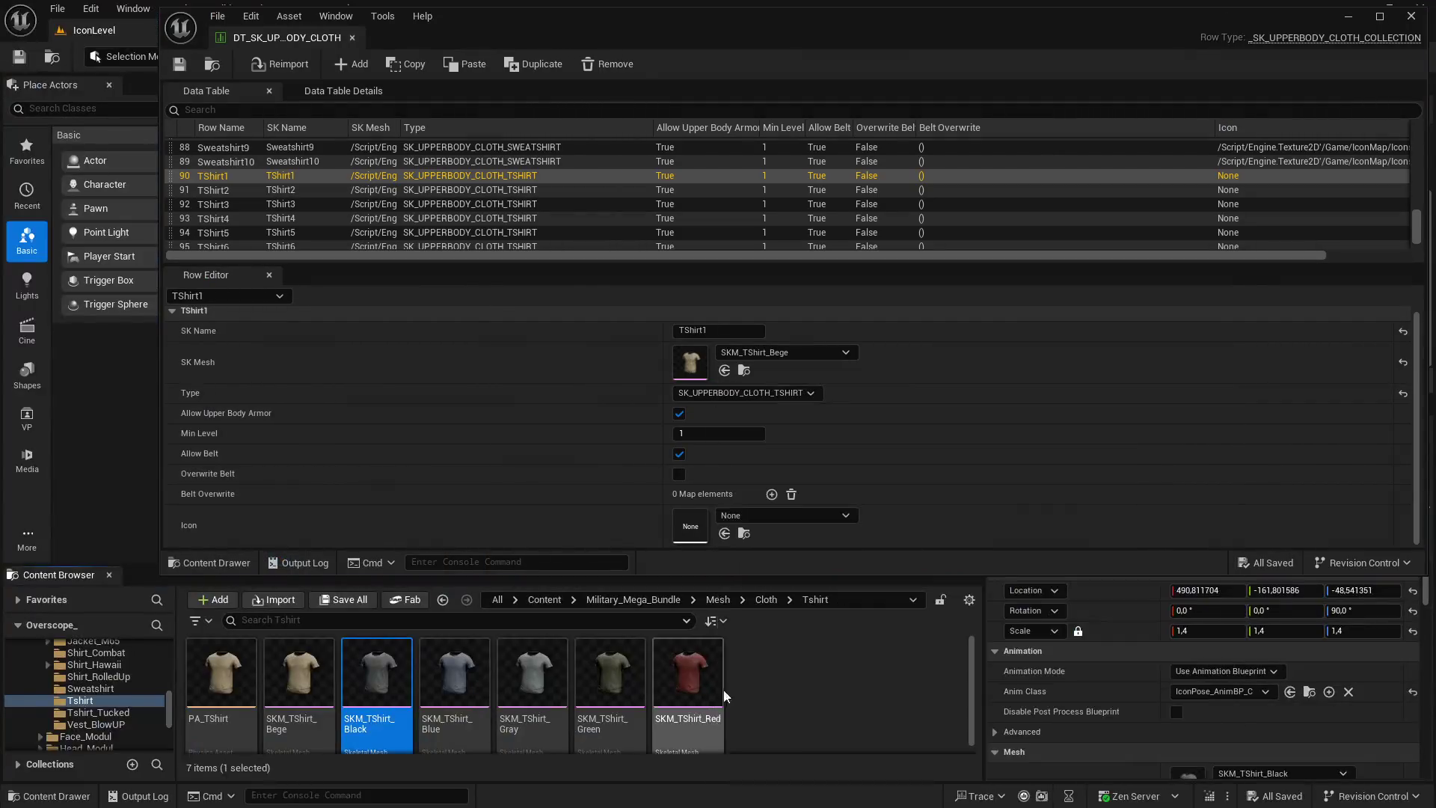
left_click(1411, 15)
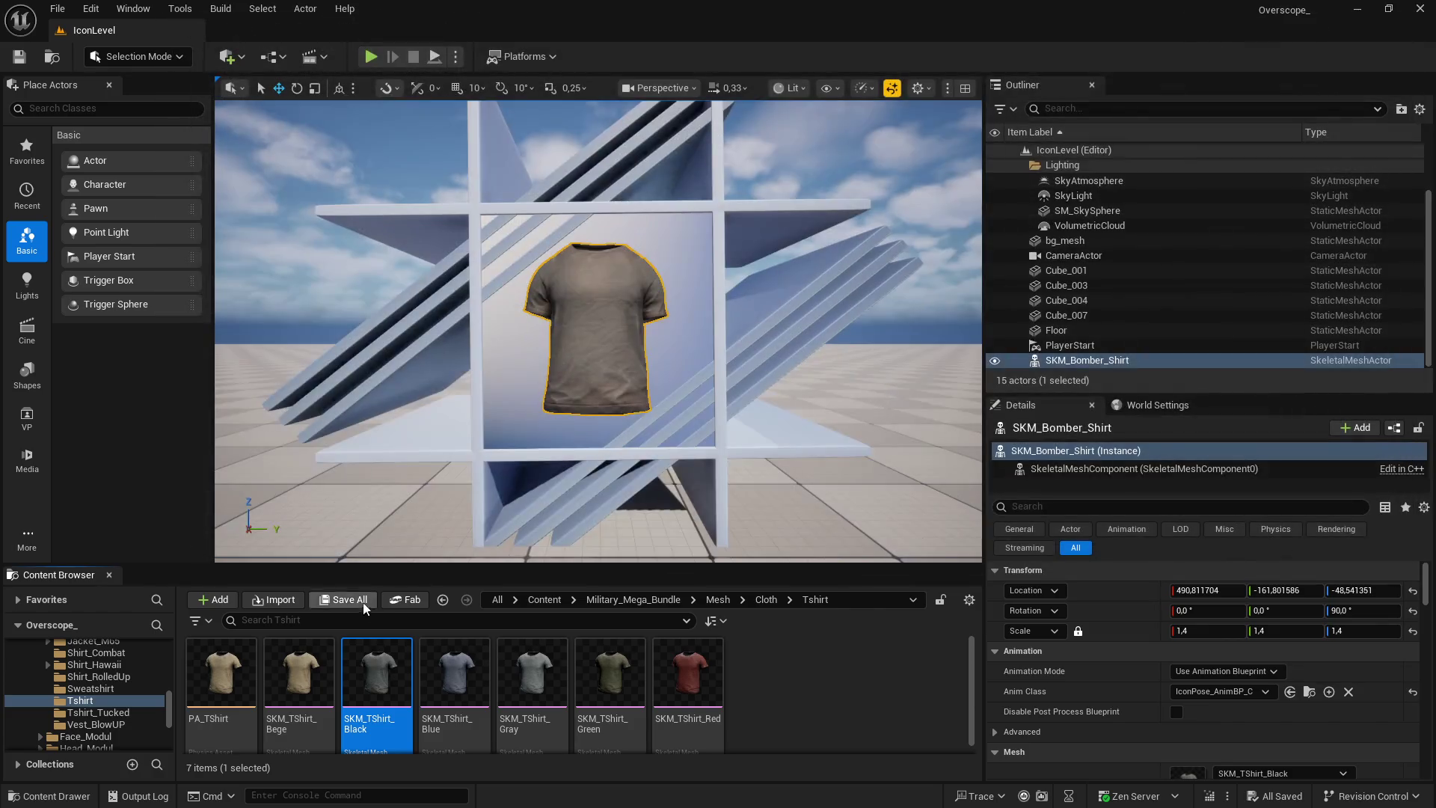
left_click(1416, 11)
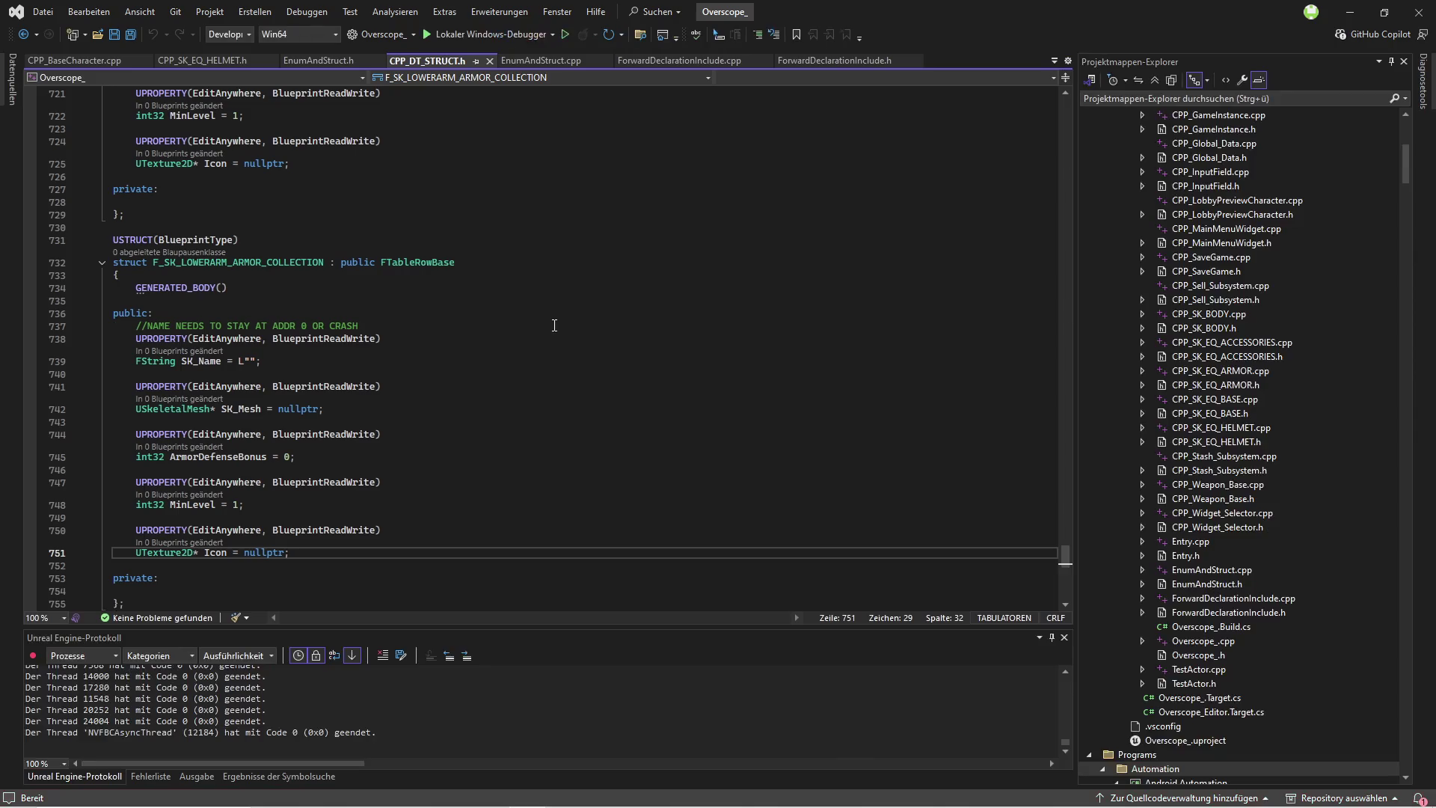
Start building the Overscope_ project code with F5
key("F5")
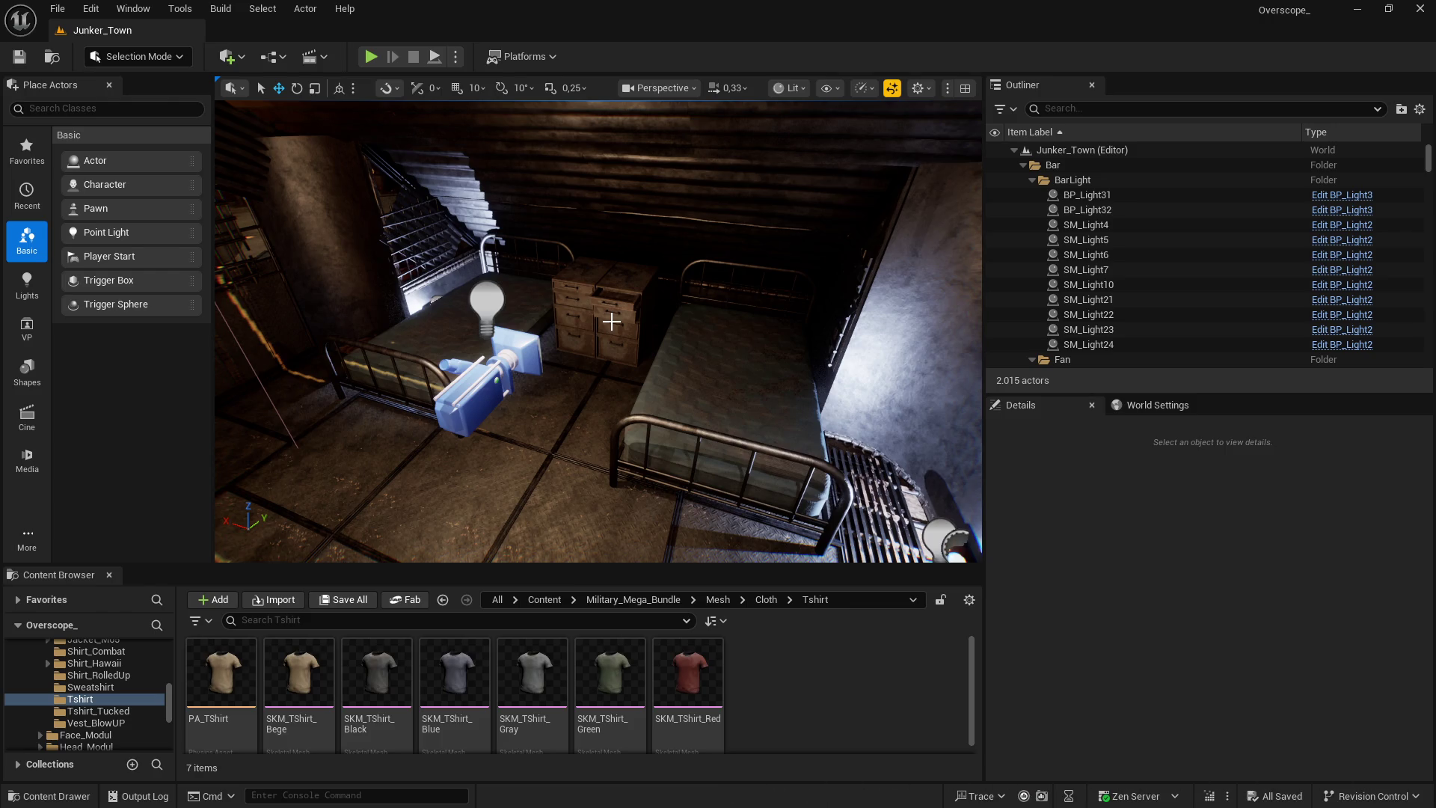
Open the IconLevel map from the Content > IconMap folder
left_click_drag(545, 568, 545, 401)
left_click(544, 433)
double_click(765, 508)
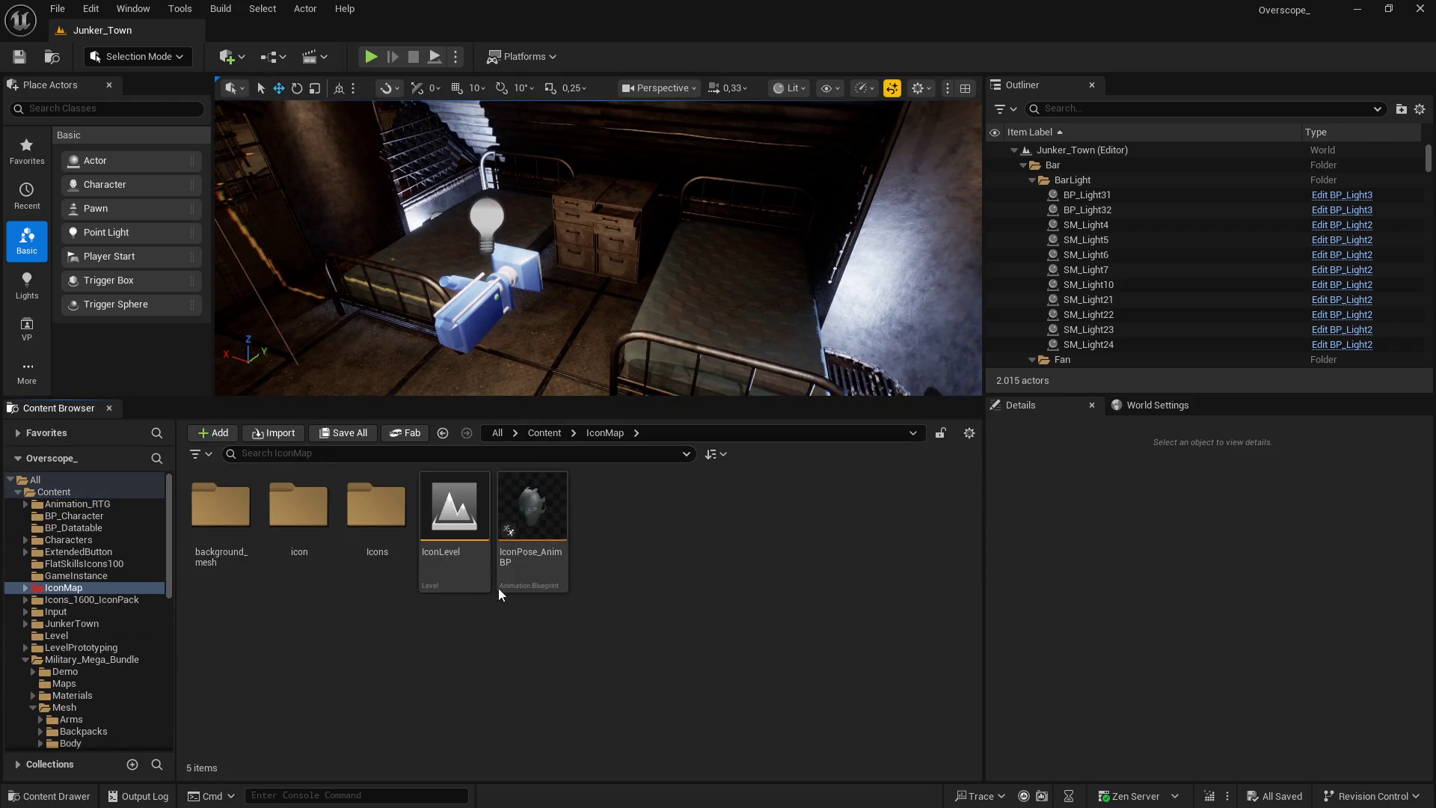
double_click(454, 516)
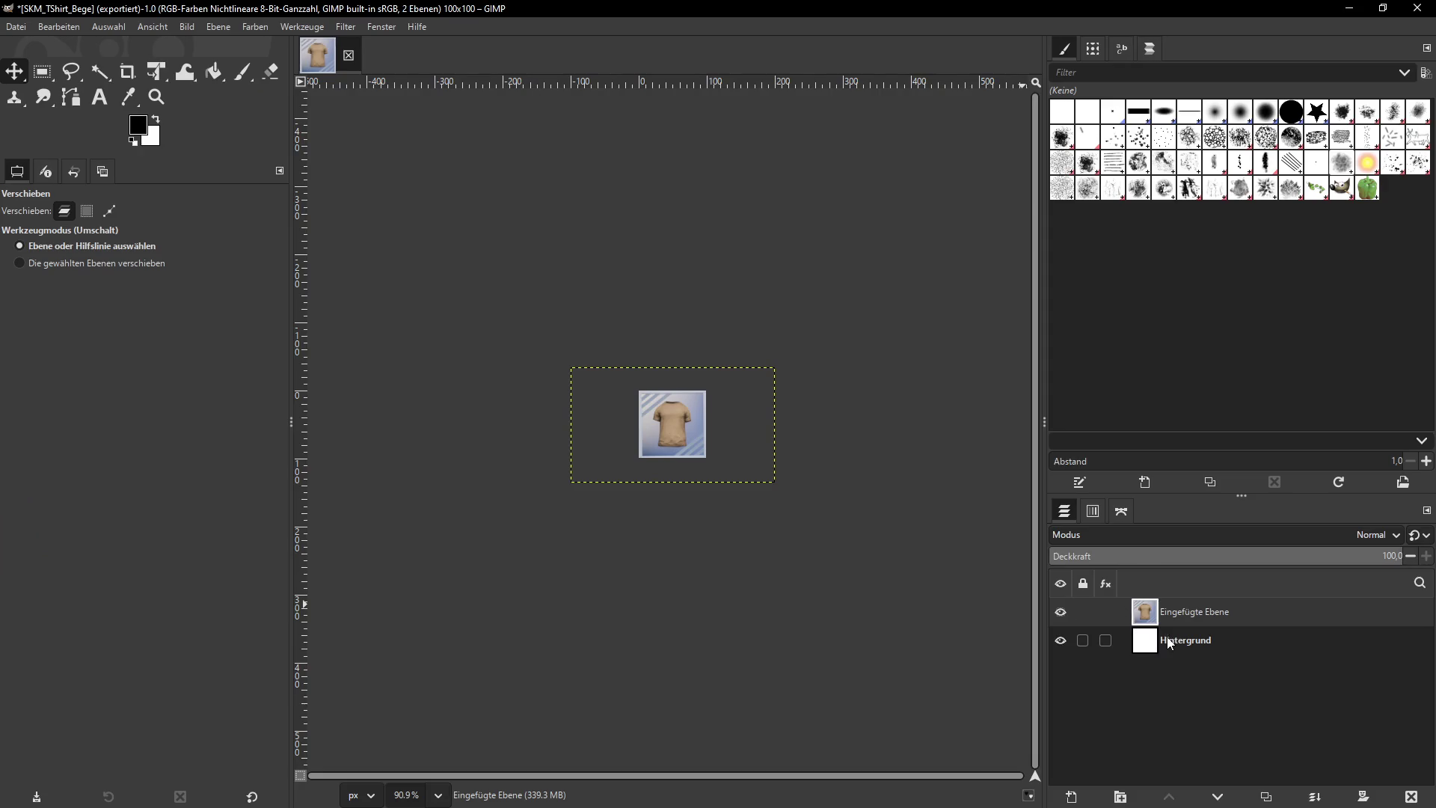
Delete the old shirt layer, capture the playing IconLevel fullscreen, and paste it into GIMP
left_click(1412, 798)
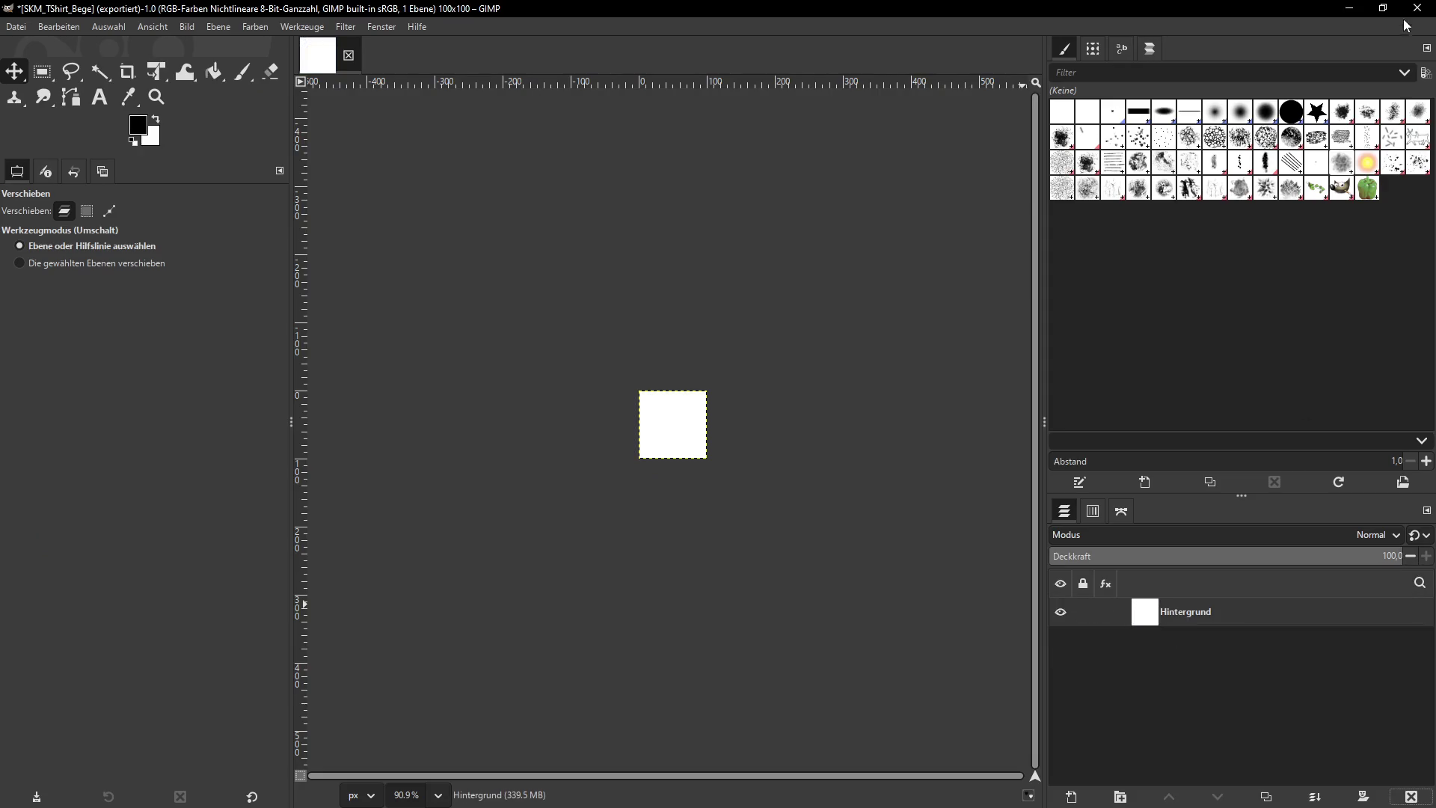
left_click(1351, 9)
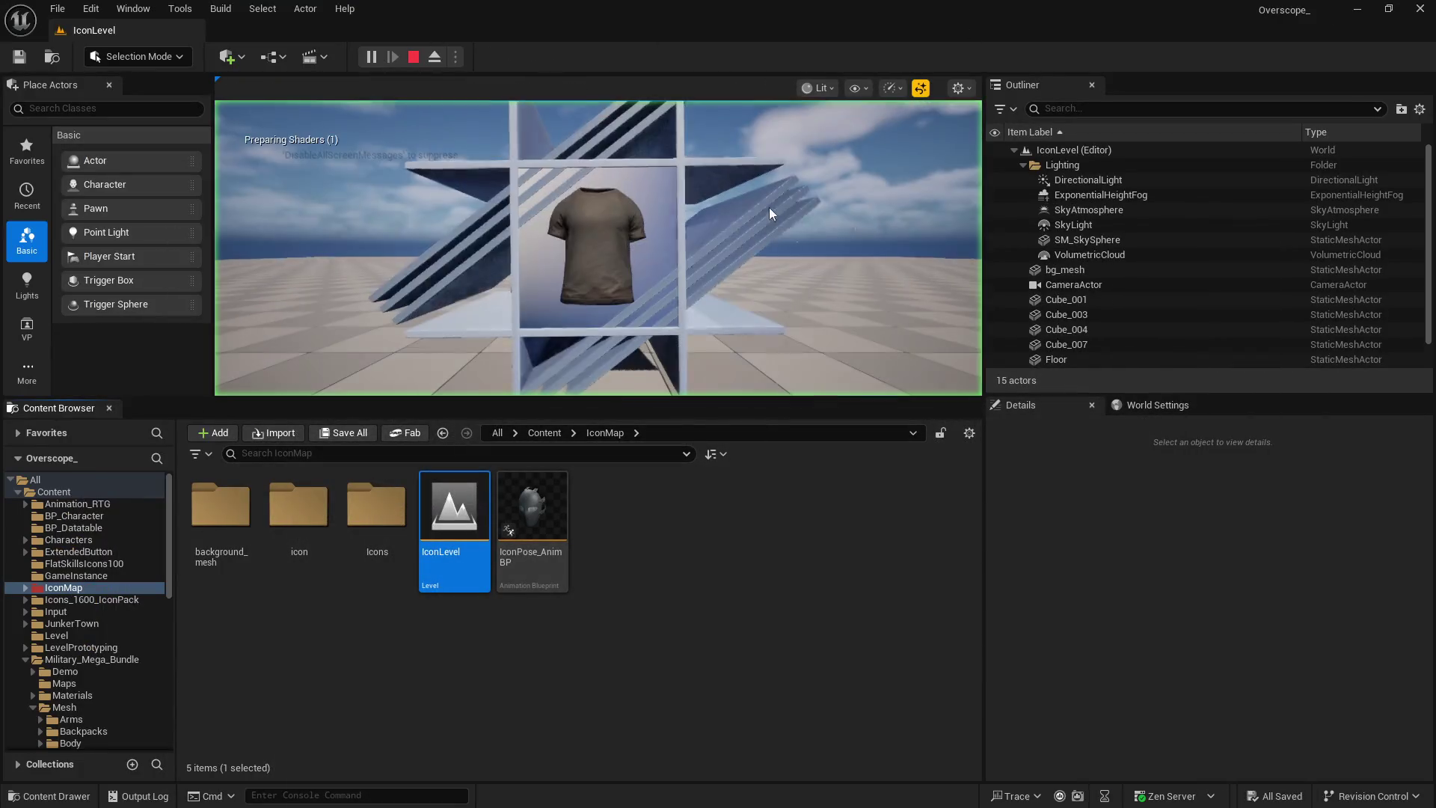
left_click(770, 229)
key("F11")
key("Print")
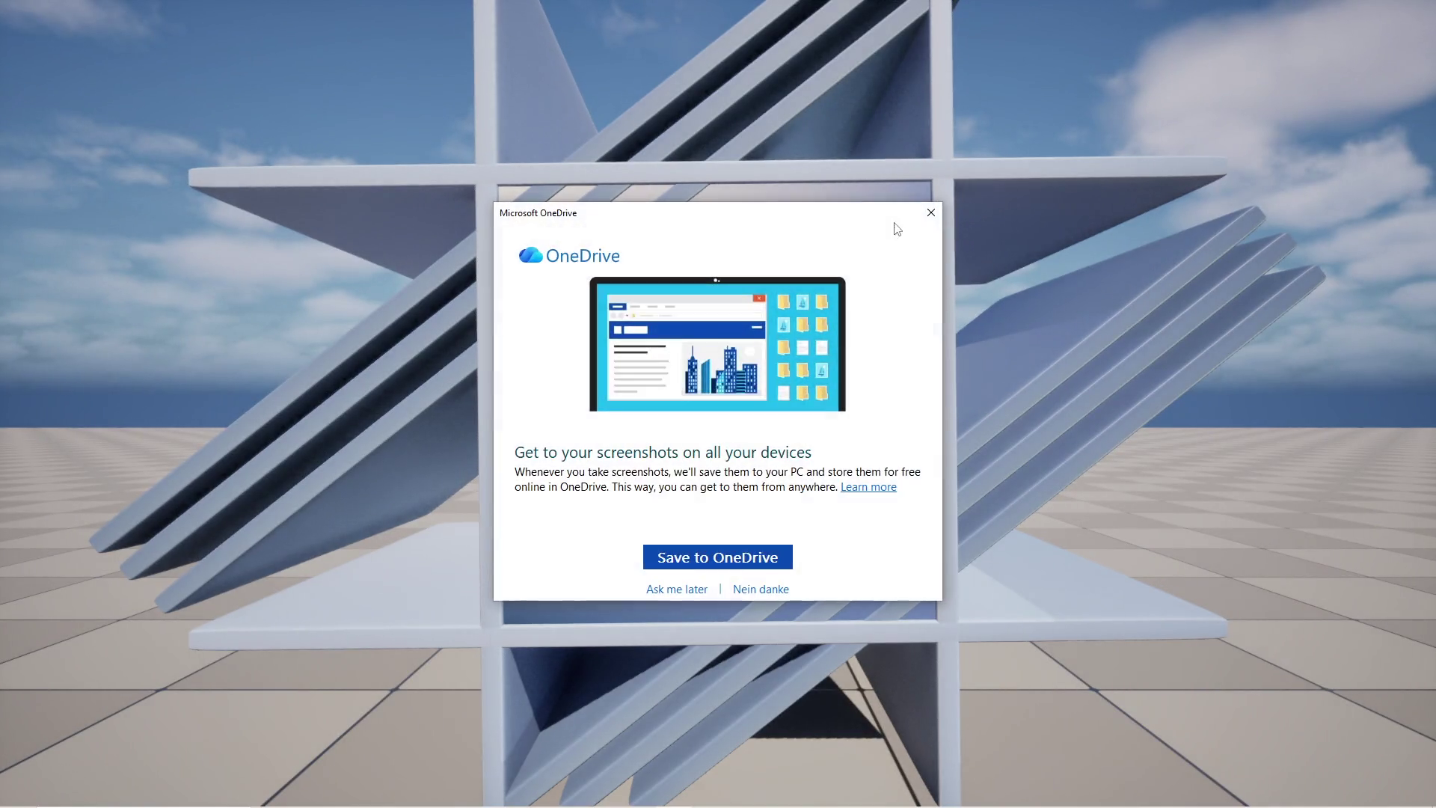
key("super")
left_click(634, 794)
key("ctrl+z")
left_click(1181, 616)
left_click(218, 27)
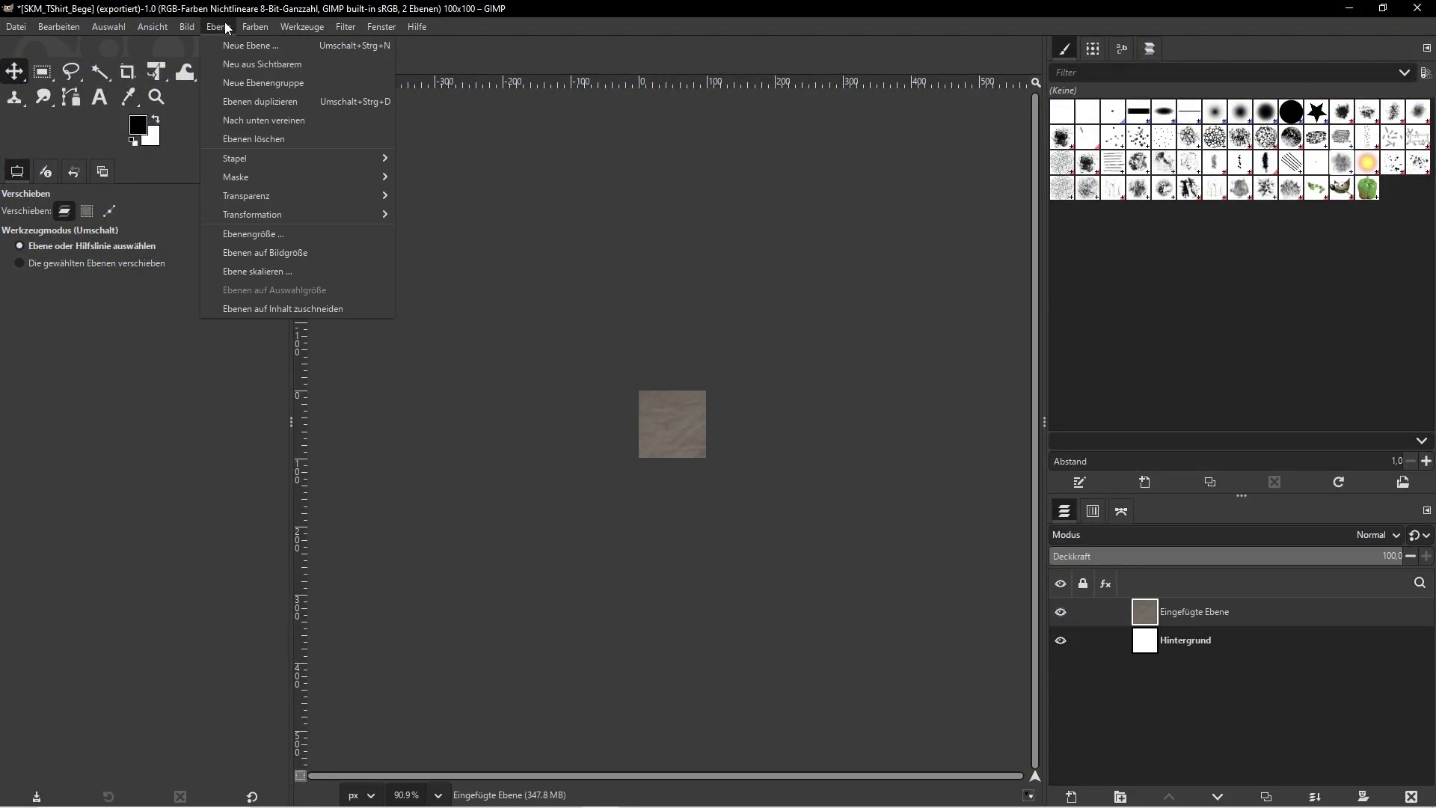
Scale the pasted shirt layer to 100 pixels wide
left_click(248, 271)
type("100")
key("Tab")
type("100")
left_click(774, 531)
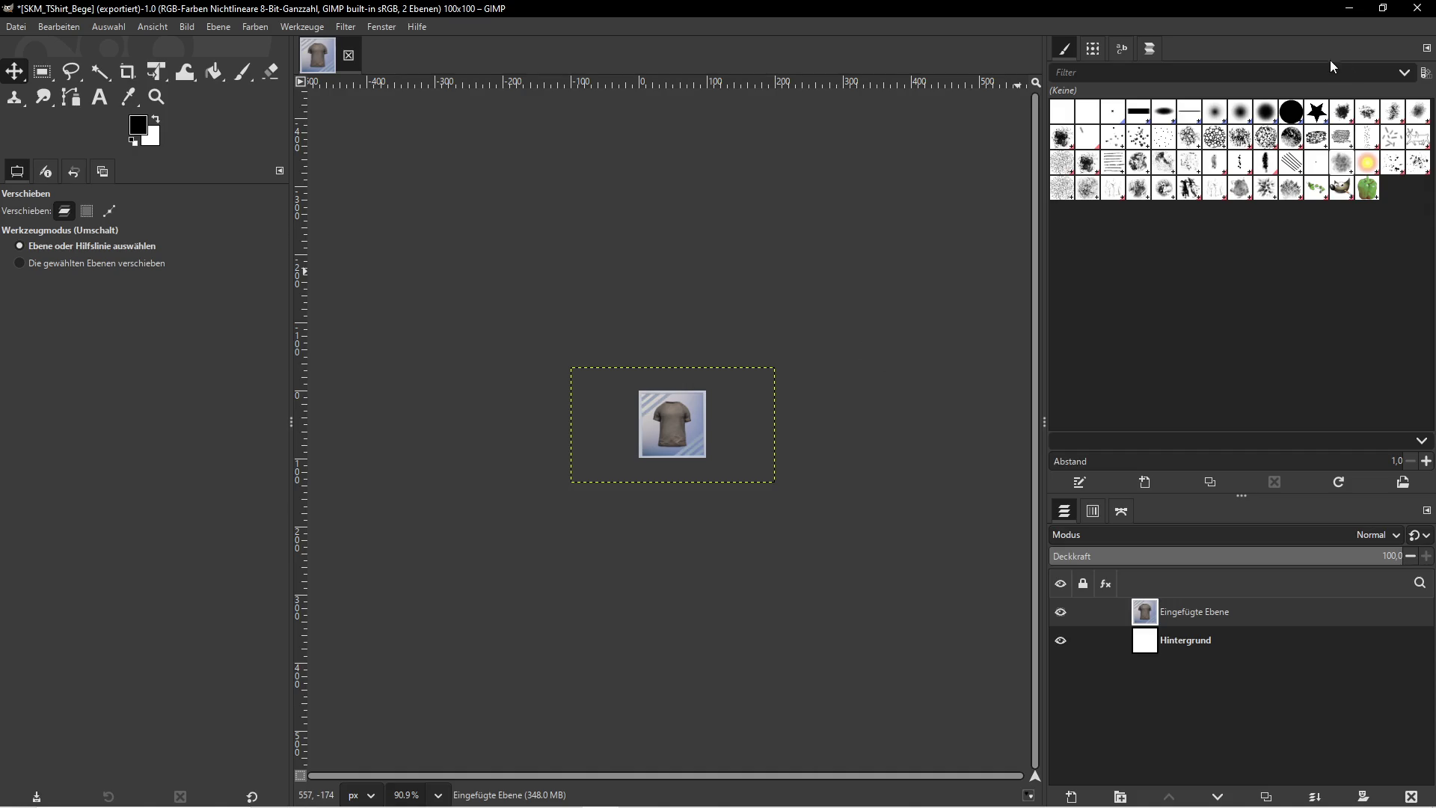
Stop the level preview, copy the SKM_TShirt_Black asset name, and start exporting the icon
left_click(1349, 11)
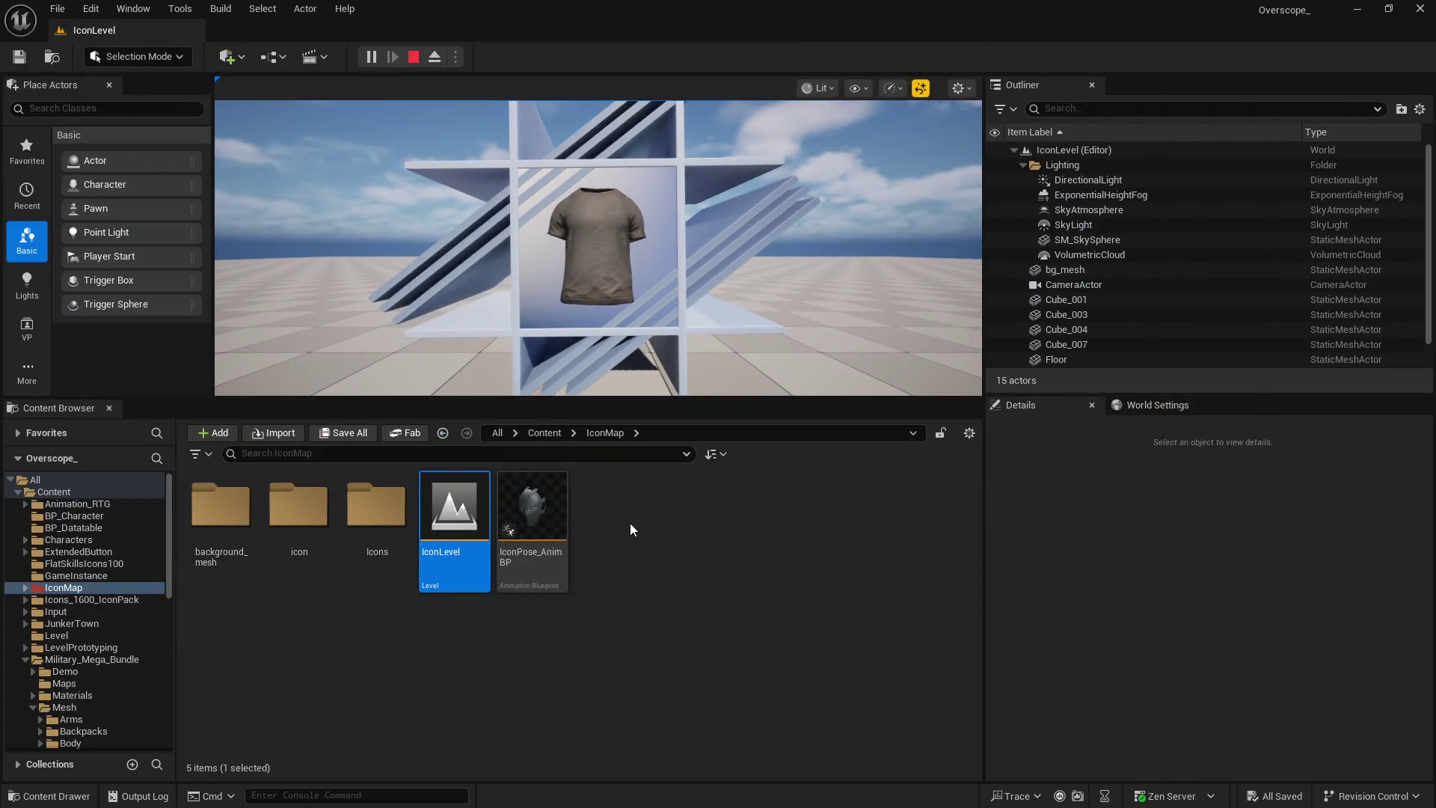
left_click(413, 56)
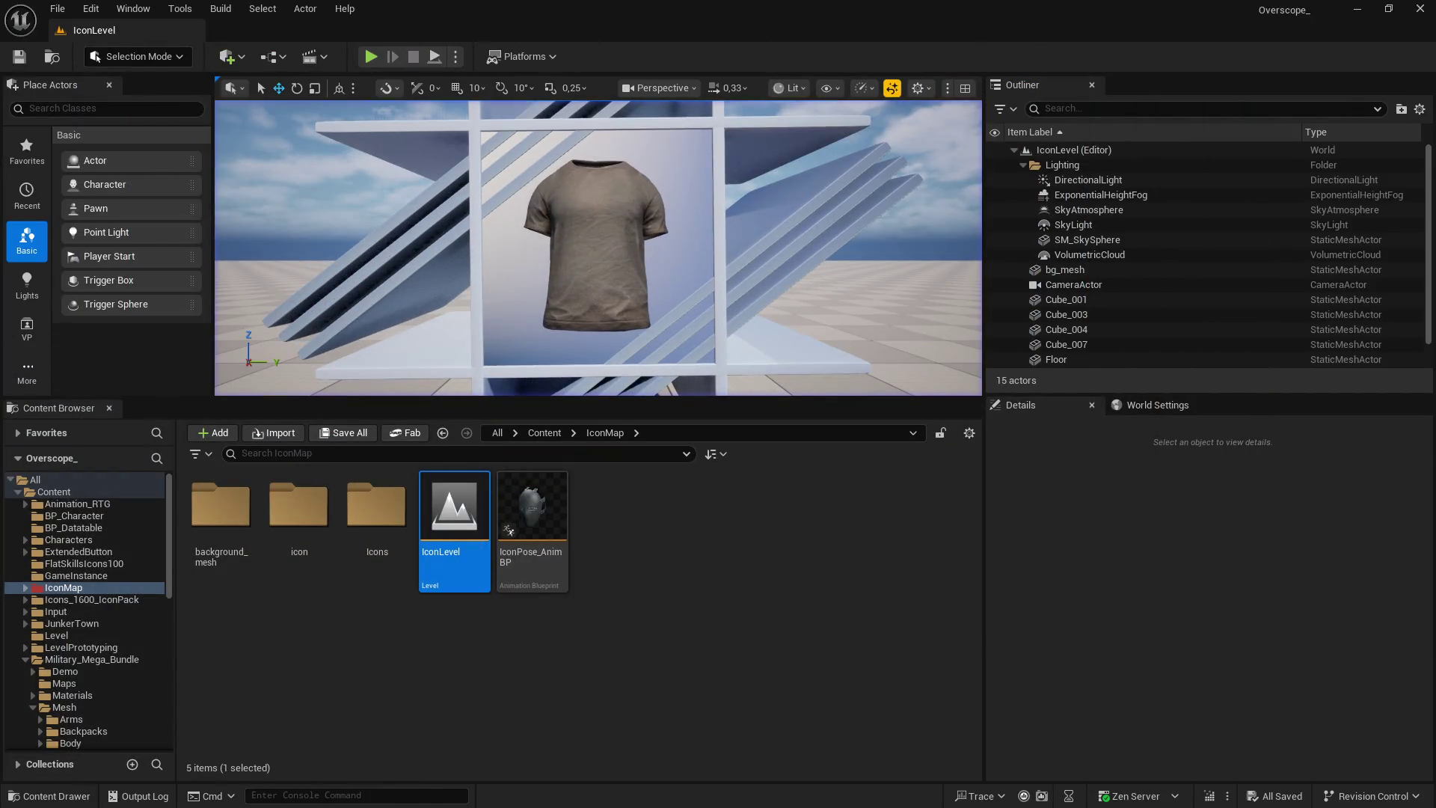
scroll(1179, 643, "down", 1)
scroll(1179, 643, "down", 1)
left_click(1241, 649)
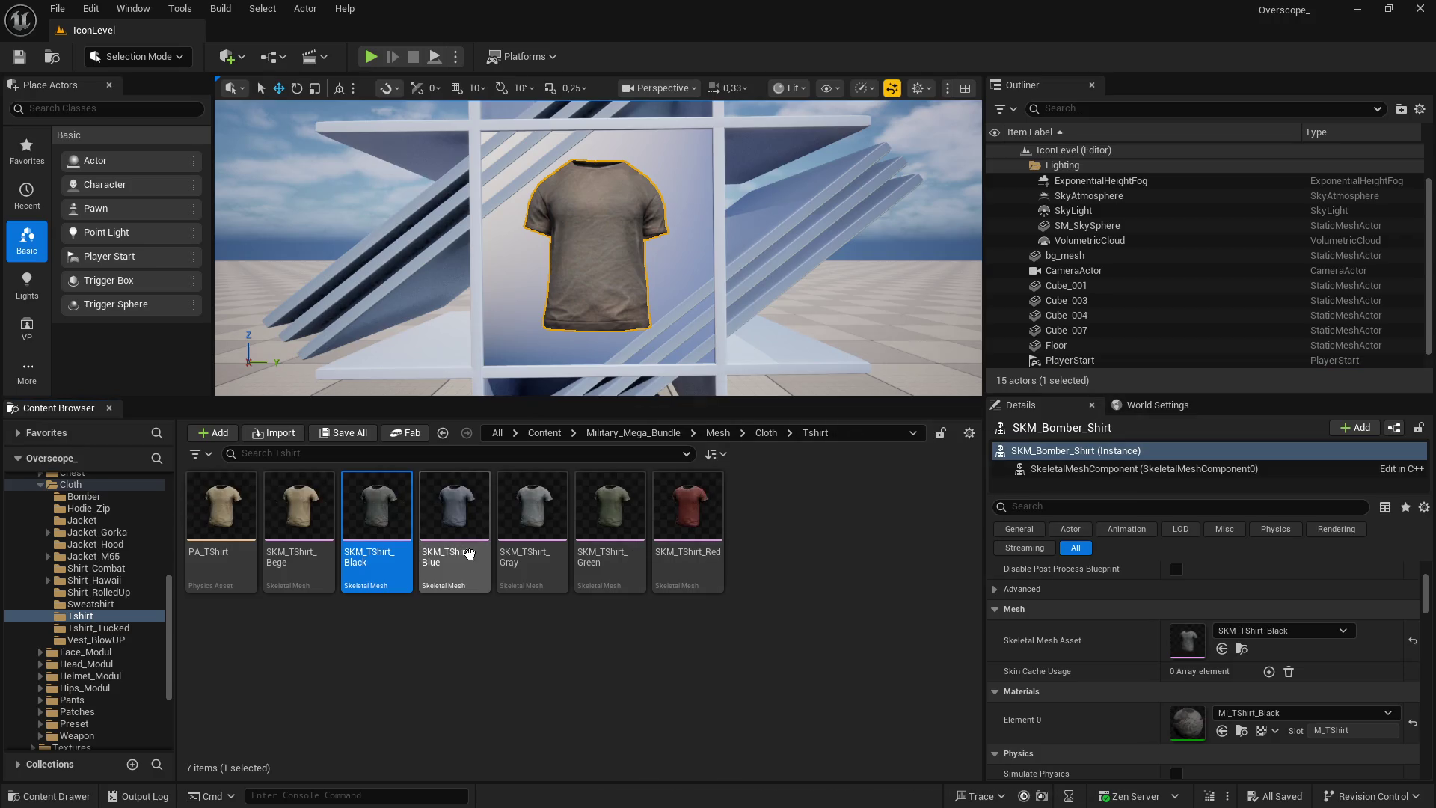
right_click(378, 509)
left_click(524, 442)
key("super")
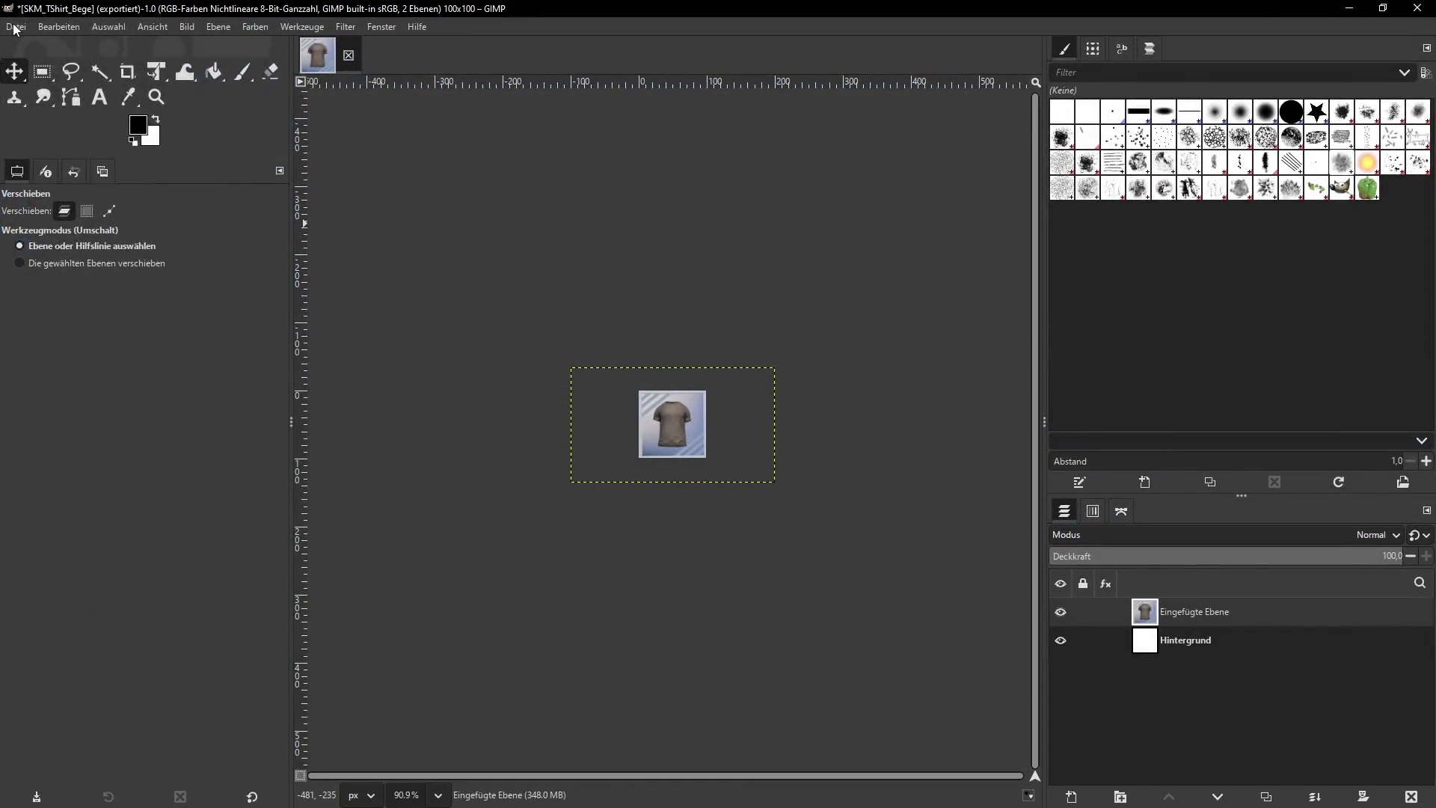
left_click(16, 27)
left_click(64, 253)
Export the icon as SKM_TShirt_Black.png into the icons\TShirt folder
left_click(422, 172)
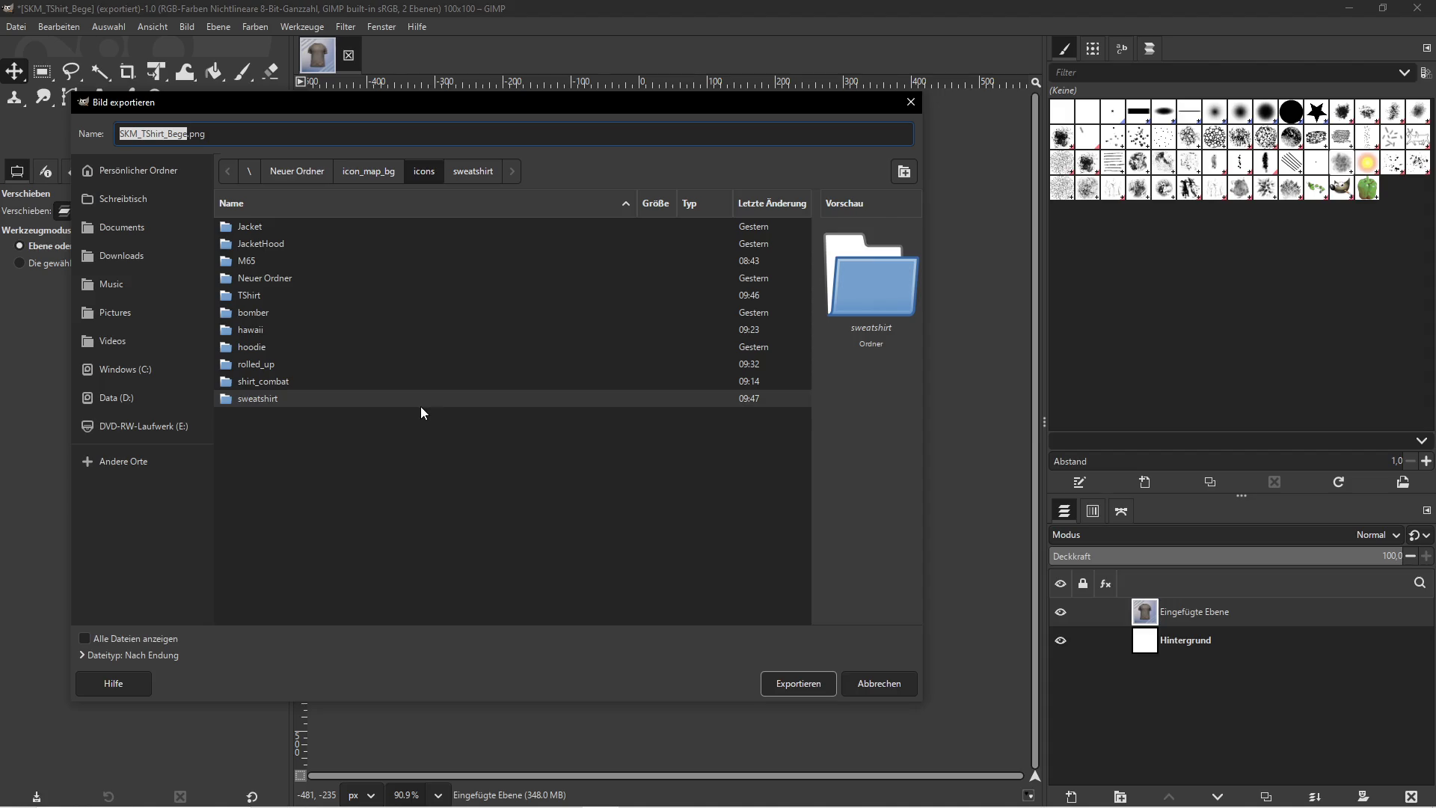
double_click(261, 294)
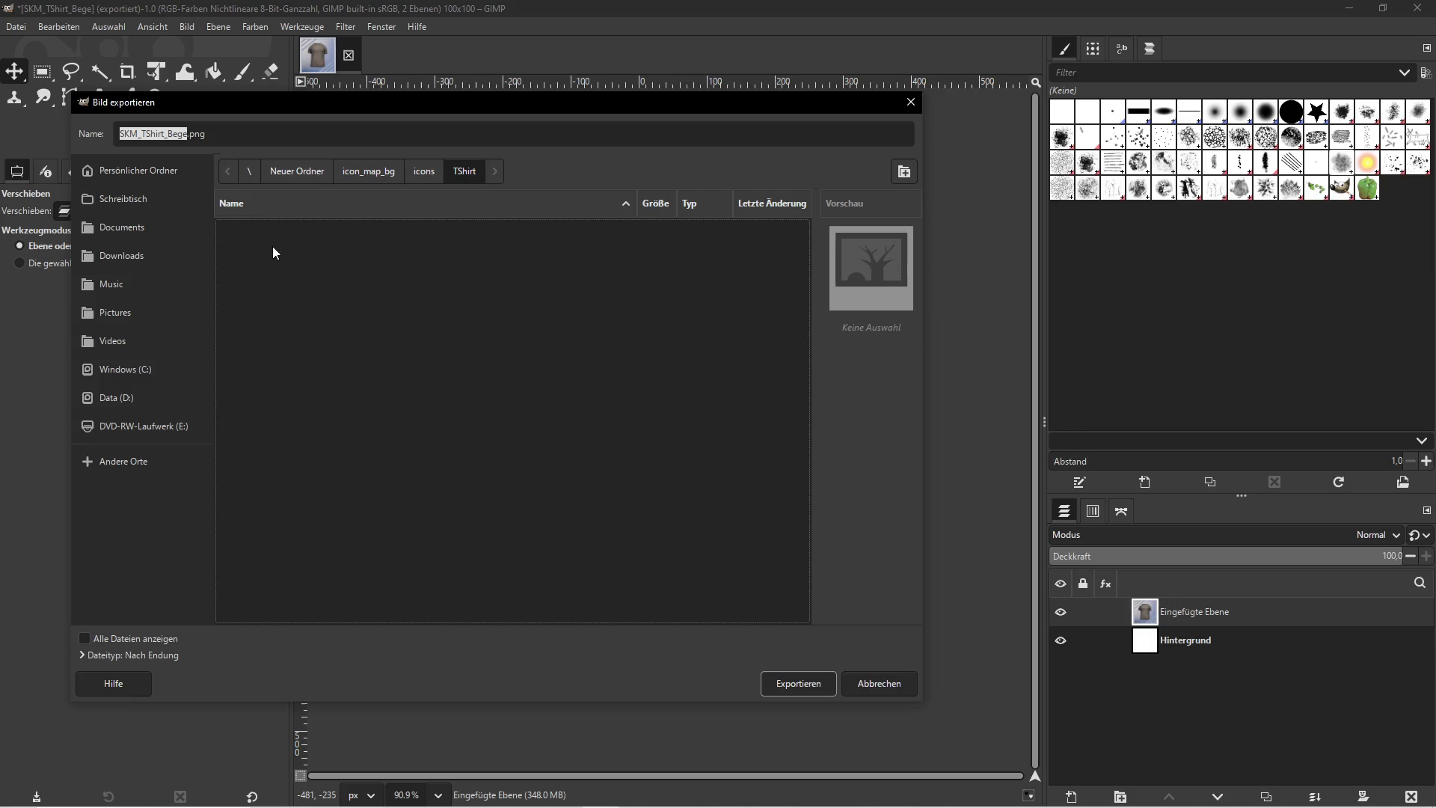
left_click(185, 134)
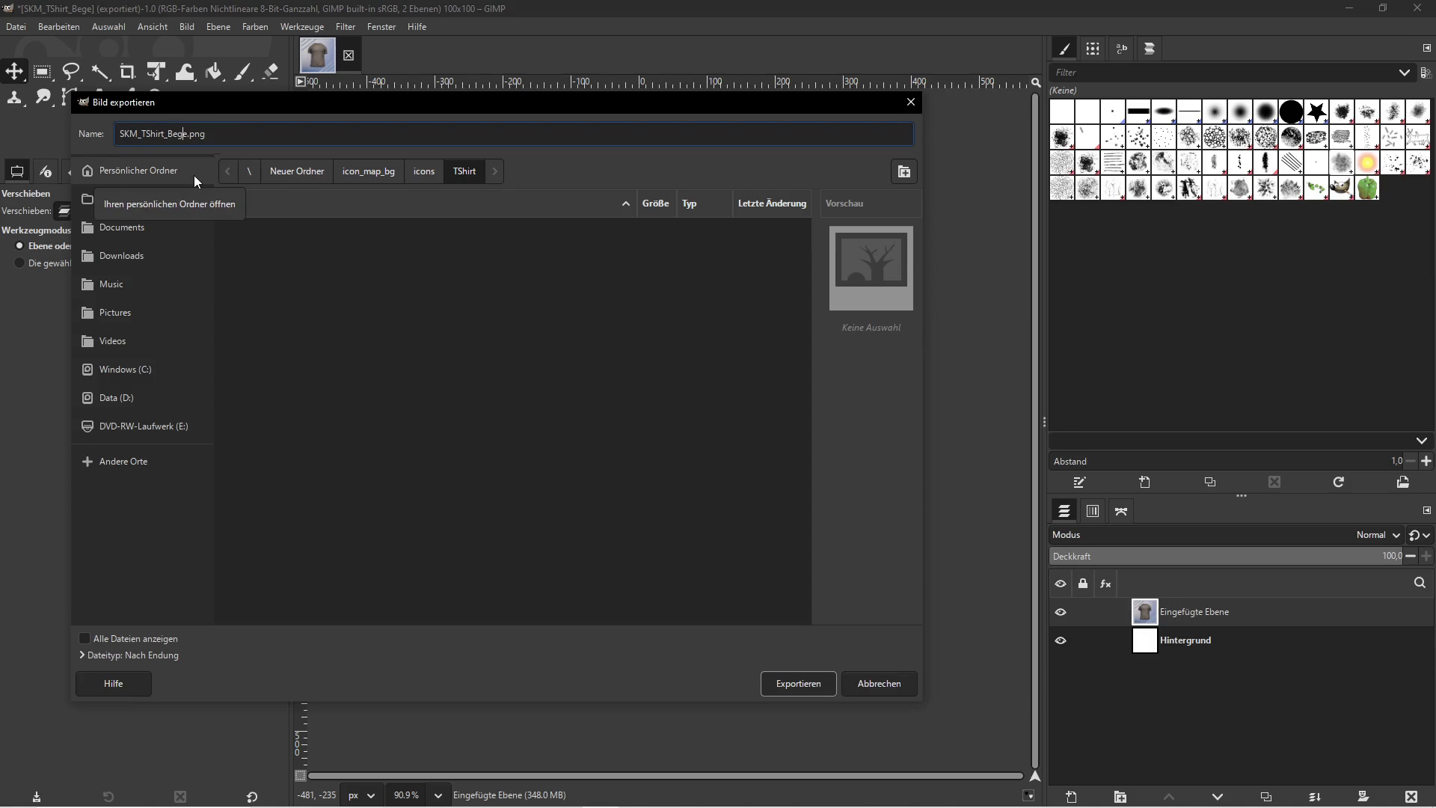
key("BackSpace")
key("BackSpace")
type("lack")
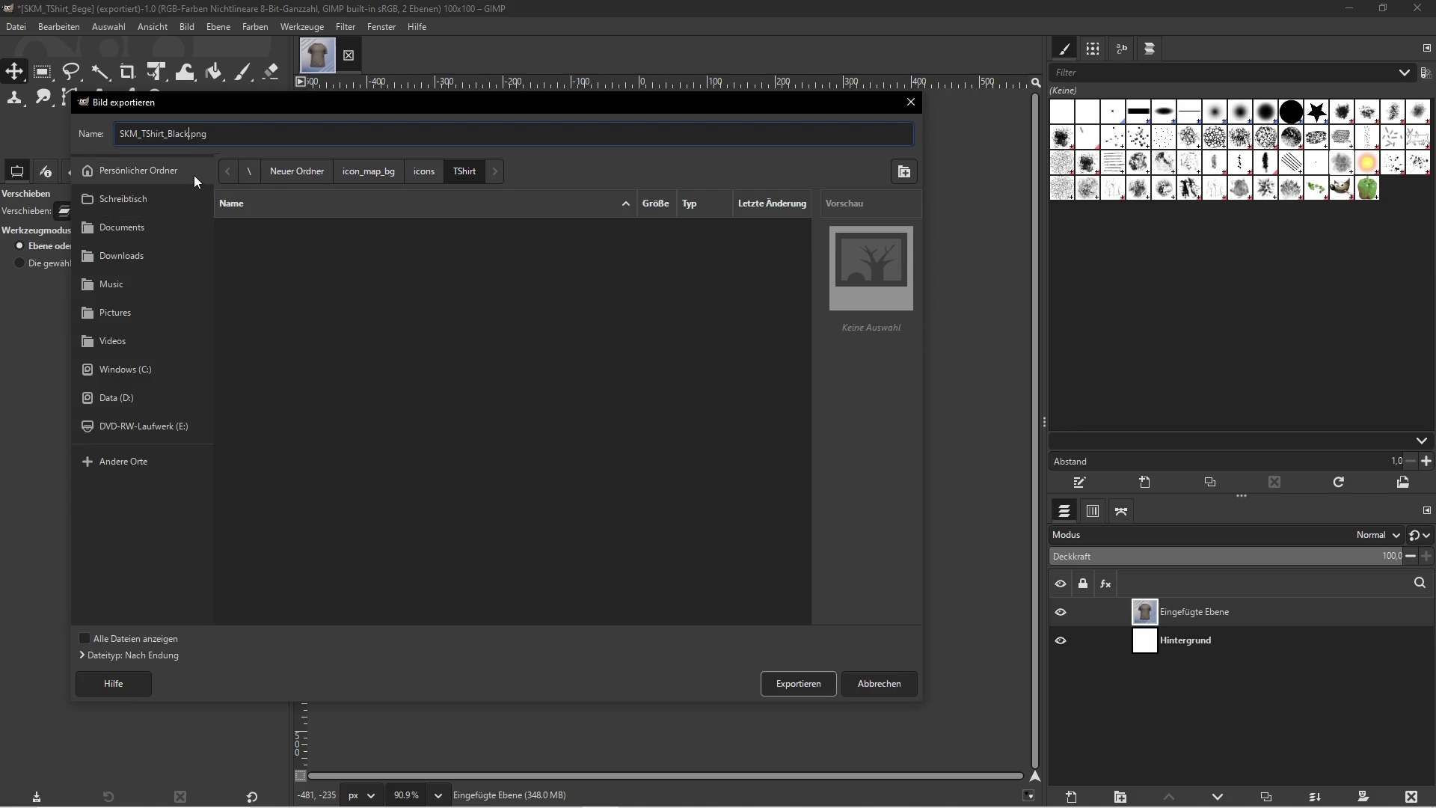
left_click(798, 683)
key("super")
left_click(380, 793)
left_click(396, 574)
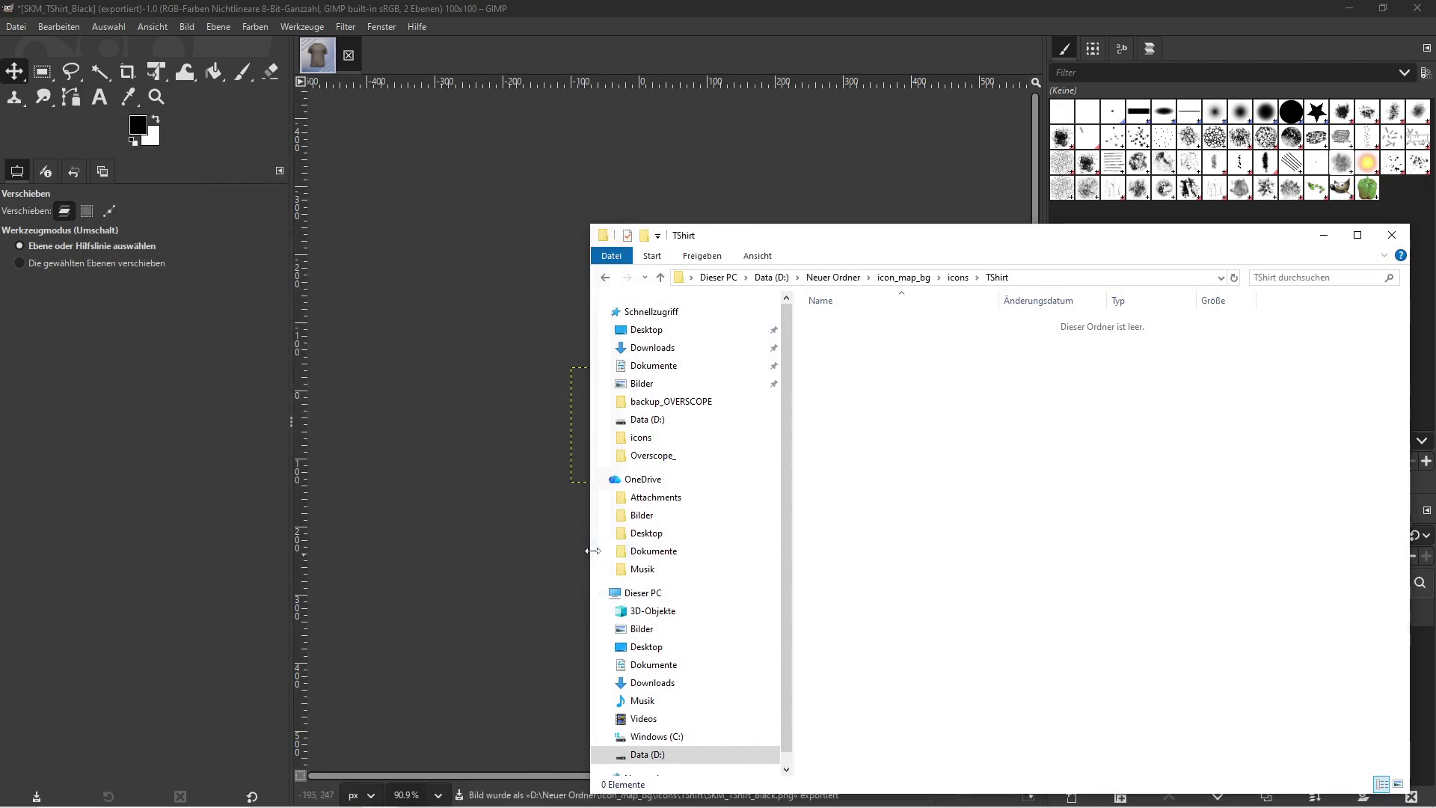
Open the sweatshirt folder and select the misplaced SKM_TShirt_Bege icon
key("BackSpace")
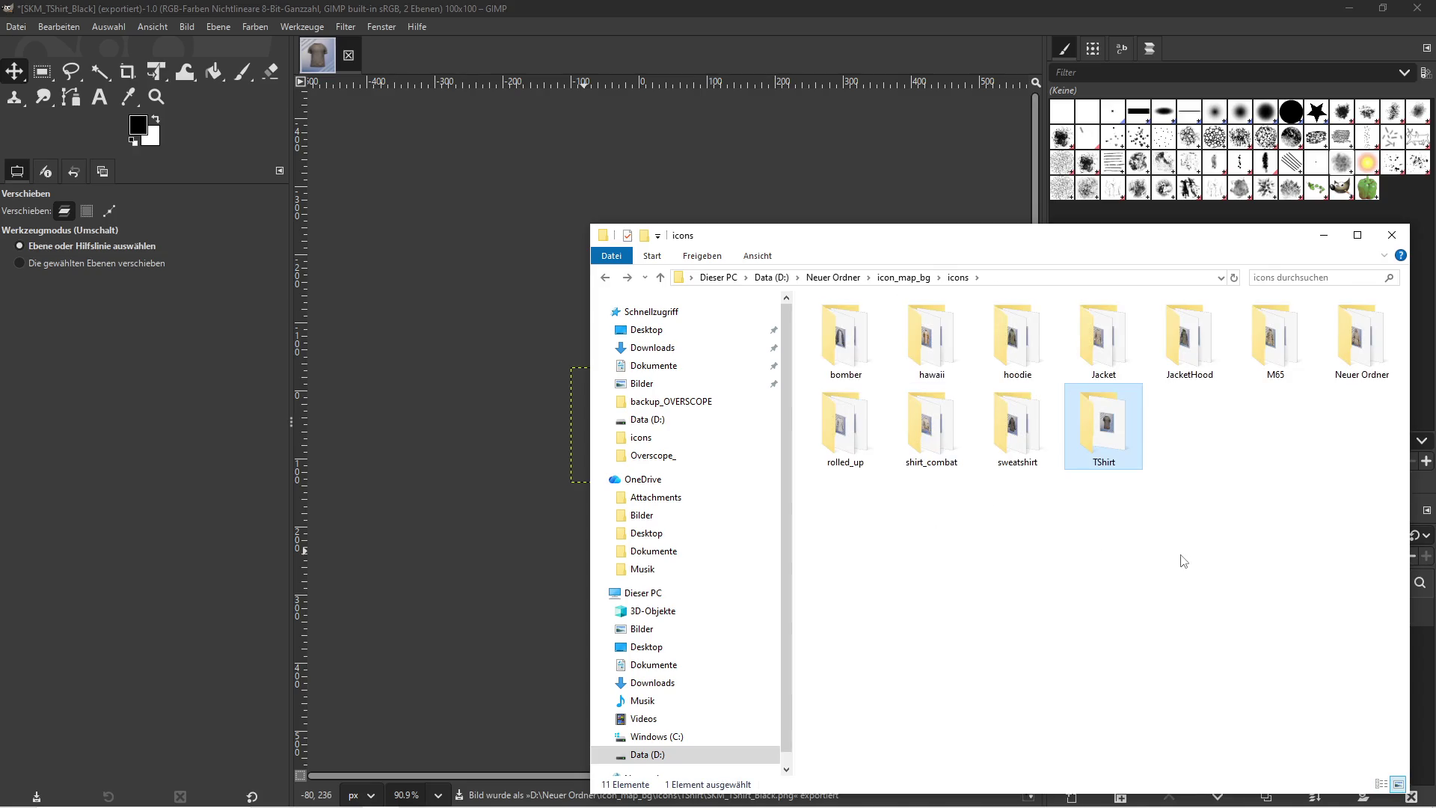
double_click(1010, 416)
left_click(1111, 457)
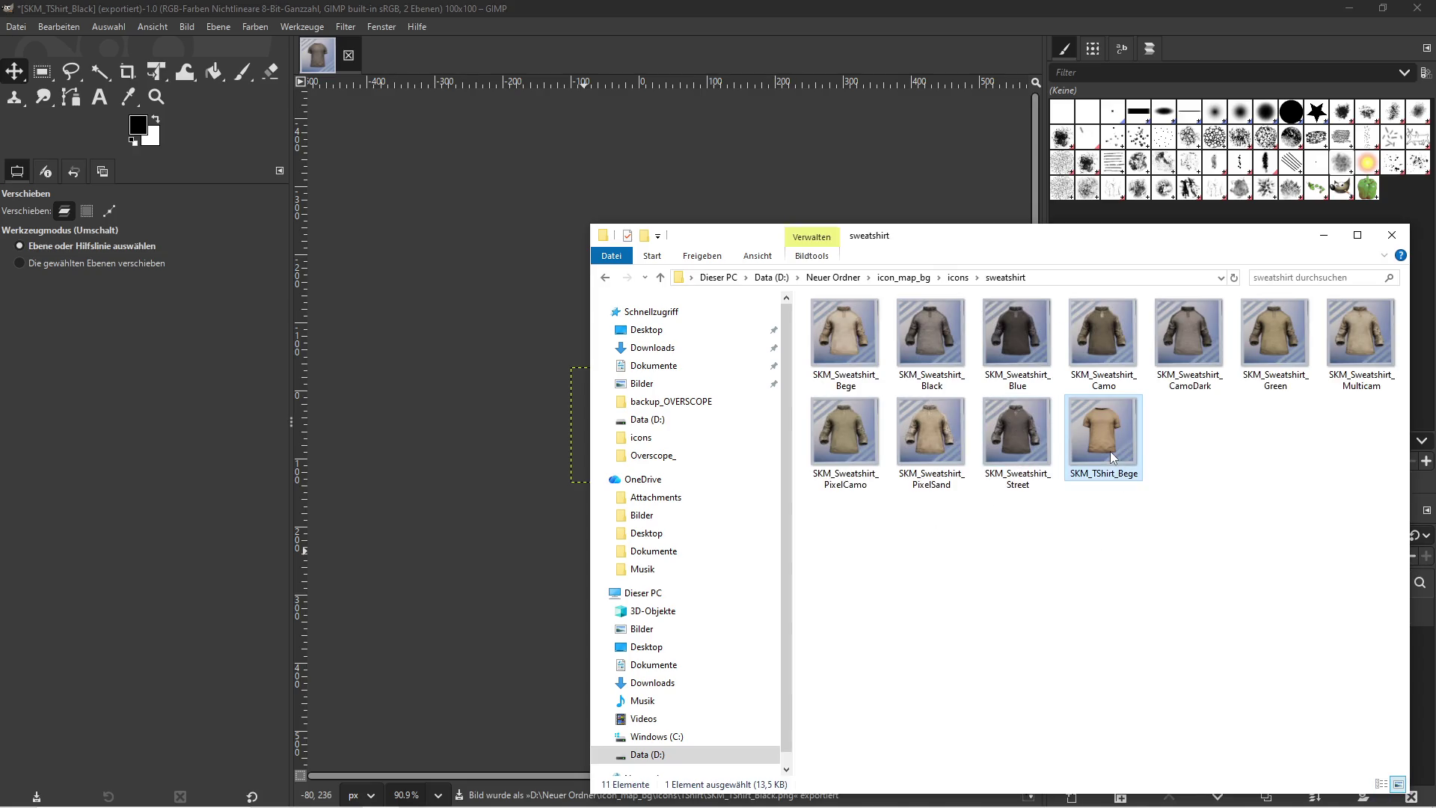
Move SKM_TShirt_Bege into the TShirt folder and verify both folders' contents
key("ctrl+x")
key("BackSpace")
double_click(1115, 453)
key("ctrl+v")
key("BackSpace")
double_click(1033, 441)
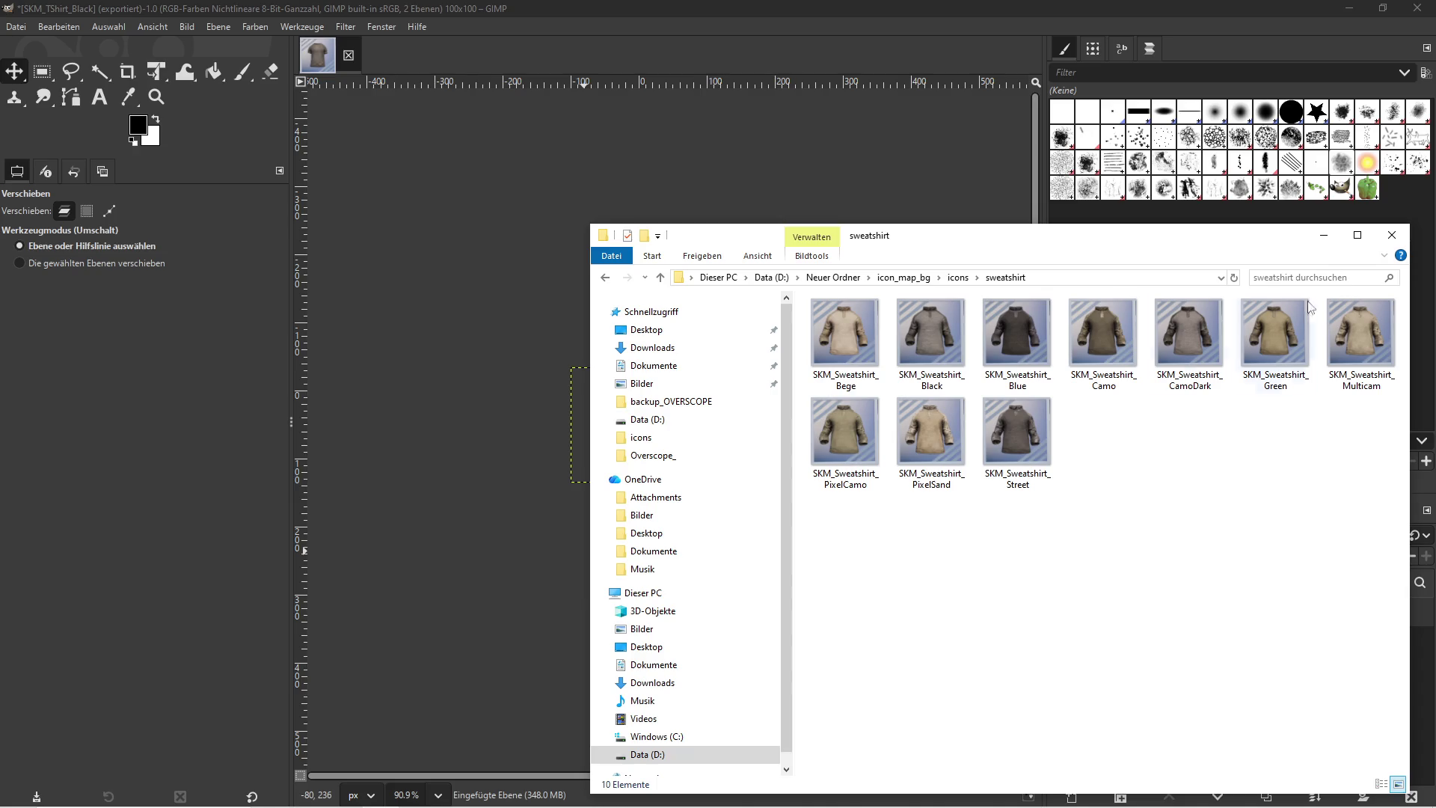
key("BackSpace")
double_click(1106, 441)
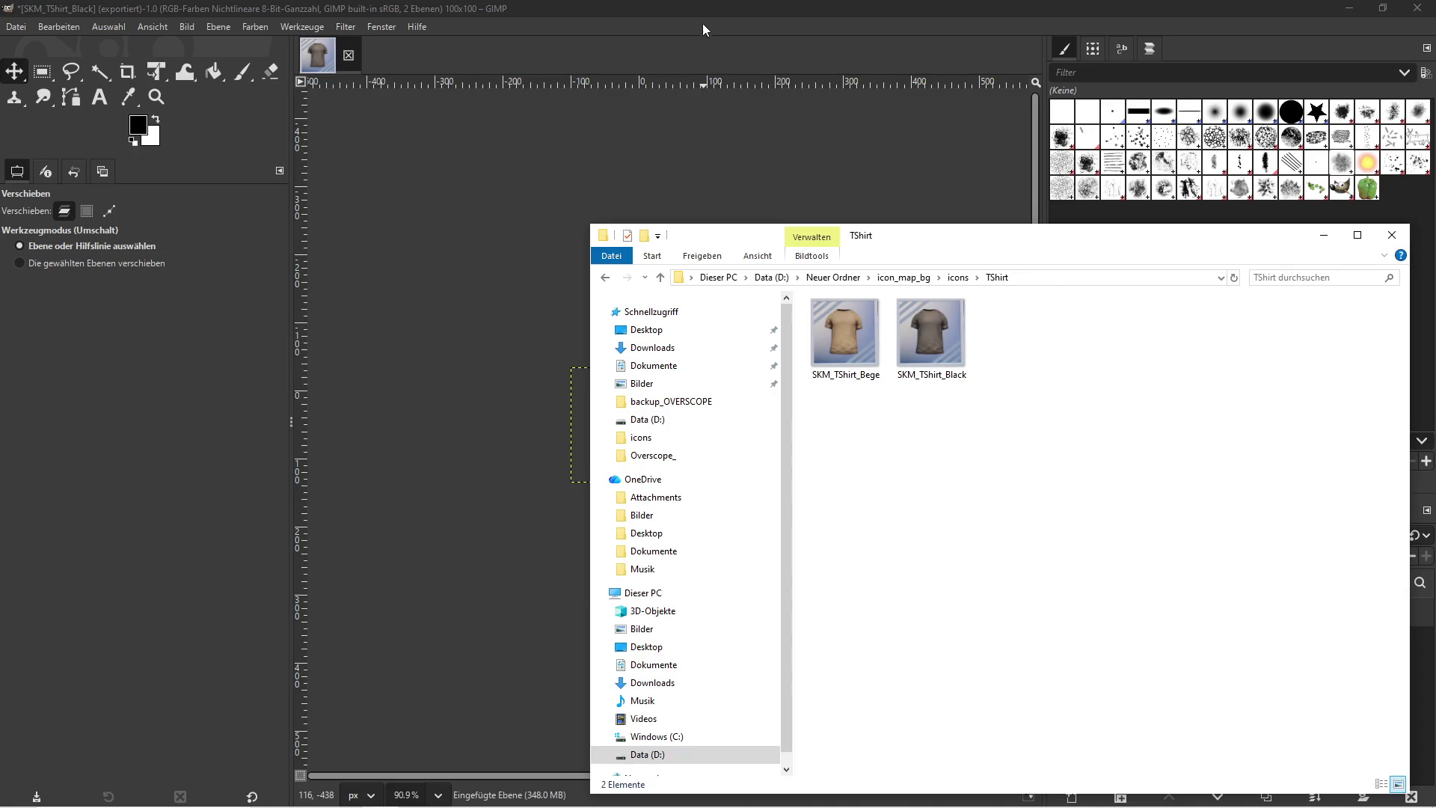
Delete the pasted screenshot layer in GIMP and return to Unreal
left_click(698, 27)
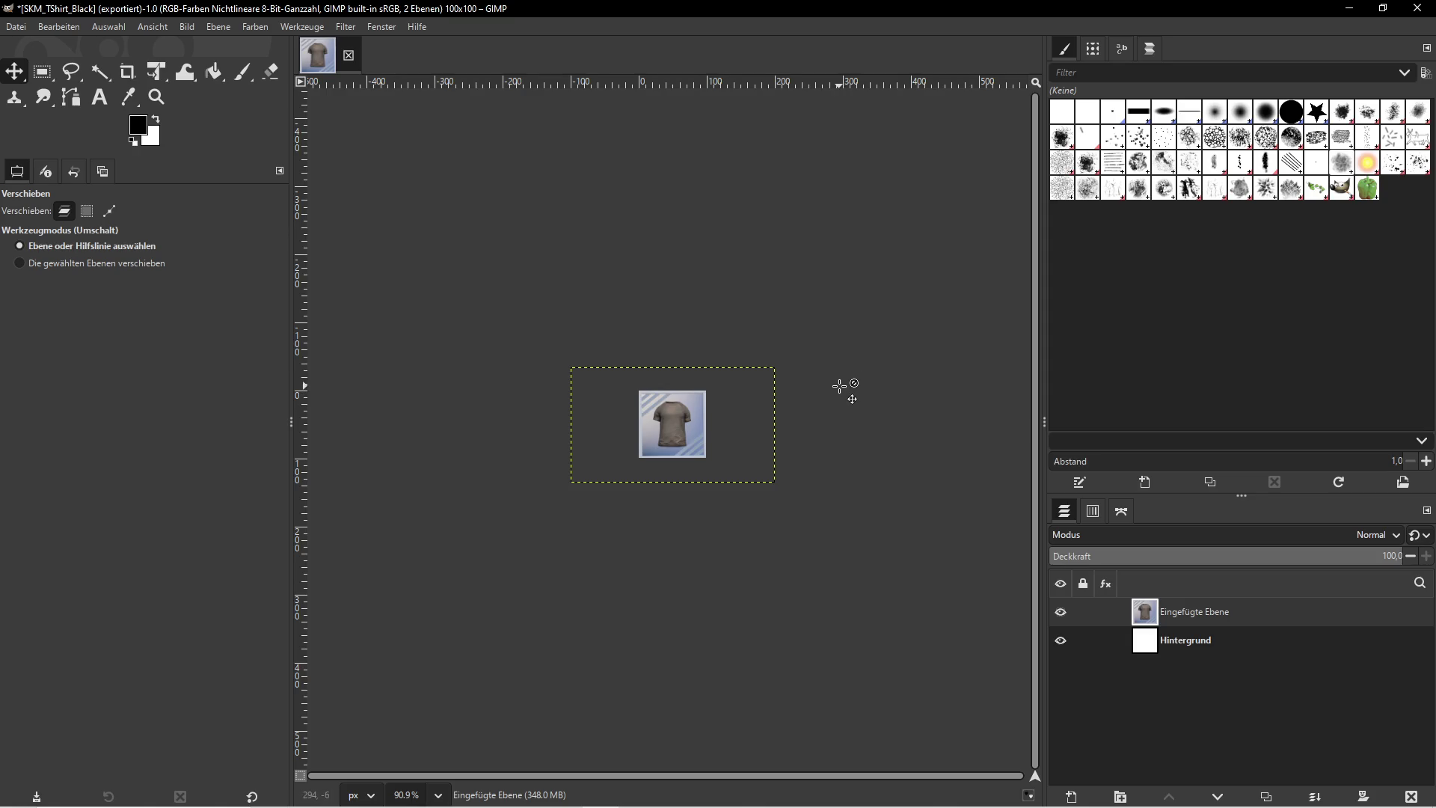
left_click(1411, 795)
key("alt+Tab")
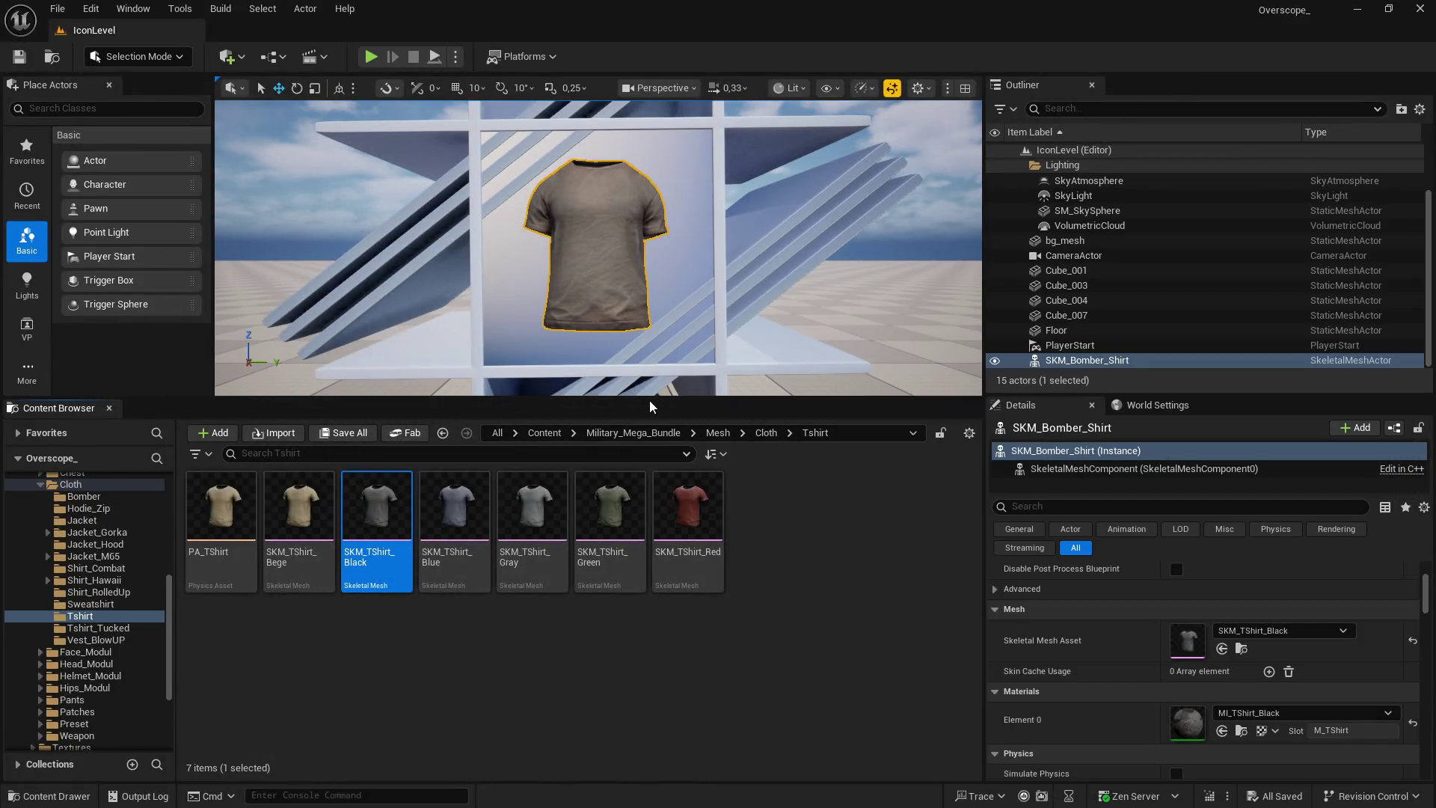
Assign SKM_TShirt_Blue to the icon shirt, play the level, and capture it into GIMP
left_click(475, 516)
left_click(1222, 649)
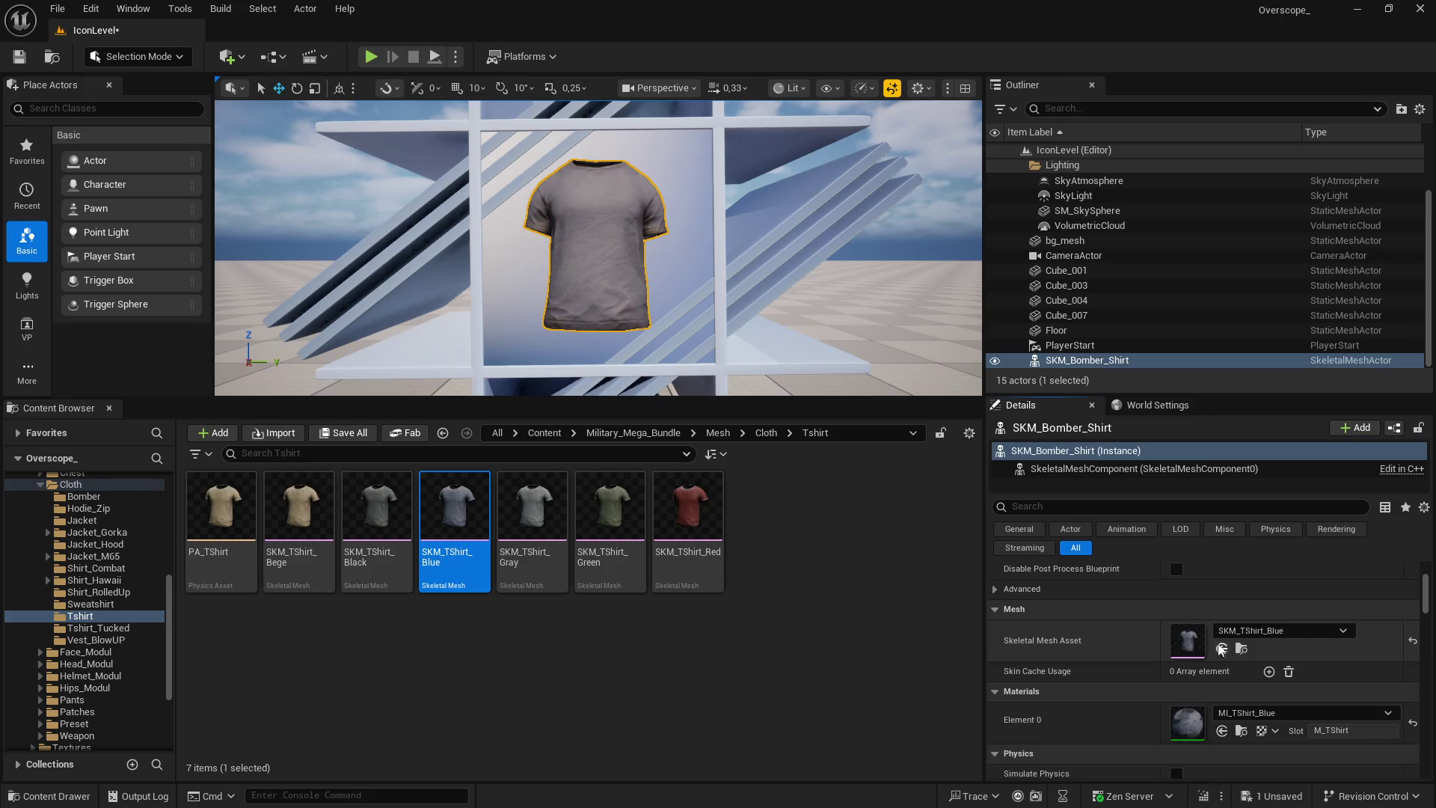
left_click(375, 60)
key("F11")
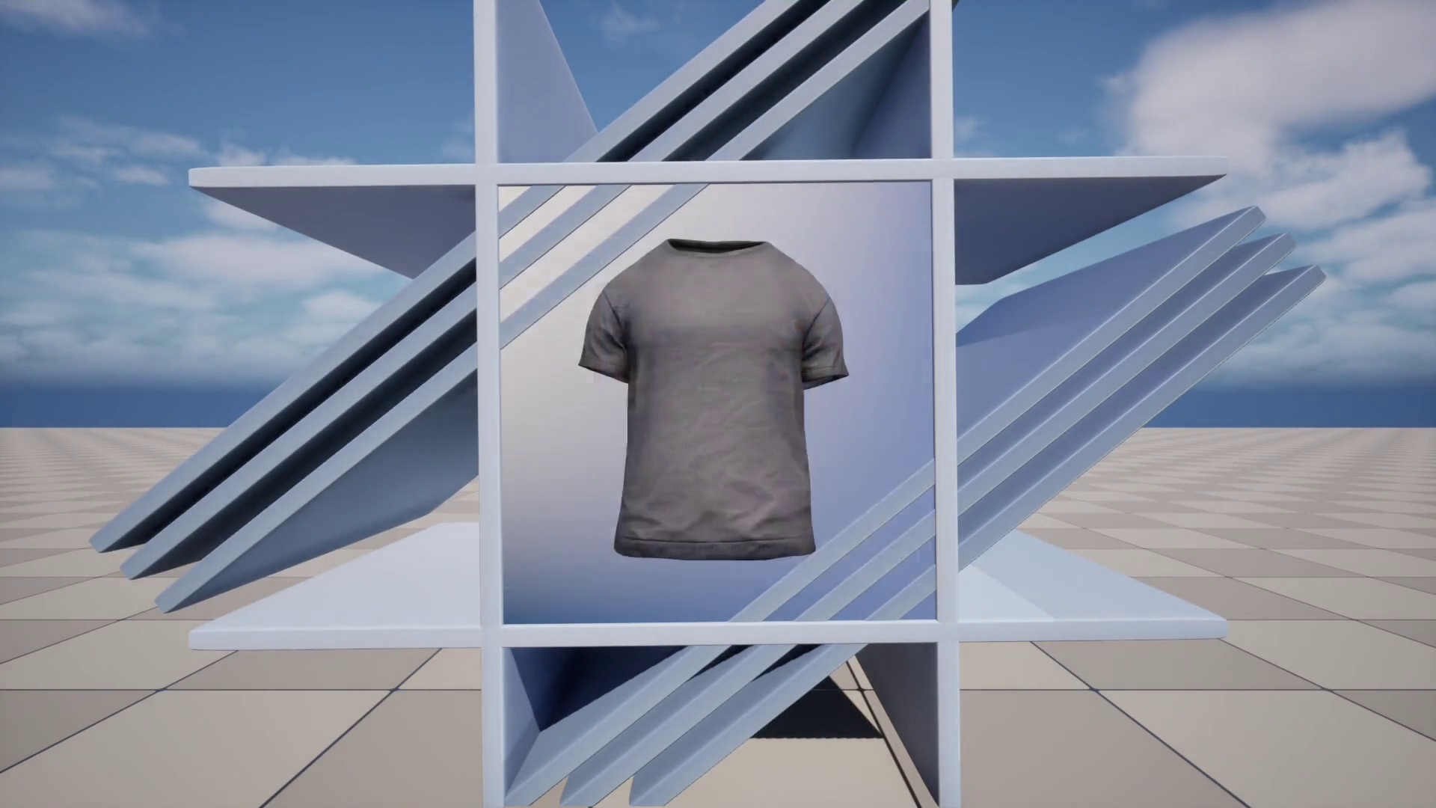
key("super")
key("alt+Tab")
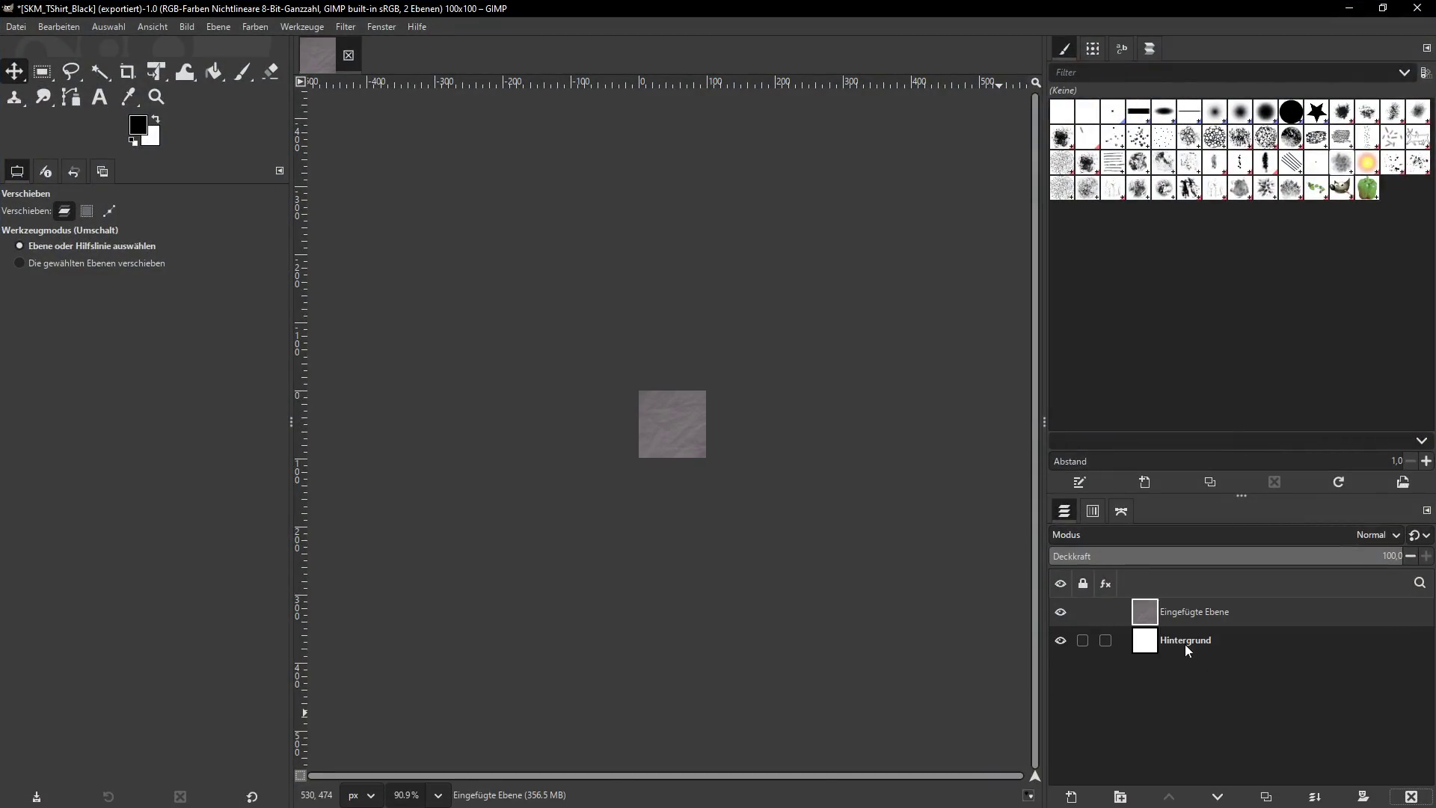
Scale the pasted blue shirt layer down to fit the 100×100 icon
left_click(218, 26)
left_click(283, 269)
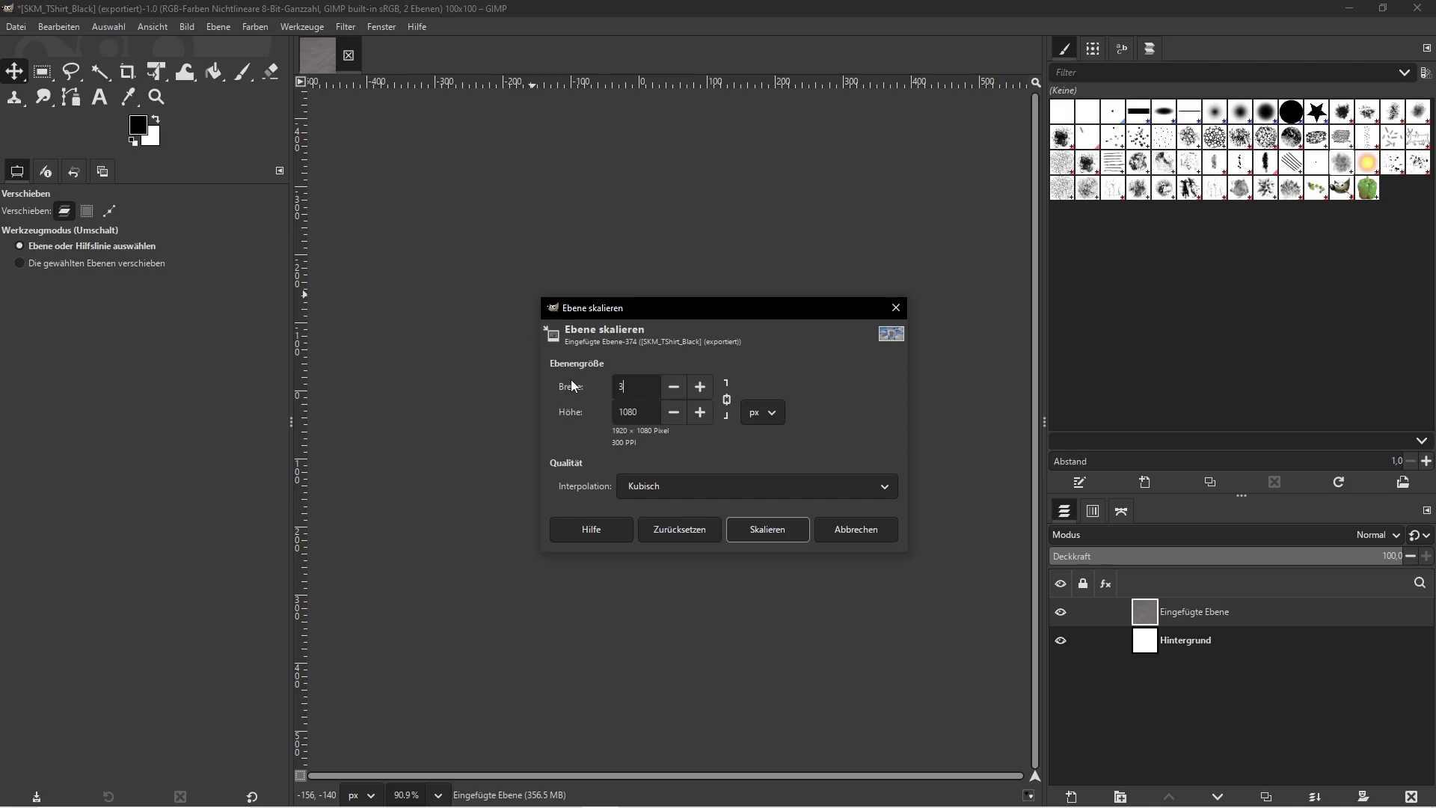
left_click(761, 533)
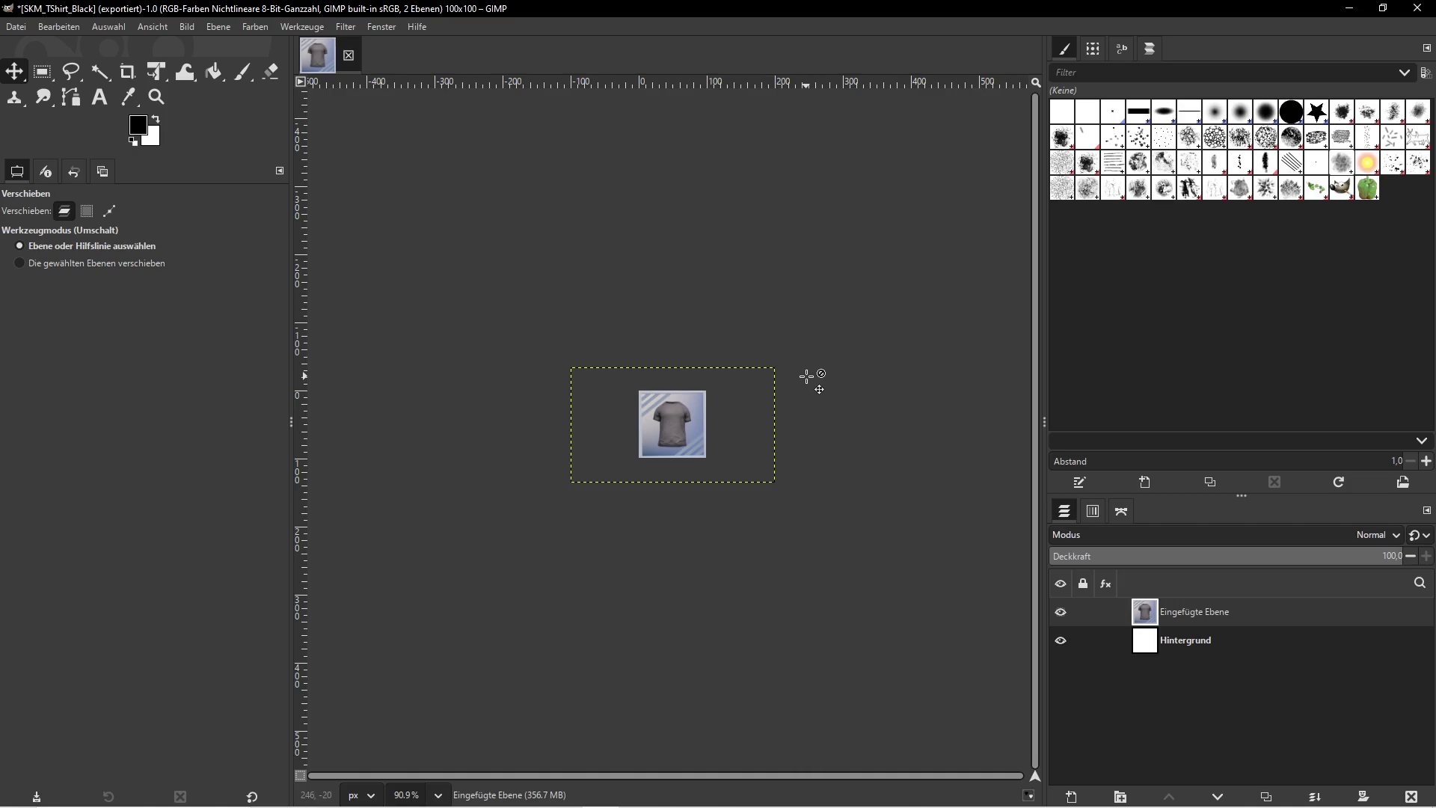
left_click(191, 28)
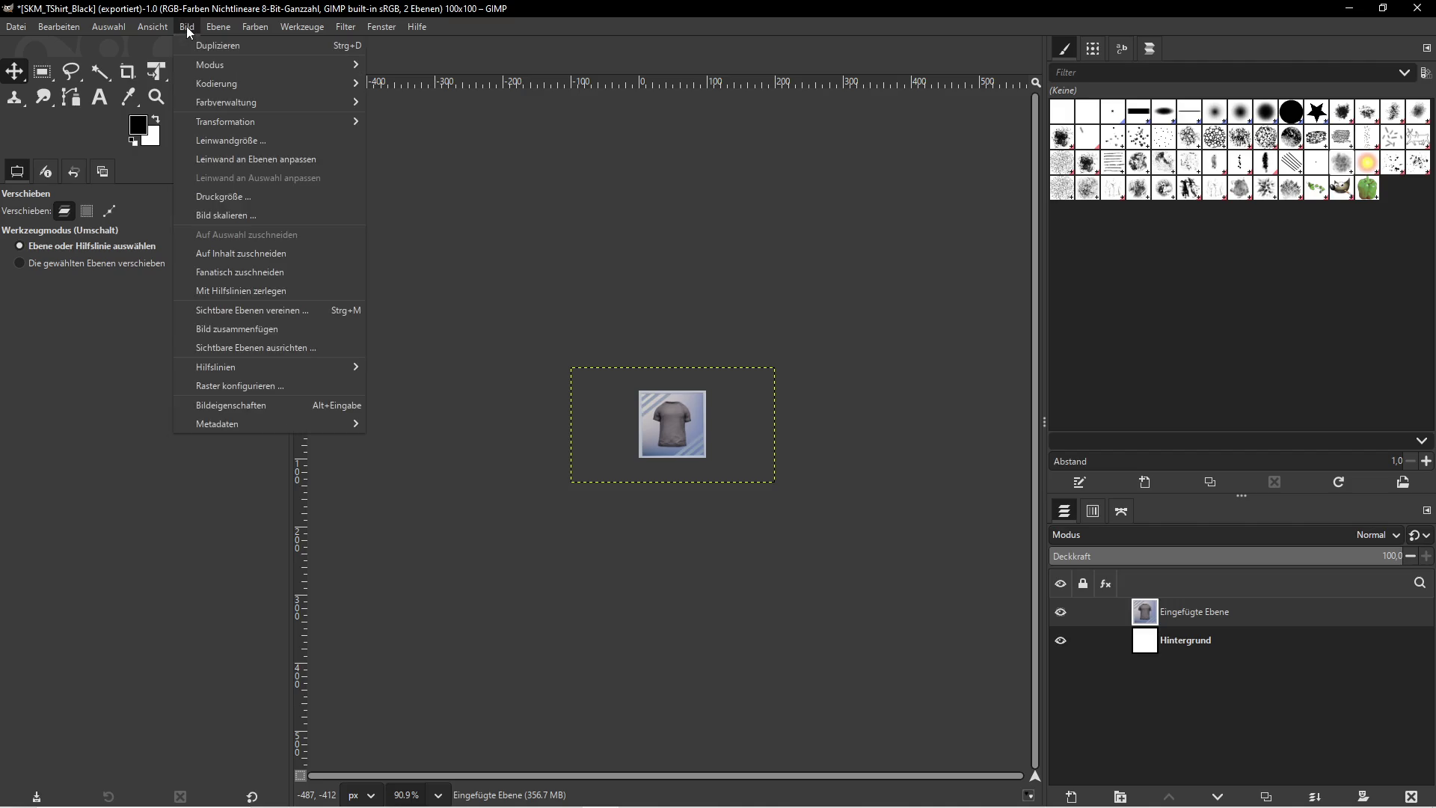
left_click(153, 25)
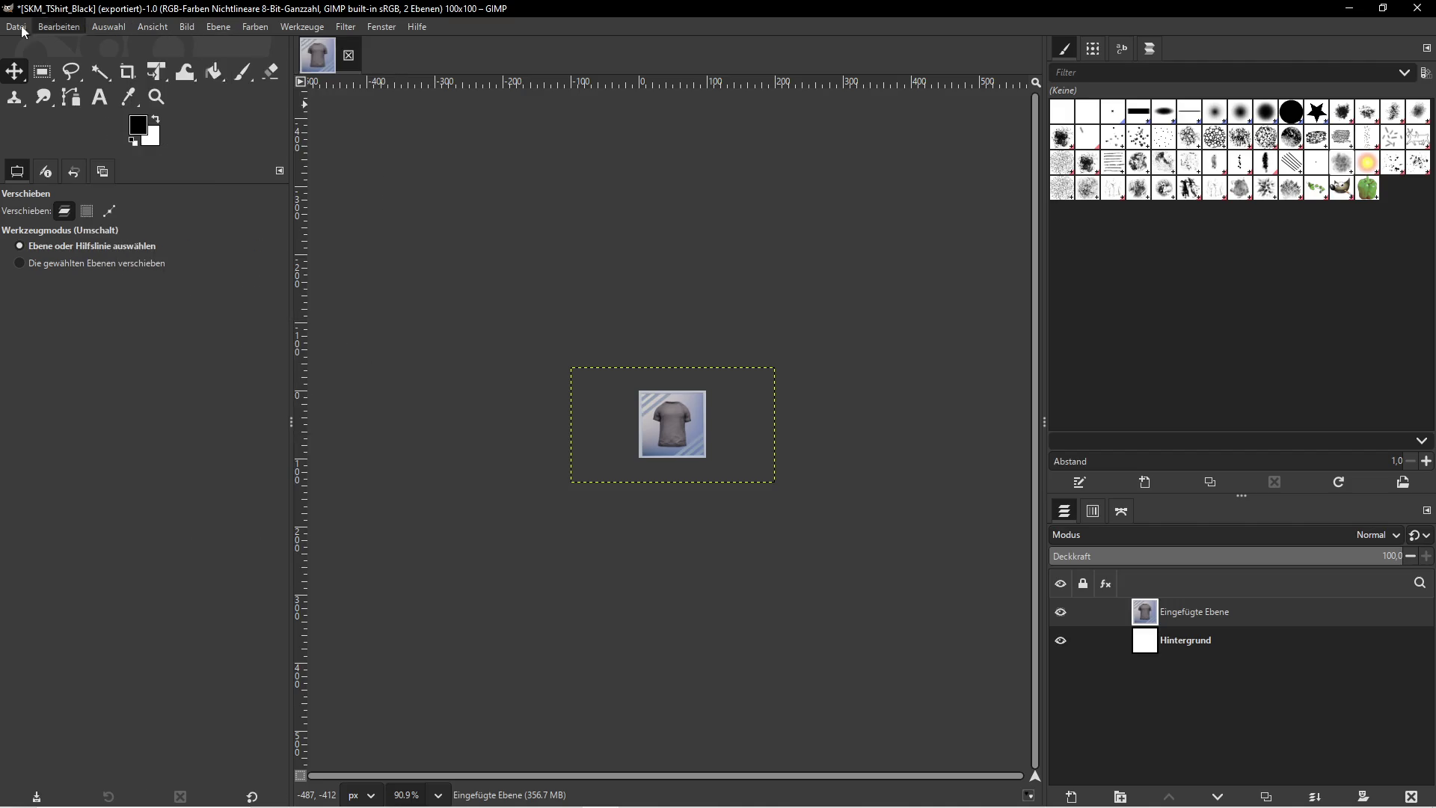
left_click(16, 27)
mouse_move(59, 26)
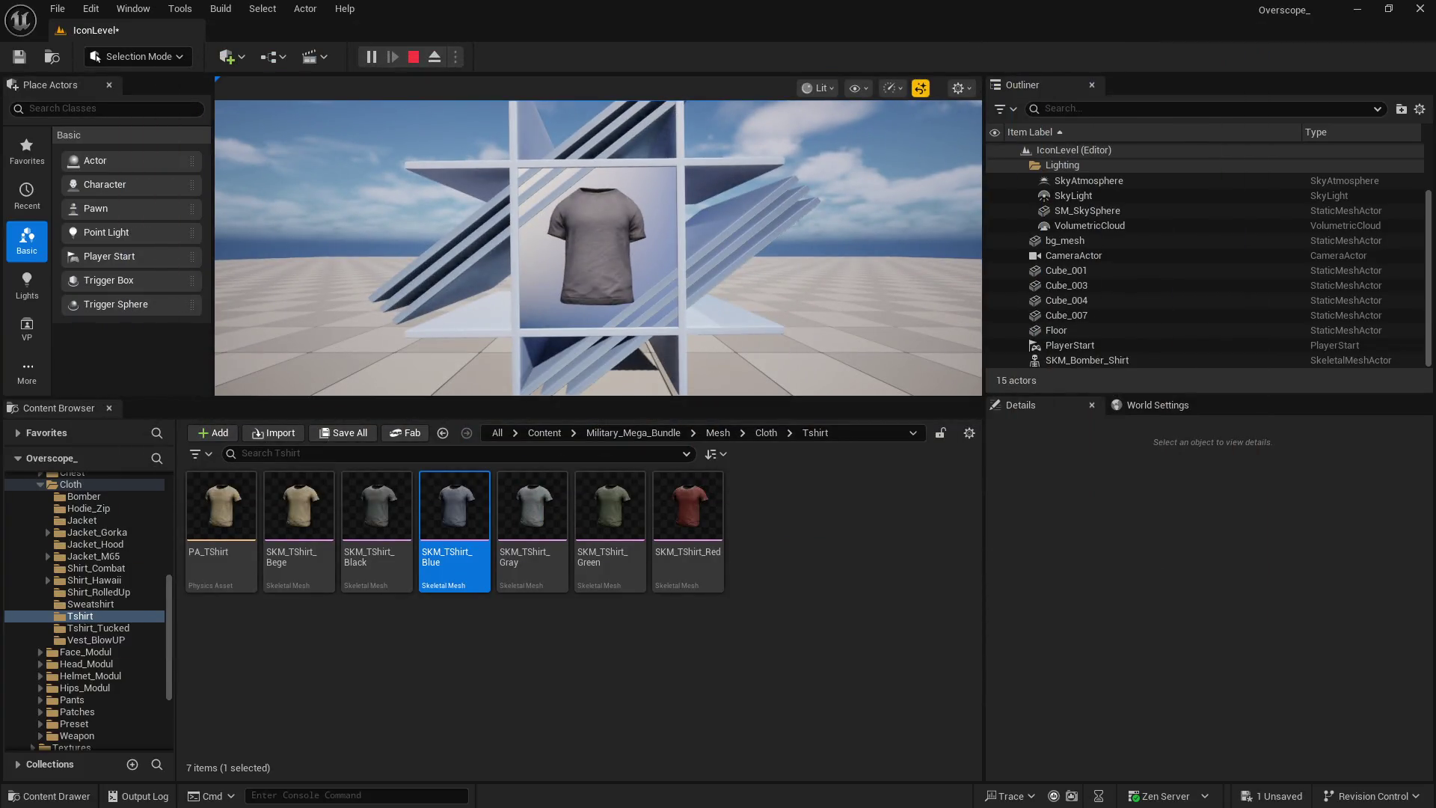
Stop the level preview and copy the SKM_TShirt_Blue asset name
key("super")
key("super")
left_click(413, 57)
left_click(532, 516)
right_click(459, 526)
left_click(537, 446)
left_click(876, 569)
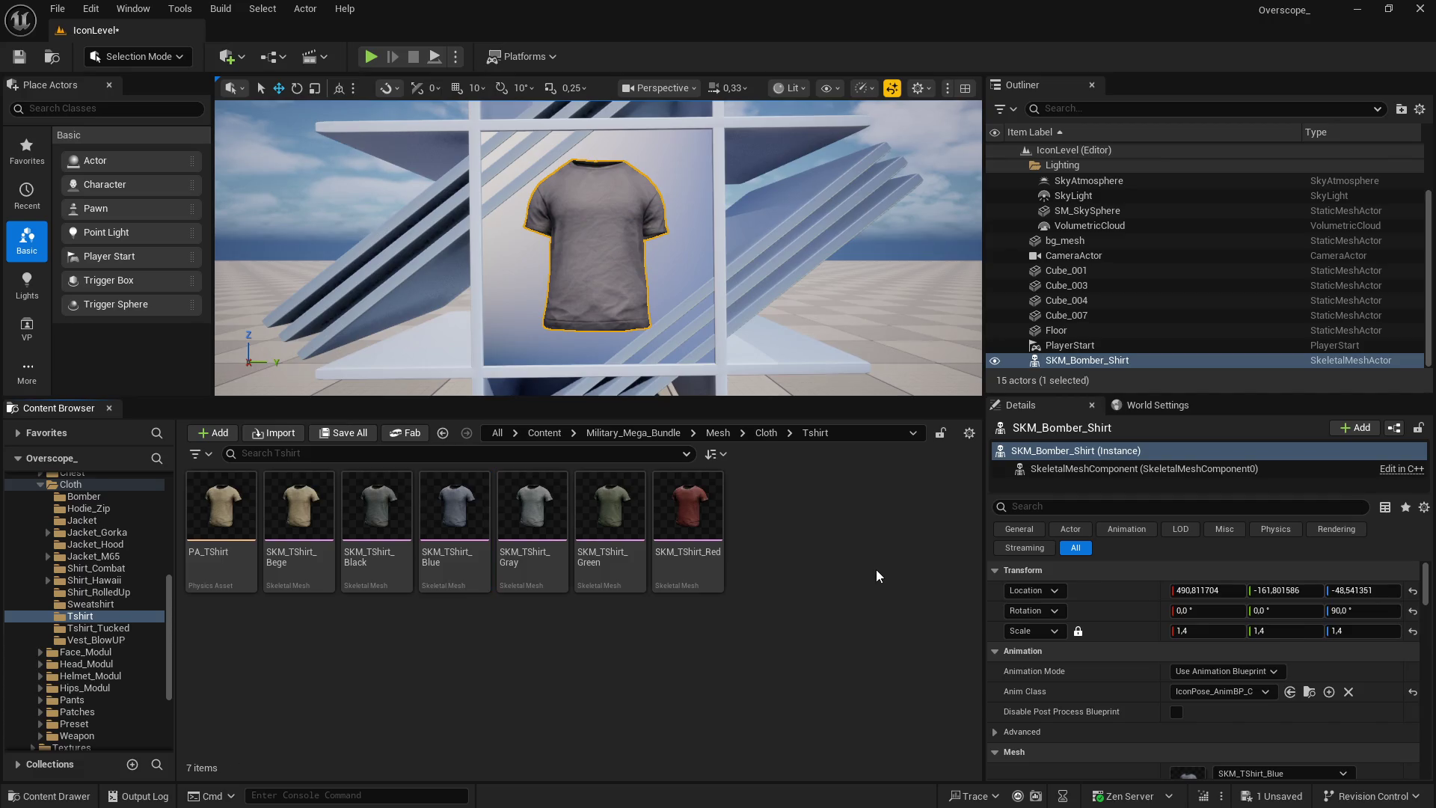
Export the icon from GIMP as SKM_TShirt_Blue.png with default PNG settings
key("super")
left_click(642, 793)
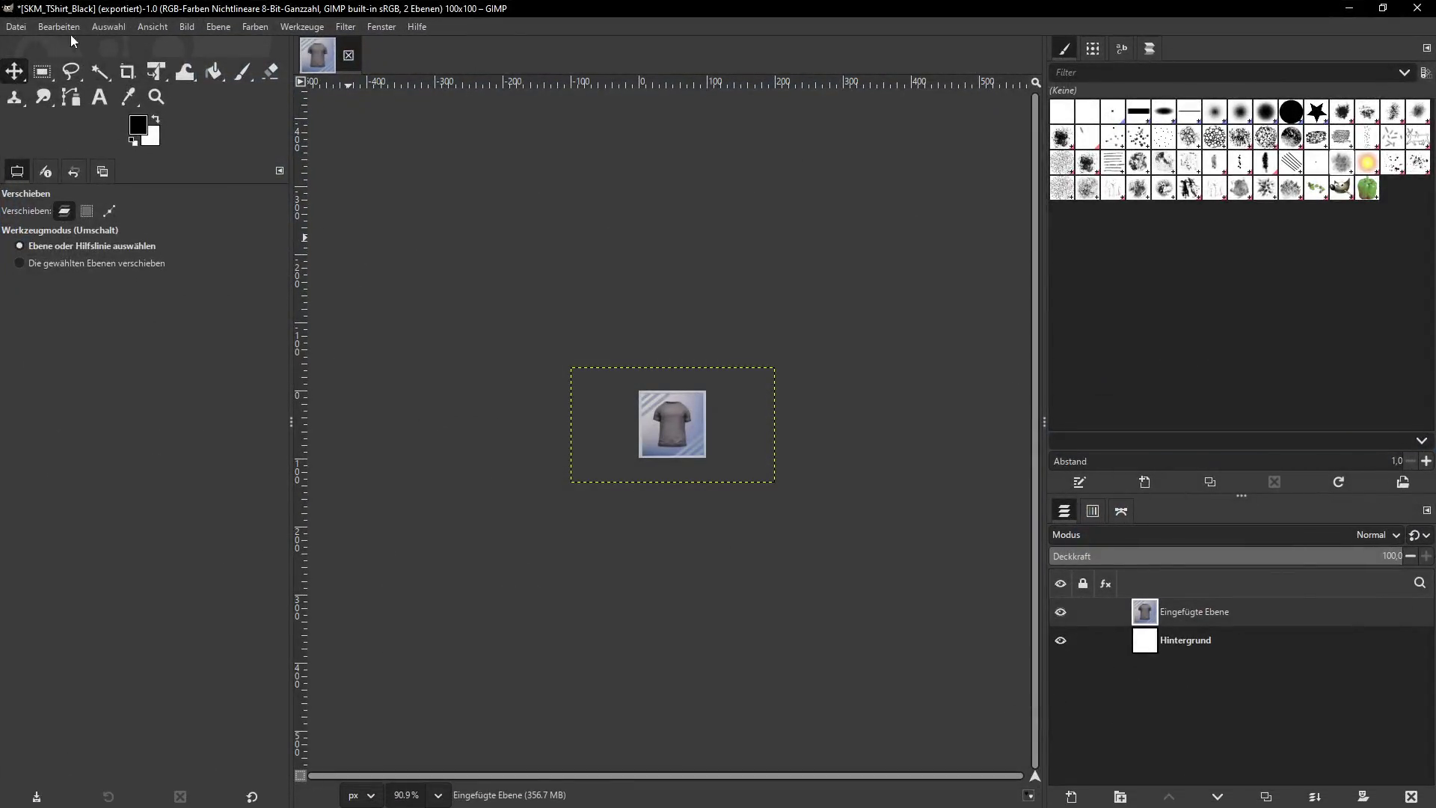
left_click(16, 26)
left_click(66, 256)
left_click(191, 132)
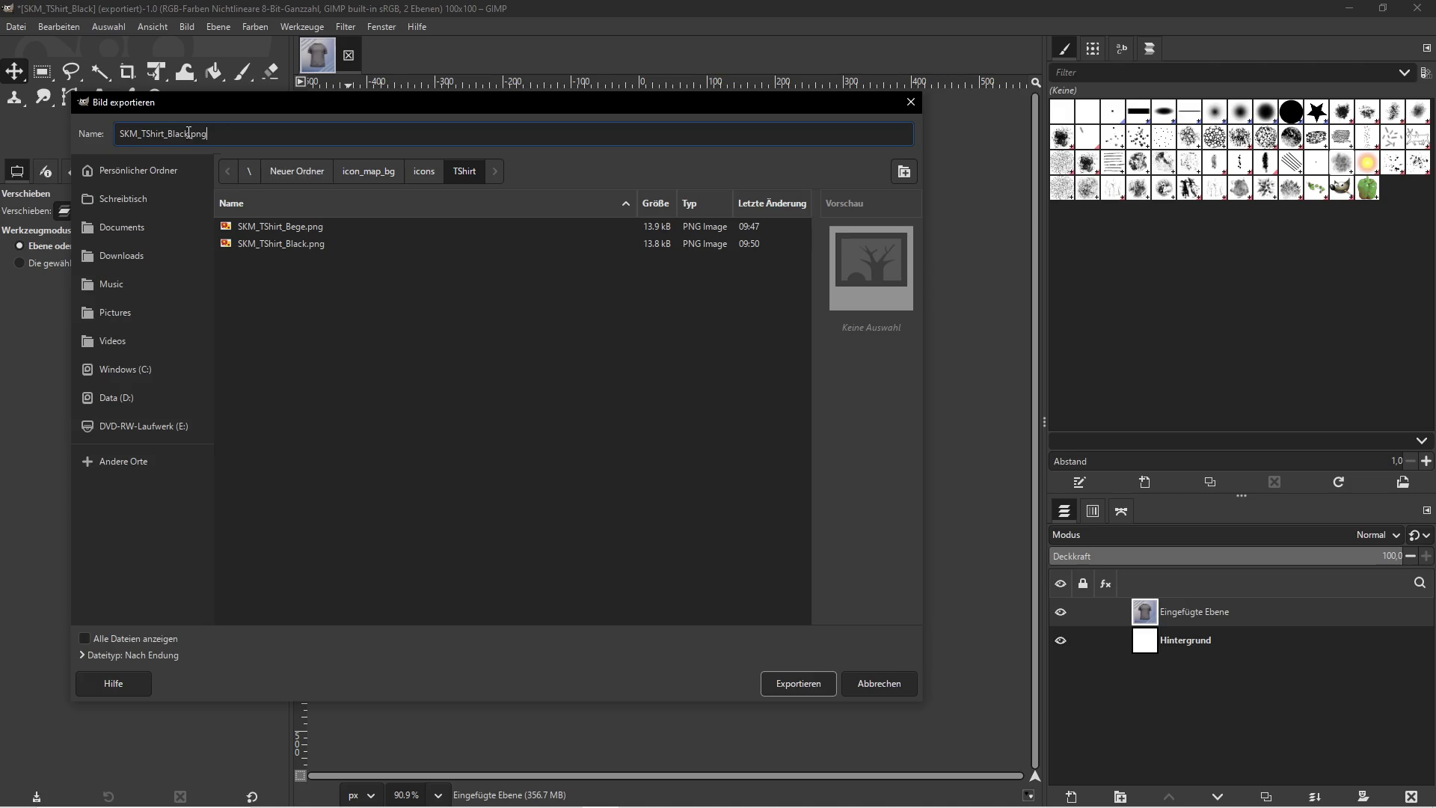
key("Left")
key("Left")
key("Delete")
key("Delete")
key("BackSpace")
key("BackSpace")
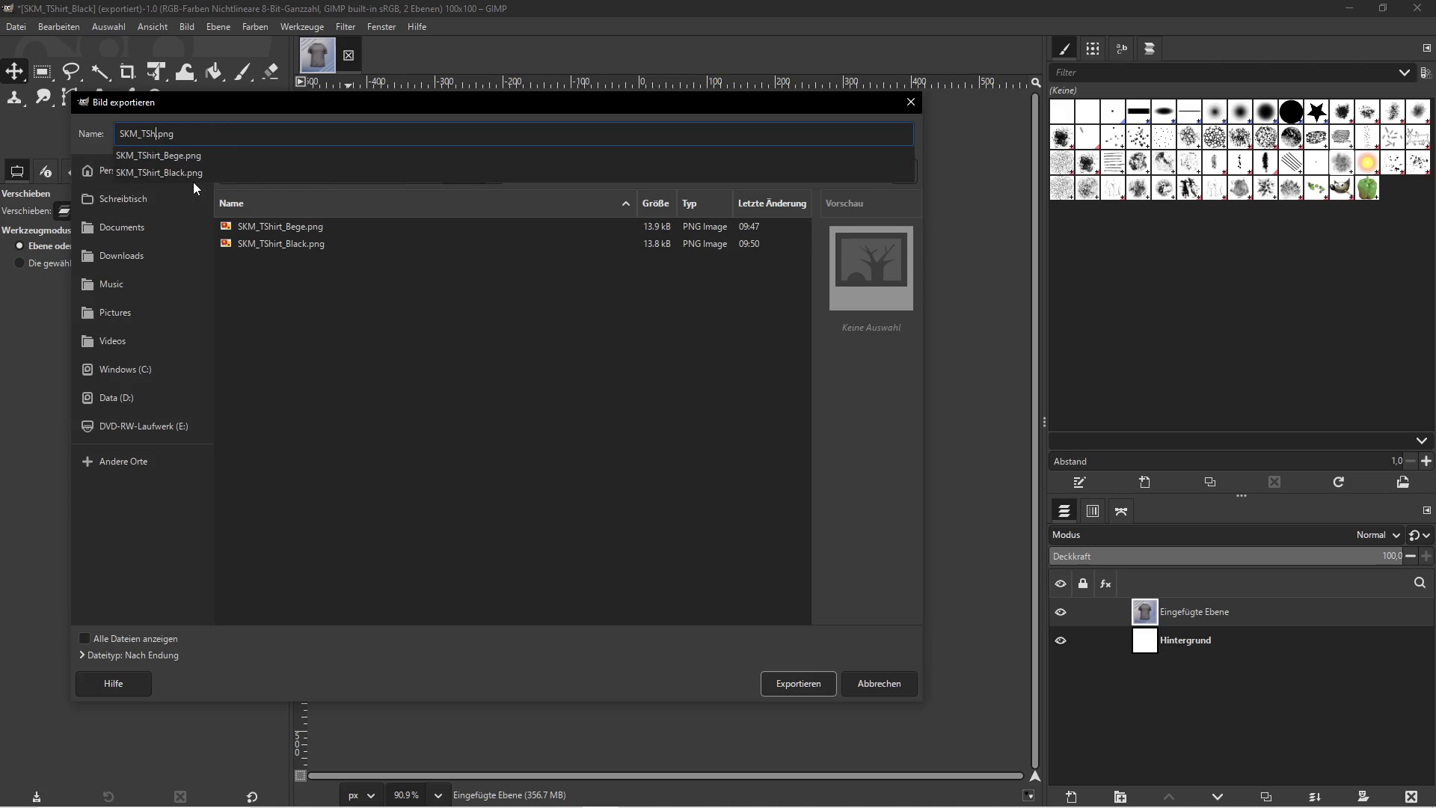
type("irt_Blue")
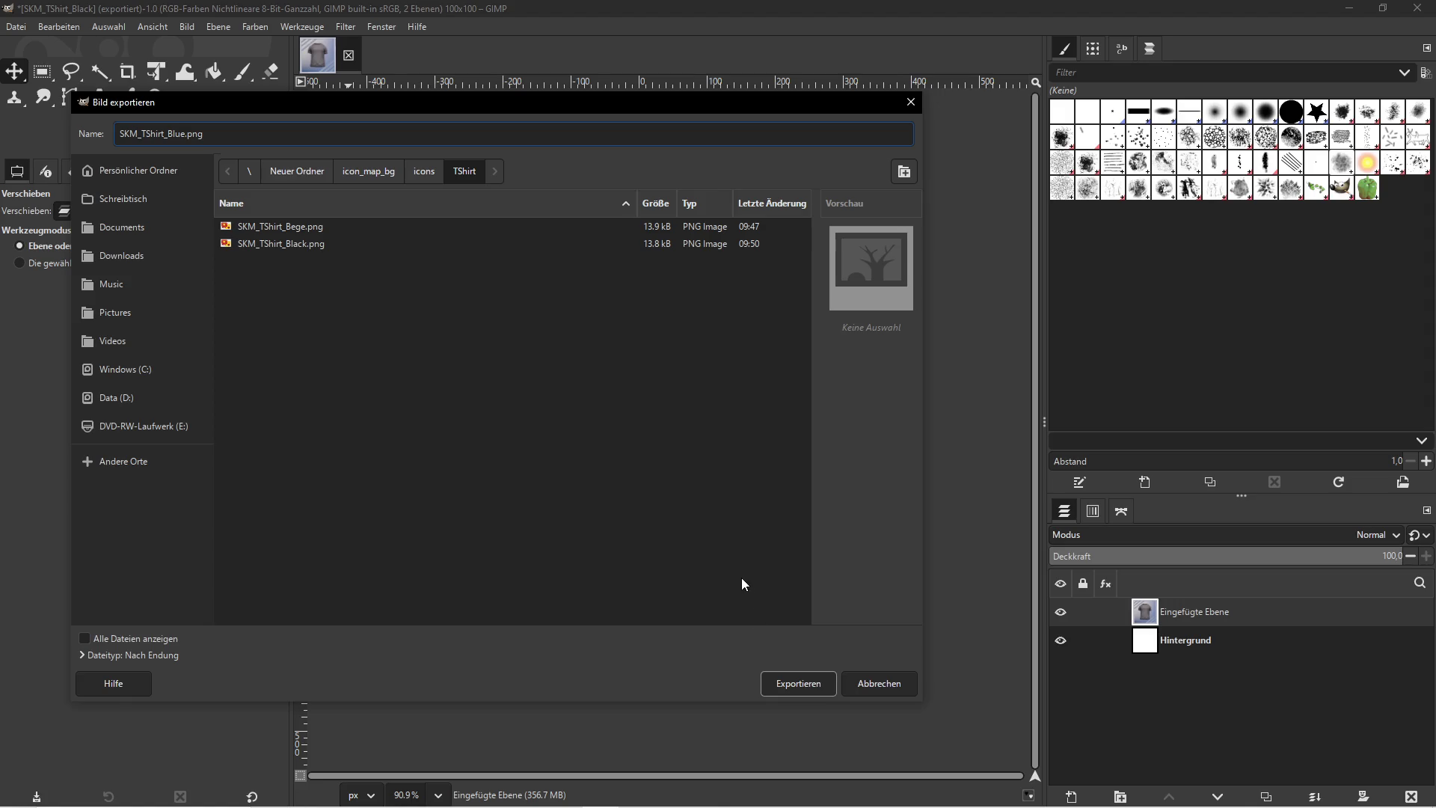
left_click(798, 683)
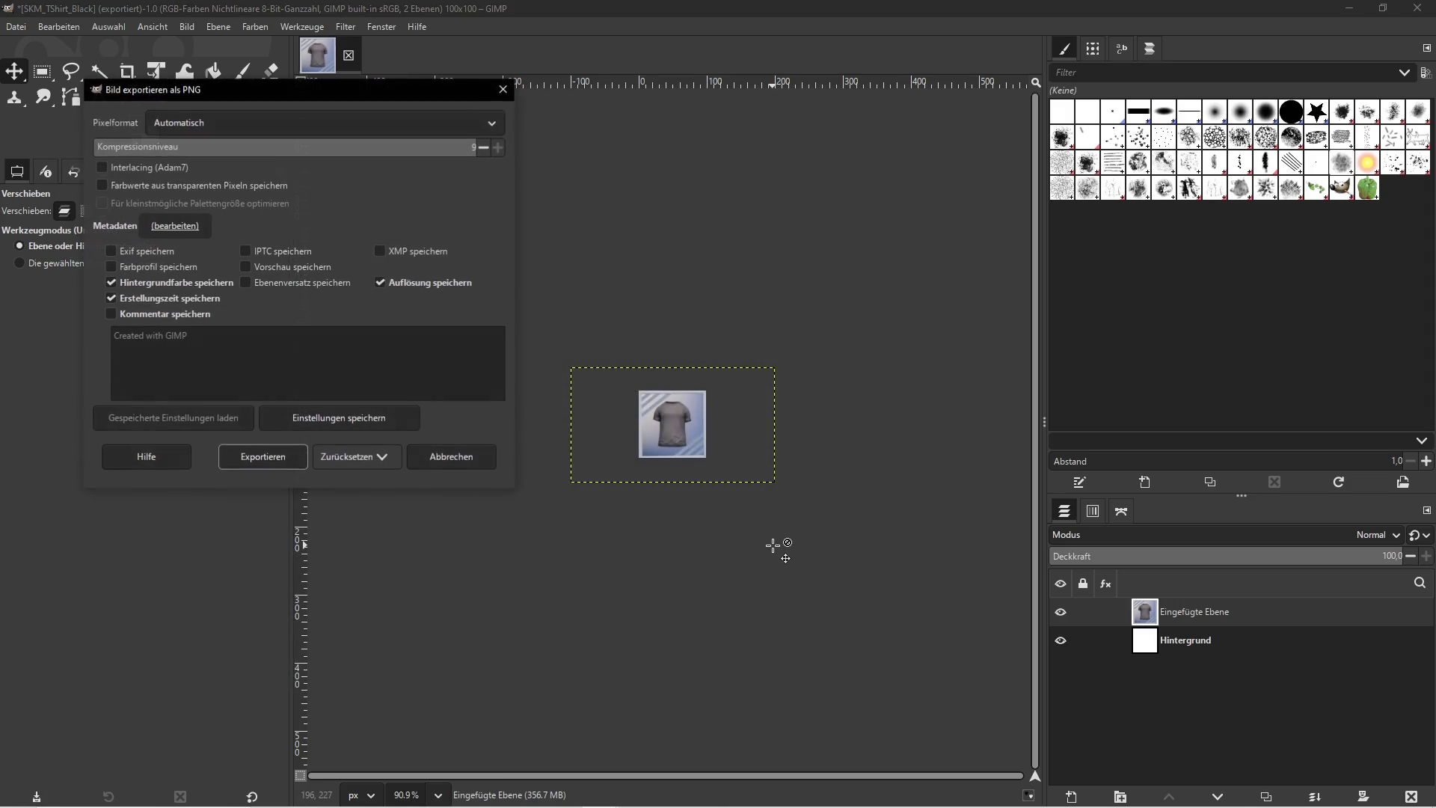
left_click(252, 467)
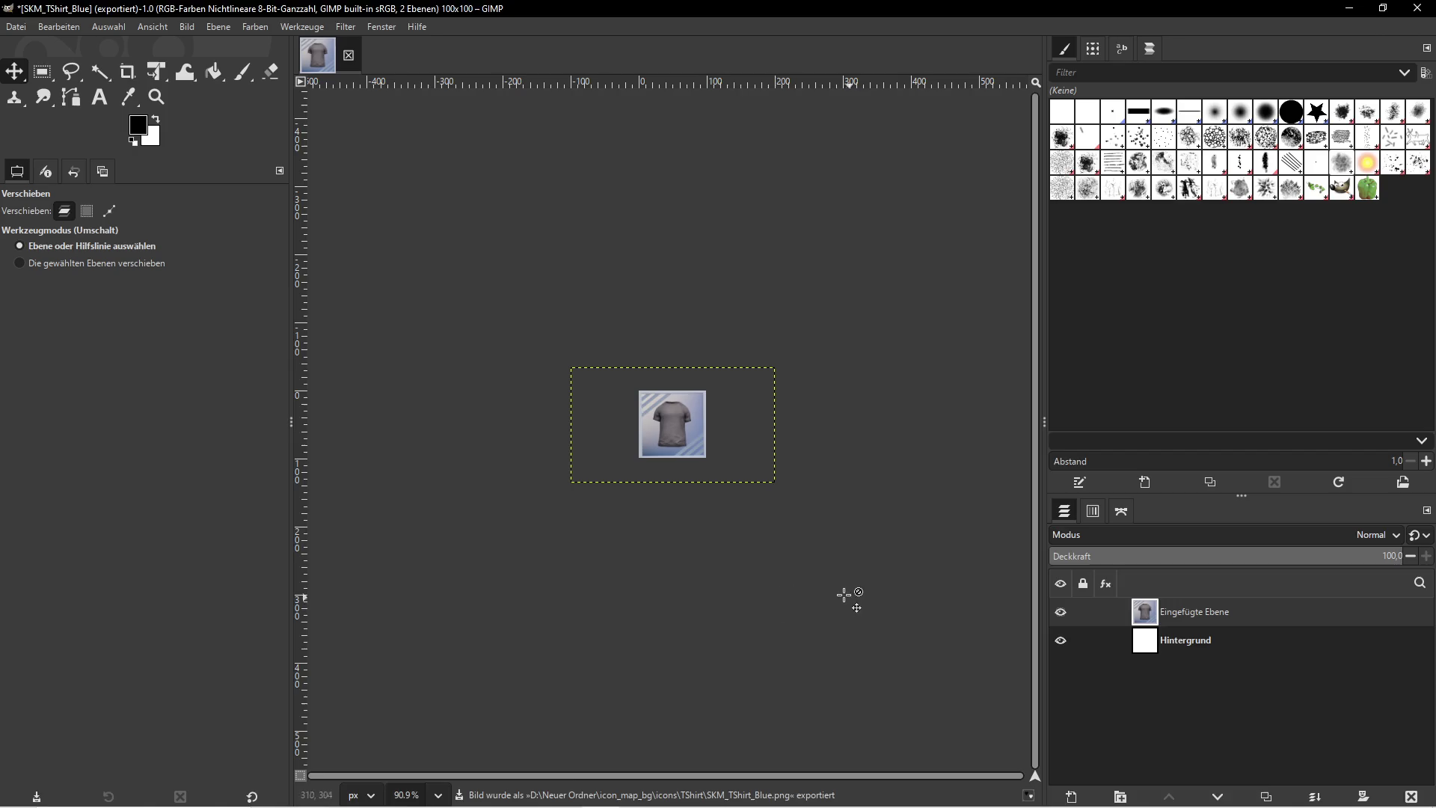
key("super")
left_click(640, 777)
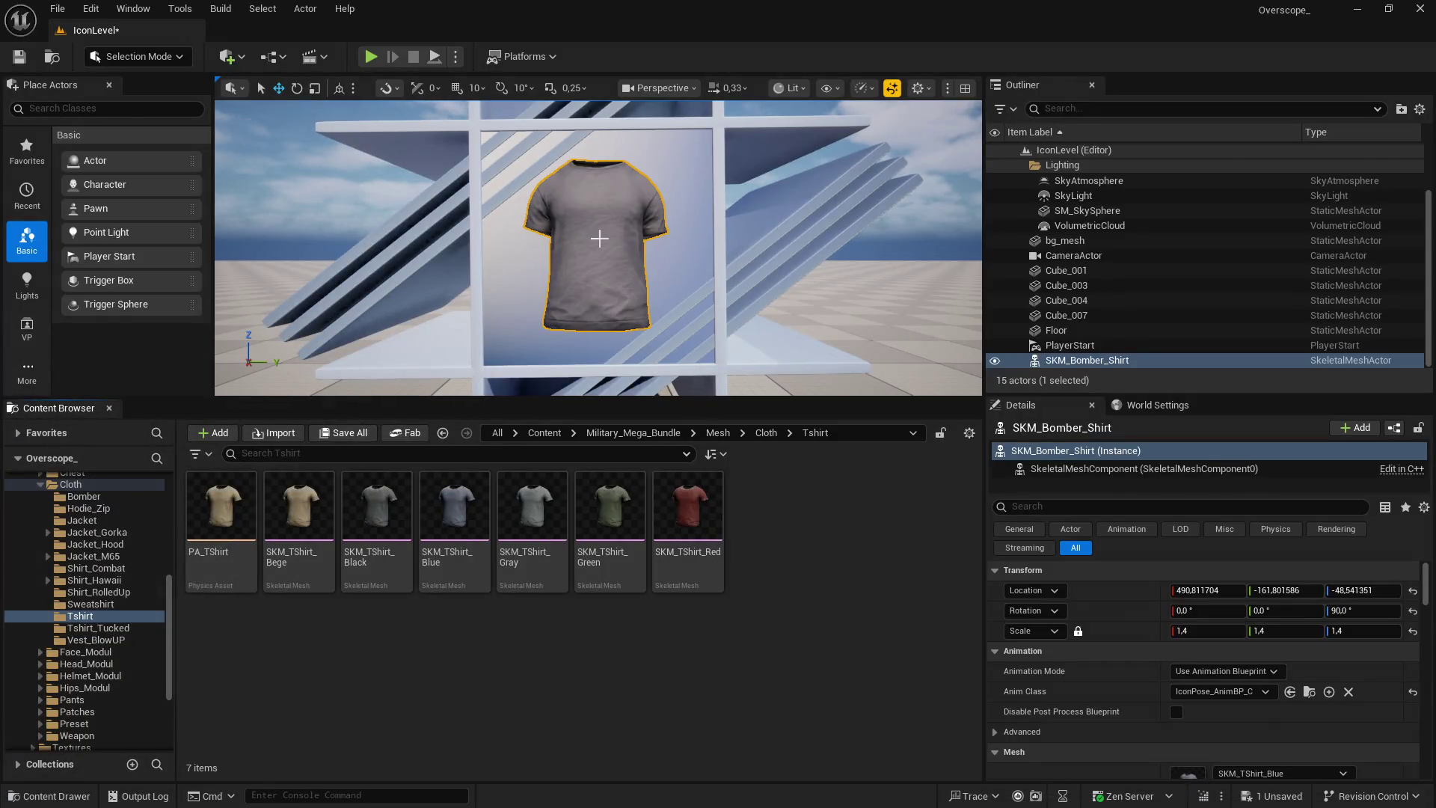
Assign SKM_TShirt_Gray to the displayed shirt and capture a fullscreen screenshot
left_click(533, 516)
scroll(1272, 705, "down", 2)
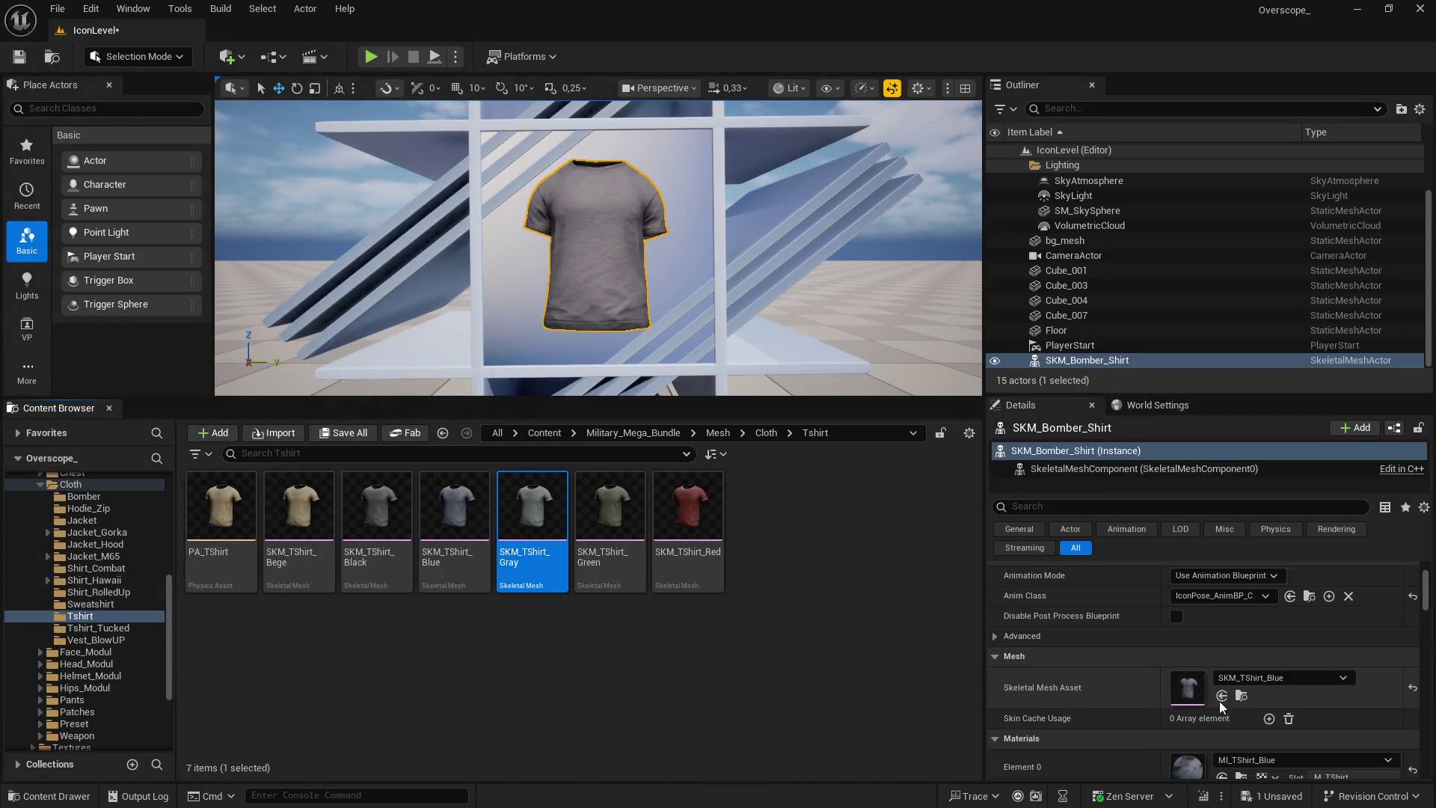
left_click(1222, 696)
key("F11")
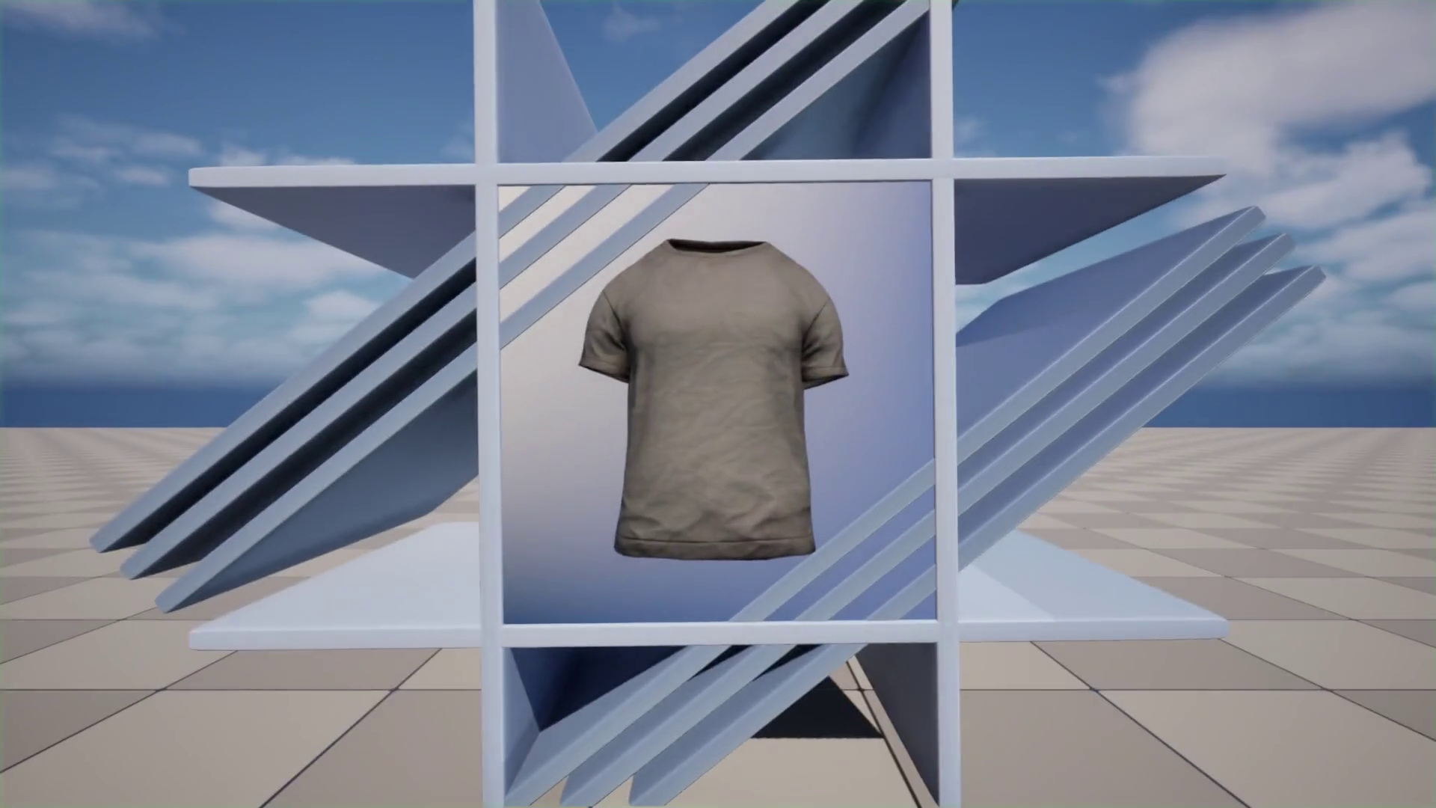
key("Print")
left_click(928, 217)
Replace the previous shirt layer in GIMP with the new pasted capture
key("super")
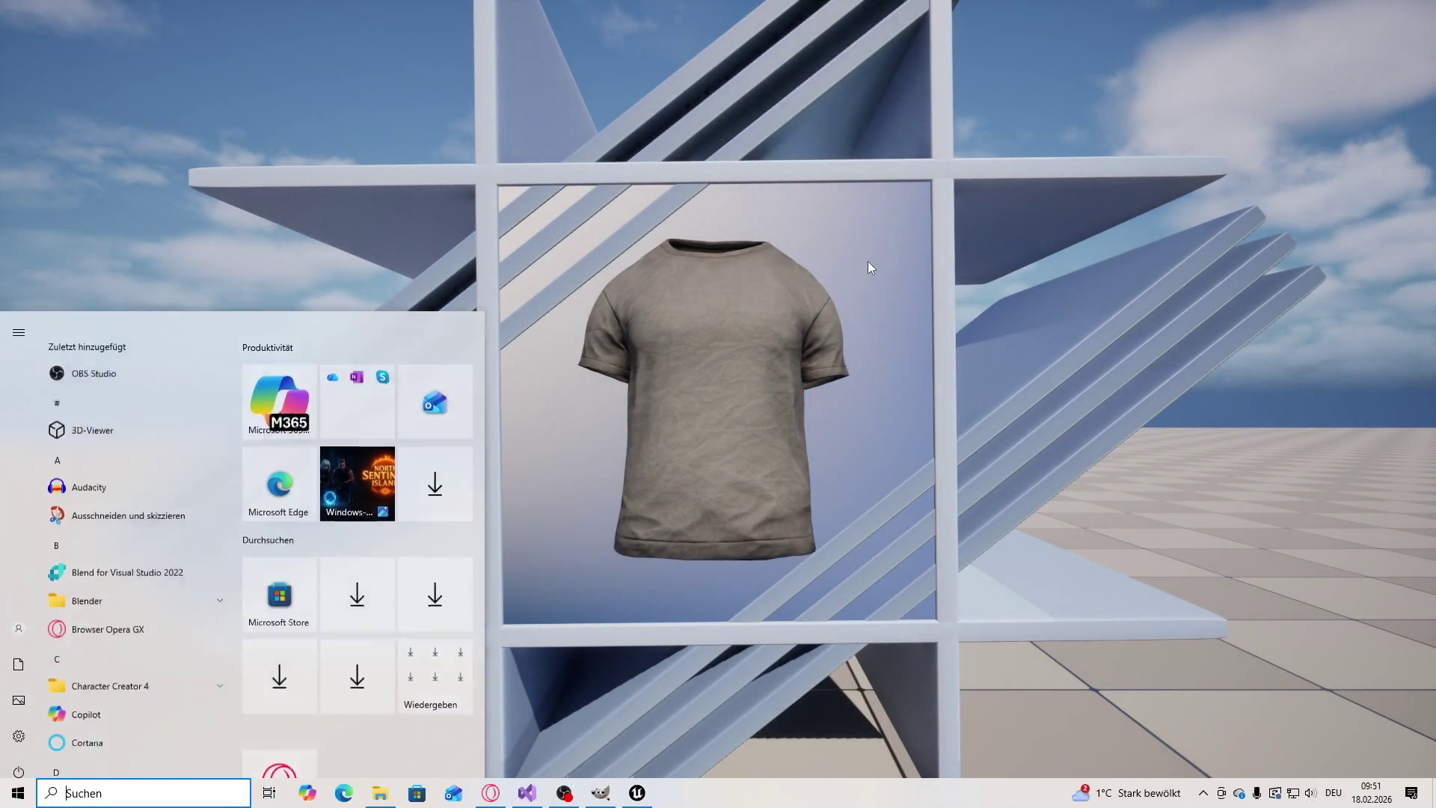
left_click(601, 793)
left_click(1421, 796)
key("ctrl+v")
left_click(1192, 615)
left_click(219, 26)
left_click(258, 271)
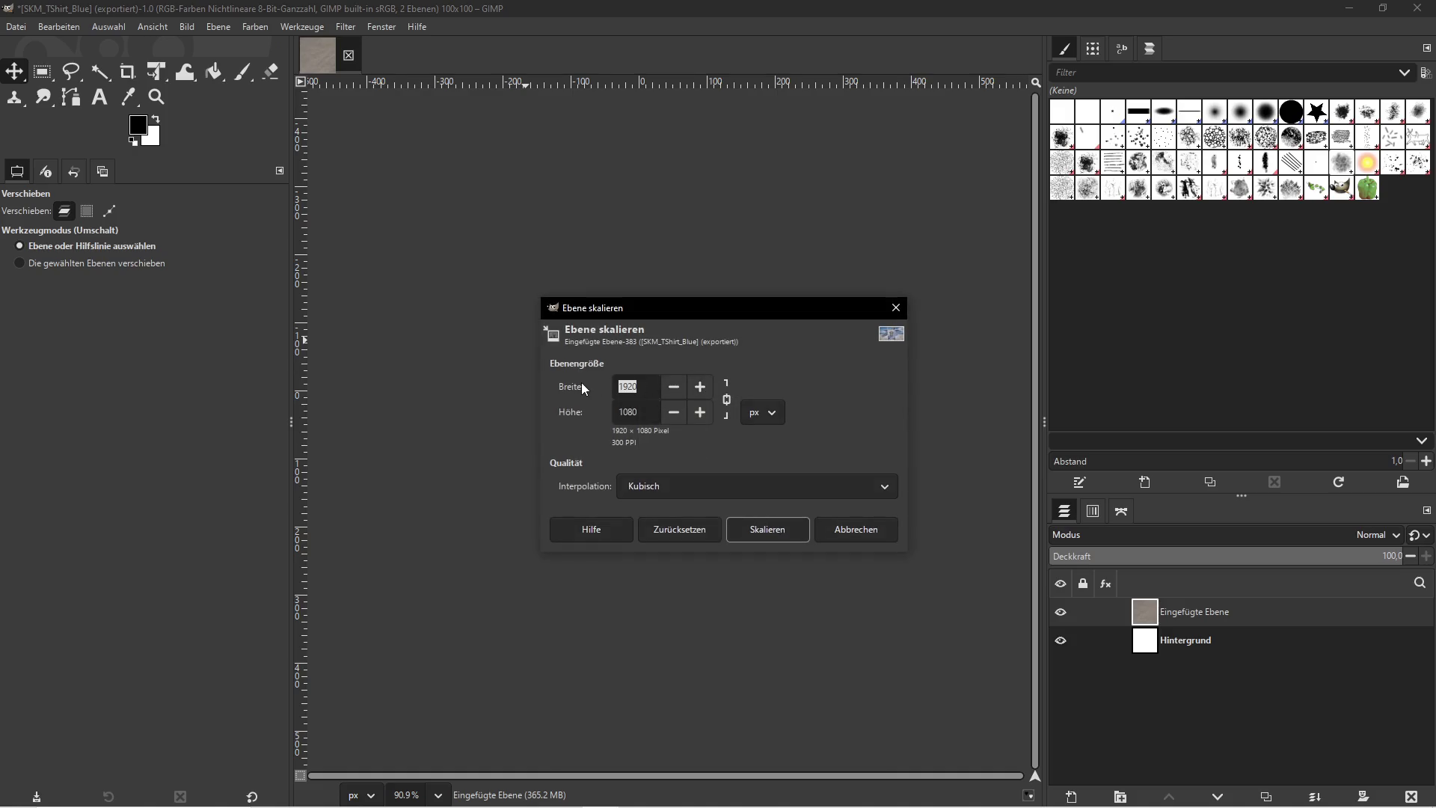
Scale the pasted layer down and copy the SKM_TShirt_Gray asset name
left_click(768, 529)
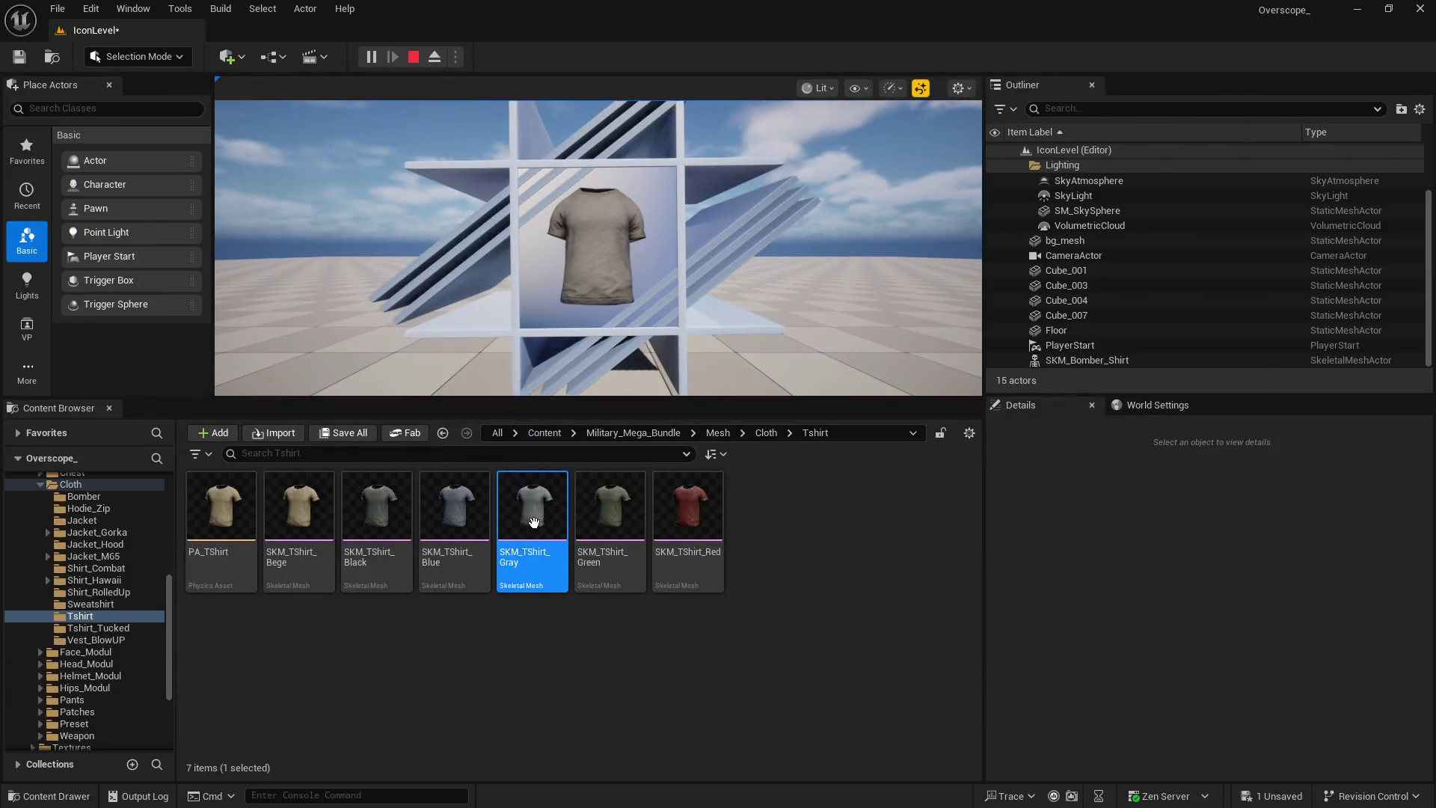
right_click(534, 521)
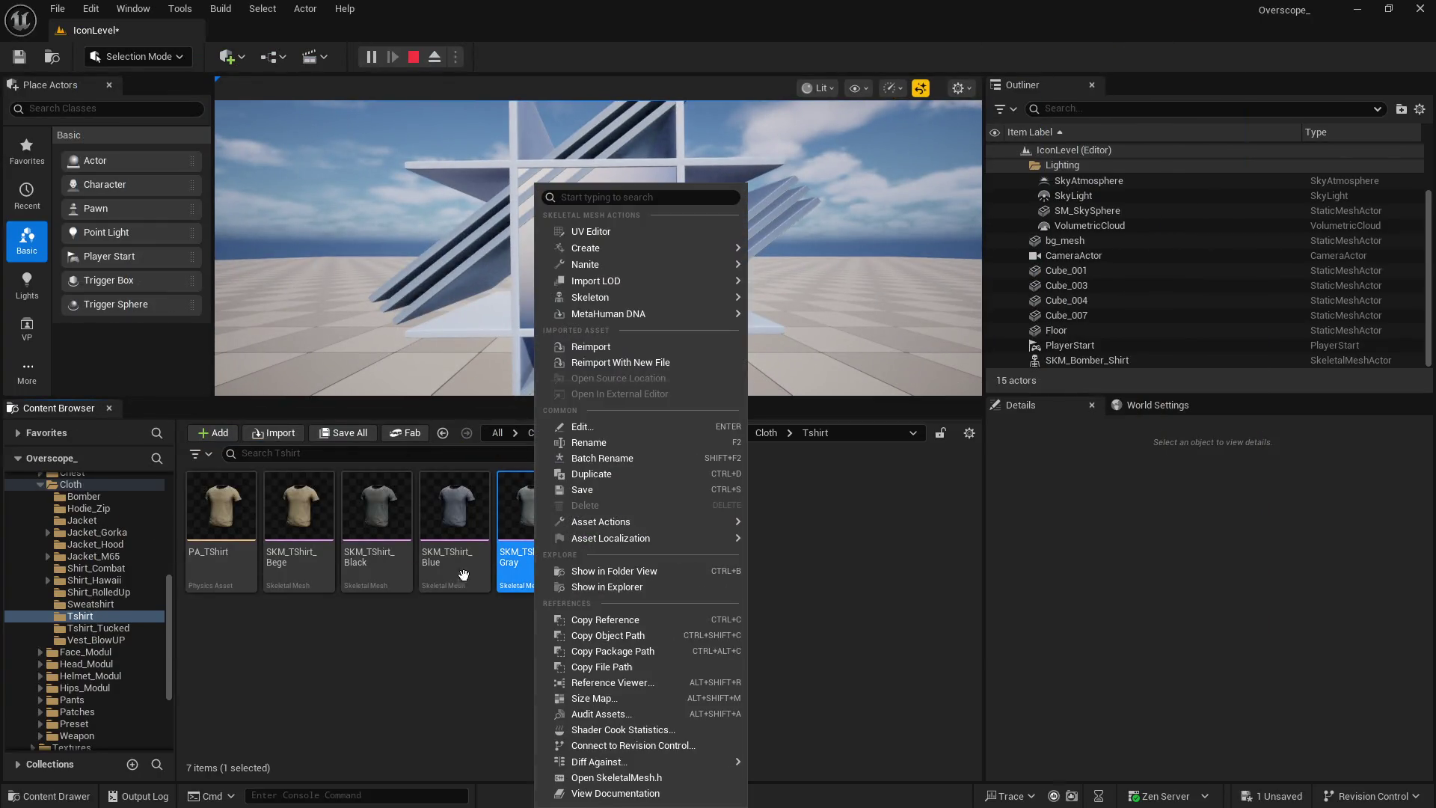
left_click(576, 444)
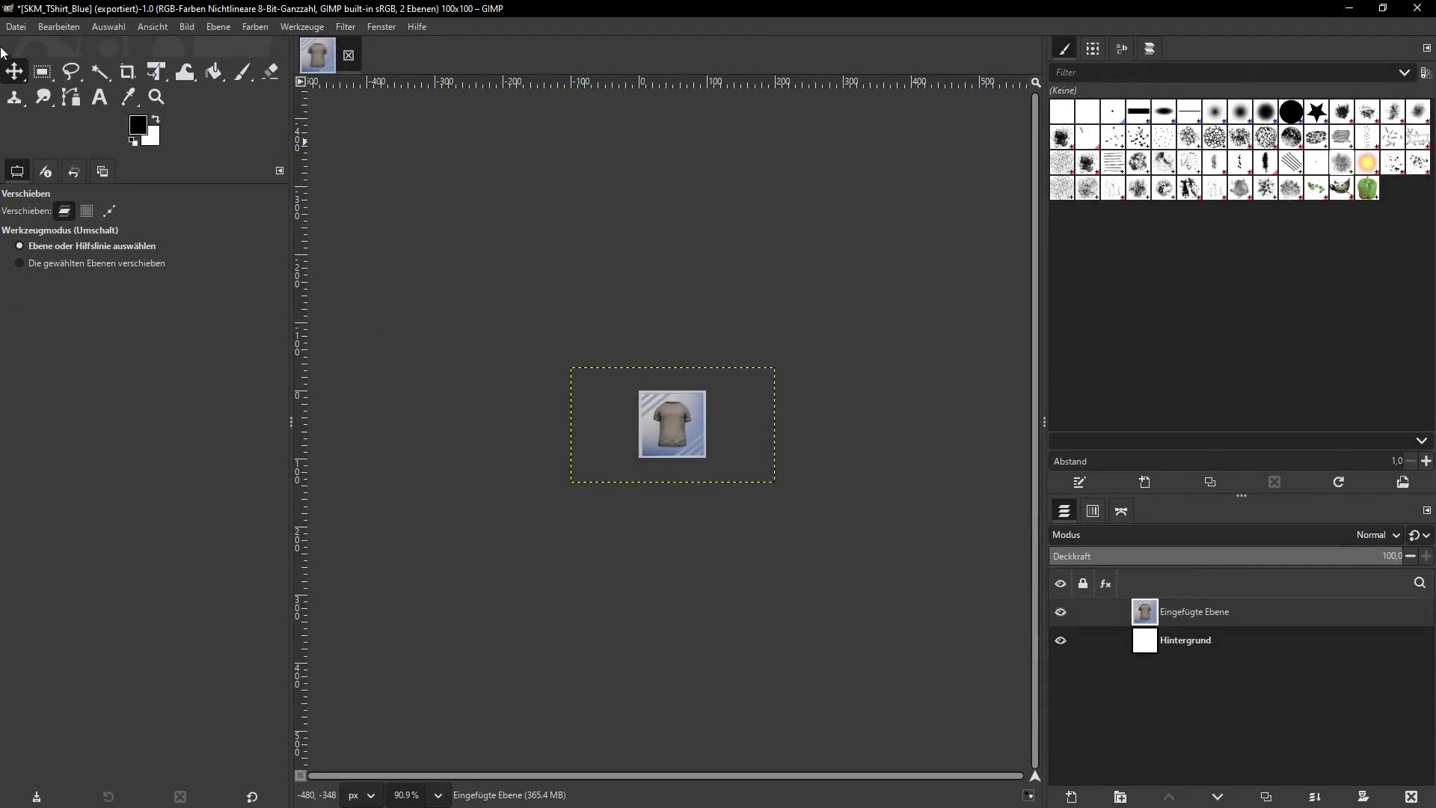
Export the icon as SKM_TShirt_Gray.png, then delete the pasted layer
left_click(15, 26)
left_click(34, 265)
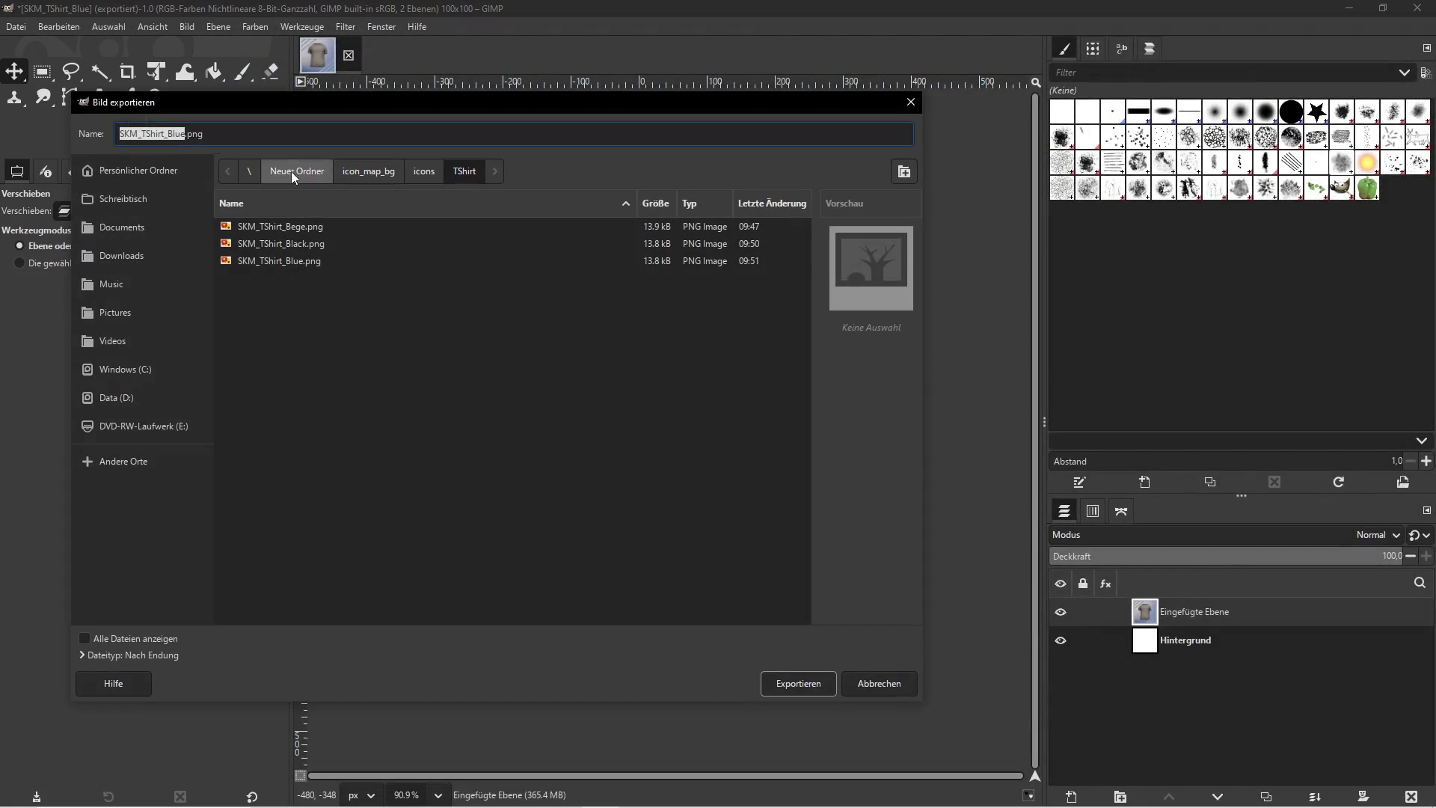
left_click(797, 683)
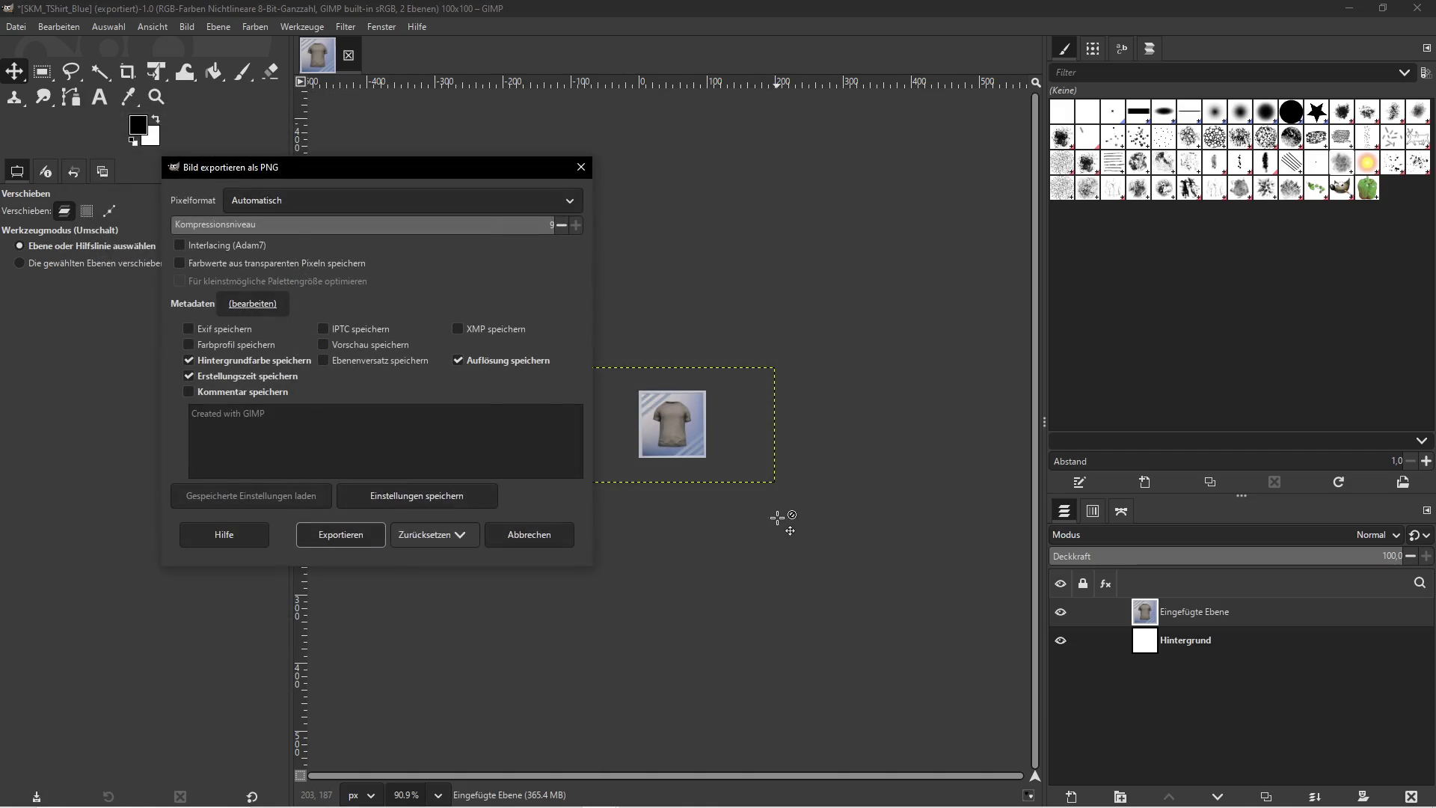
left_click(341, 534)
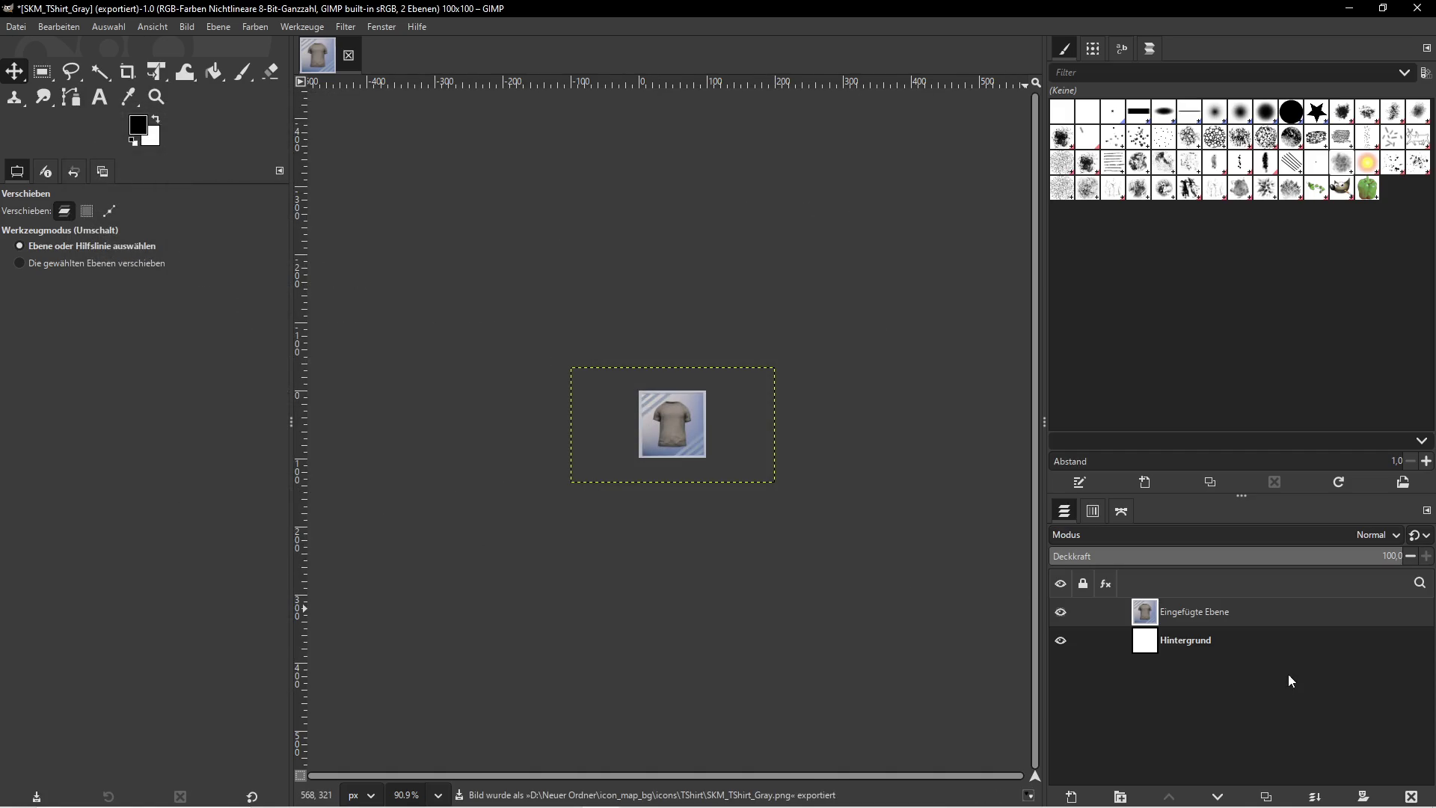
left_click(1410, 796)
key("alt+Tab")
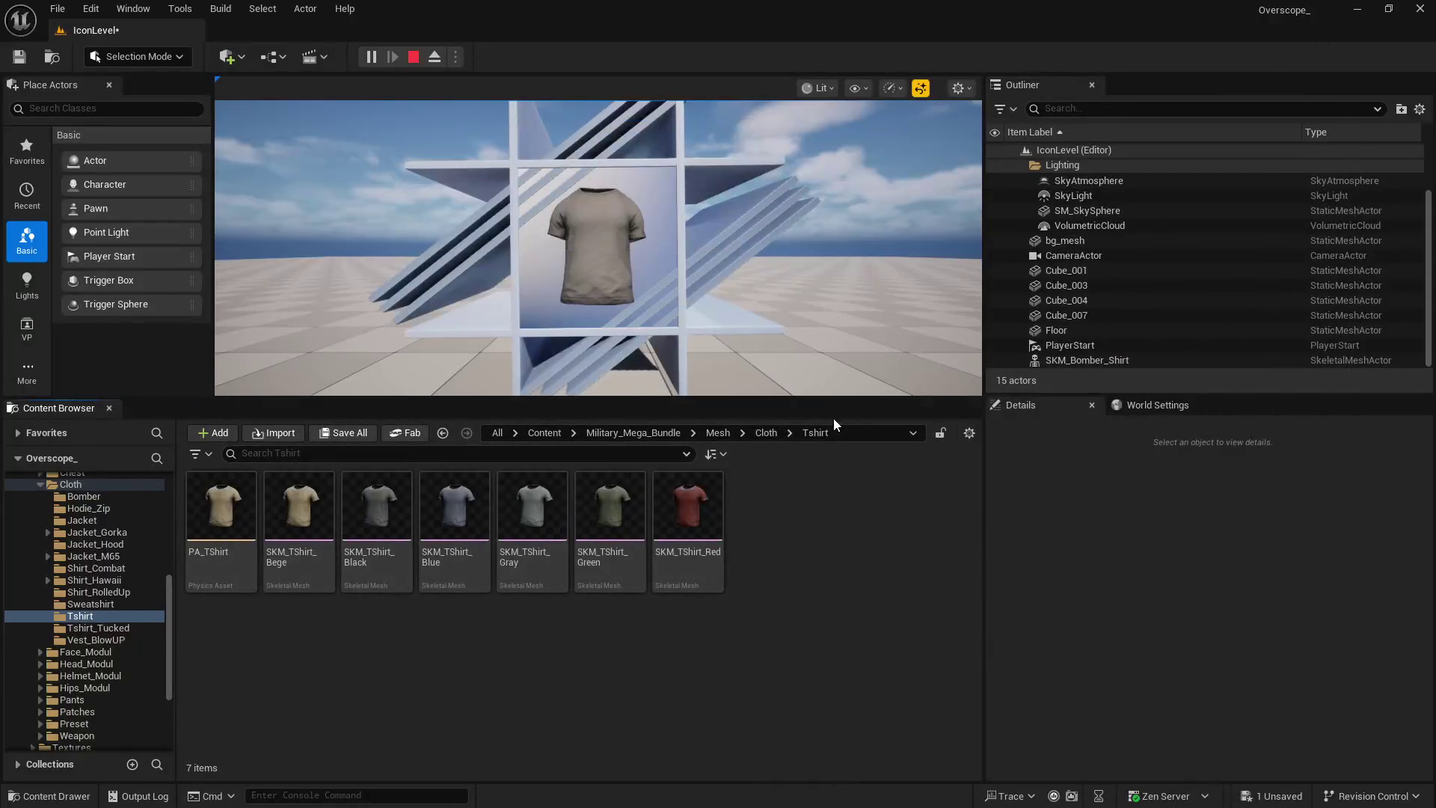
Stop play, assign SKM_TShirt_Green to the shirt, replay, and screenshot the green shirt
left_click(413, 58)
left_click(610, 509)
scroll(1089, 637, "down", 3)
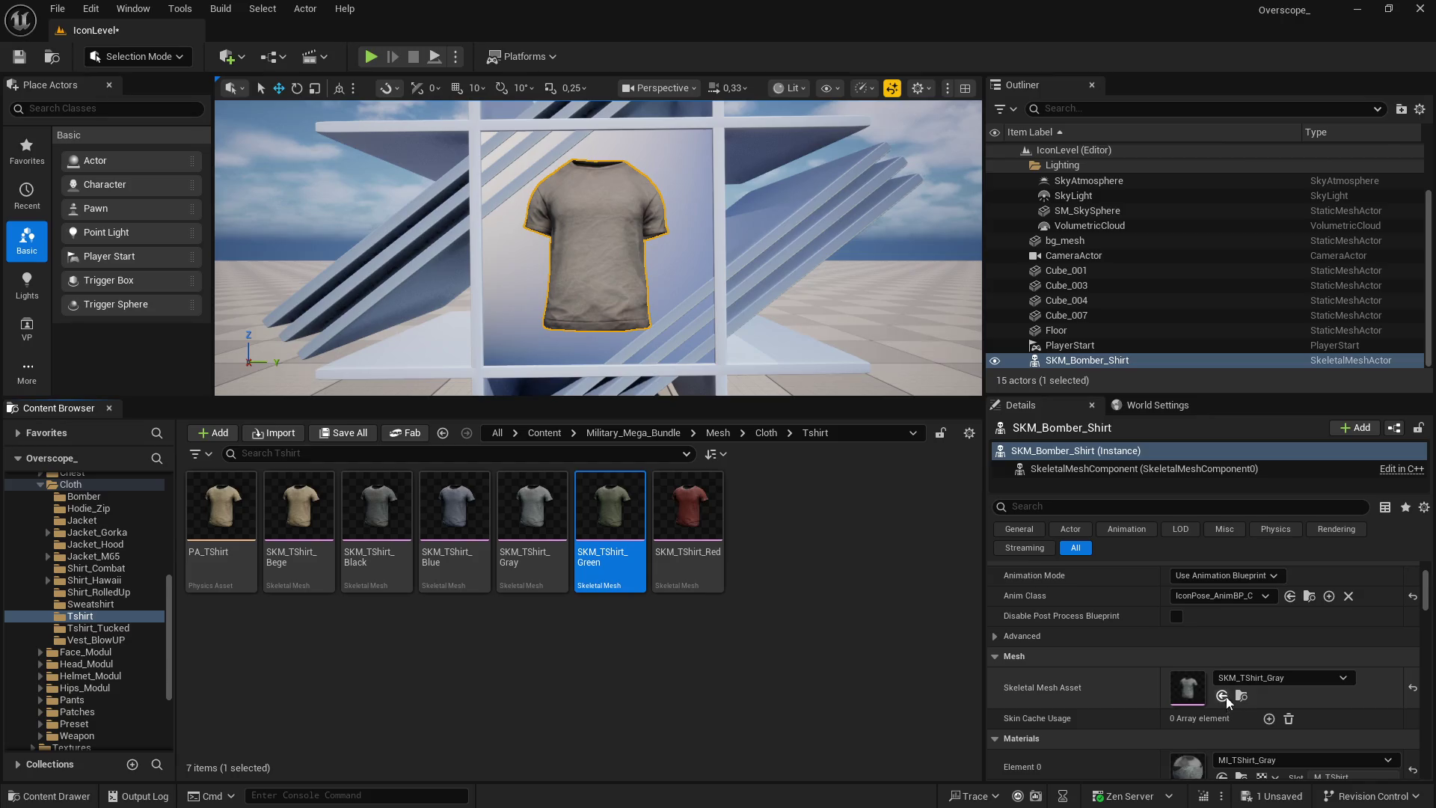
left_click(1223, 696)
left_click(371, 58)
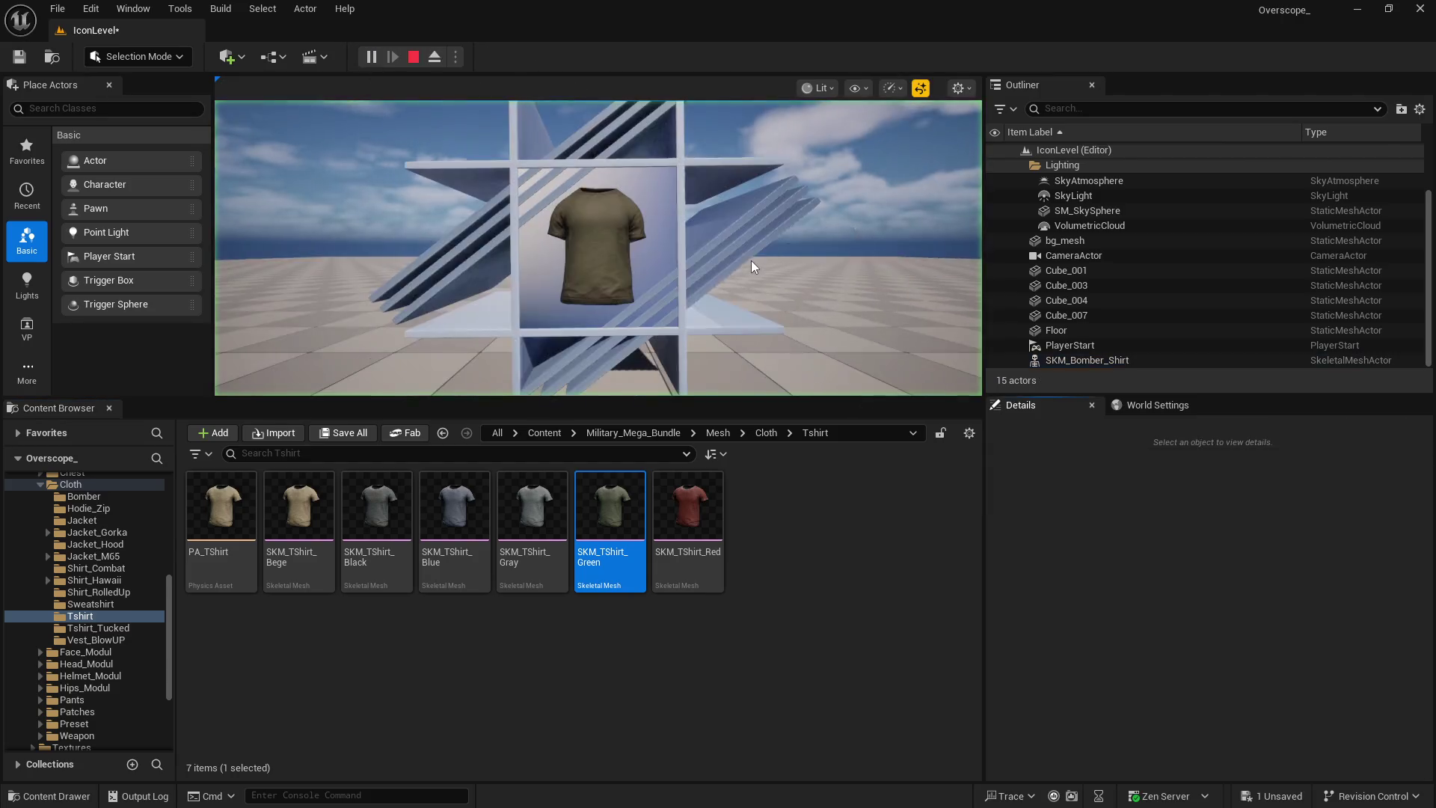
key("Print")
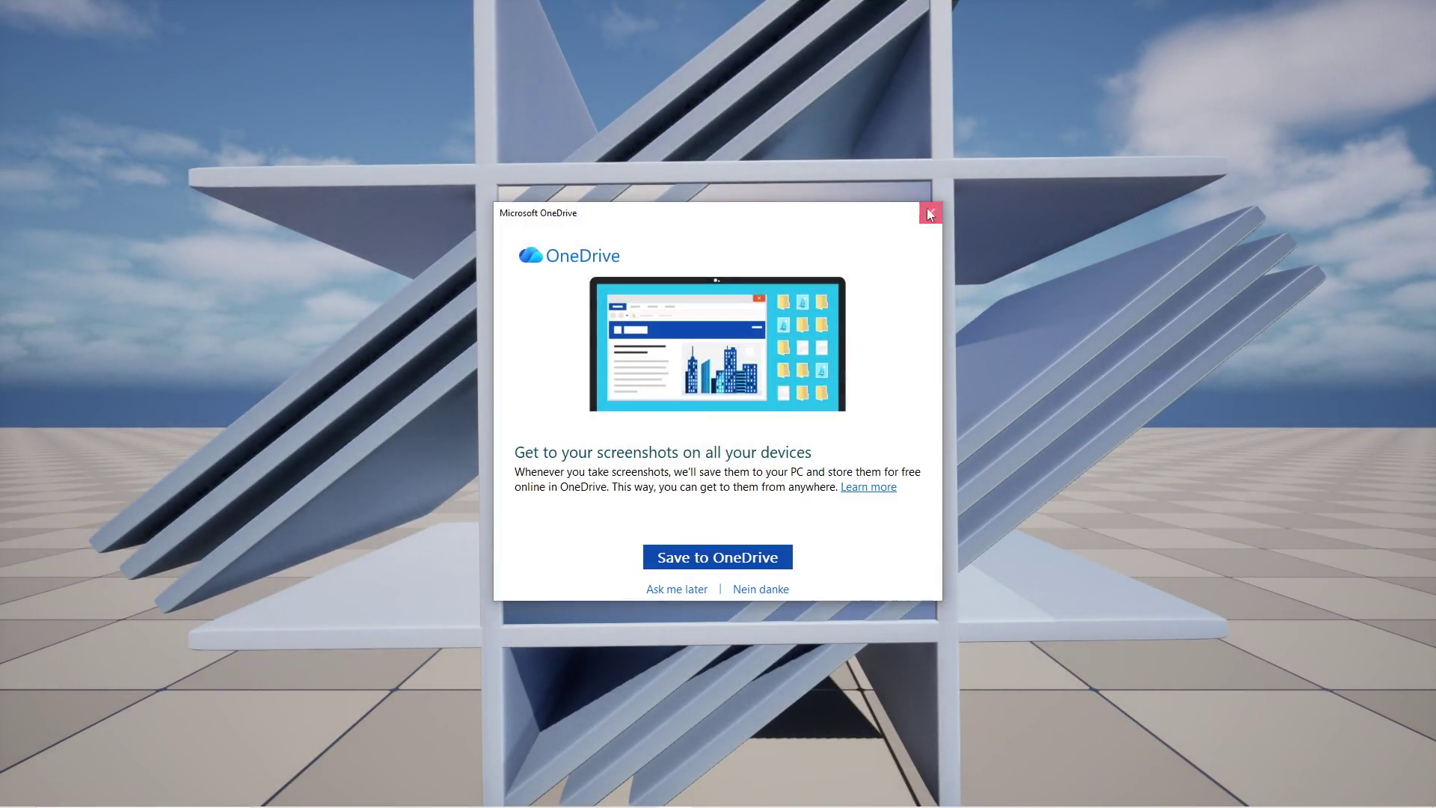
left_click(928, 209)
key("super")
left_click(612, 800)
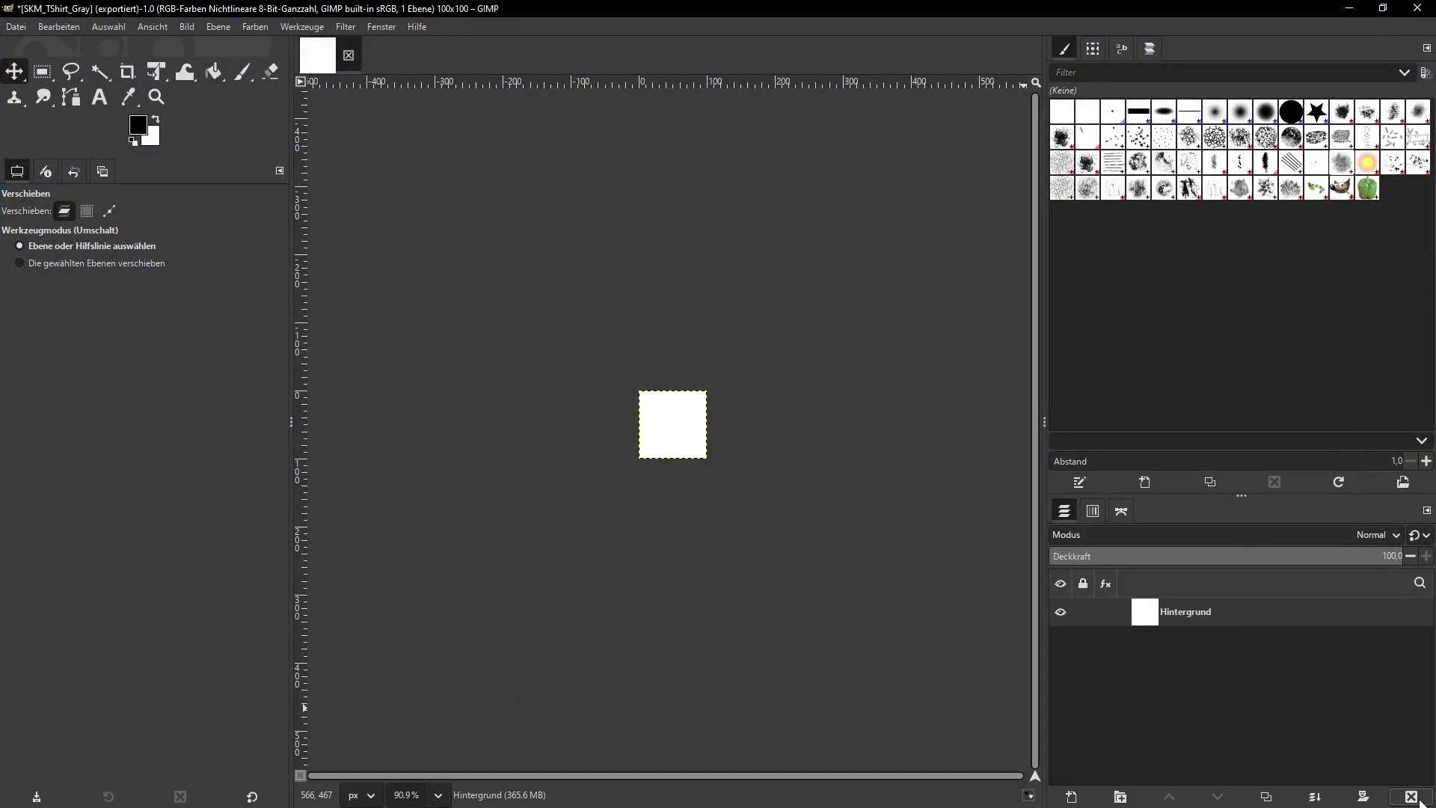
Paste the green shirt capture into GIMP and scale the layer to 100 pixels wide
key("ctrl+v")
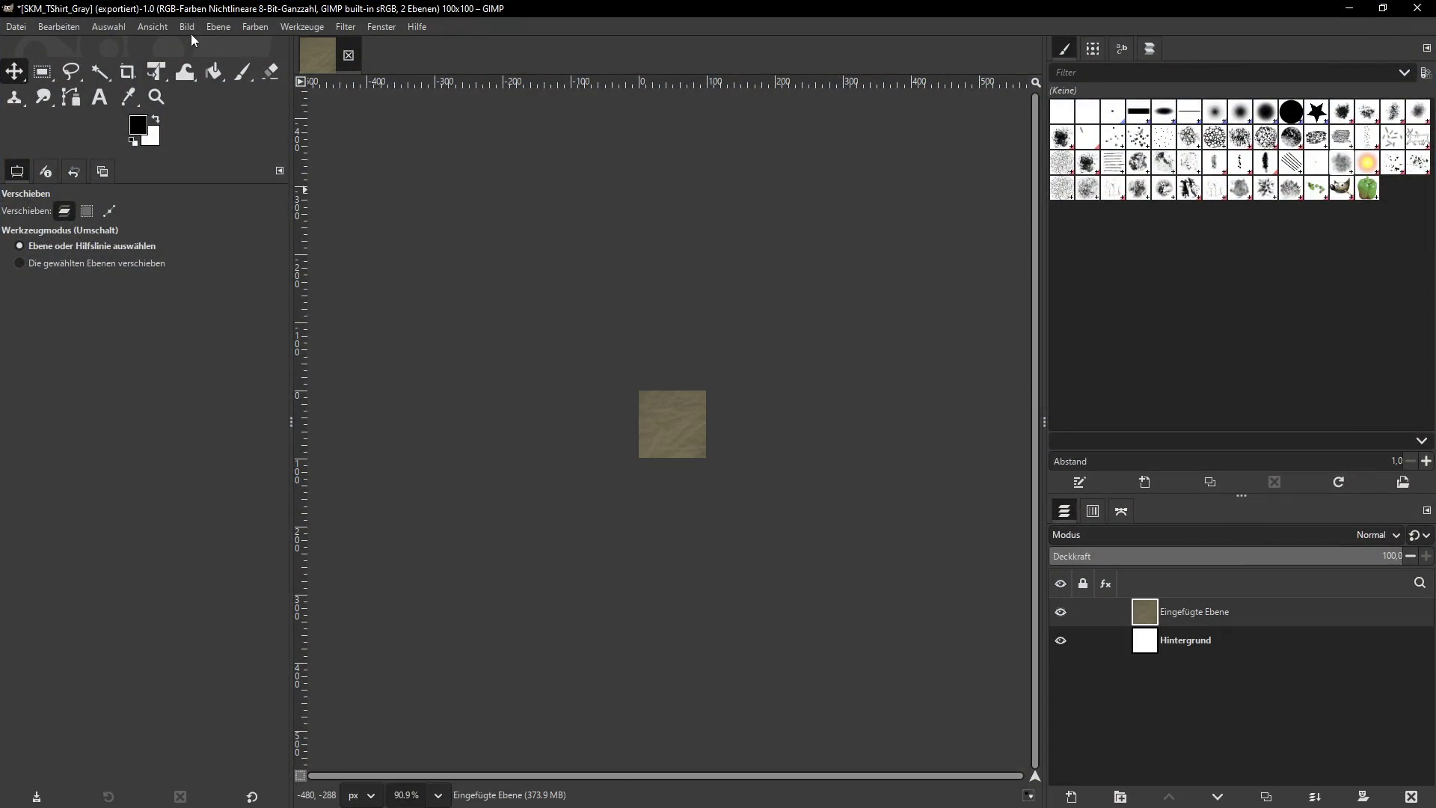
left_click(188, 27)
mouse_move(219, 27)
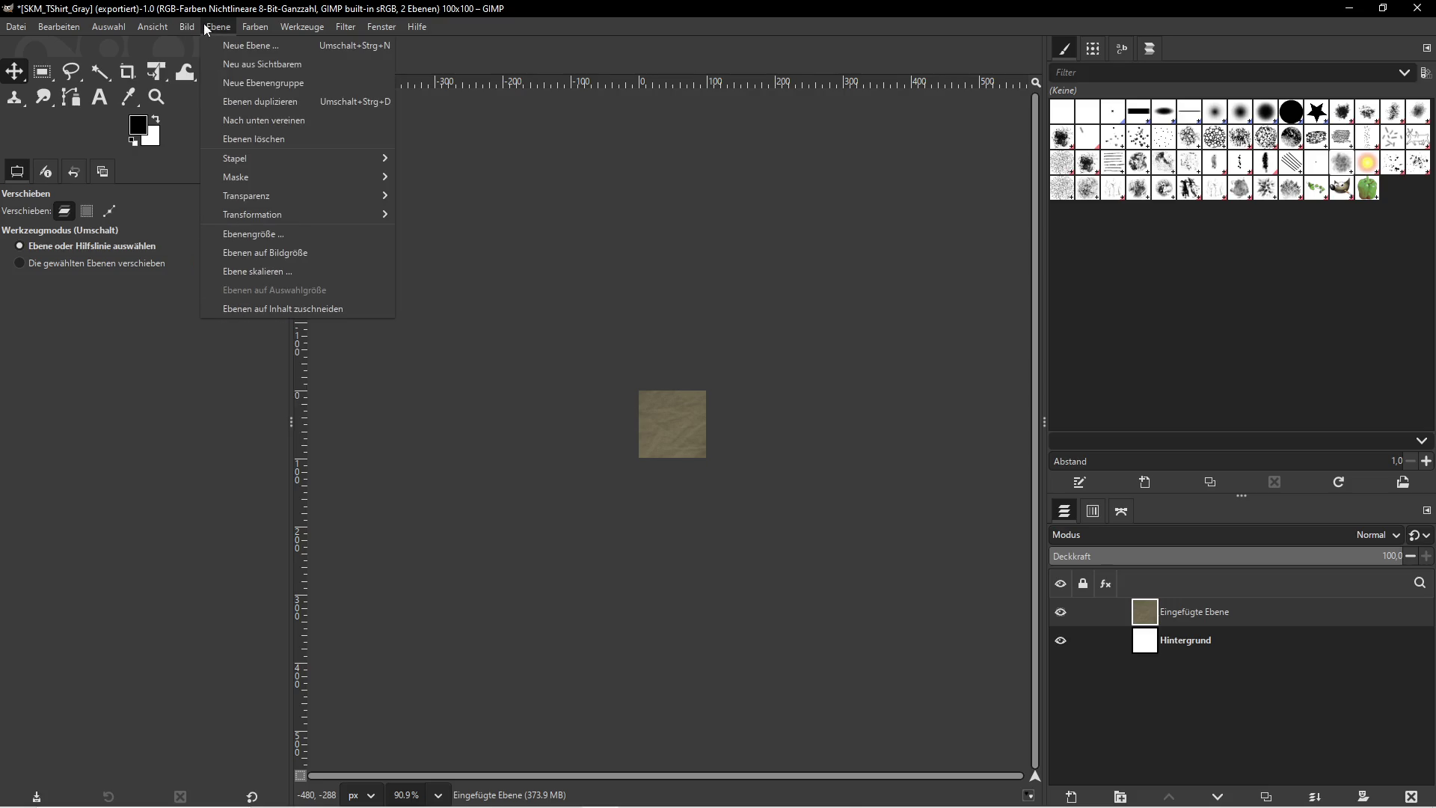
left_click(268, 267)
type("100")
left_click(768, 529)
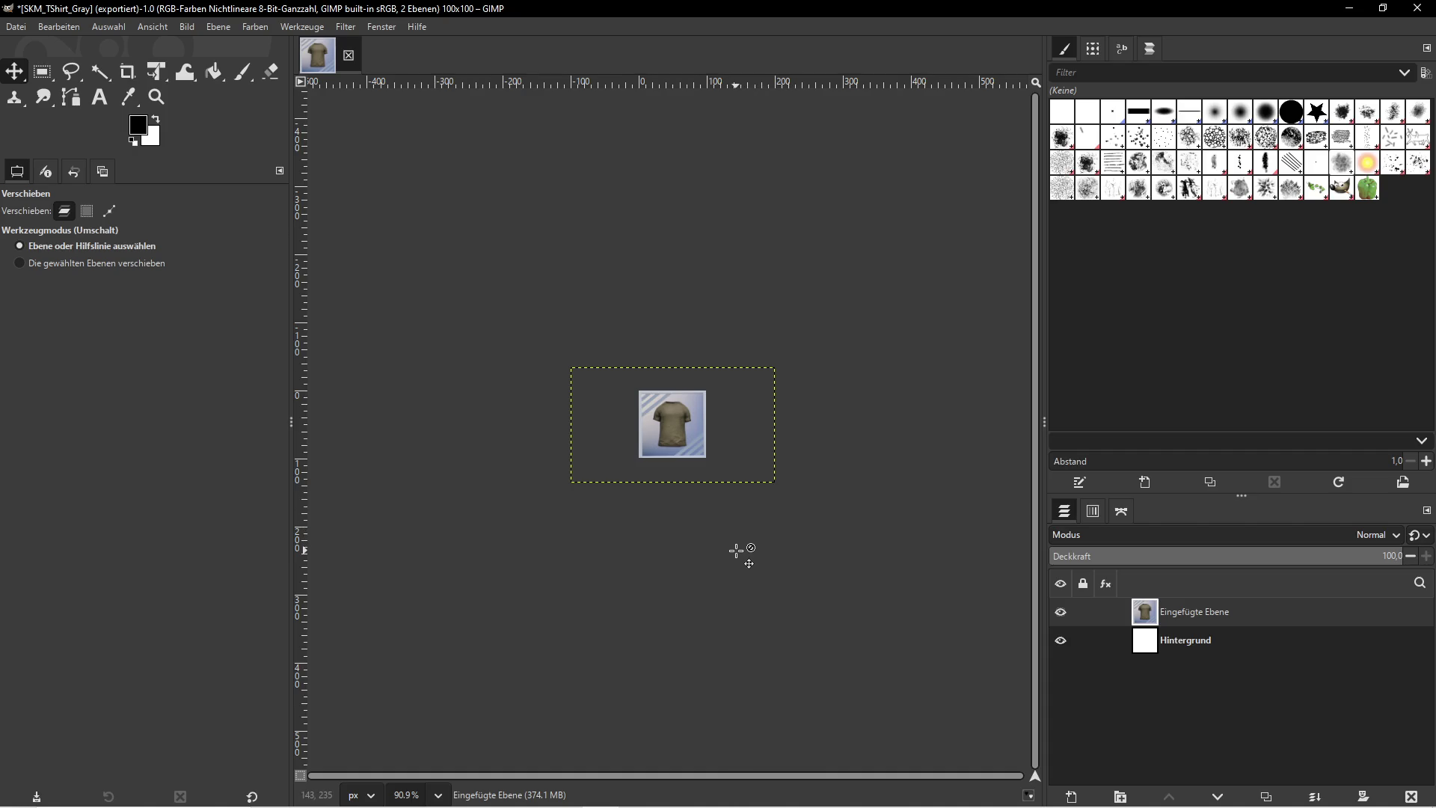
left_click(1349, 8)
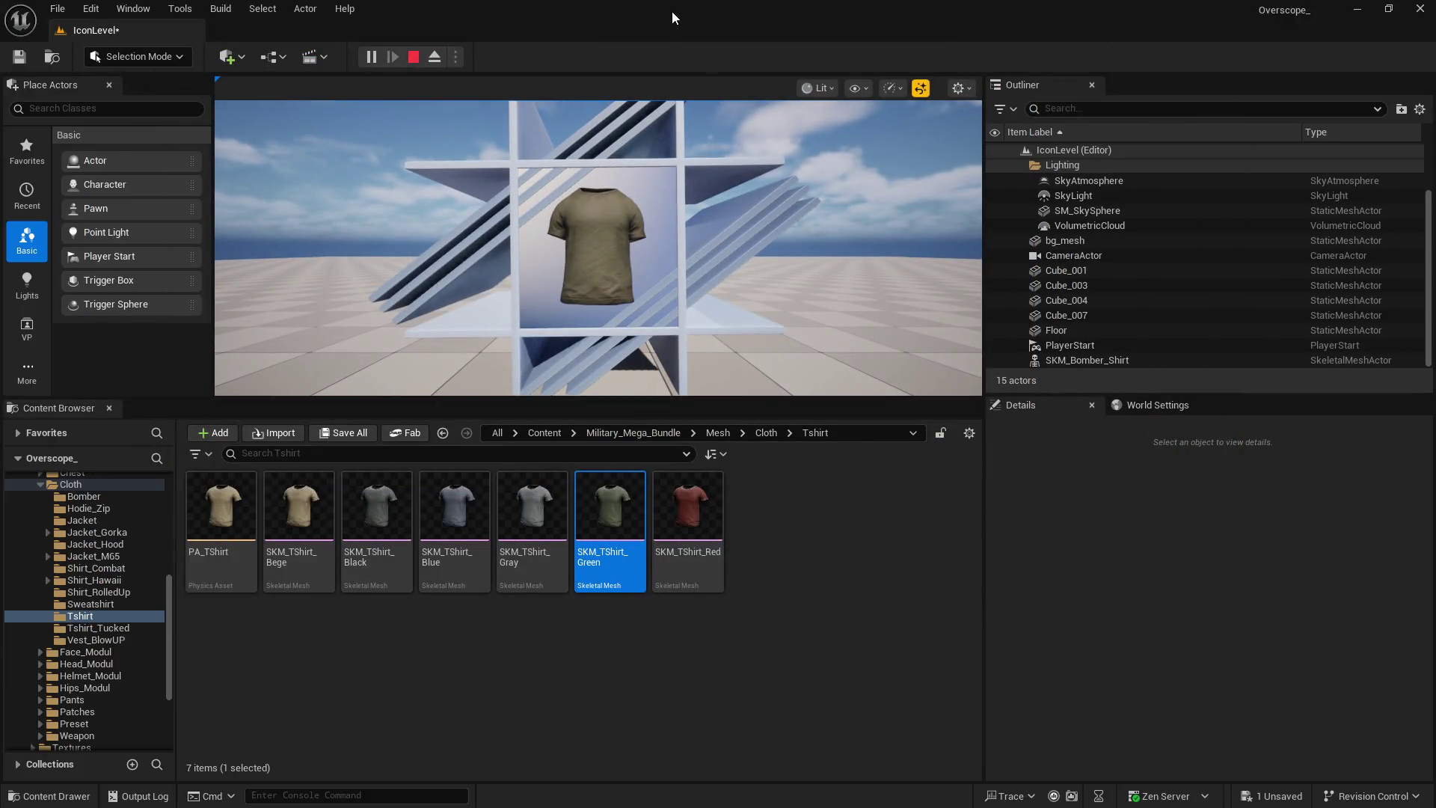
Stop the play session and copy the SKM_TShirt_Green asset name via Rename
left_click(413, 57)
right_click(612, 516)
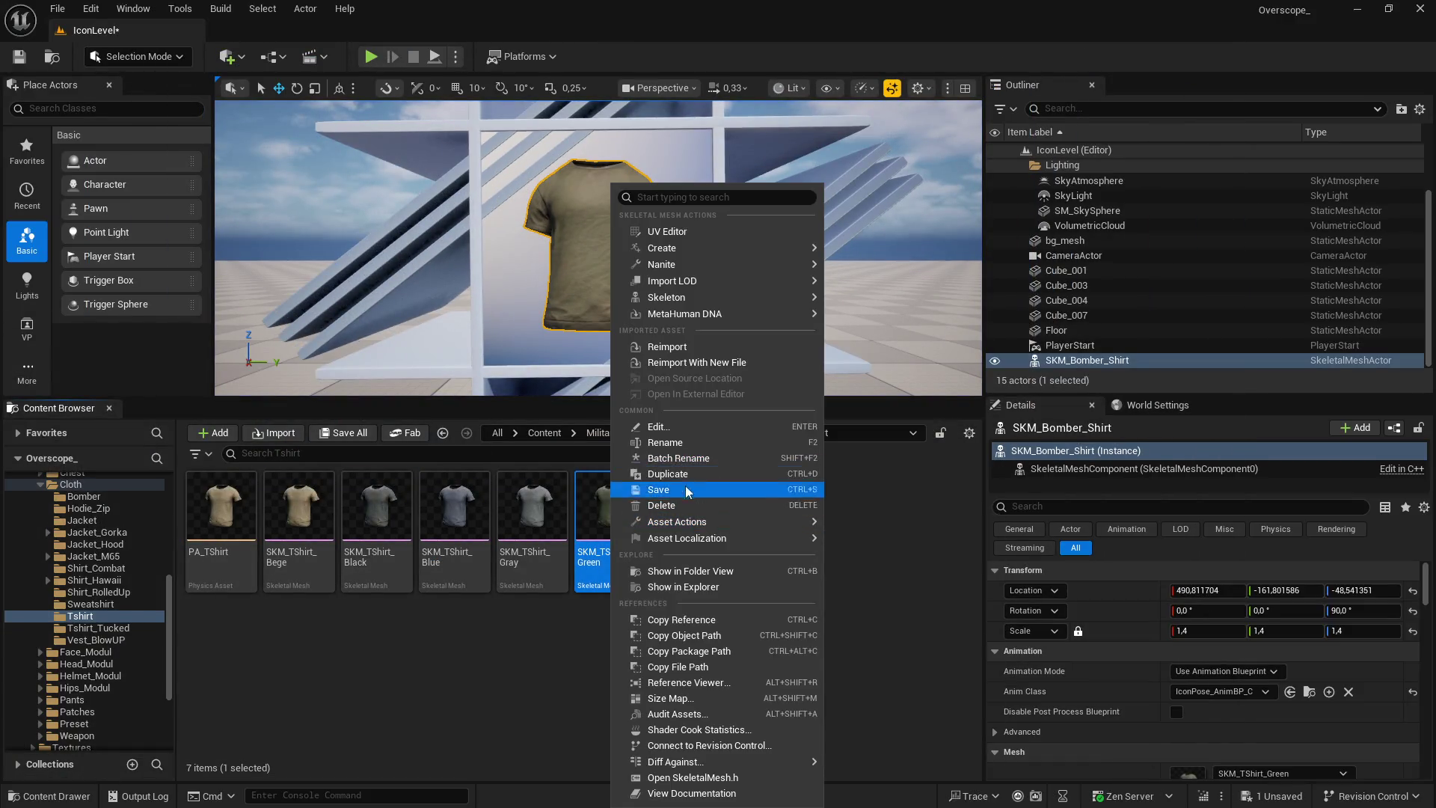
left_click(694, 442)
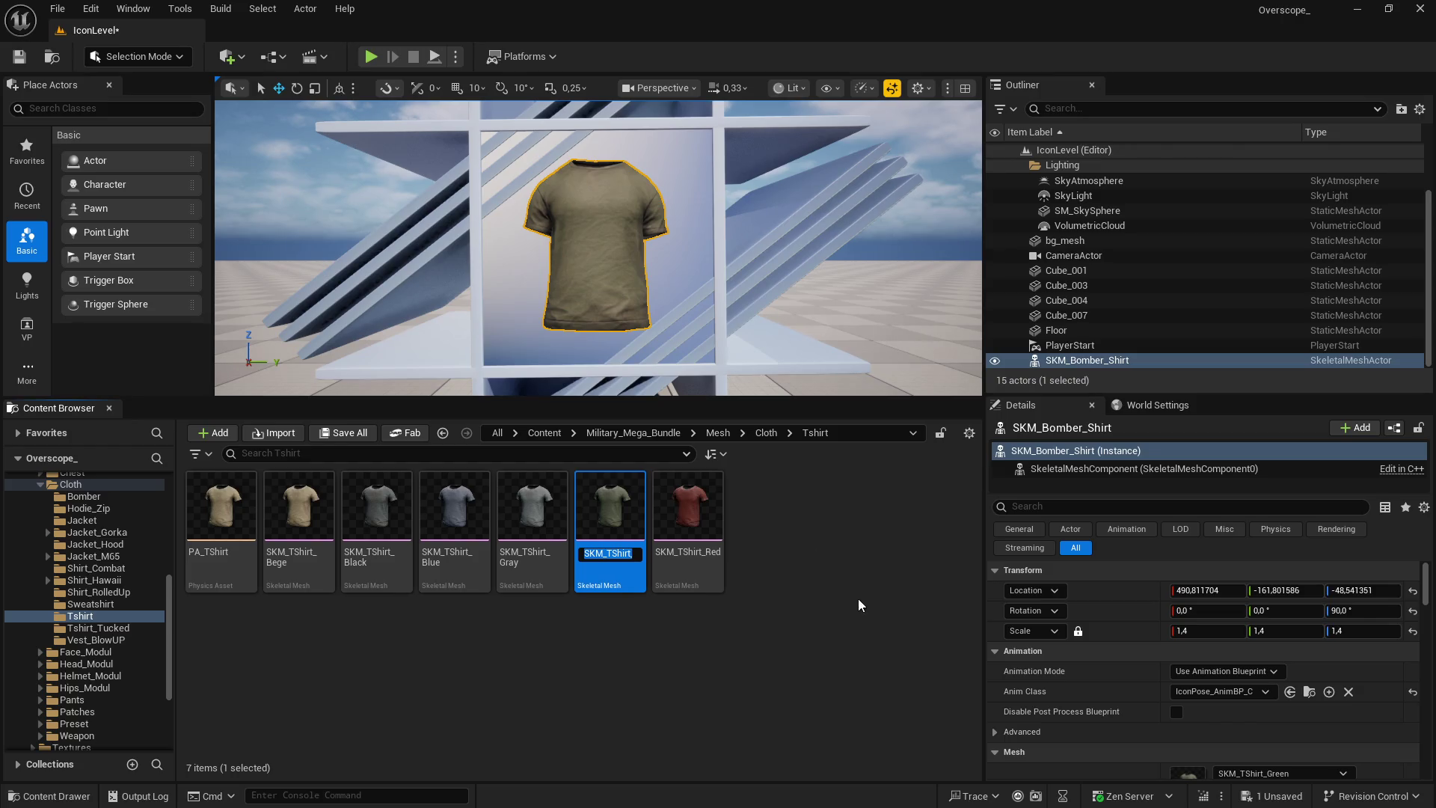
left_click(823, 609)
Switch back to GIMP with the green T-shirt icon image
key("super")
left_click(618, 793)
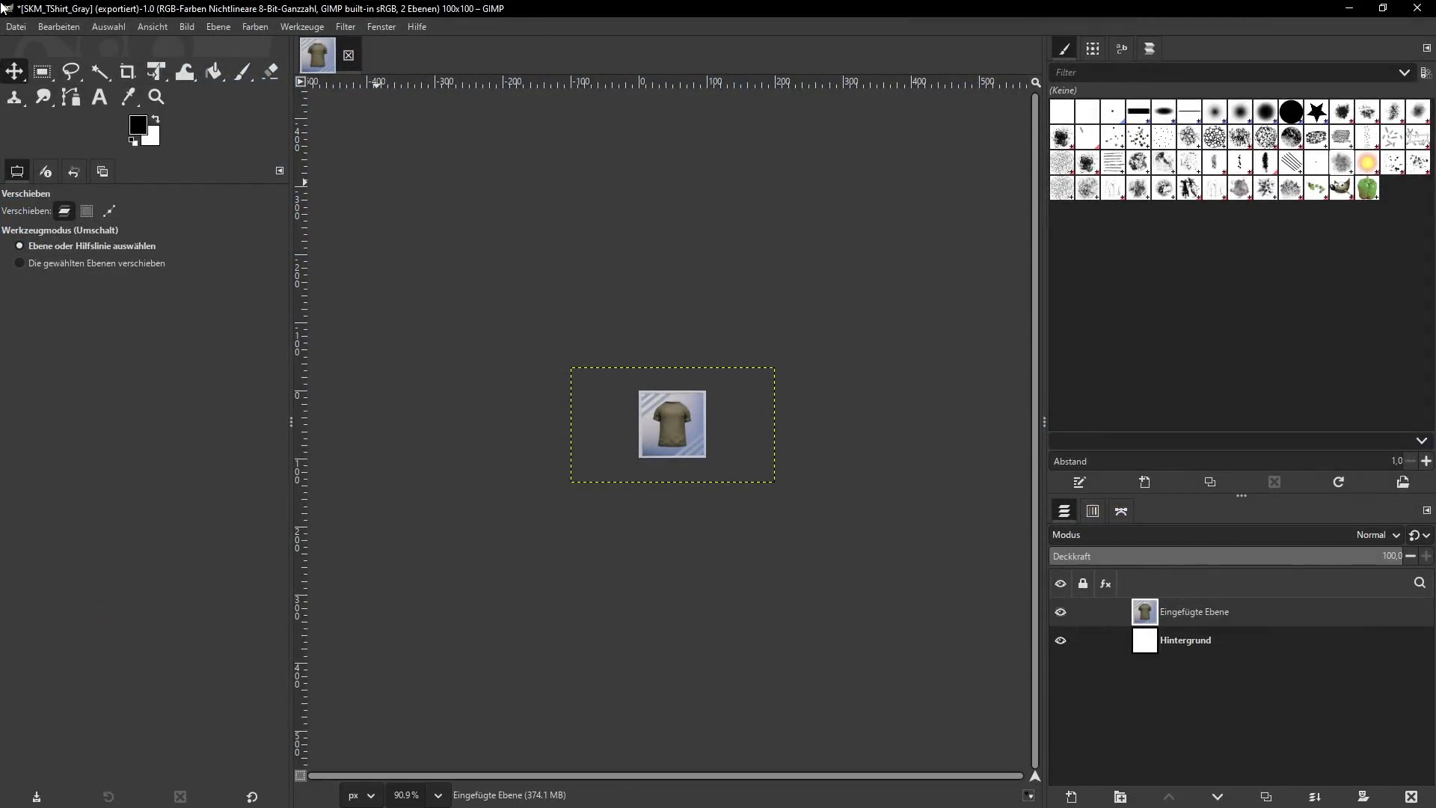
left_click(15, 27)
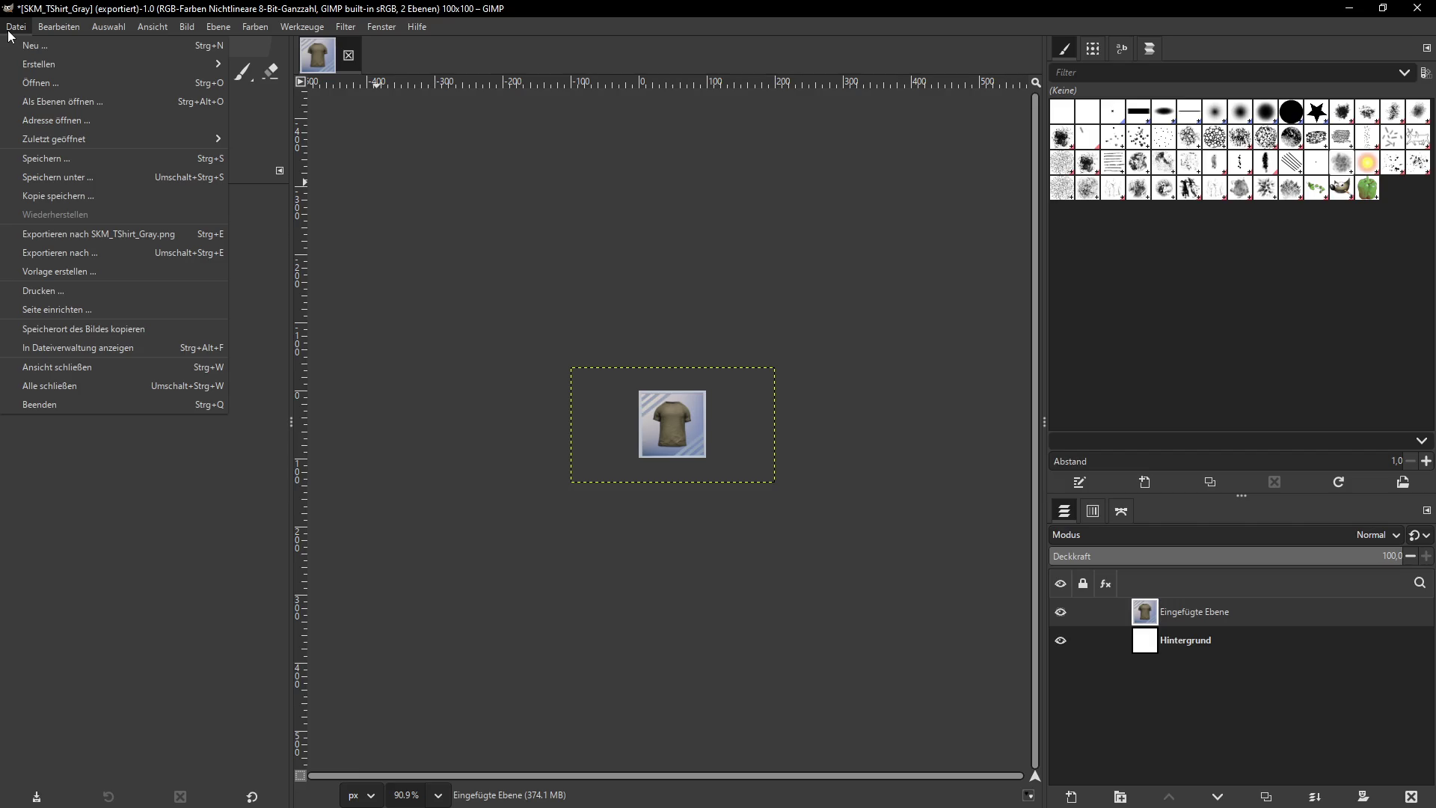
Export the icon as SKM_TShirt_Green.png, delete the Eingefügte Ebene layer and minimize GIMP
left_click(60, 255)
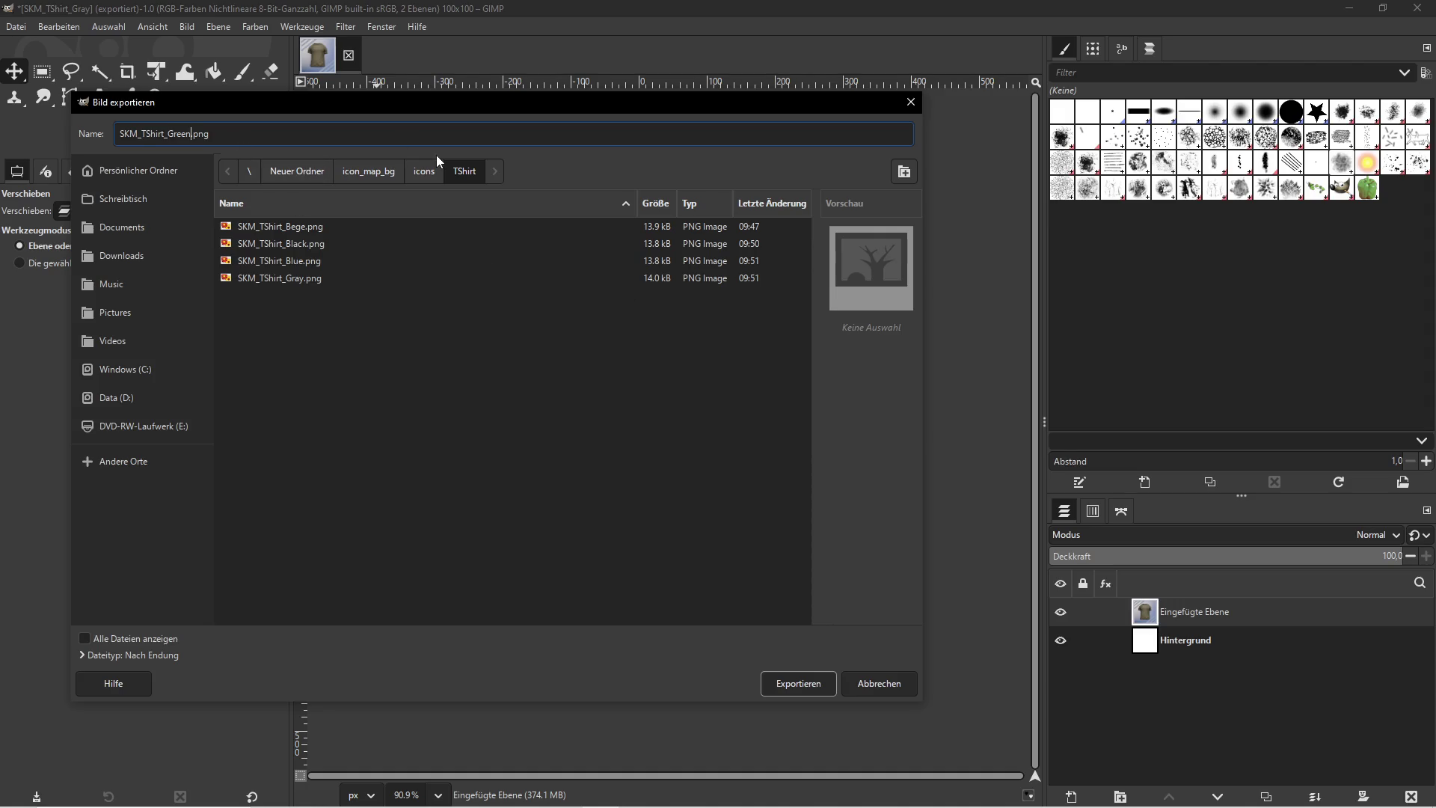
left_click(811, 682)
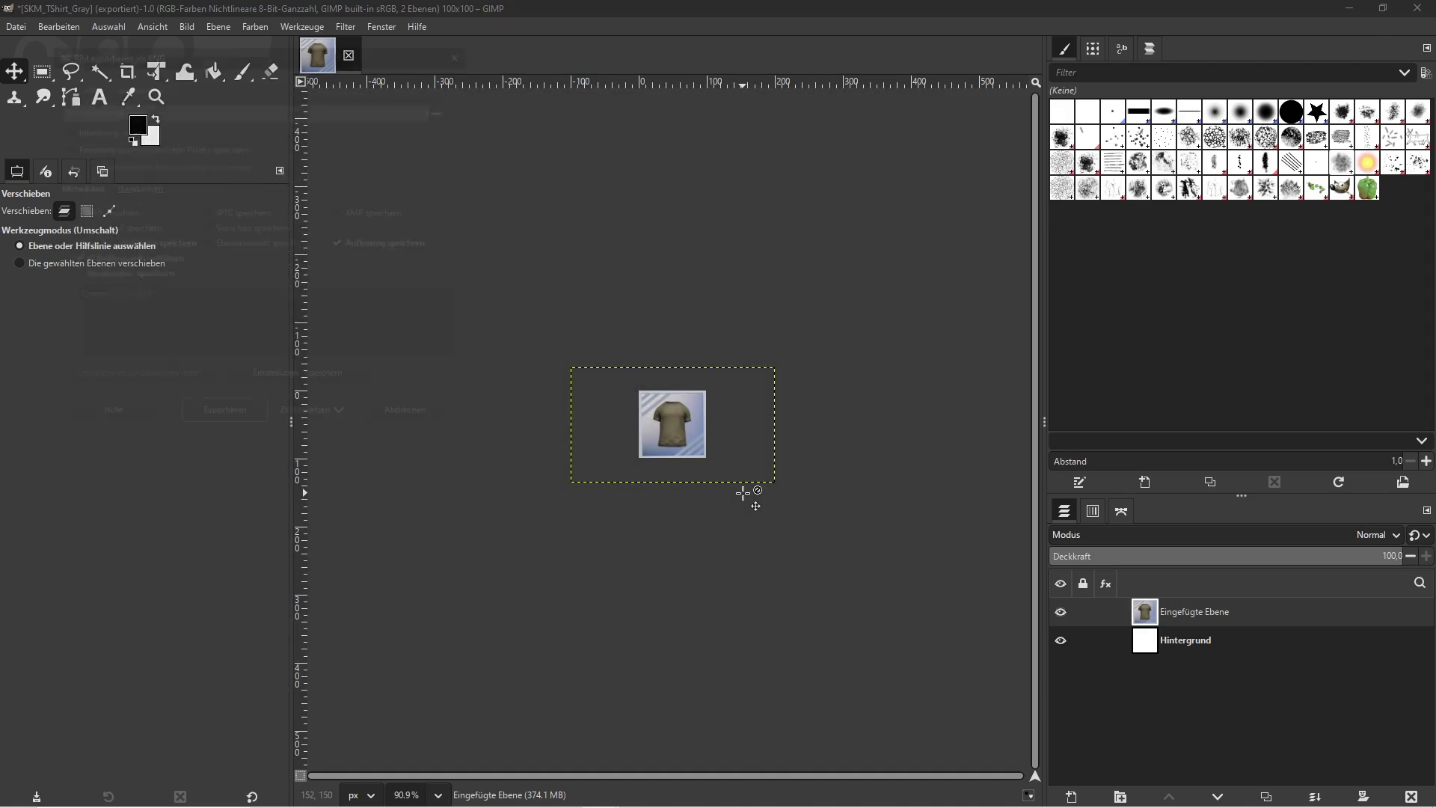
left_click(202, 417)
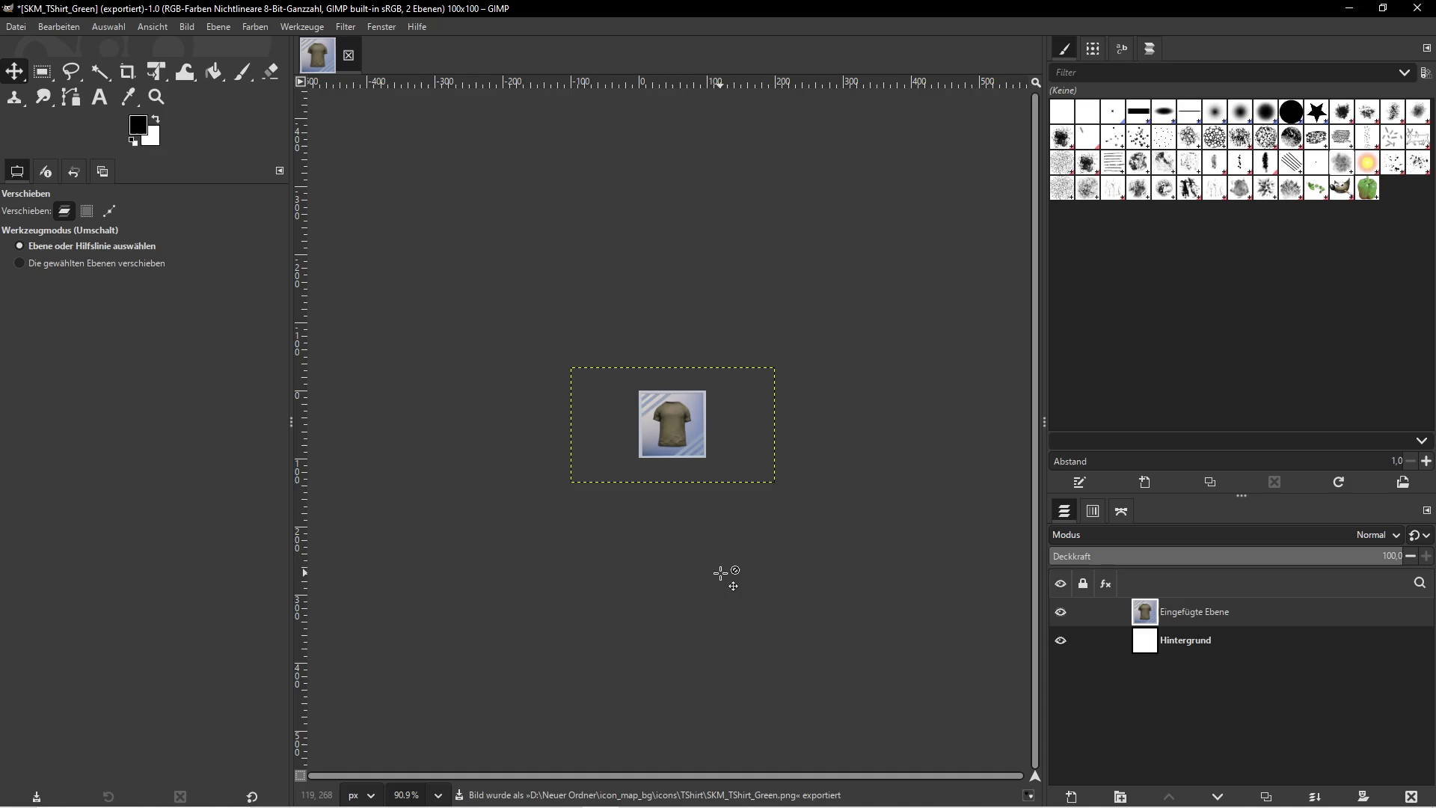
left_click(1412, 797)
left_click(1350, 8)
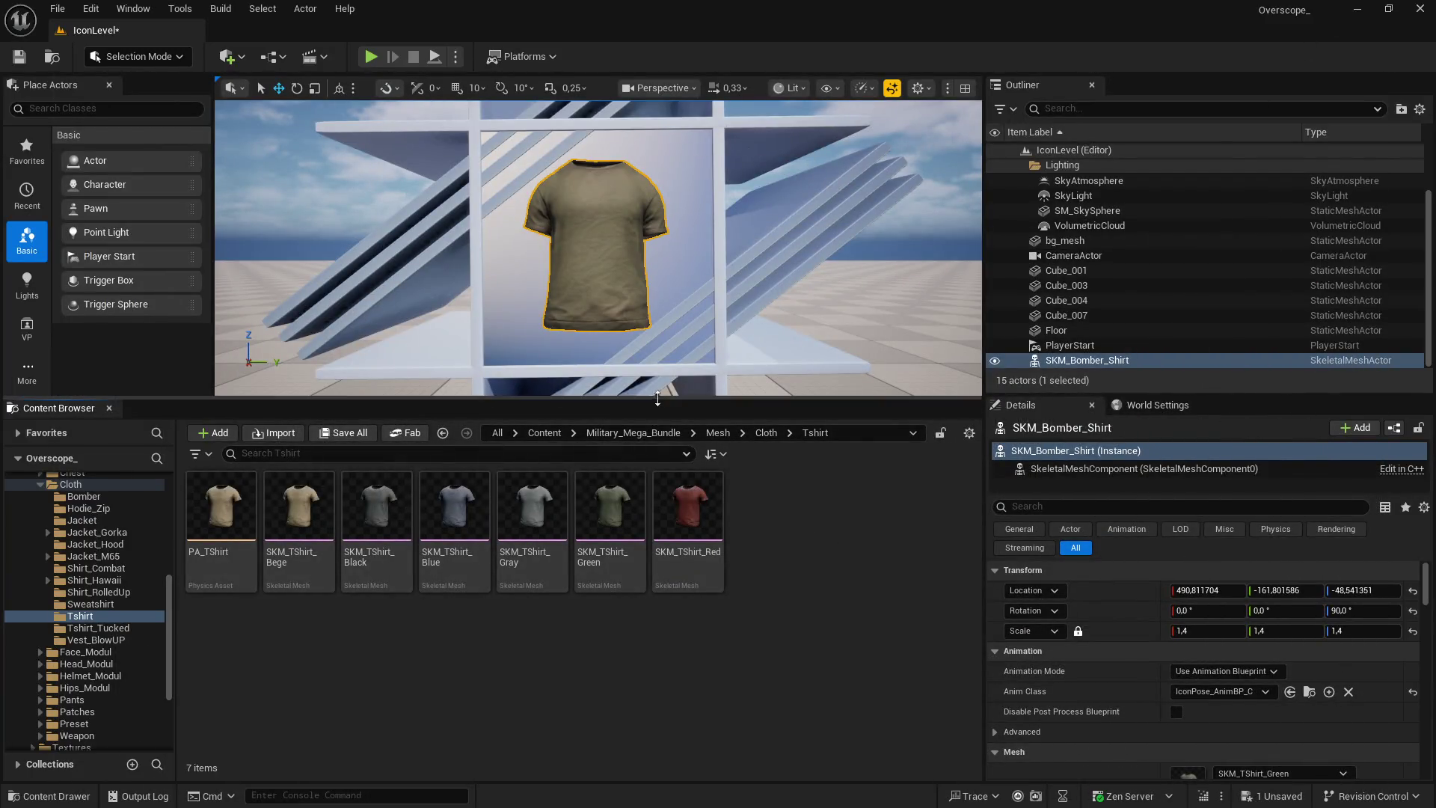
Swap the shirt mesh to SKM_TShirt_Red and screenshot it in a fullscreen play session
left_click(653, 470)
scroll(1247, 603, "down", 1)
left_click(1222, 696)
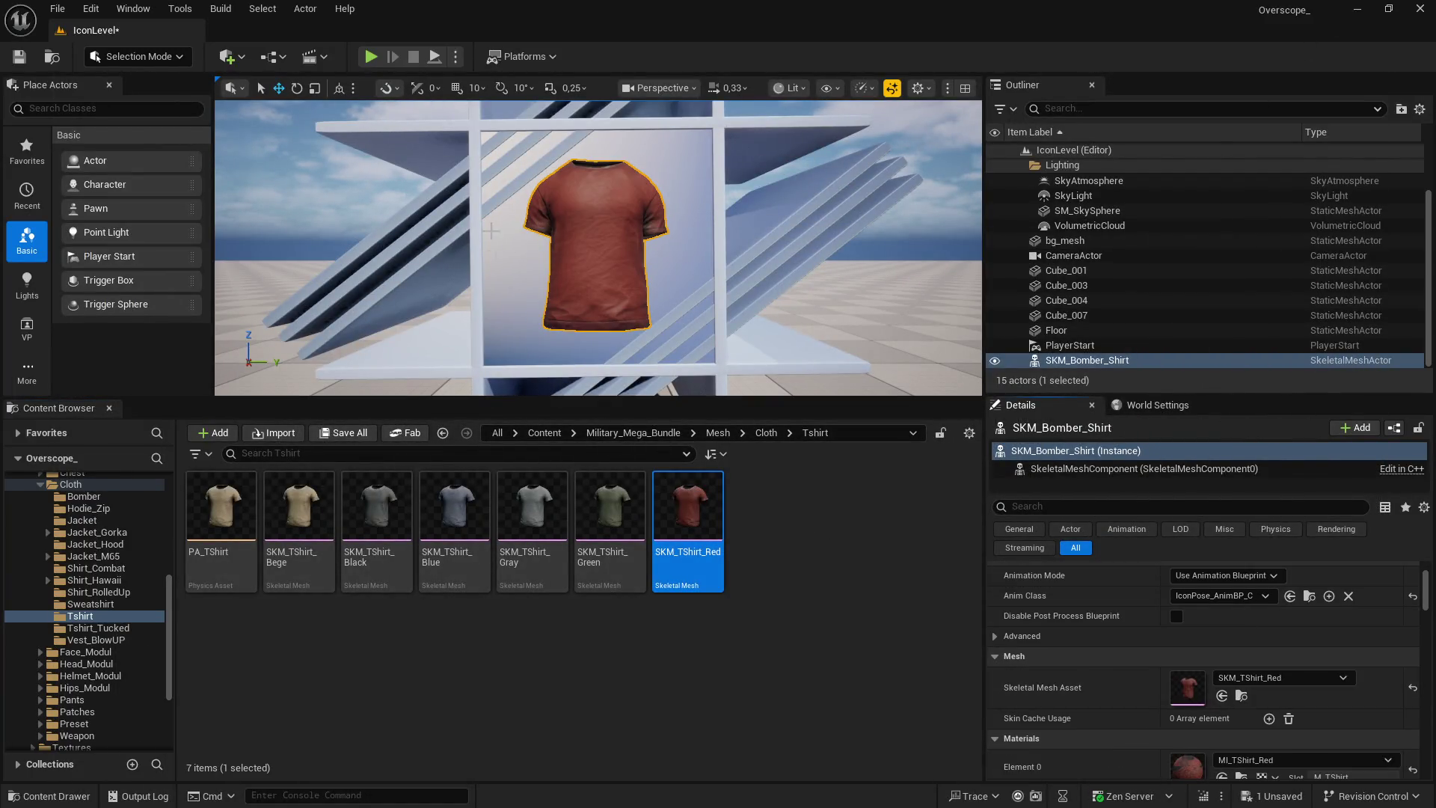
left_click(370, 56)
key("F11")
key("Print")
Paste the red shirt screenshot into GIMP and scale the layer down to icon size
key("super")
left_click(600, 801)
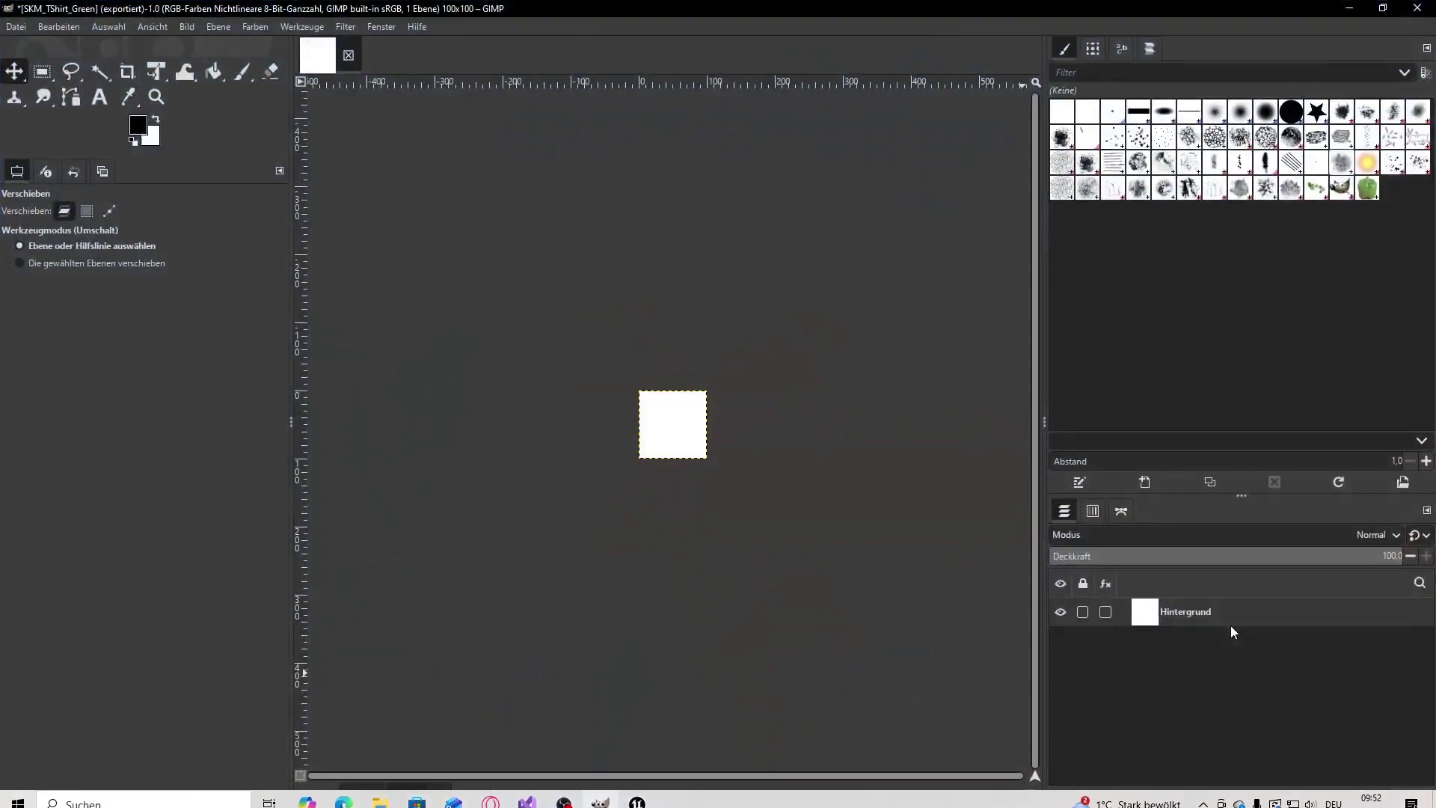
key("ctrl+v")
left_click(218, 27)
left_click(316, 291)
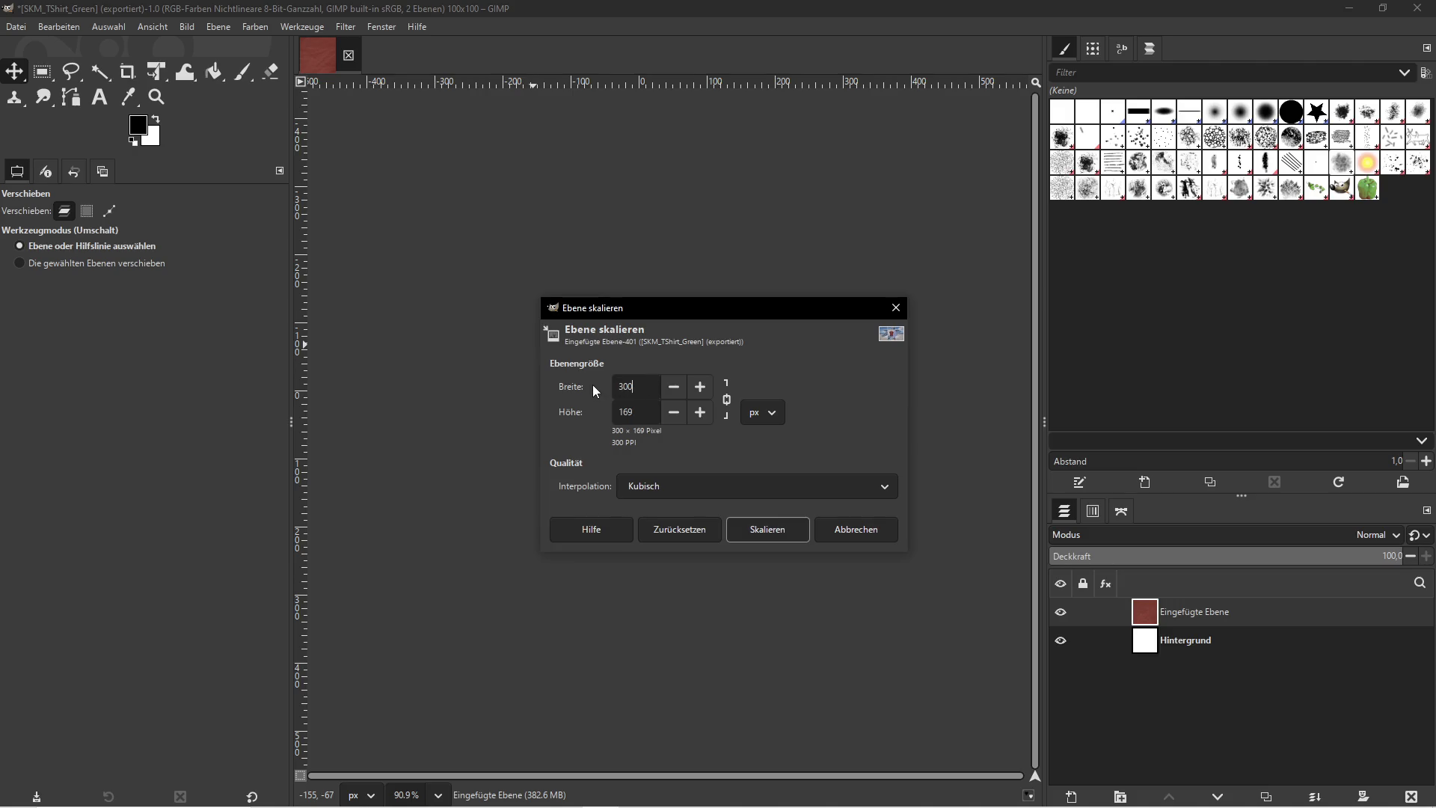
left_click(757, 532)
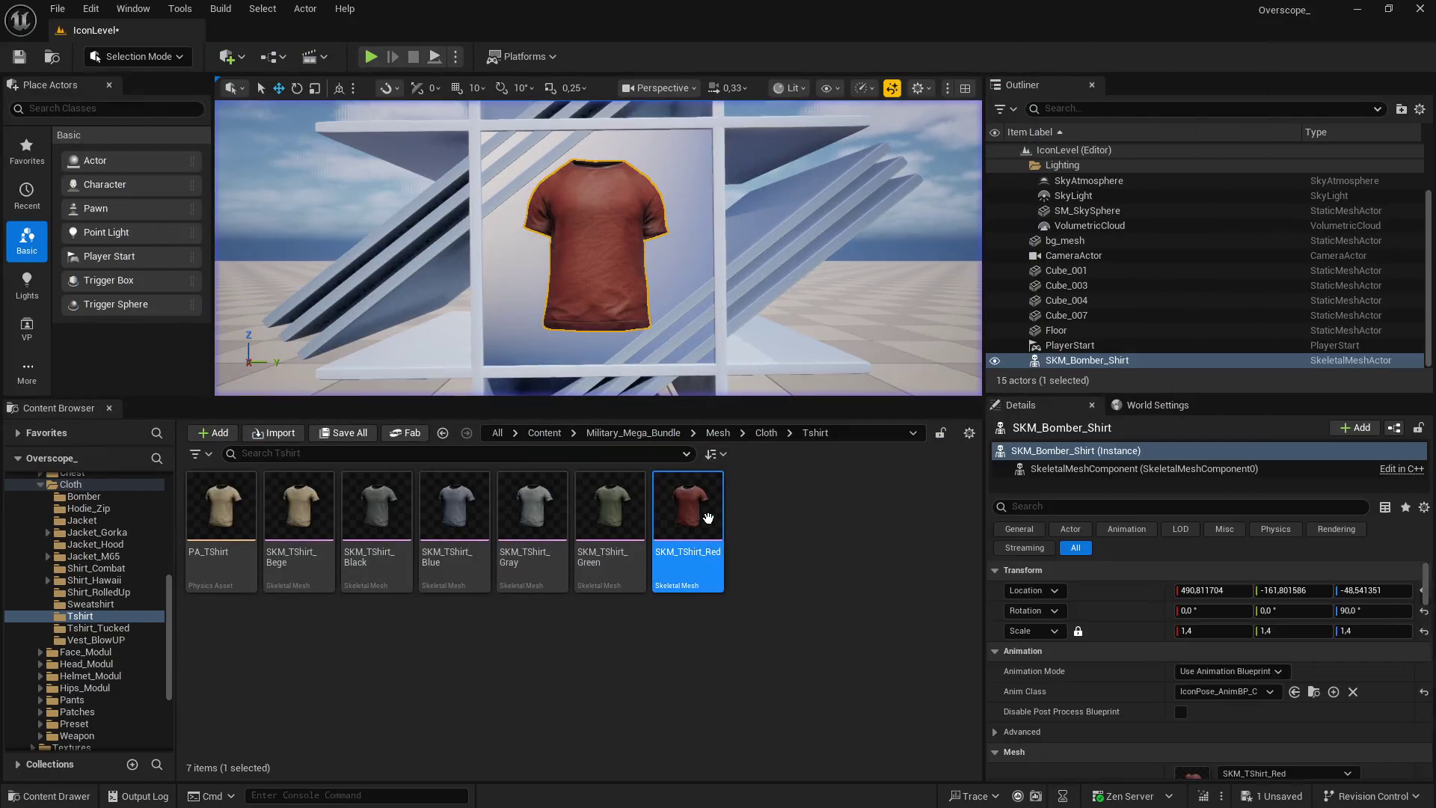
Copy the SKM_TShirt_Red asset name in Unreal and return to GIMP
right_click(710, 518)
left_click(770, 450)
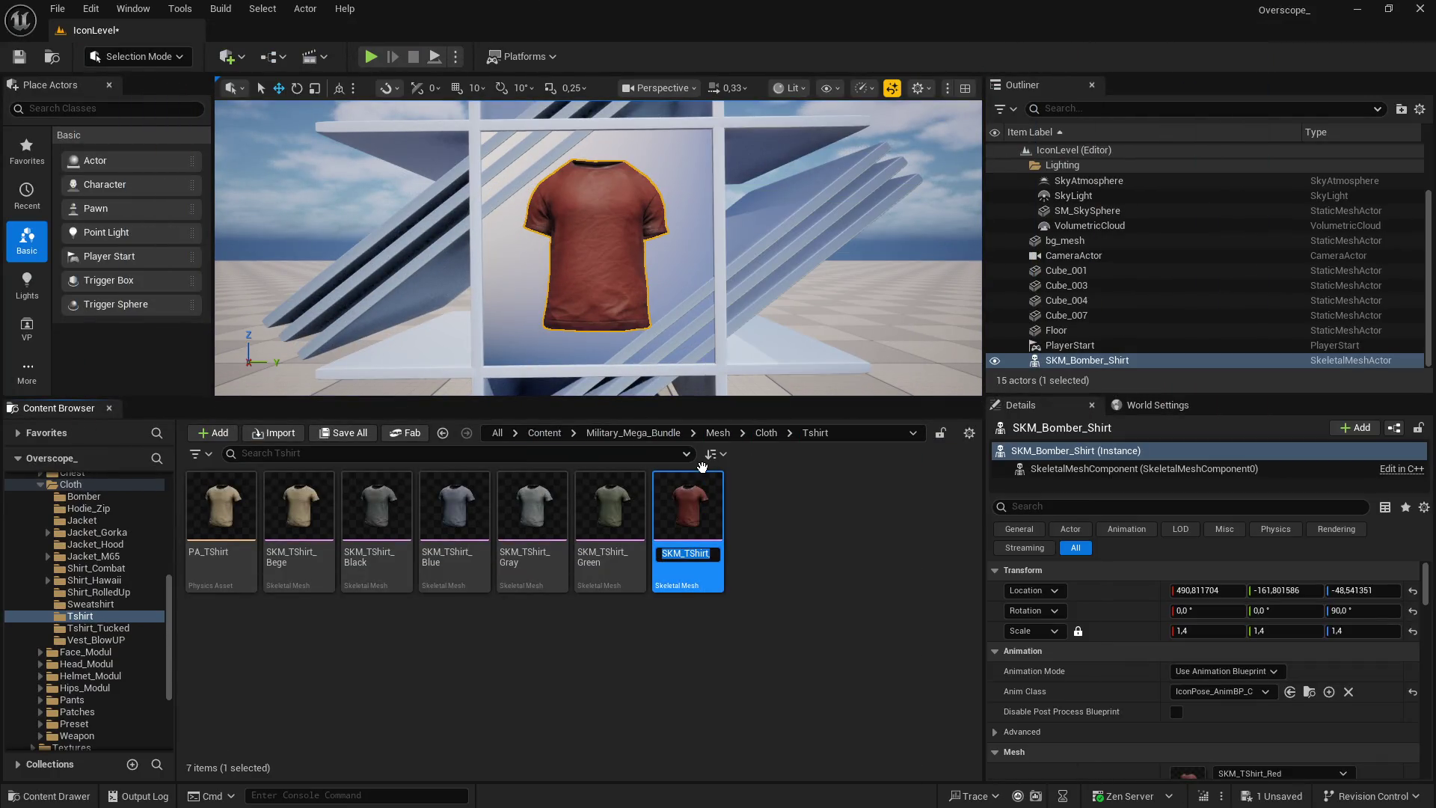
key("super")
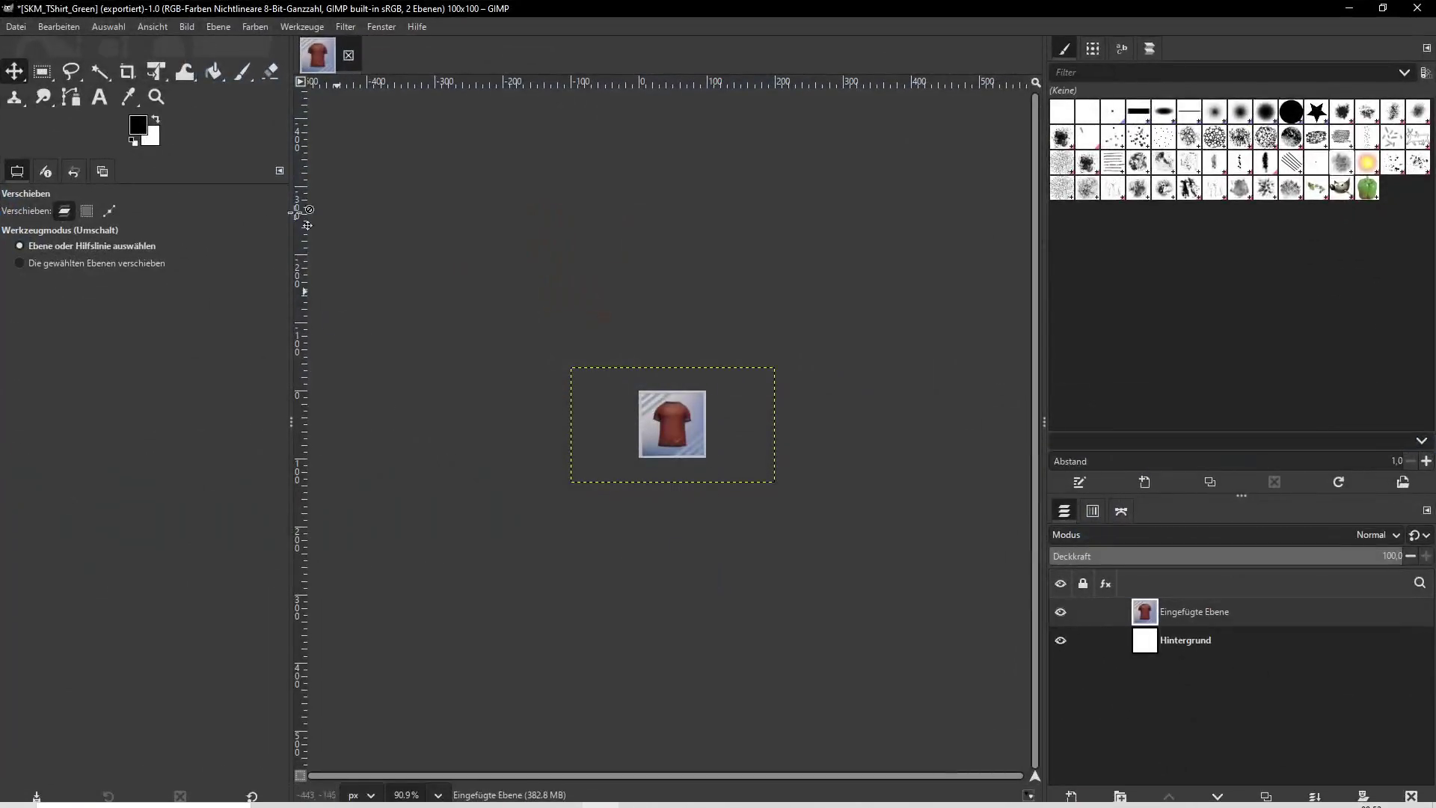
Export the icon as SKM_TShirt_Red.png and minimize GIMP
left_click(15, 29)
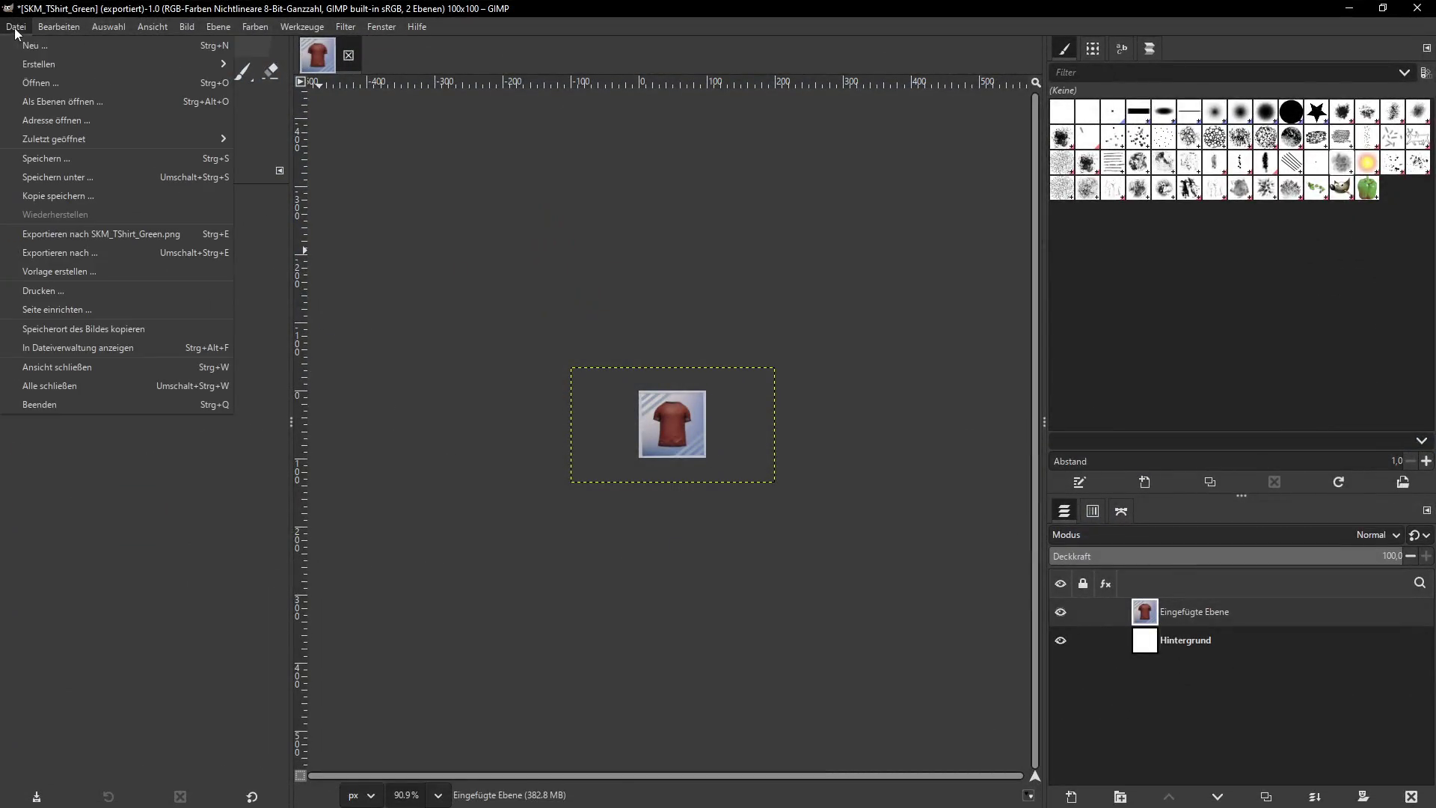
left_click(30, 253)
left_click(795, 683)
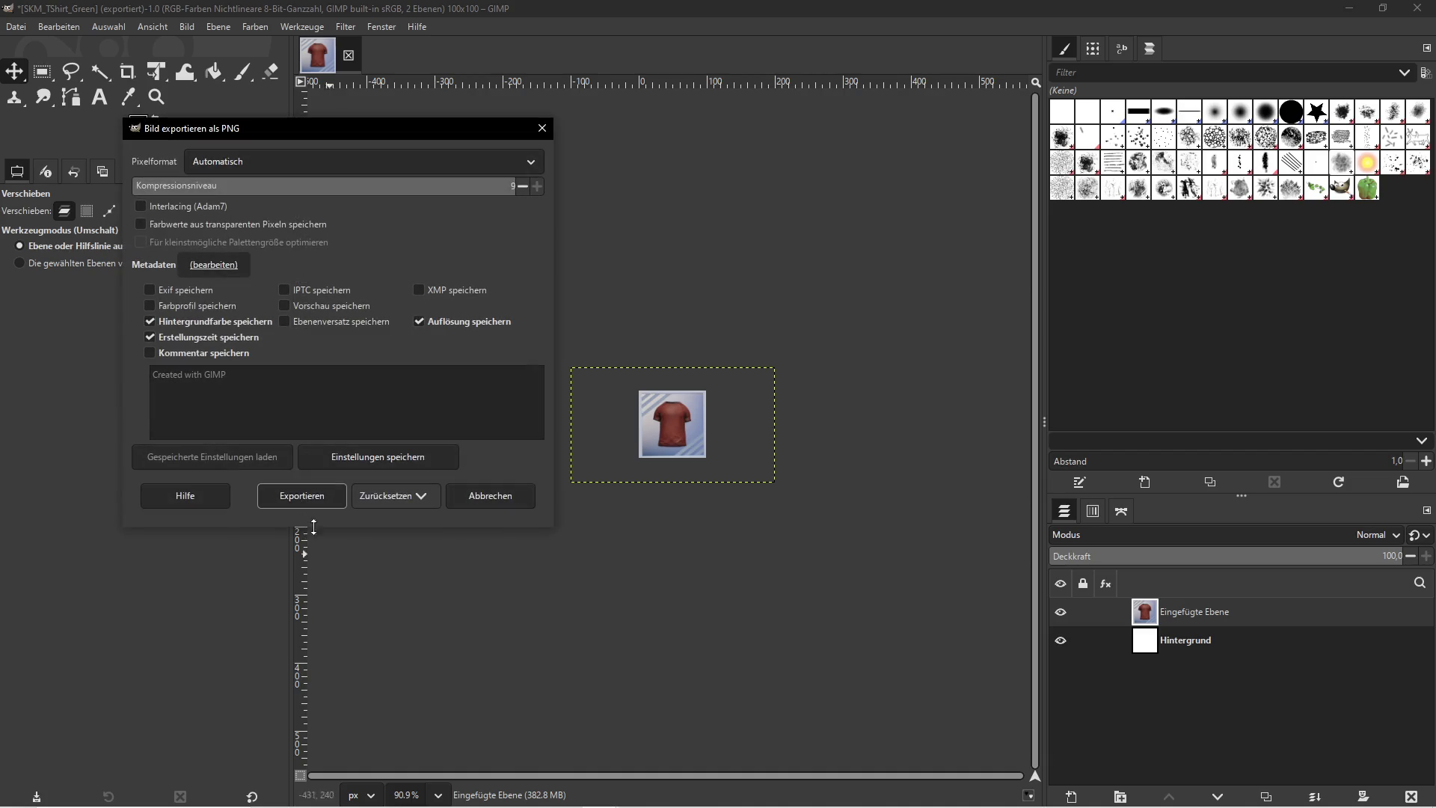
left_click(300, 498)
left_click(1347, 9)
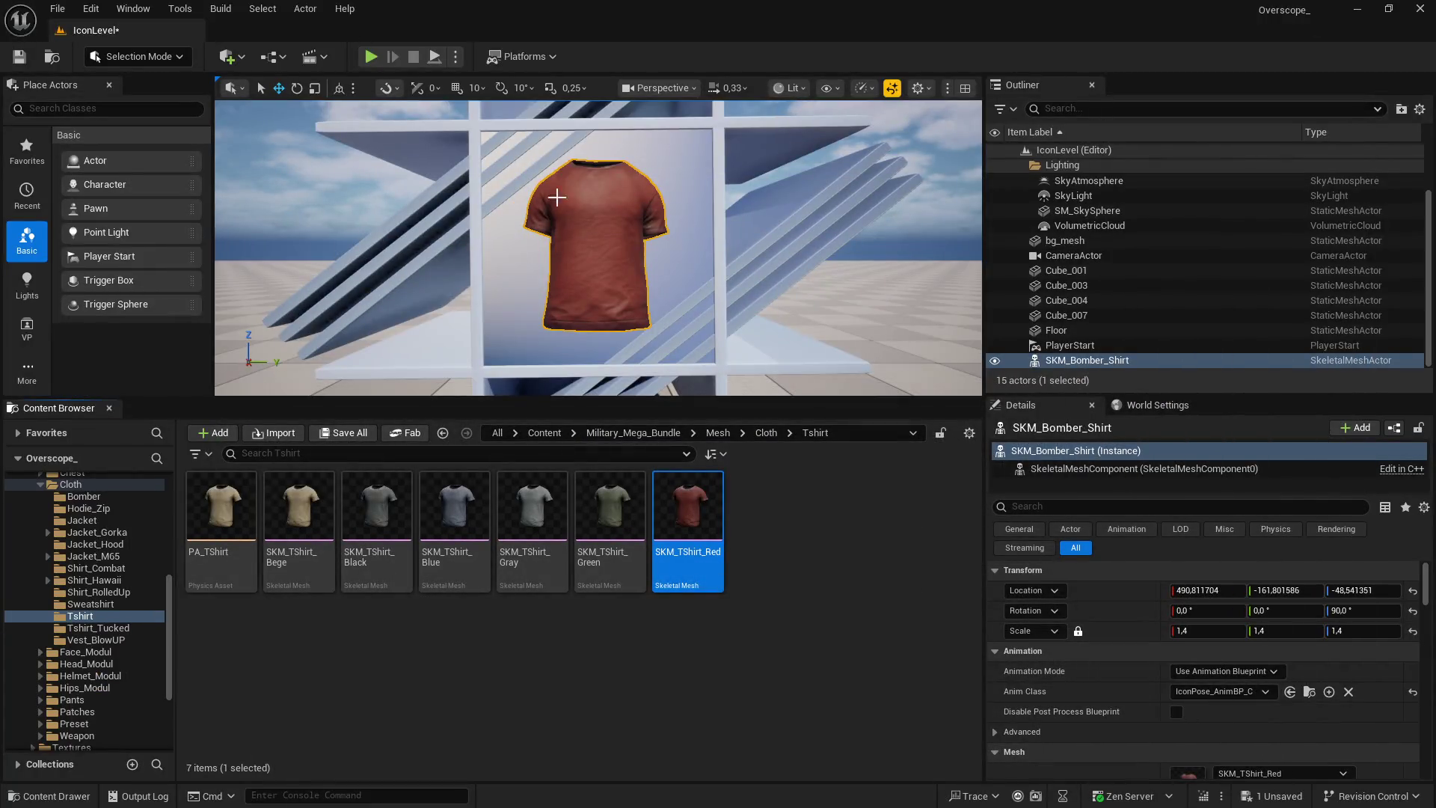
Open the DT_SK_UPPERBODY_CLOTH data table from the BP_Datatable folder, filtered by 'cloth'
left_click(544, 432)
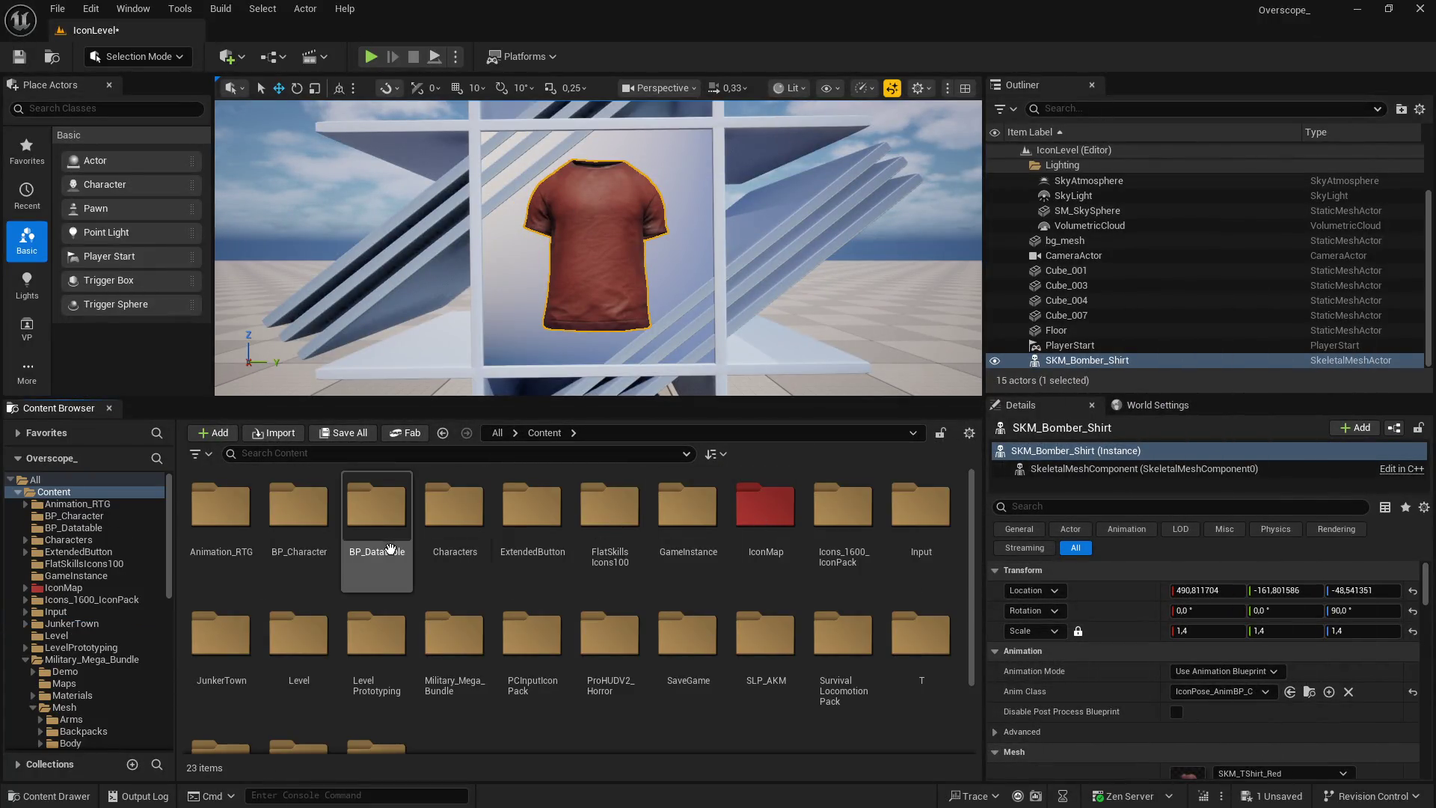
double_click(378, 516)
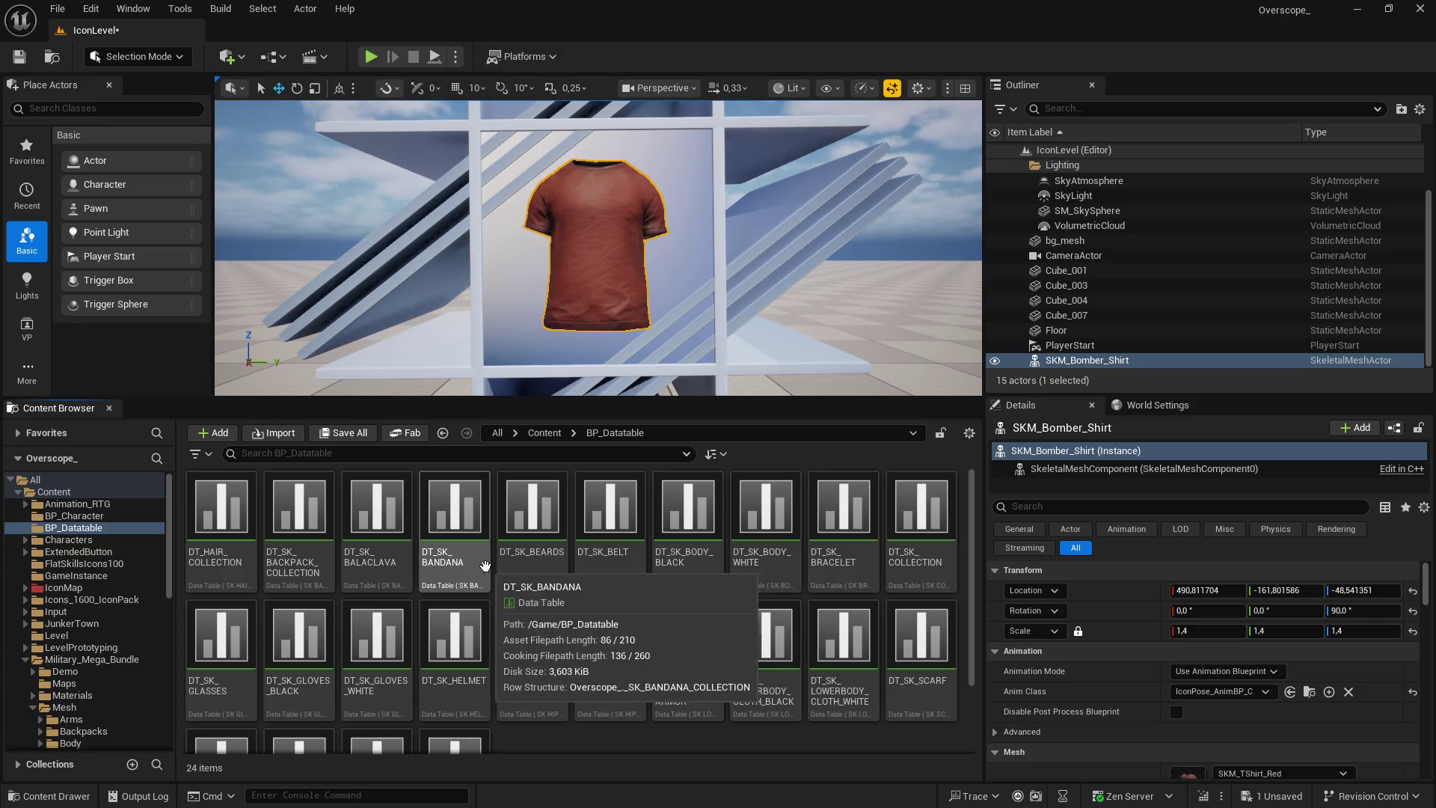
left_click(288, 455)
type("cloth")
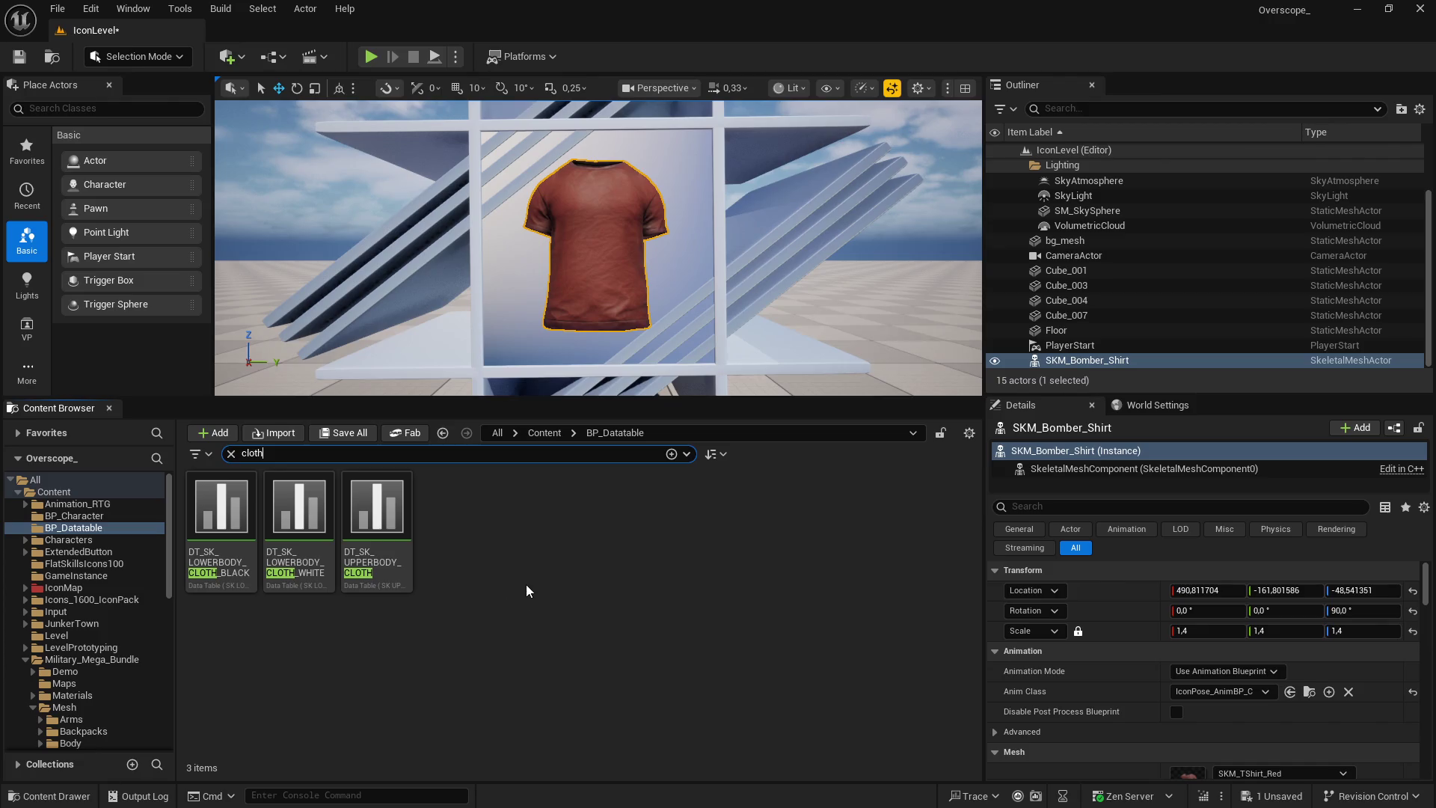
double_click(377, 517)
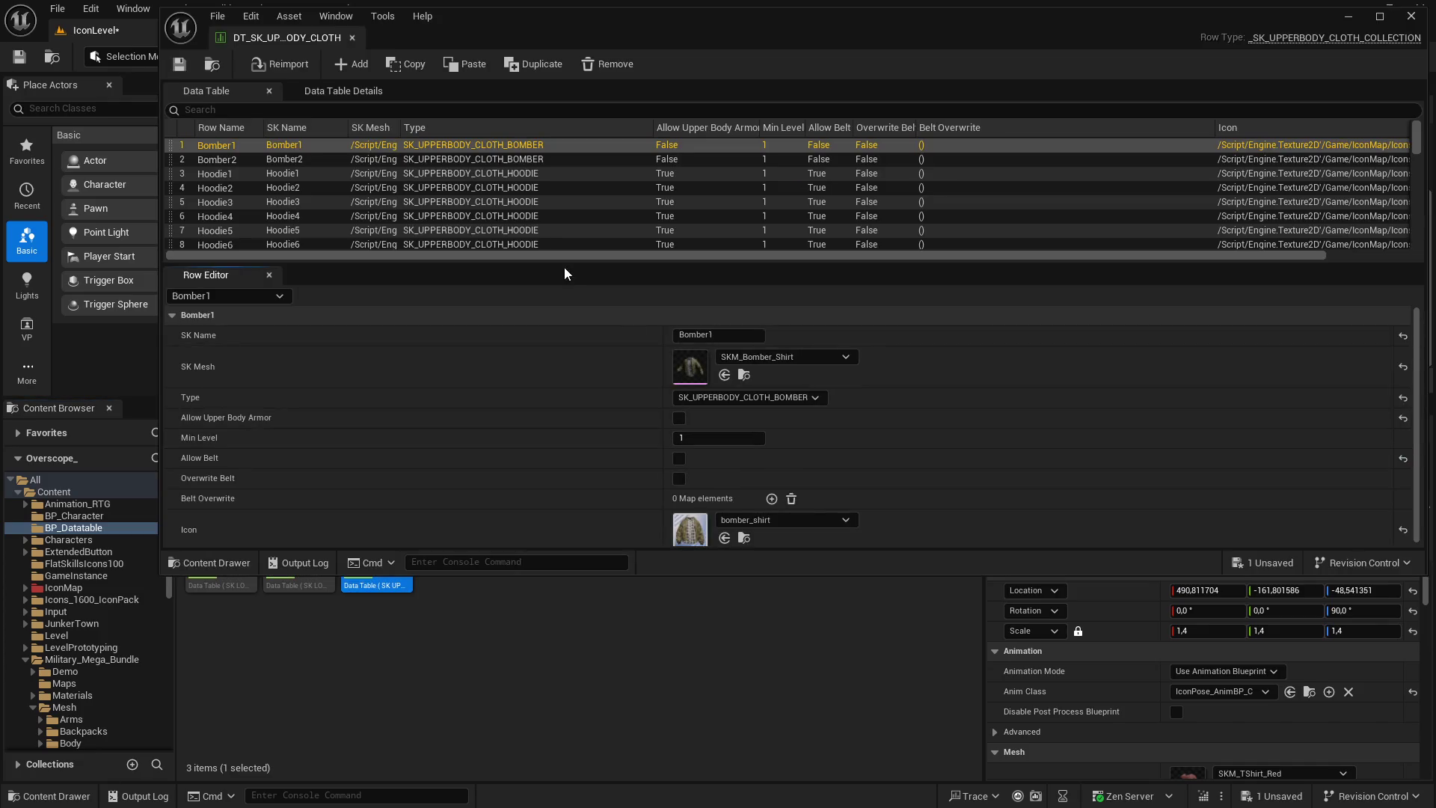
Locate the JacketHood18 row's icon and browse up to the Upperbody_Cloth icons folder
scroll(408, 223, "down", 10)
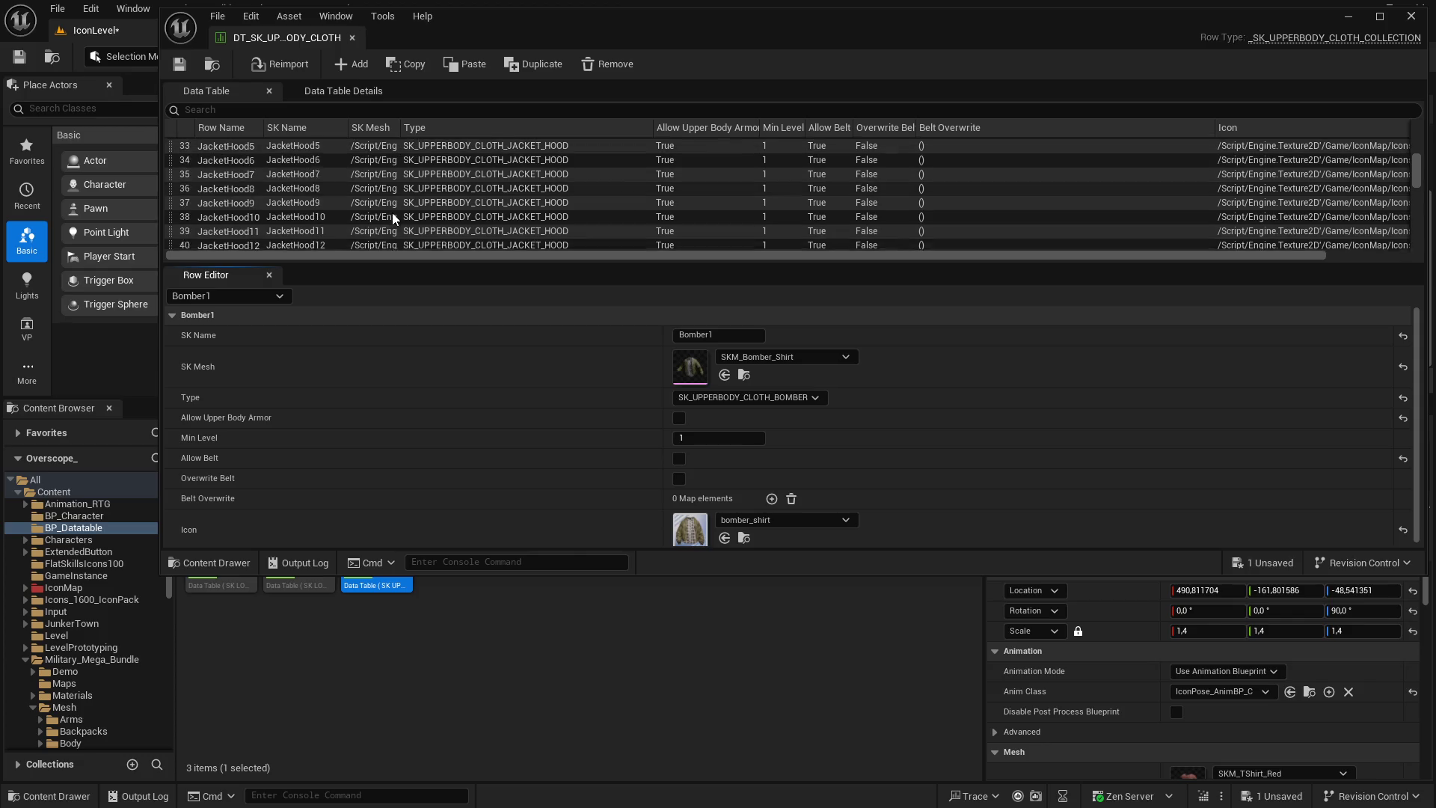
scroll(423, 225, "down", 2)
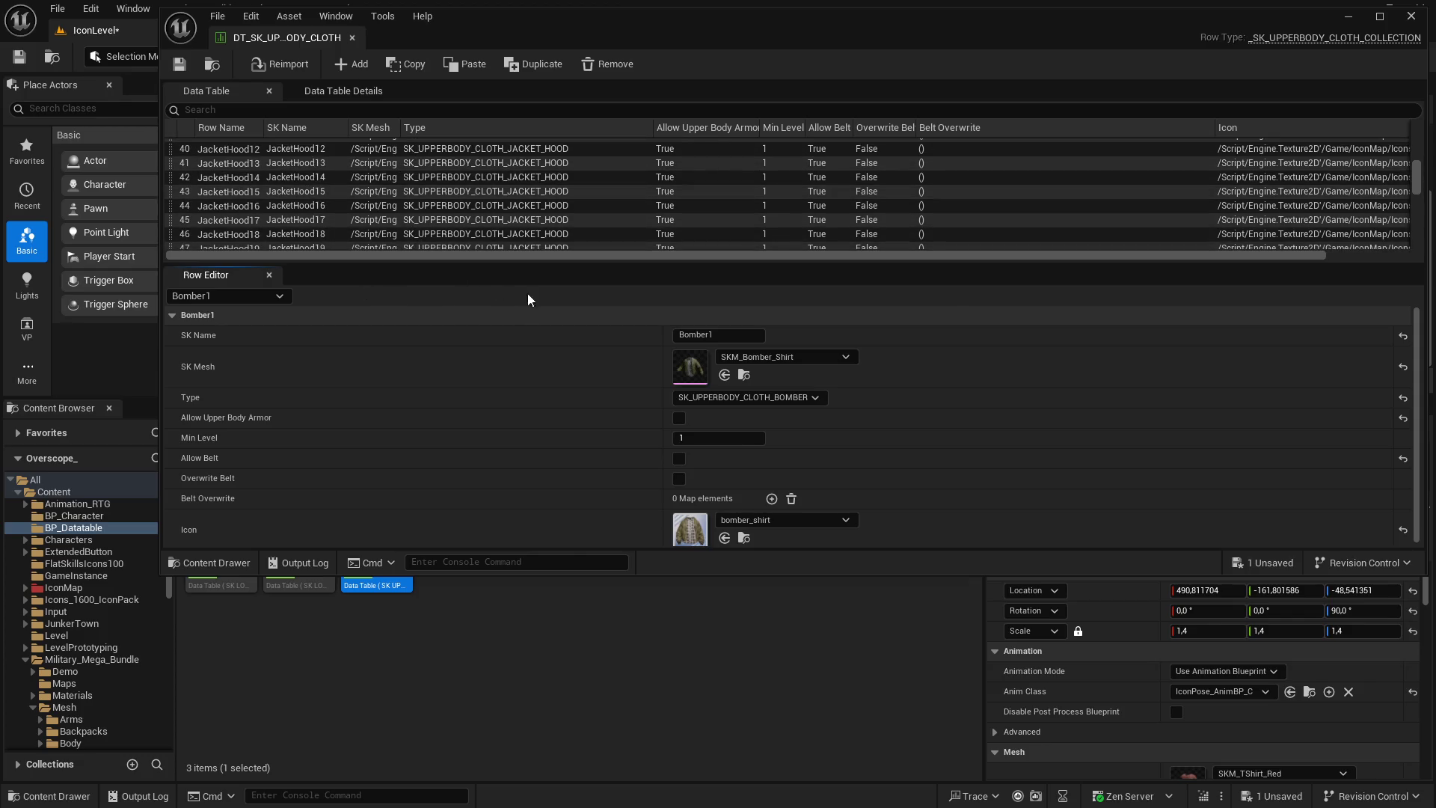
left_click(510, 235)
left_click(744, 534)
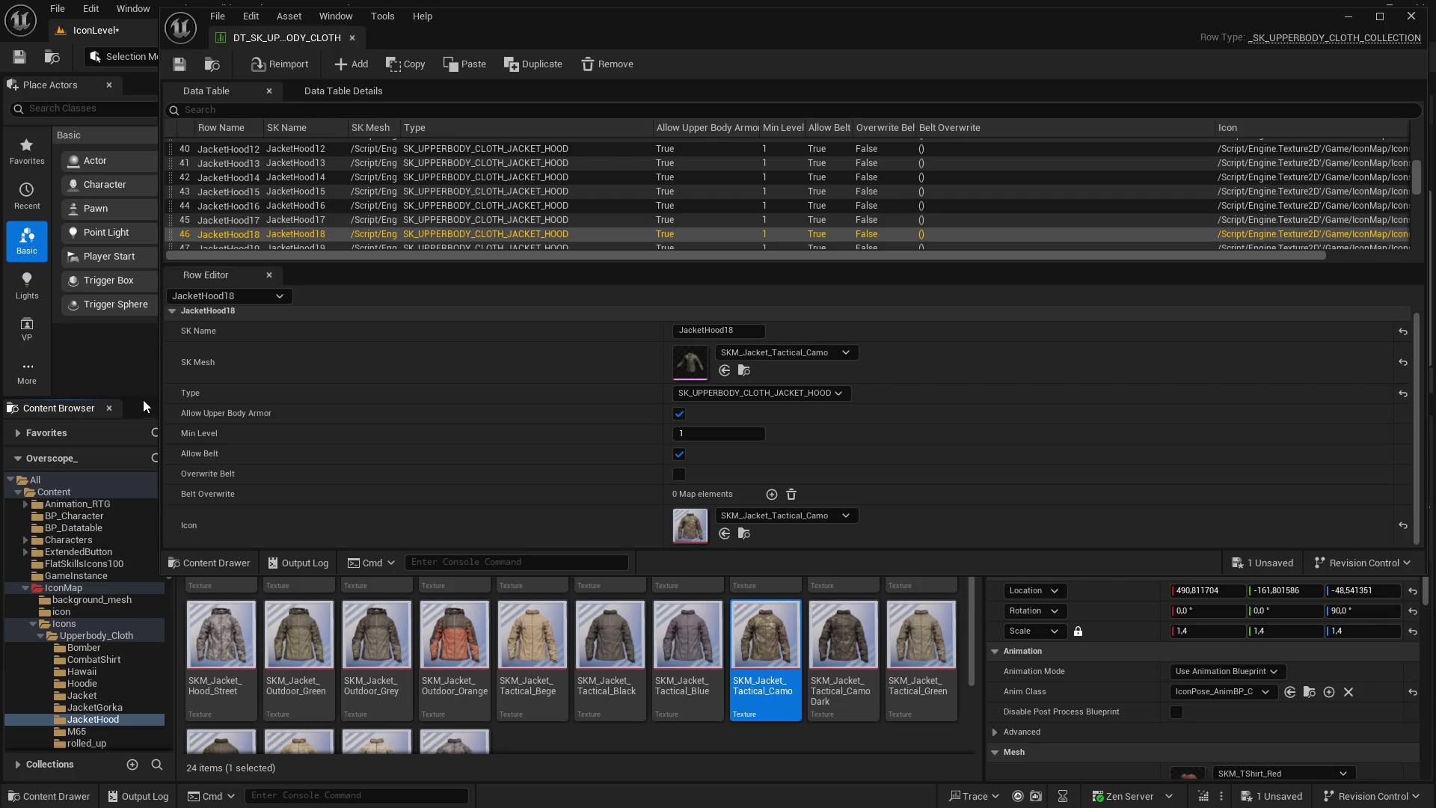
left_click_drag(157, 574, 185, 366)
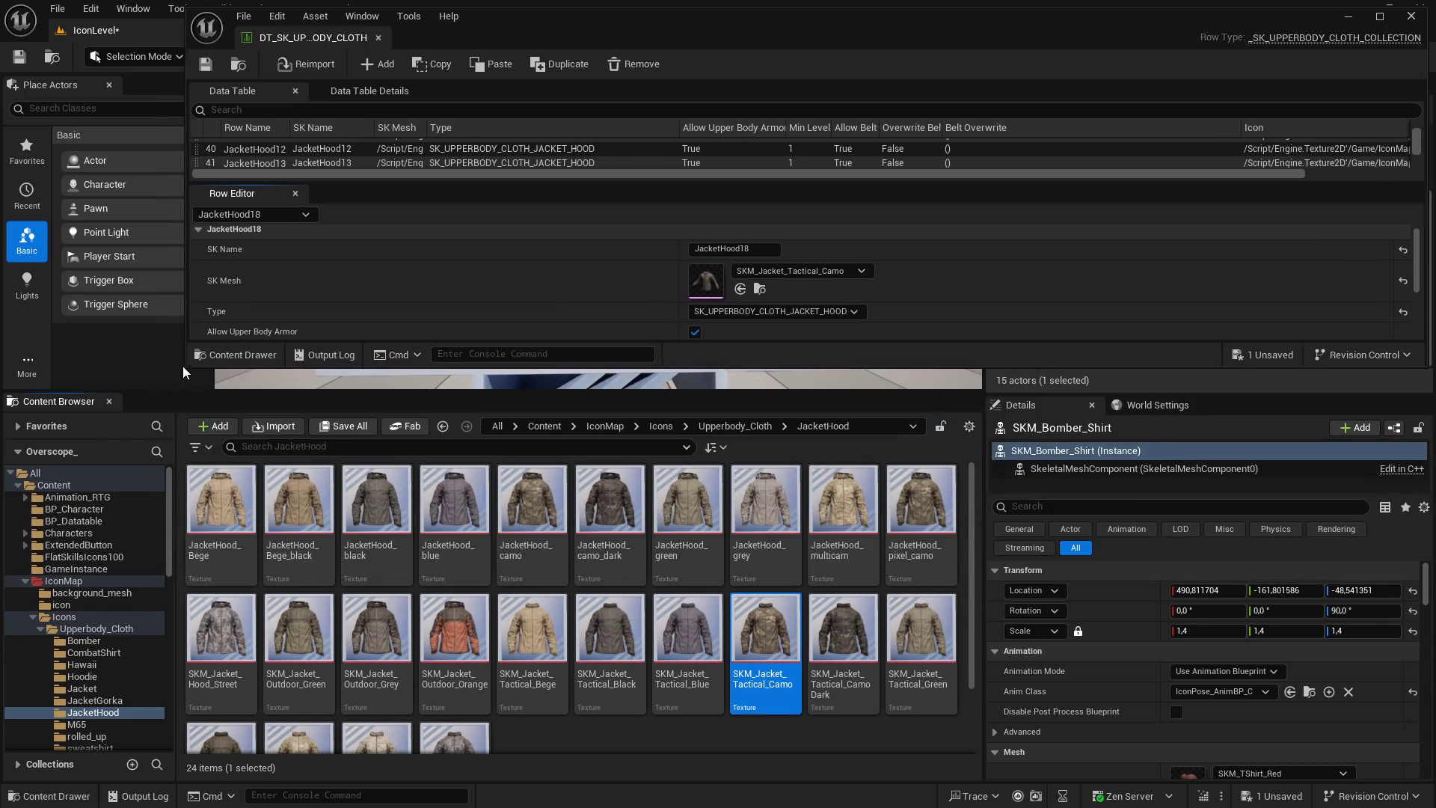
left_click(735, 426)
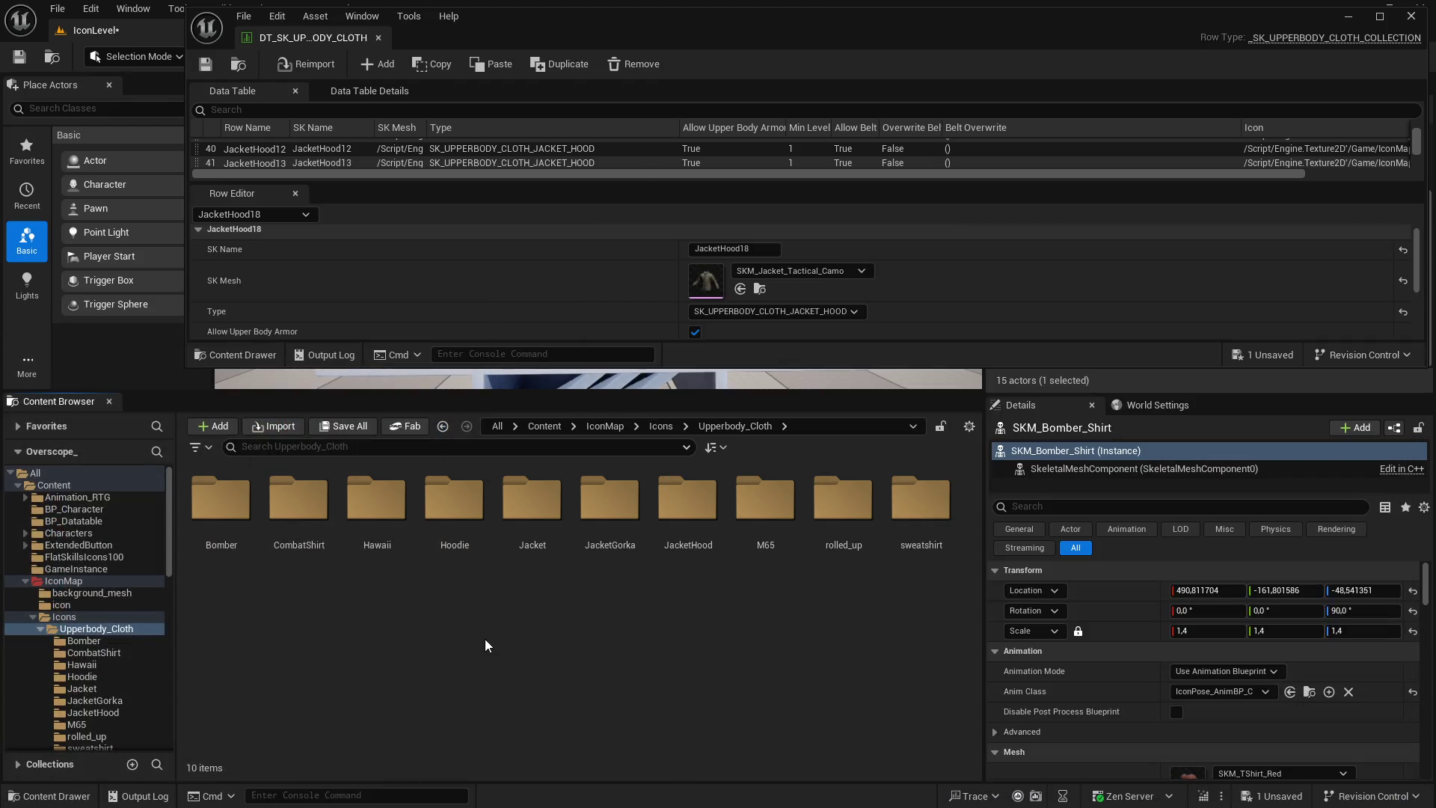
Create and open a new TShirt folder under Upperbody_Cloth
right_click(484, 639)
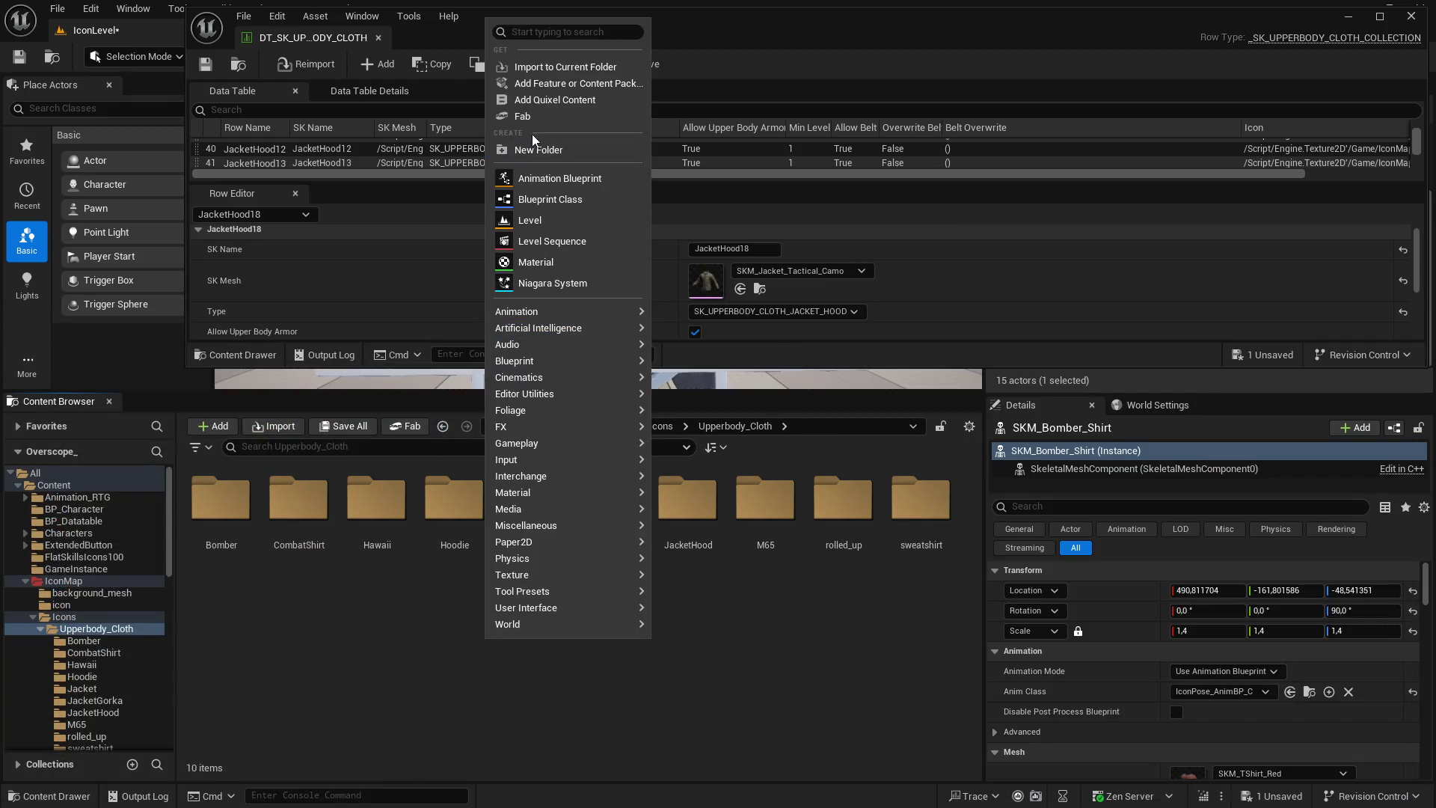
left_click(538, 150)
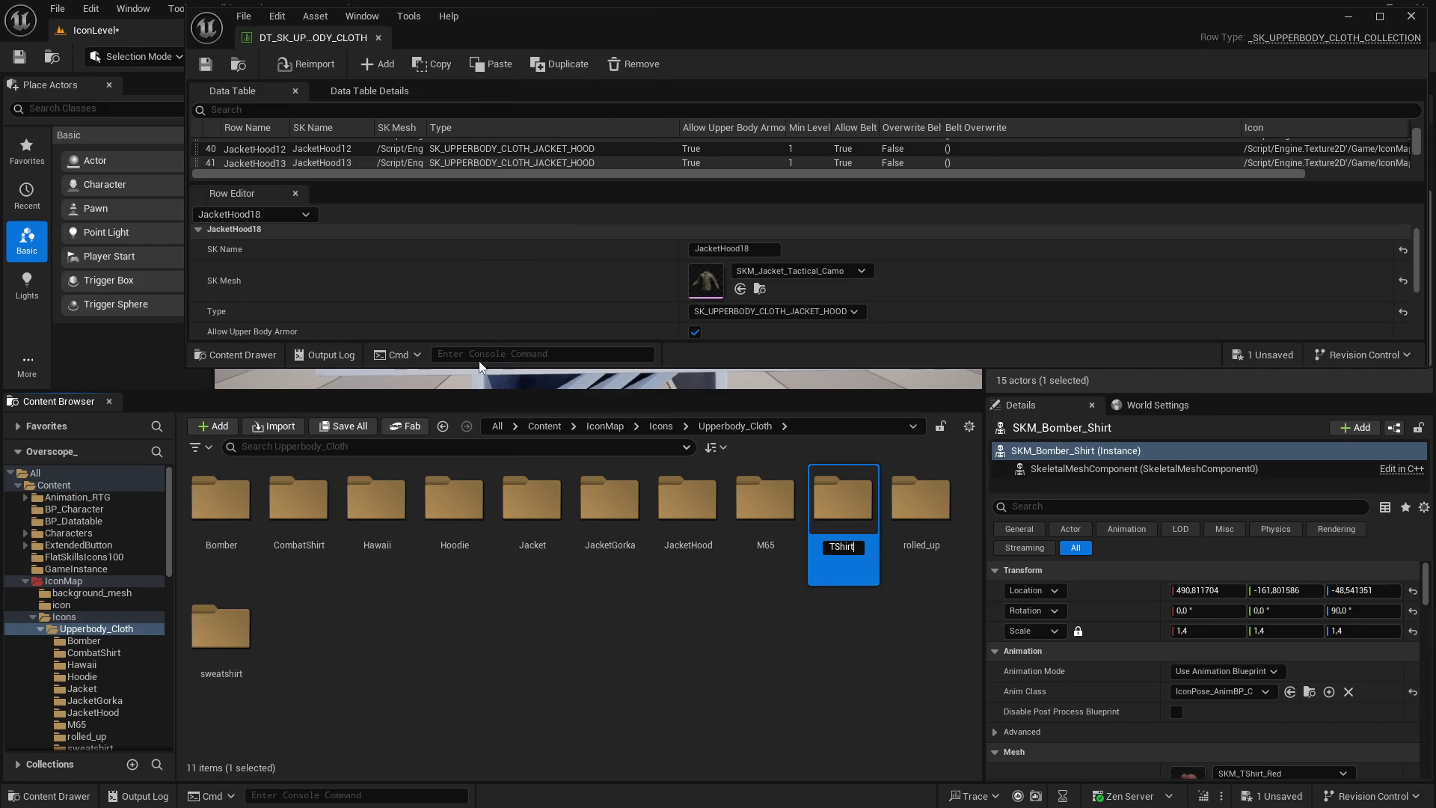
key("Return")
double_click(221, 628)
Import the six T-shirt PNGs from File Explorer into TShirt and save all
left_click(382, 793)
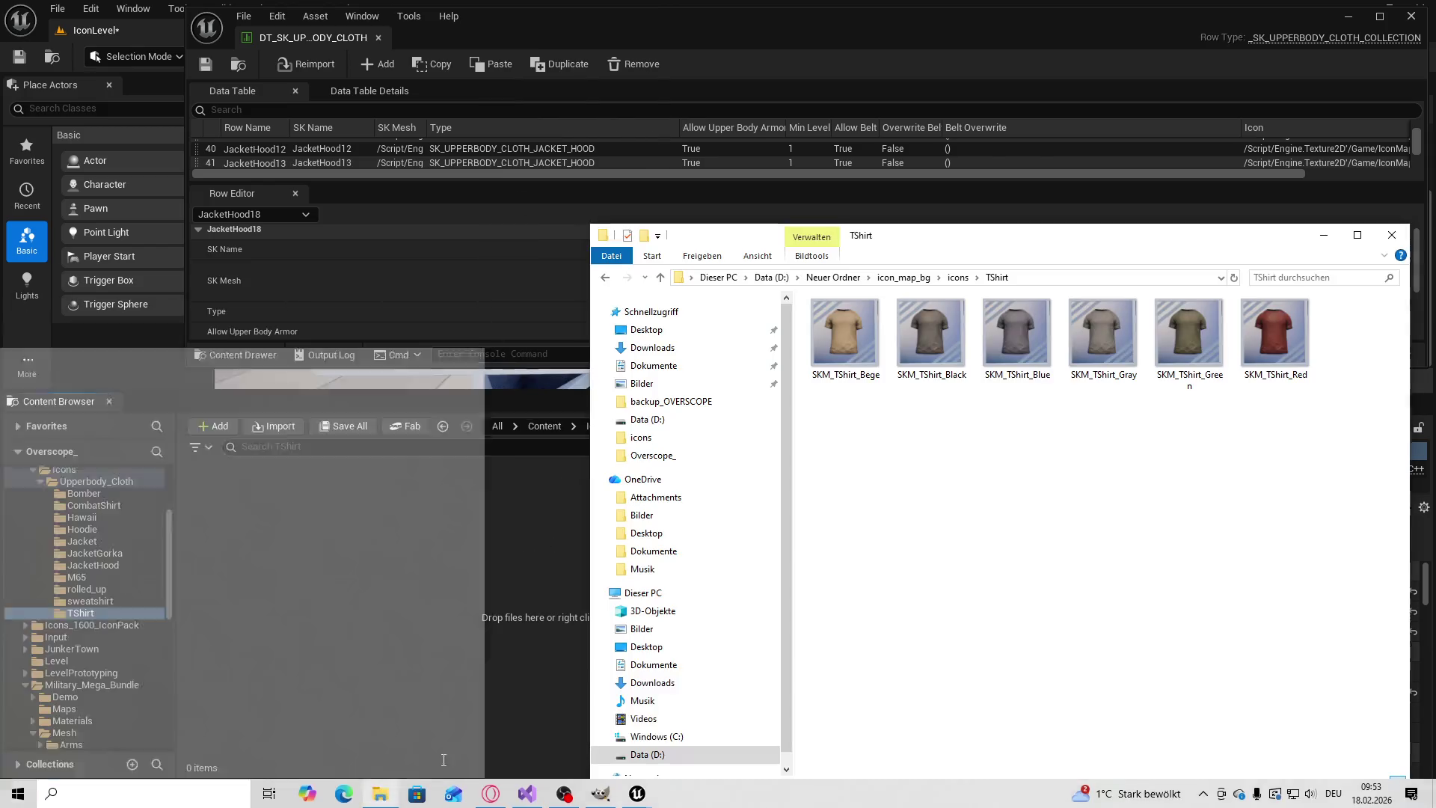
mouse_move(1305, 437)
left_mouse_down()
mouse_move(838, 321)
mouse_move(863, 347)
mouse_move(468, 574)
left_mouse_up()
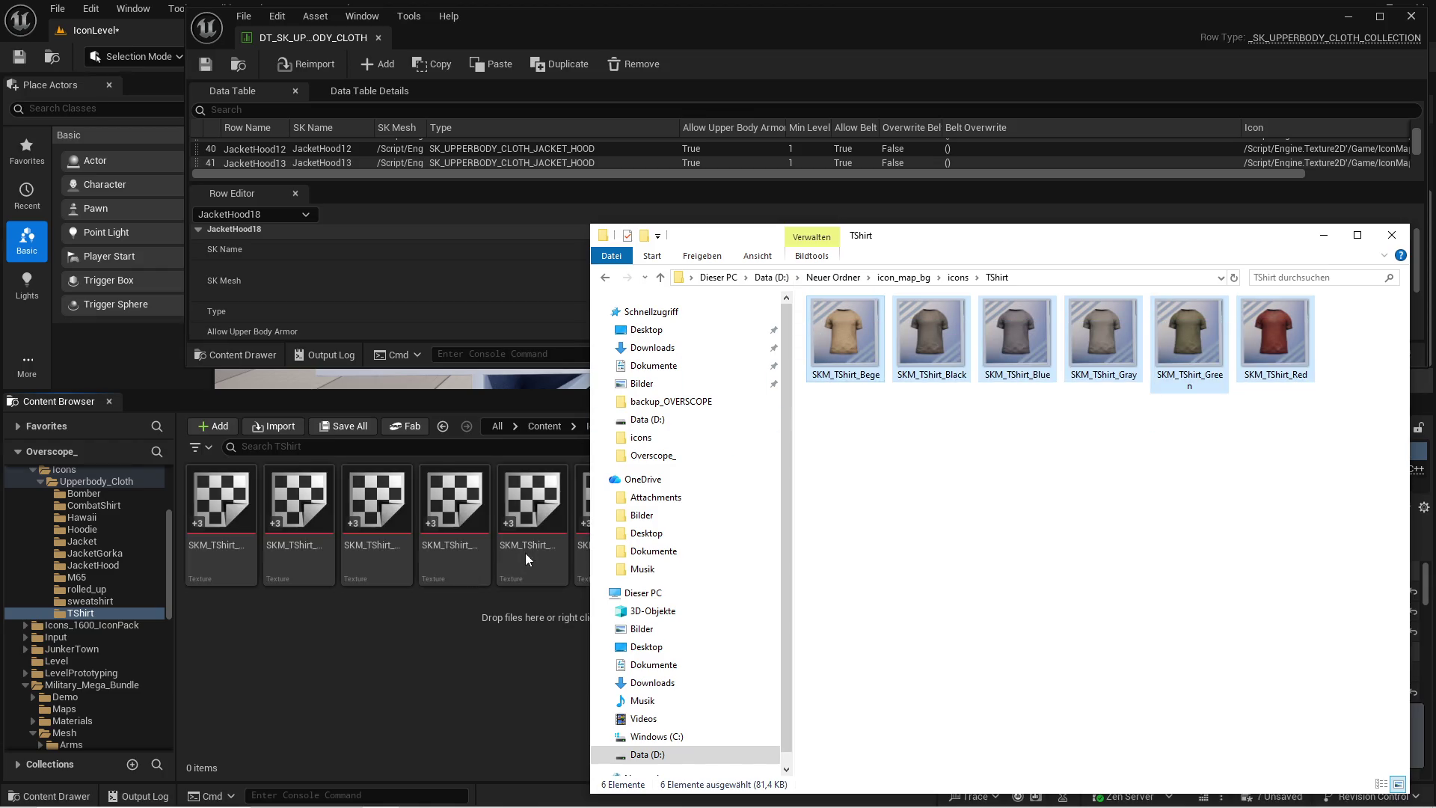
left_click(354, 428)
left_click(828, 582)
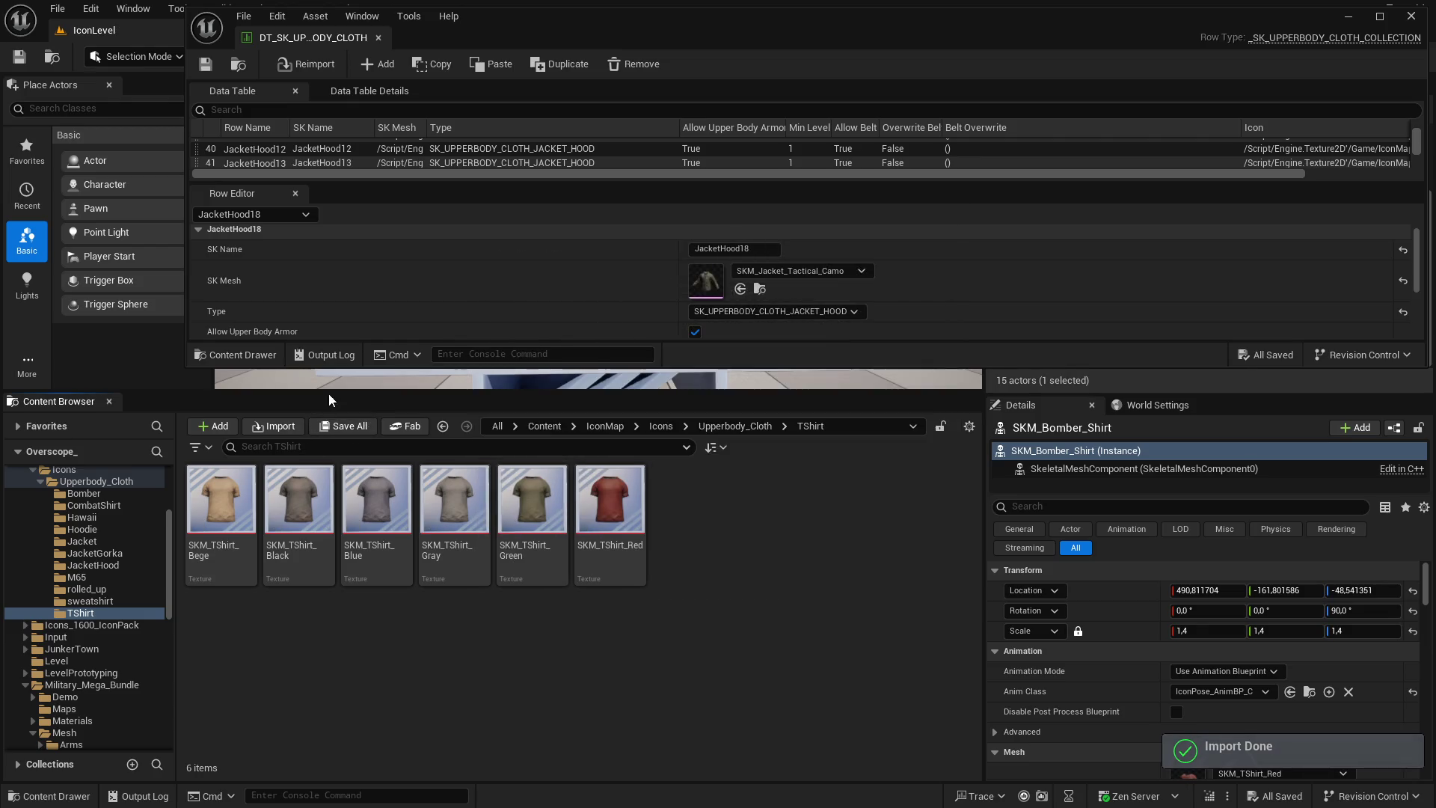
left_click_drag(334, 391, 333, 543)
Set TShirt1's icon to SKM_TShirt_Bege and TShirt2's icon to SKM_TShirt_Black
left_click_drag(187, 374, 107, 538)
scroll(257, 217, "down", 3)
scroll(257, 217, "down", 10)
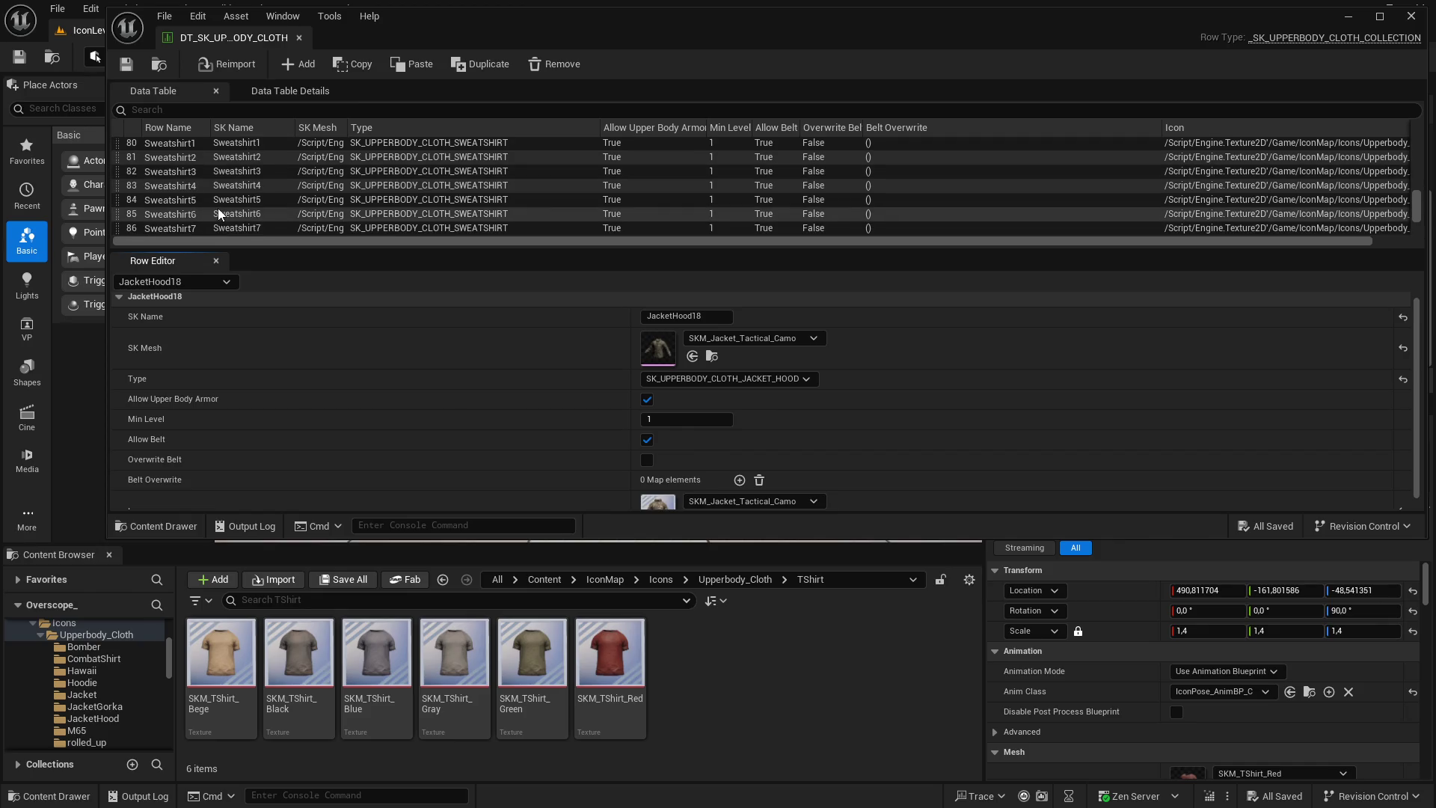
scroll(224, 216, "down", 2)
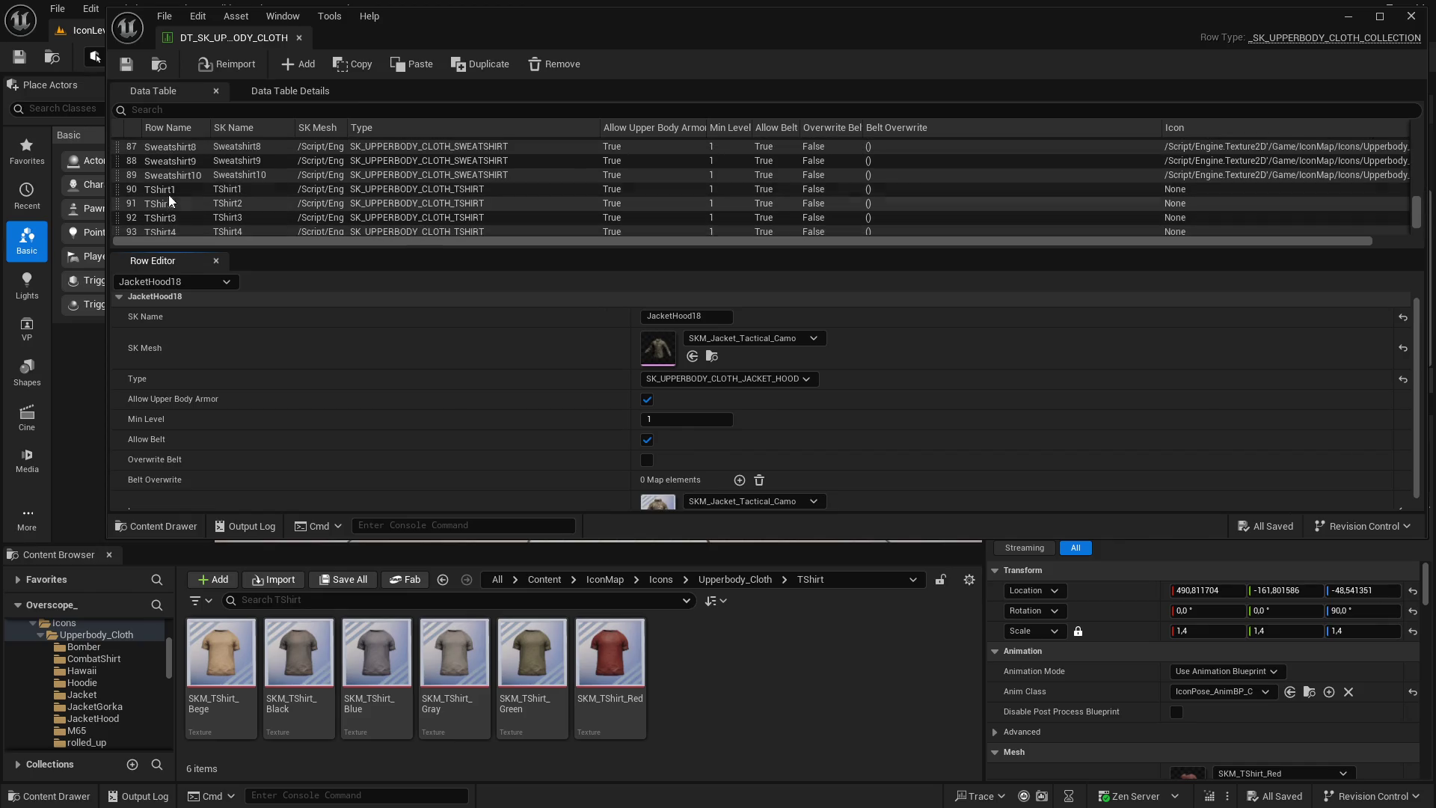
left_click(172, 190)
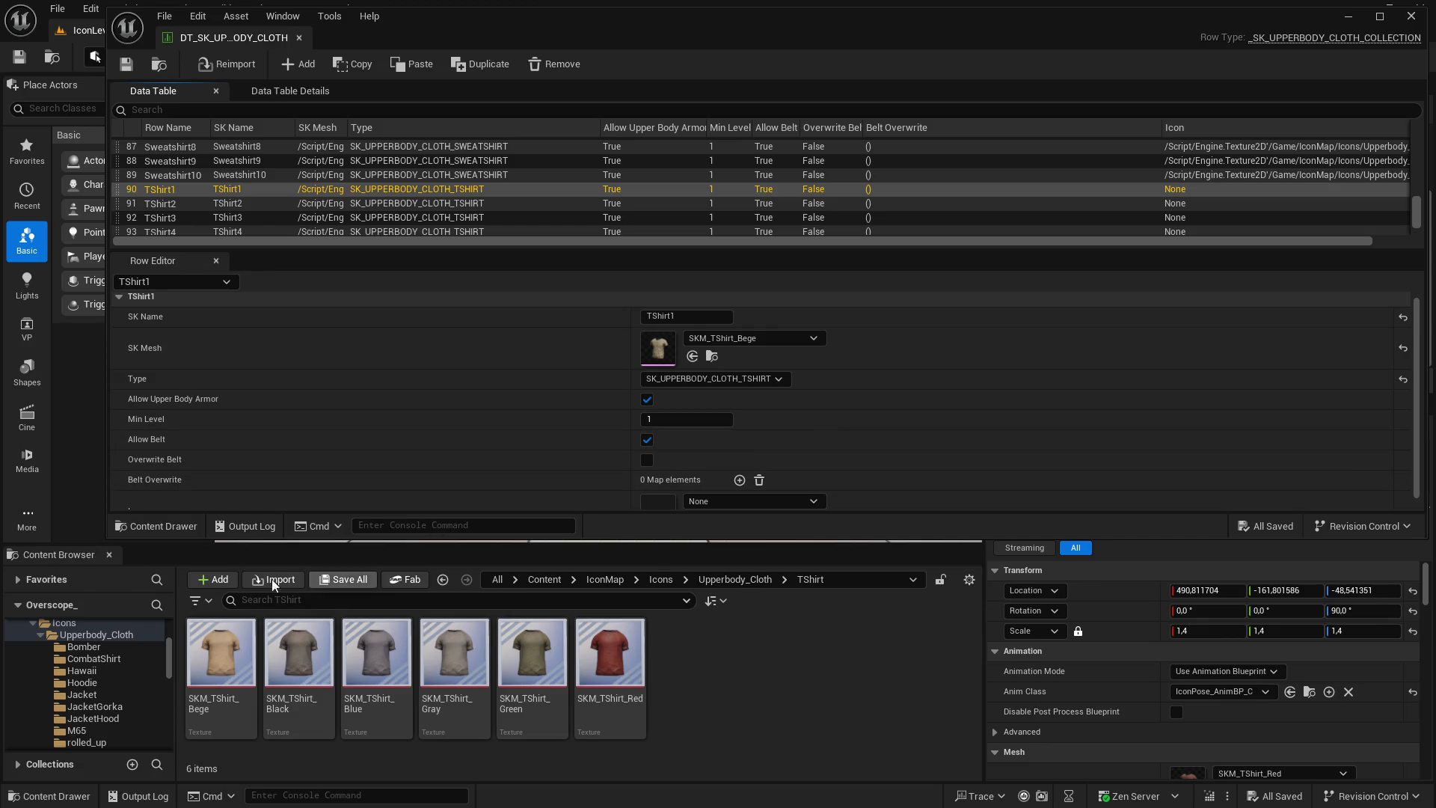
left_click_drag(197, 543, 197, 557)
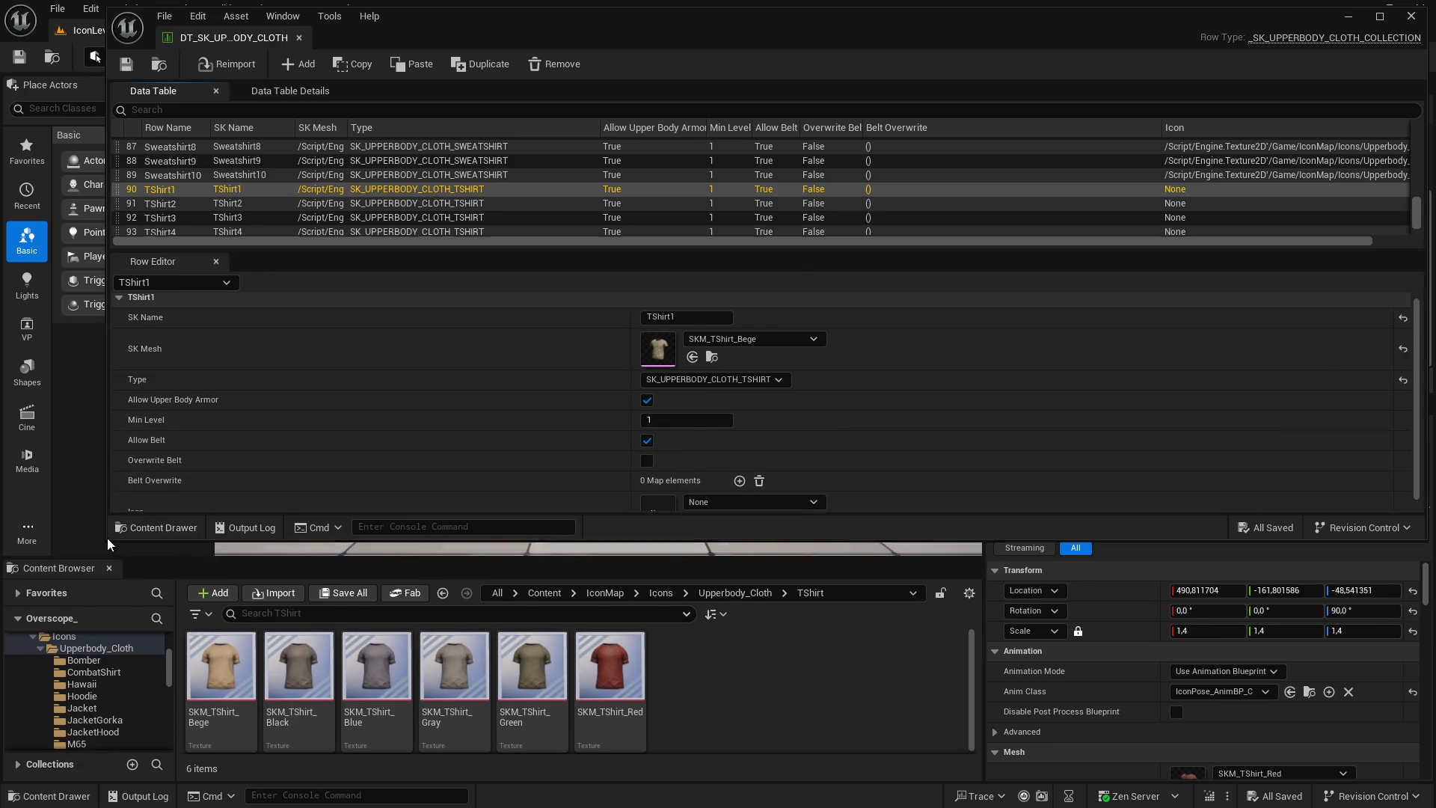
left_click_drag(108, 537, 101, 561)
left_click_drag(210, 676, 655, 515)
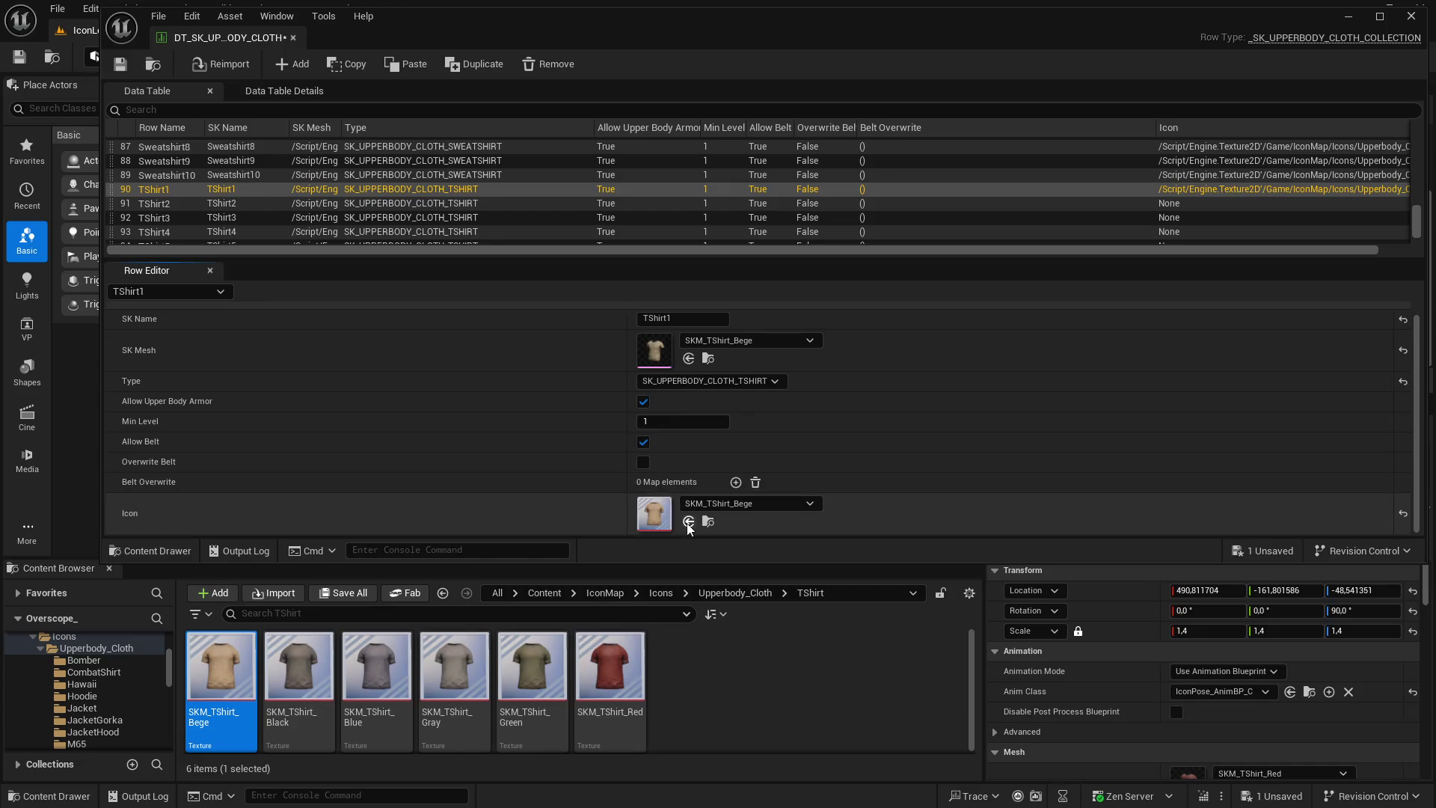
left_click(177, 208)
mouse_move(298, 673)
left_mouse_down()
mouse_move(300, 659)
mouse_move(656, 515)
left_mouse_up()
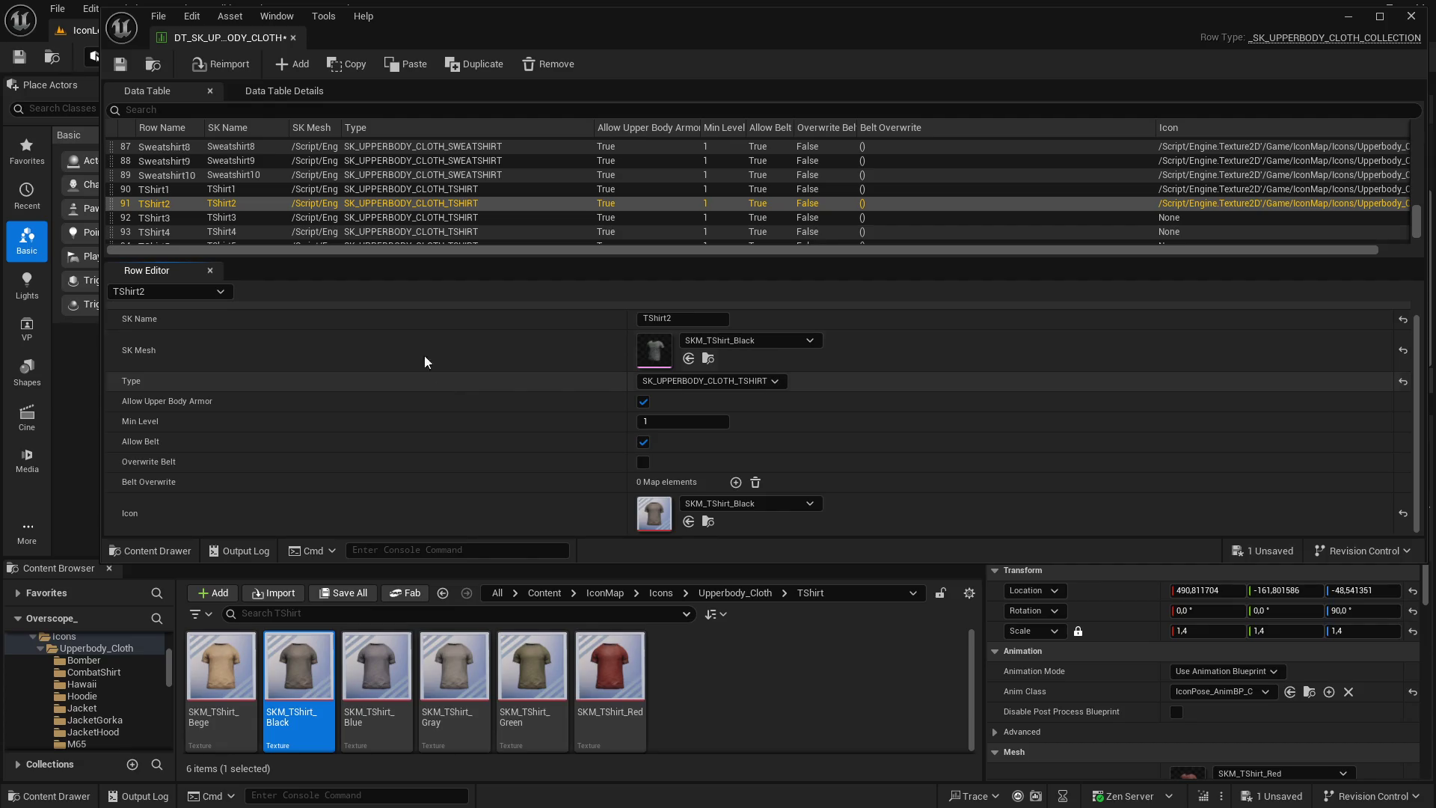
Assign Blue, Gray, Green and Red T-shirt textures as icons for TShirt3 through TShirt6
left_click(180, 218)
left_click(368, 683)
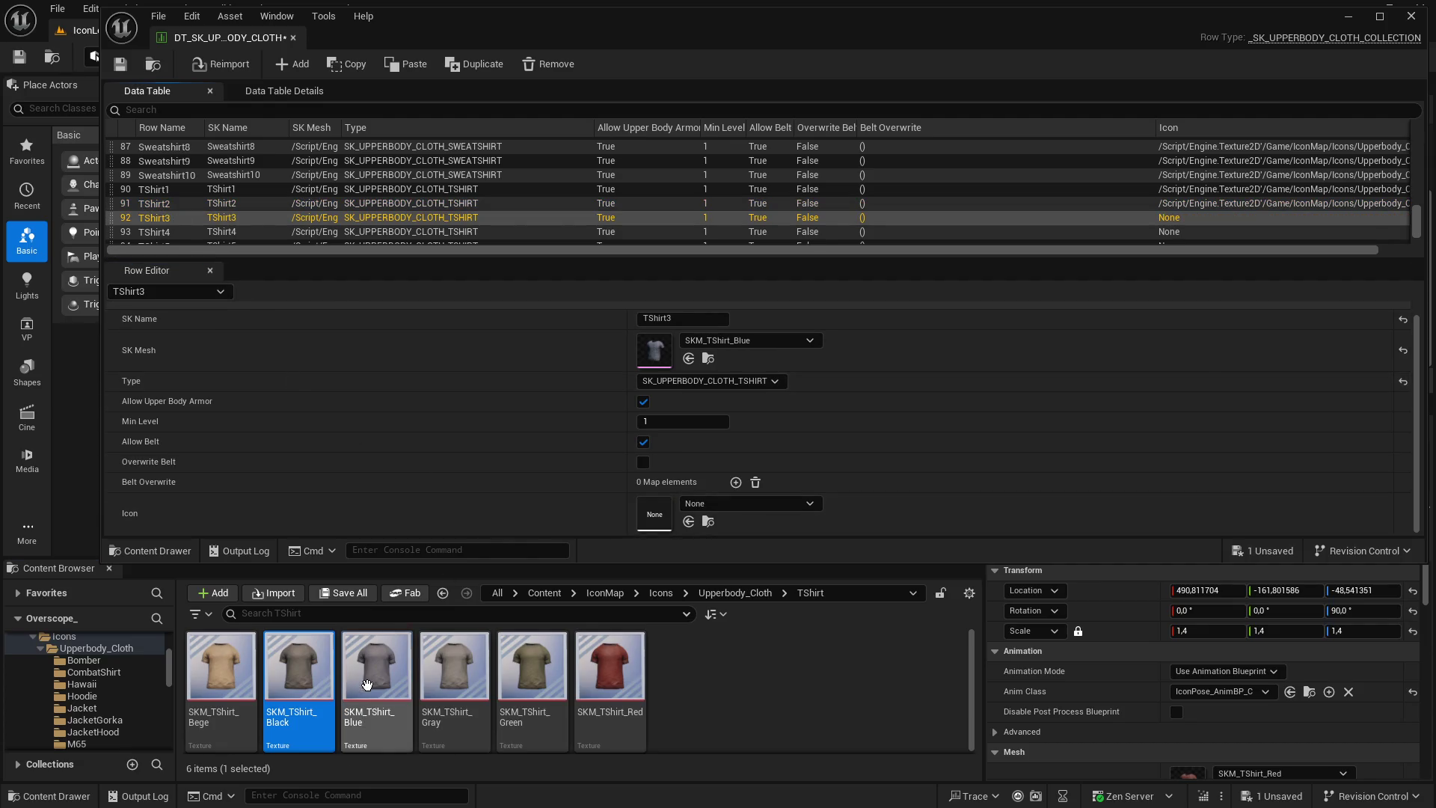
left_click(696, 521)
left_click(180, 232)
left_click(479, 651)
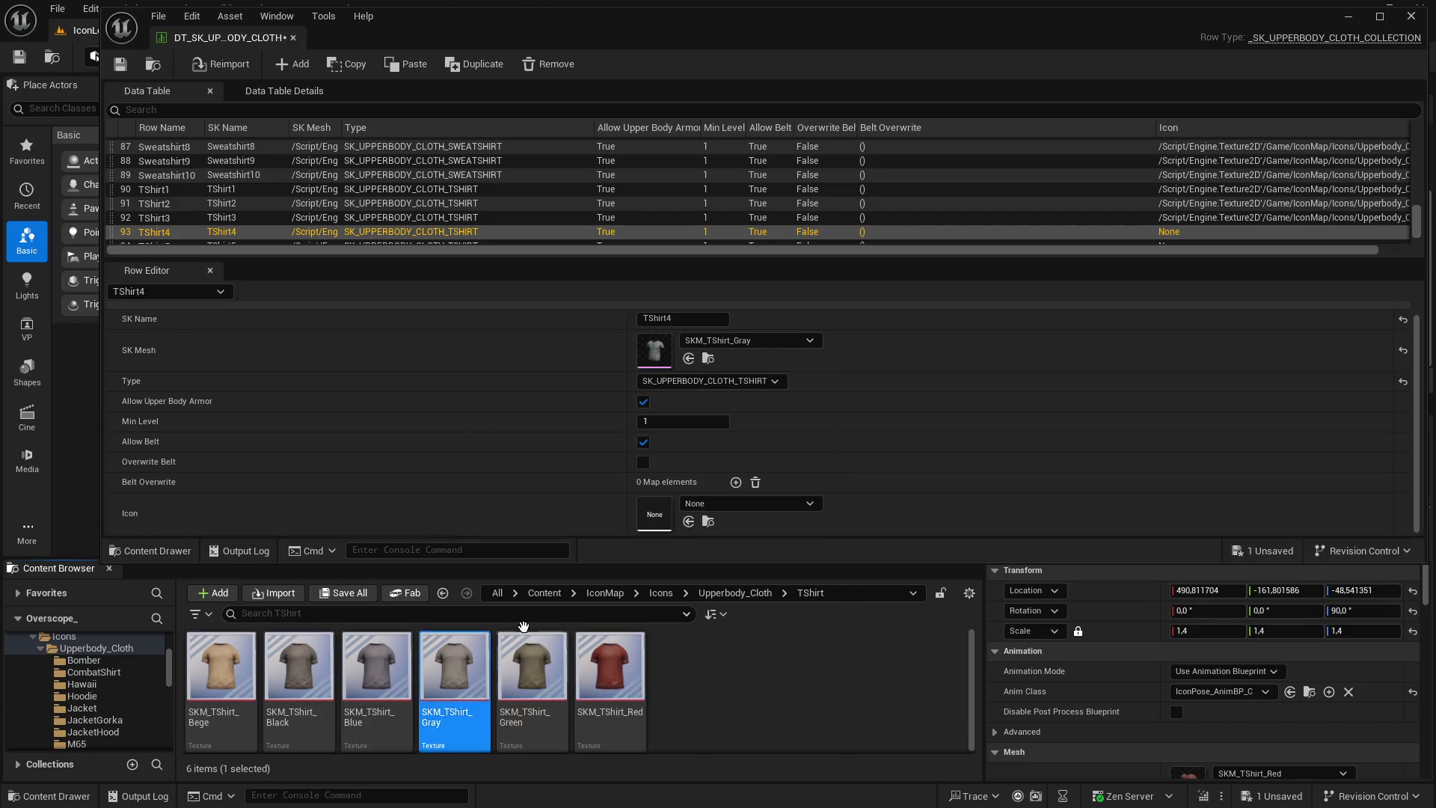
left_click(688, 521)
scroll(240, 187, "down", 3)
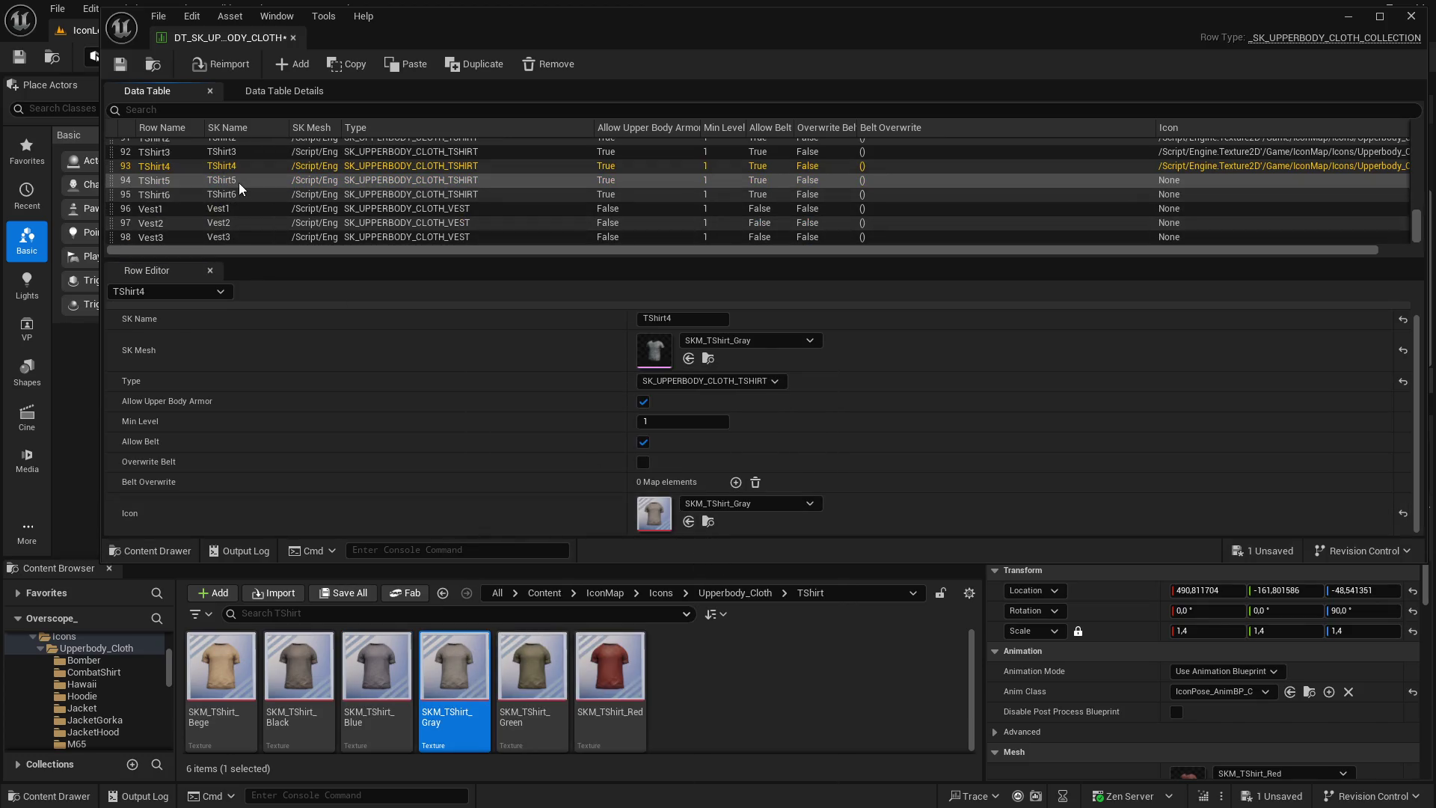
left_click(224, 181)
left_click(532, 665)
left_click(689, 521)
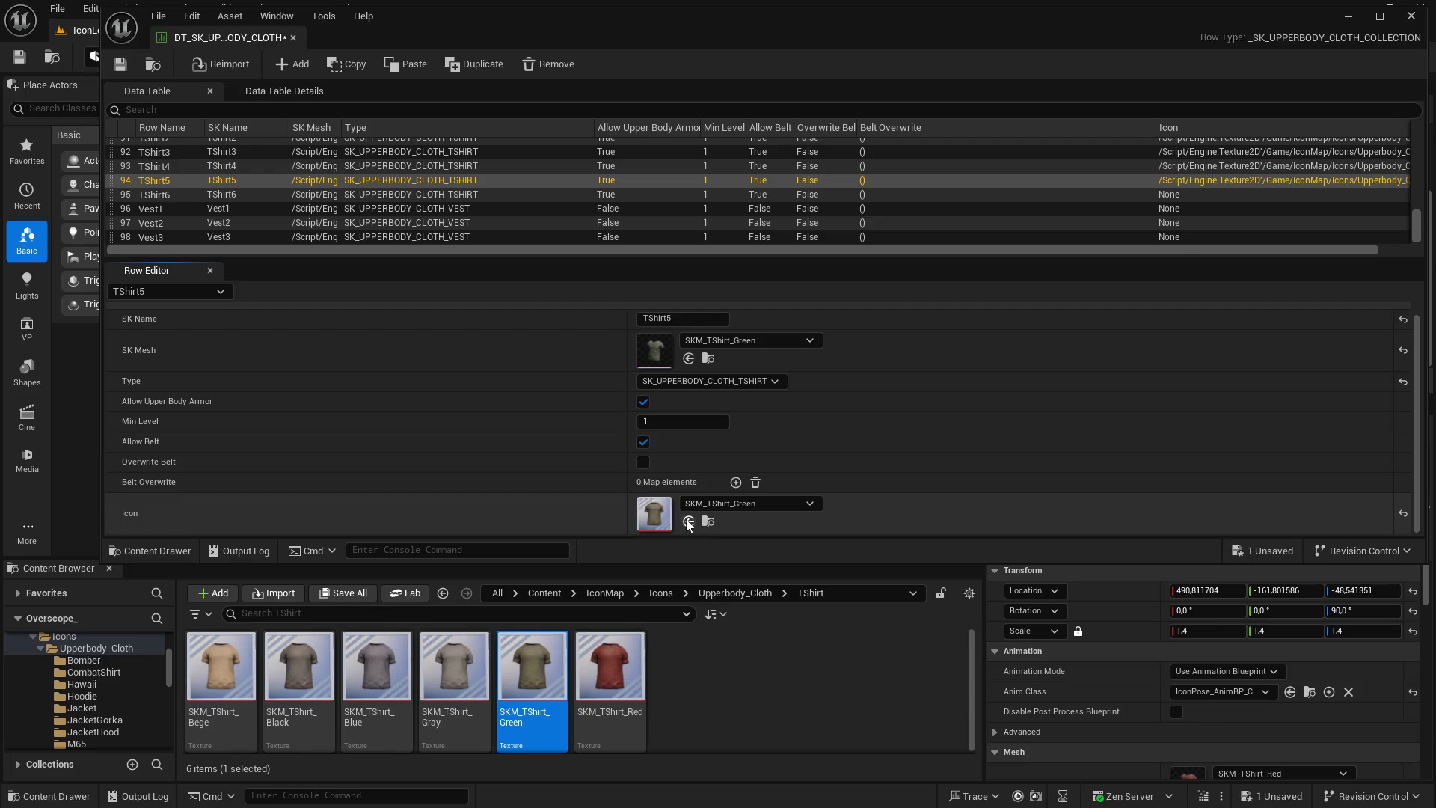
left_click(228, 193)
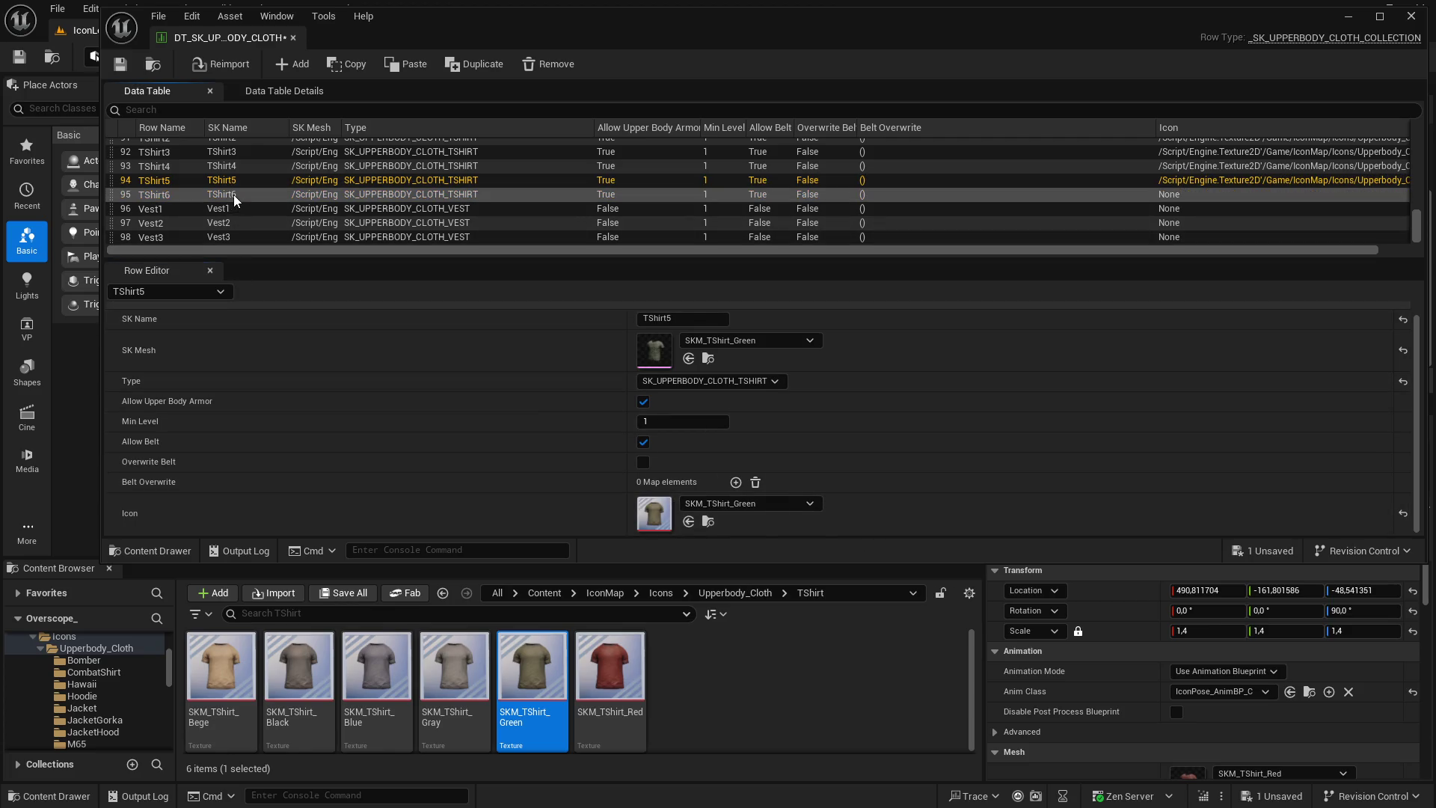
left_click(643, 685)
left_click(689, 521)
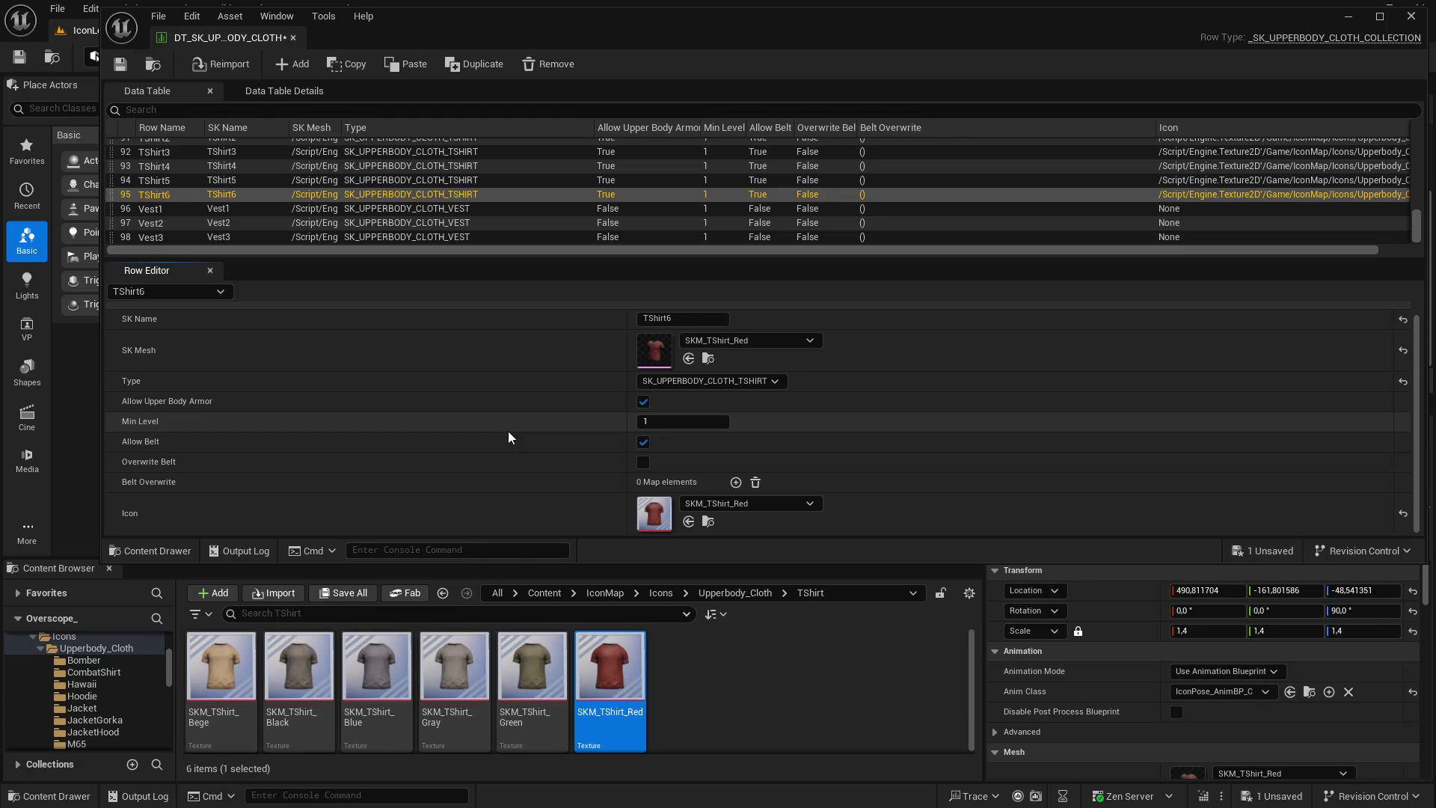
Save the data table, then browse to Vest1's mesh and review the Vest1–Vest3 rows
left_click(344, 592)
left_click(837, 582)
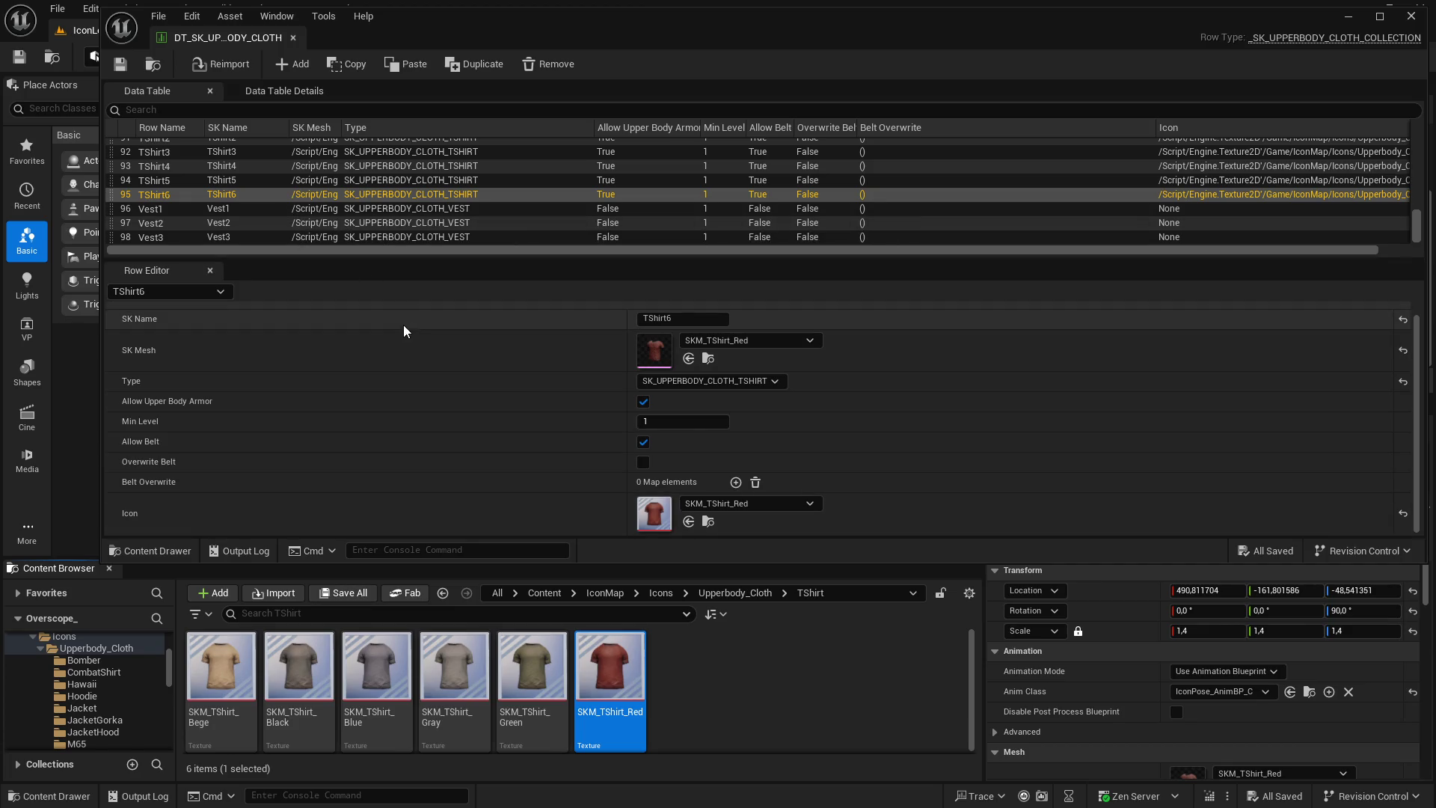
key("Down")
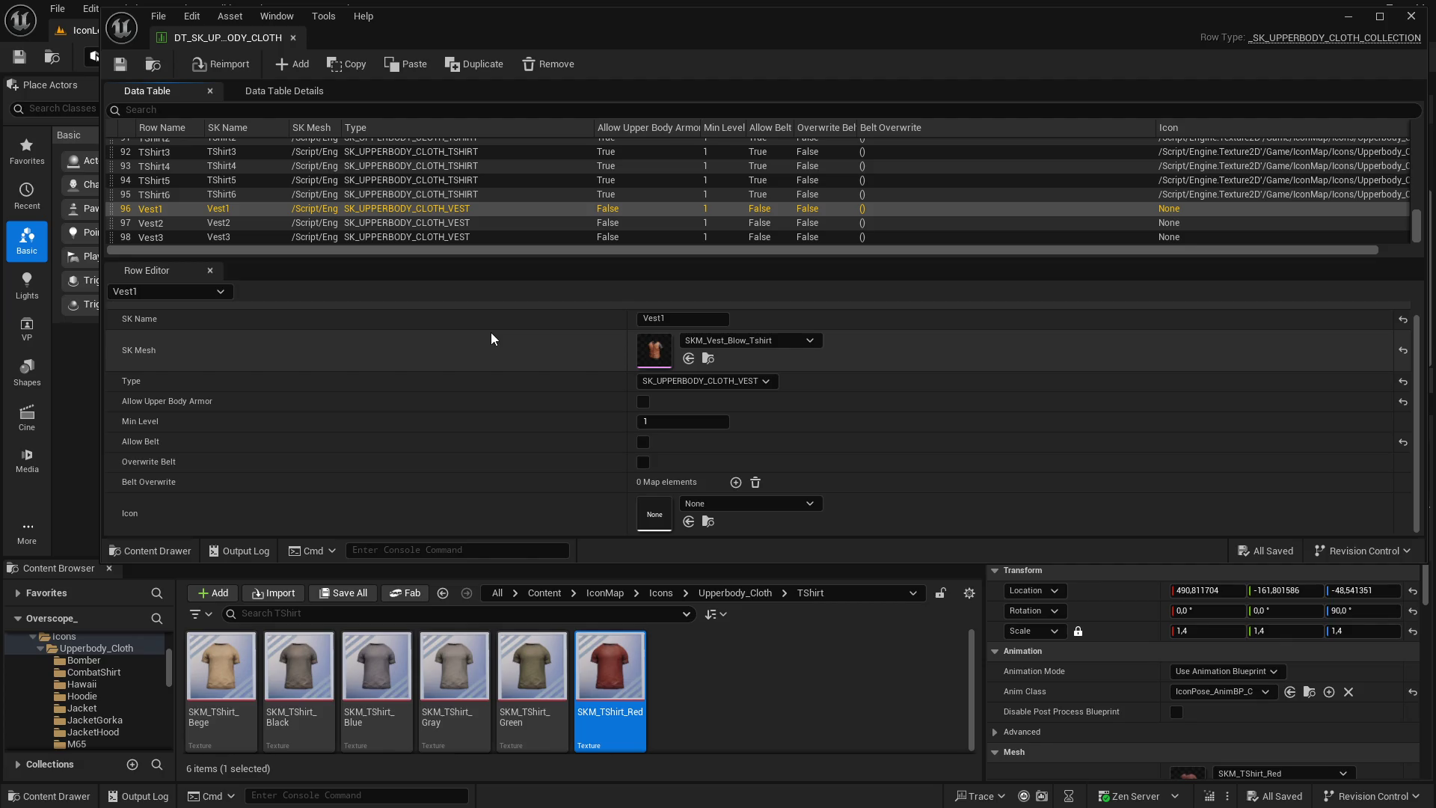
left_click(709, 358)
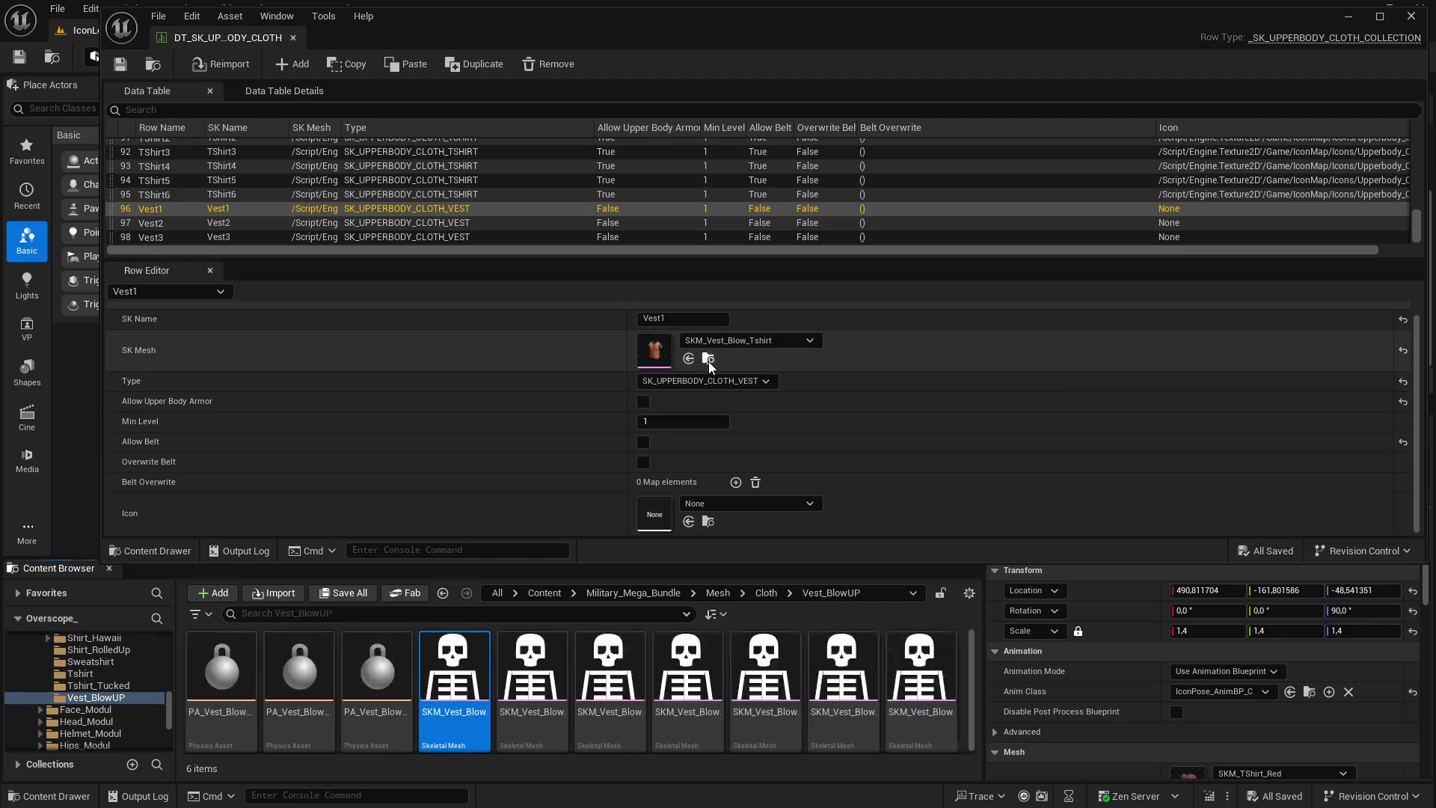
left_click(224, 223)
left_click(232, 237)
key("Up")
key("Up")
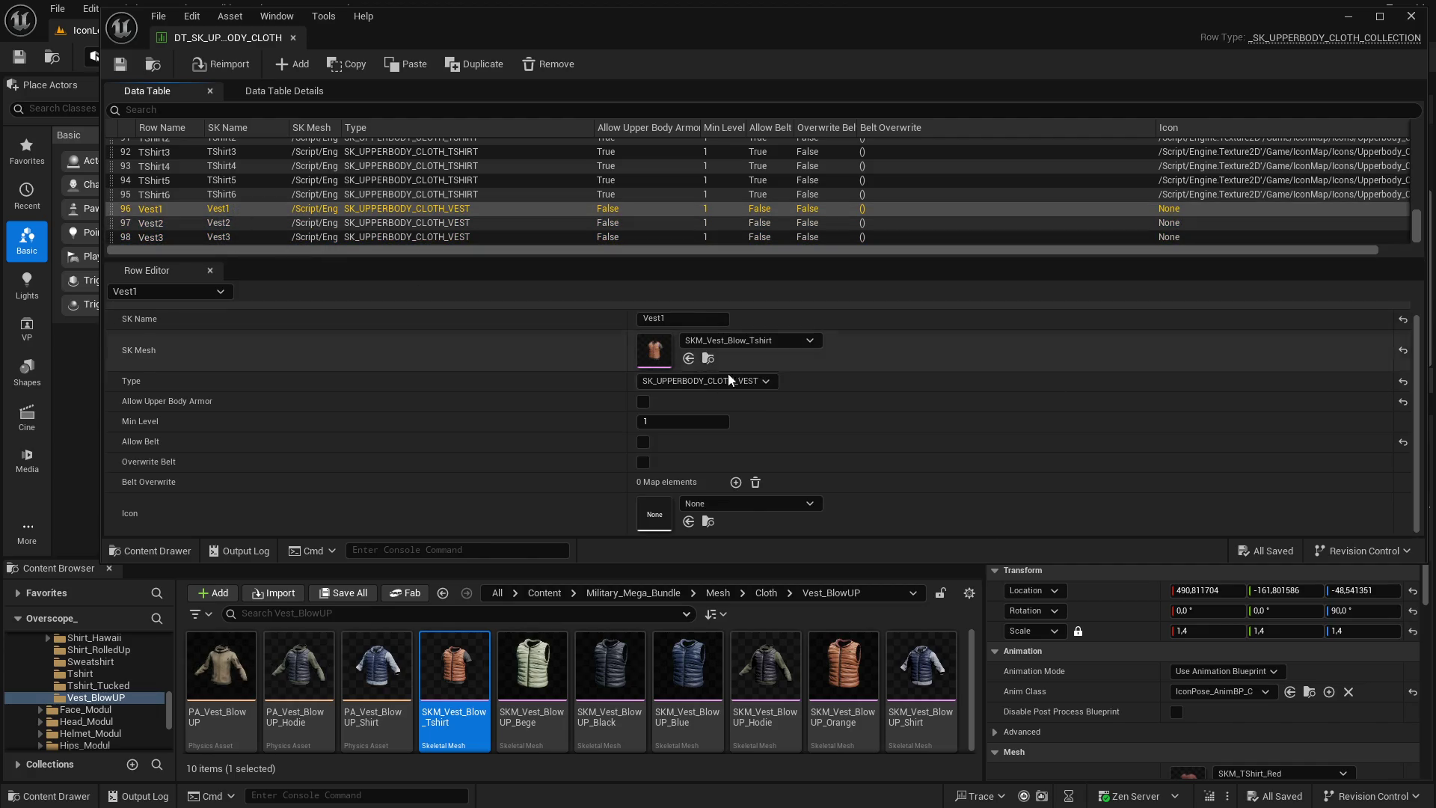
Set the preview actor's Skeletal Mesh Asset to the orange SKM_Vest_Blow_Tshirt
left_click(1348, 16)
left_click(520, 658)
key("Left")
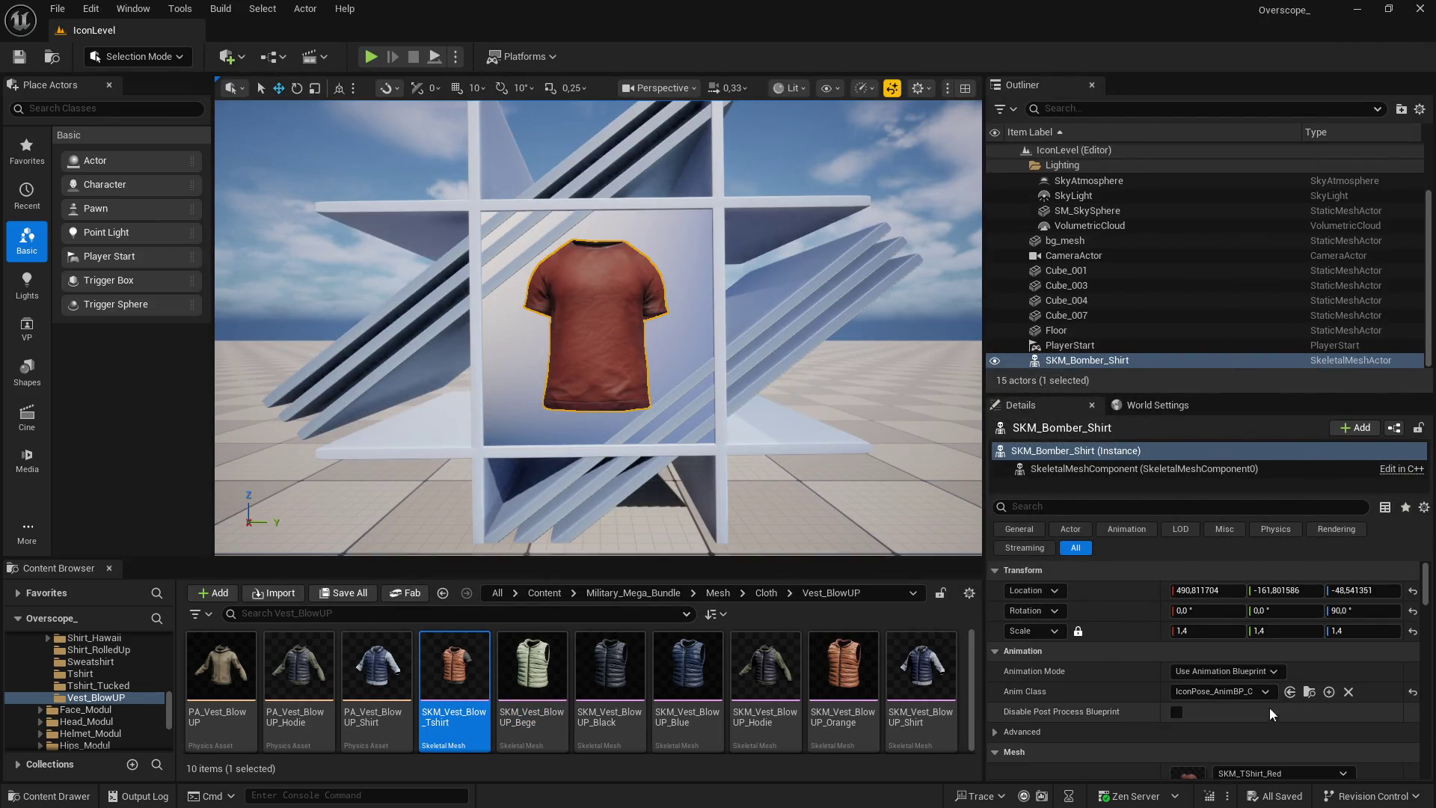
scroll(1272, 715, "down", 2)
left_click(1223, 720)
Create a new vest folder in the icons folder in File Explorer and open it
key("super")
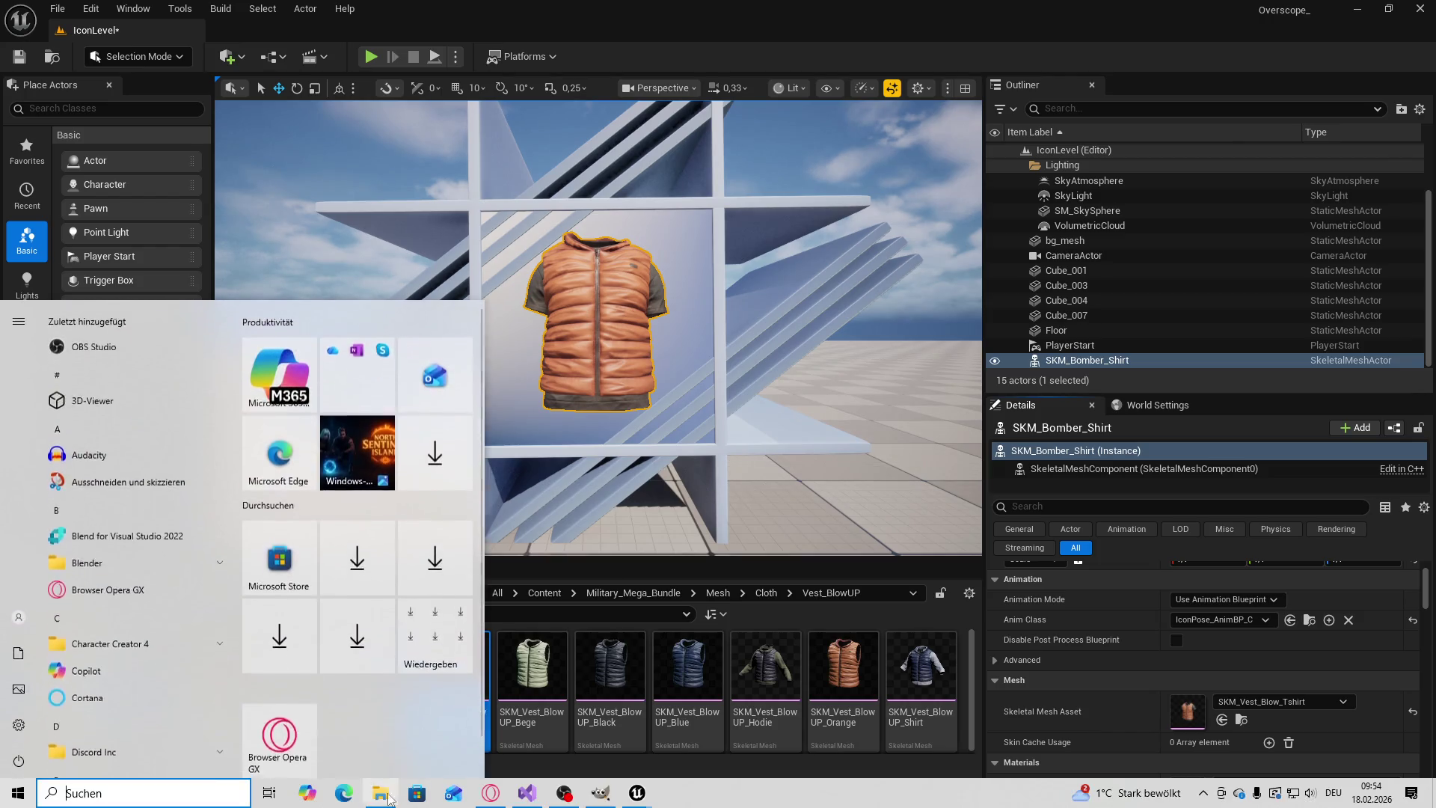
left_click(491, 795)
key("alt+Up")
right_click(869, 547)
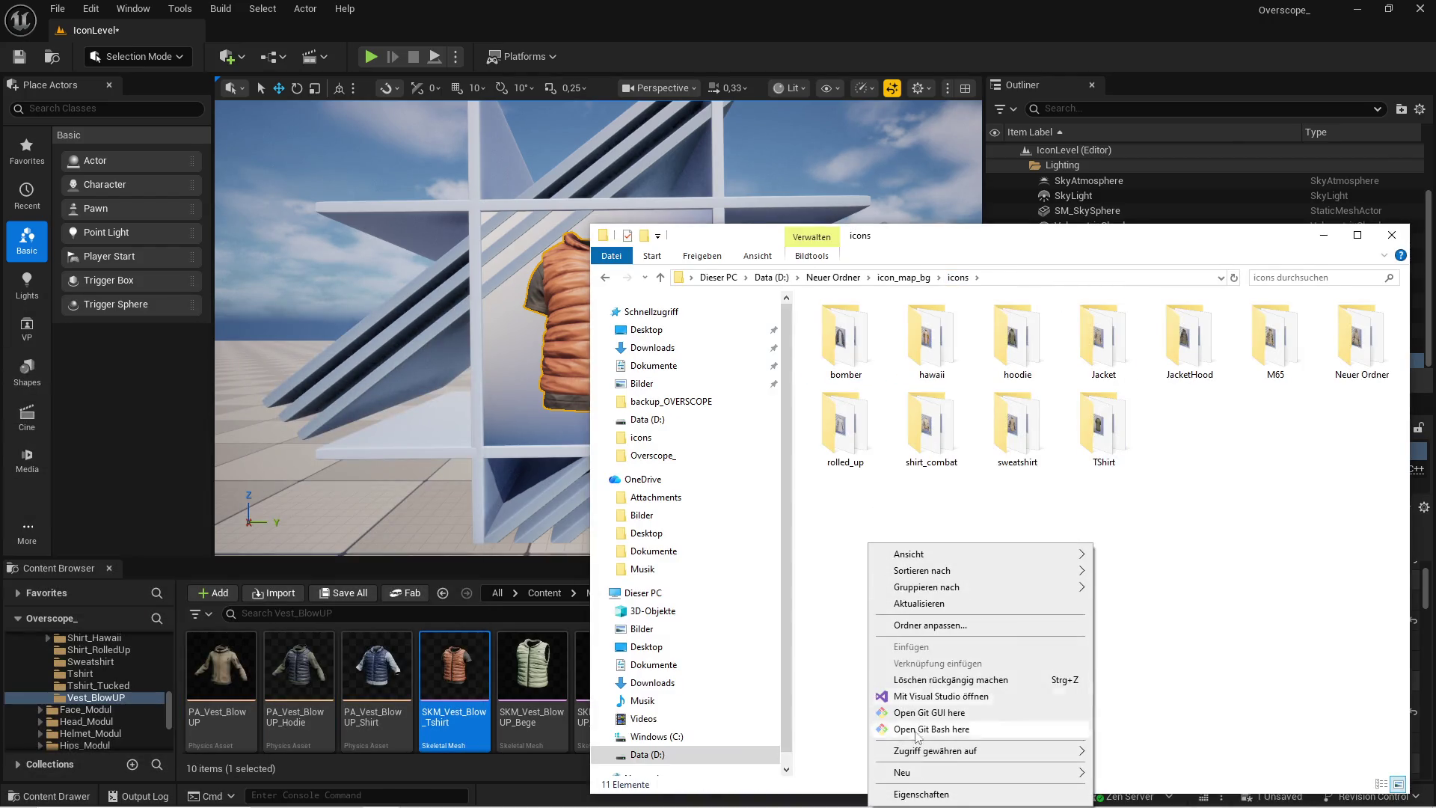
mouse_move(919, 778)
left_click(1107, 671)
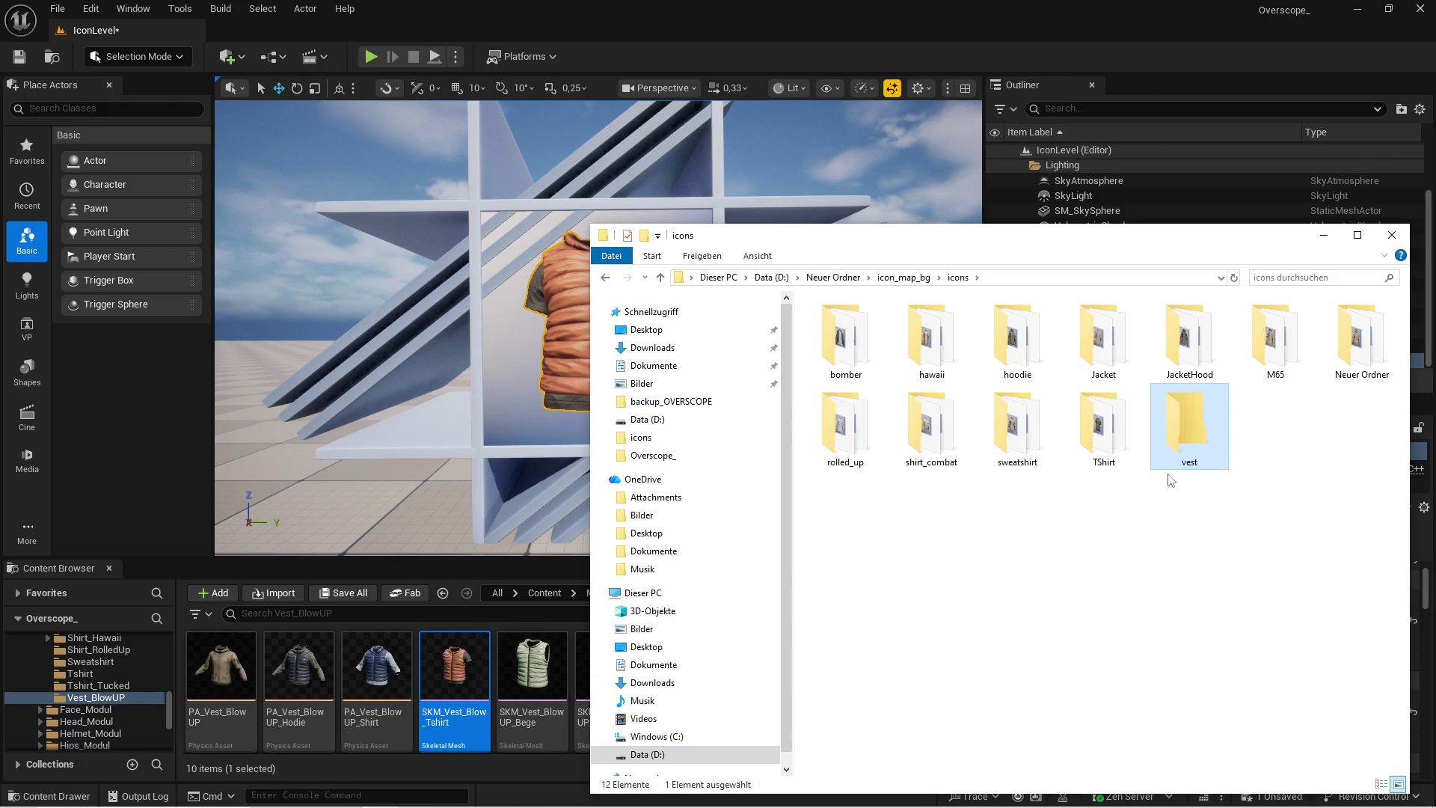
double_click(1170, 465)
Return to Unreal and start a play session of the level
key("alt+Tab")
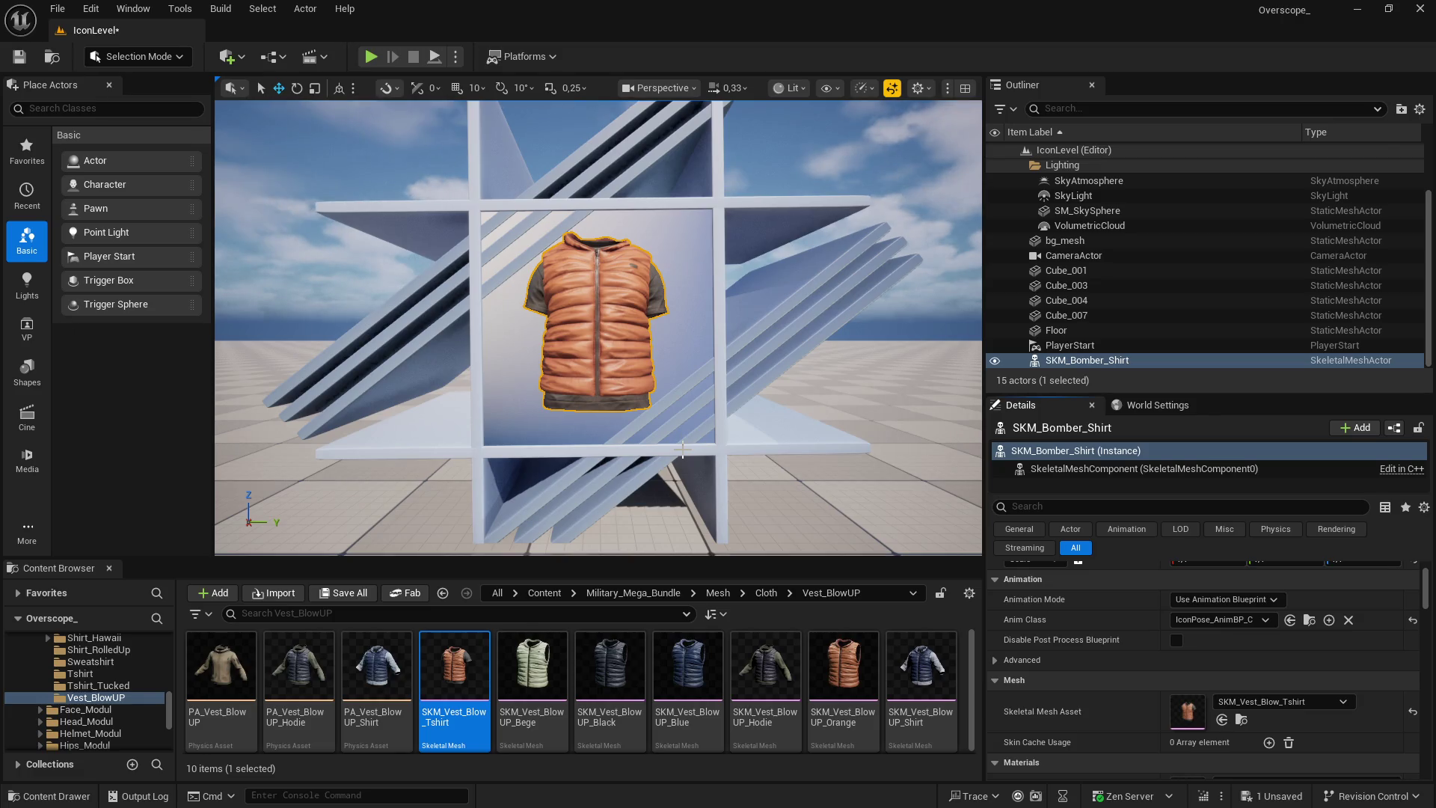
key("F11")
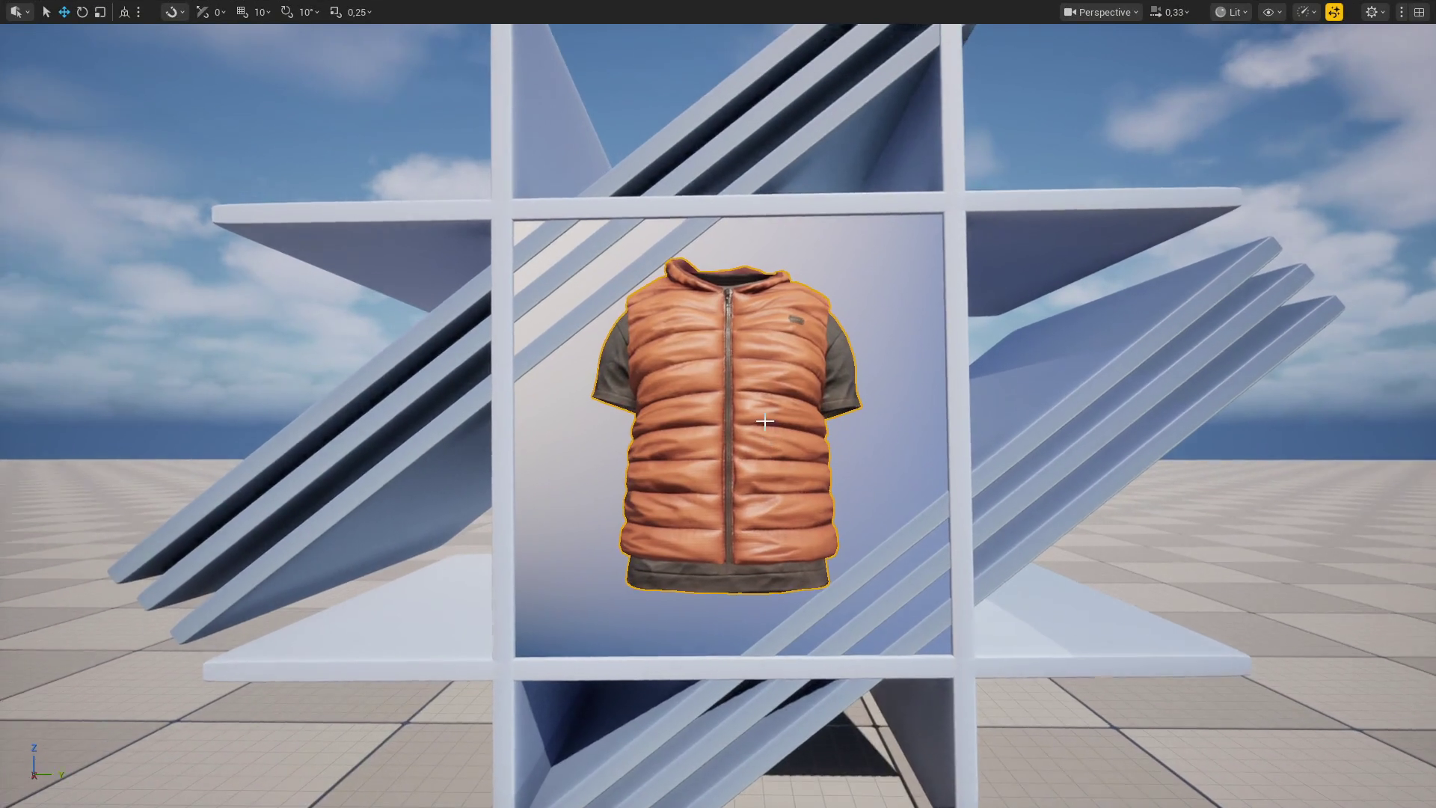
key("F11")
left_click(377, 56)
Screenshot the vest in fullscreen play and bring the capture into the GIMP icon image
key("F11")
key("Print")
key("Escape")
key("super")
key("alt+Tab")
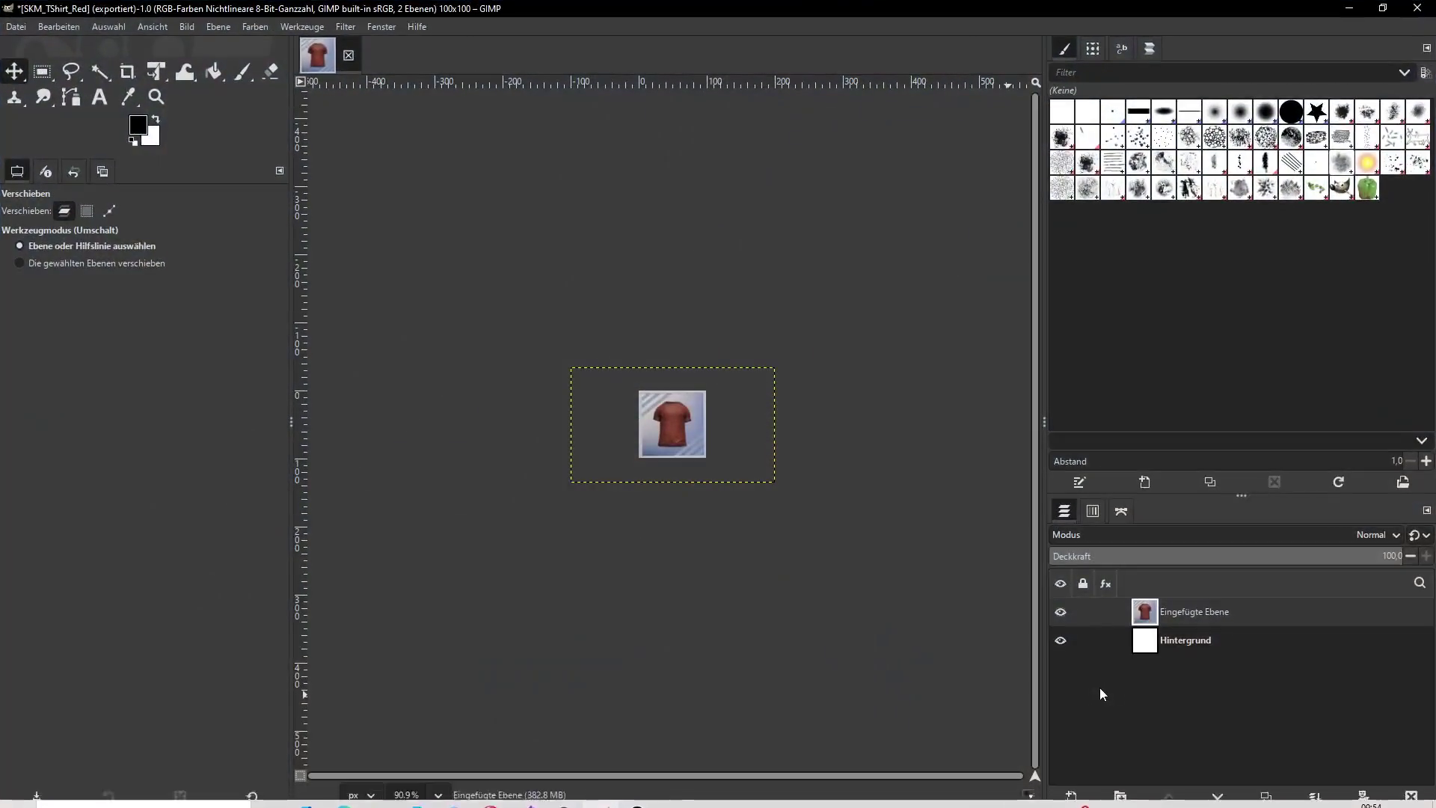
key("ctrl+z")
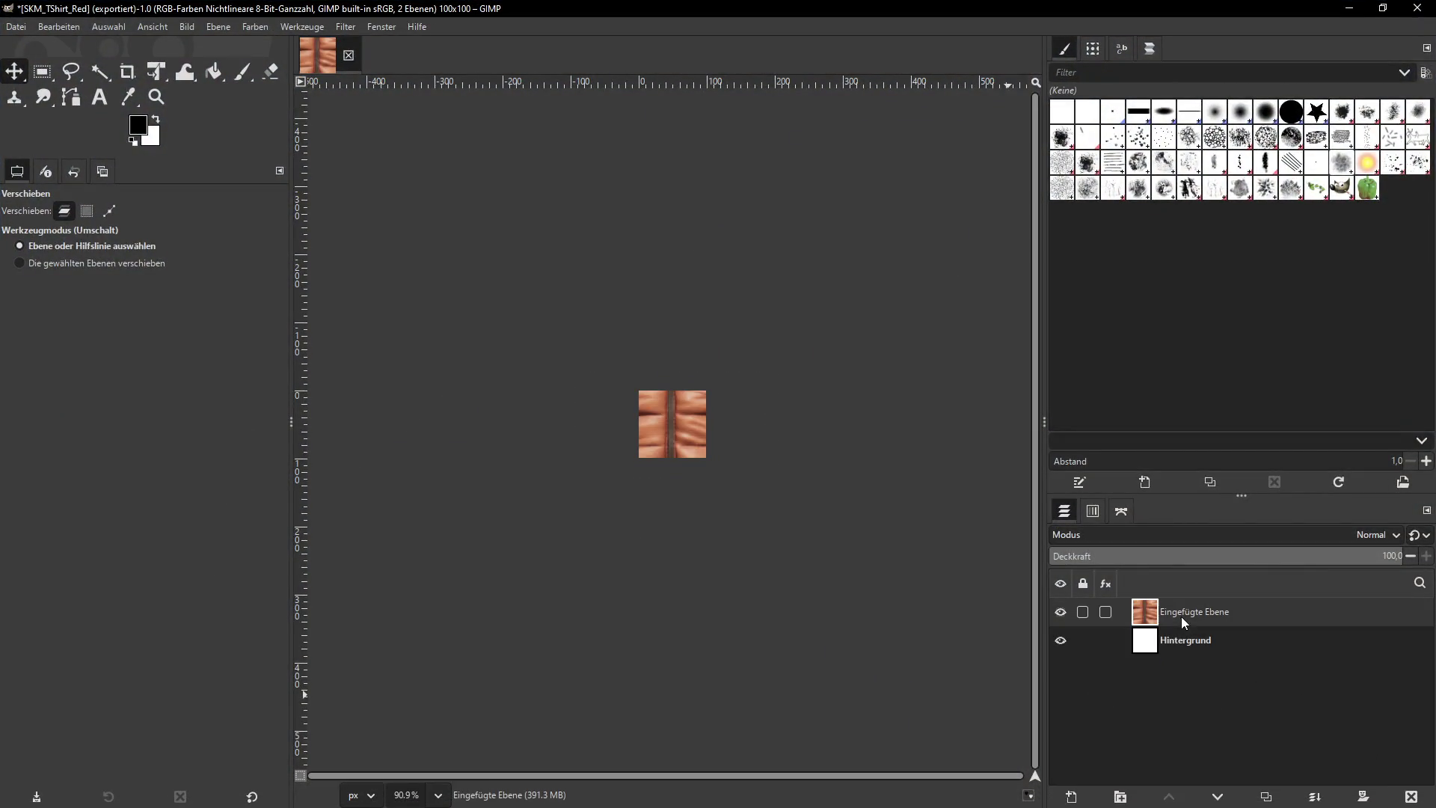
Scale the pasted vest layer to 300 px wide (300×169)
left_click(218, 26)
left_click(263, 272)
double_click(631, 394)
type("300")
key("Tab")
left_click(765, 528)
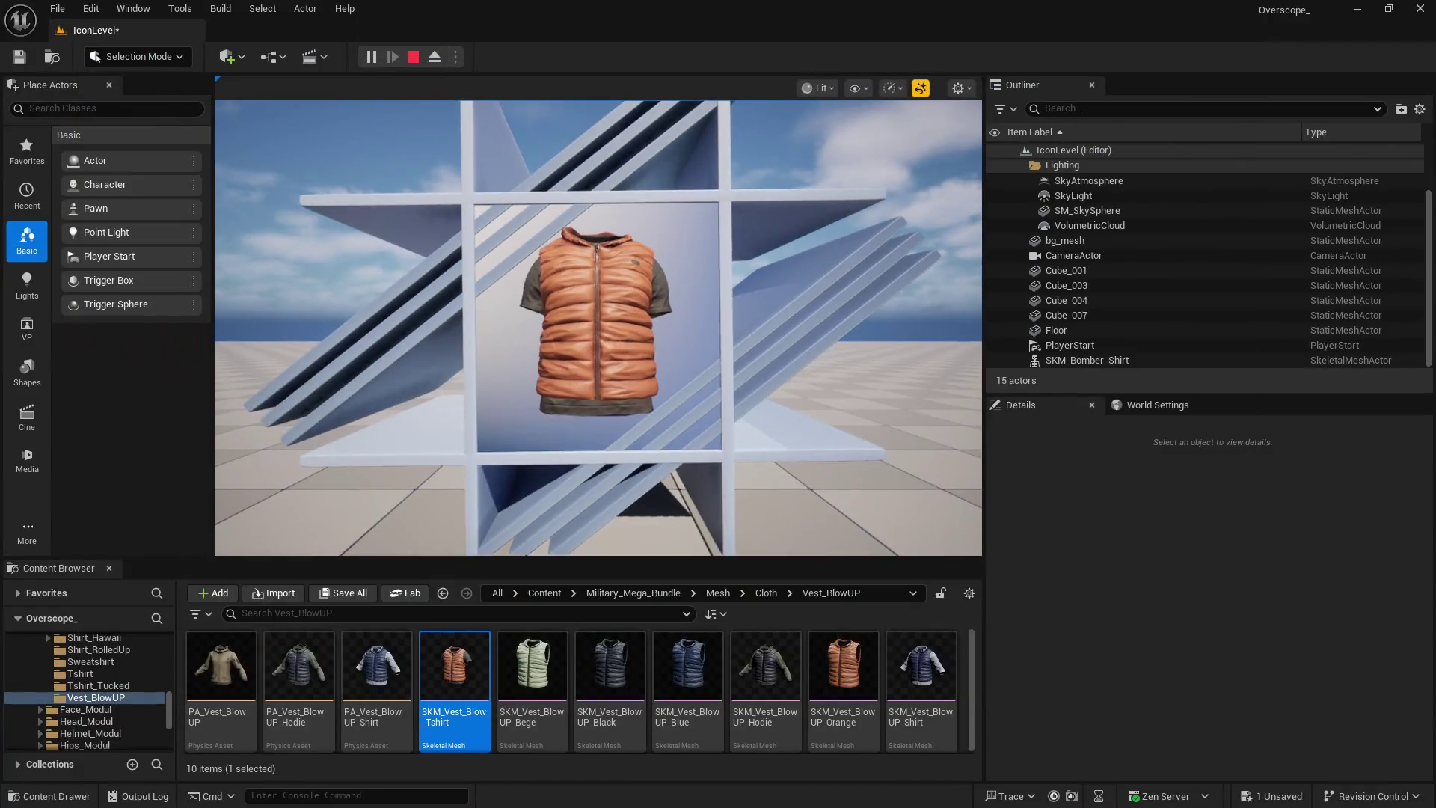
Stop play, copy the SKM_Vest_Blow_Tshirt mesh name and switch to GIMP
left_click(413, 58)
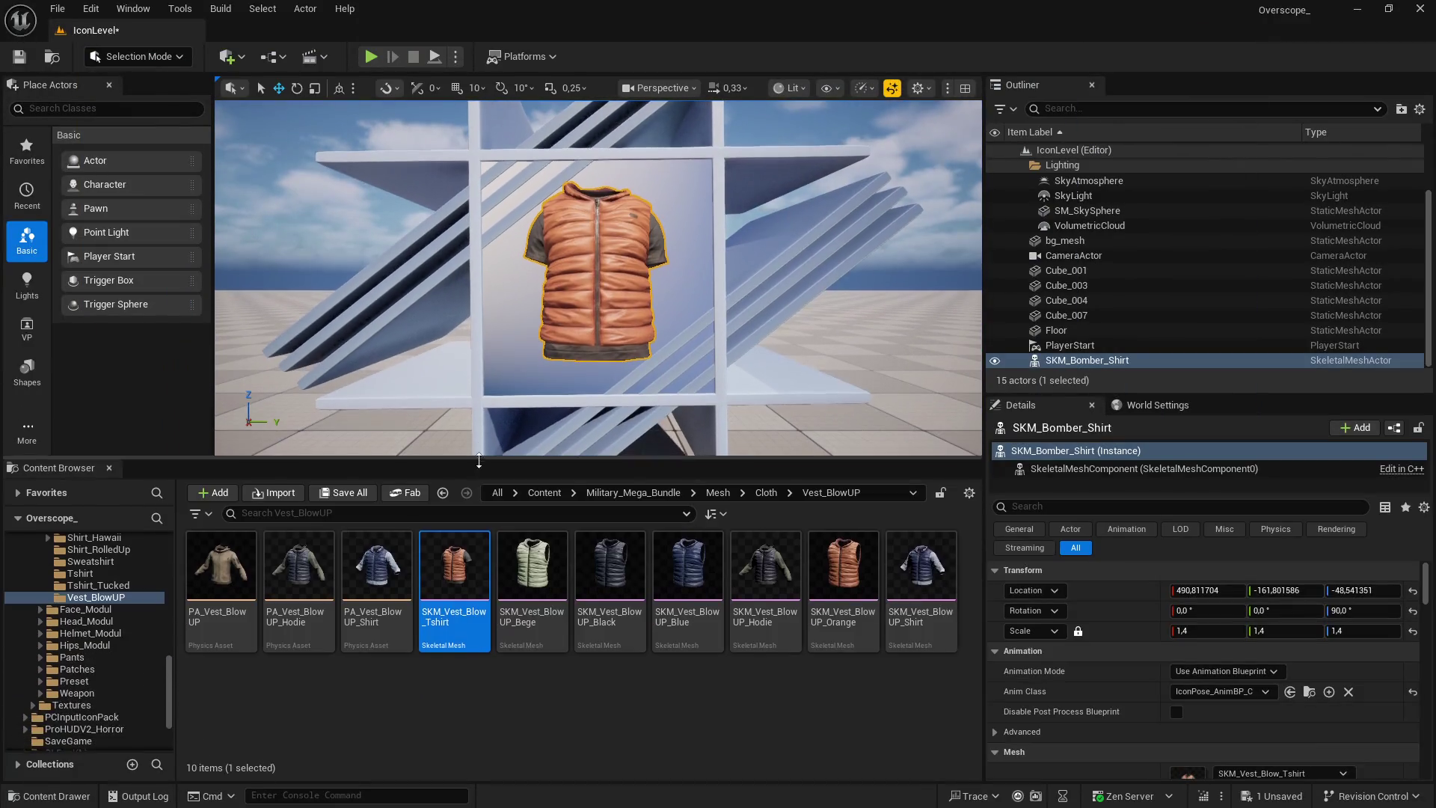
left_click(516, 572)
left_click(455, 575)
right_click(456, 575)
mouse_move(554, 522)
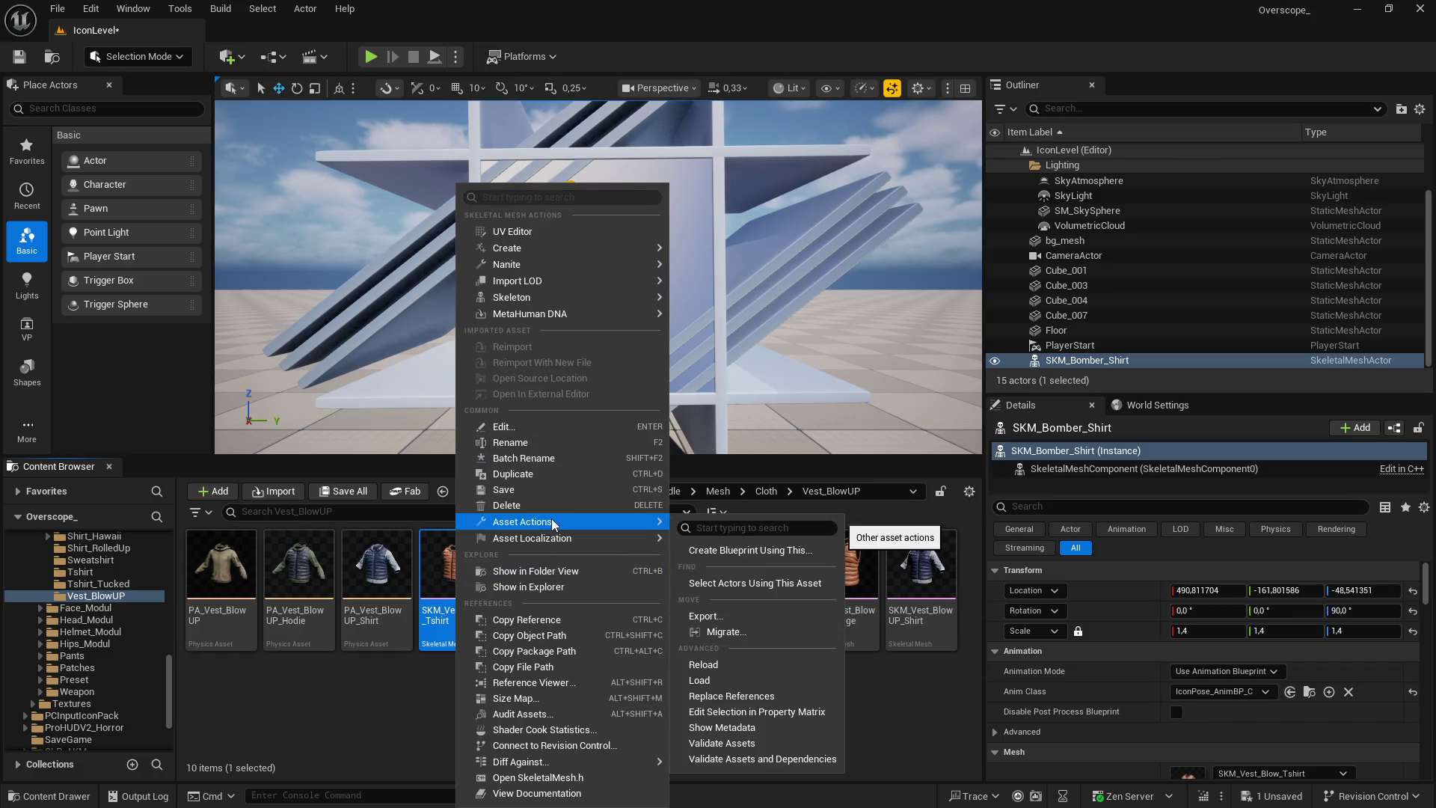
key("Escape")
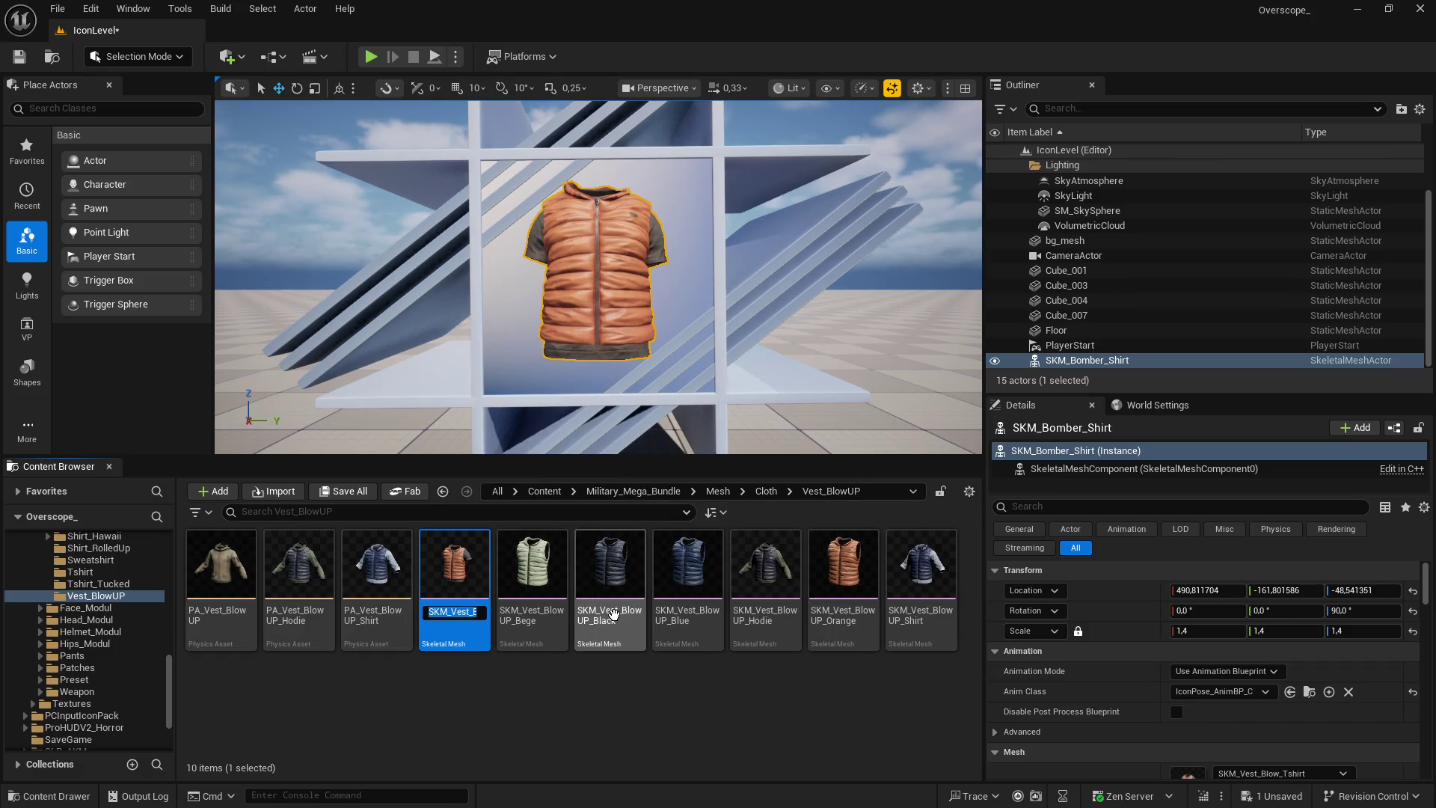
key("super")
left_click(599, 793)
Export the icon into icons/vest as SKM_Vest_Blow_Tshirt.png and return to Unreal
left_click(16, 26)
left_click(65, 253)
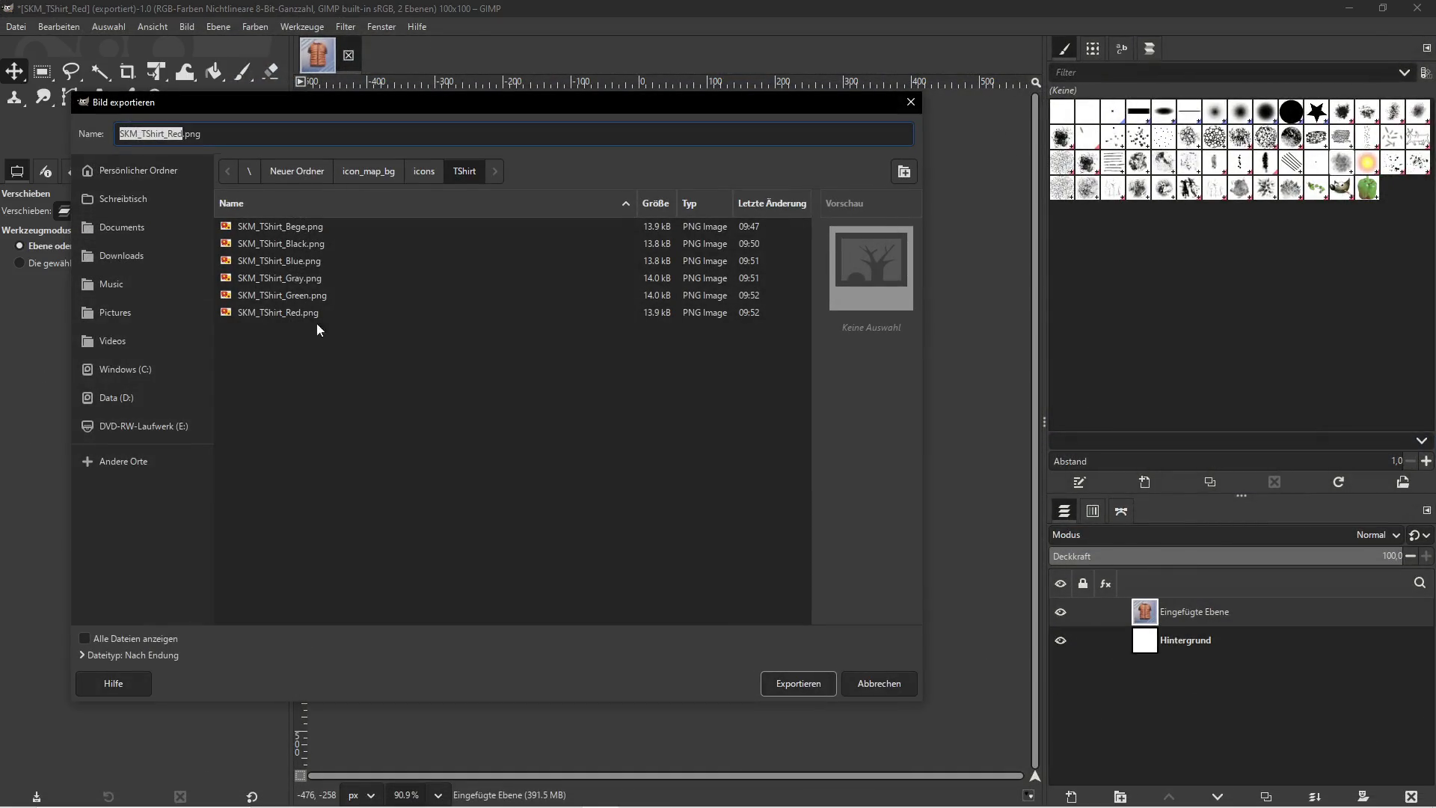
left_click(423, 171)
double_click(250, 416)
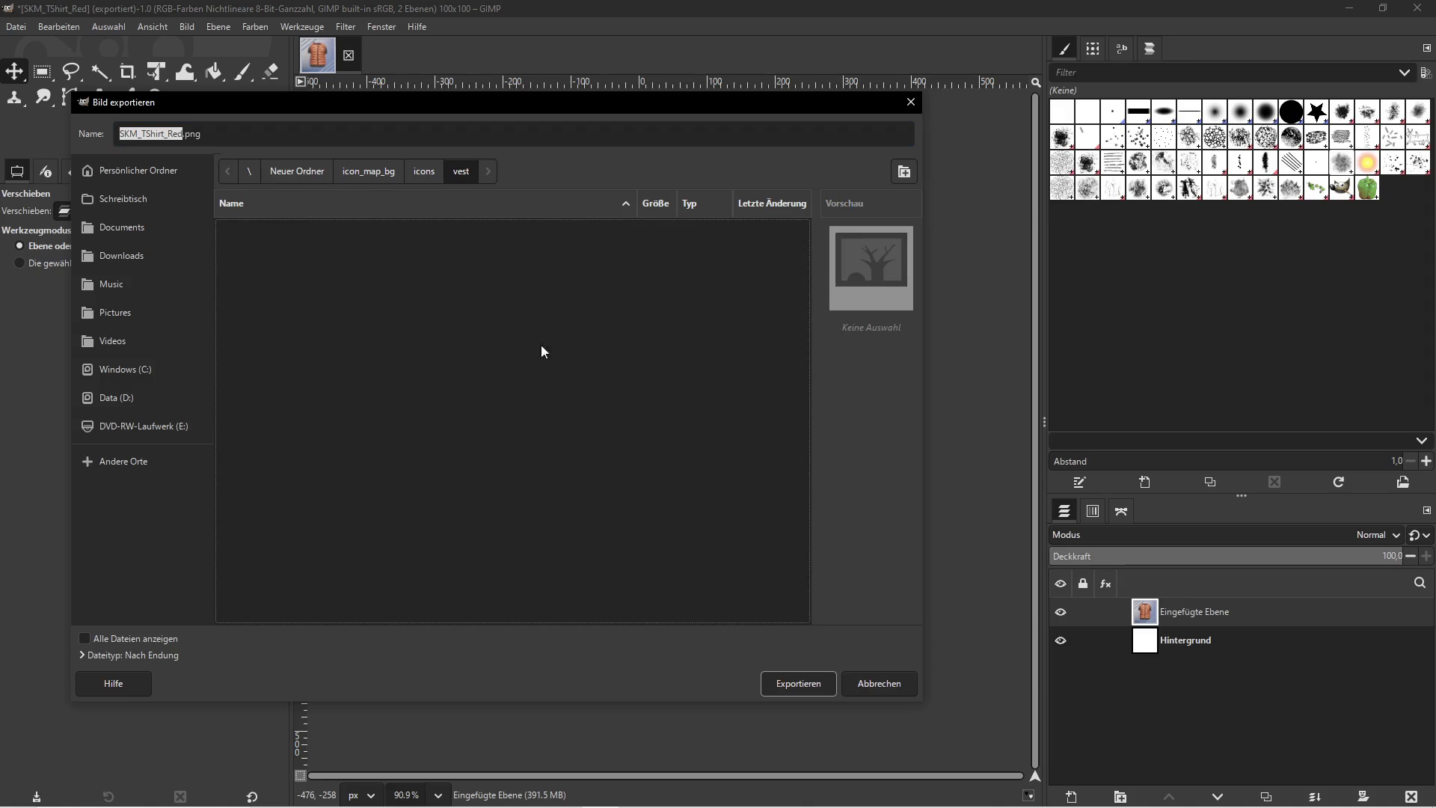
left_click(532, 461)
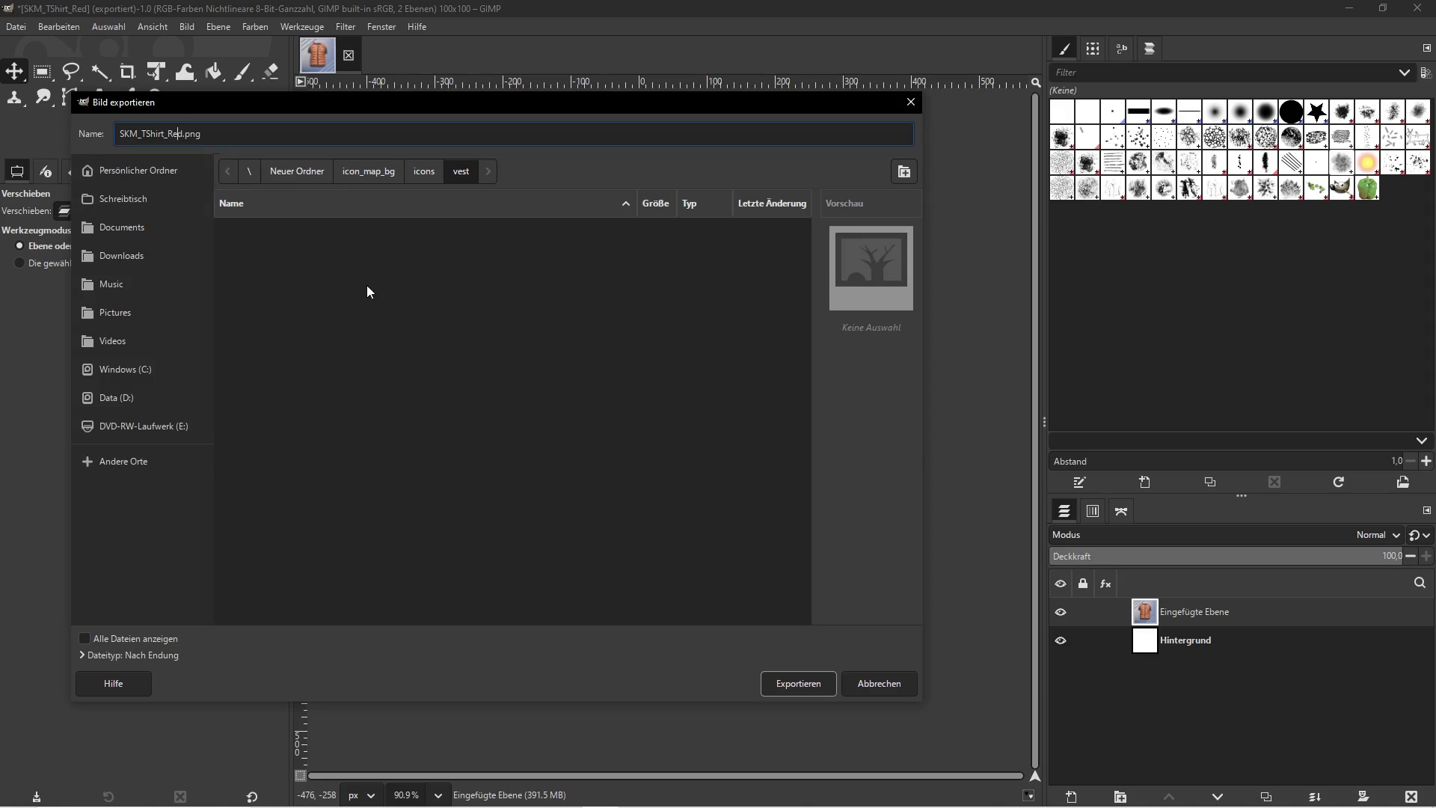
key("BackSpace")
key("BackSpace")
key("BackSpace")
type("SKM_Vest_Blow_Tshirt")
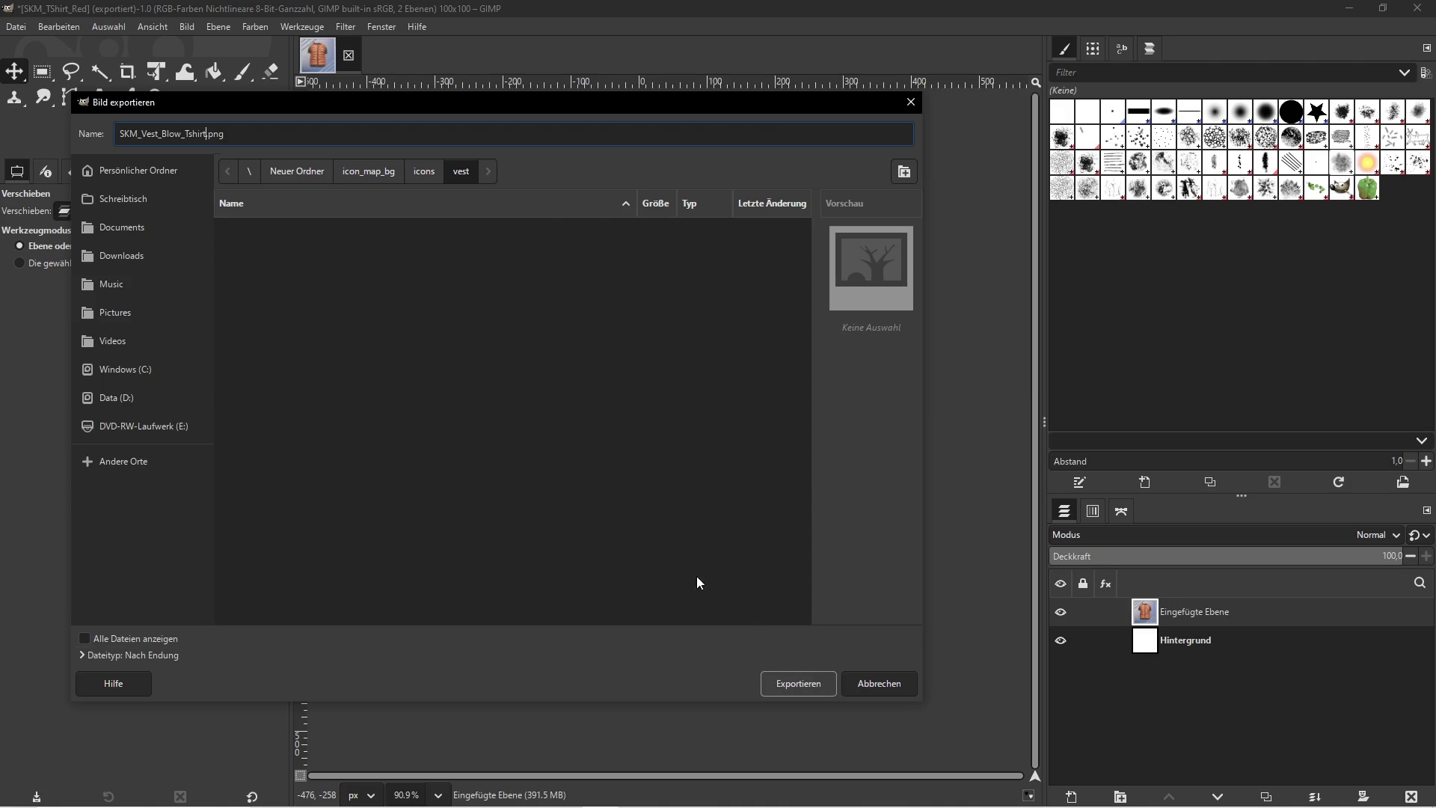
key("Return")
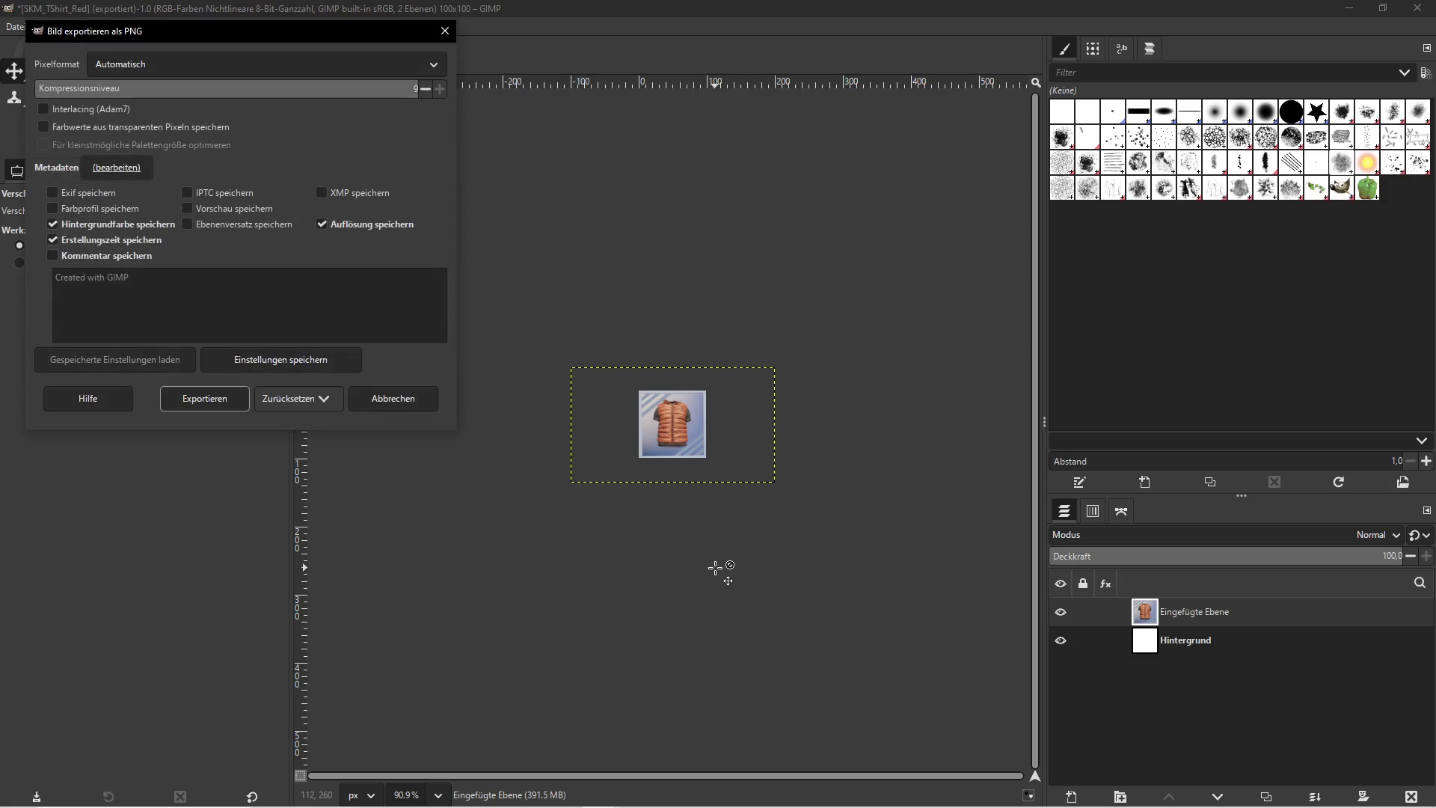
left_click(194, 395)
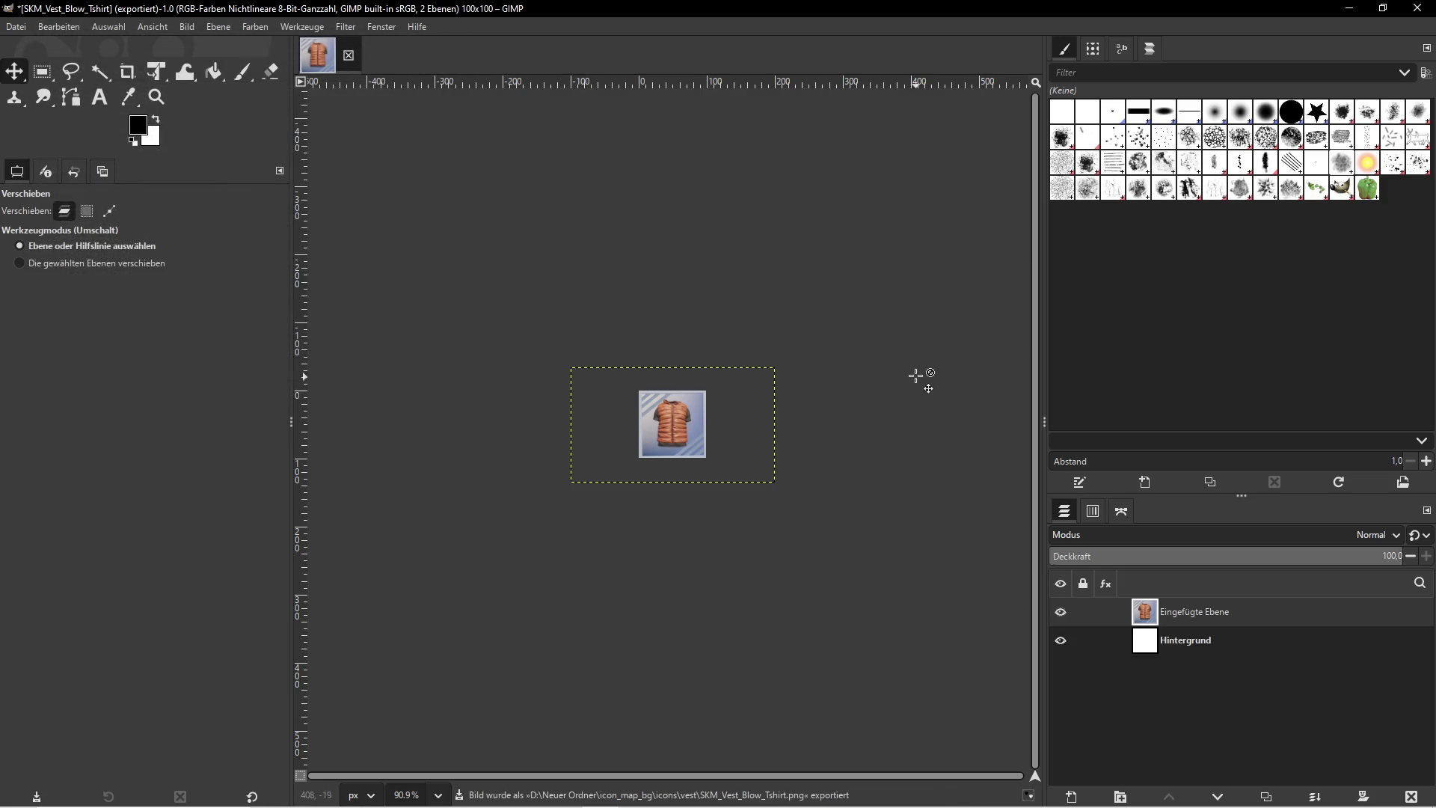
left_click(1350, 8)
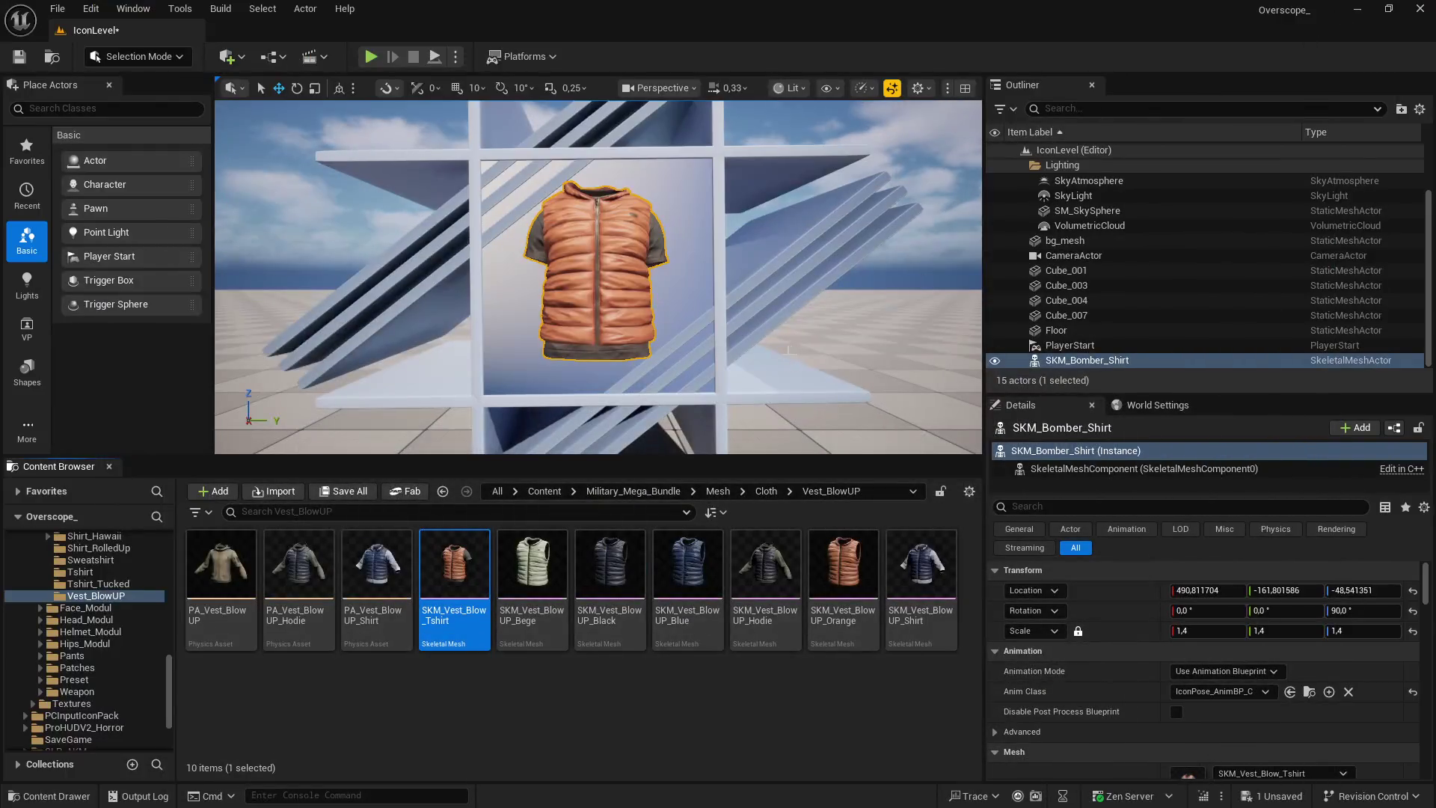
Put Vest2's mesh, SKM_Vest_BlowUP_Hodie, on the preview actor's Skeletal Mesh Asset
key("super")
mouse_move(637, 792)
left_click(778, 740)
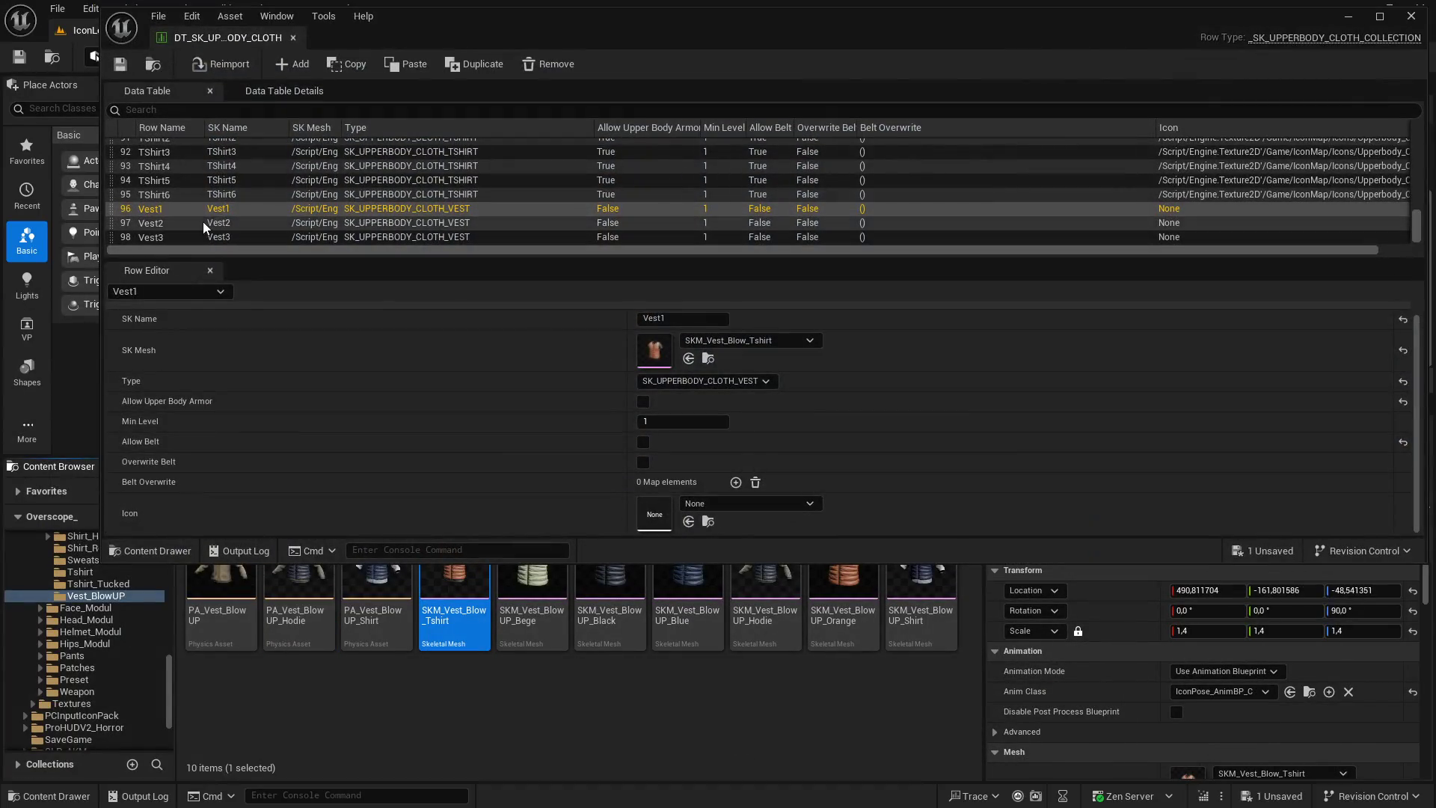
left_click(722, 222)
left_click(708, 358)
left_click(1349, 17)
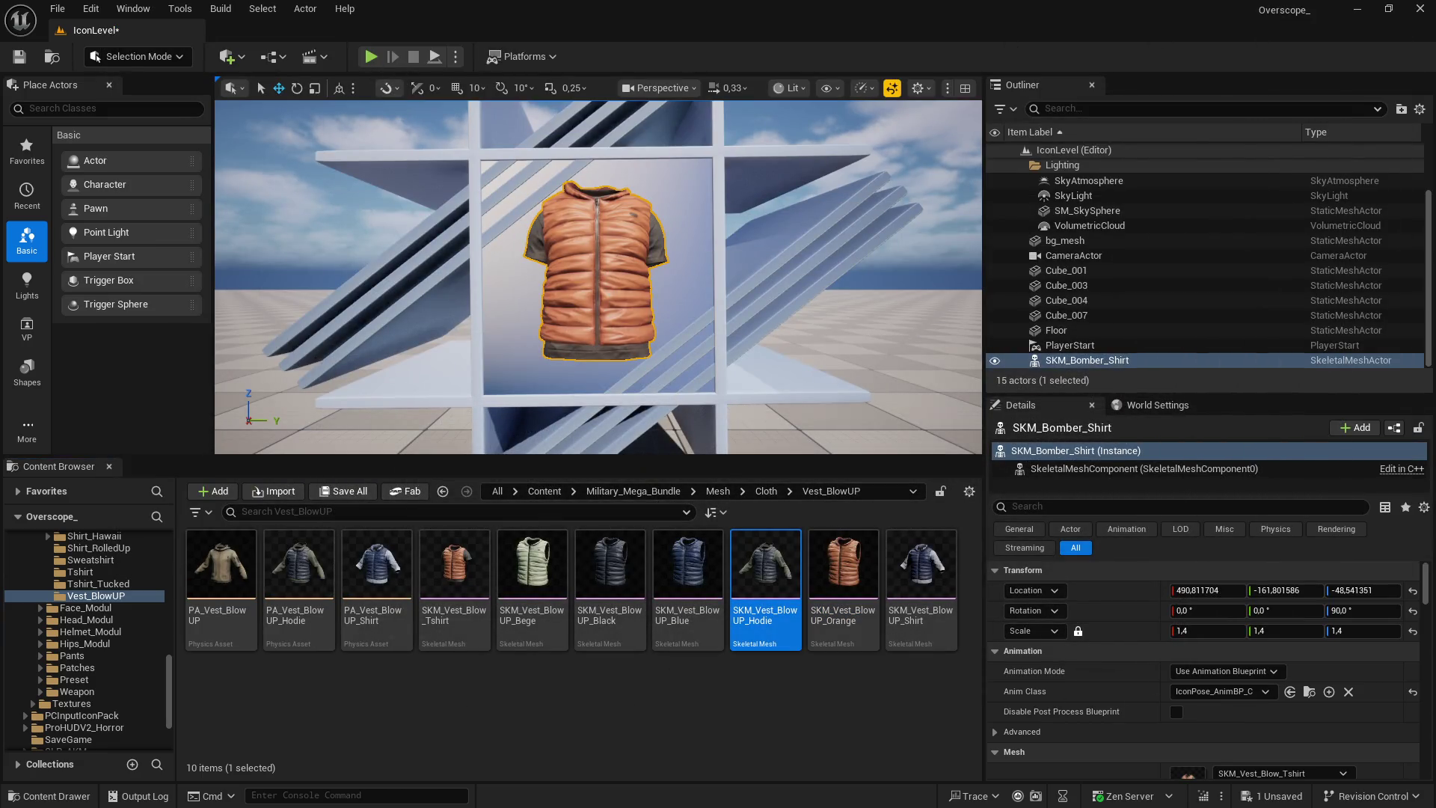
scroll(1139, 636, "down", 1)
scroll(1139, 636, "down", 1)
left_click(1222, 719)
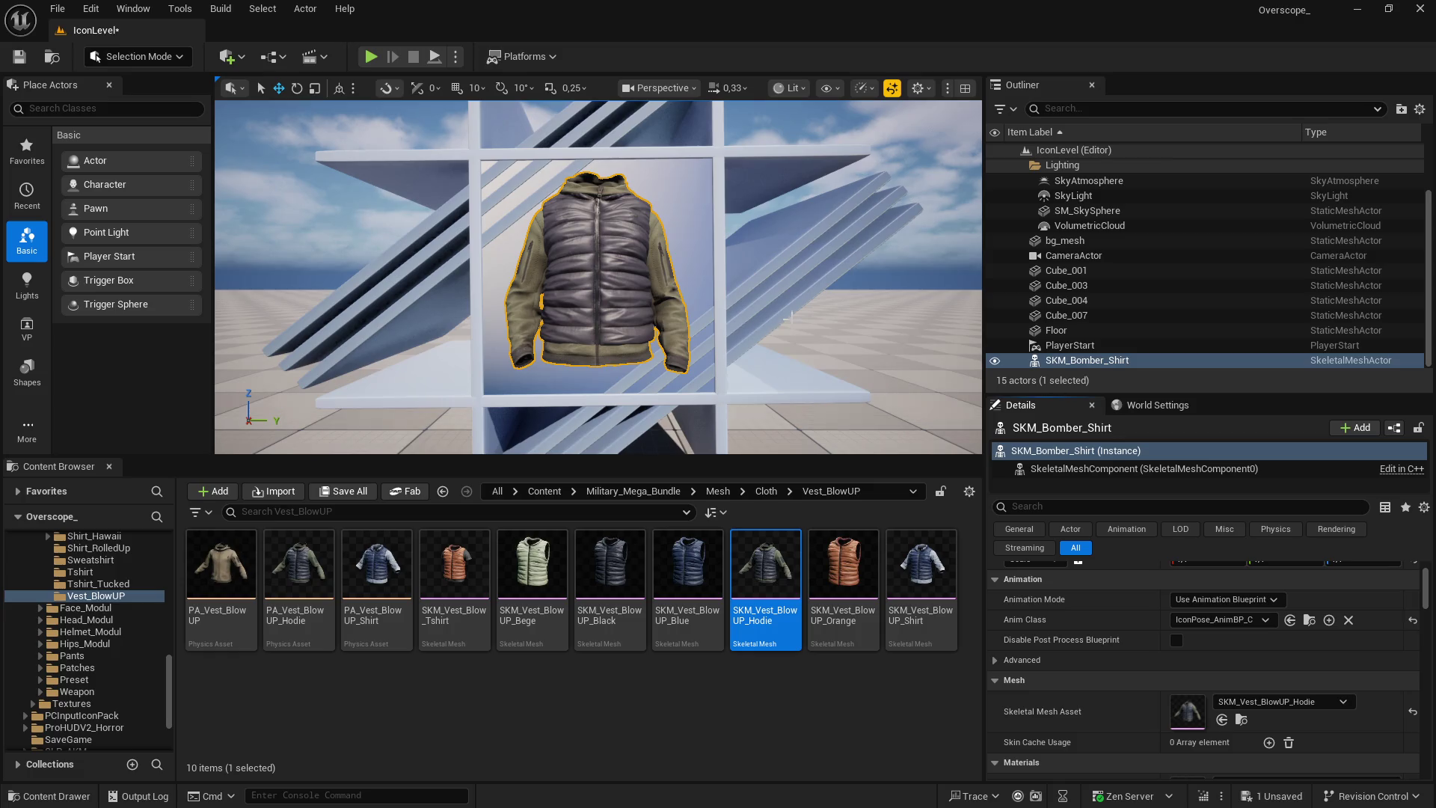
Play the level fullscreen, capture a screenshot, and switch to GIMP
left_click(370, 57)
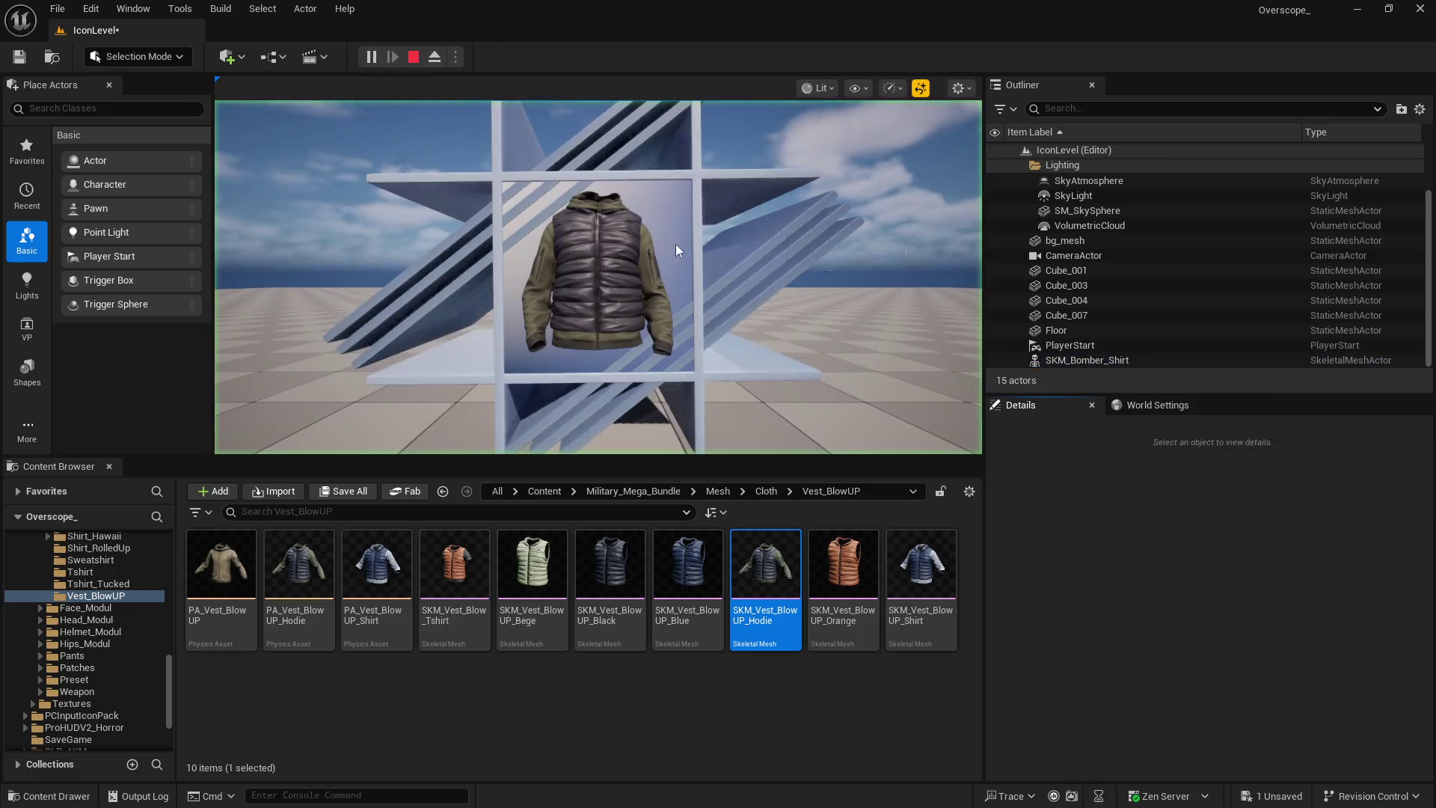
key("F11")
key("Print")
key("super")
left_click(601, 793)
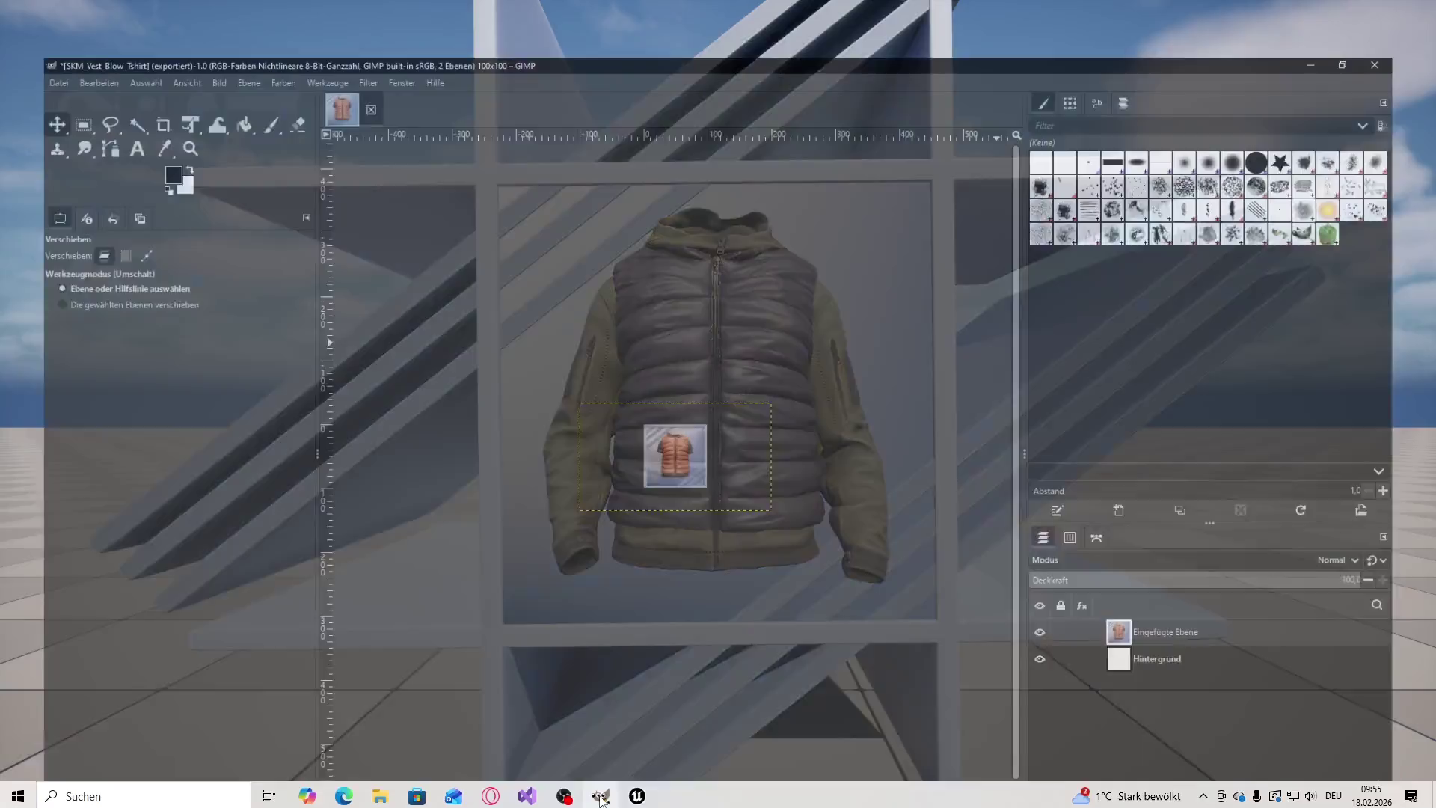
Scale the pasted hoodie-vest render layer to 300 pixels wide
left_click(1196, 611)
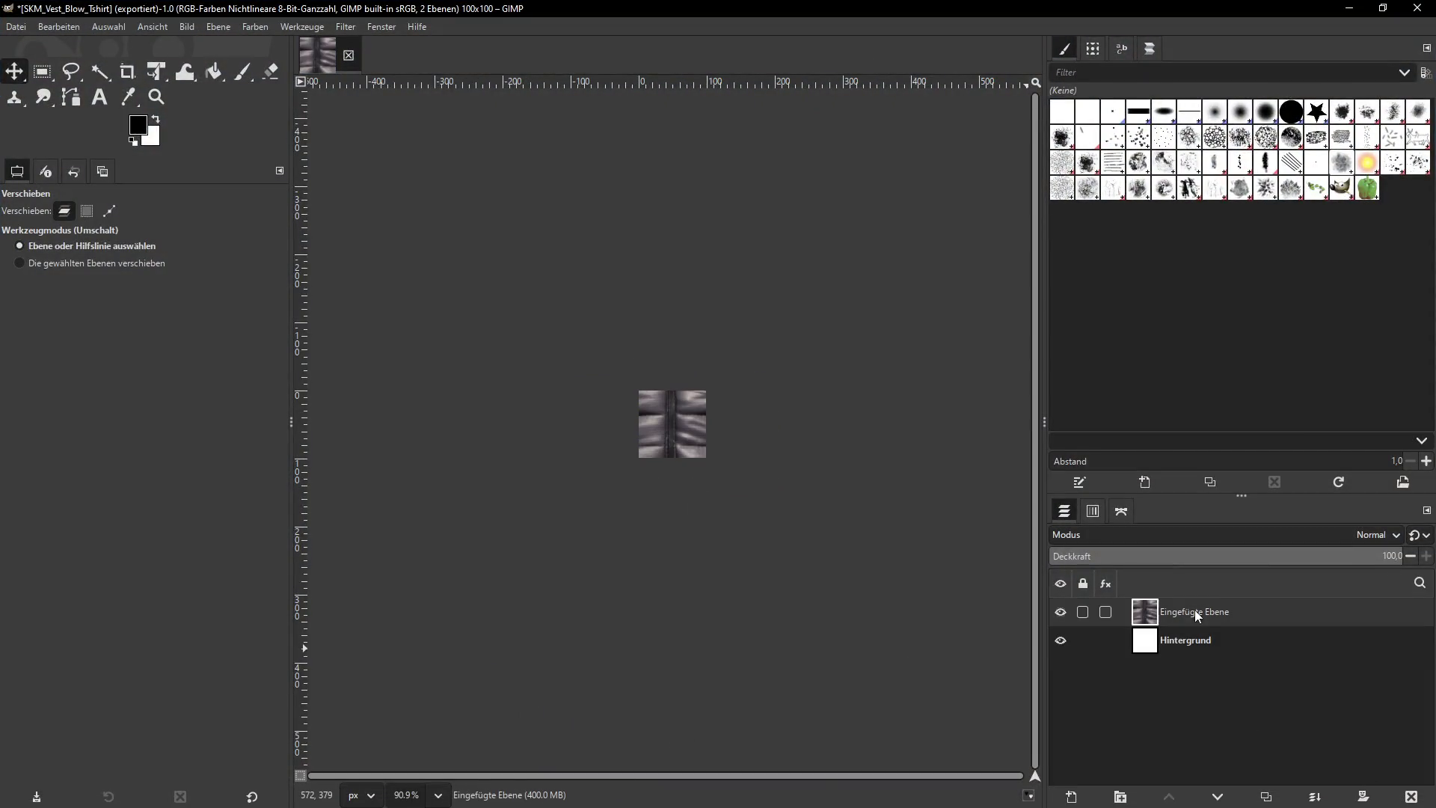
left_click(219, 27)
left_click(271, 271)
type("300")
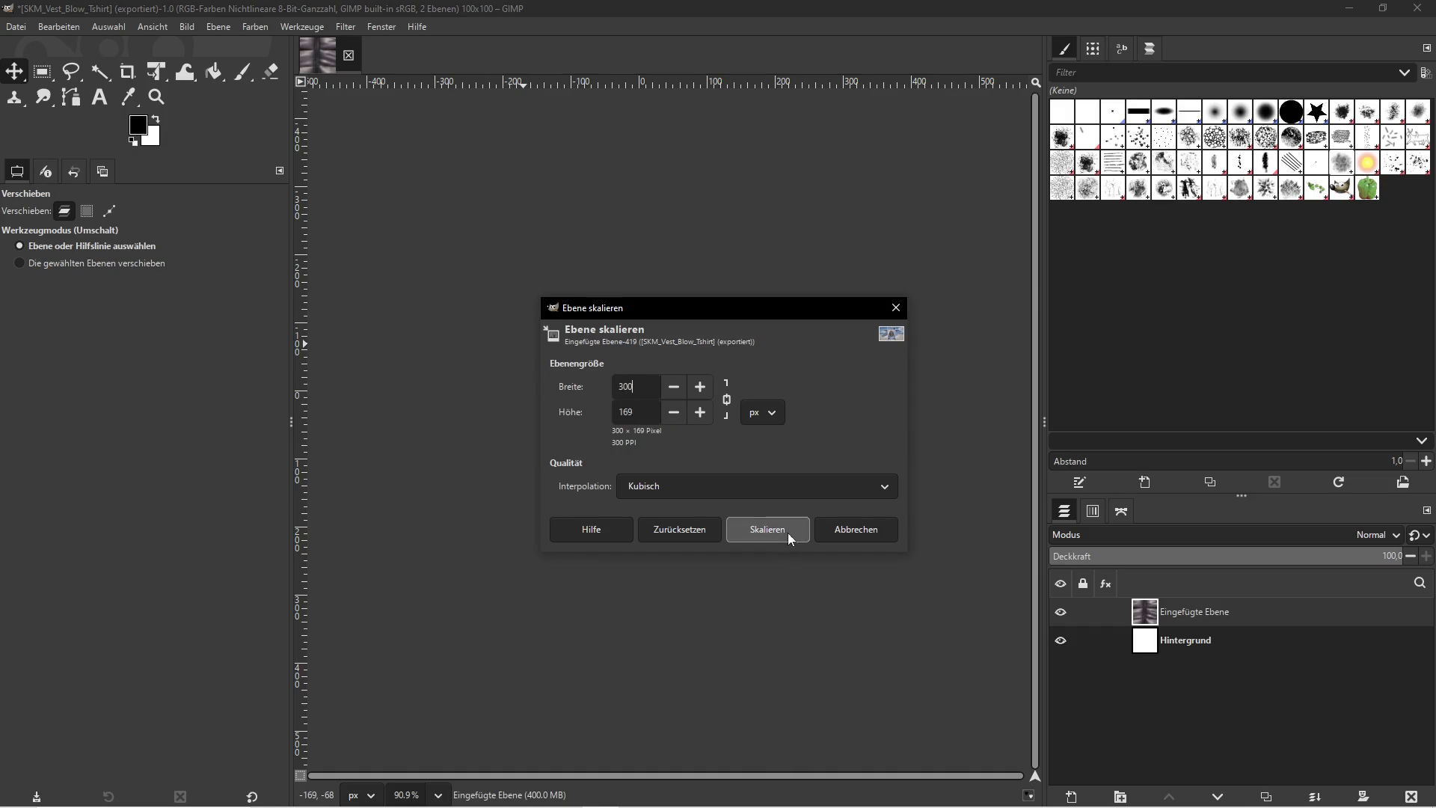
left_click(787, 533)
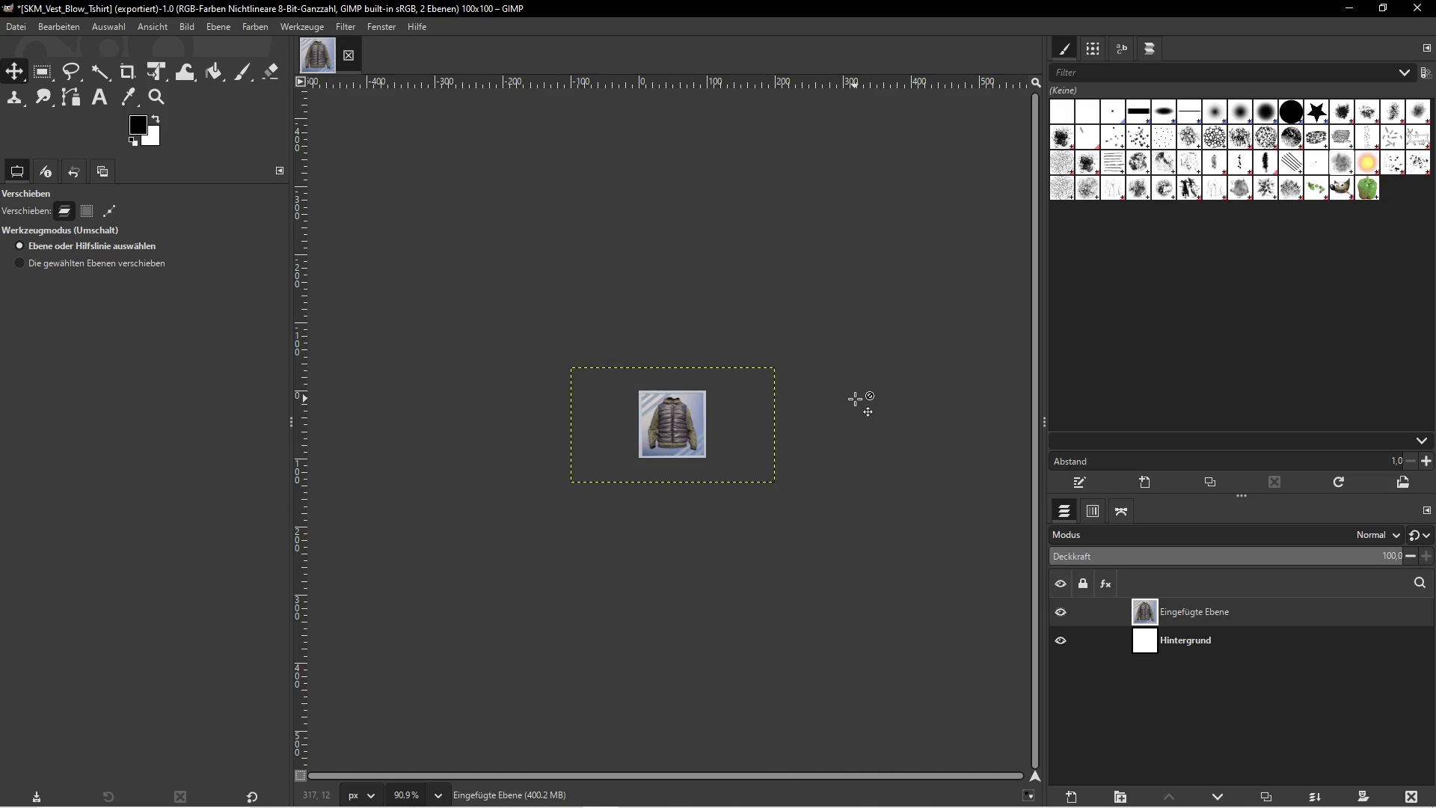
Stop play in Unreal and copy the SKM_Vest_BlowUP_Hodie asset name
left_click(1351, 12)
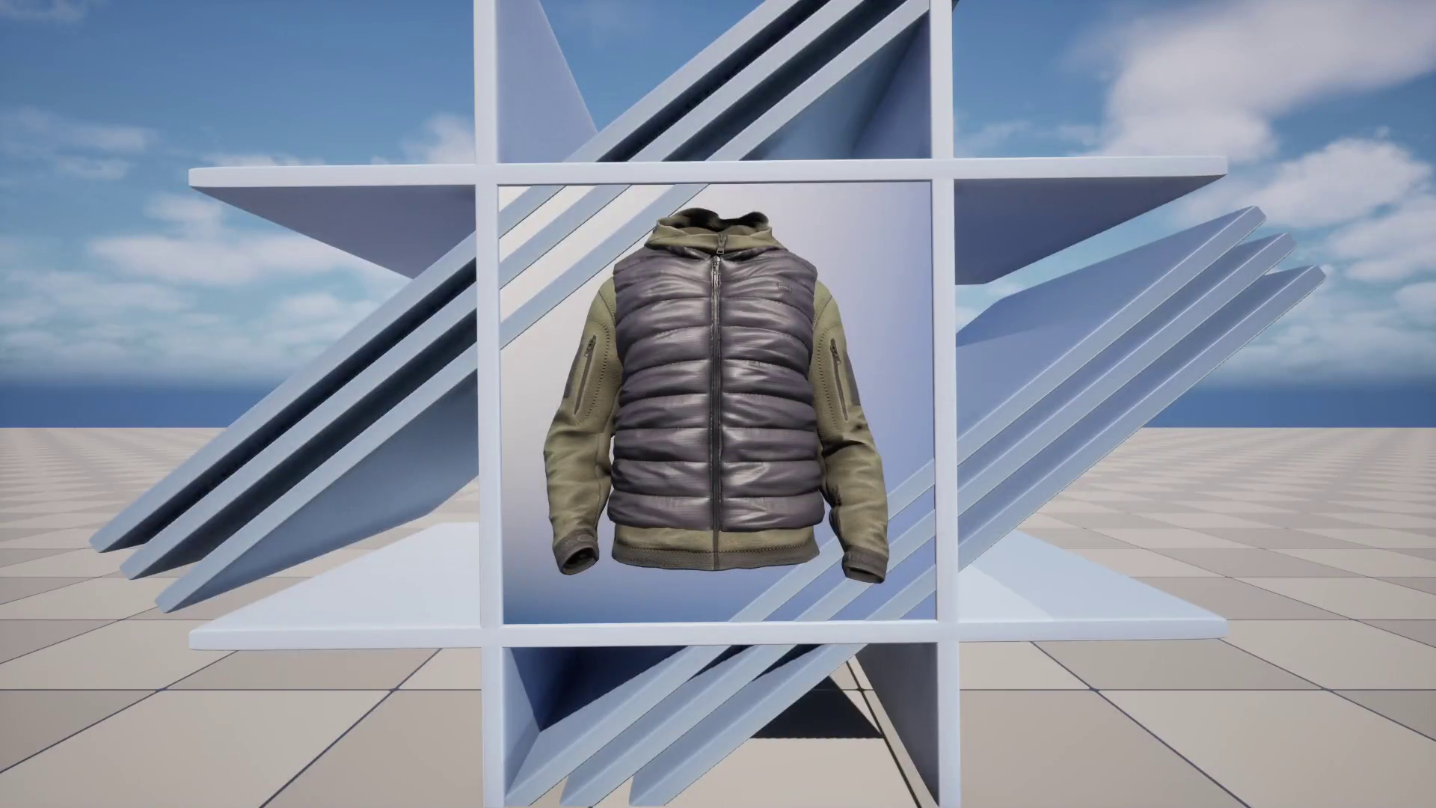
left_click(413, 57)
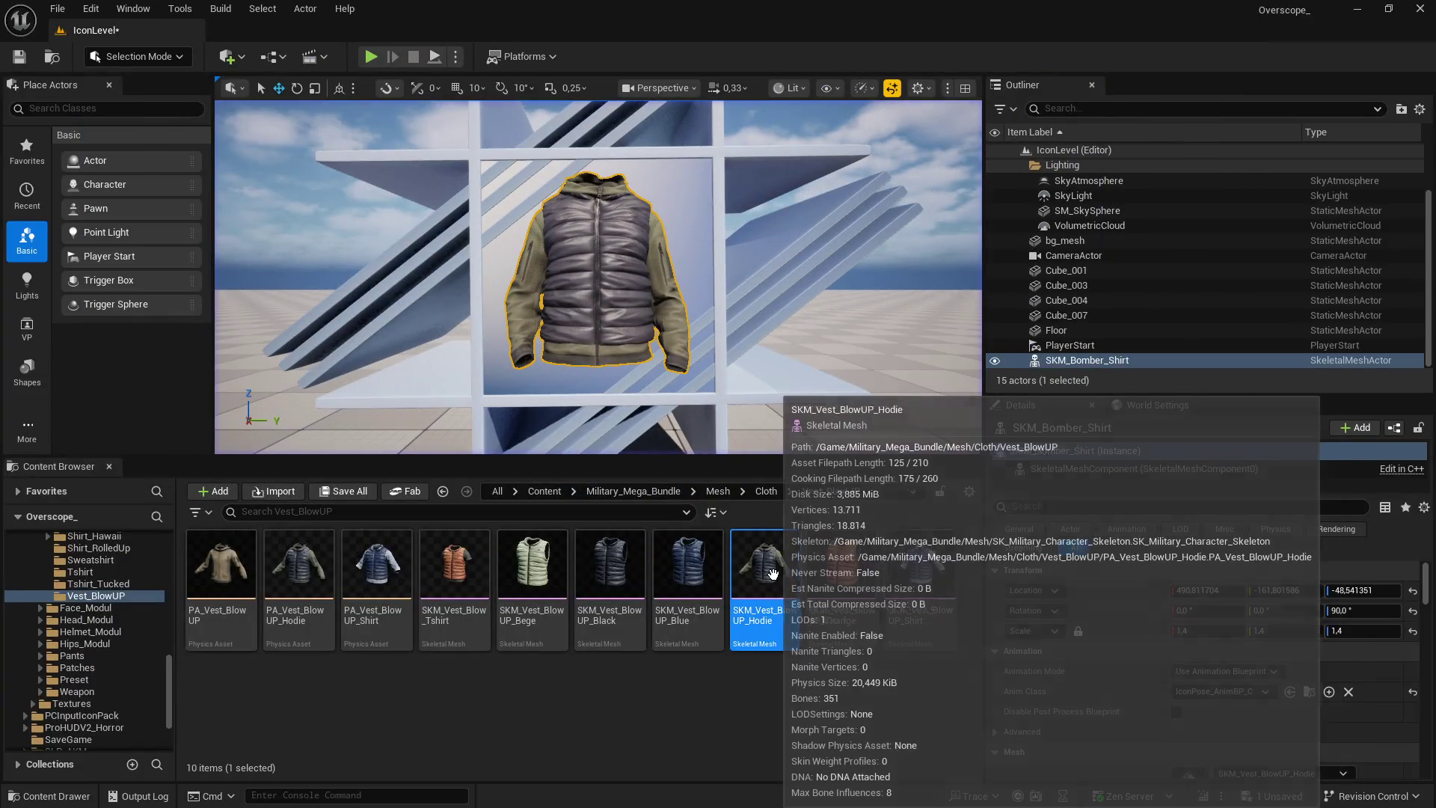
right_click(774, 568)
left_click(881, 447)
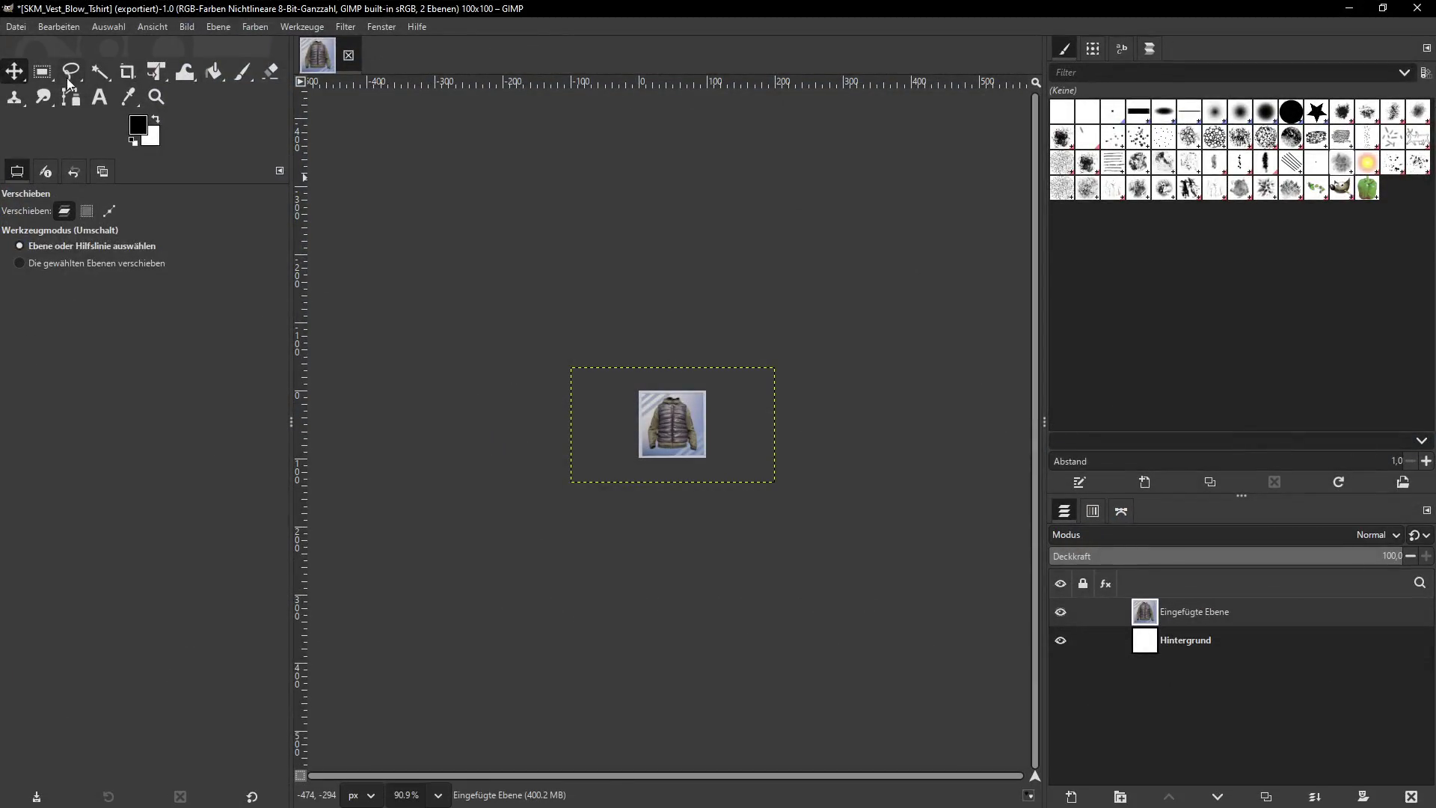
Export the image as SKM_Vest_BlowUP_Hodie.png into the vest icons folder
left_click(16, 26)
left_click(63, 254)
type("SKM_Vest_BlowUP_Hodie")
left_click(799, 685)
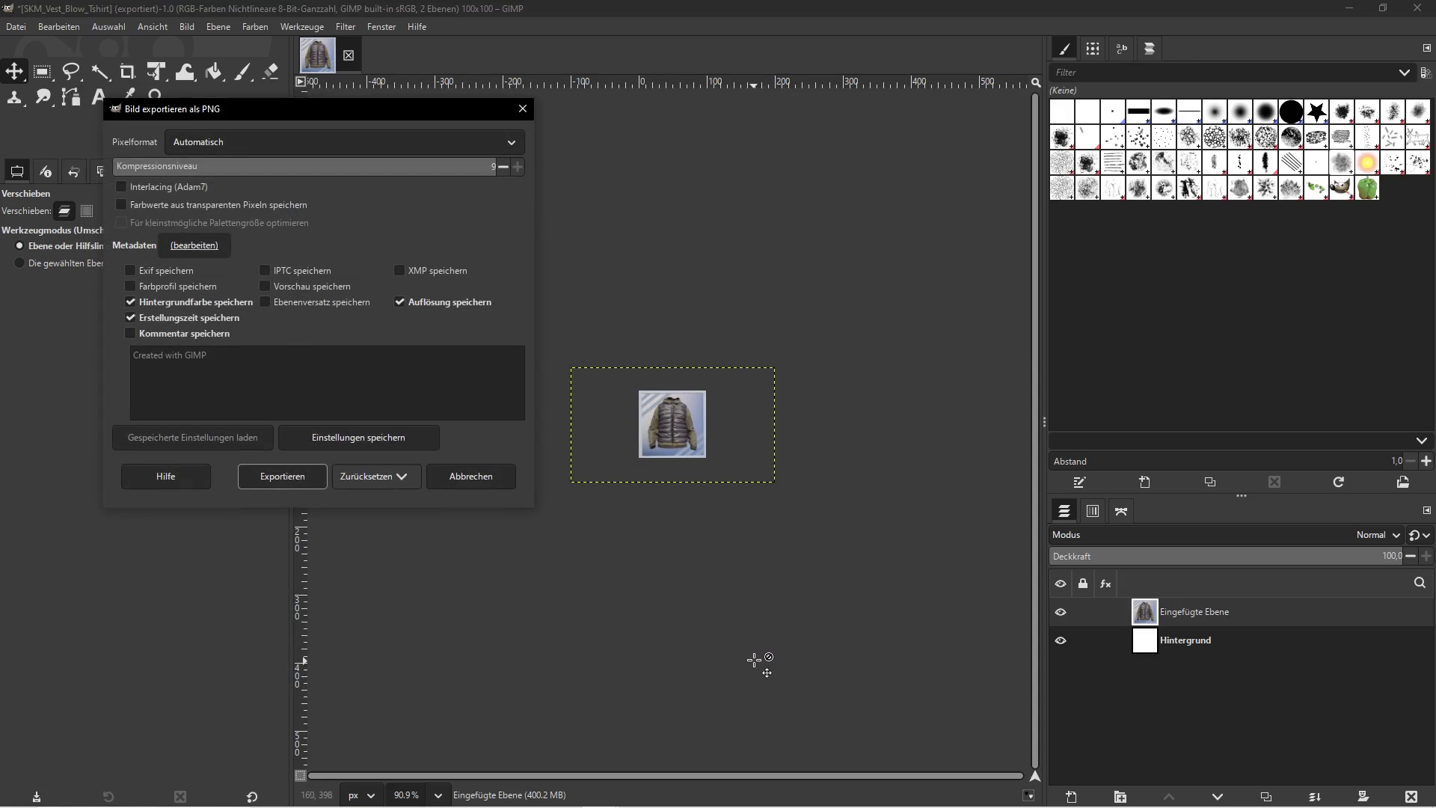
left_click(298, 478)
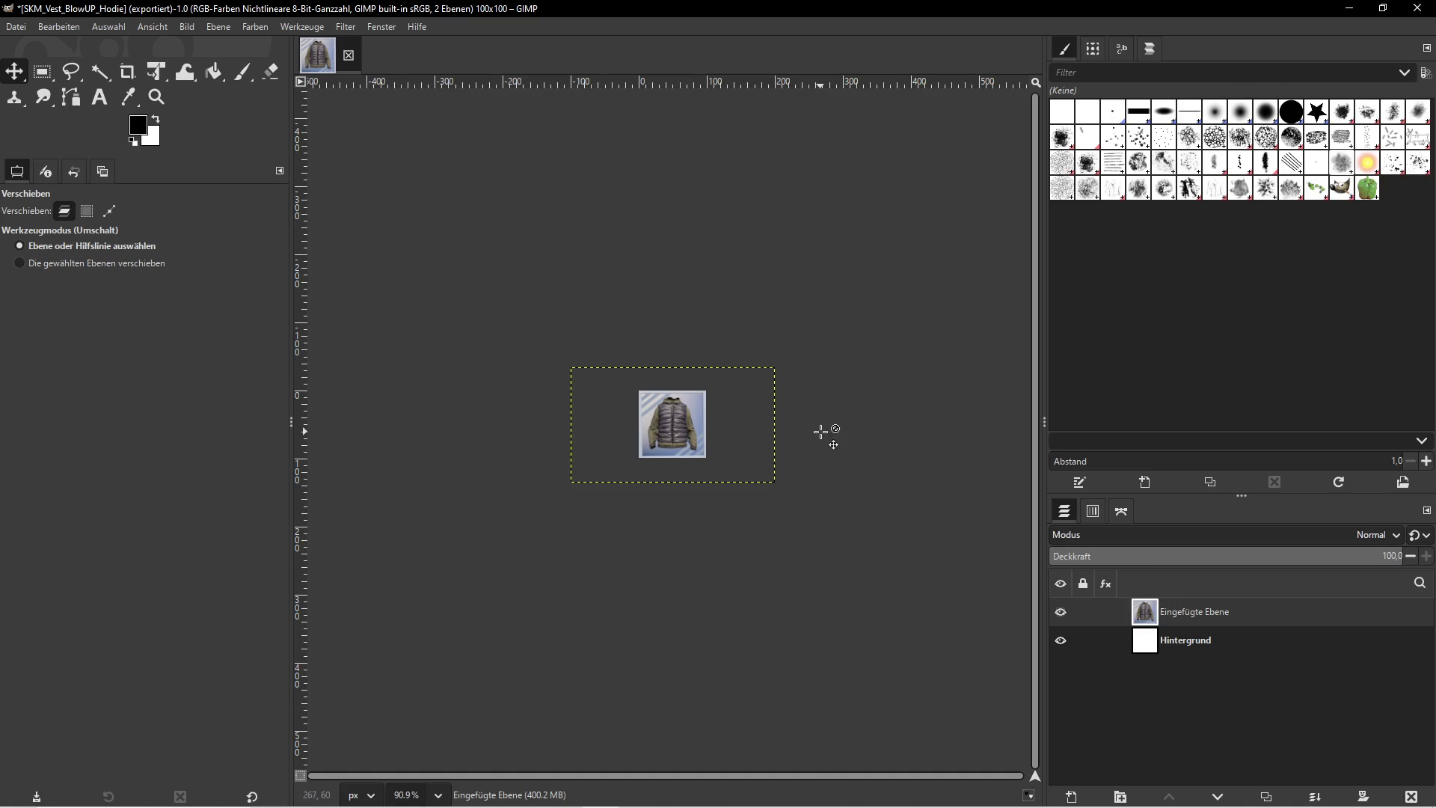
Check the vest icons folder in File Explorer, then return to Unreal
key("super")
left_click(373, 786)
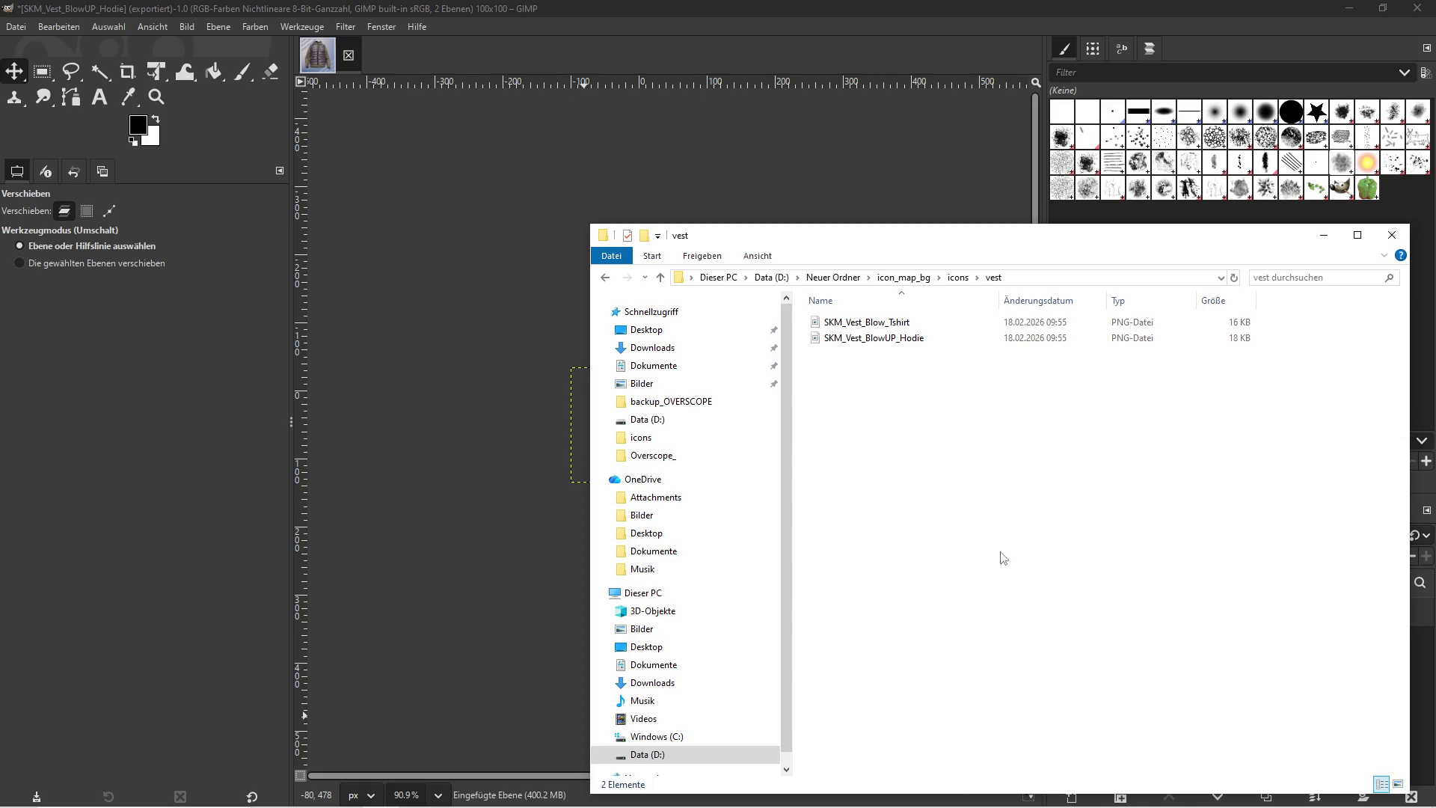
left_click(1324, 235)
left_click(1350, 8)
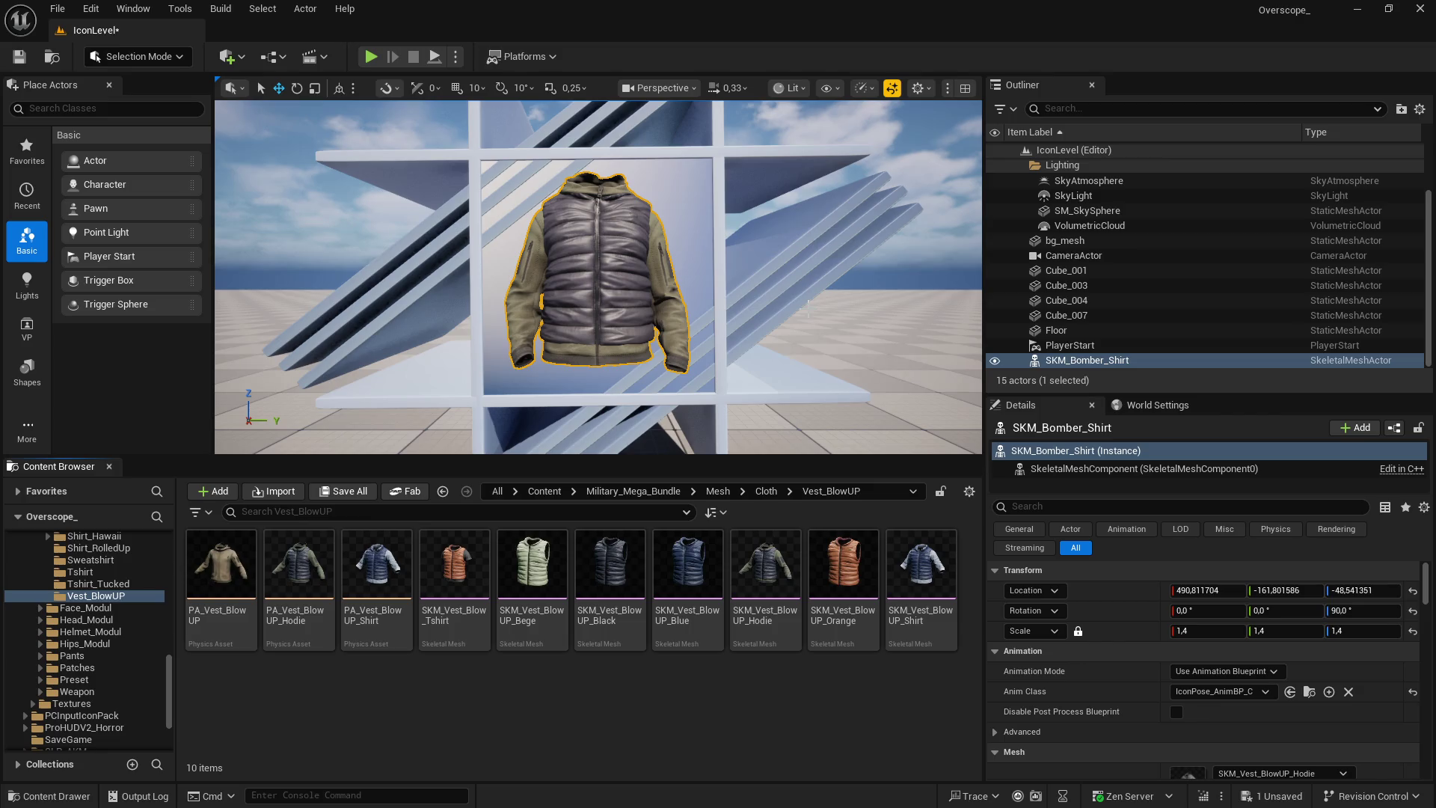
Put Vest3's mesh, SKM_Vest_BlowUP_Shirt, on the display actor
key("super")
left_click(778, 733)
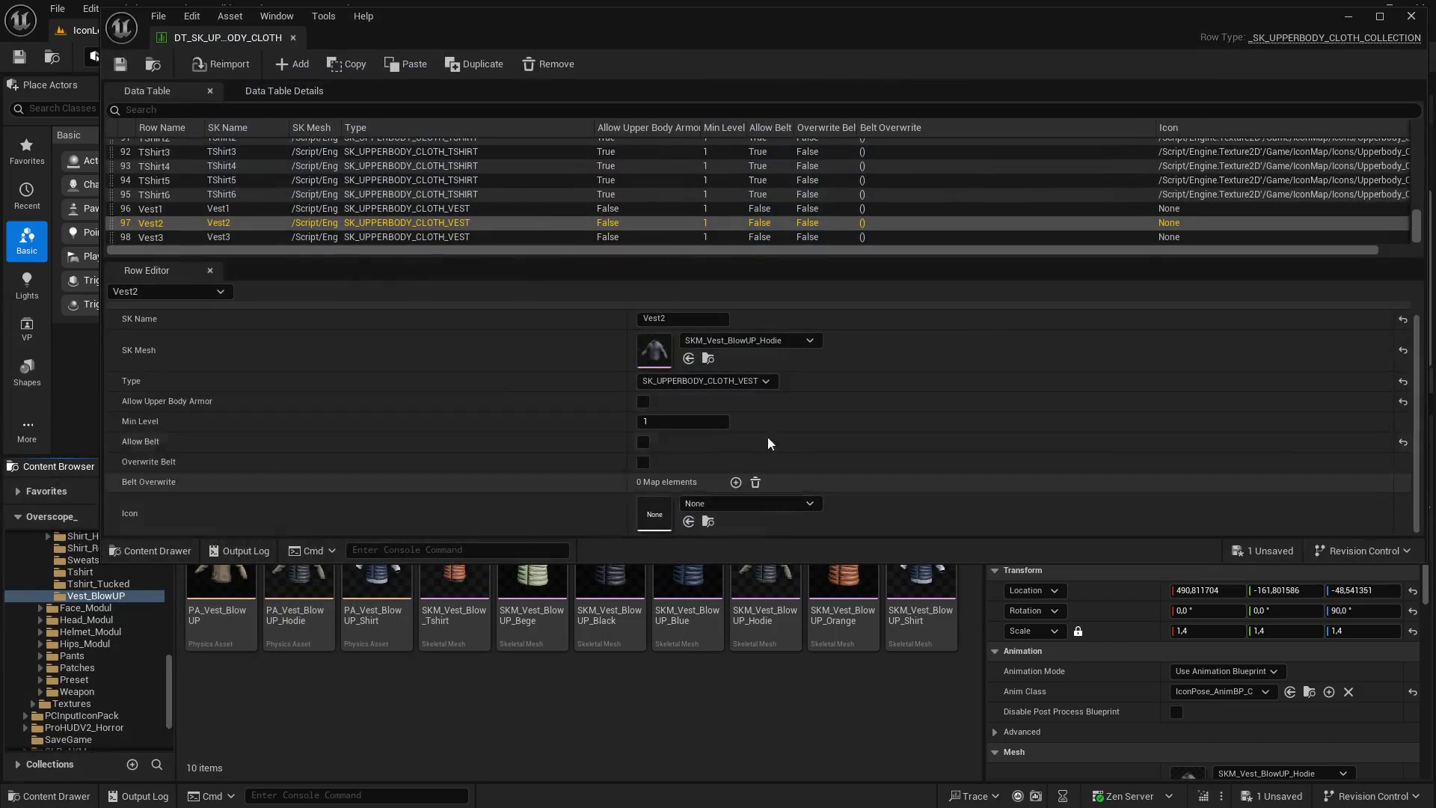
left_click(748, 237)
left_click(707, 358)
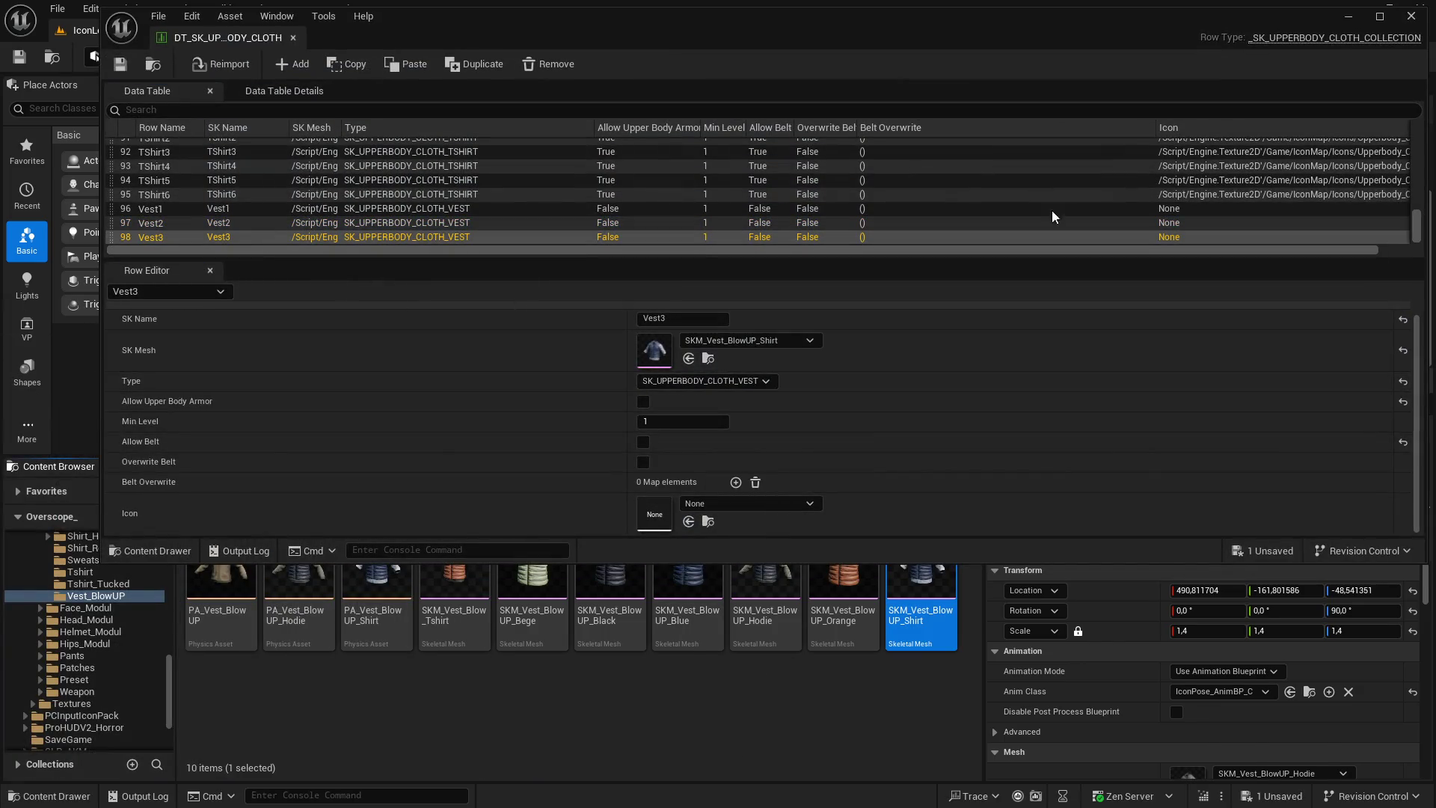
left_click(1348, 15)
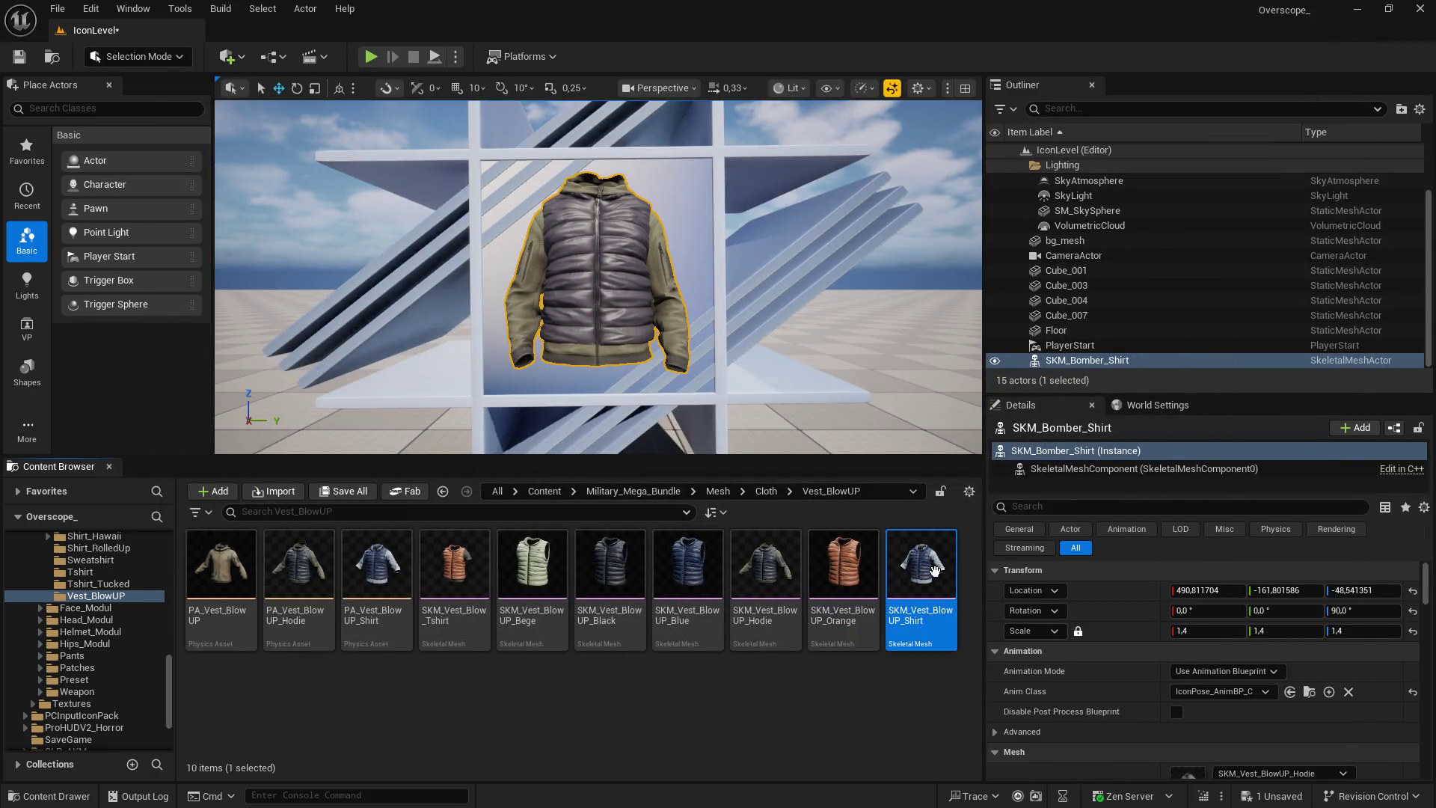
scroll(1105, 622, "down", 3)
left_click(1222, 649)
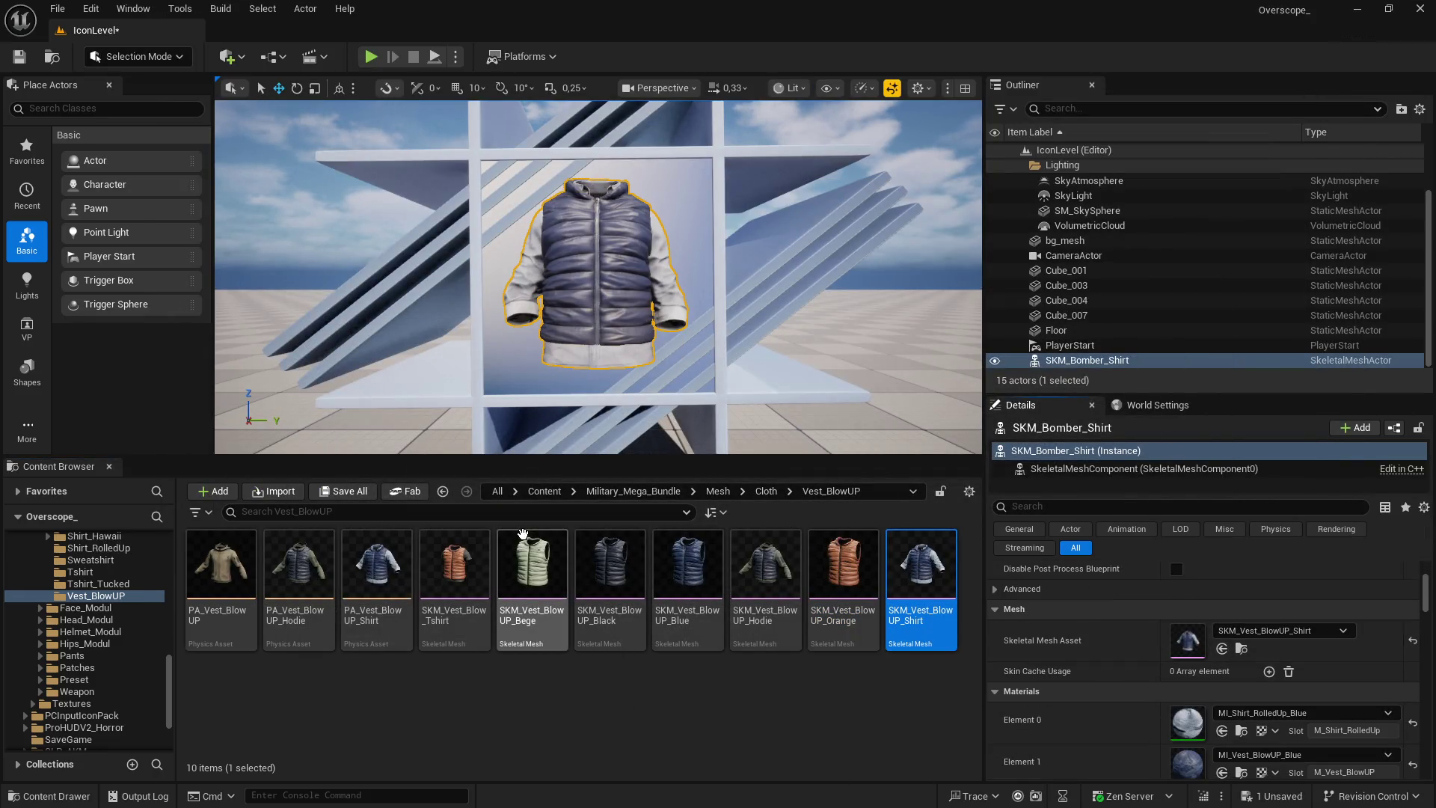
Save the IconLevel, play it fullscreen, take a screenshot, and return to GIMP
left_click(344, 491)
left_click(829, 581)
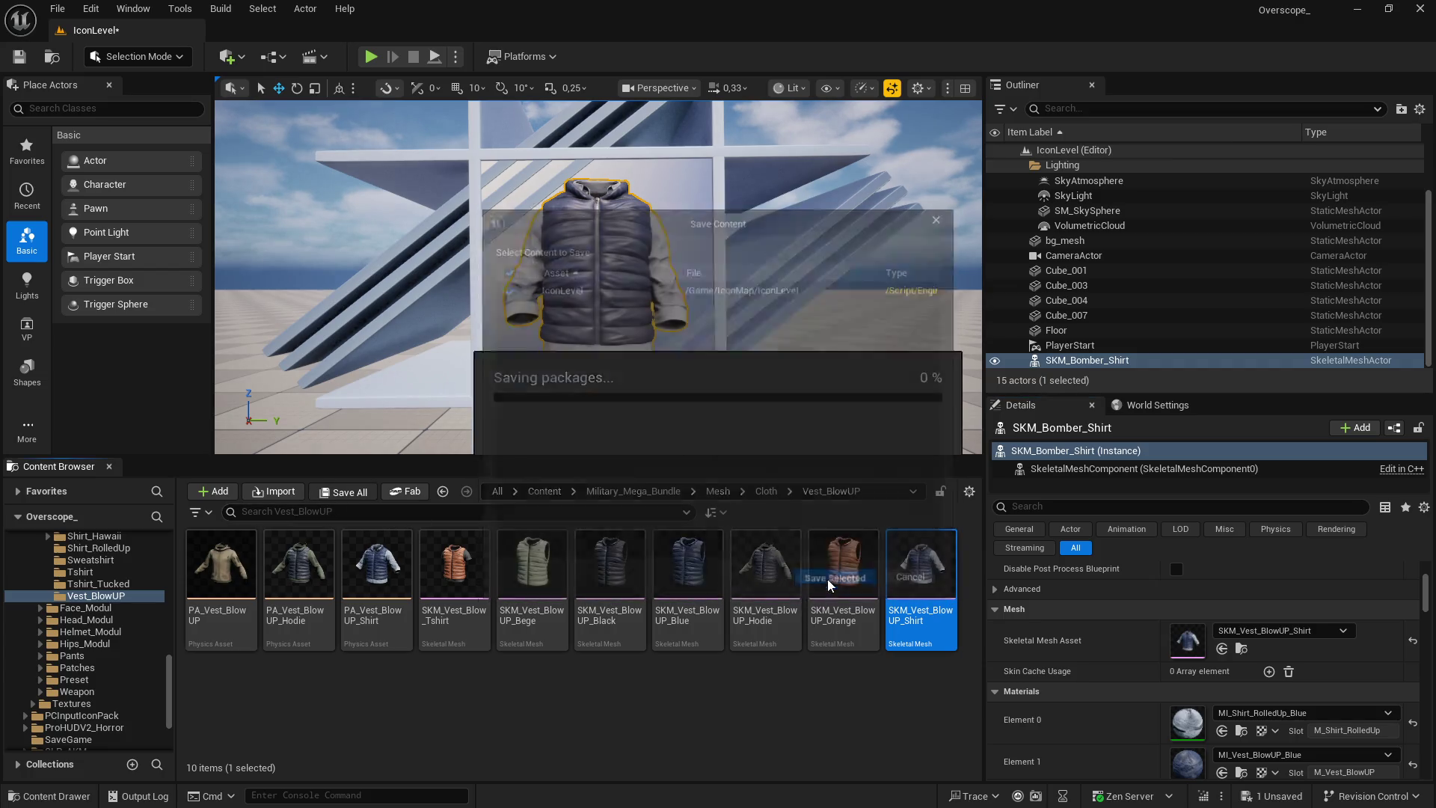
left_click(370, 56)
key("F11")
key("Print")
left_click(931, 213)
key("super")
left_click(594, 793)
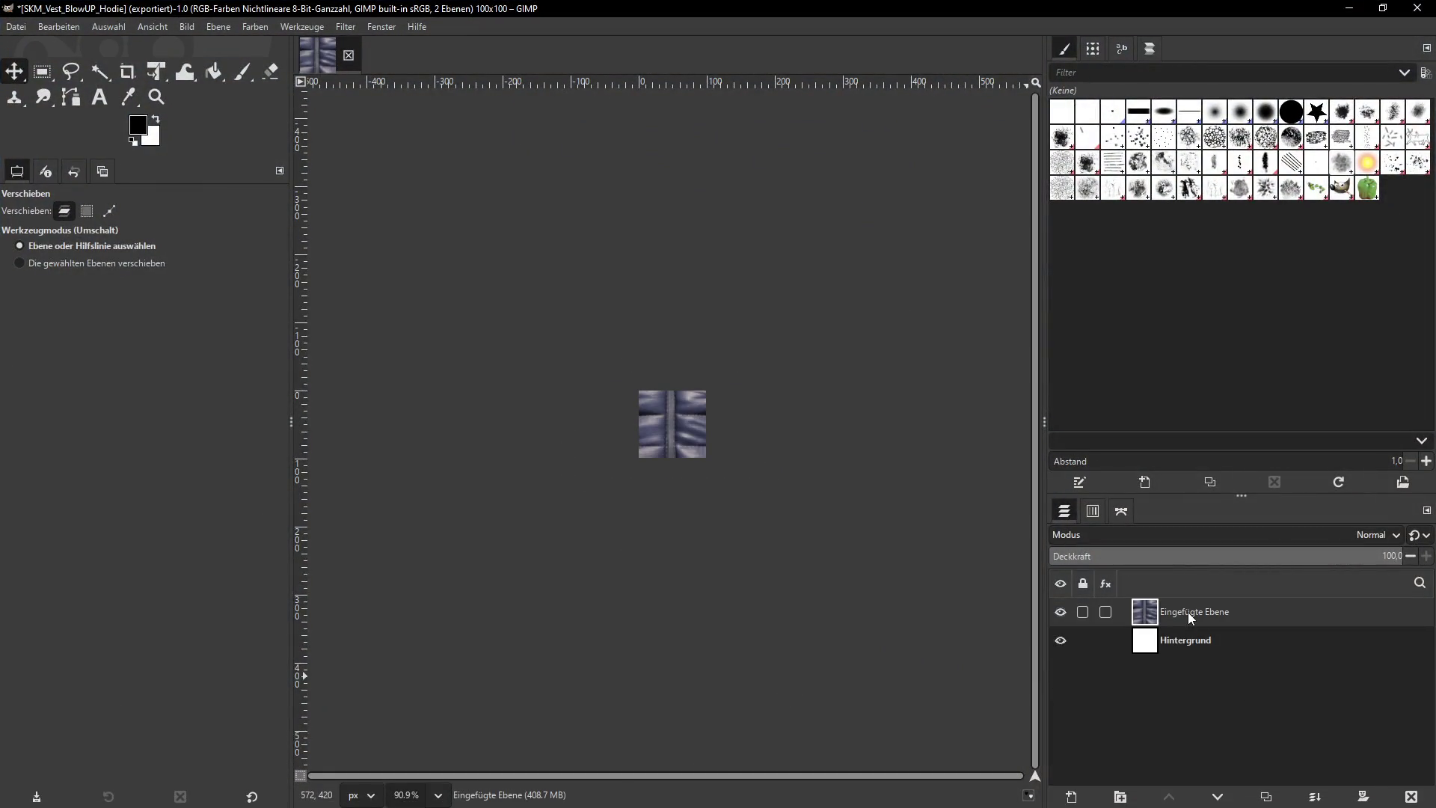
Scale the pasted shirt-vest layer to 300 pixels wide, then open the vest asset's name for editing
left_click(218, 26)
left_click(257, 271)
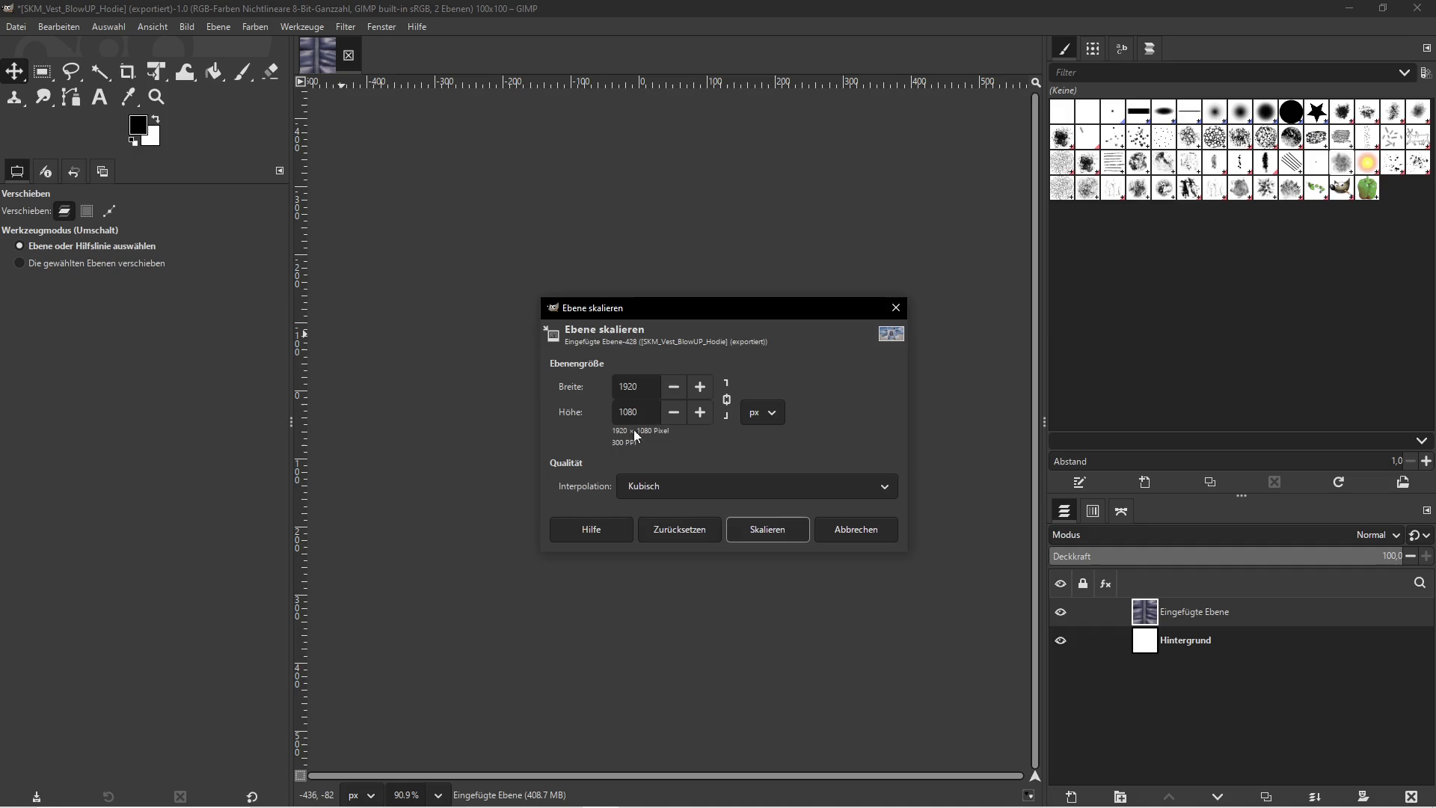
type("300")
left_click(785, 528)
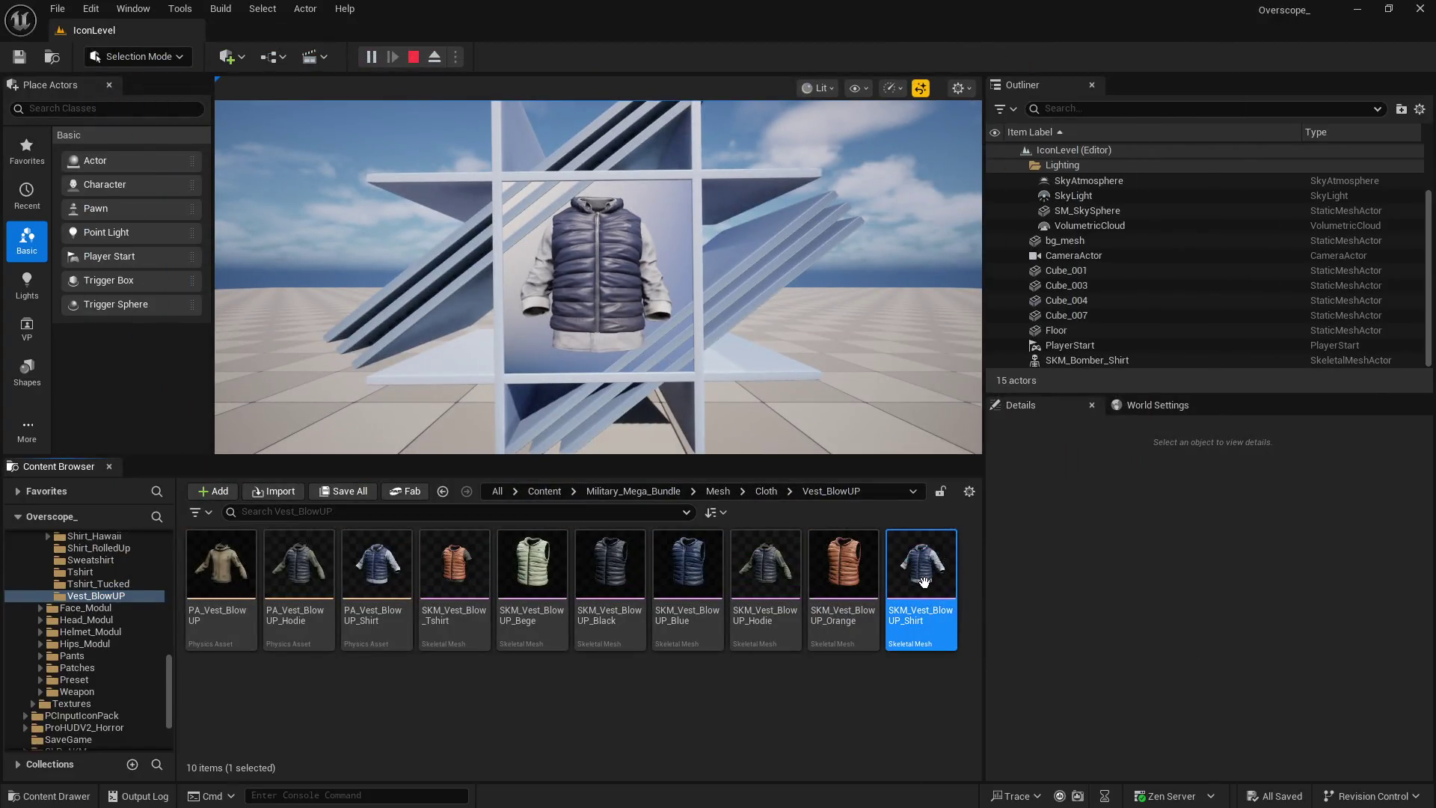
right_click(898, 576)
left_click(987, 434)
Export the icon as SKM_Vest_BlowUP_Shirt.png into the vest folder and return to Unreal
left_click(649, 686)
key("super")
left_click(600, 793)
left_click(16, 27)
left_click(60, 252)
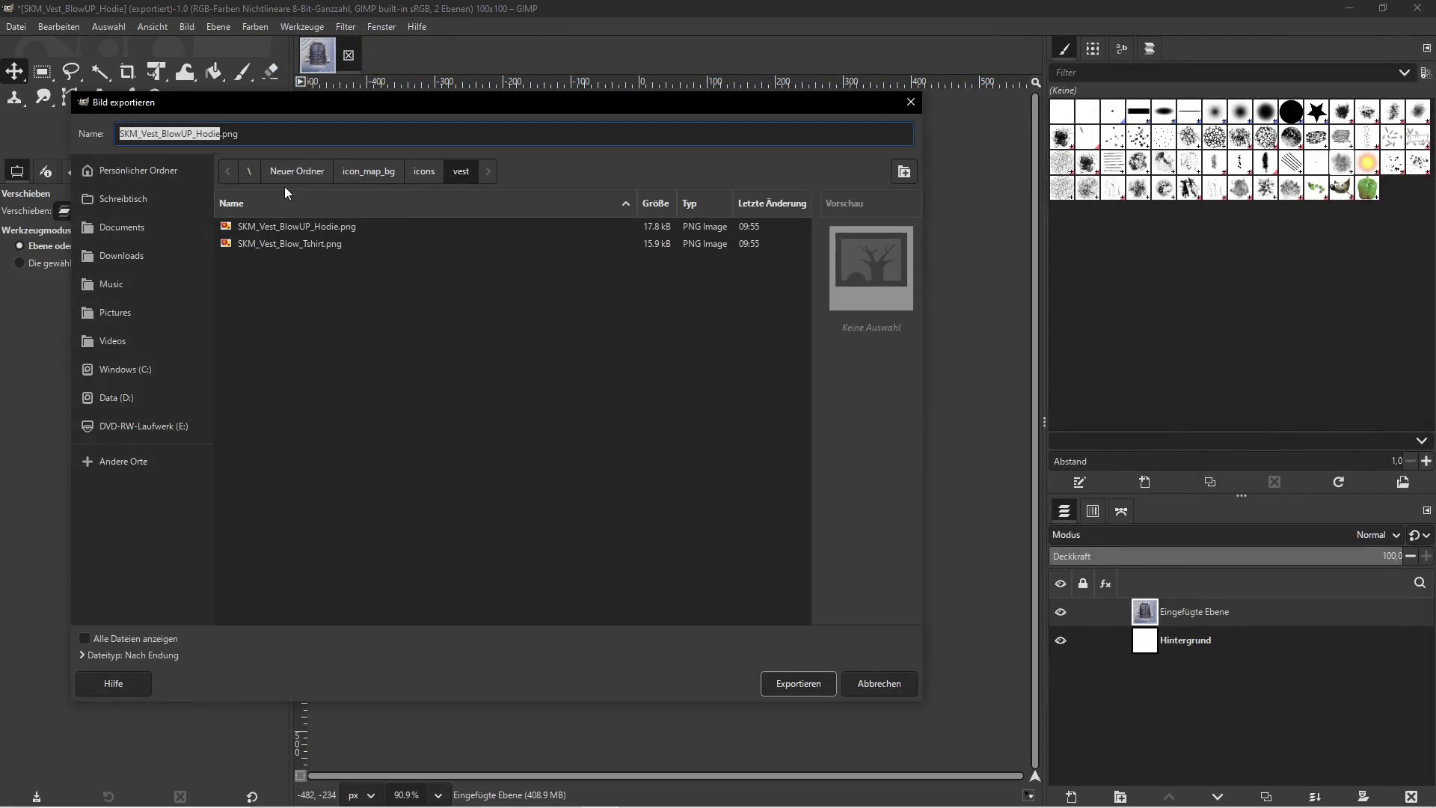
type("SKM_Vest_BlowUP_Shirt")
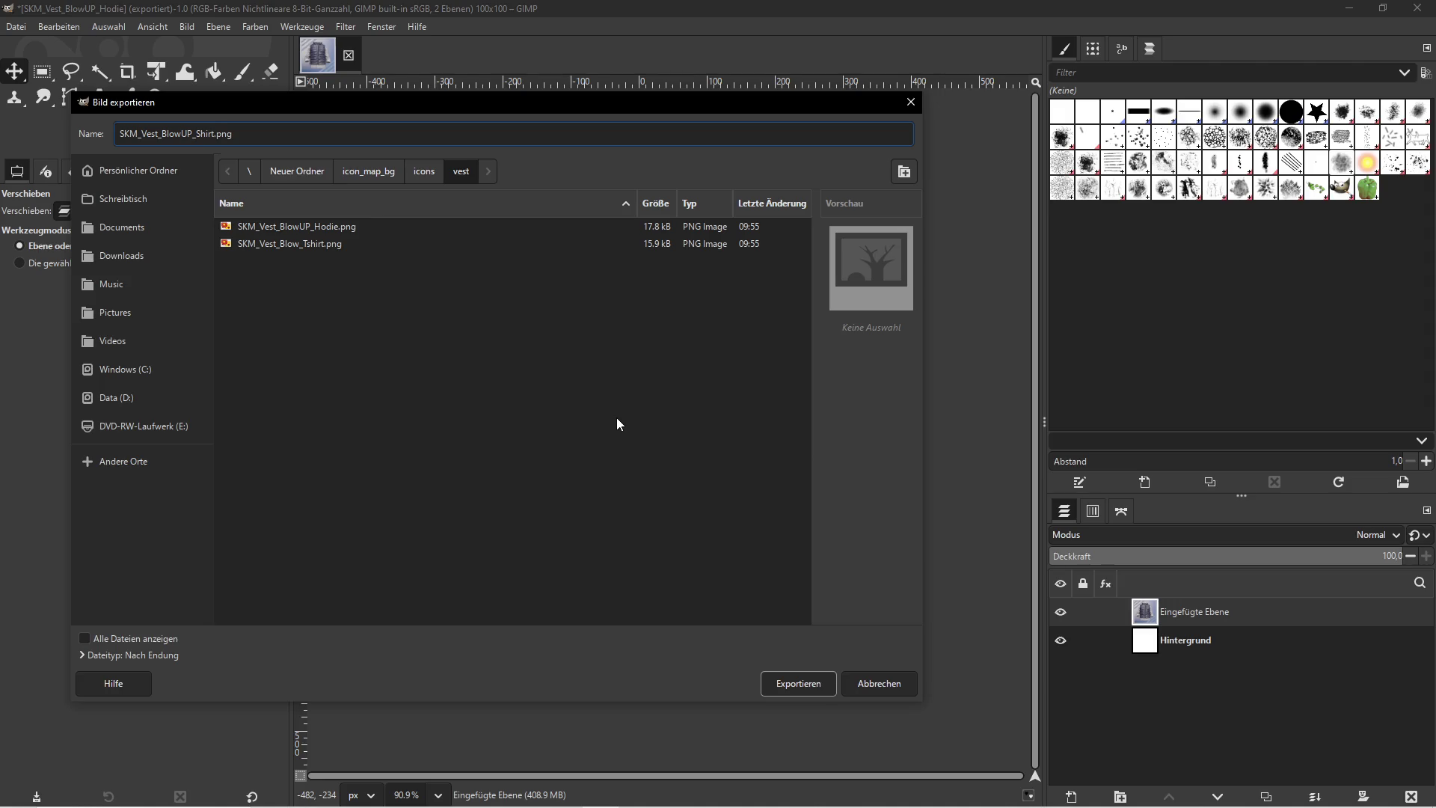
left_click(798, 683)
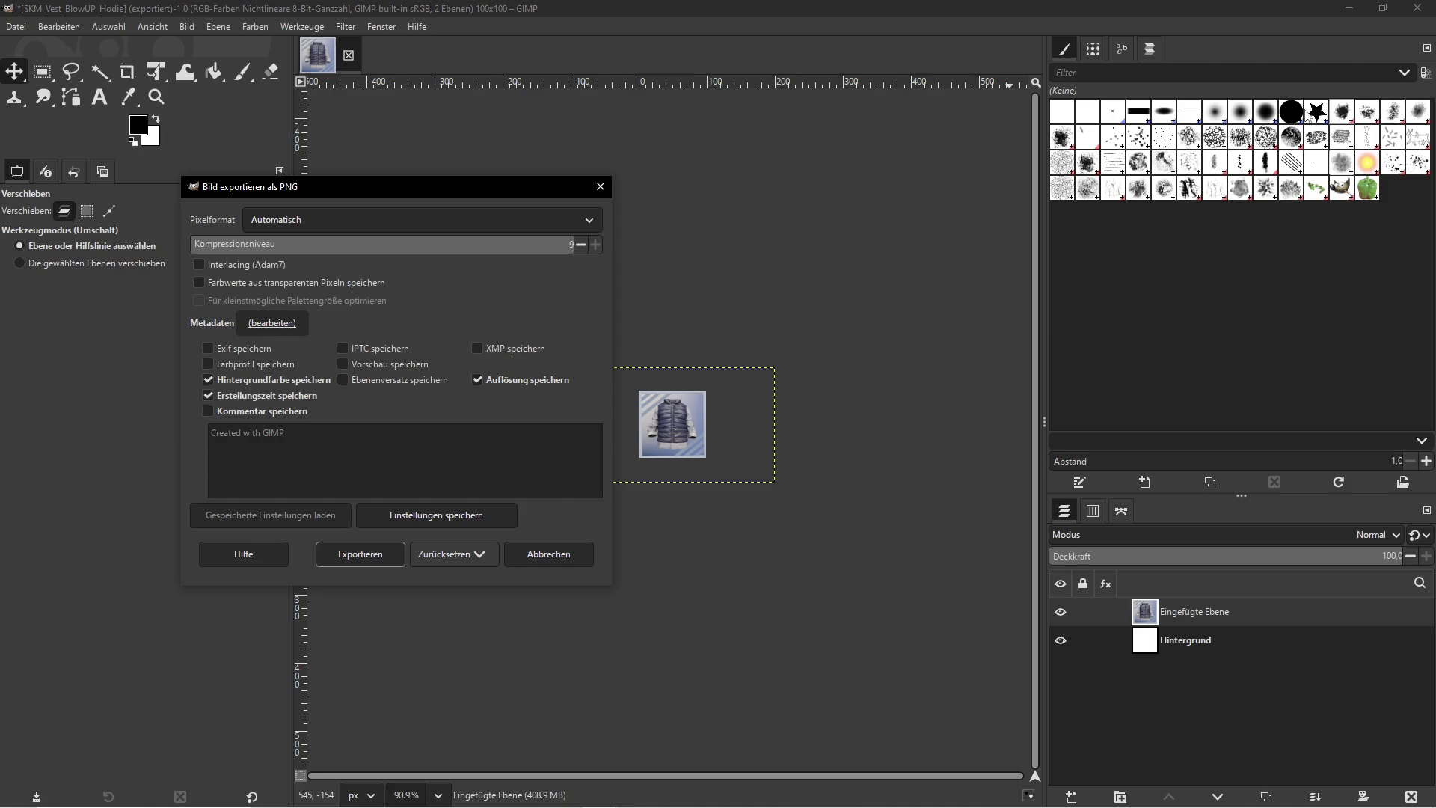
left_click(371, 558)
left_click(1350, 9)
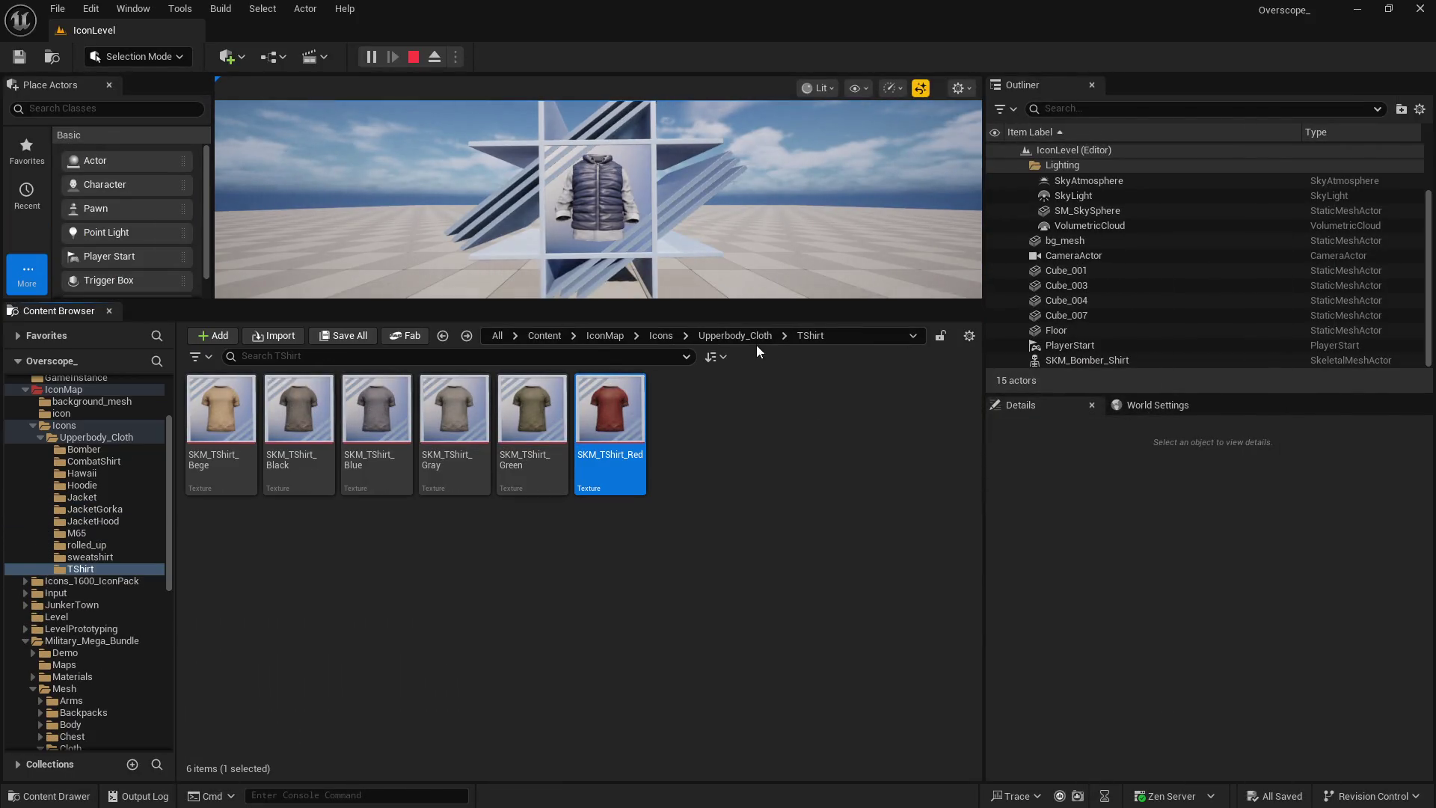
Create a Vest folder inside Upperbody_Cloth and open it
left_click(744, 335)
right_click(546, 550)
left_click(591, 319)
type("Vest")
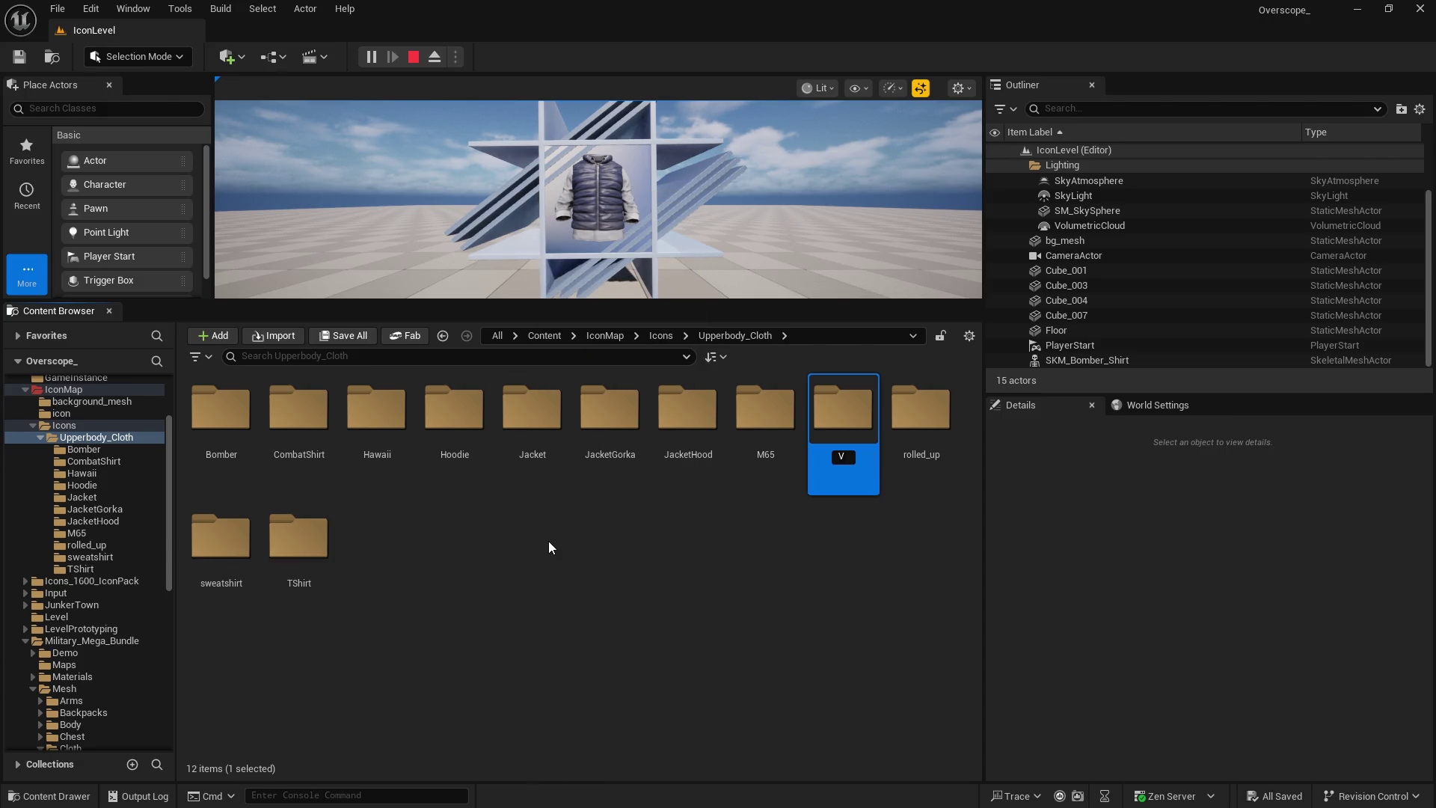
key("Return")
double_click(311, 554)
Import the three vest PNGs from Explorer into Vest and save all content
key("super")
left_click(628, 797)
mouse_move(847, 412)
left_mouse_down()
mouse_move(823, 320)
mouse_move(468, 474)
left_mouse_up()
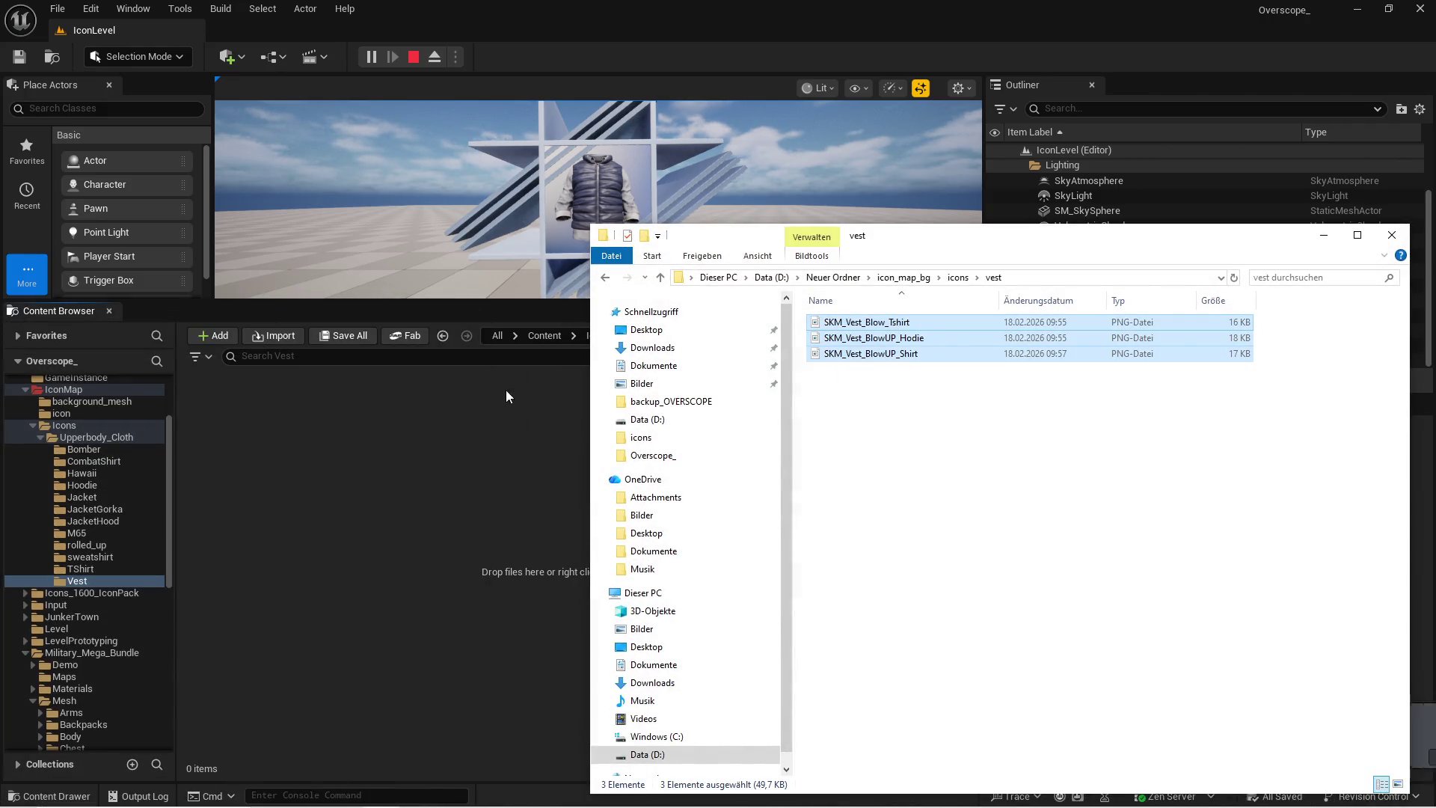
left_click(465, 475)
left_click(352, 336)
left_click(835, 580)
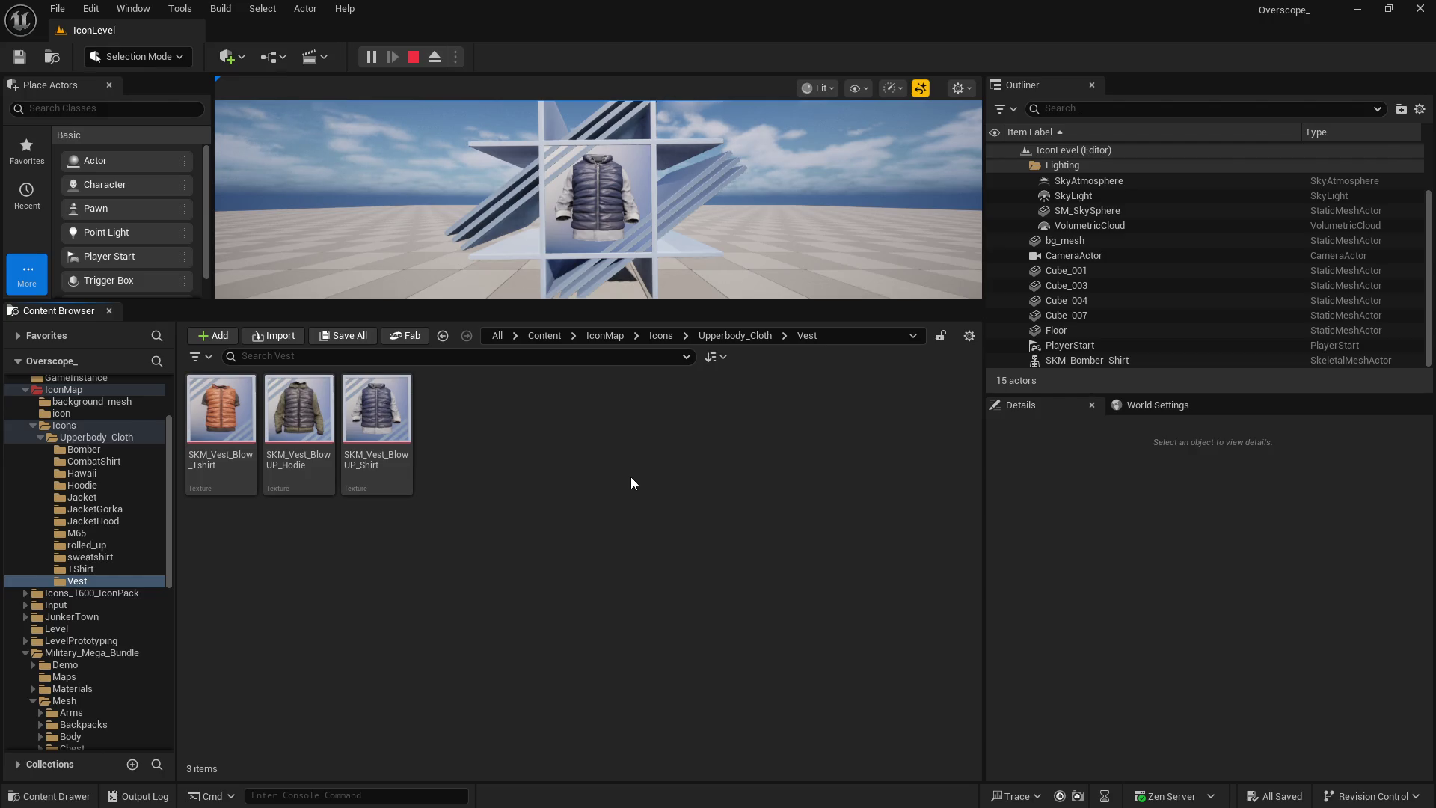
key("super")
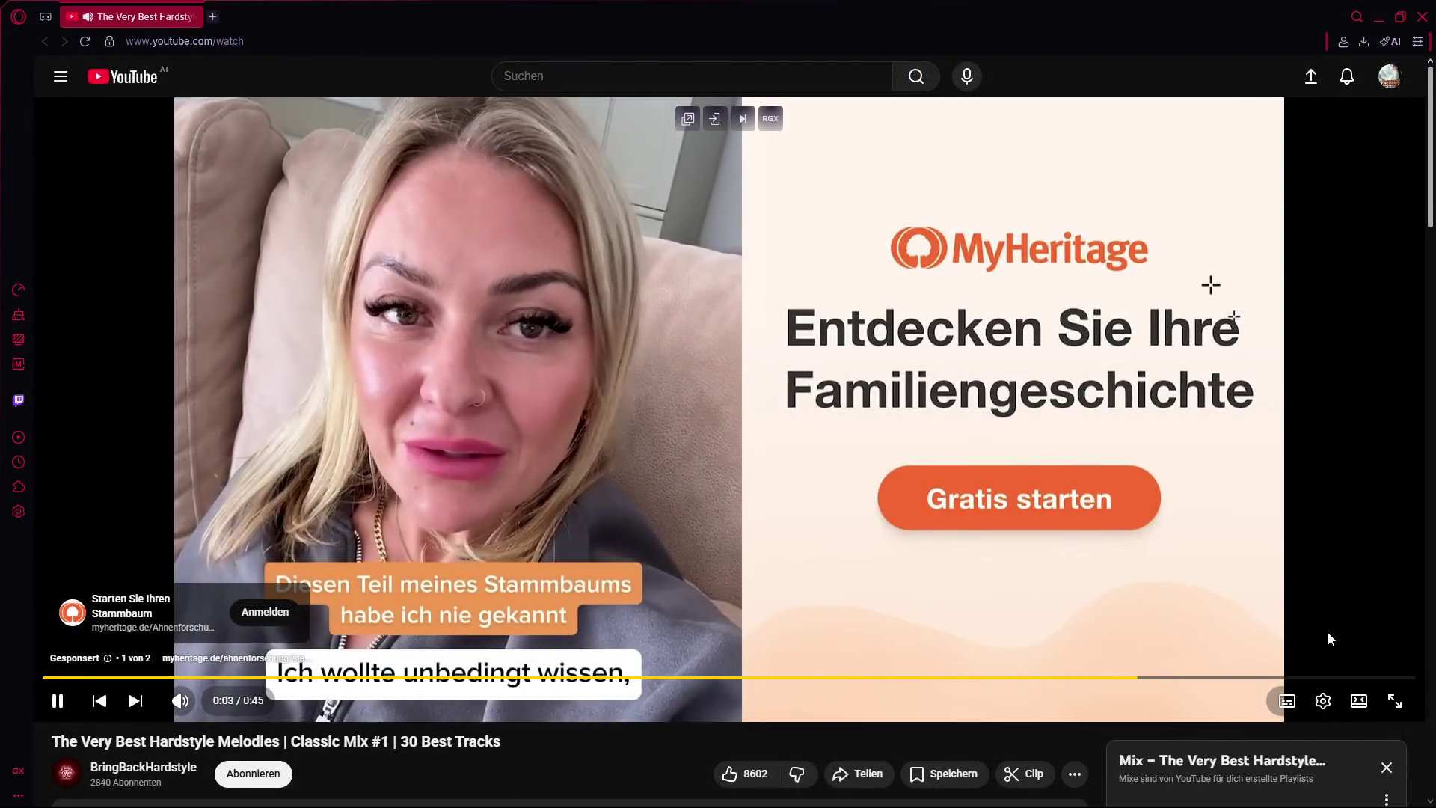
Skip the YouTube ad and switch back to Unreal
left_click(1346, 655)
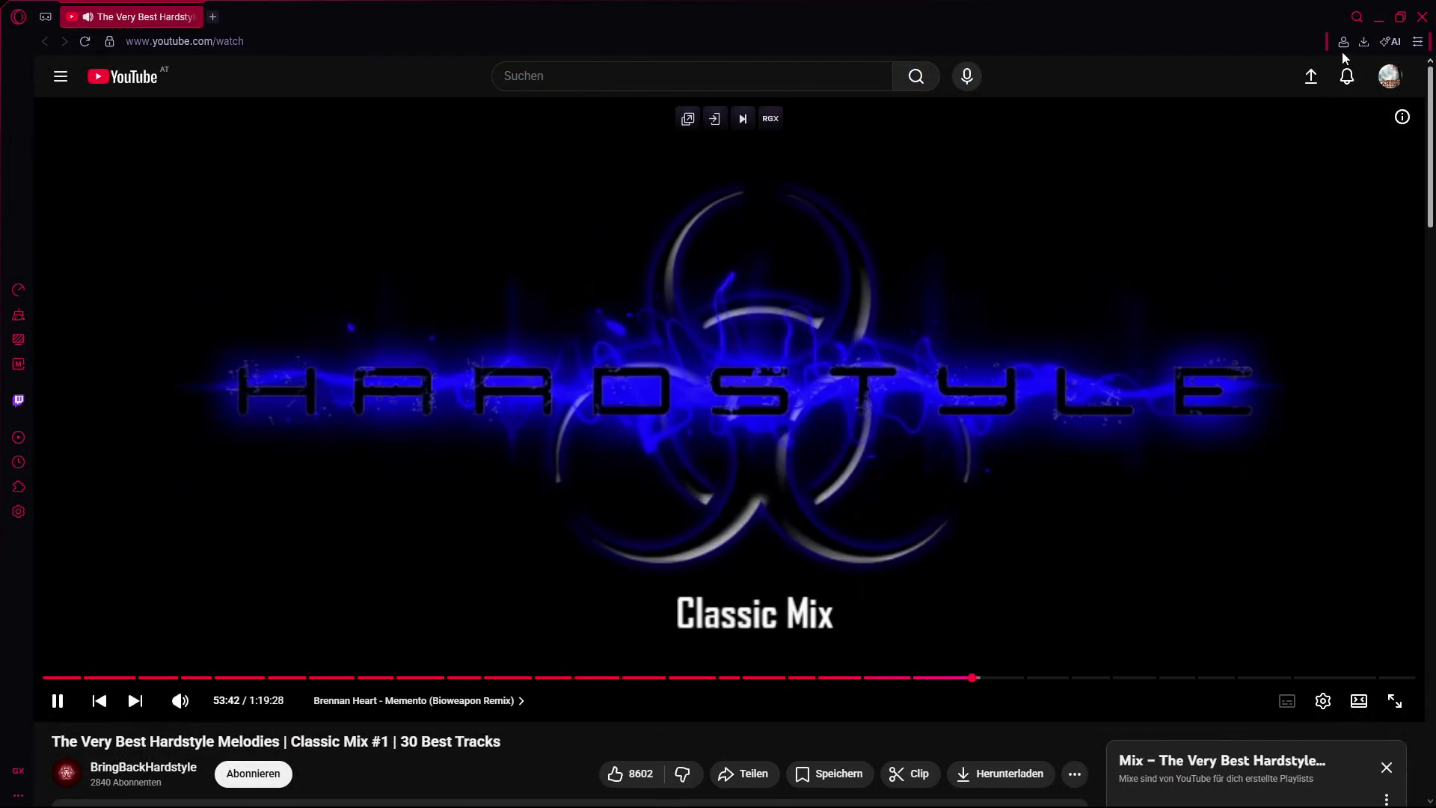
key("alt+Tab")
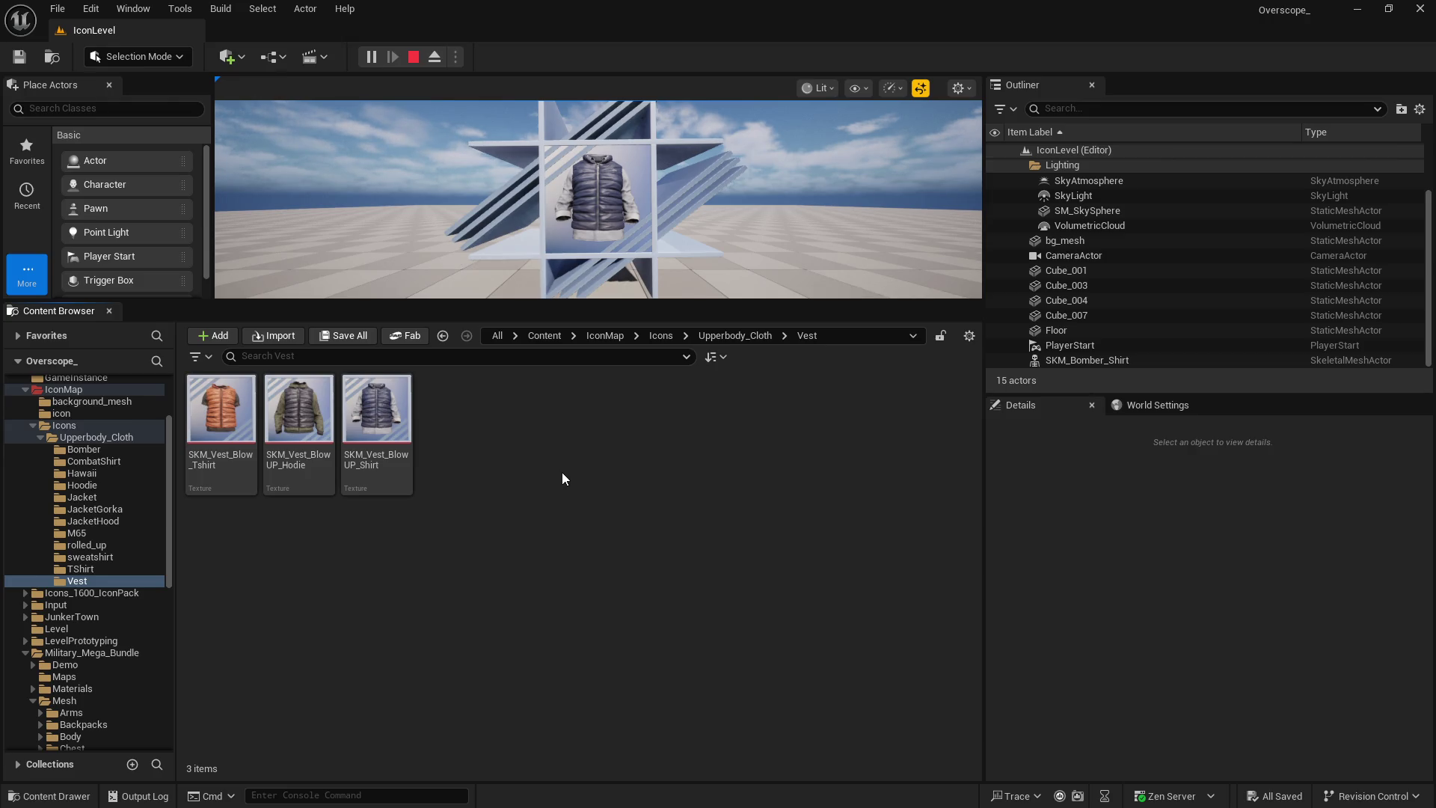
Open the upper-body cloth data table from BP_Datatable via a 'cloth' search
left_click(544, 335)
double_click(376, 419)
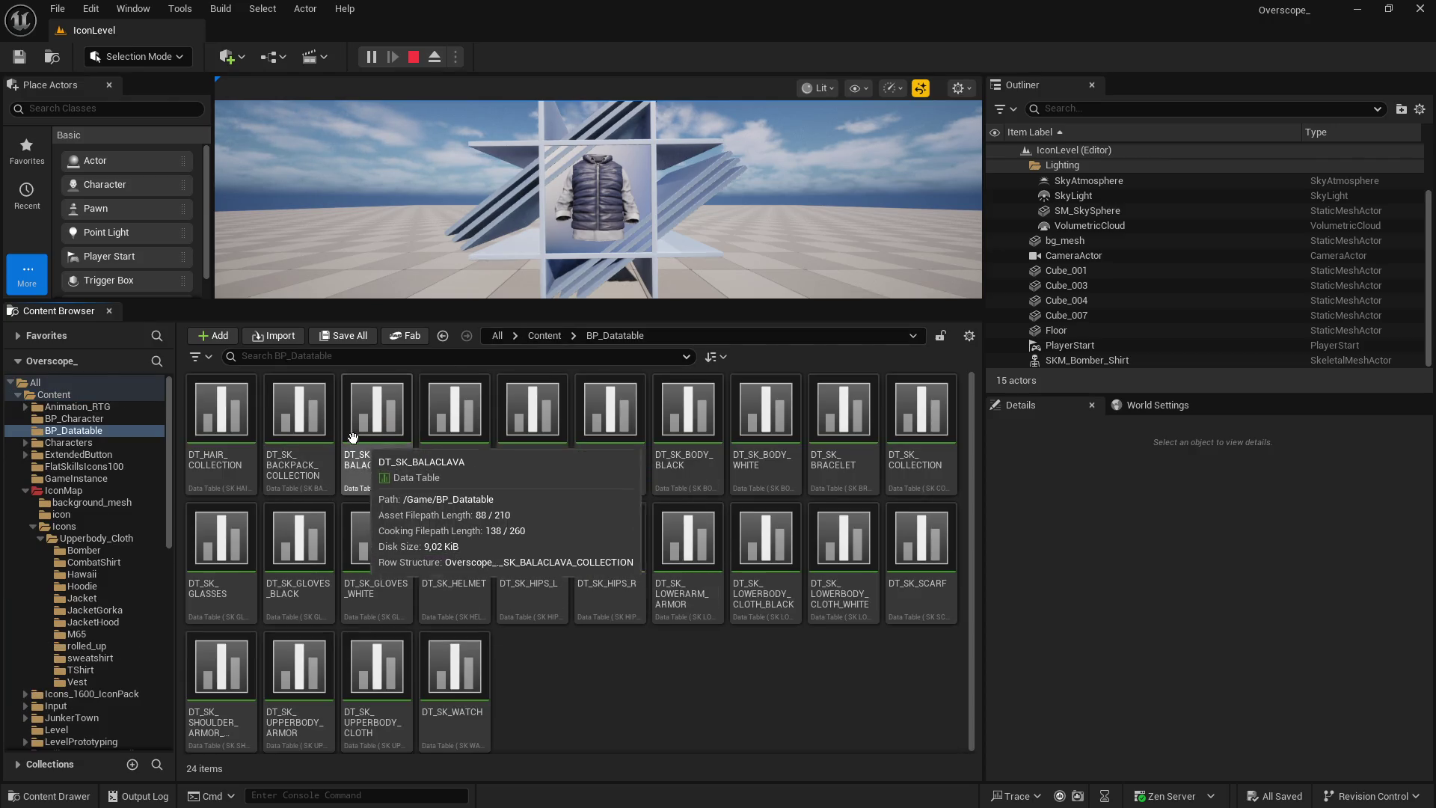
left_click(323, 357)
type("cloth")
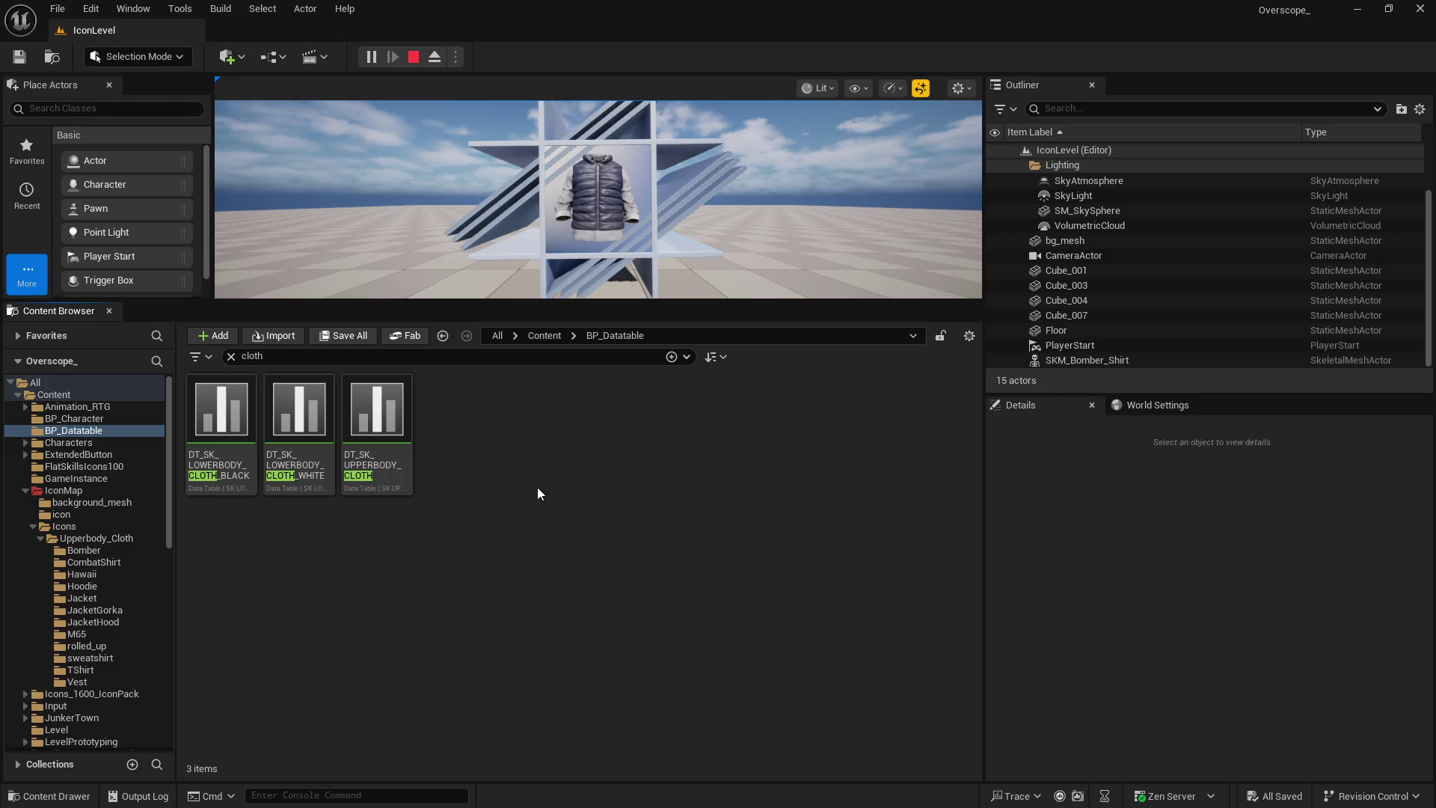
double_click(383, 421)
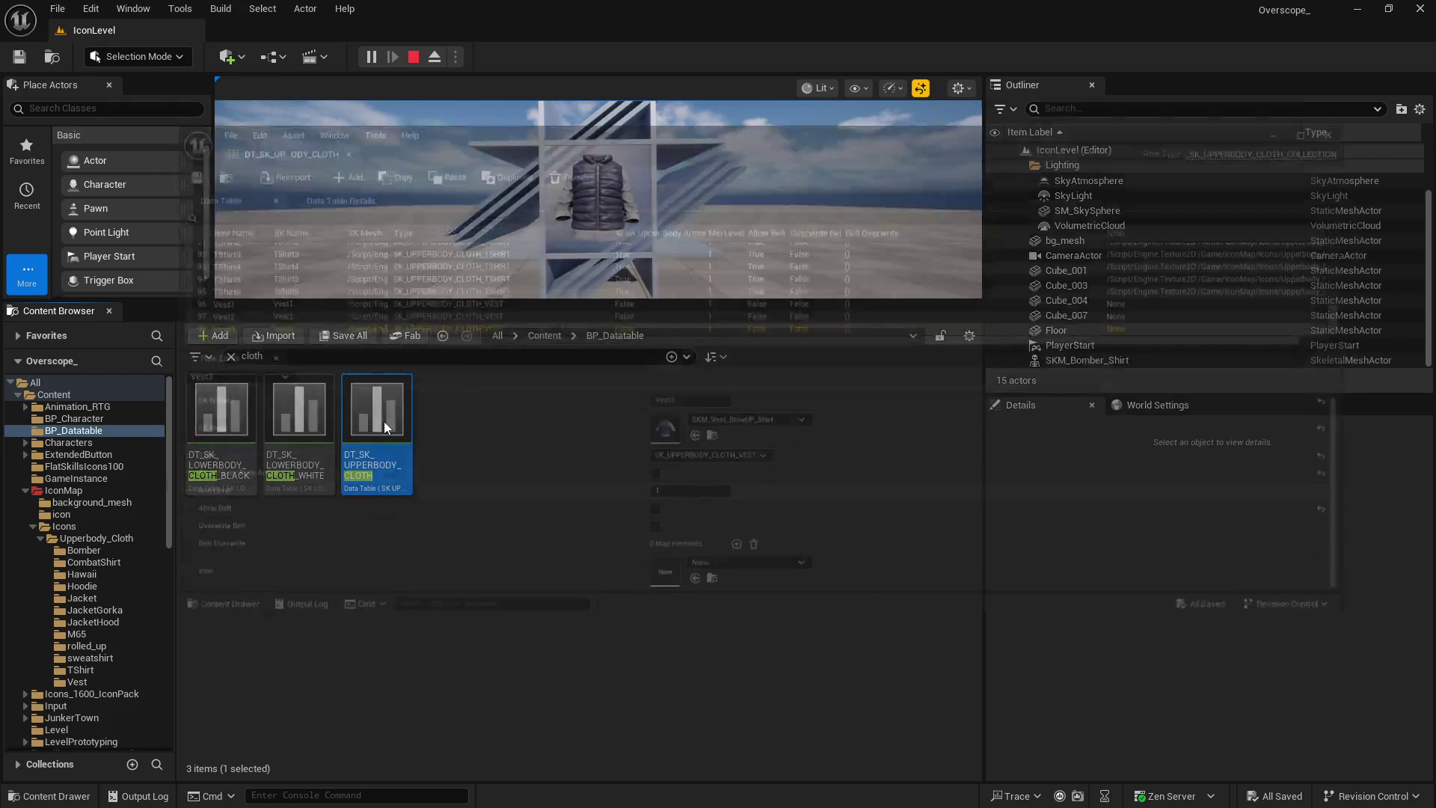
left_click(173, 209)
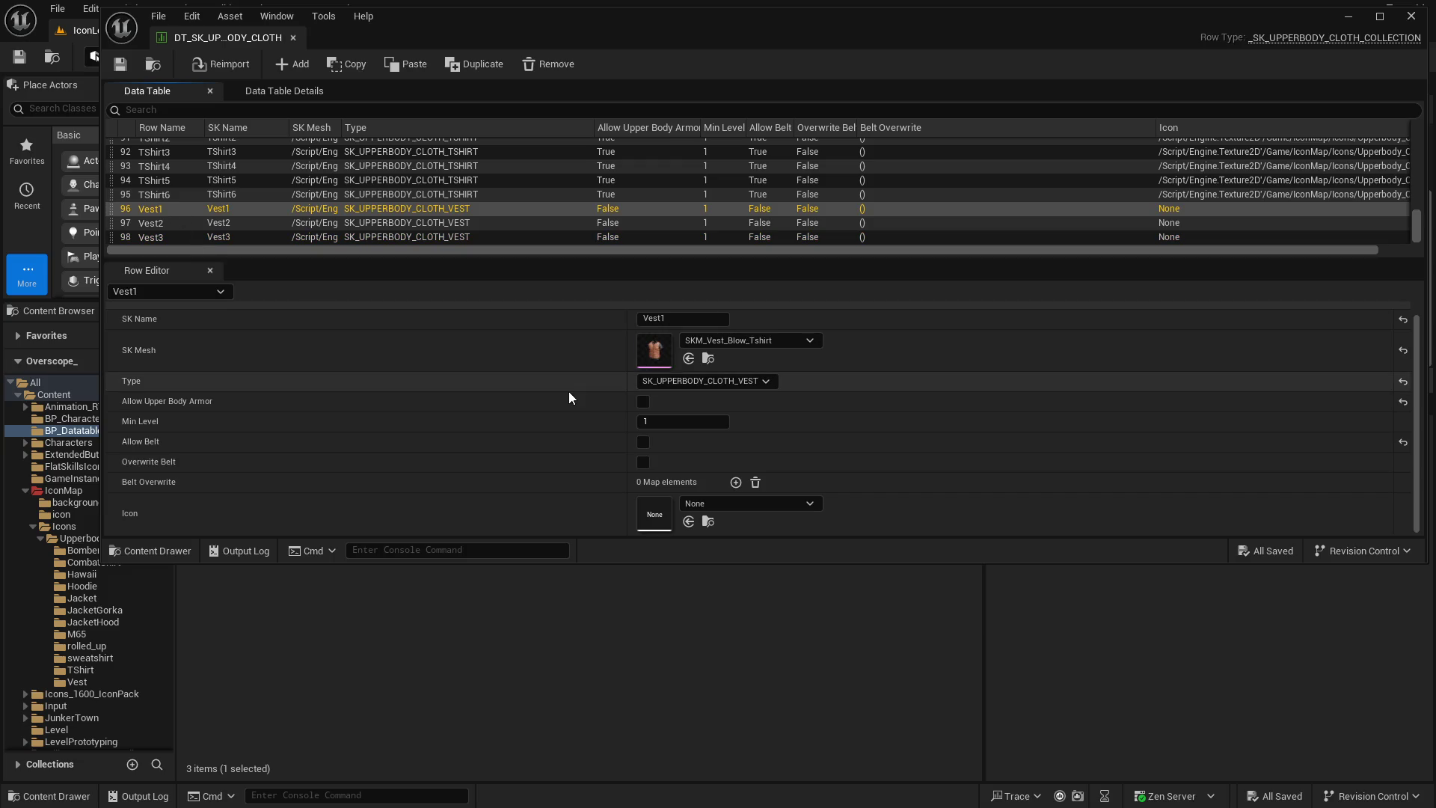
mouse_move(98, 562)
left_mouse_down()
mouse_move(247, 523)
mouse_move(296, 533)
left_mouse_up()
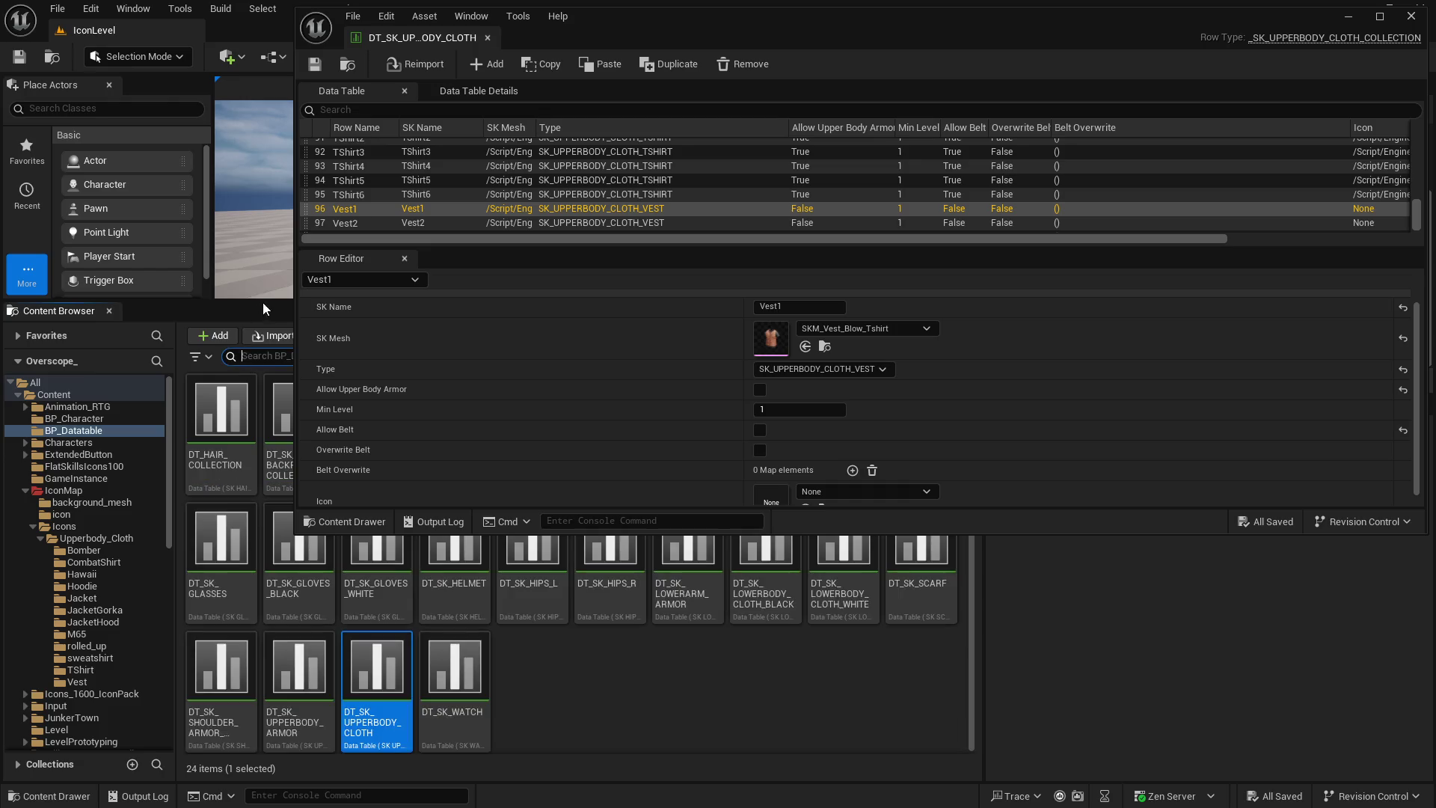
Assign the Tshirt, Hodie and Shirt vest textures as icons of rows Vest1, Vest2 and Vest3
left_click(442, 550)
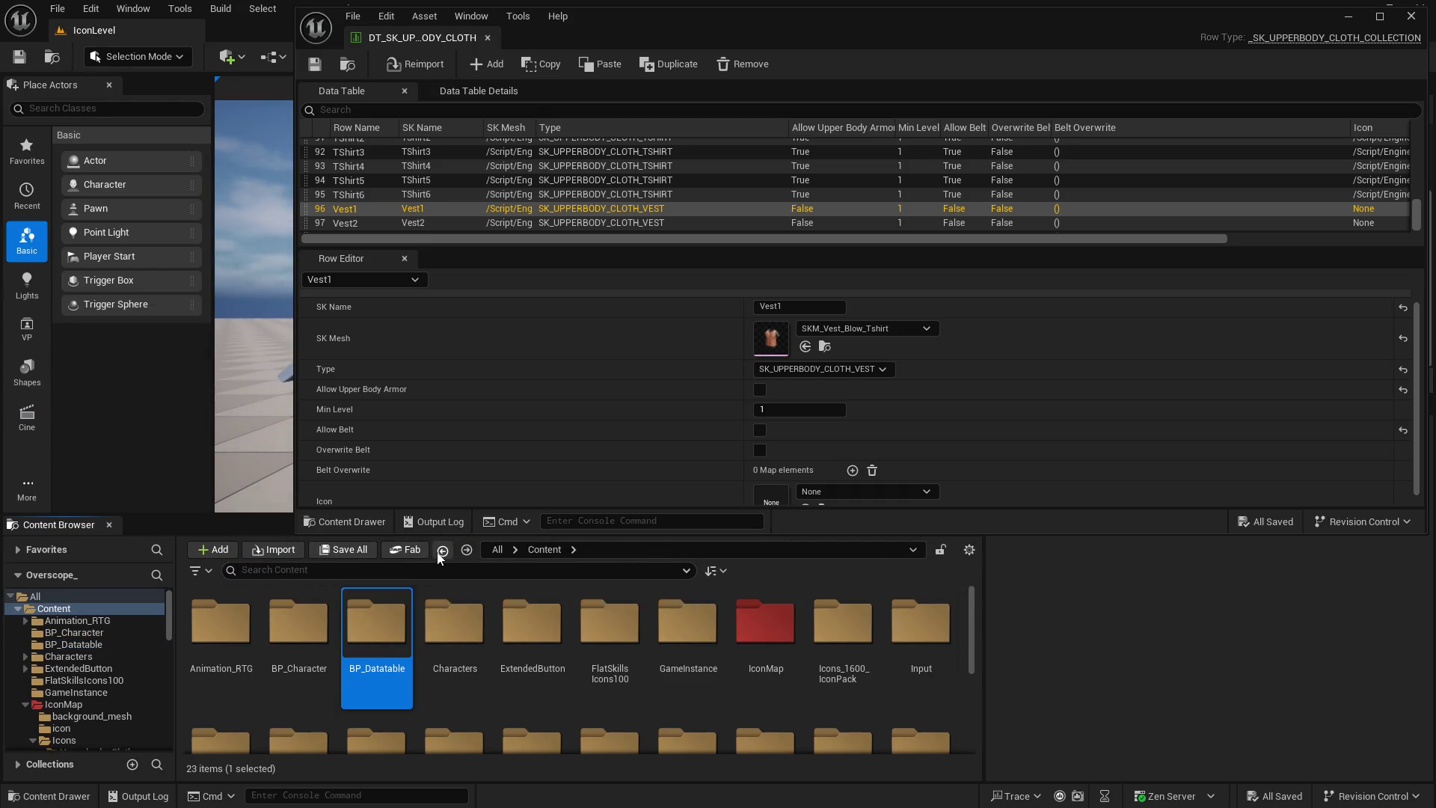
left_click(442, 550)
mouse_move(224, 627)
left_mouse_down()
mouse_move(652, 464)
mouse_move(808, 494)
left_mouse_up()
left_click(466, 218)
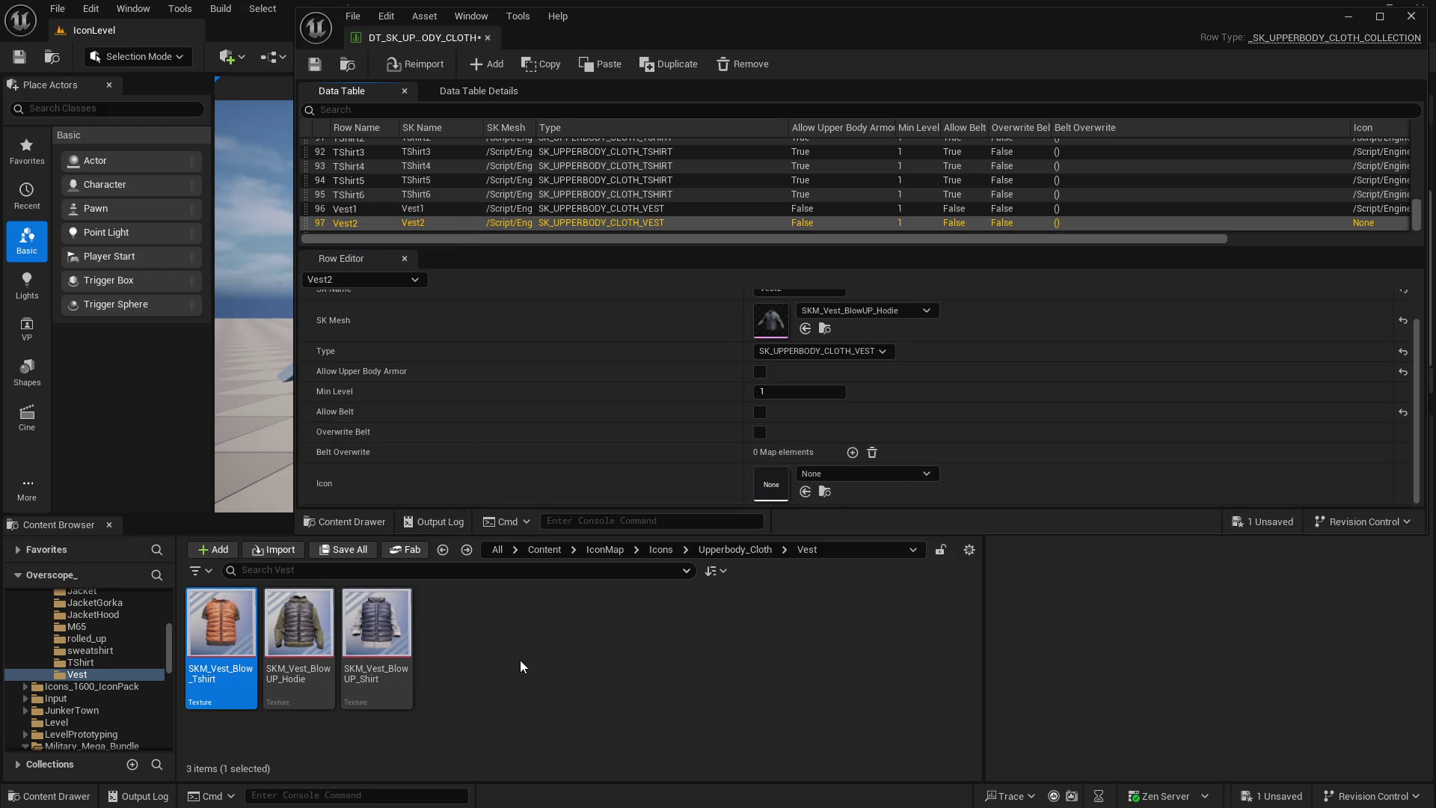
mouse_move(298, 628)
left_mouse_down()
mouse_move(758, 402)
mouse_move(775, 485)
left_mouse_up()
left_click(543, 226)
left_click(376, 629)
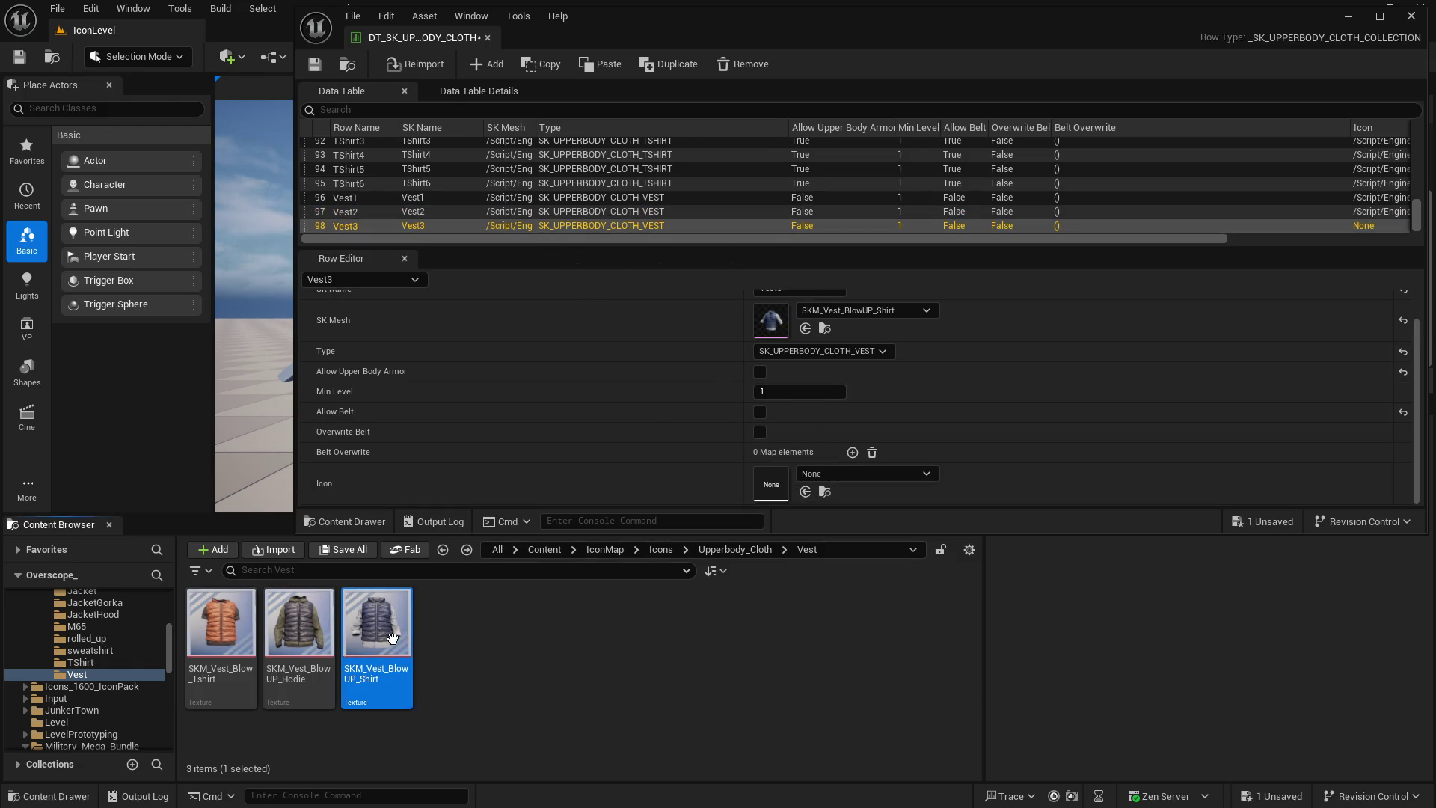
left_click(804, 492)
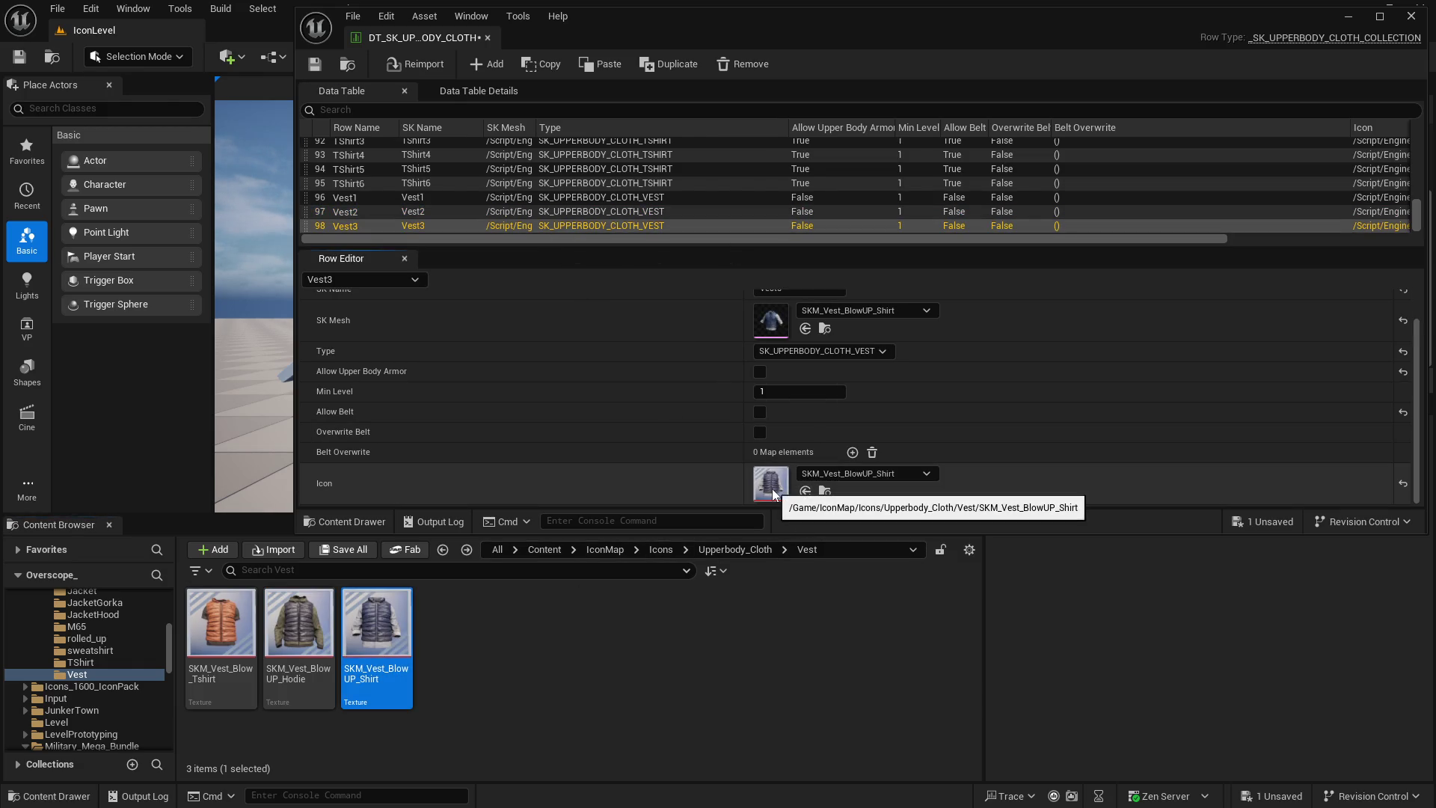
Save the edited data table and close it
left_click(366, 552)
left_click(826, 584)
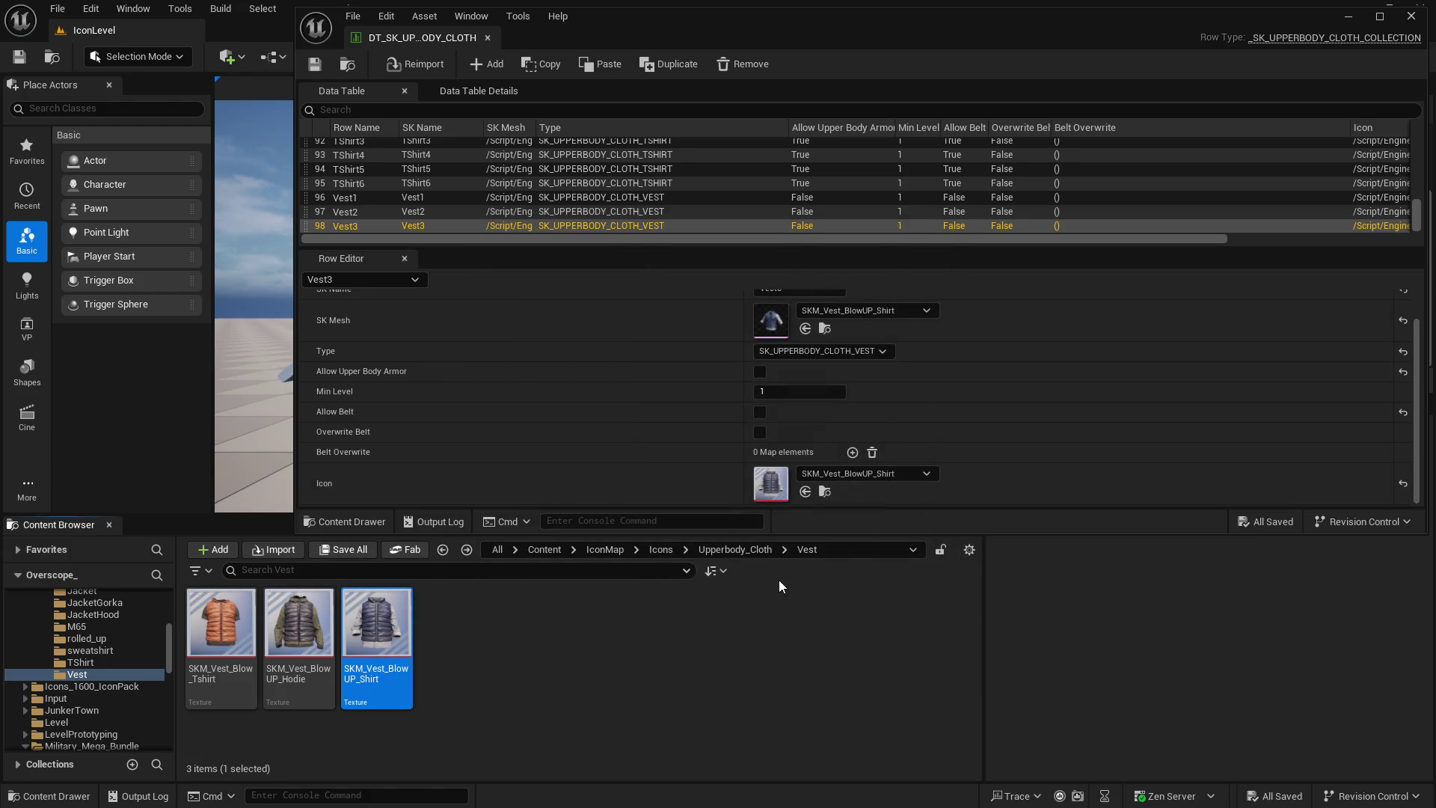
left_click_drag(244, 518, 244, 540)
scroll(549, 215, "up", 10)
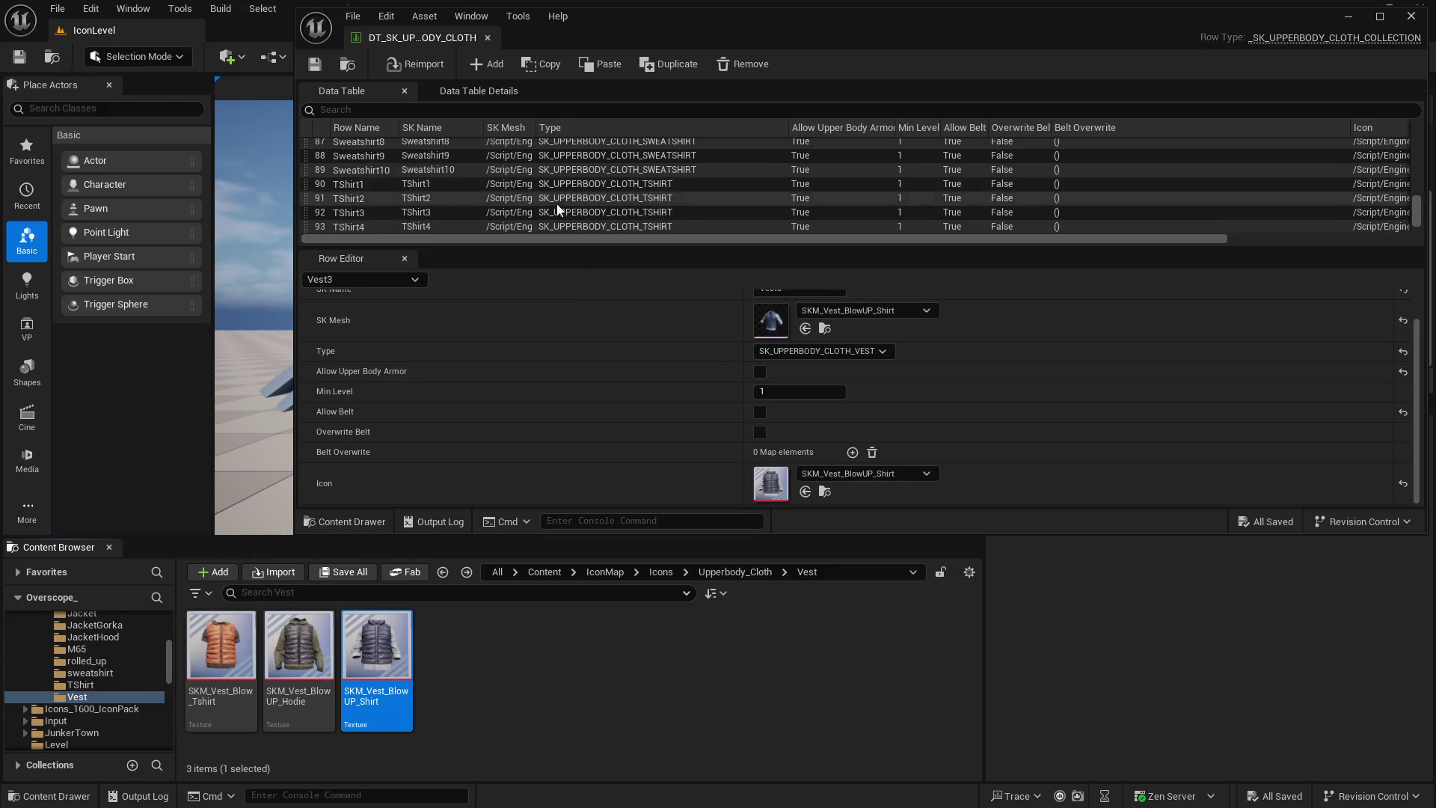
left_click(1411, 16)
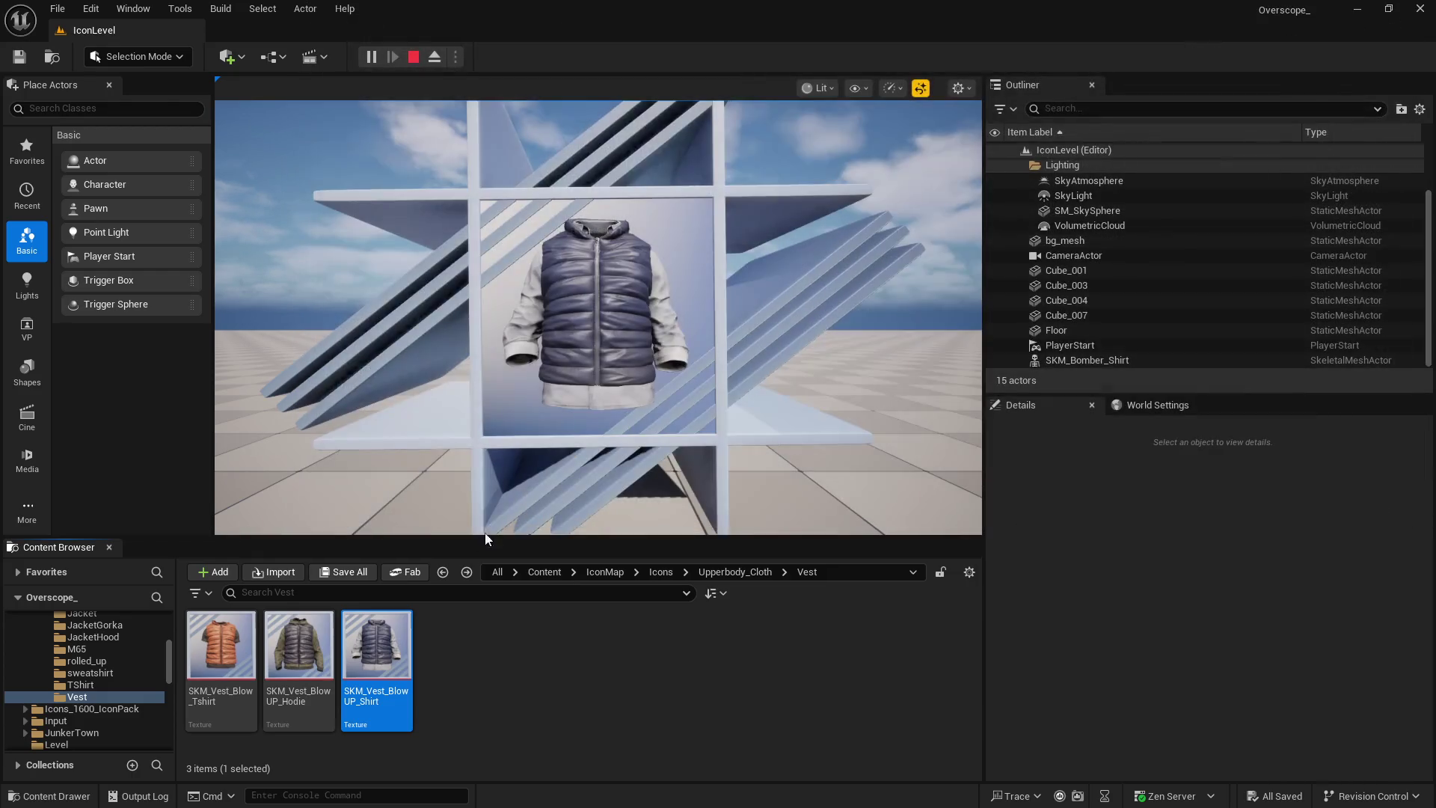
Open DT_HAIR_COLLECTION from BP_Datatable, scroll through its rows, and close it
left_click_drag(530, 538, 531, 384)
left_click(544, 415)
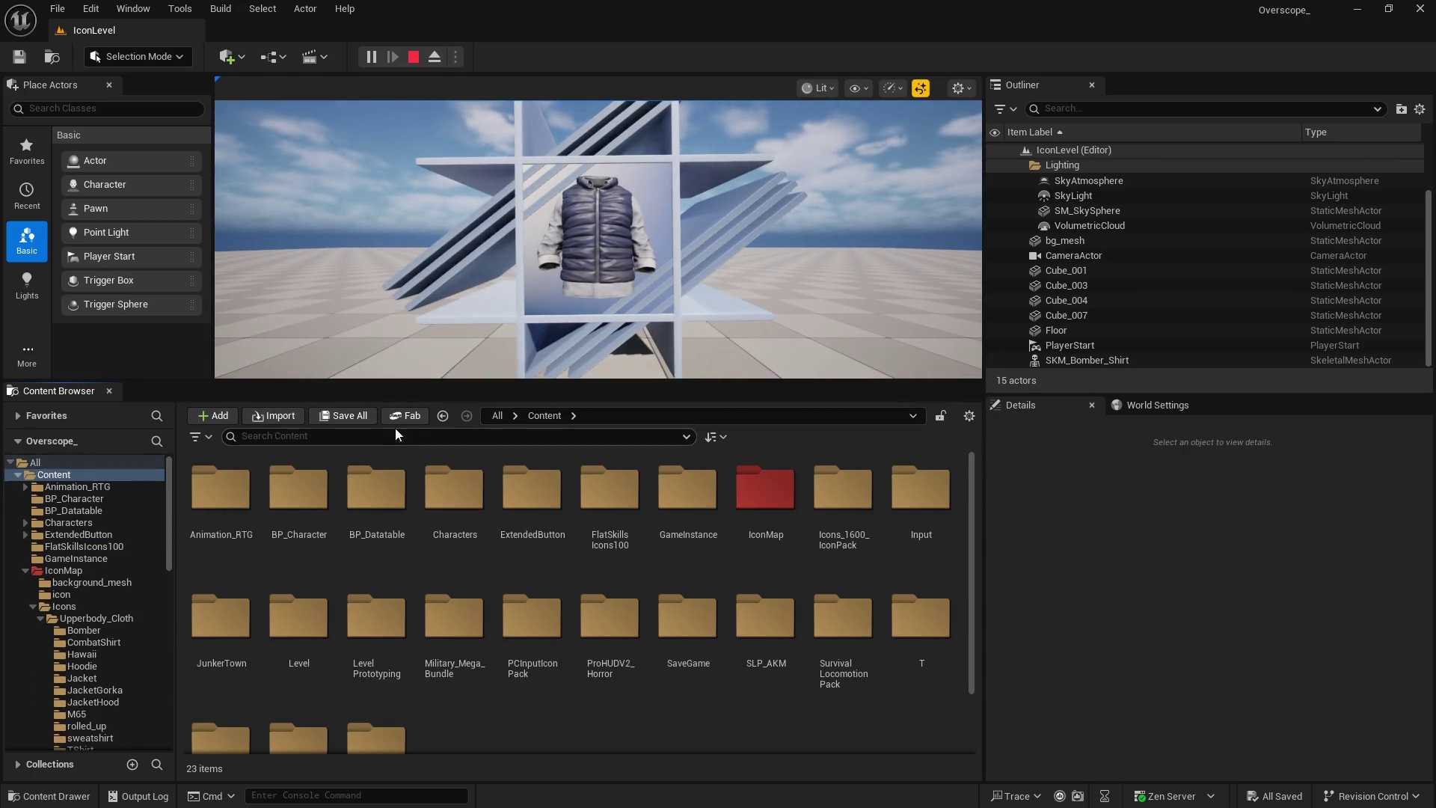
left_click(387, 514)
double_click(387, 514)
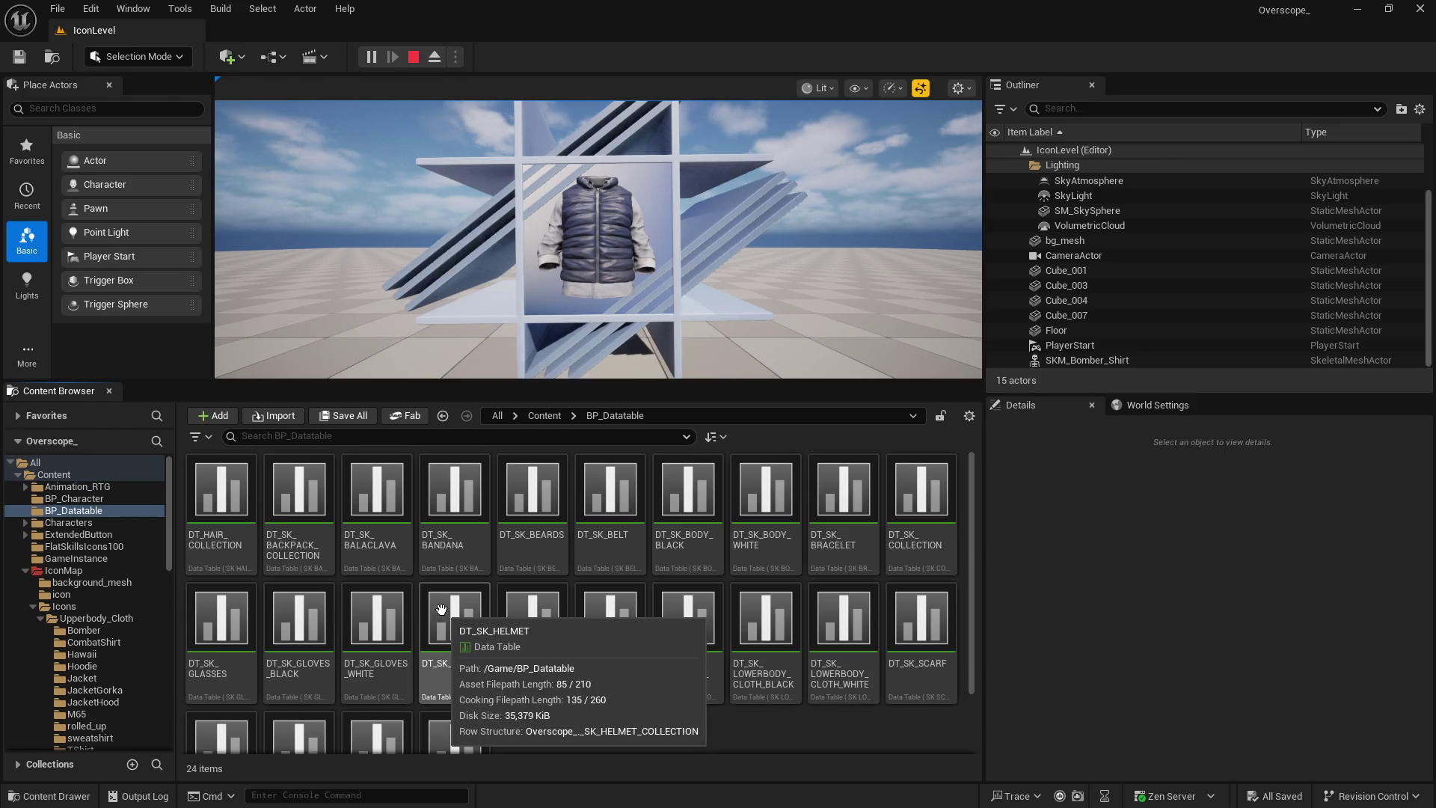
double_click(222, 489)
scroll(531, 203, "down", 3)
scroll(531, 204, "down", 20)
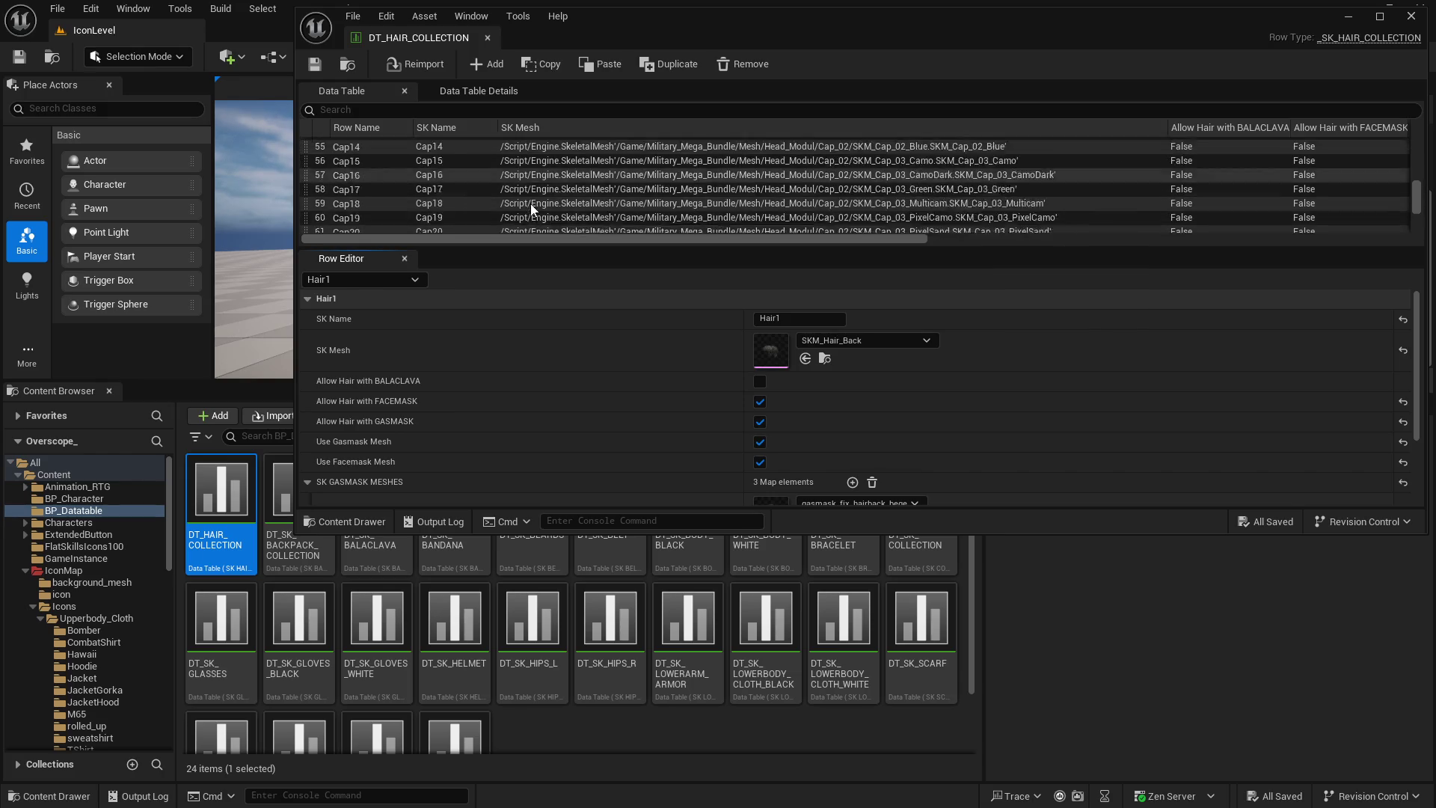
scroll(654, 214, "up", 2)
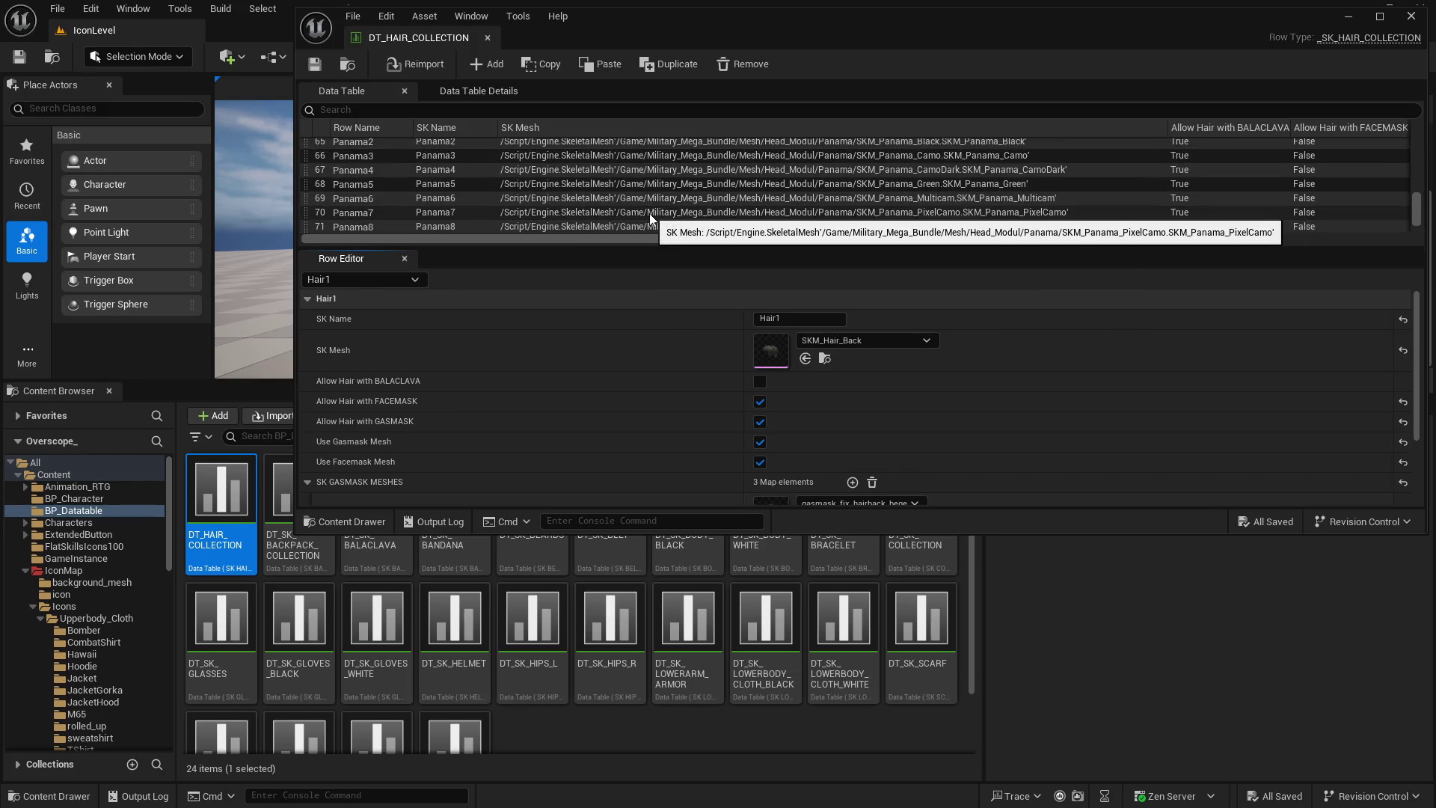
scroll(649, 209, "down", 5)
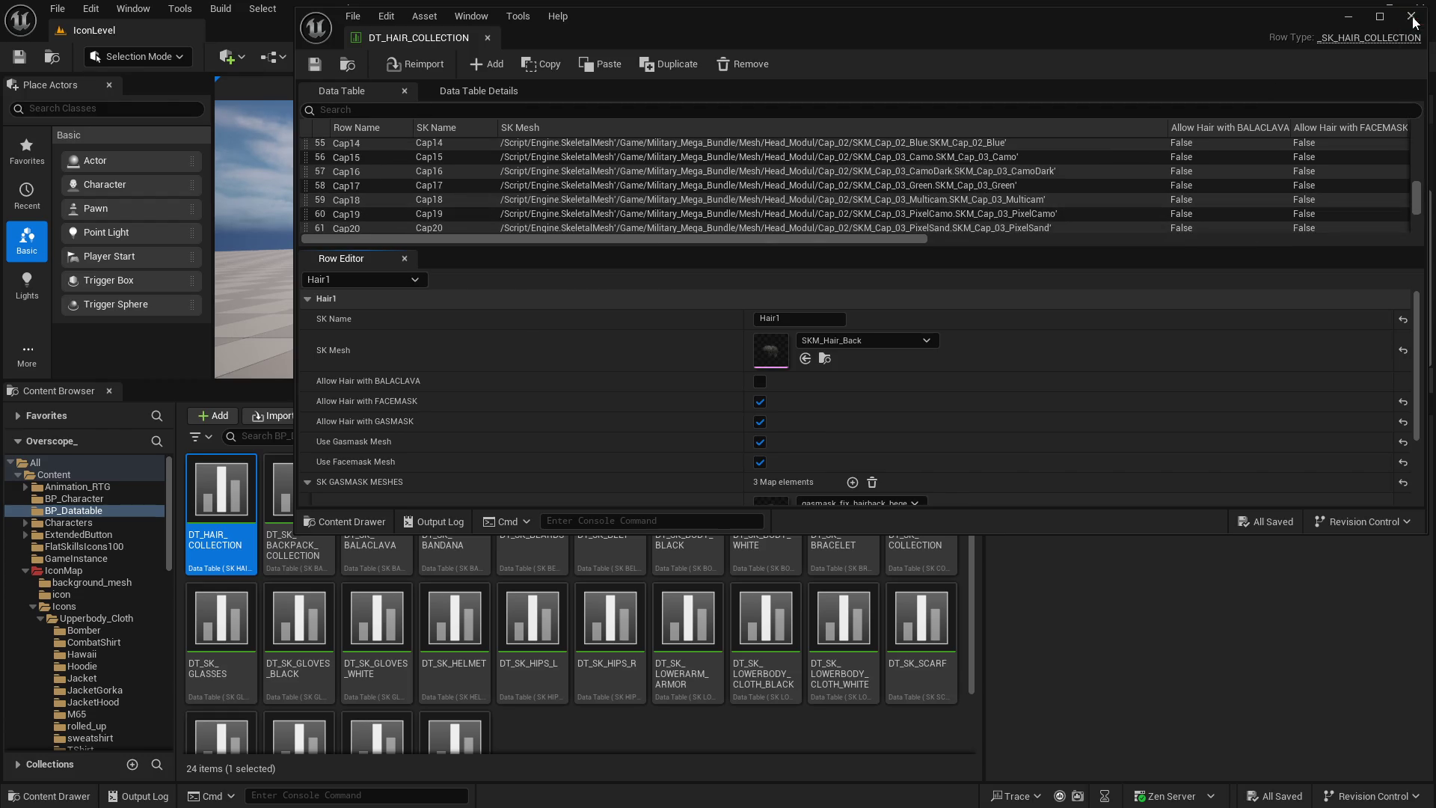
left_click(1411, 16)
left_click(16, 798)
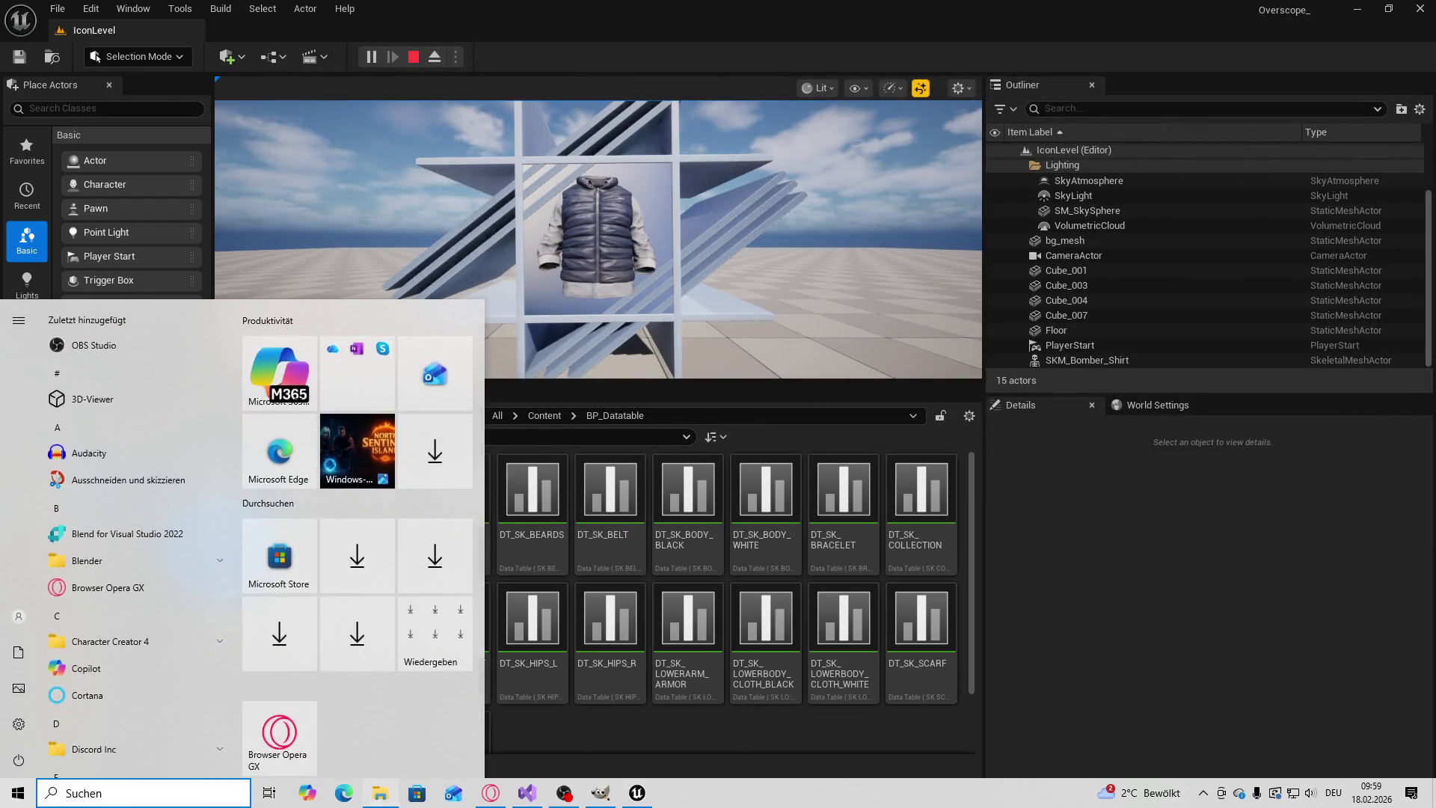
Go up to the icons folder and delete an accidentally created new folder
left_click(314, 798)
left_click(988, 564)
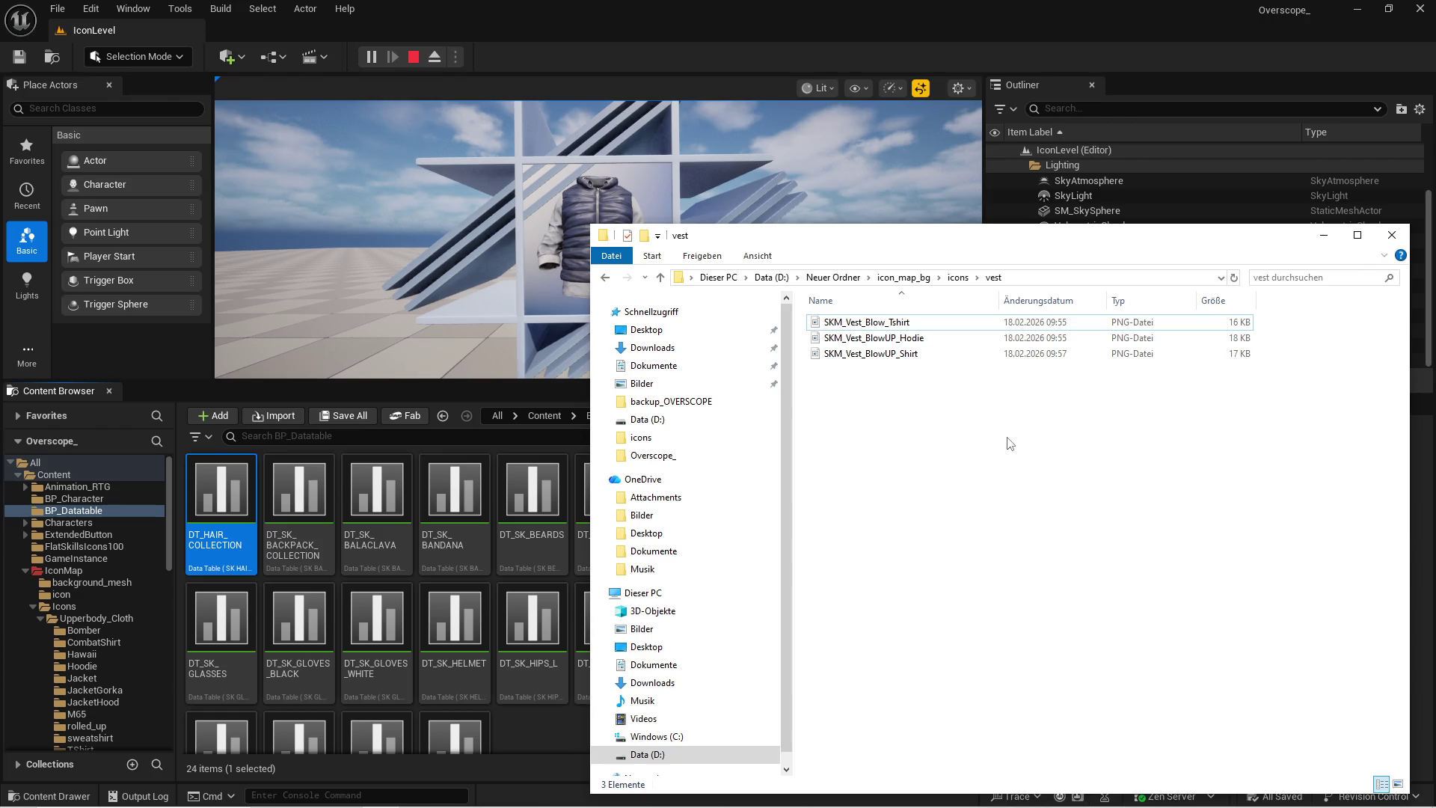
key("alt+Up")
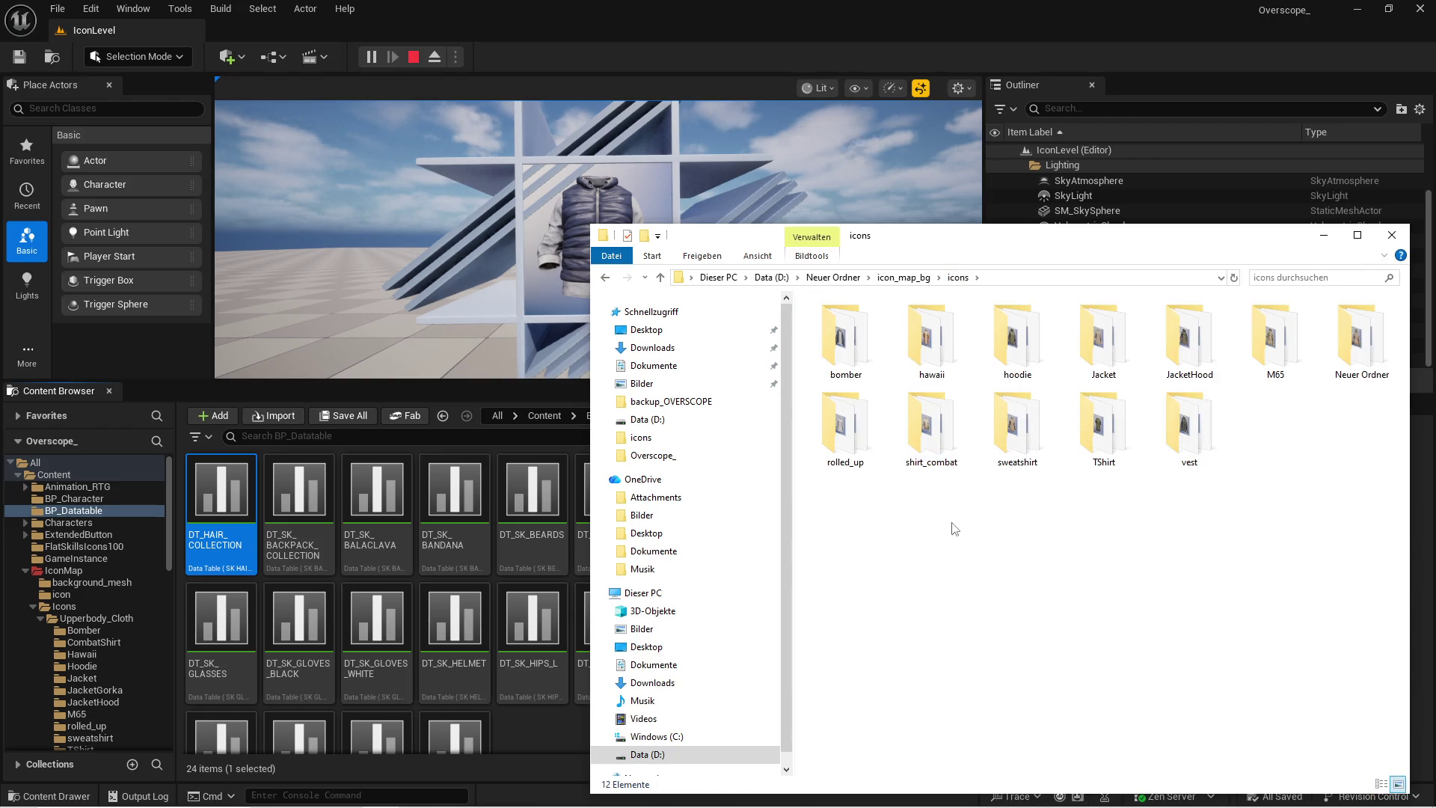
right_click(979, 560)
mouse_move(1166, 526)
left_click(1256, 522)
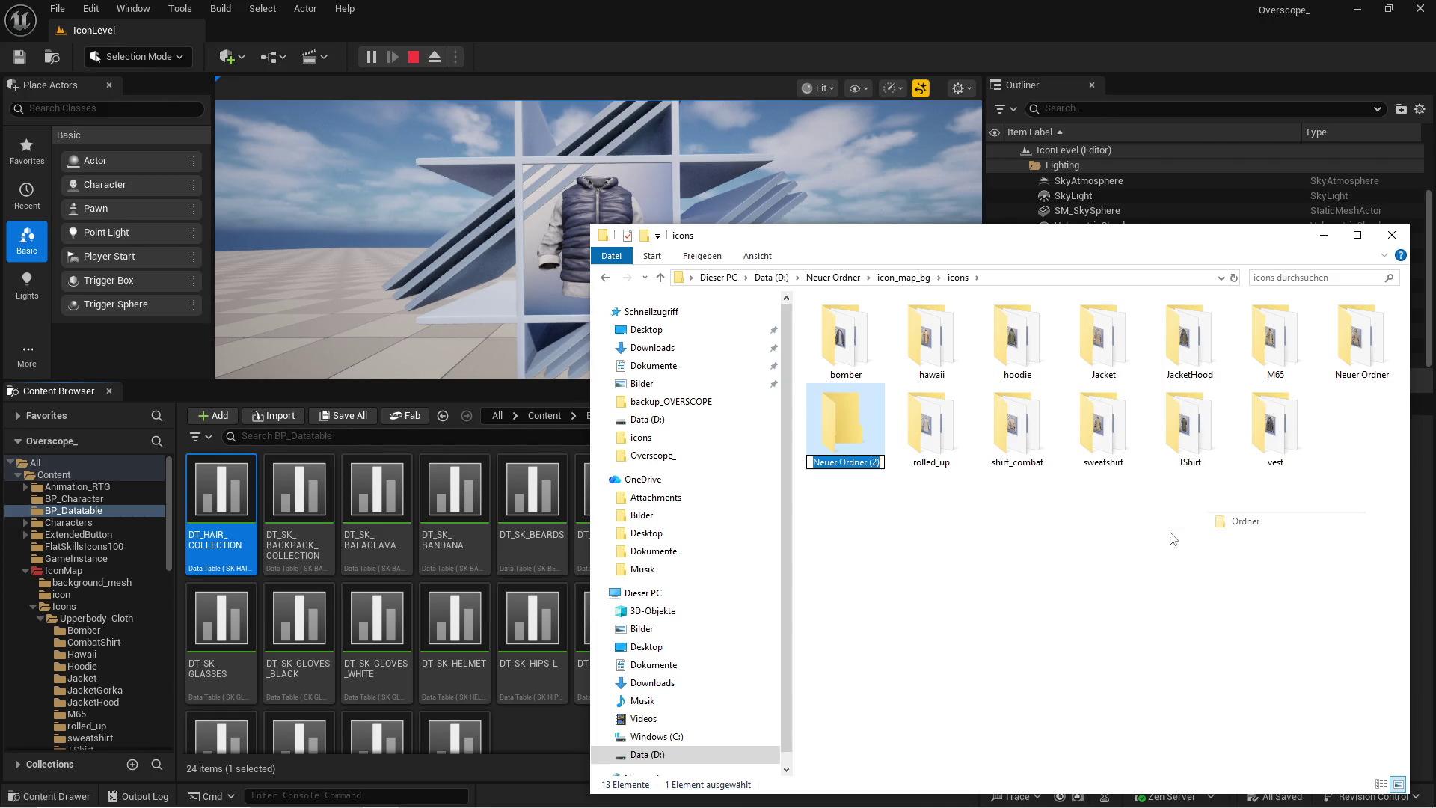
key("Return")
key("Right")
left_click(843, 437)
key("Delete")
Create an upperbody_cloth folder and move the 12 clothing folders into it
right_click(890, 535)
mouse_move(972, 764)
left_click(1153, 658)
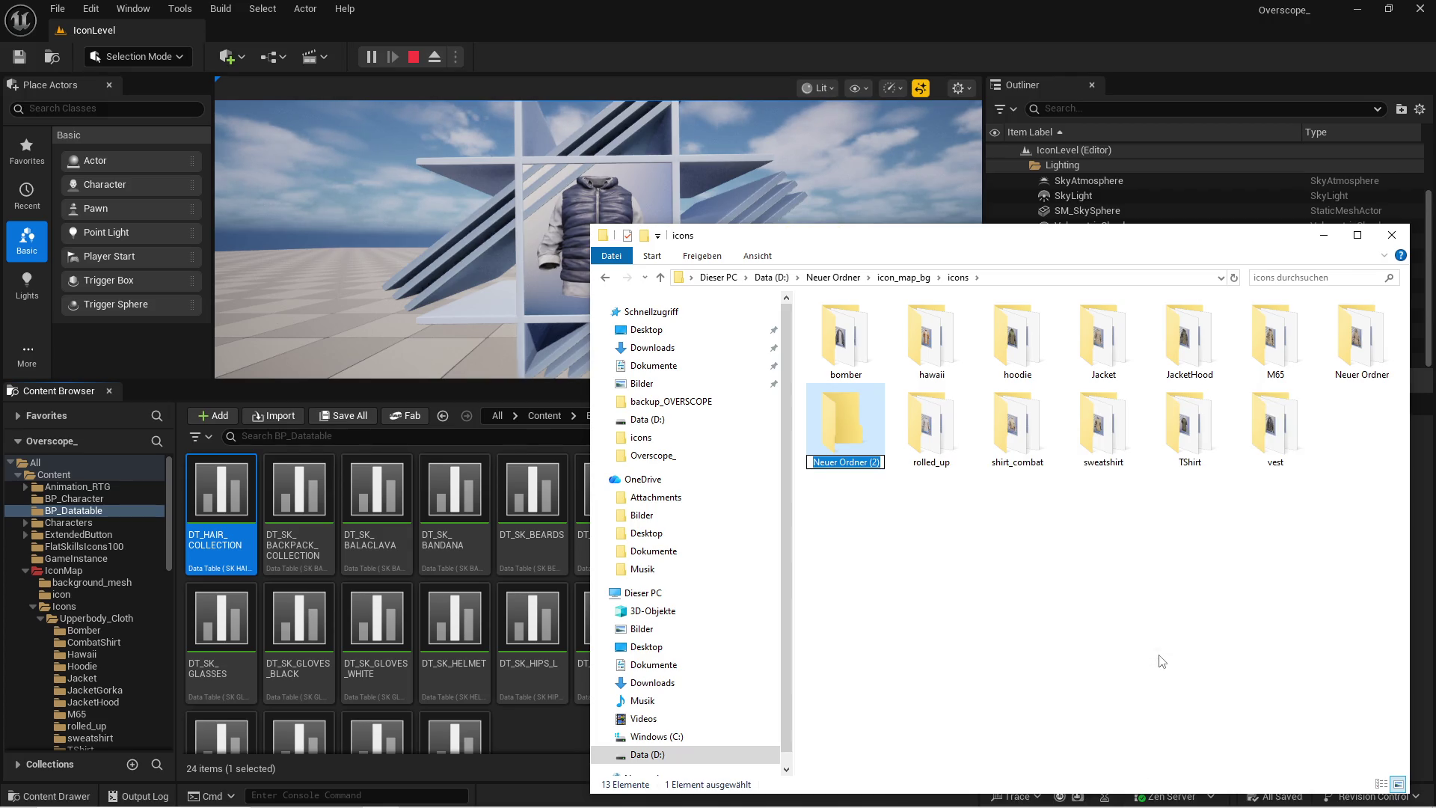
type("upperbody_cloth")
key("Return")
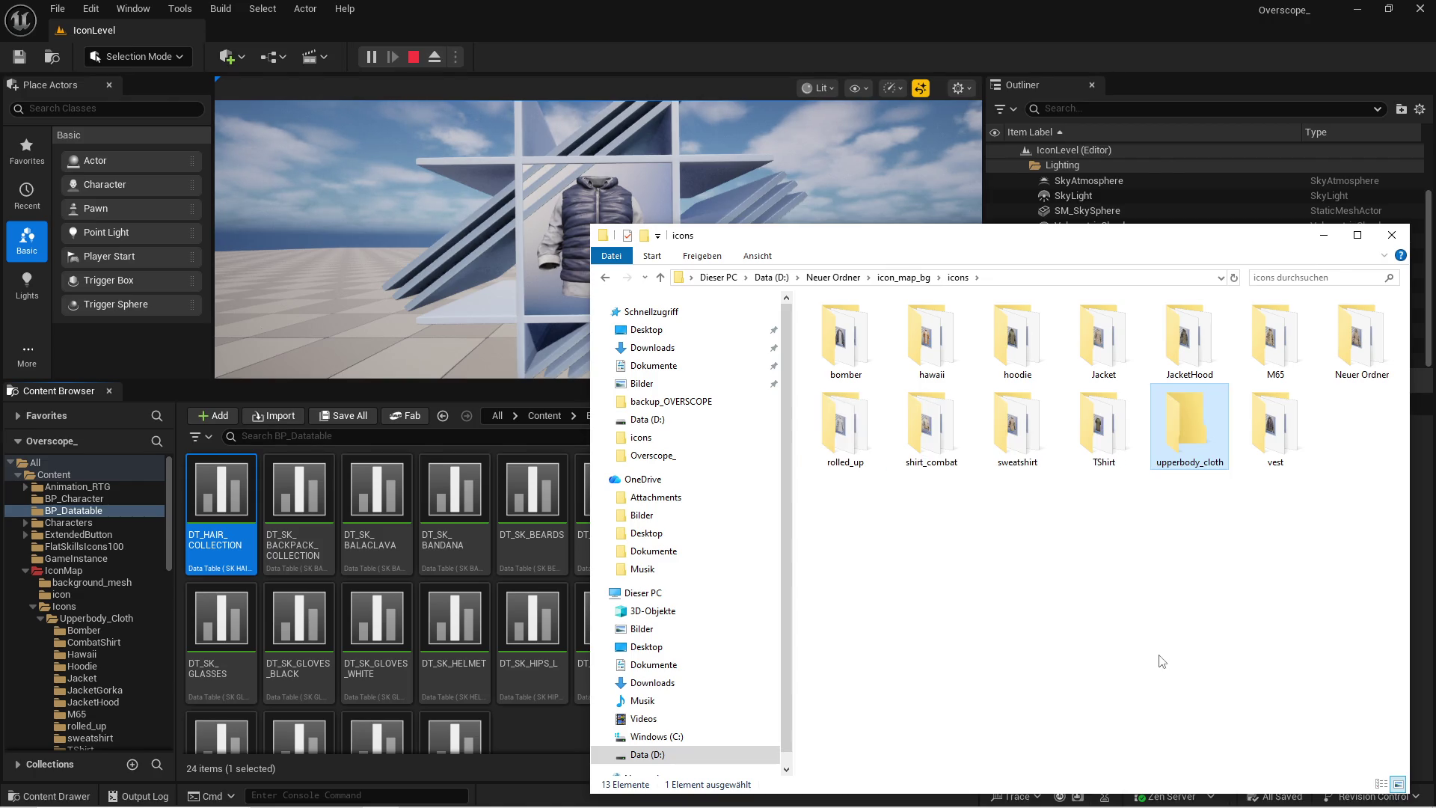
key("ctrl+a")
left_click(1180, 427, "ctrl")
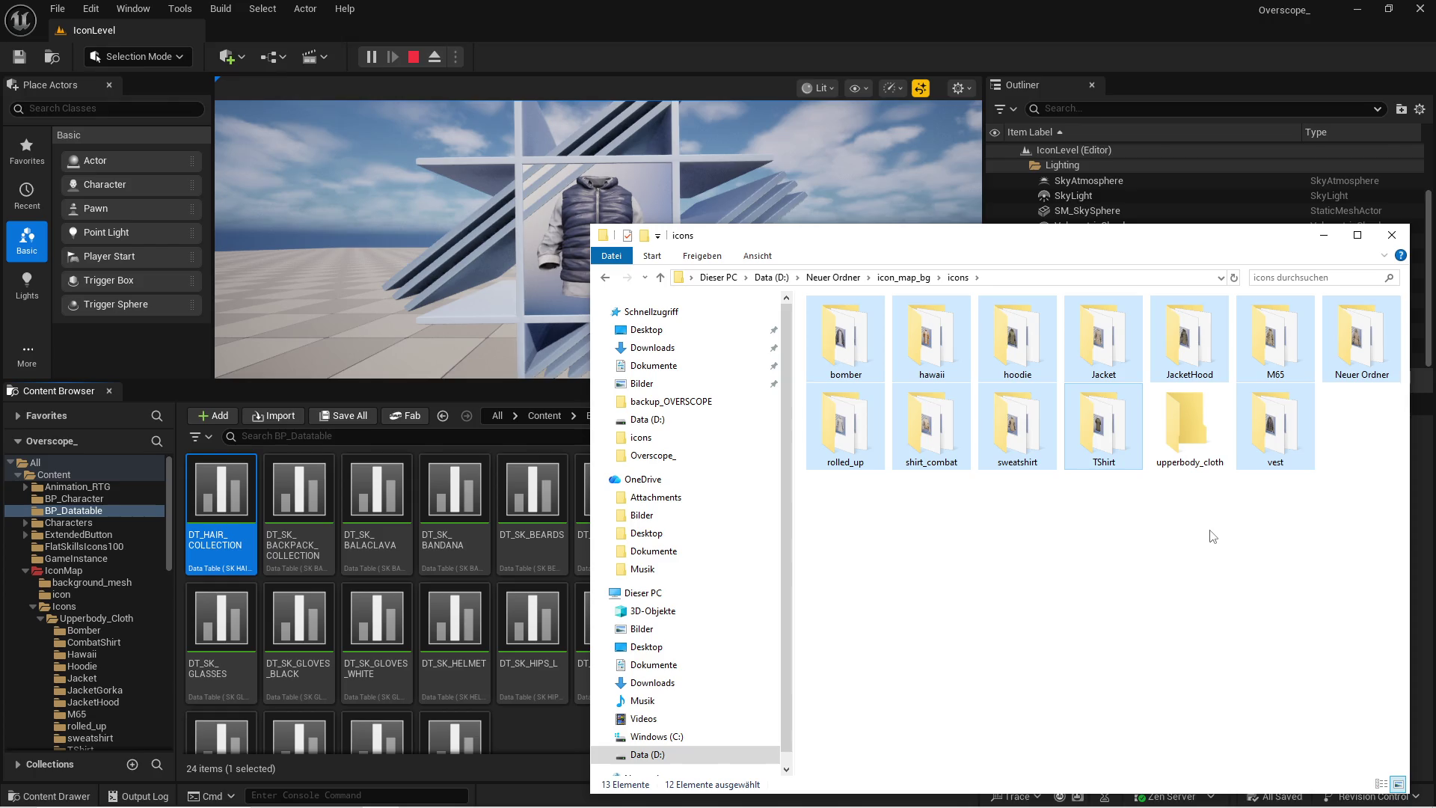
left_click_drag(1189, 340, 1189, 422)
Add a new pants folder, then stop the game preview in Unreal
right_click(970, 621)
mouse_move(1002, 612)
left_click(1244, 611)
type("pants")
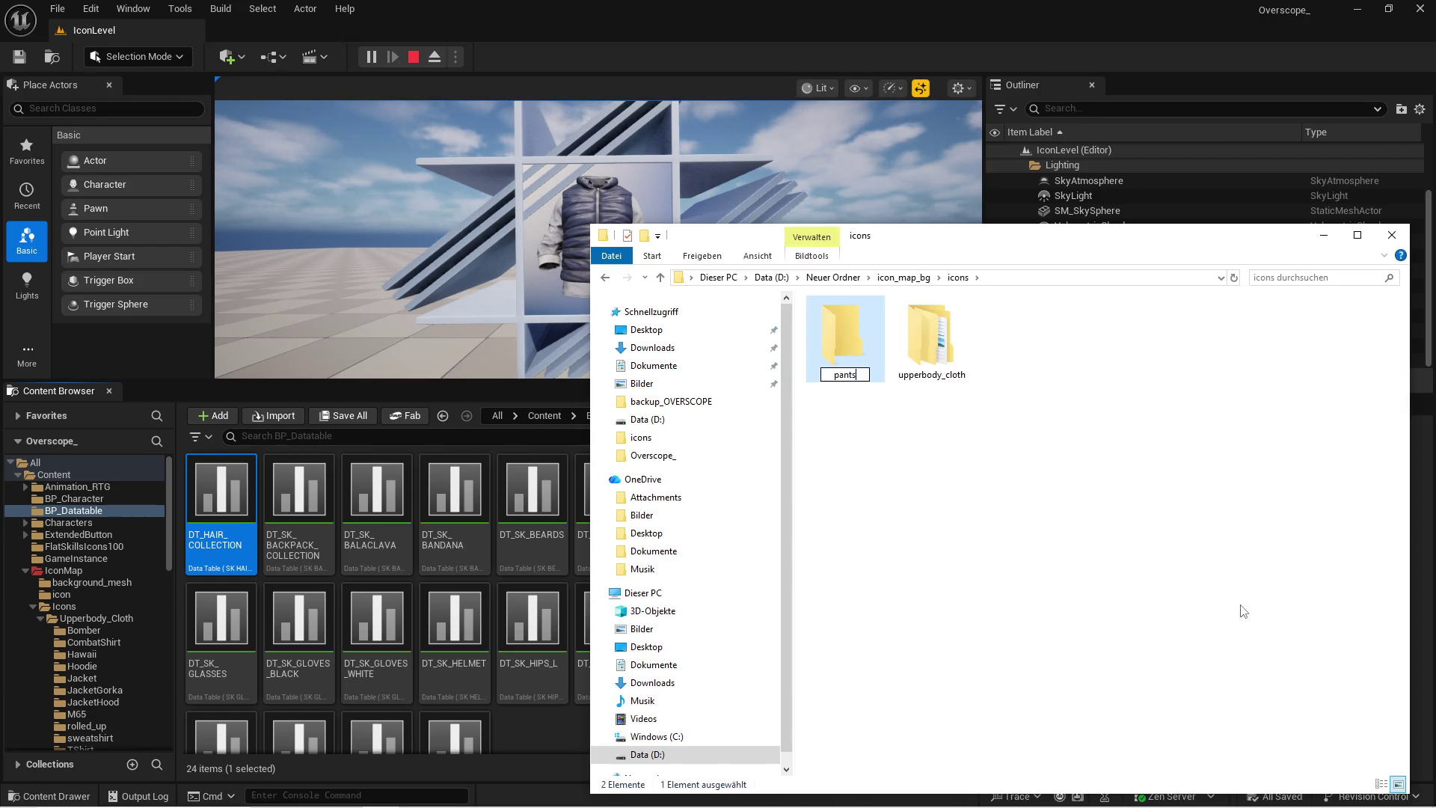
key("Return")
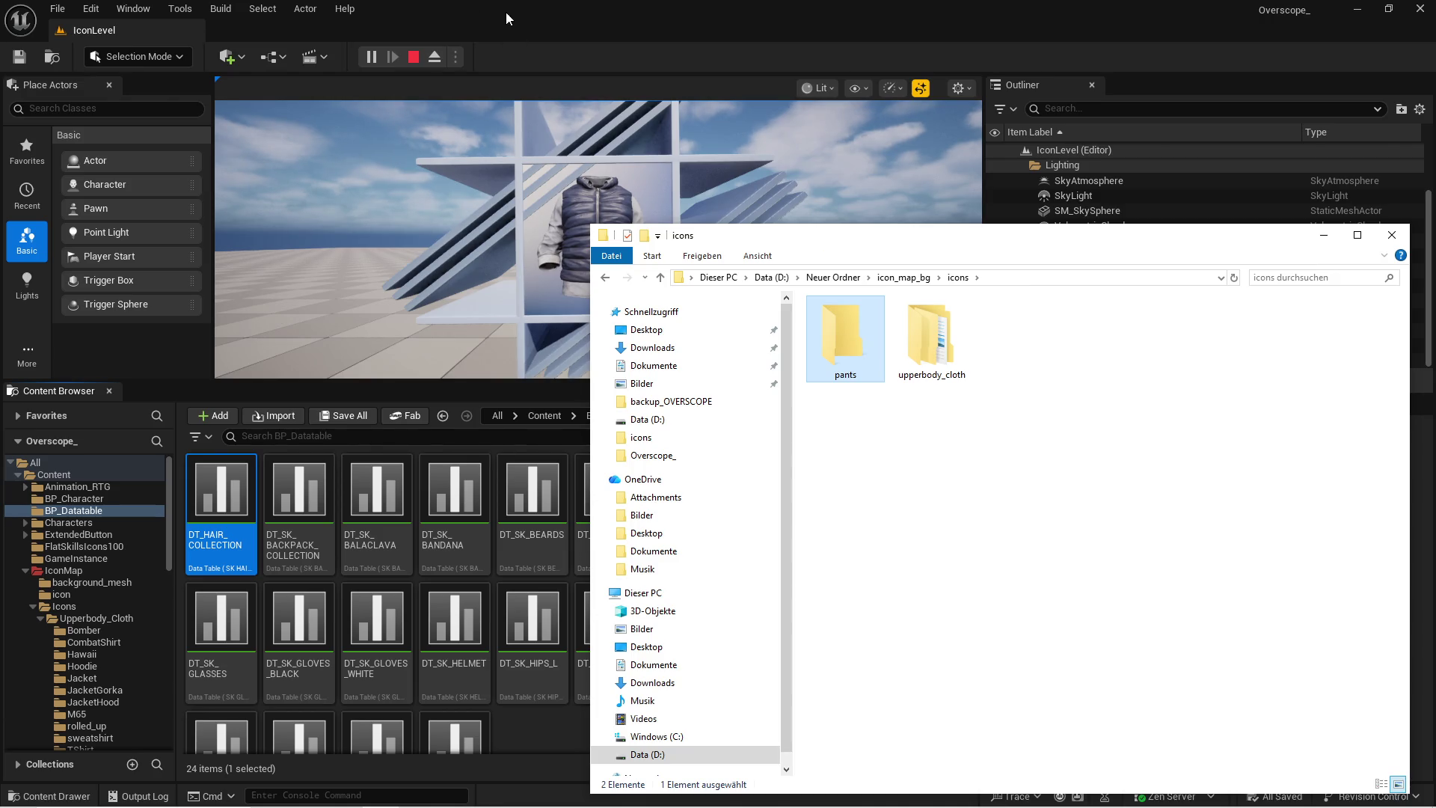
left_click(504, 10)
left_click(413, 57)
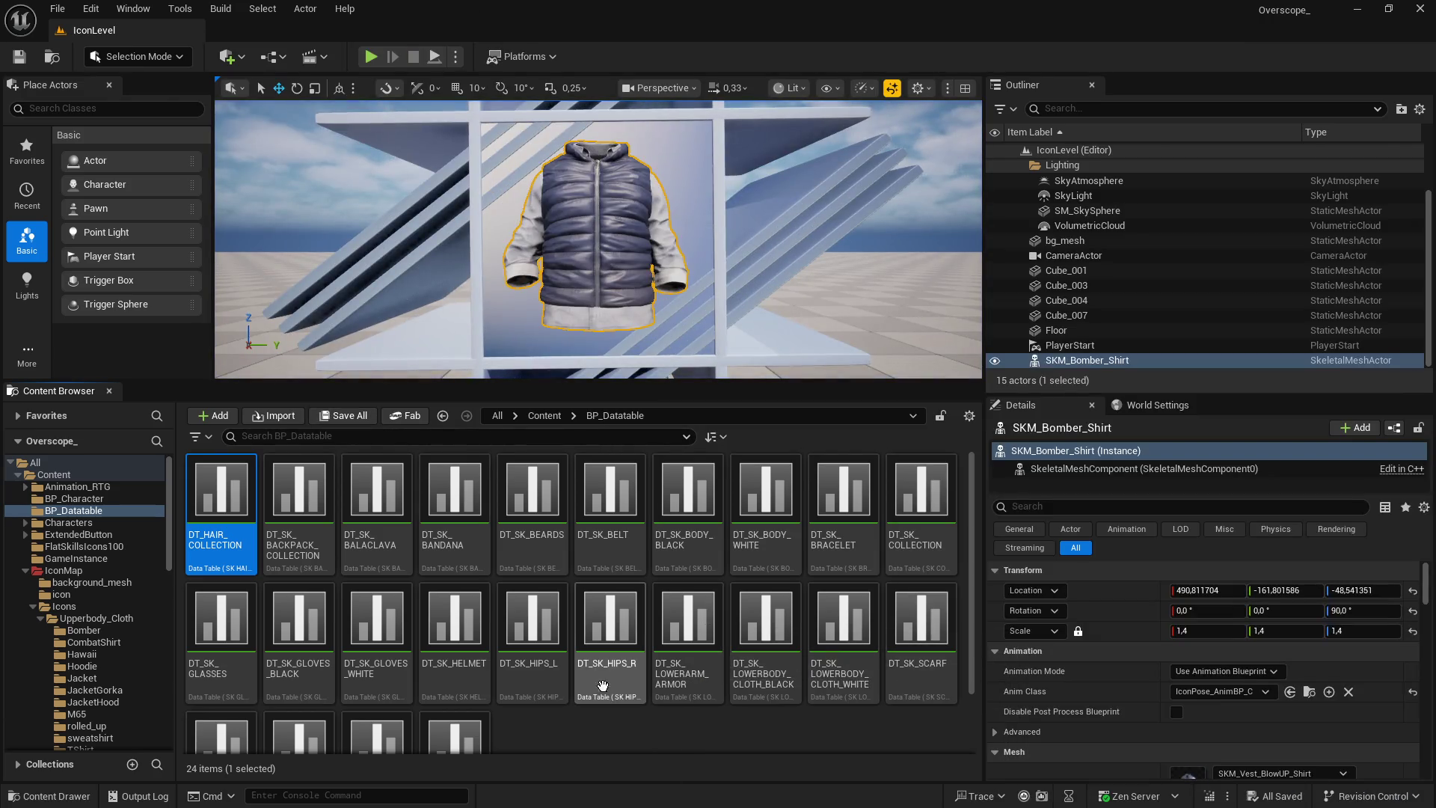
Enlarge the Content Browser so all 24 BP_Datatable data tables are visible
left_click_drag(537, 383, 510, 331)
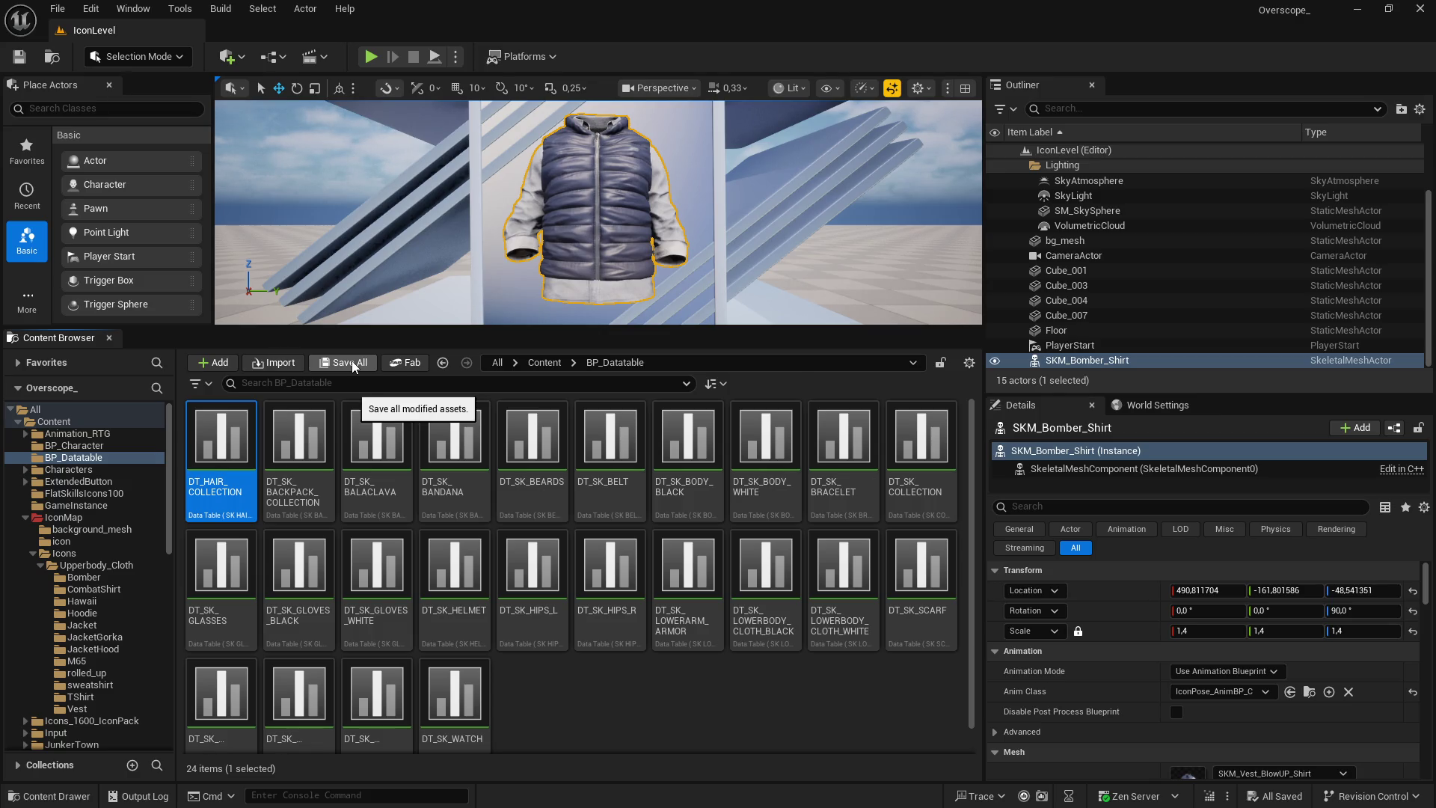
Start Zip Project from the File menu and browse to D:\backup_OVERSCOPE
left_click(58, 9)
left_click(91, 369)
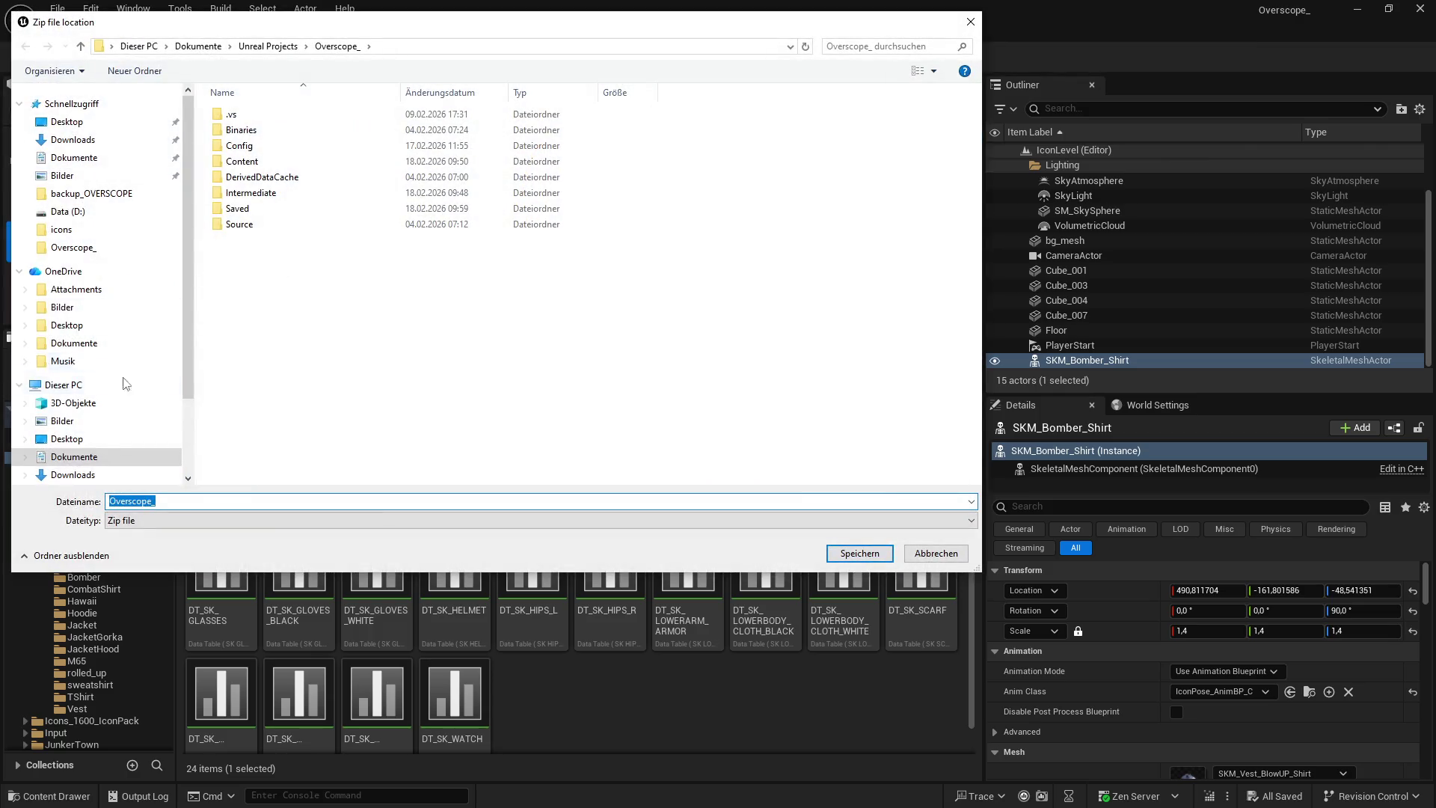
scroll(83, 374, "down", 2)
left_click(78, 445)
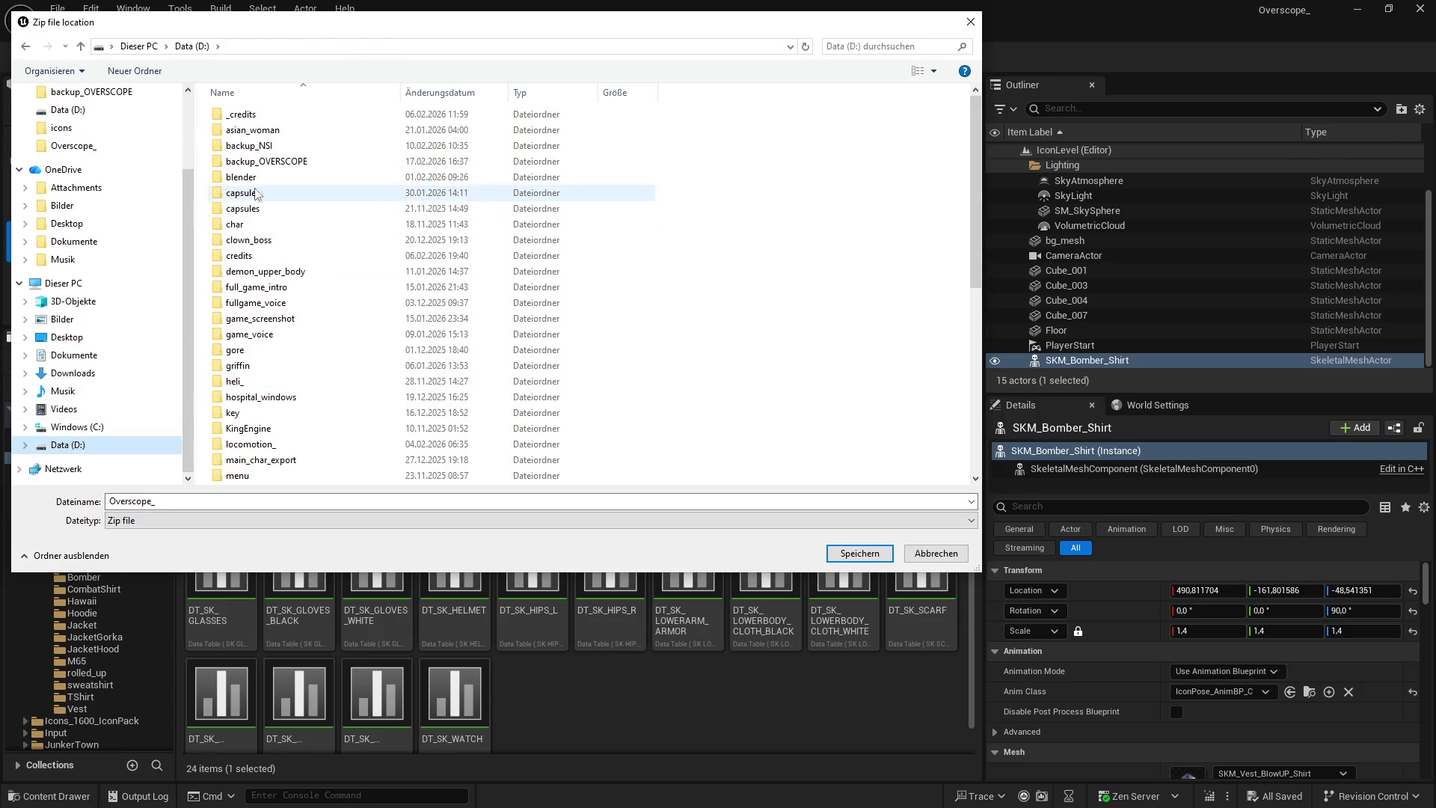
double_click(264, 162)
Create a new folder named 30 there and save the project zip into it
right_click(272, 362)
mouse_move(314, 563)
left_click(551, 566)
type("30")
key("Return")
double_click(254, 228)
left_click(860, 553)
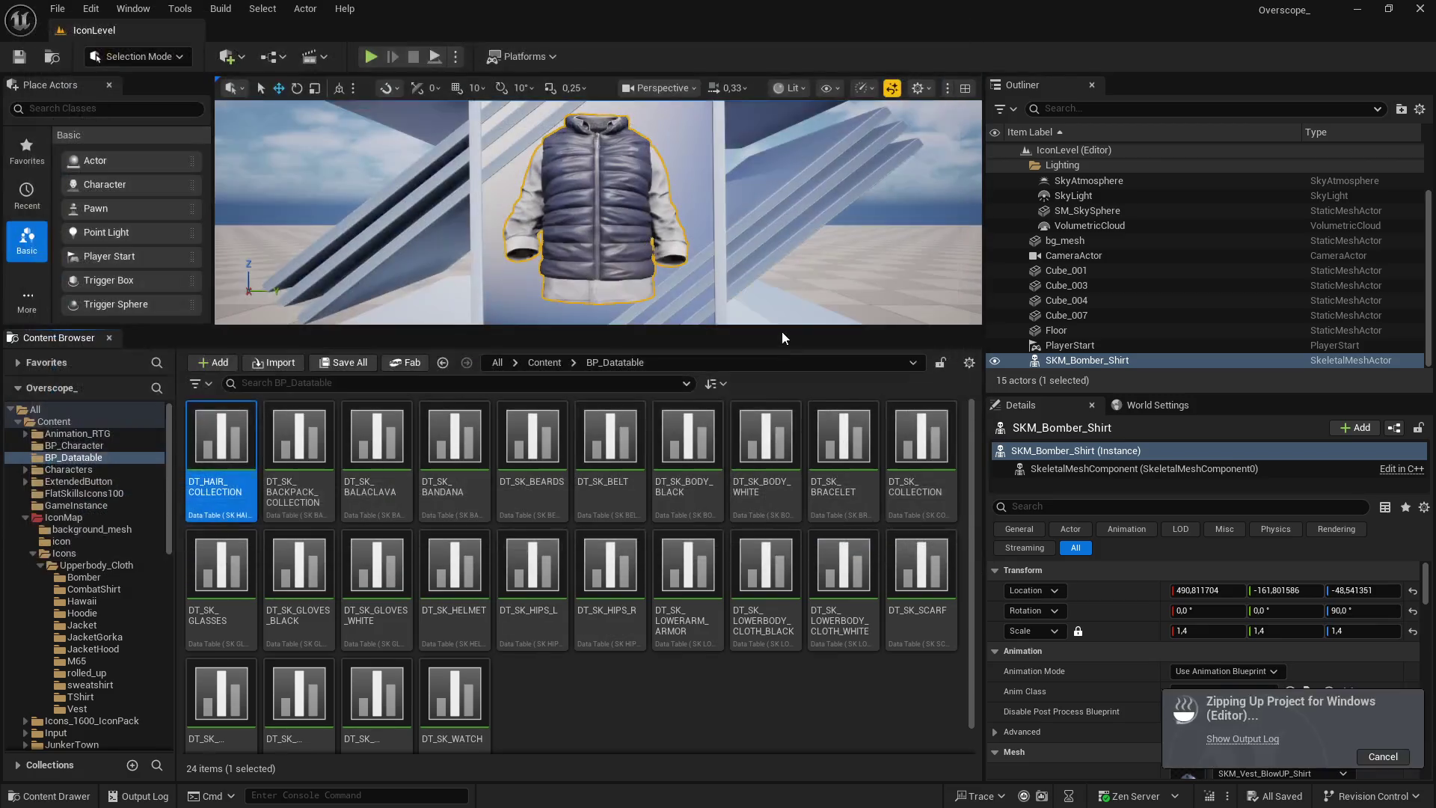
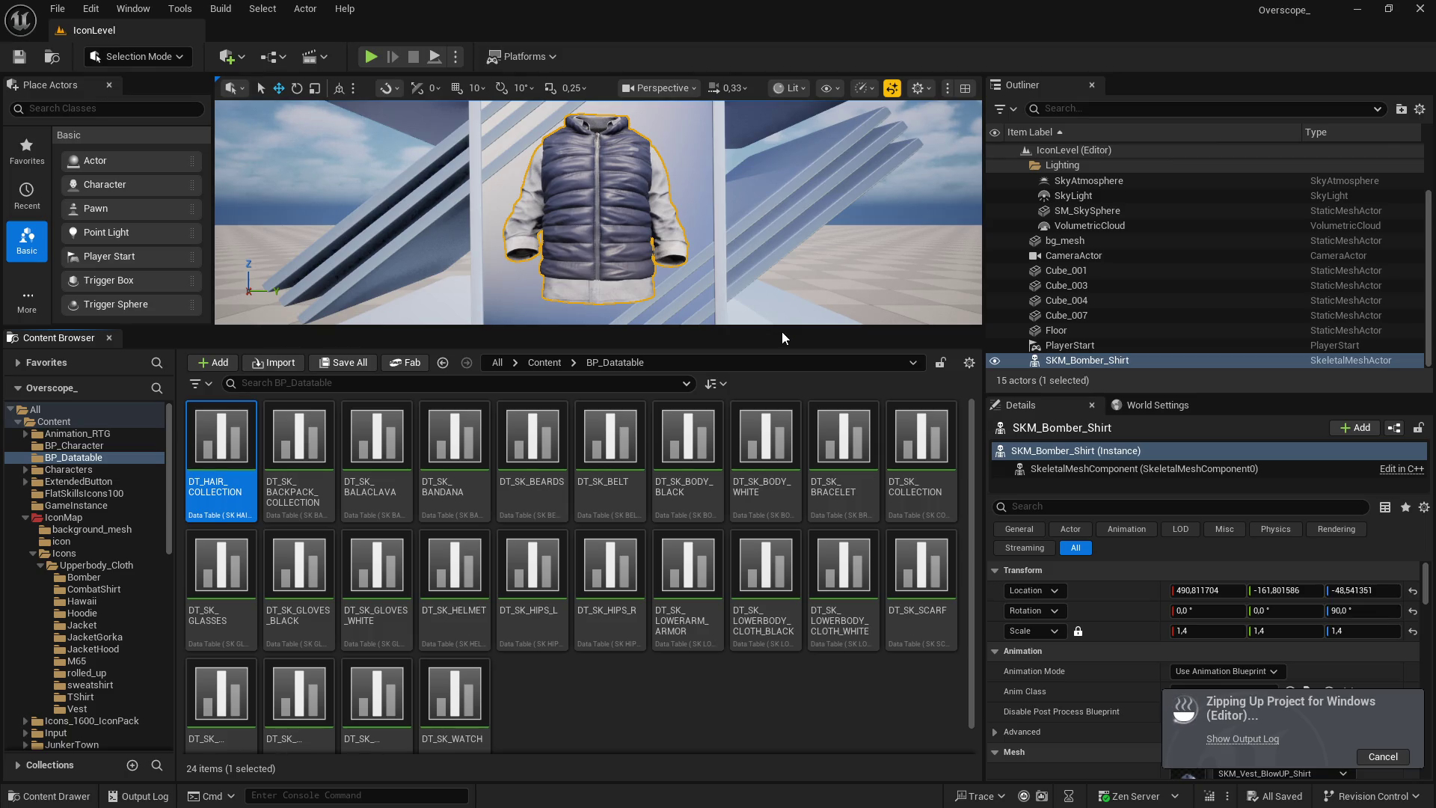
Bring the Opera GX browser playing the YouTube hardstyle mix to the front
left_click(470, 756)
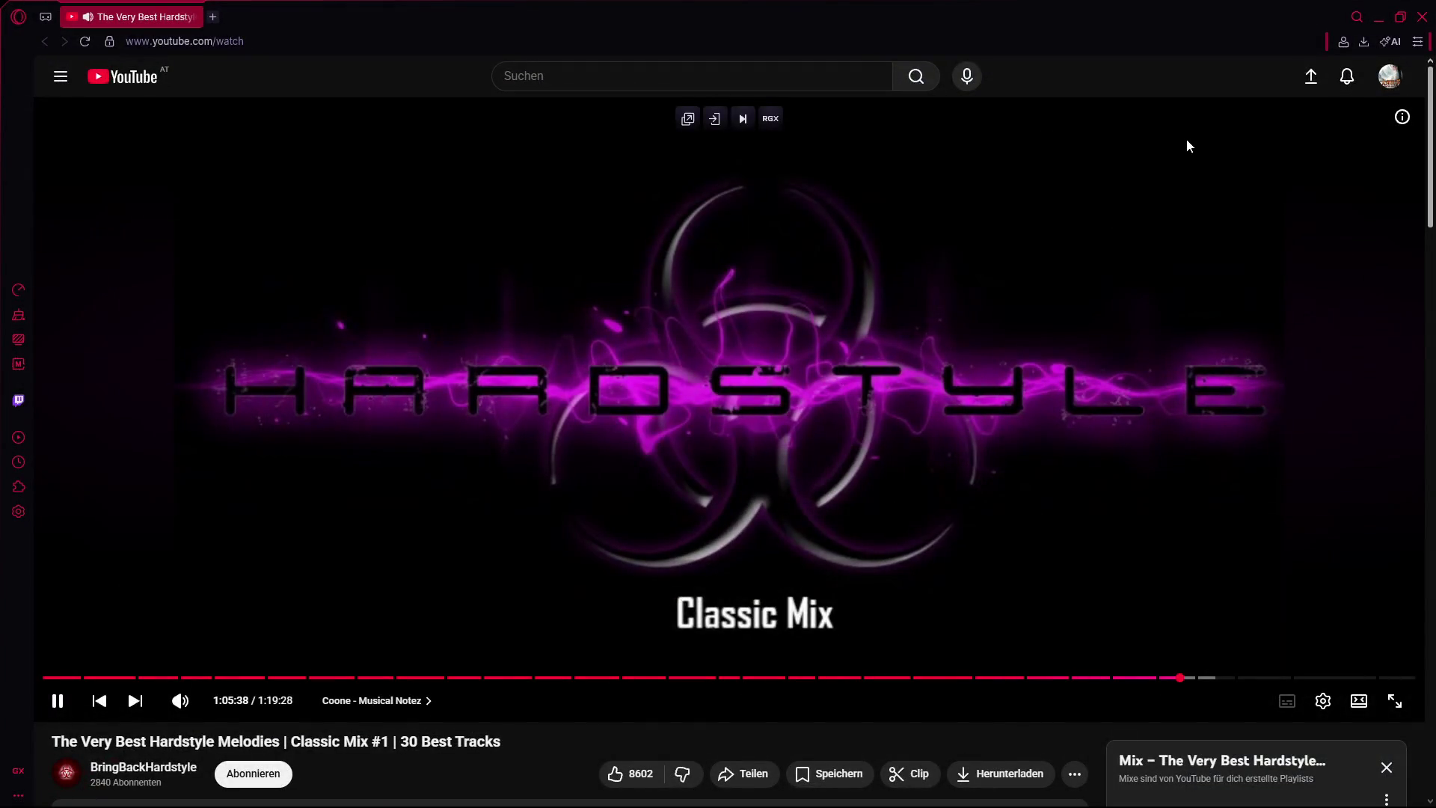
Minimize the Opera GX music window so the Unreal Editor shows again
left_click(1378, 17)
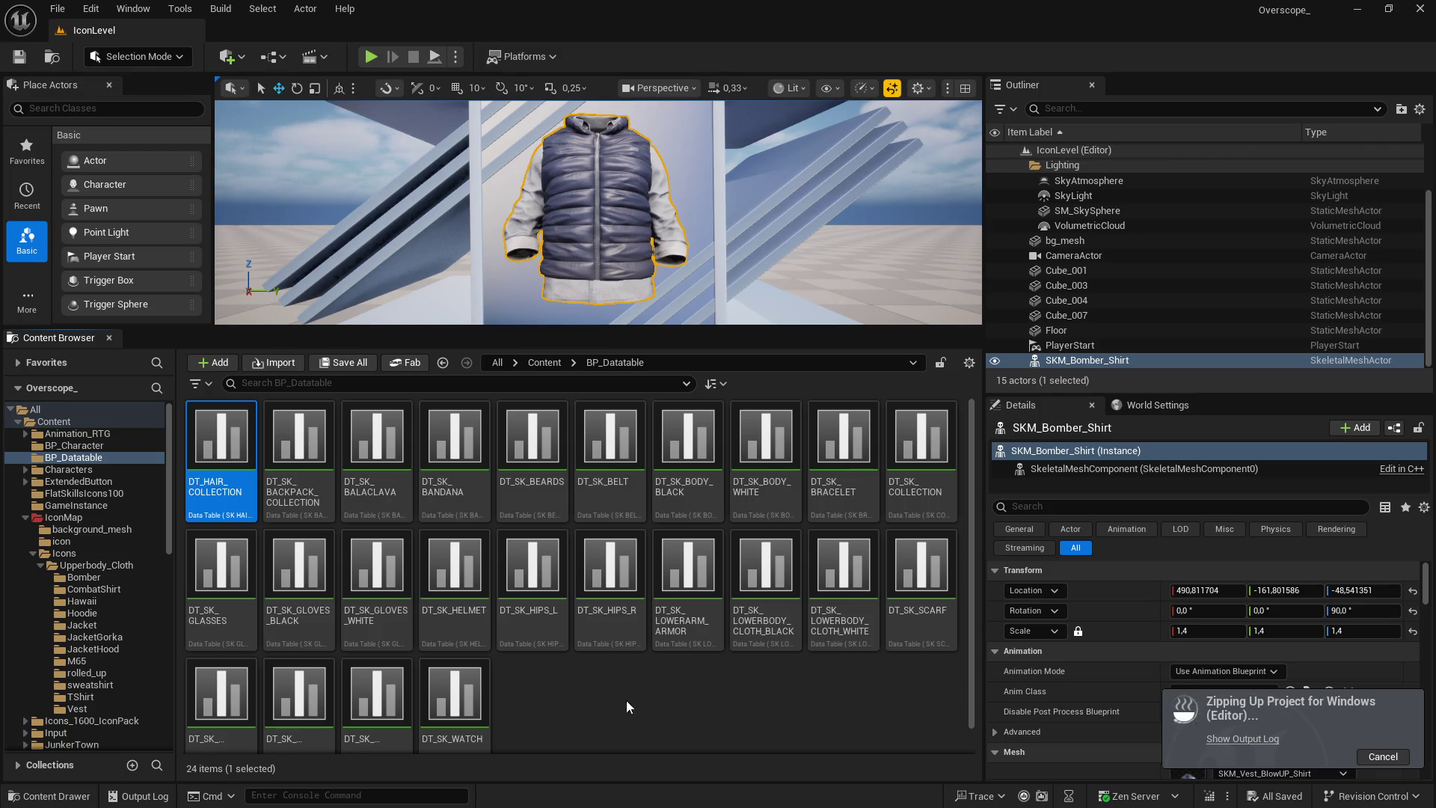
key("super")
key("alt+Tab")
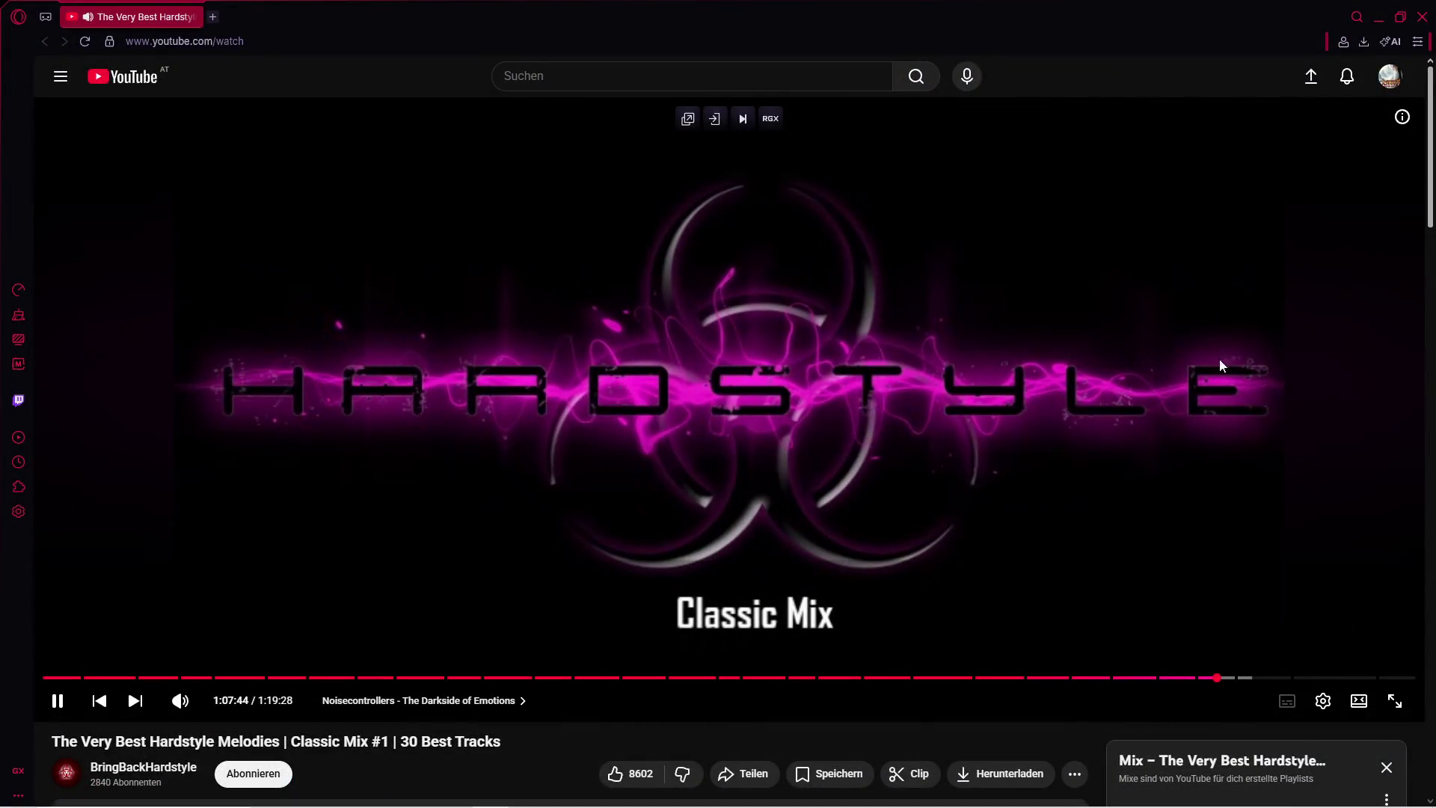
key("alt+Tab")
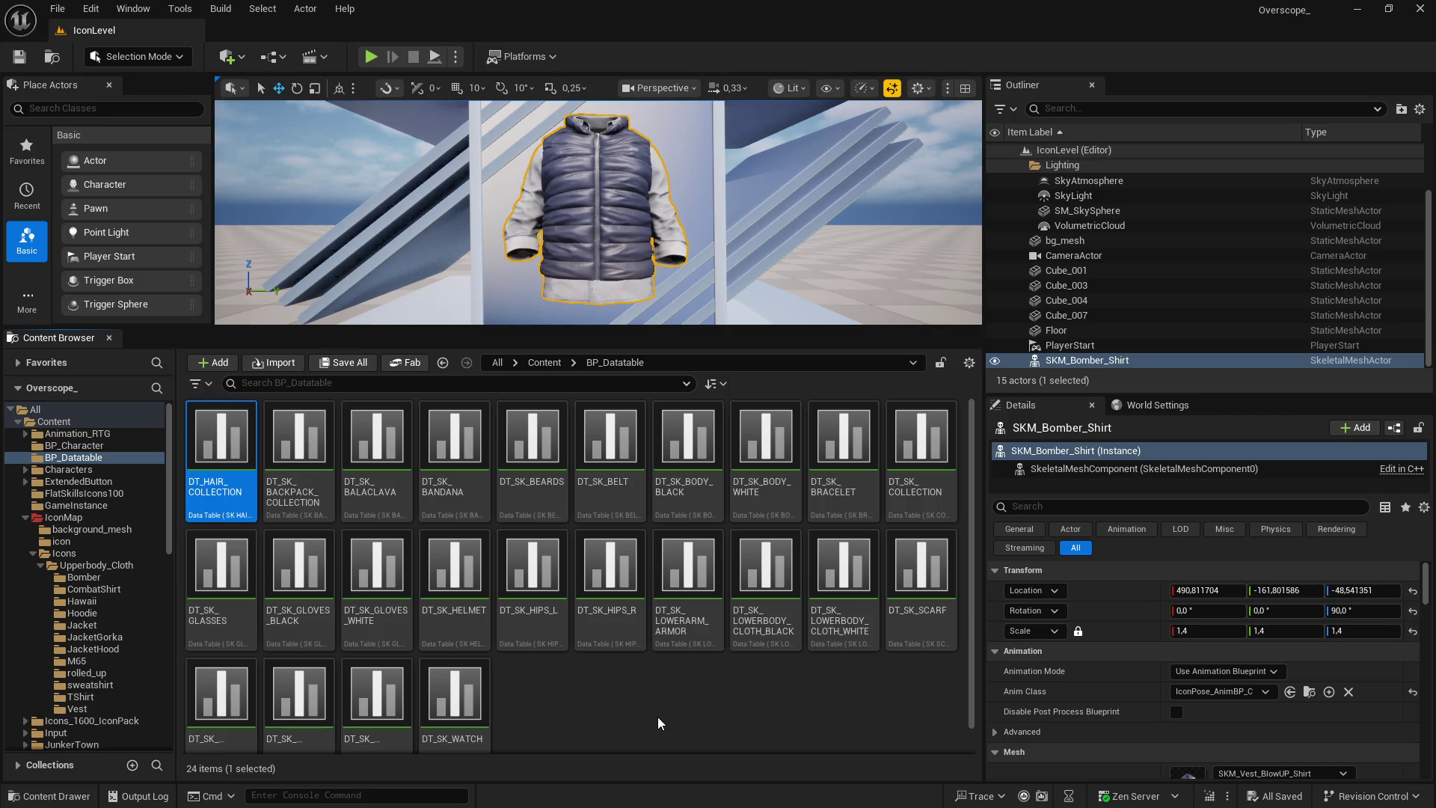
Search the data tables for 'lower' and open DT_SK_LOWERBODY_CLOTH_BLACK
left_click(461, 383)
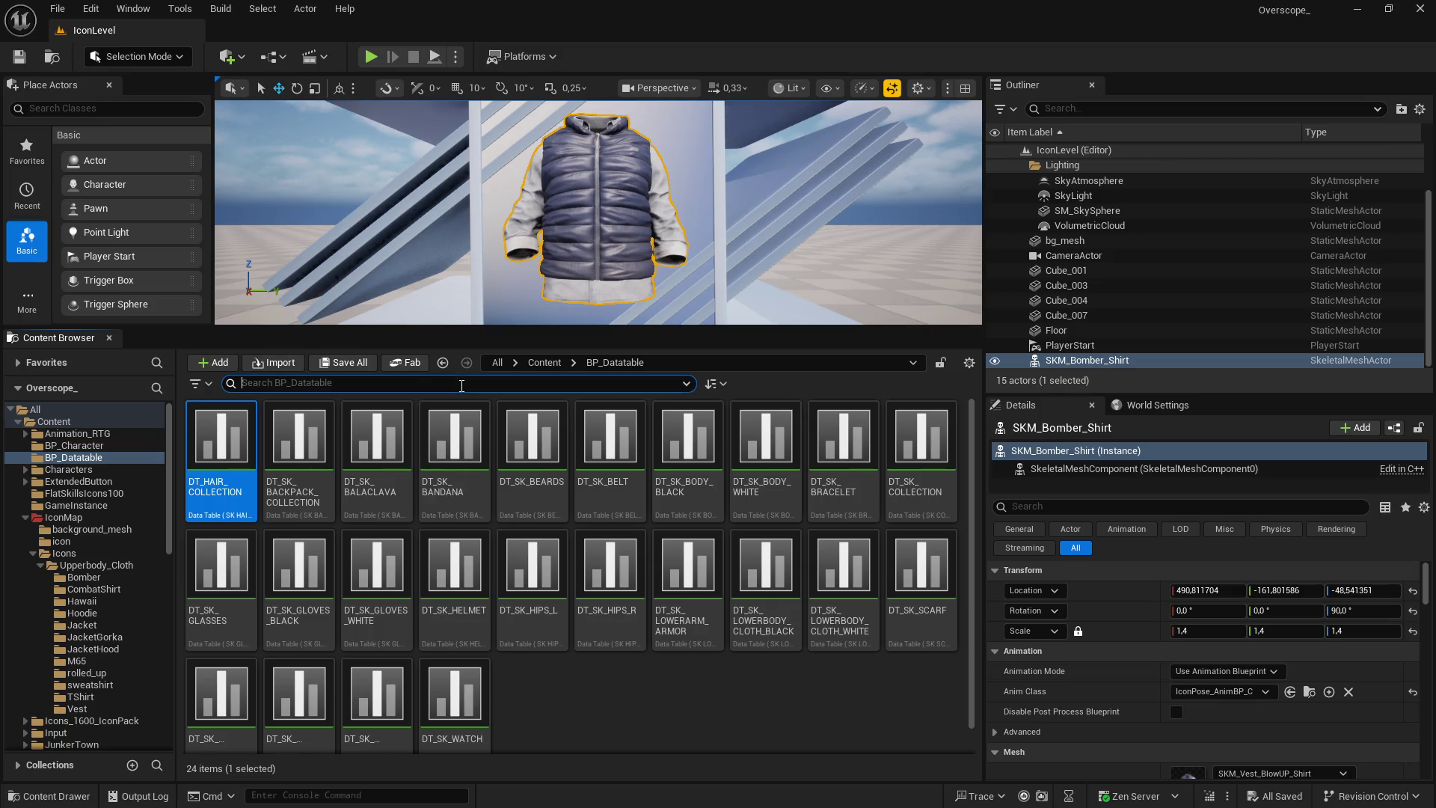
type("pants")
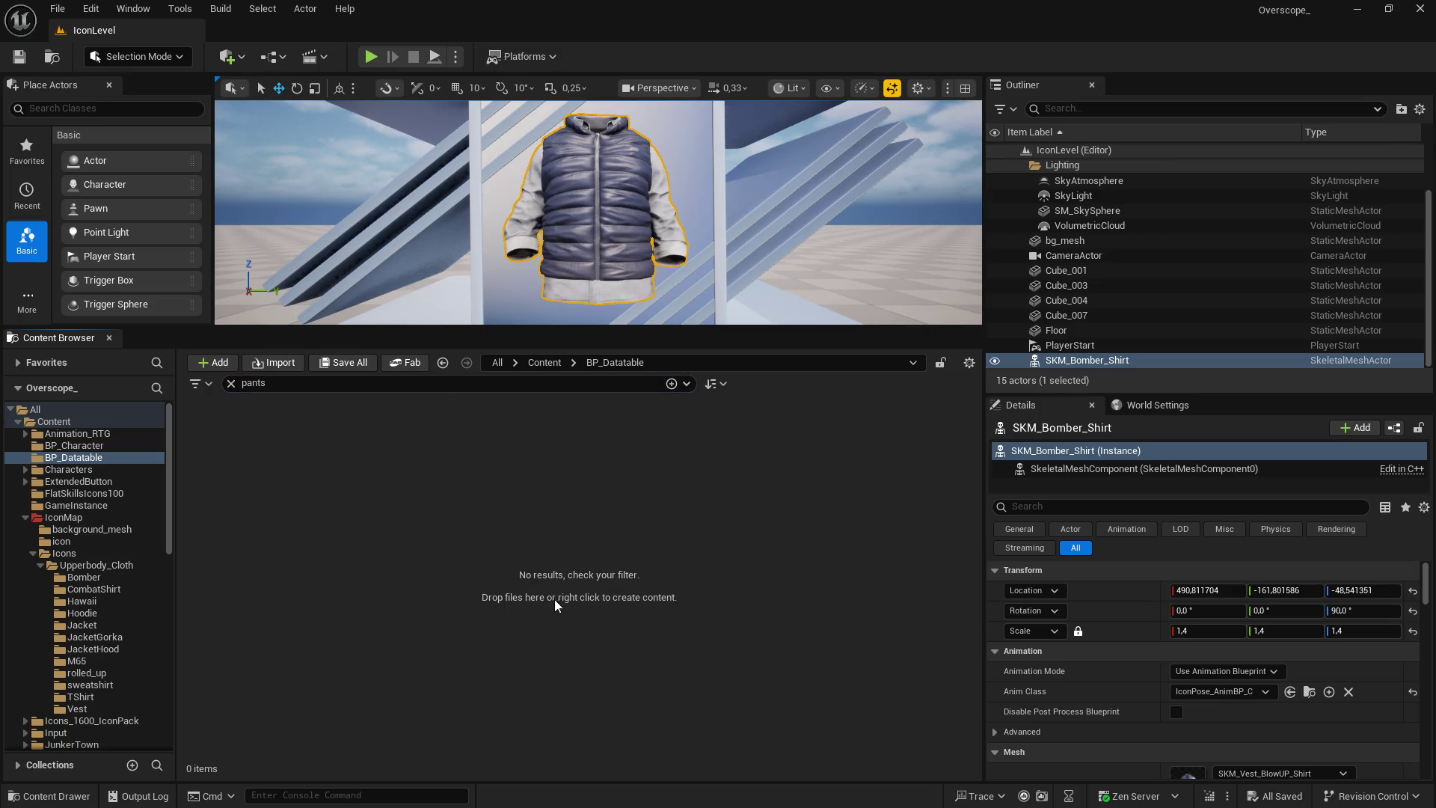
key("ctrl+a")
key("BackSpace")
type("lower")
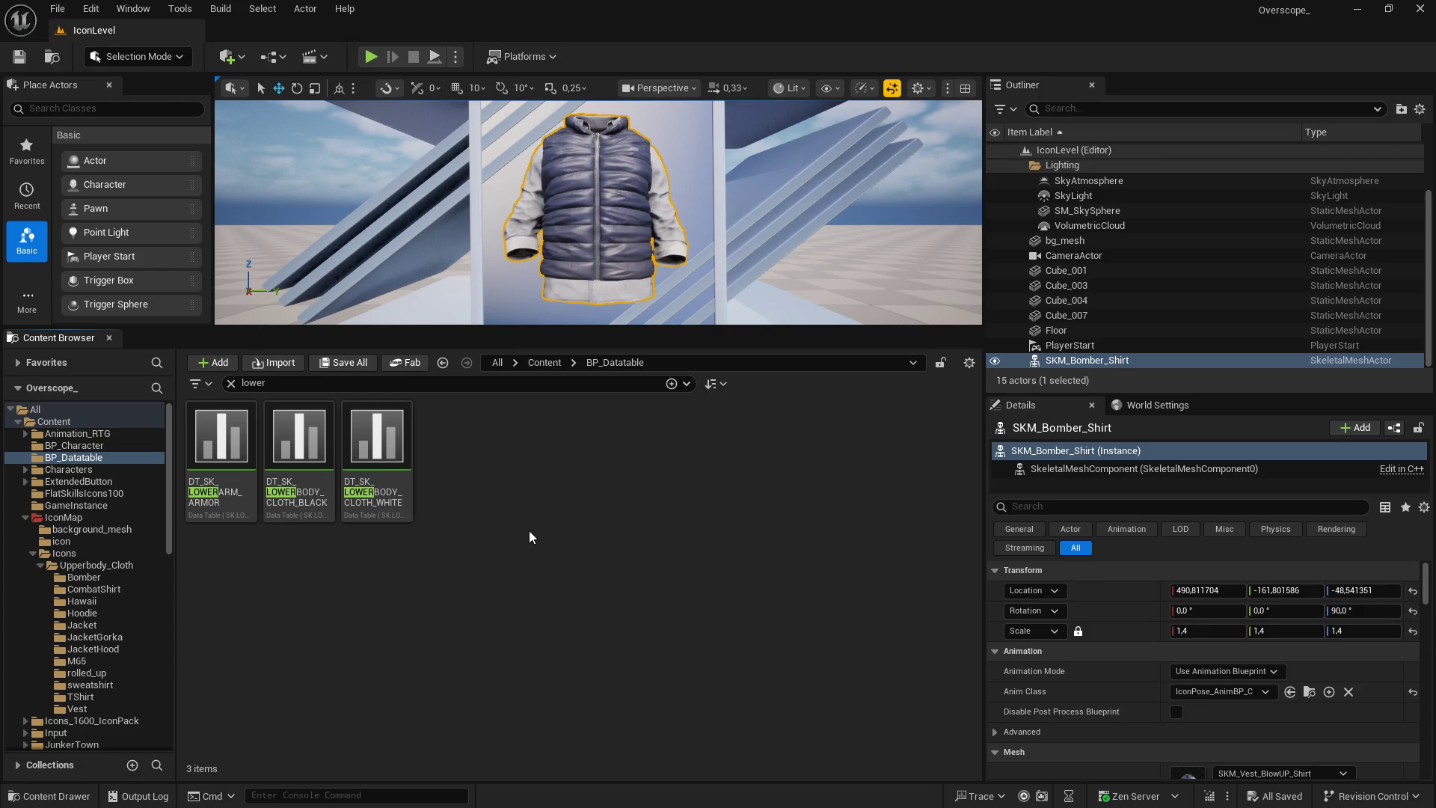
double_click(317, 452)
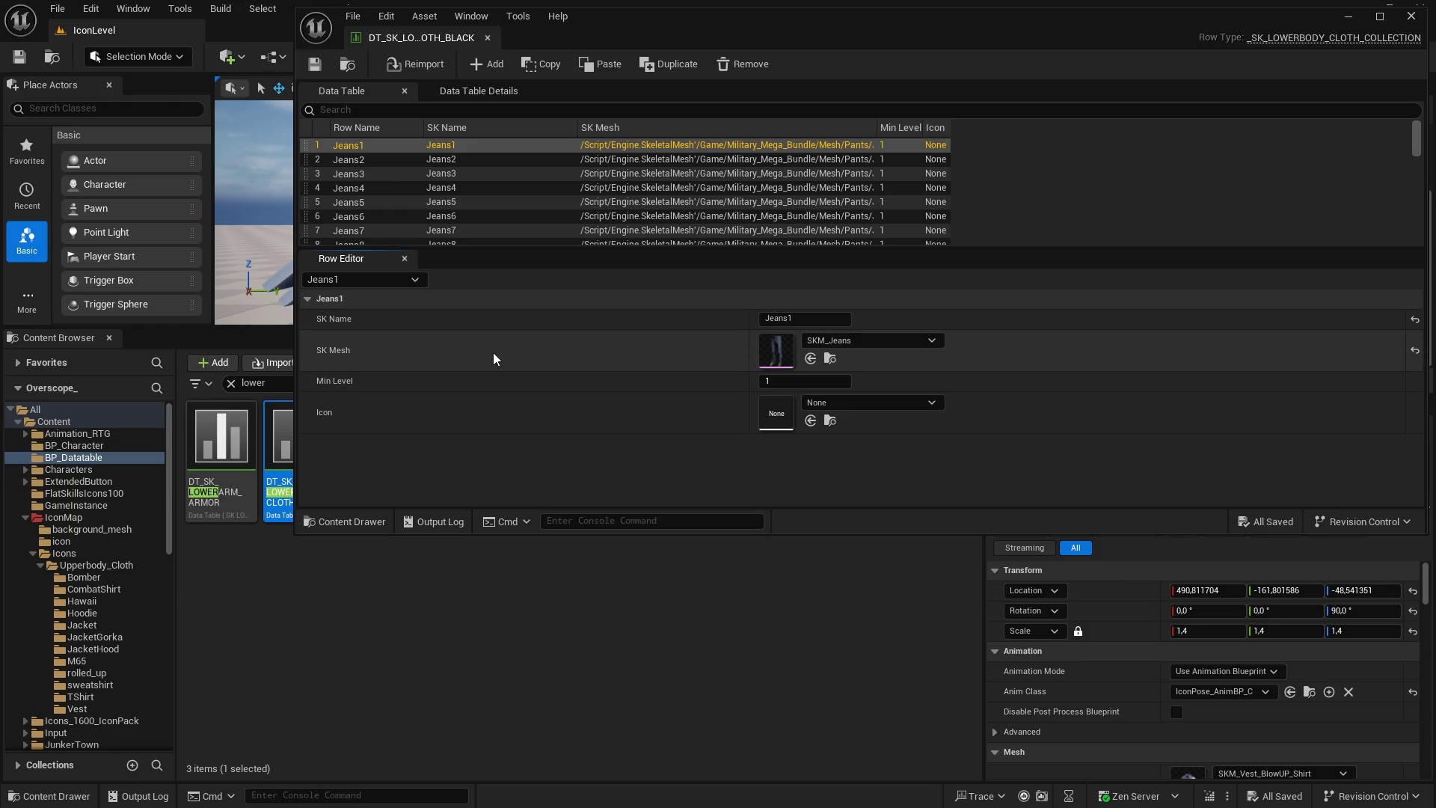
Browse from the Jeans1 row to its SKM_Jeans mesh in the Content Browser
scroll(514, 210, "down", 3)
scroll(513, 211, "down", 20)
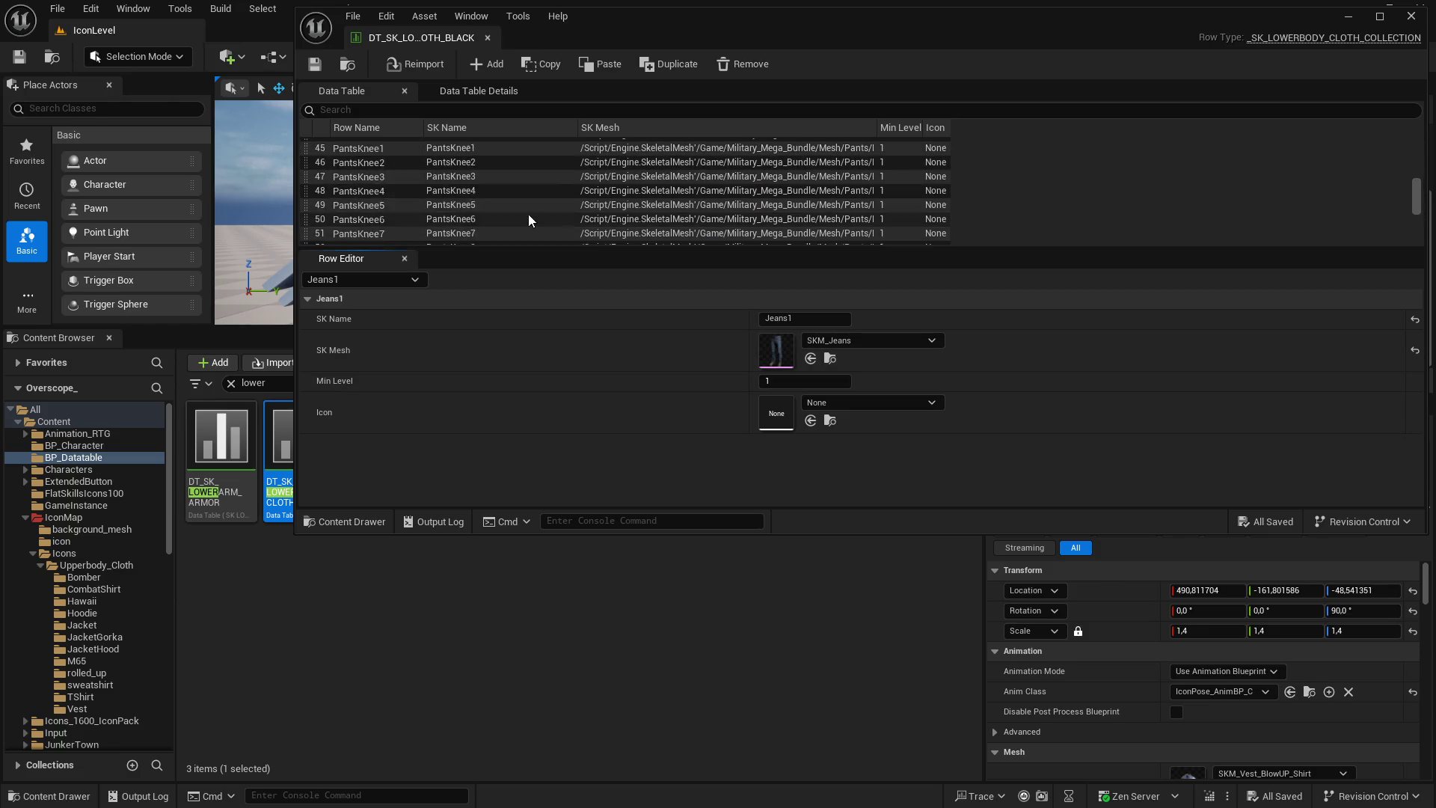
scroll(558, 218, "down", 1)
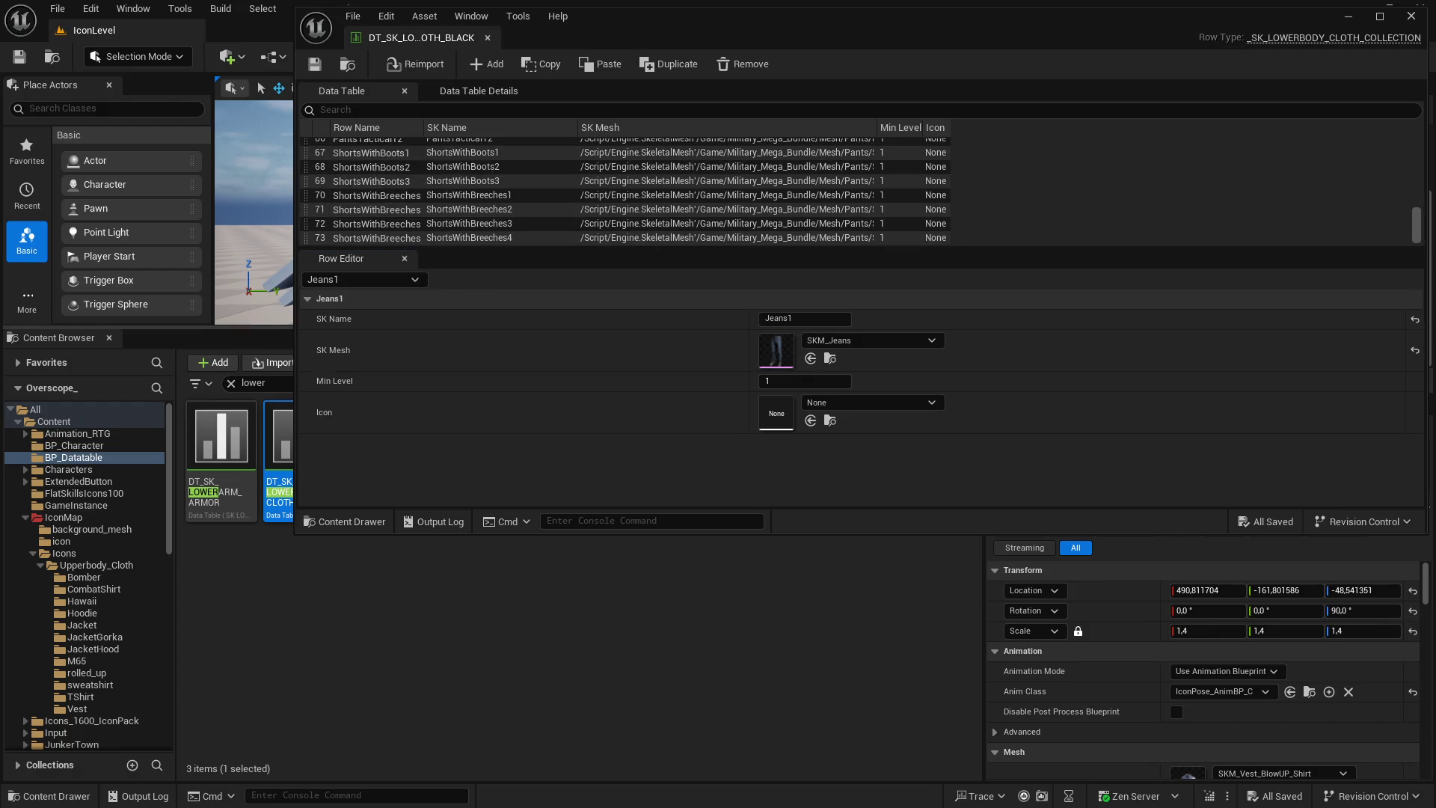
mouse_move(251, 330)
left_mouse_down()
mouse_move(293, 543)
mouse_move(217, 553)
left_mouse_up()
scroll(383, 202, "up", 10)
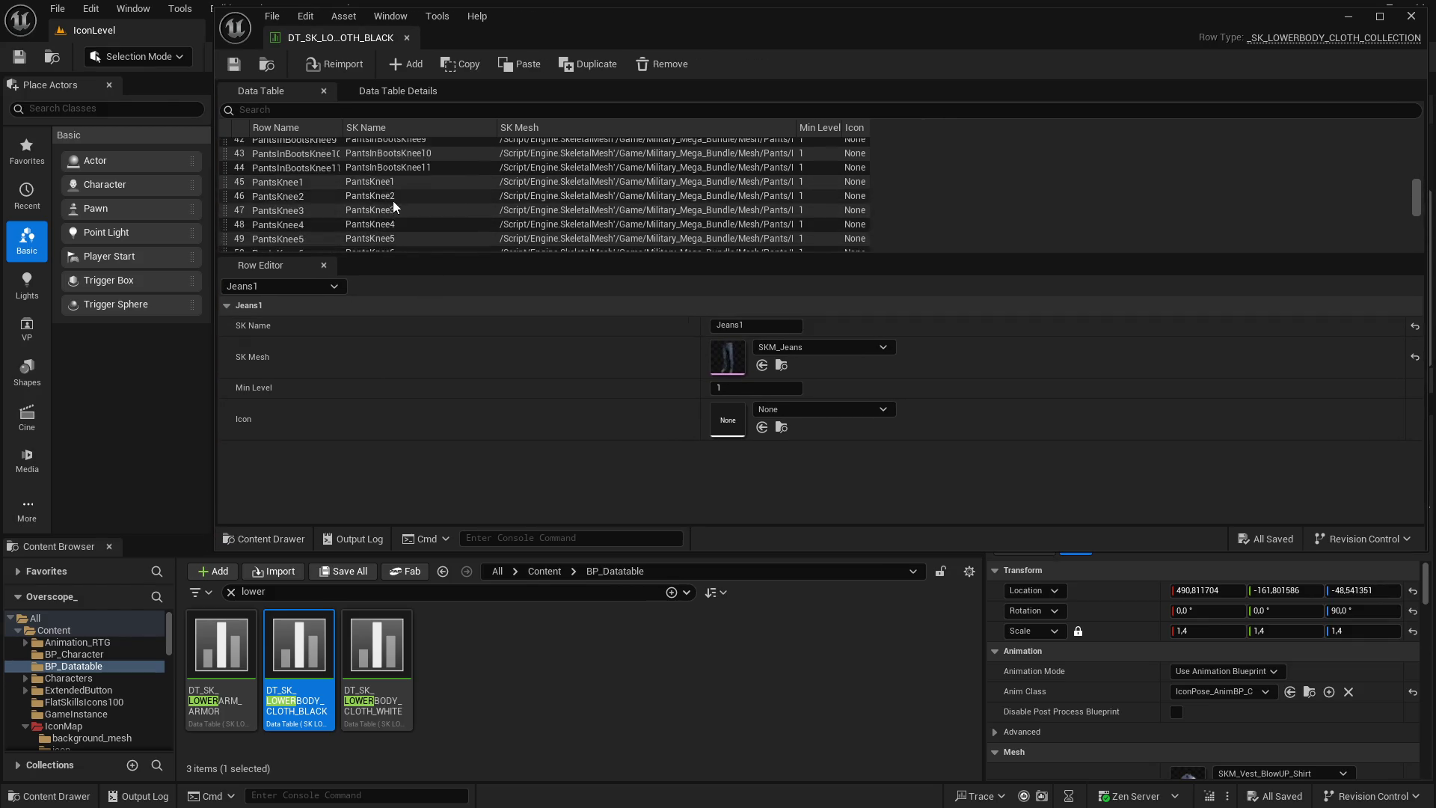
scroll(383, 202, "up", 10)
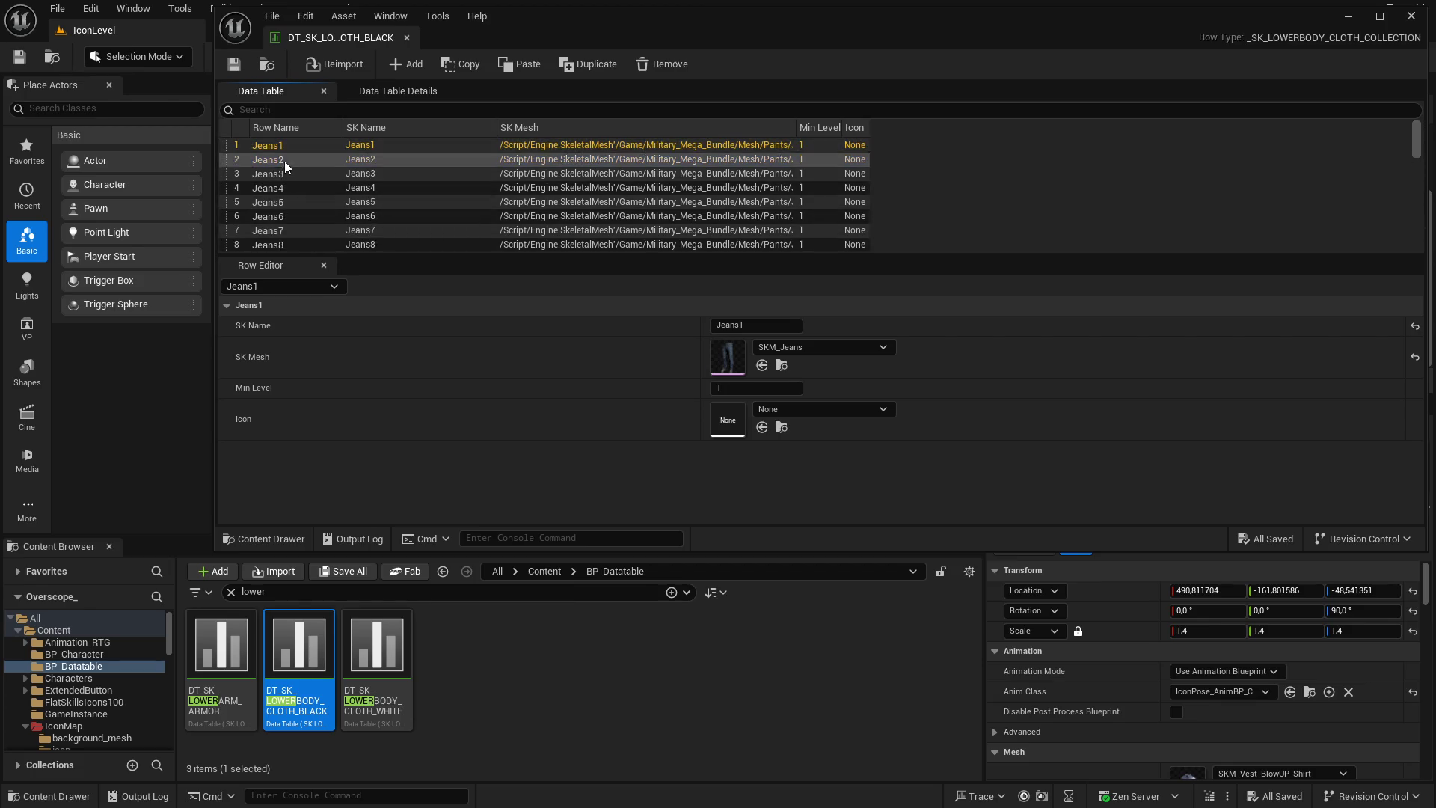
left_click(781, 365)
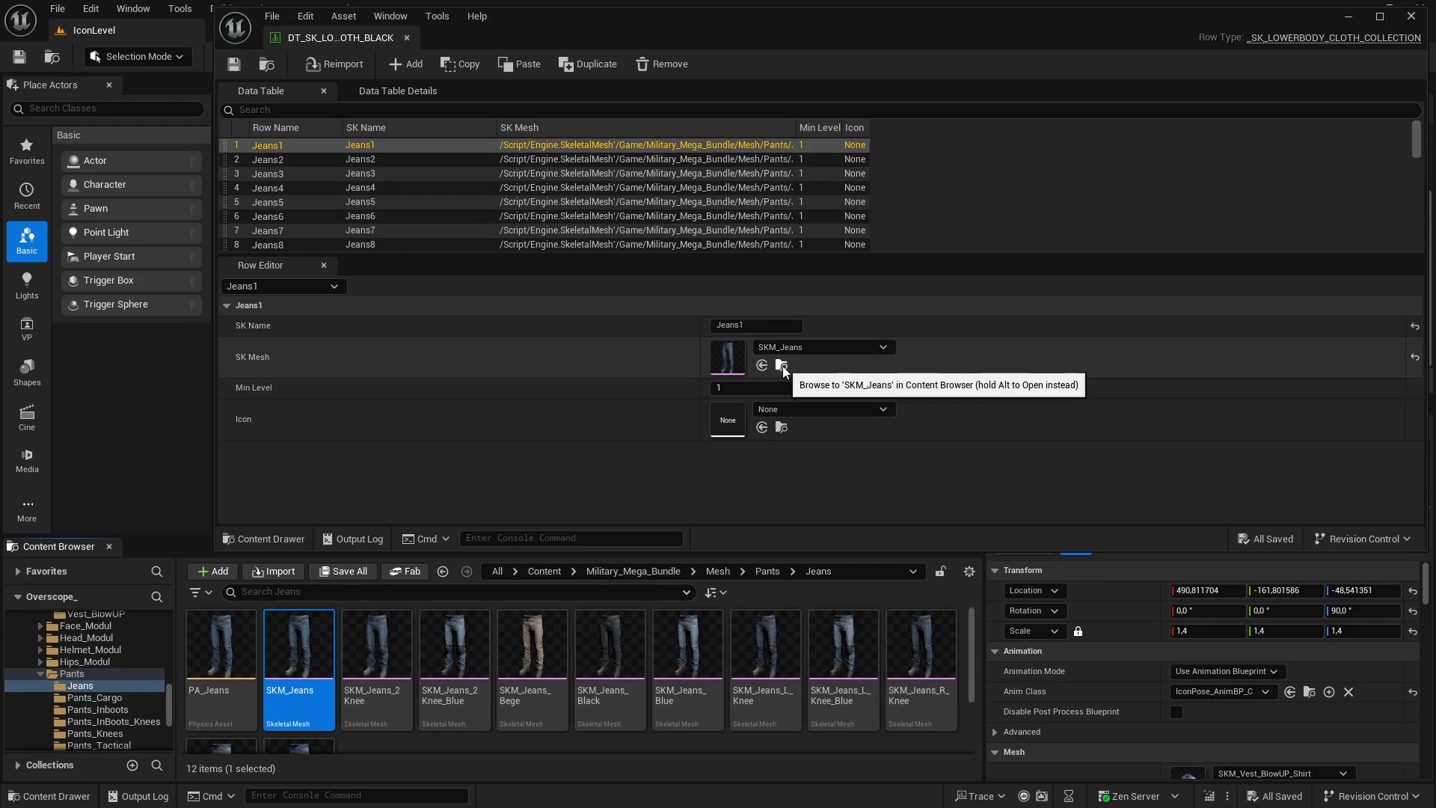
left_click(1349, 15)
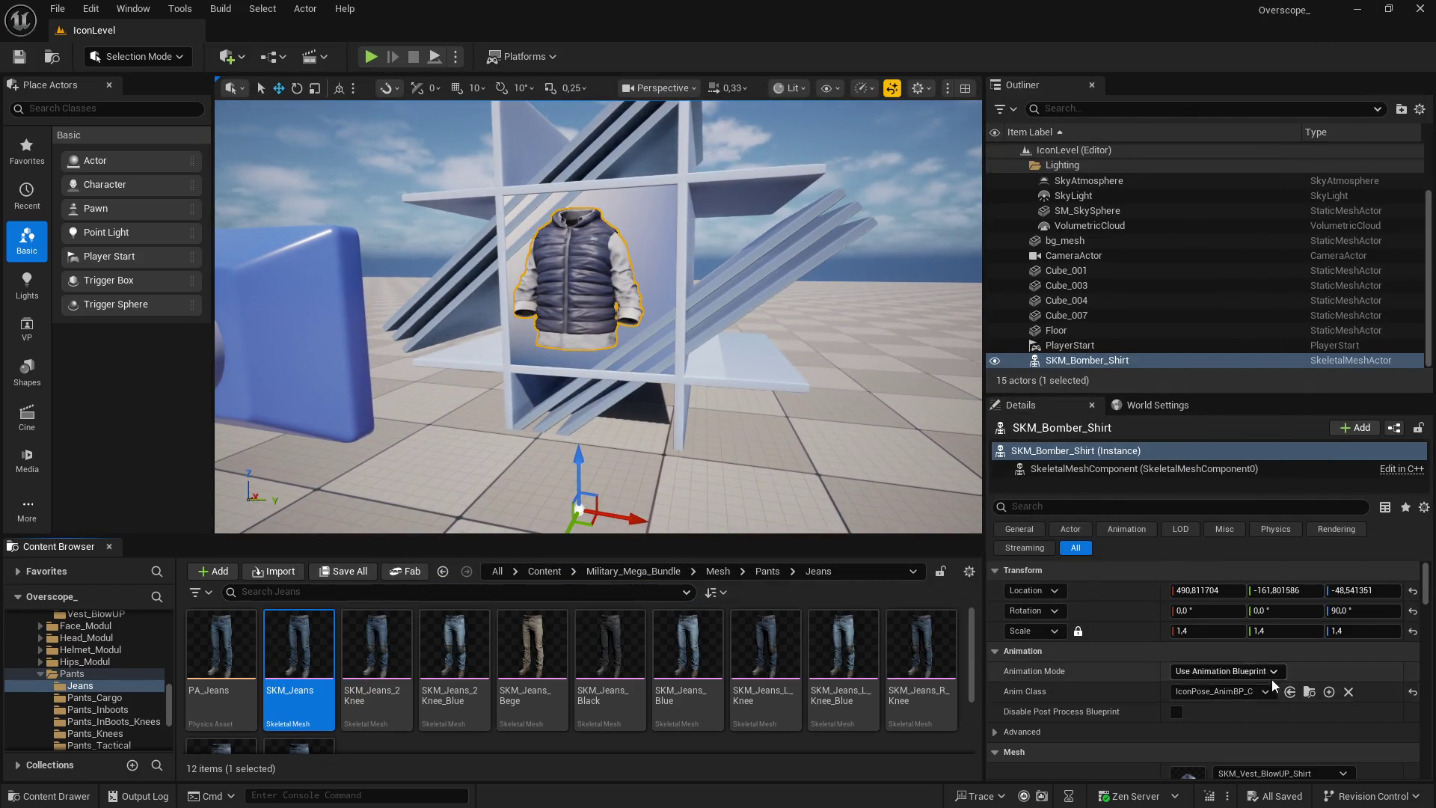
Assign SKM_Jeans as the display actor's Skeletal Mesh Asset and frame it
scroll(1272, 679, "down", 2)
left_click(1222, 744)
key("f")
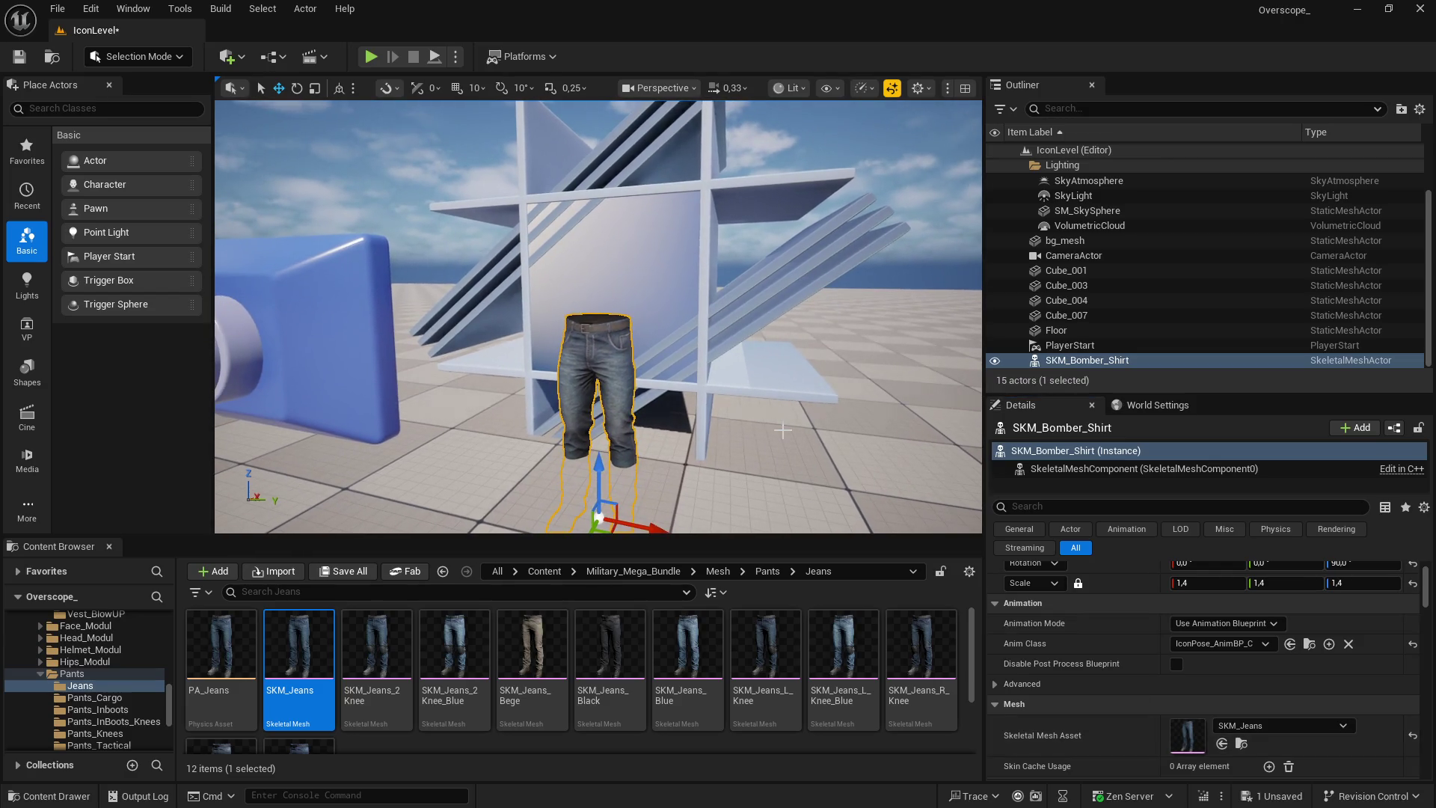
key("F11")
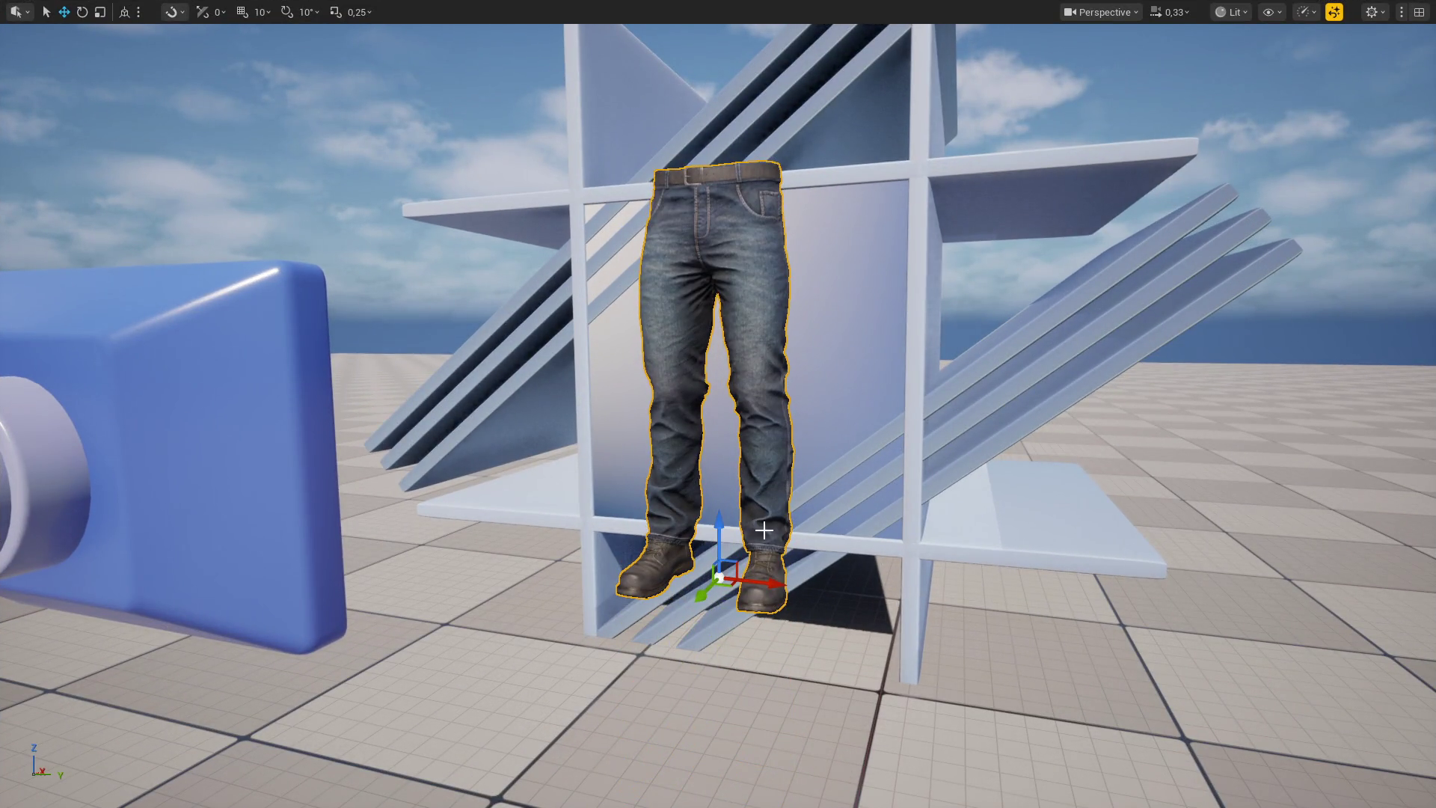
key("F11")
Set the jeans' scale to 1,0 and raise them into the shelf's middle compartment
left_click(1197, 582)
type("1,2")
key("Return")
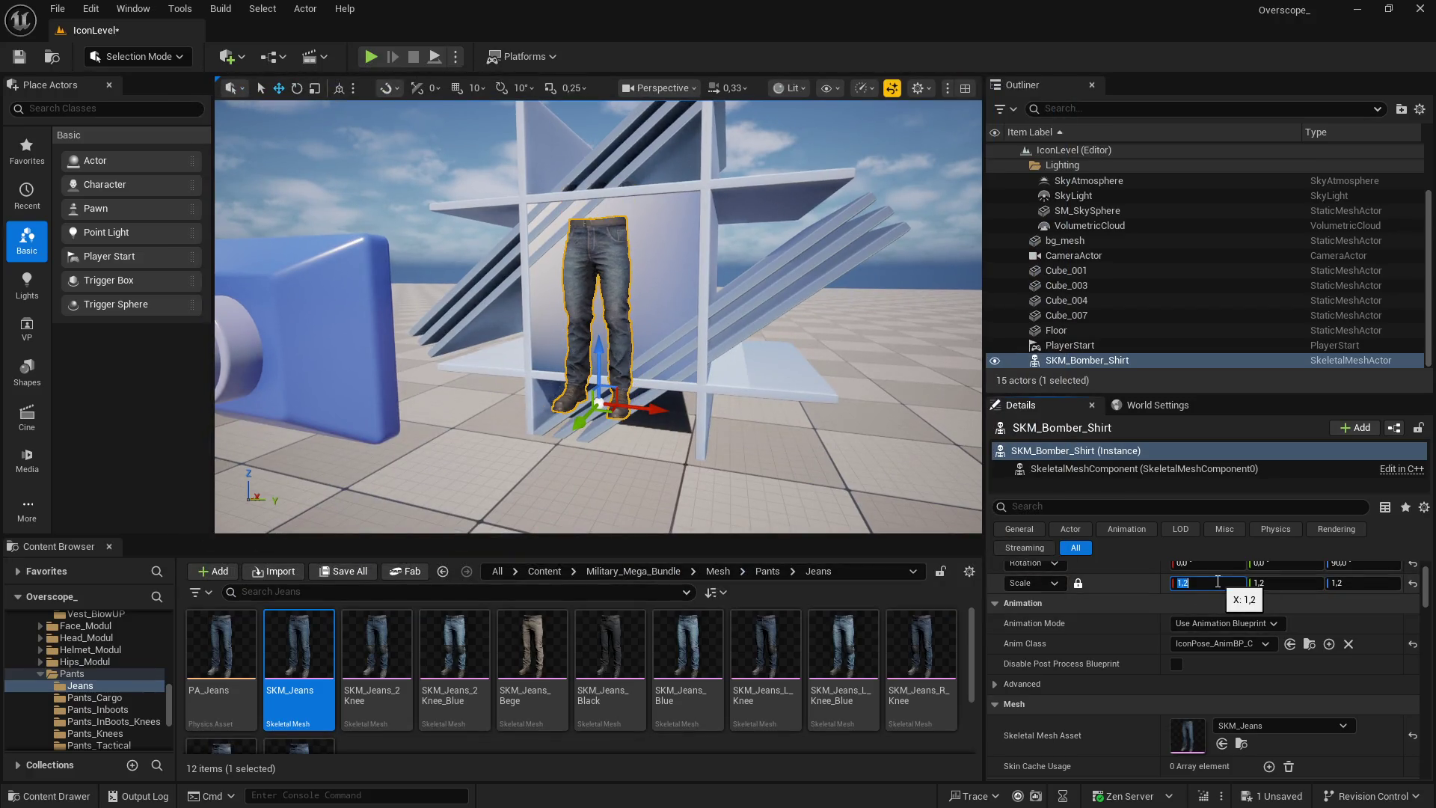
left_click_drag(599, 378, 600, 359)
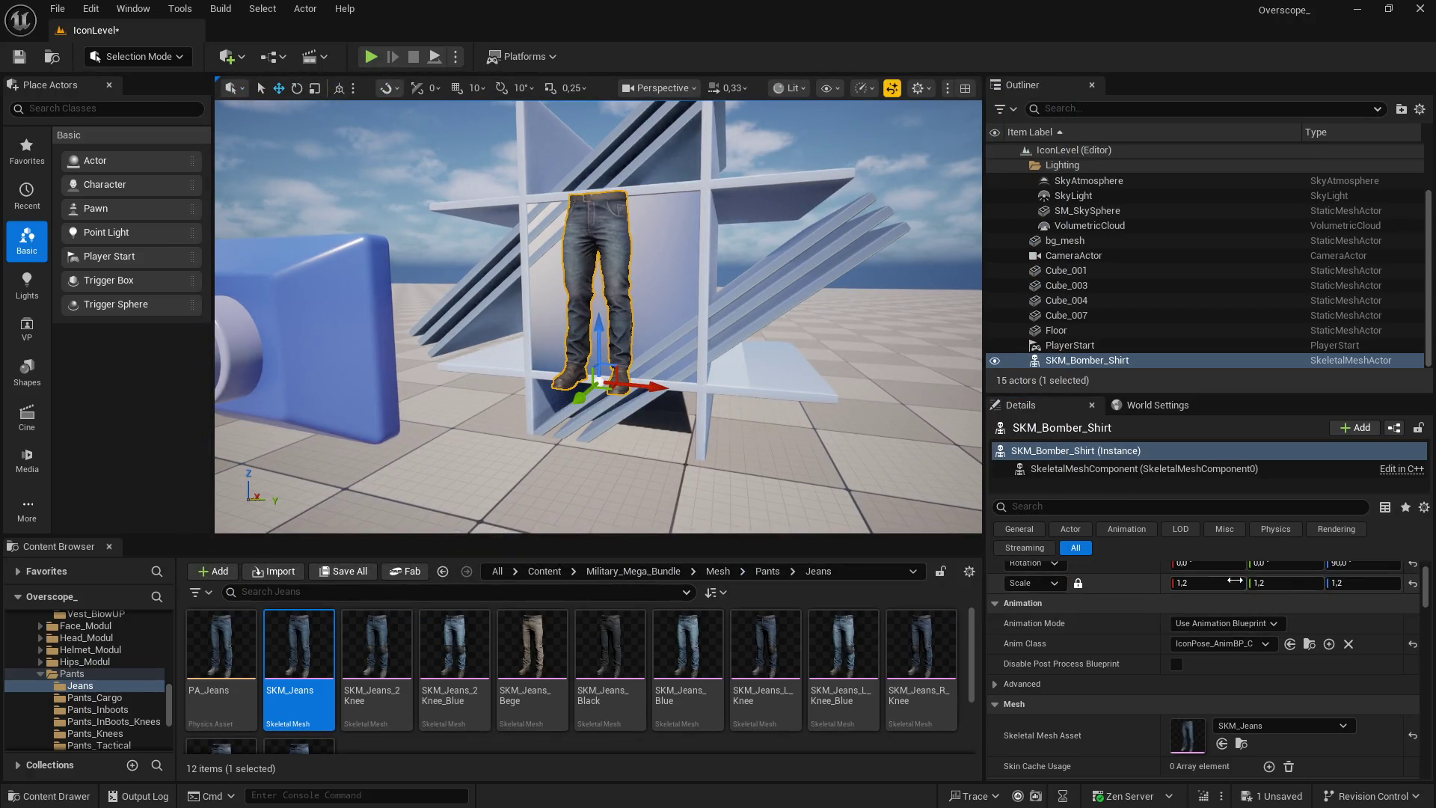
key("f")
key("F11")
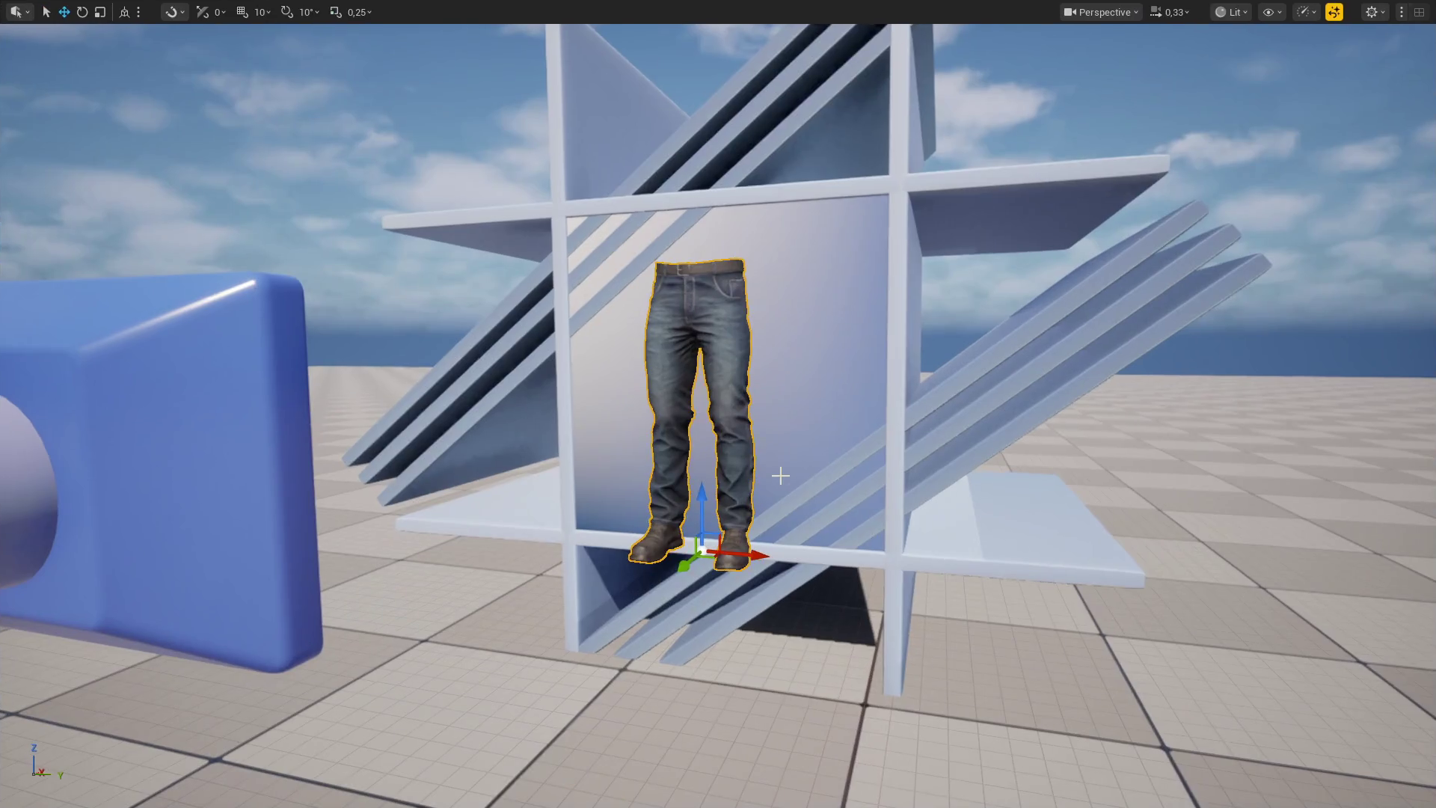
left_click_drag(702, 508, 701, 470)
scroll(702, 470, "up", 5)
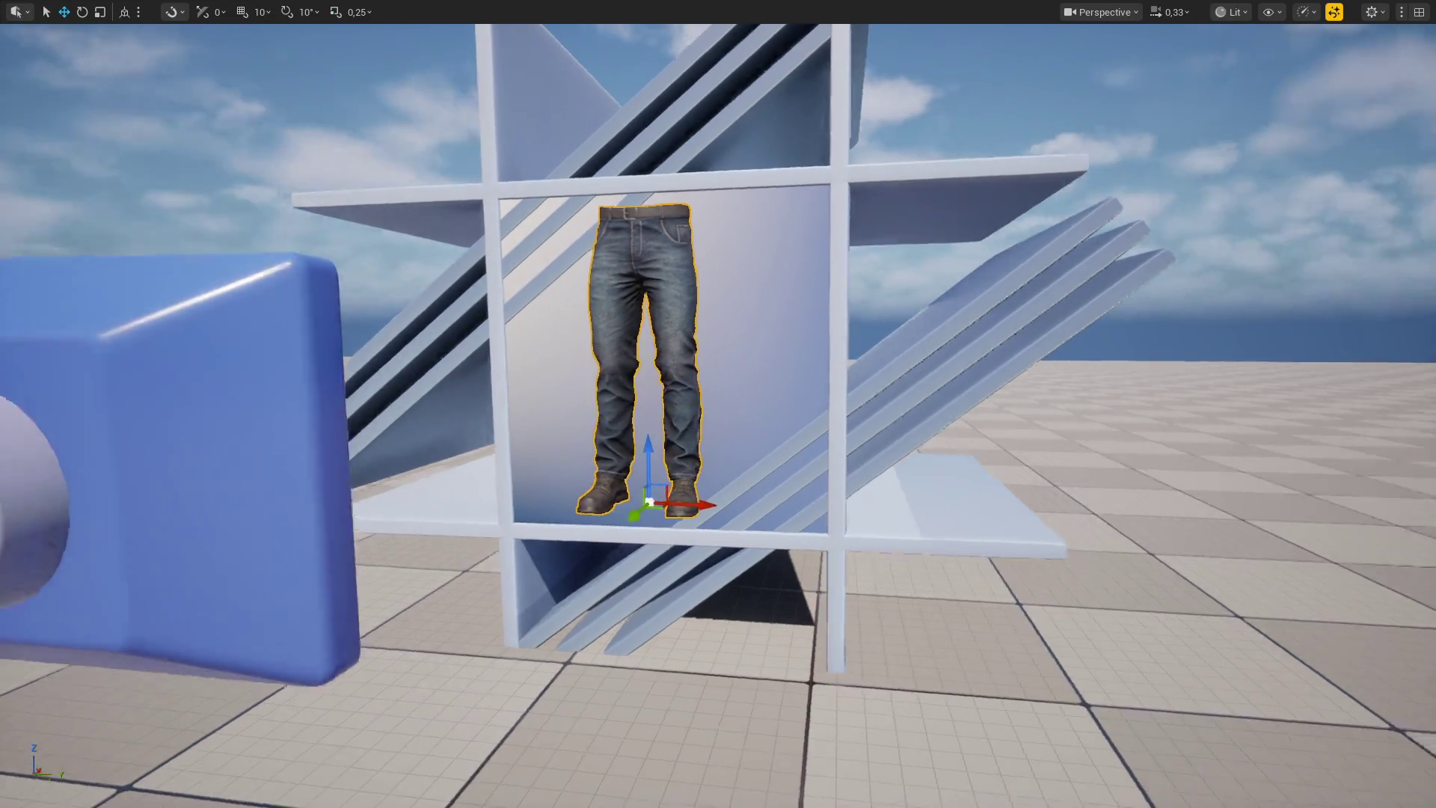
scroll(701, 470, "down", 10)
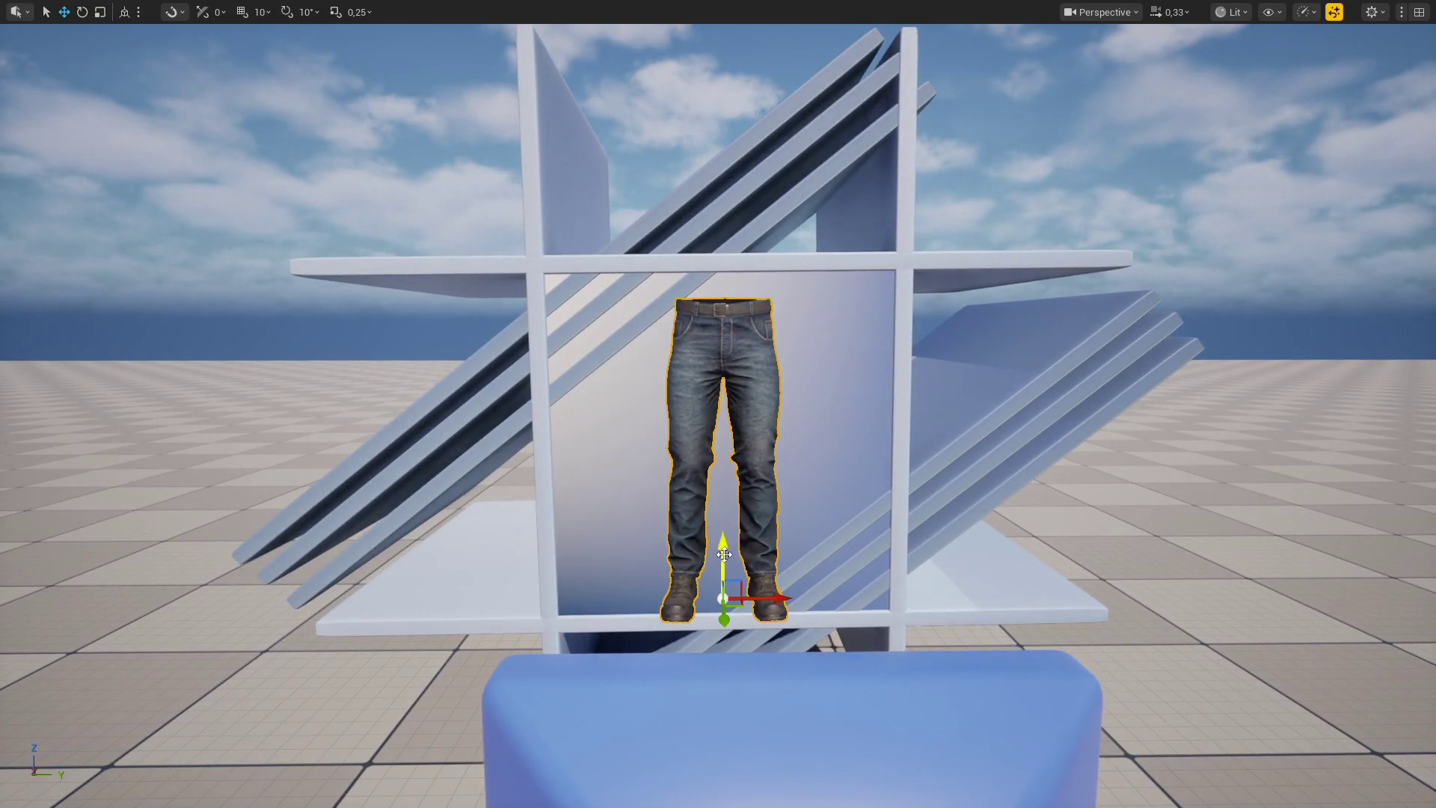
left_click_drag(727, 555, 725, 547)
key("F11")
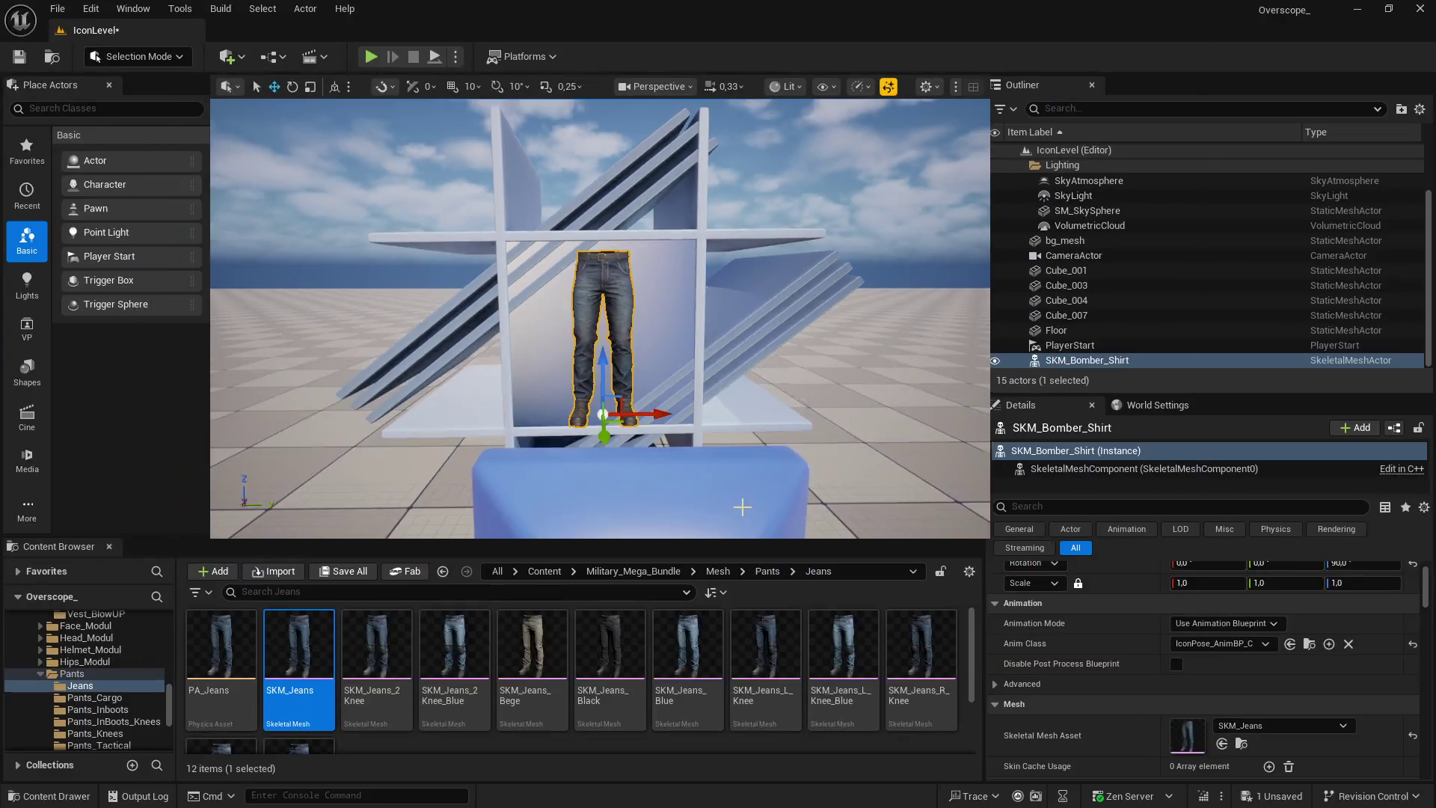
Play-test the shot, nudge the jeans slightly lower on Z, and replay it full screen
left_click(371, 57)
key("F11")
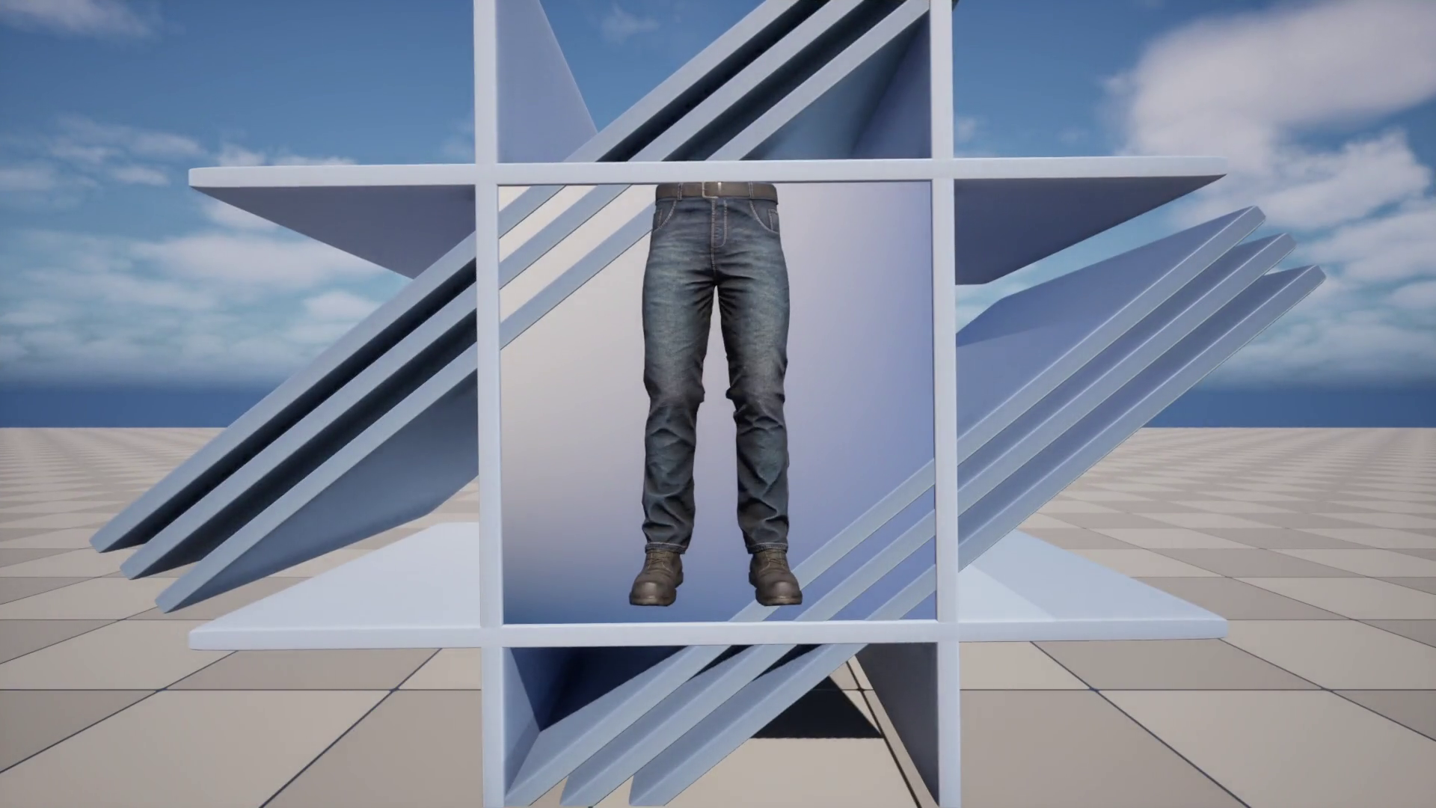
key("F11")
key("Escape")
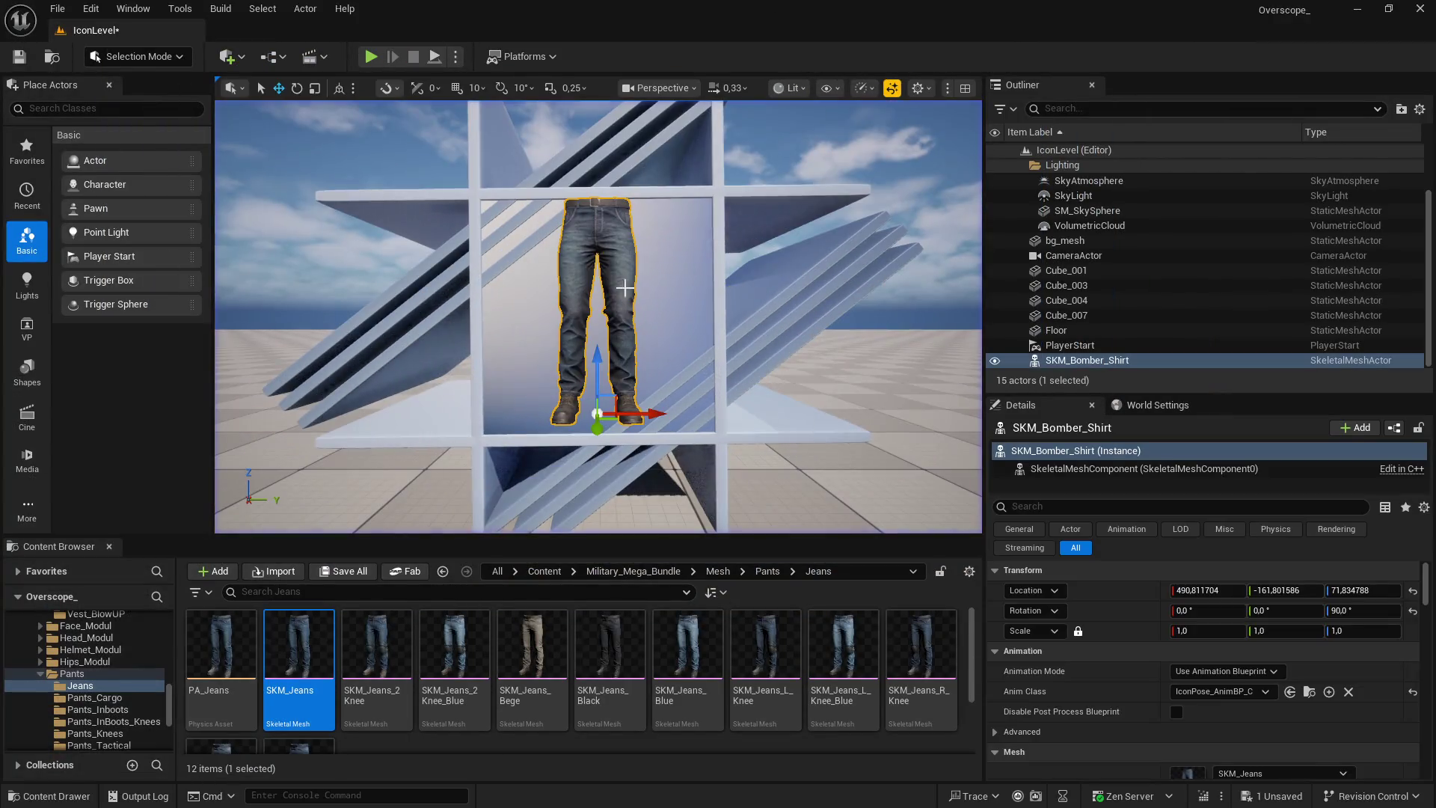
left_click_drag(600, 367, 601, 372)
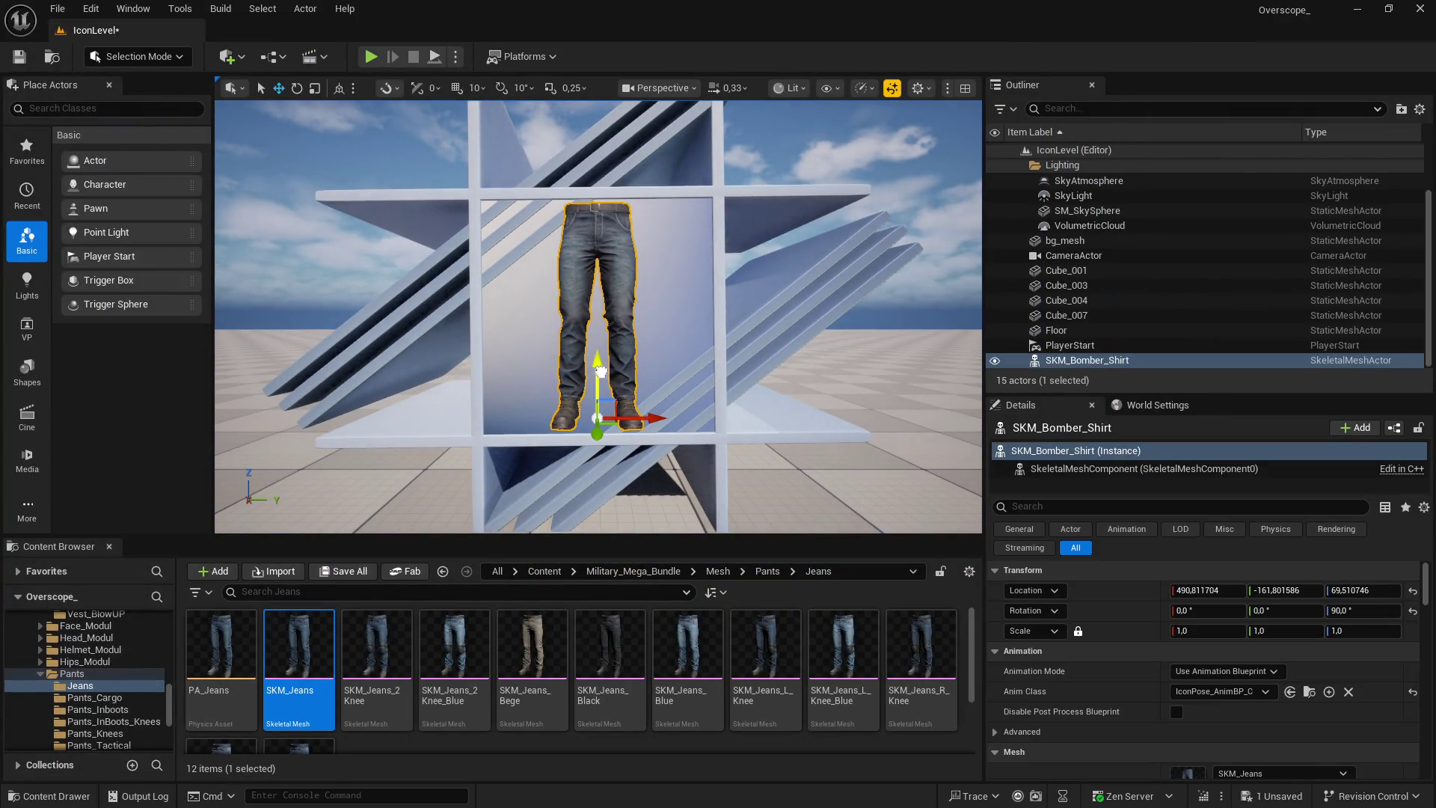
left_click(370, 57)
key("F11")
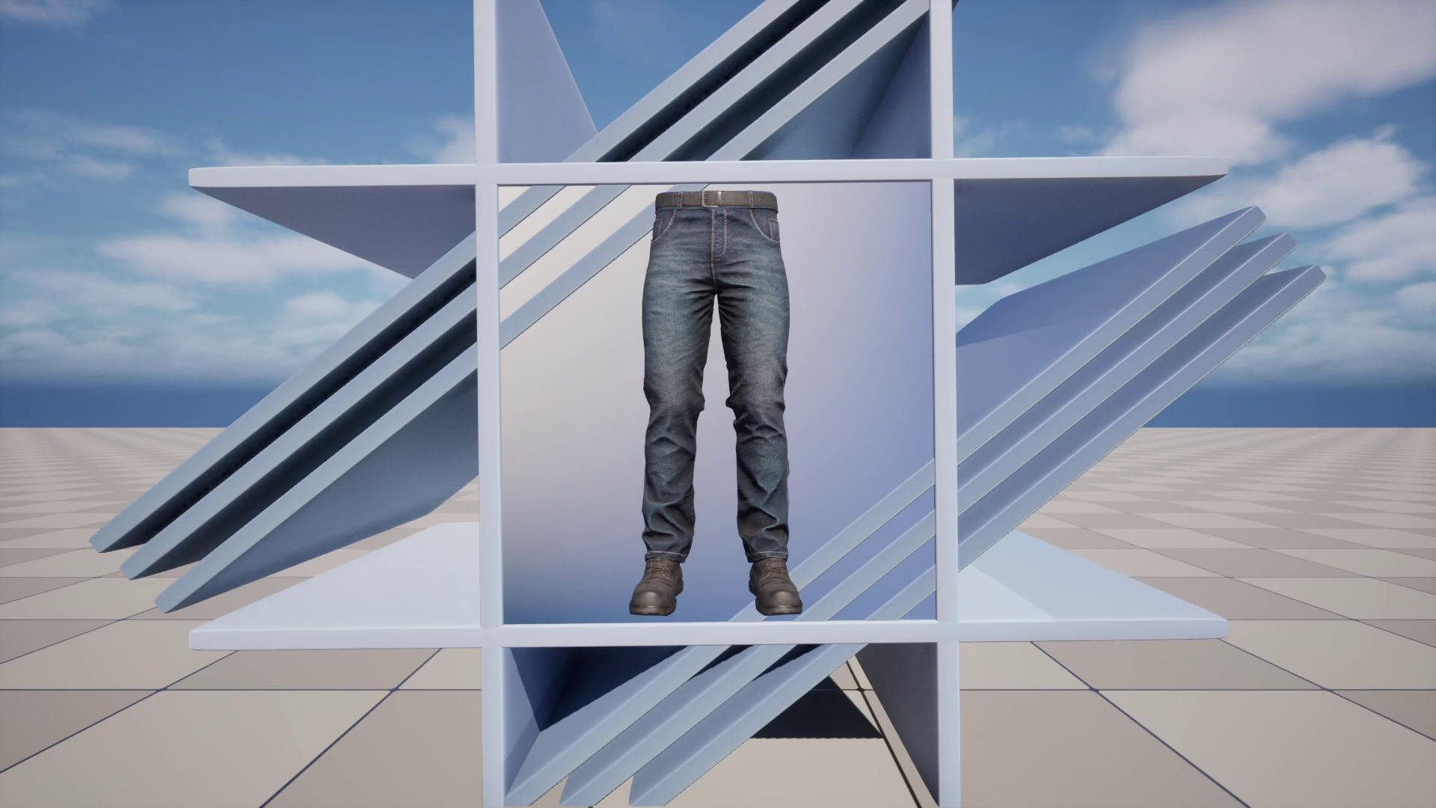
key("F11")
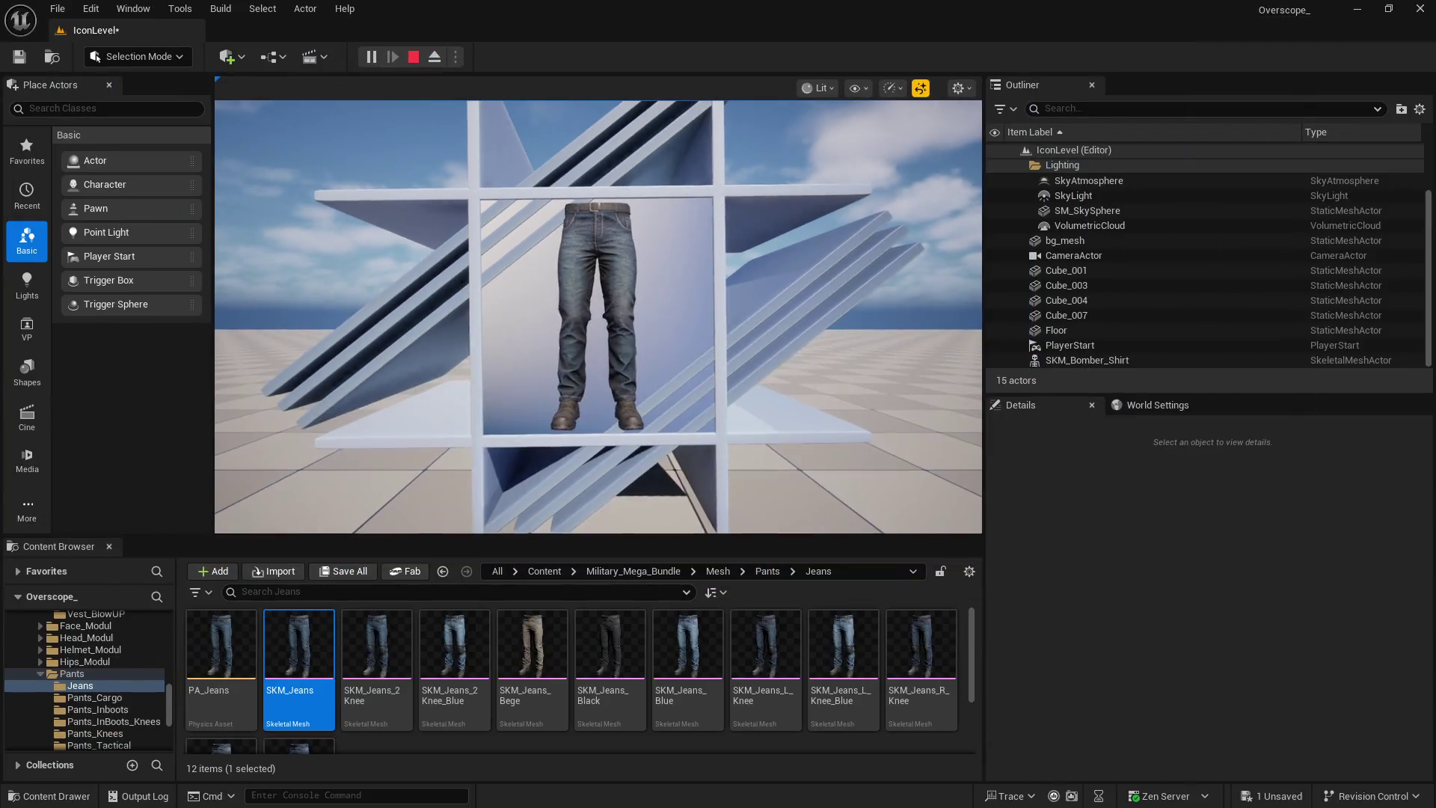
In icons\pants, add a new folder via Neu > Ordner named 'jeans'
key("super")
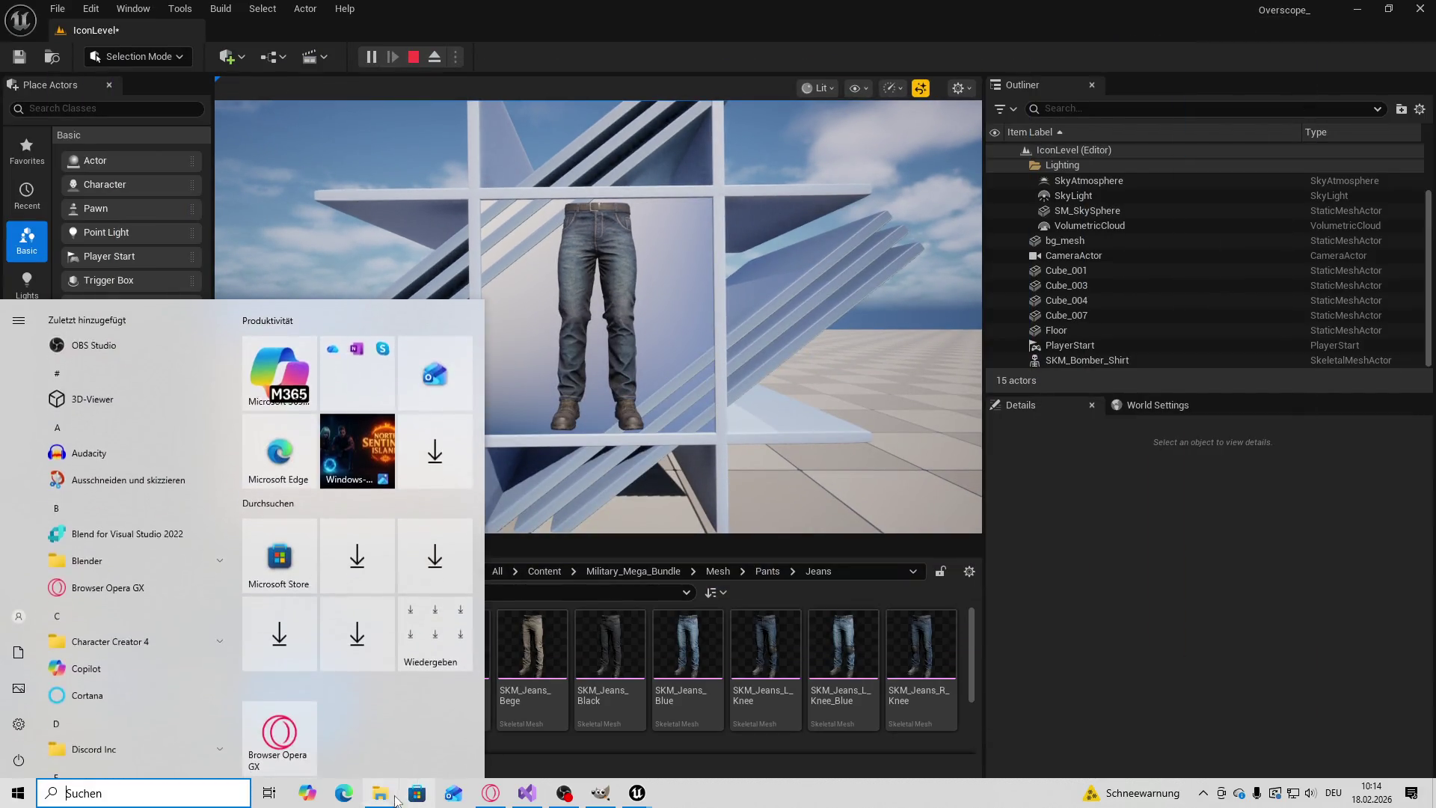
double_click(844, 377)
right_click(855, 459)
mouse_move(897, 693)
left_click(1126, 688)
type("jeans")
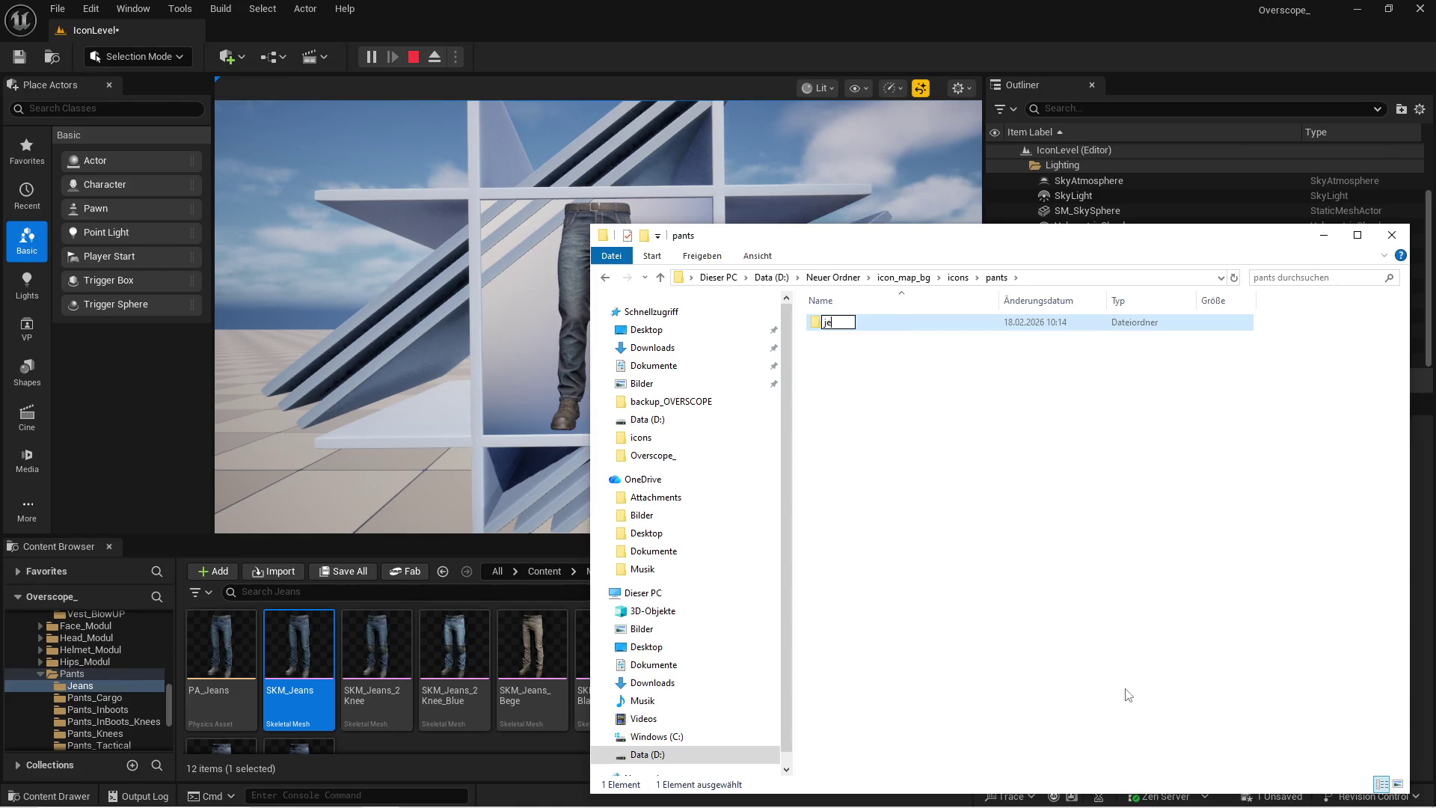
key("Return")
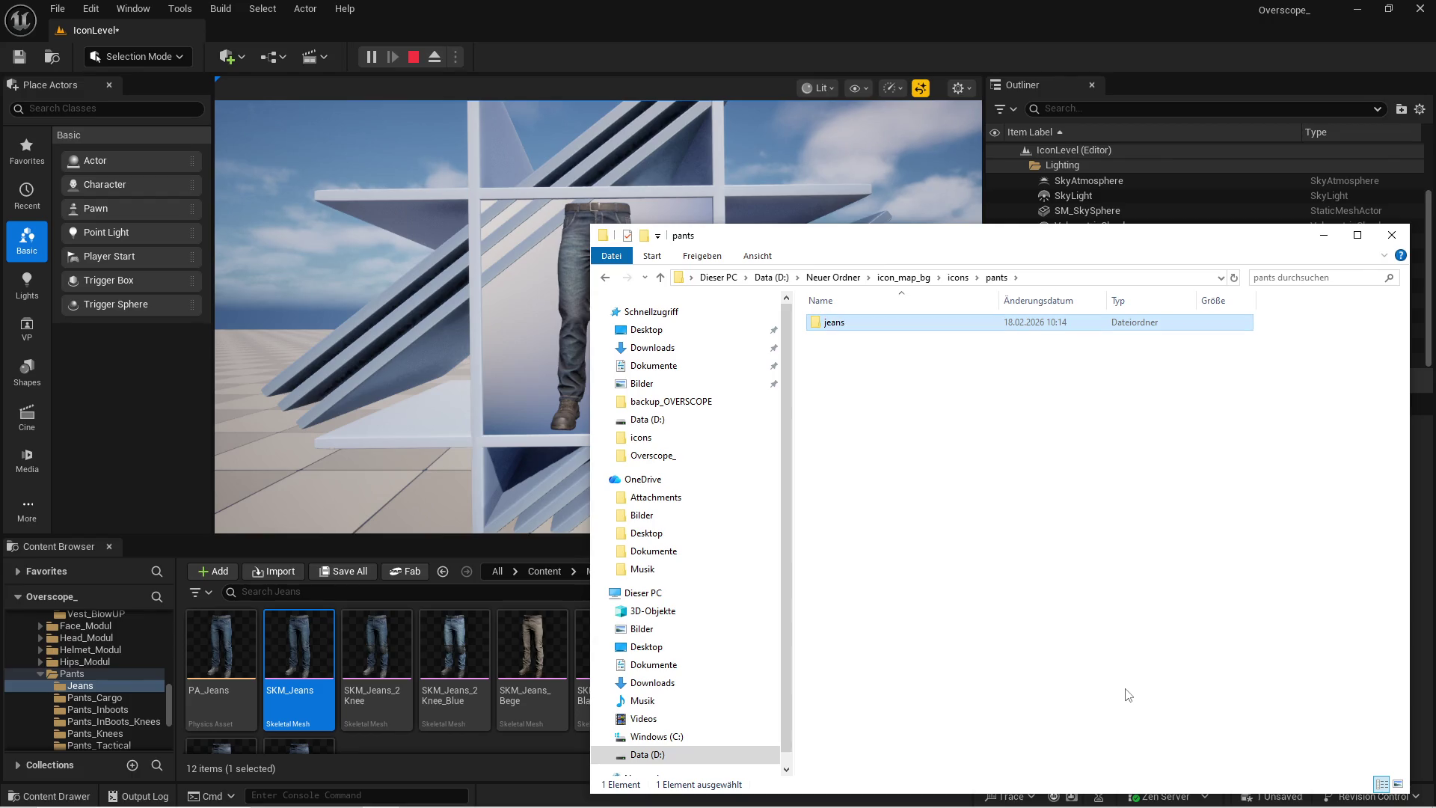
left_click(705, 163)
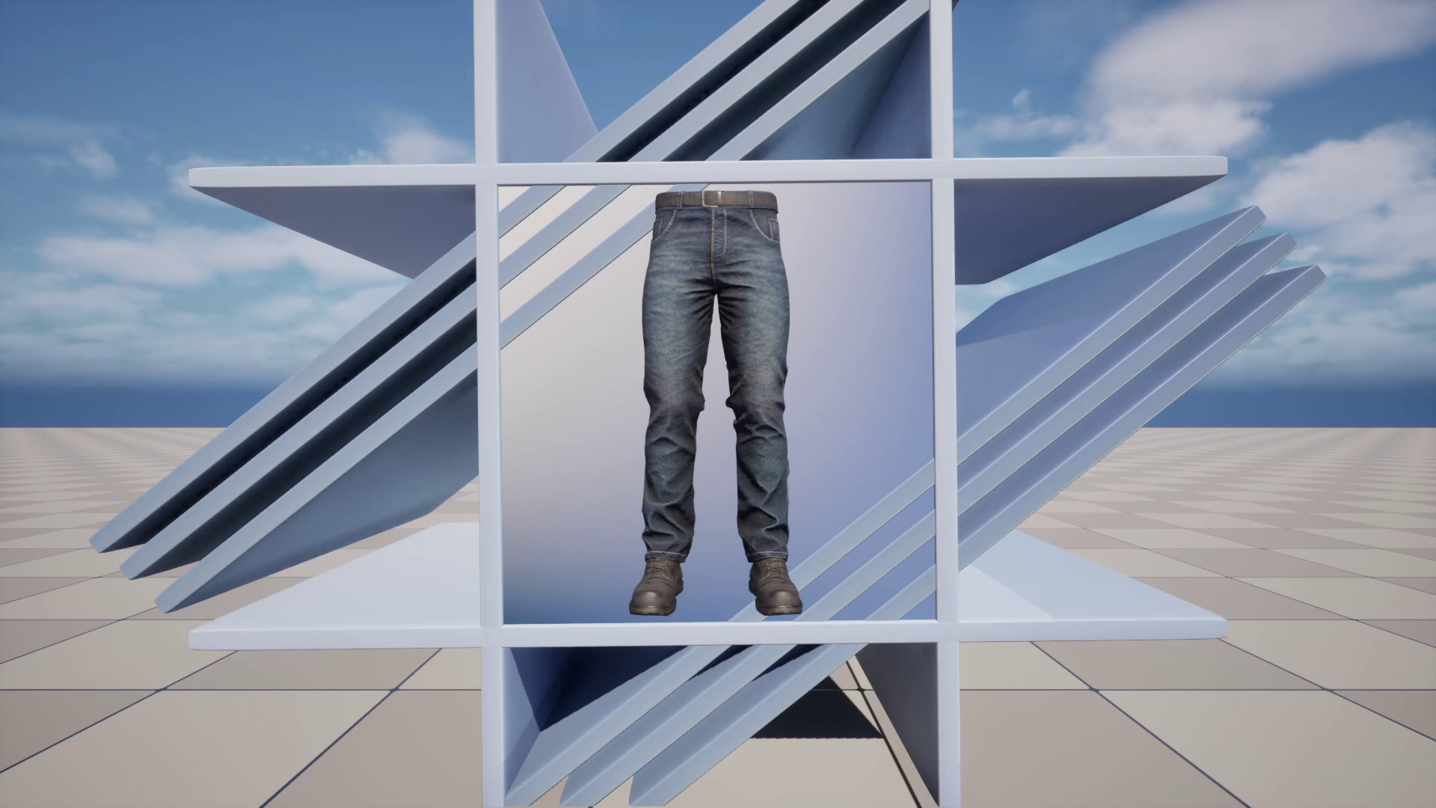
Screenshot the jeans view and paste it into GIMP in place of the old layer
key("Print")
left_click(936, 209)
key("super")
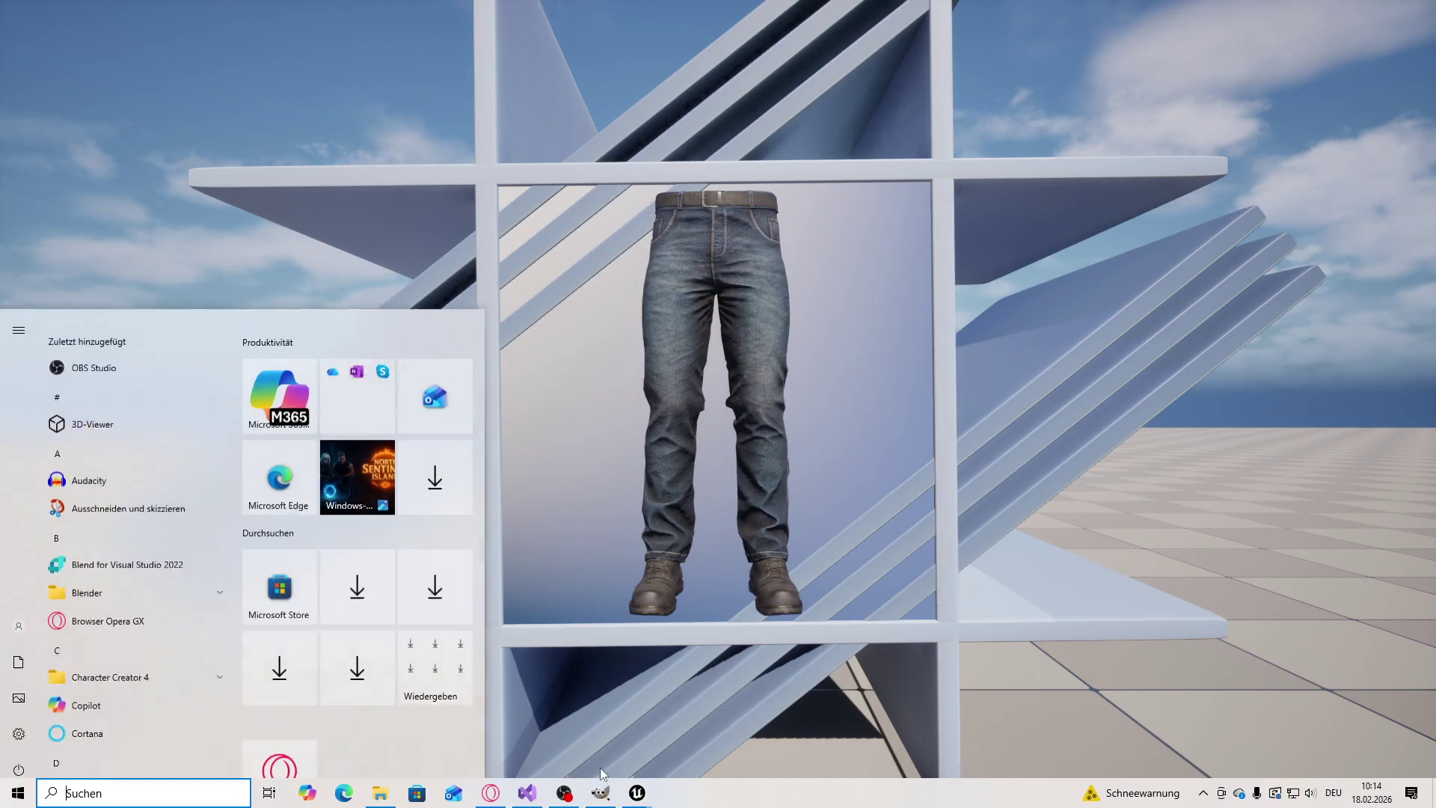
left_click(600, 791)
left_click(1417, 795)
key("ctrl+v")
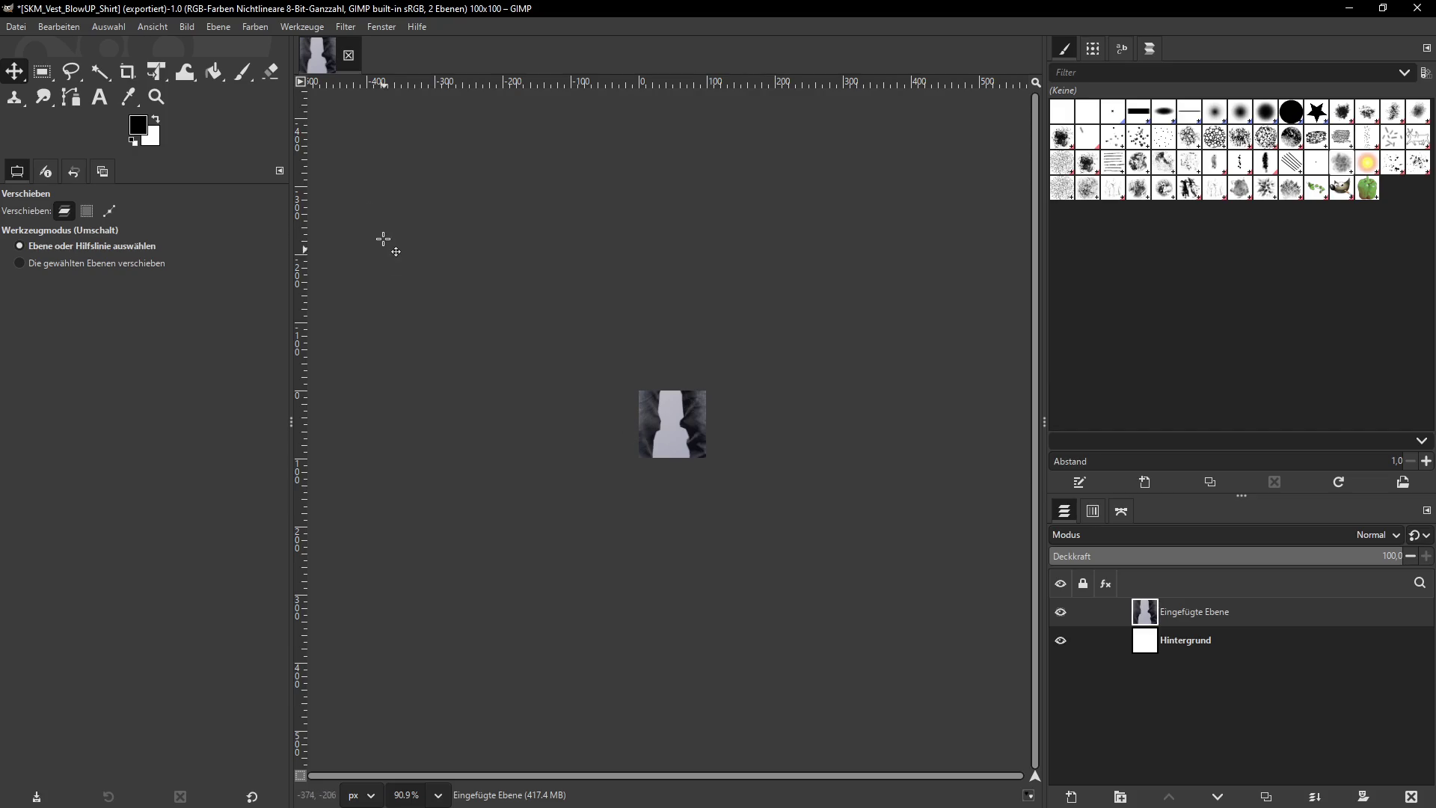
Scale the pasted jeans layer to a width of 300 px
left_click(219, 26)
left_click(275, 272)
double_click(627, 386)
type("300")
left_click(759, 531)
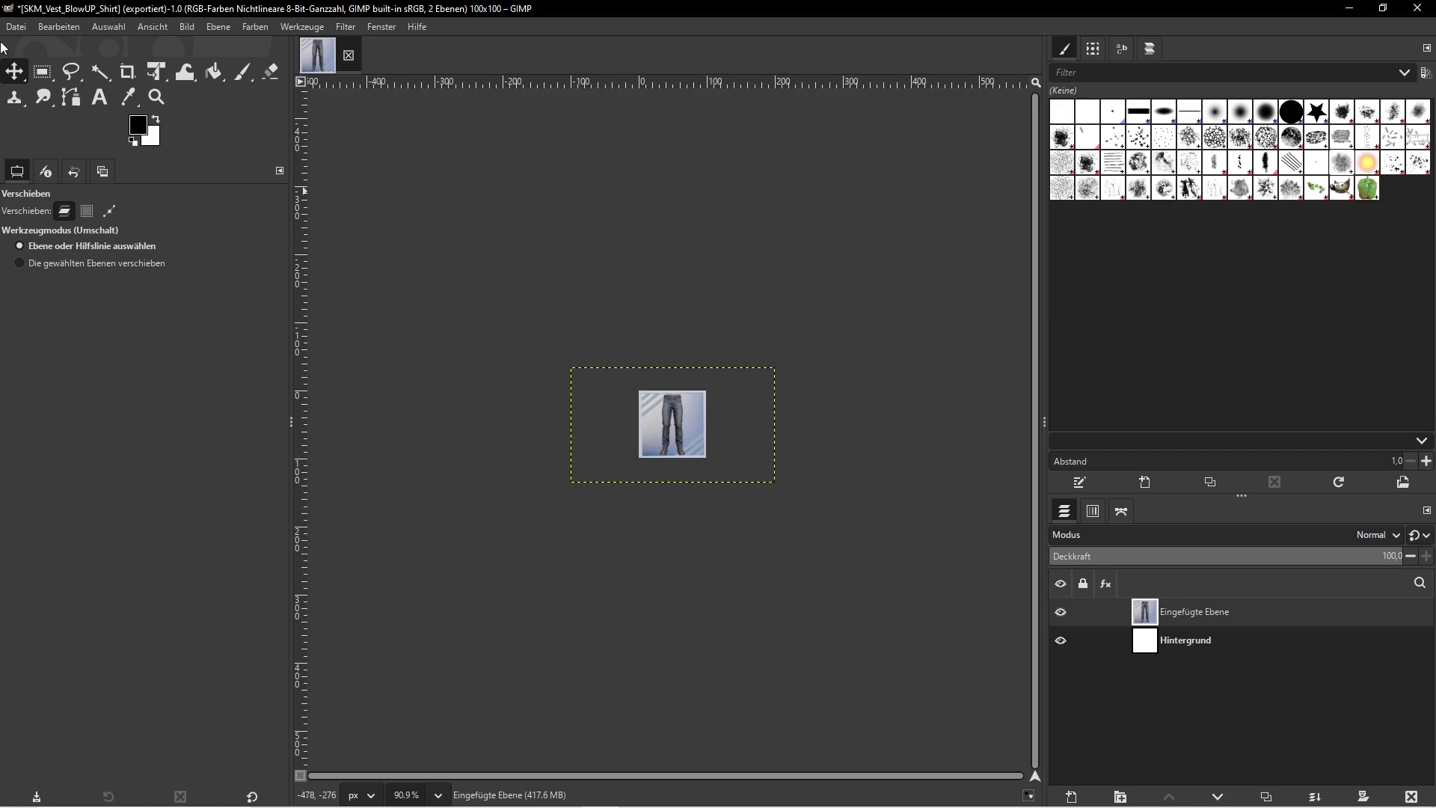
In Export As, navigate to D:\Neuer Ordner\icon_map_bg\icons\pants\jeans
left_click(25, 30)
left_click(112, 252)
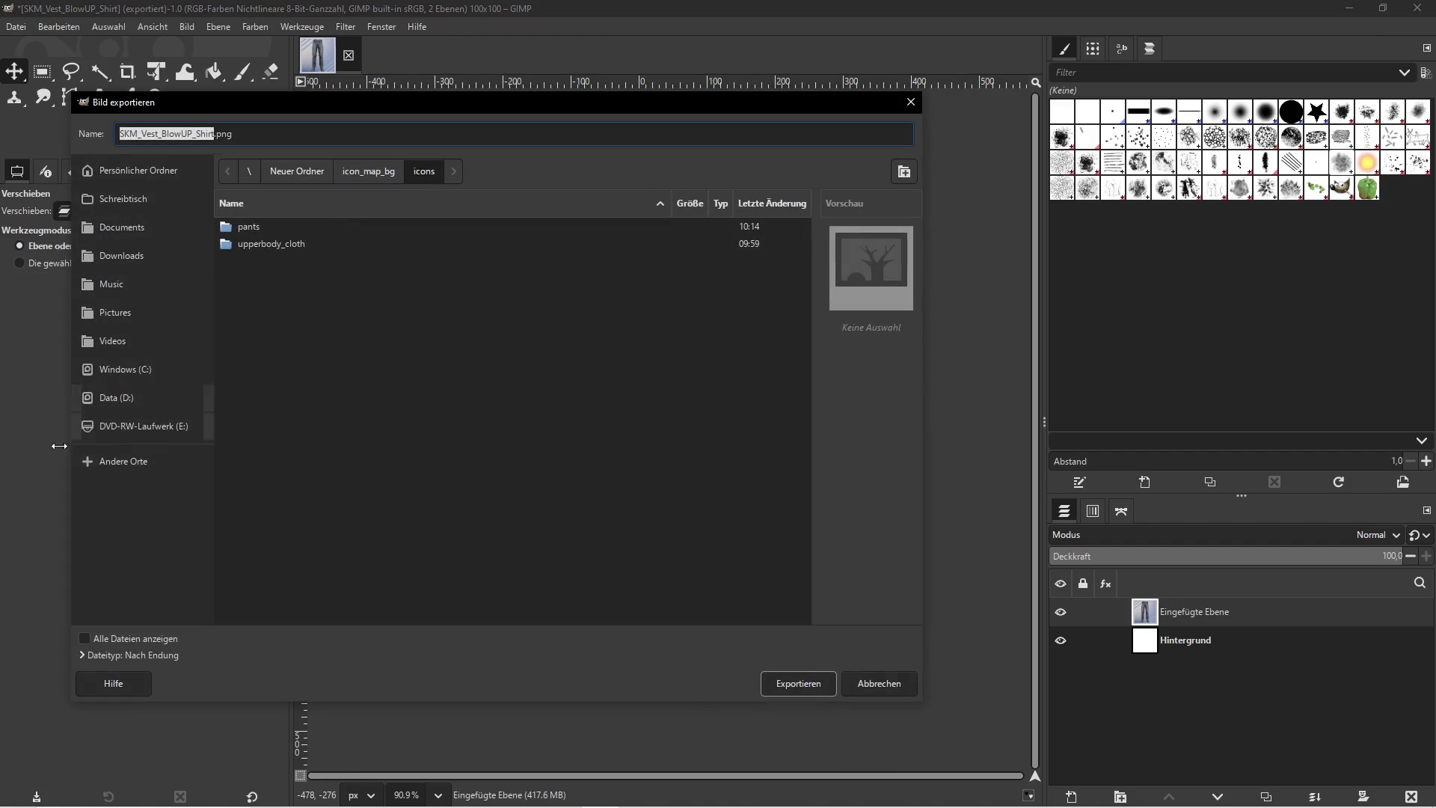
left_click(160, 402)
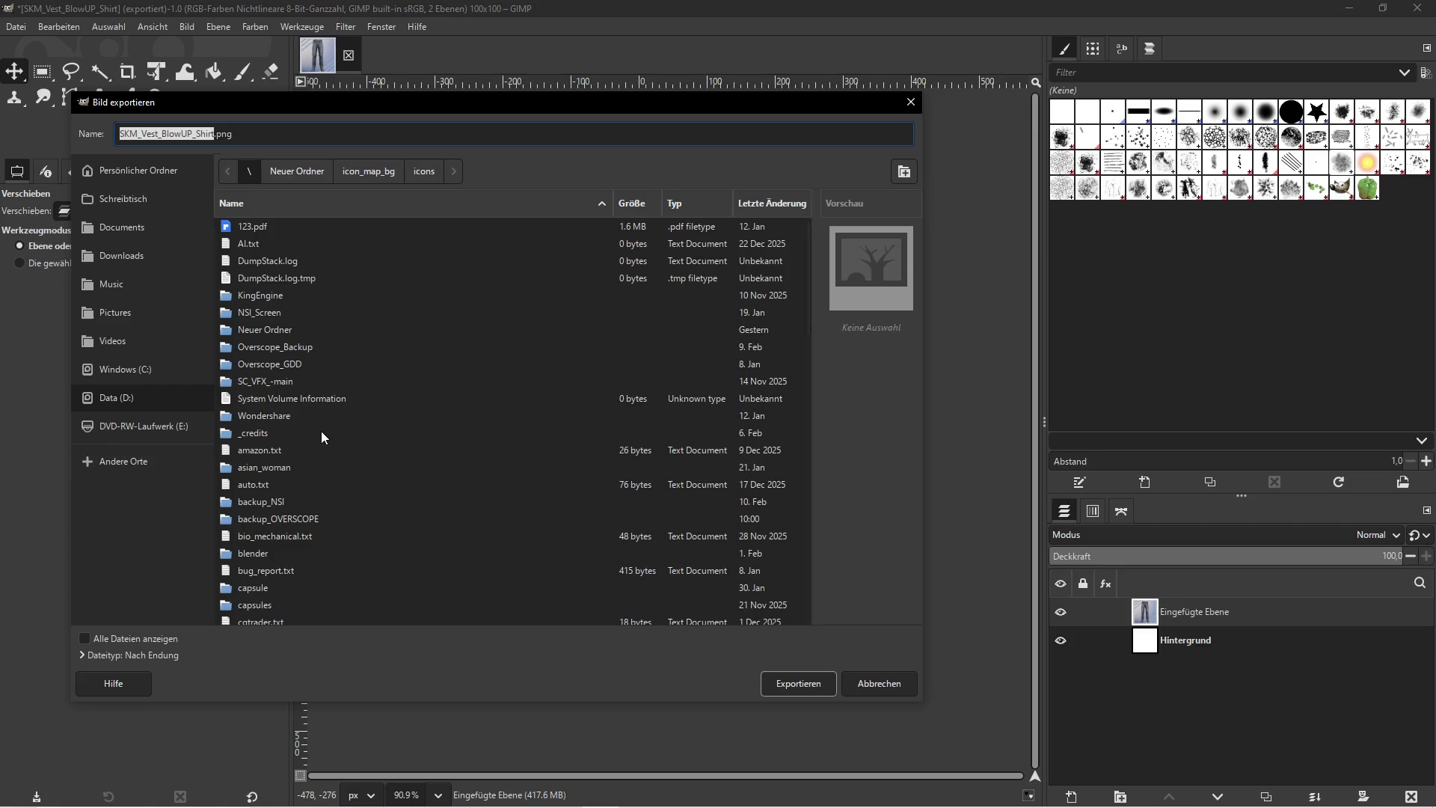
scroll(319, 424, "down", 5)
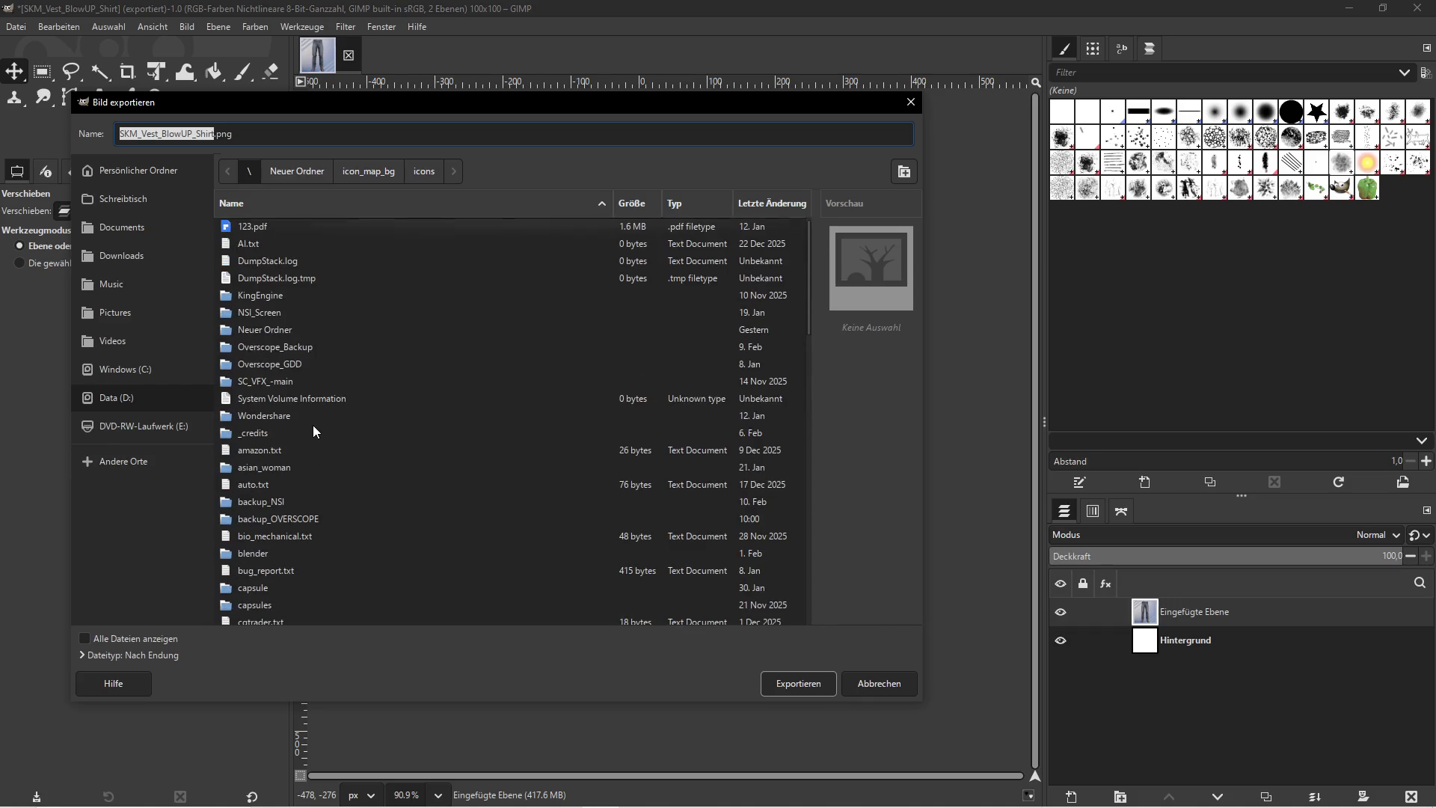
scroll(346, 431, "down", 5)
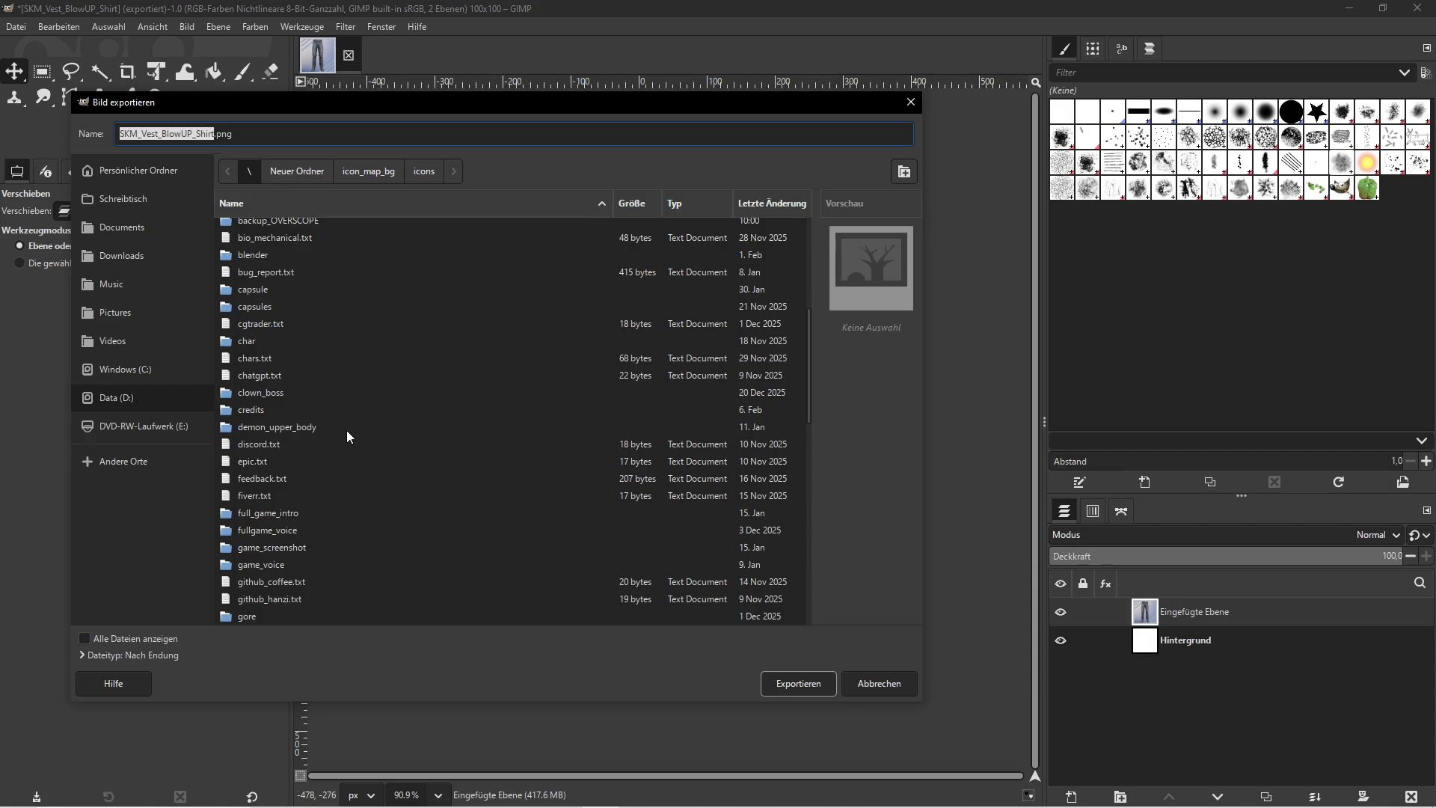
scroll(341, 438, "down", 5)
scroll(340, 447, "up", 15)
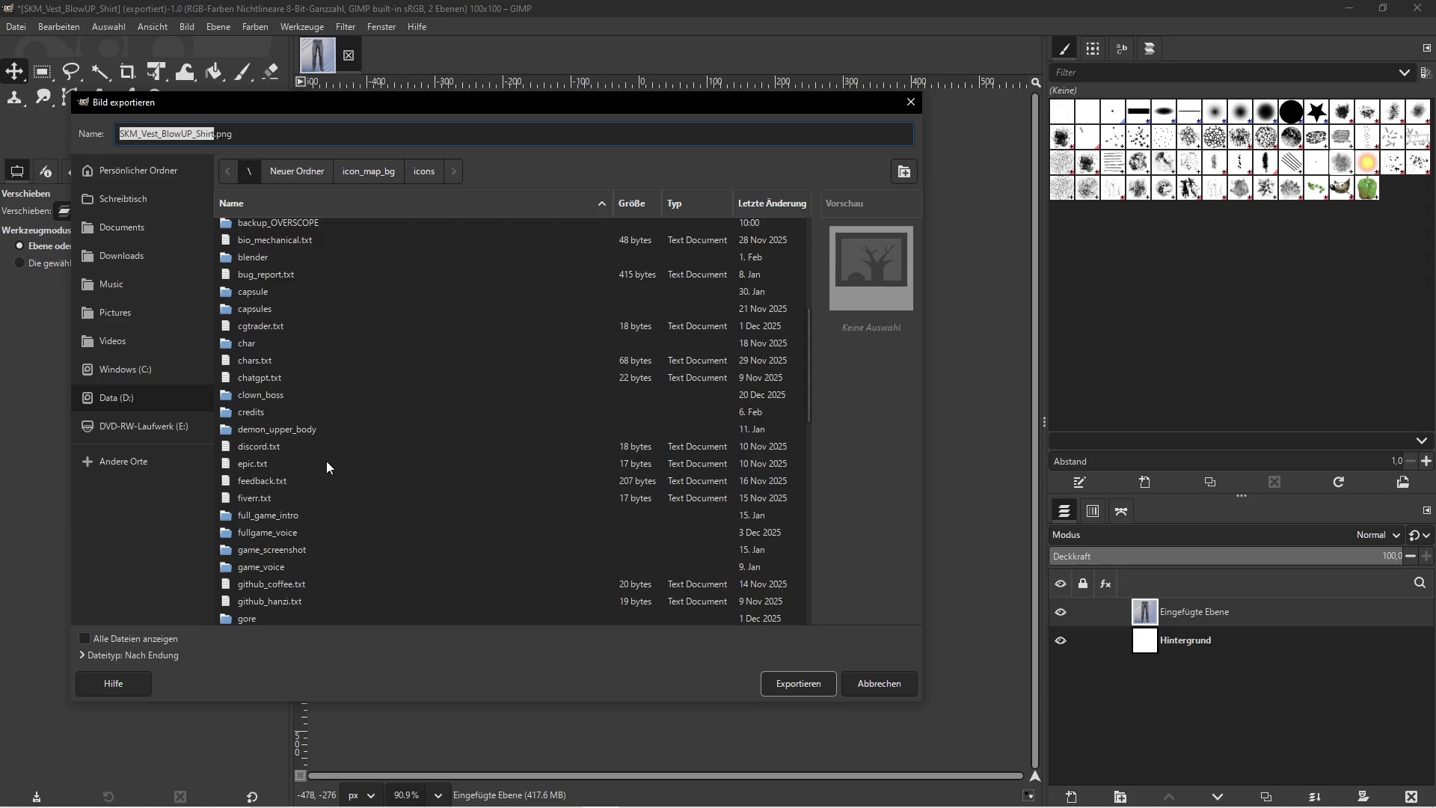
double_click(329, 330)
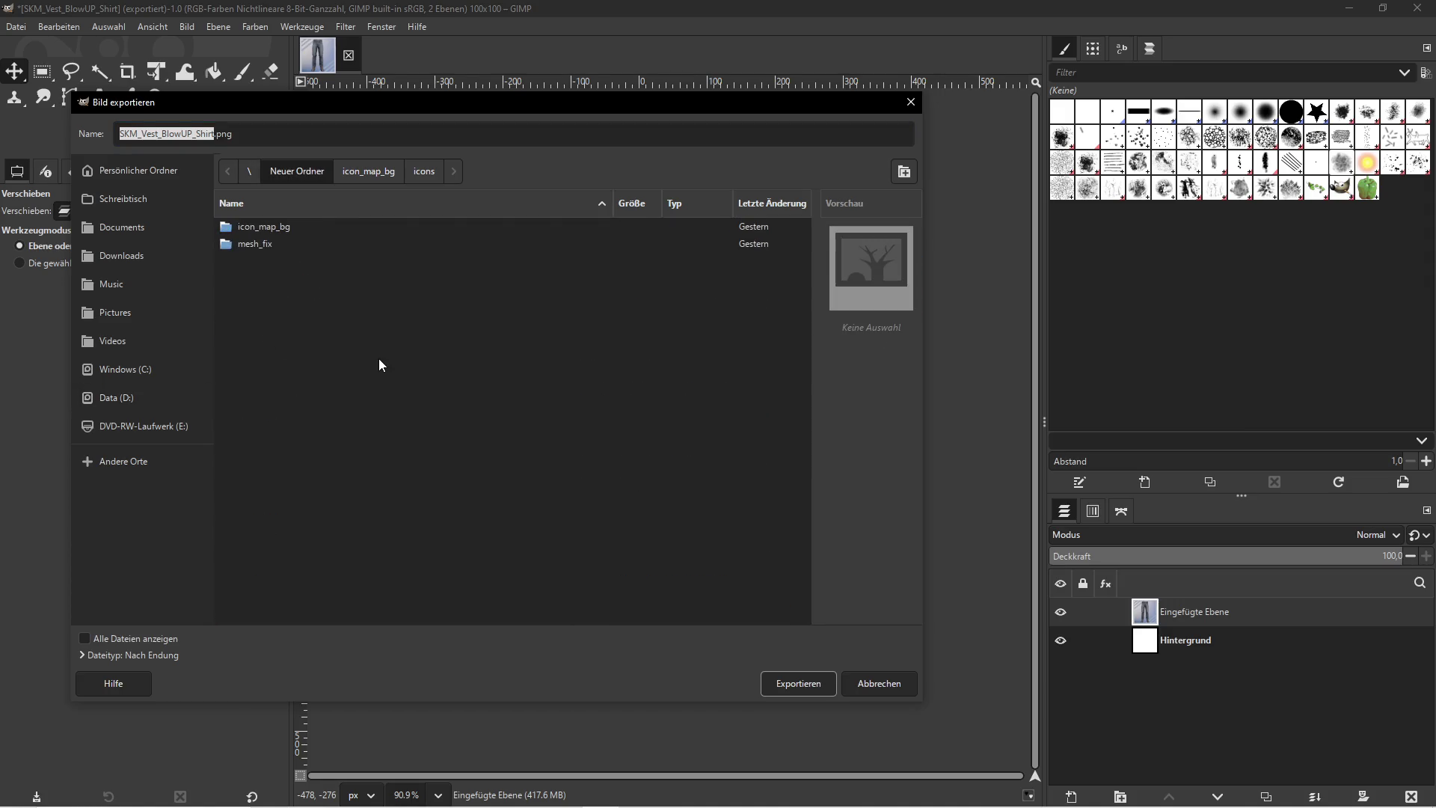
double_click(271, 229)
double_click(250, 296)
double_click(245, 227)
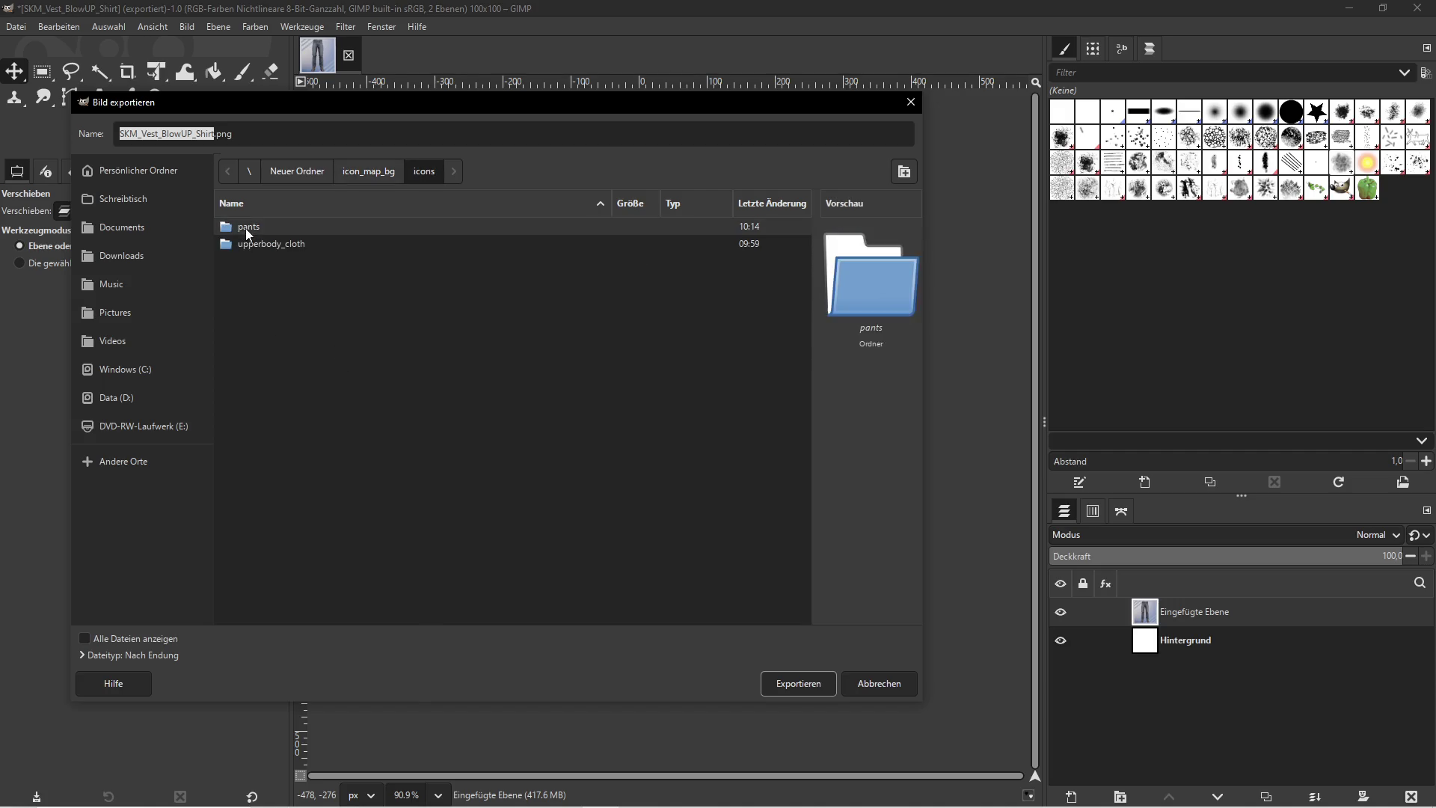
double_click(253, 228)
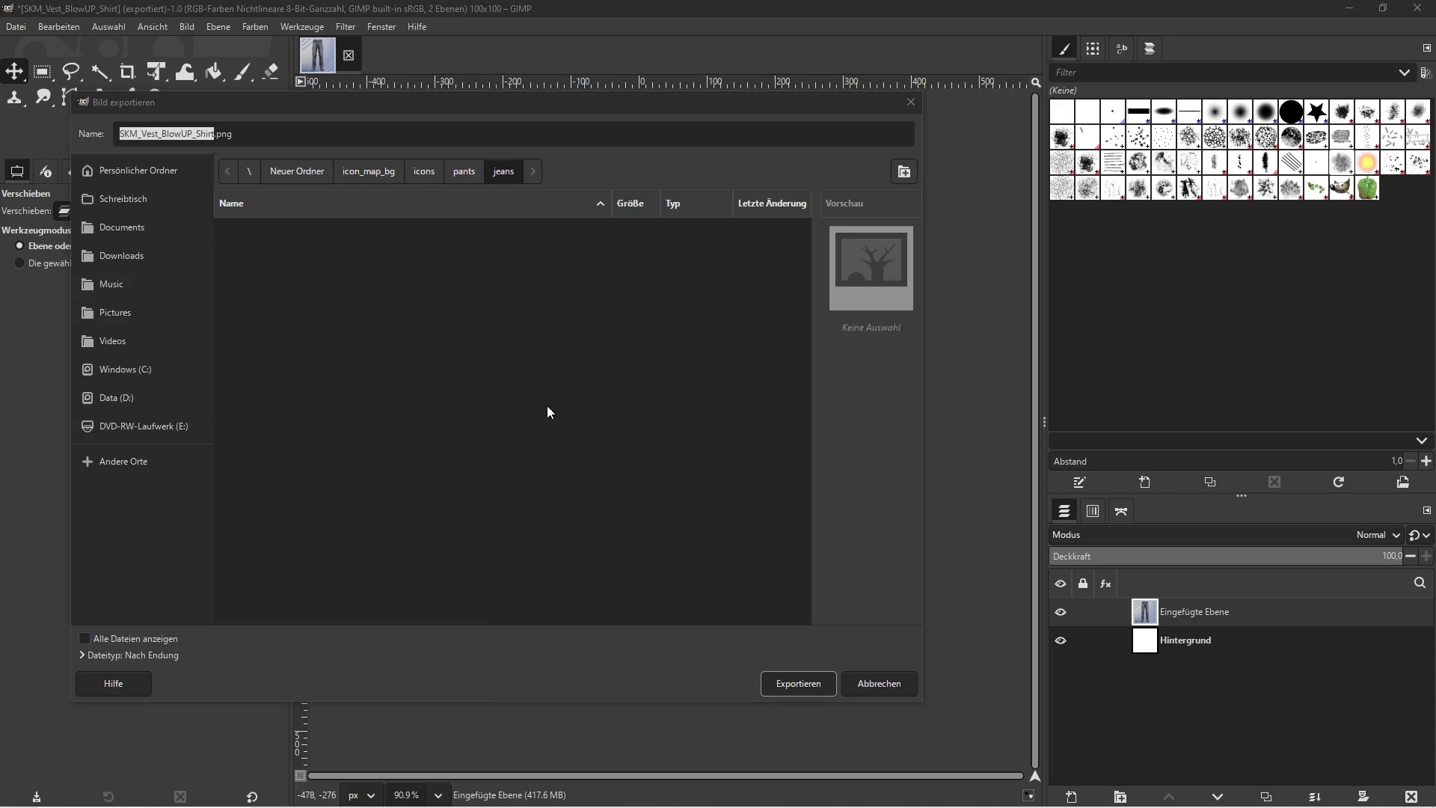
key("super")
left_click(637, 802)
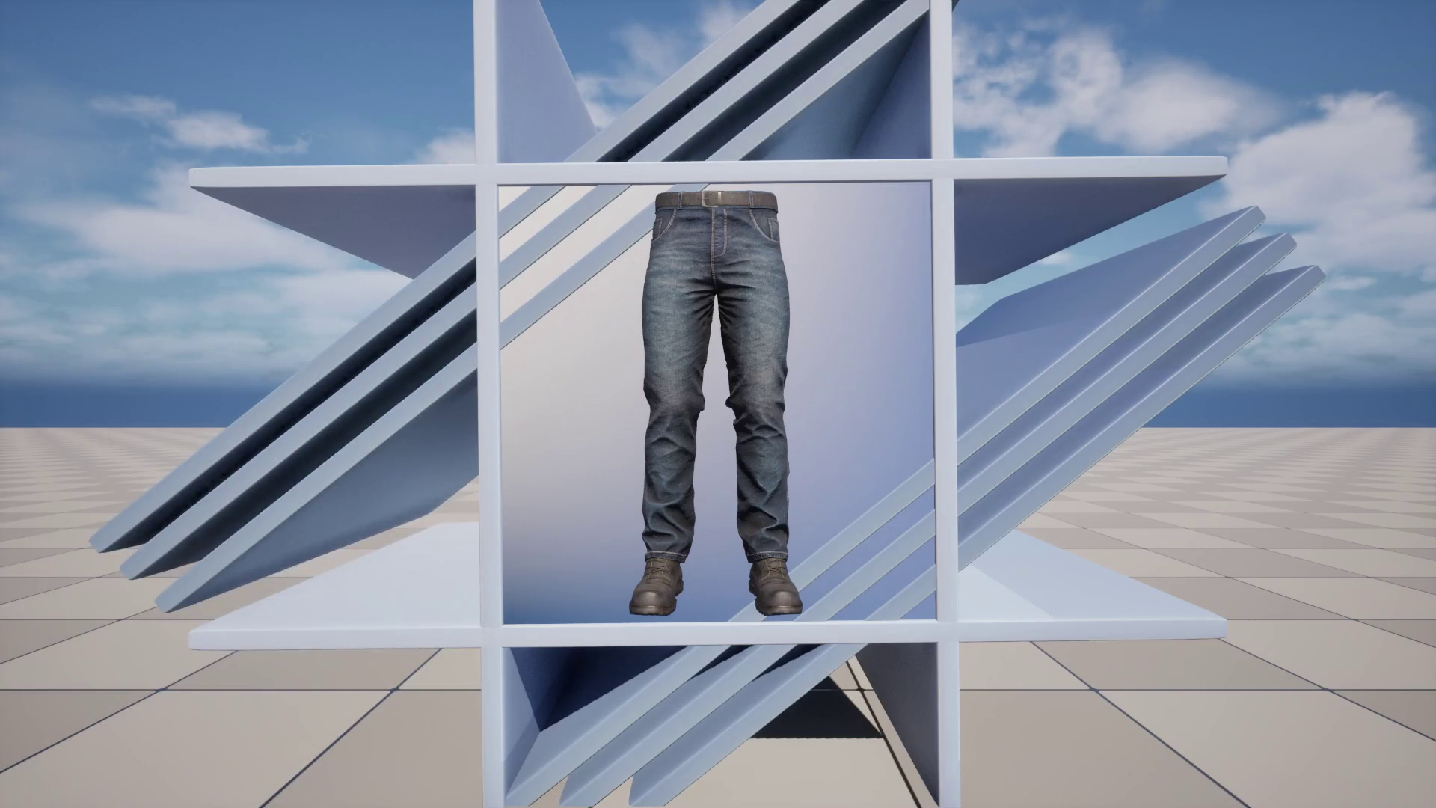
Stop the play session and read the SKM_Jeans asset name via Rename
key("F11")
key("super")
key("super")
key("Escape")
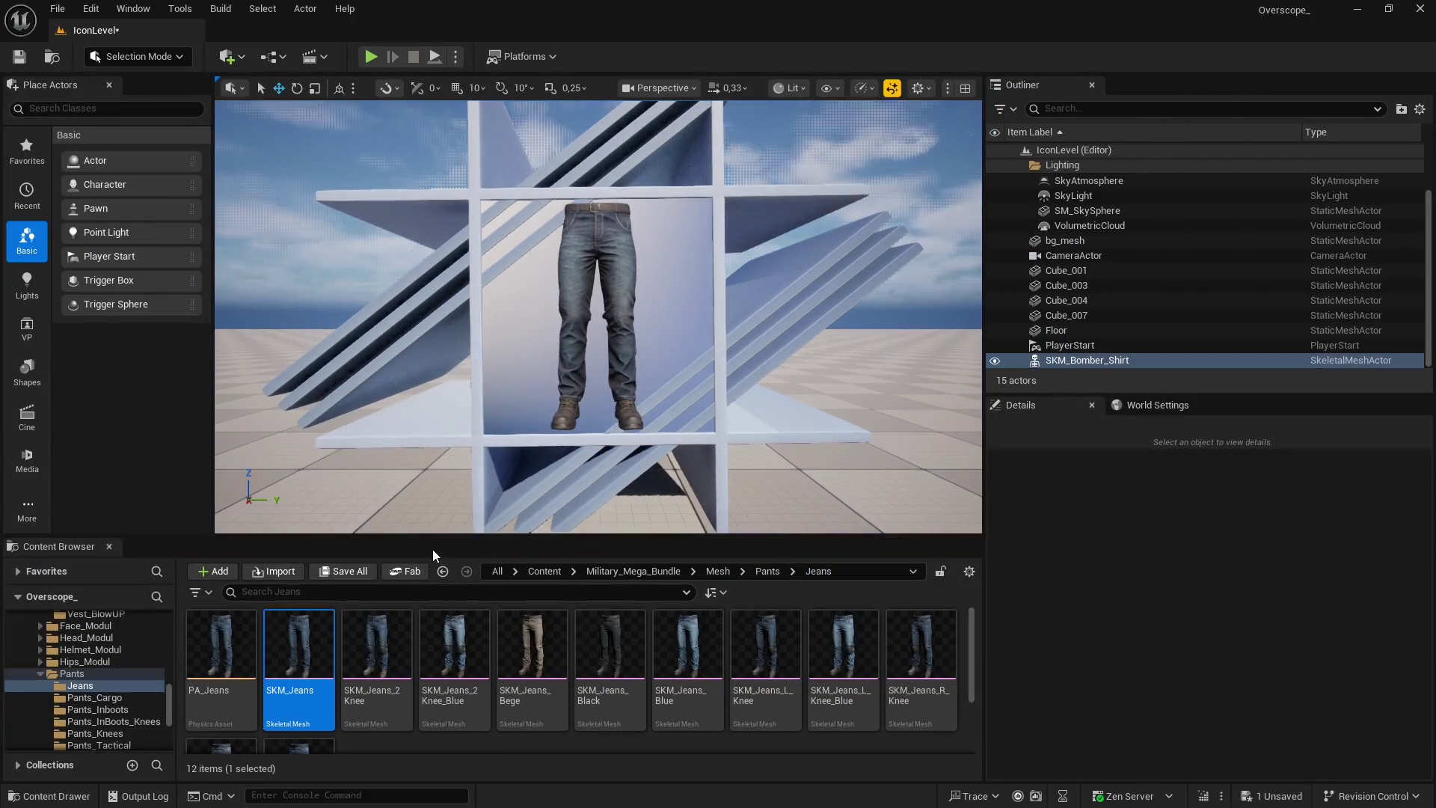
left_click(374, 651)
right_click(308, 650)
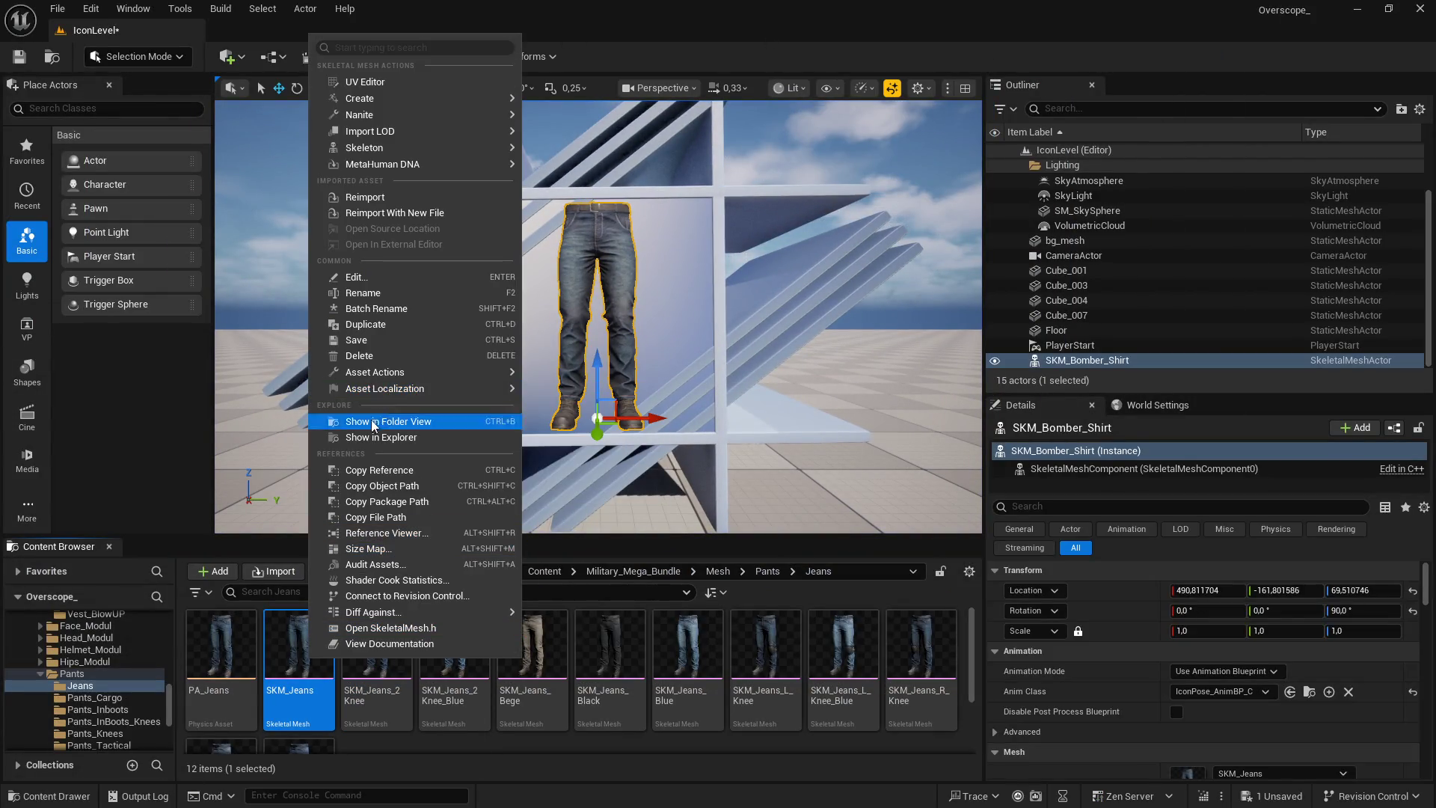
left_click(374, 293)
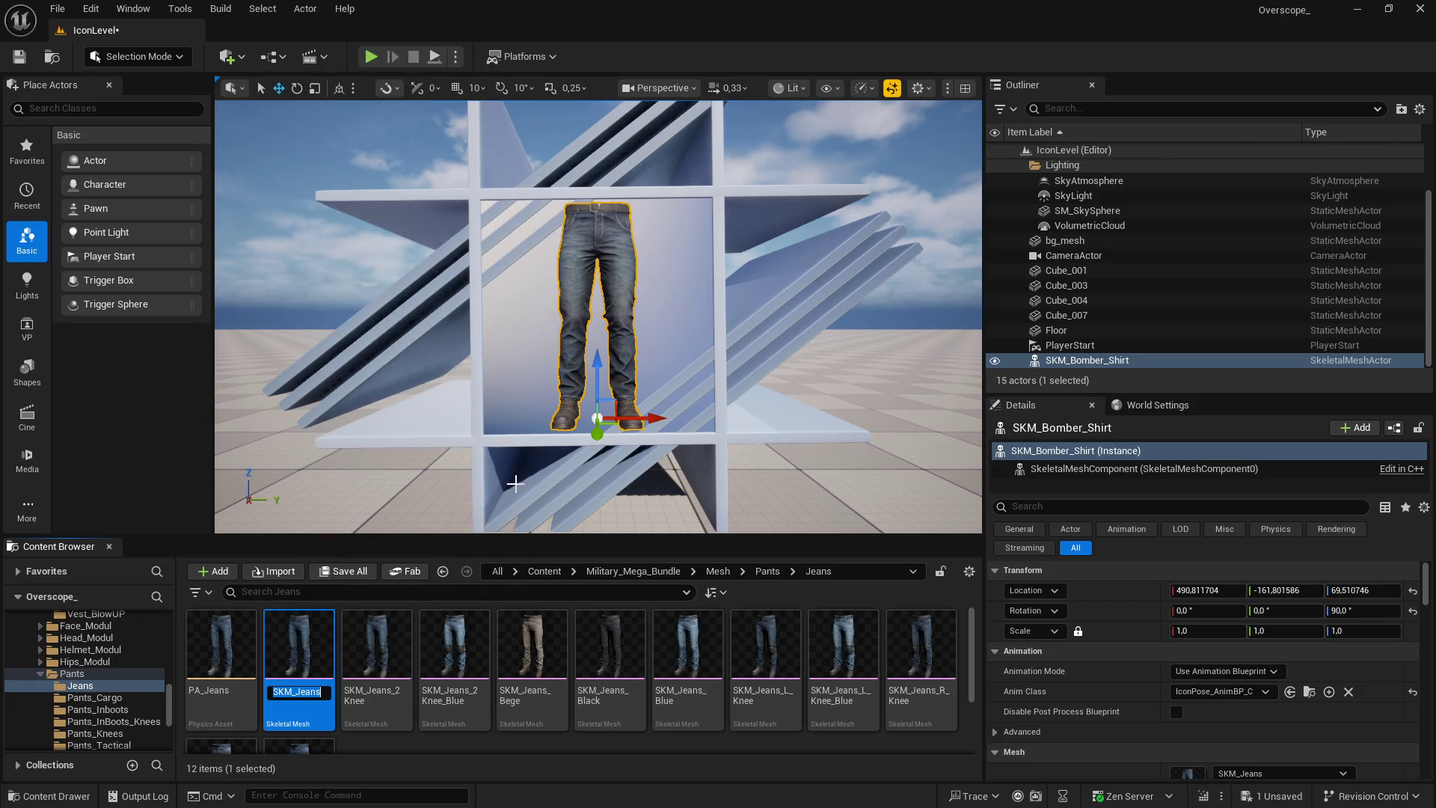
key("super")
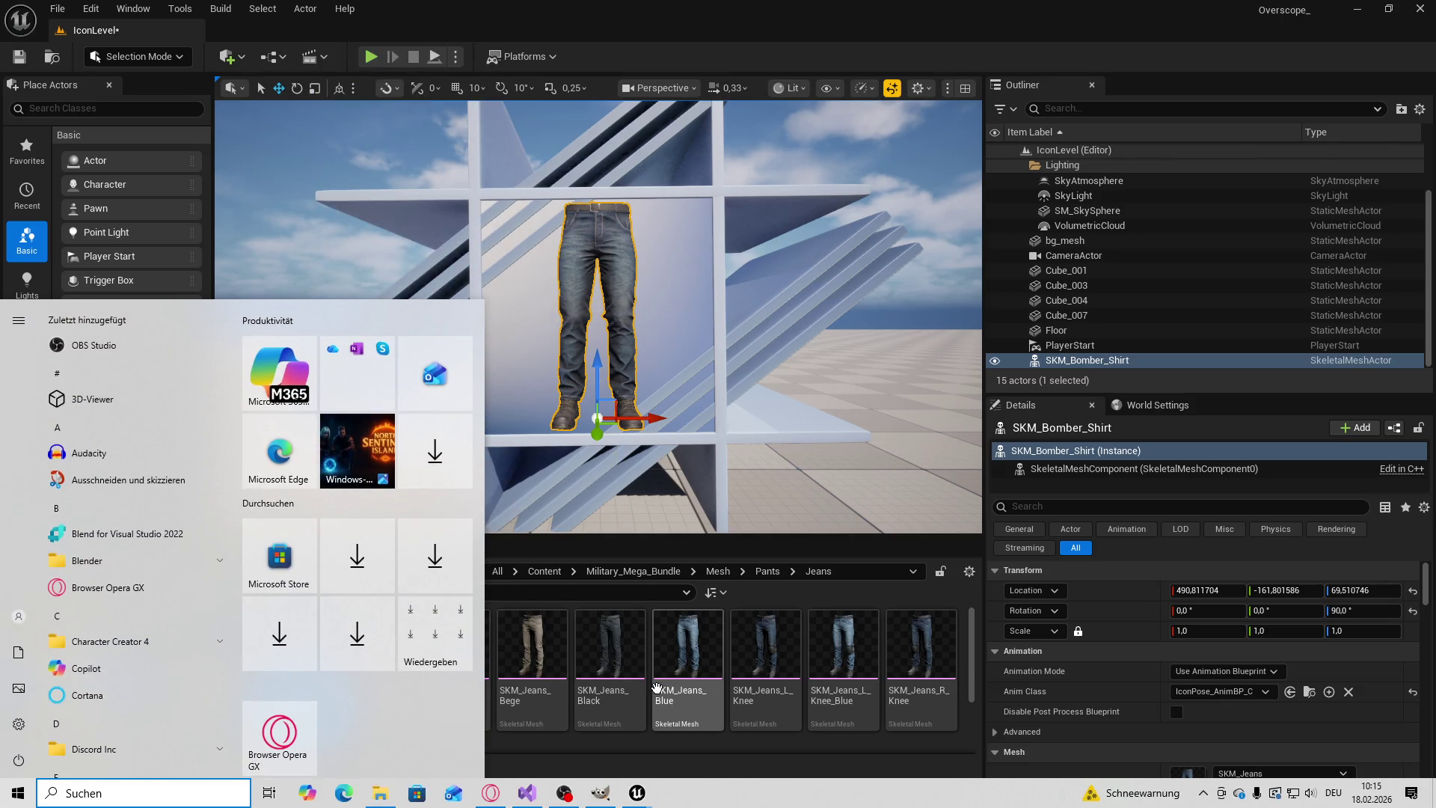
left_click(600, 793)
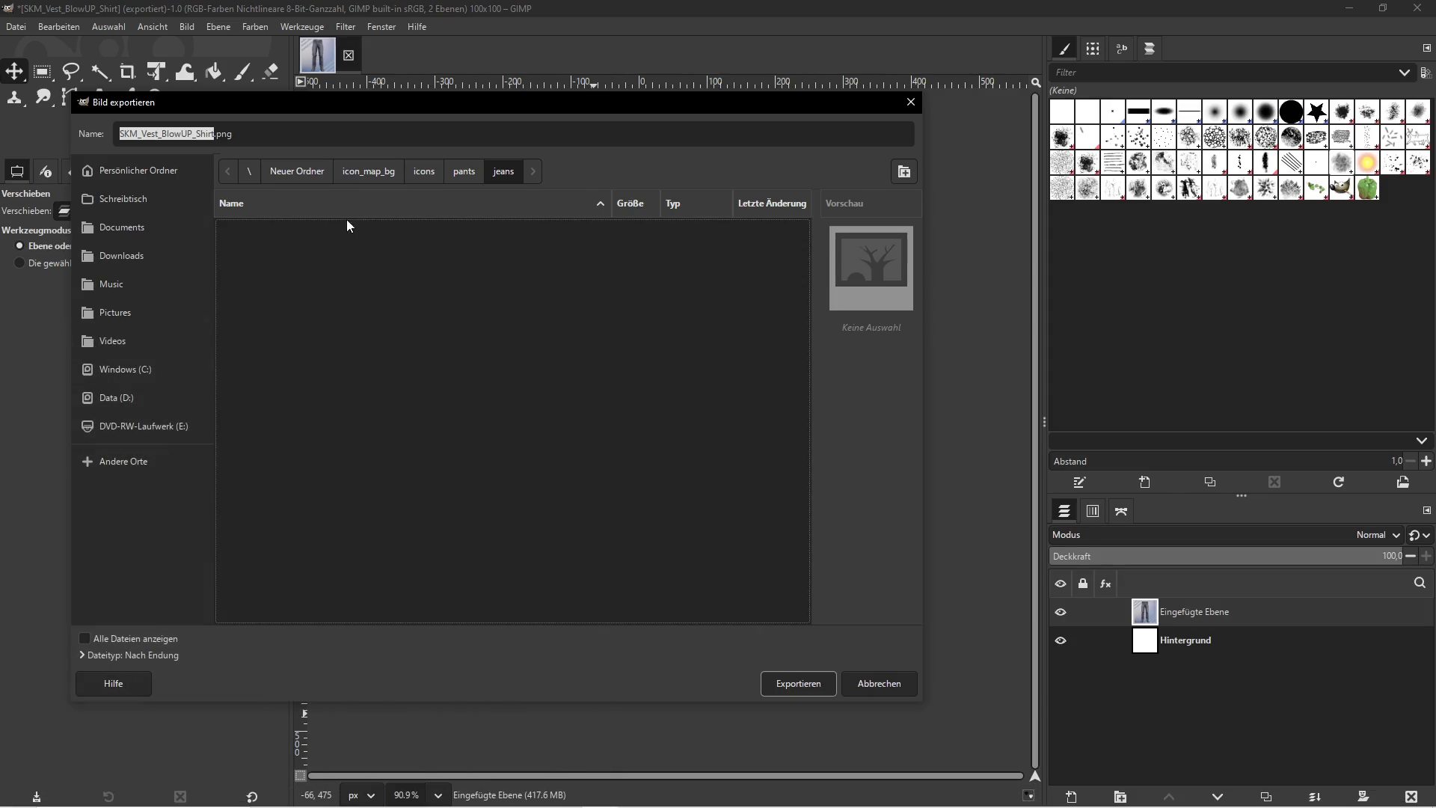
Rename the export file to SKM_Jeans.png and export it into the jeans folder
left_click(456, 457)
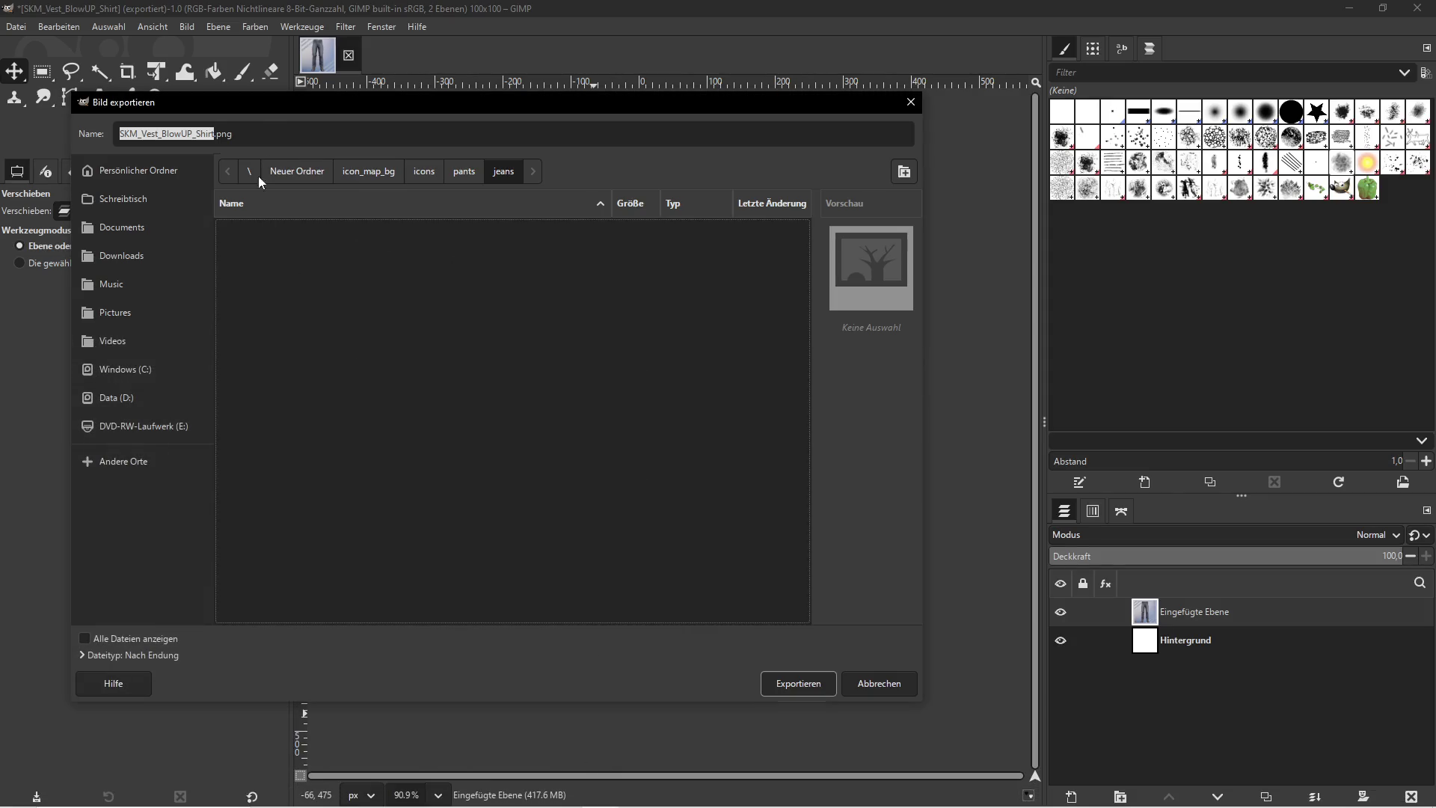
left_click(213, 131)
key("BackSpace")
key("BackSpace")
key("BackSpace")
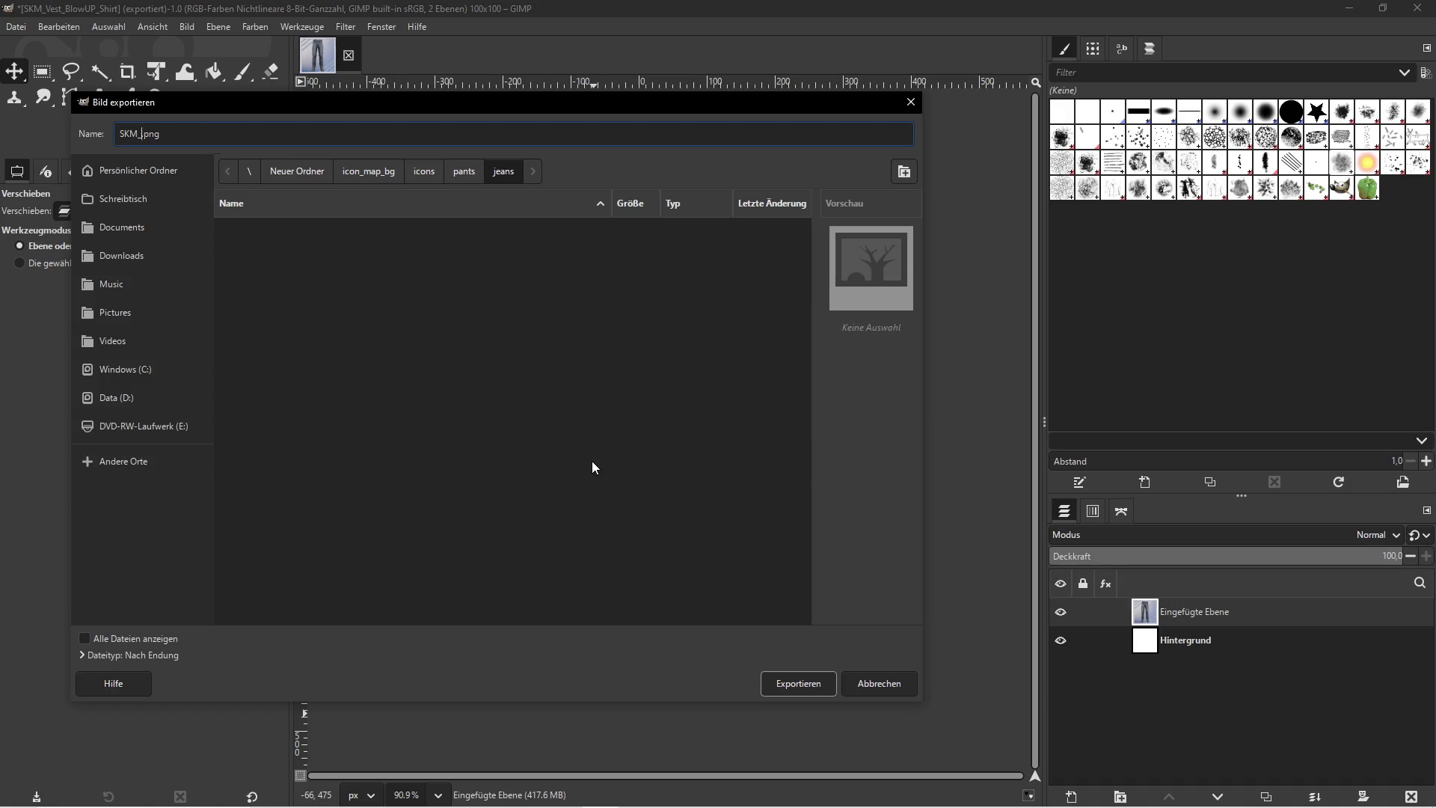
type("SKM_Jeans")
left_click(796, 683)
key("super+e")
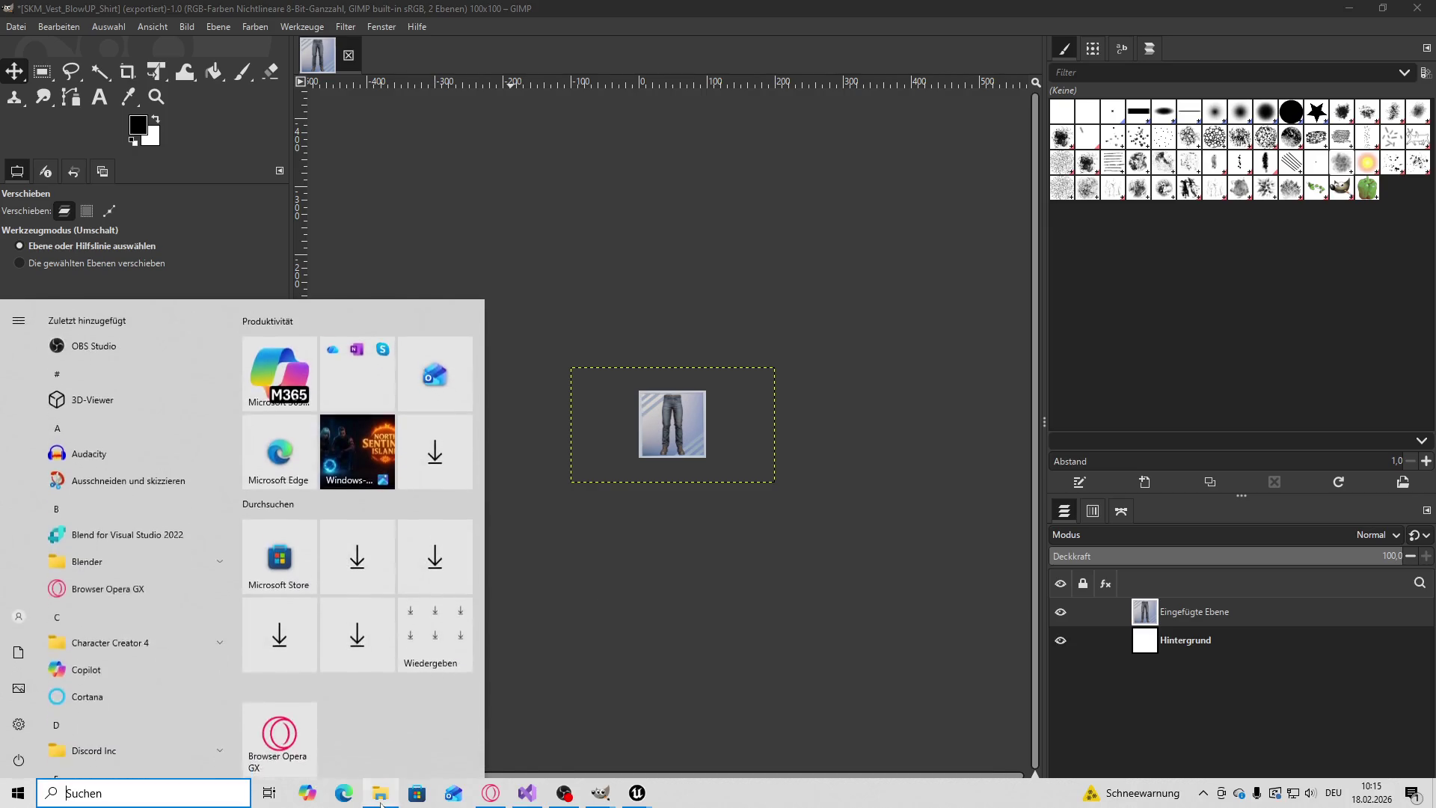
Confirm GIMP's PNG export, verify the 14 KB SKM_Jeans.png in icons\pants\jeans, then return to GIMP
double_click(836, 323)
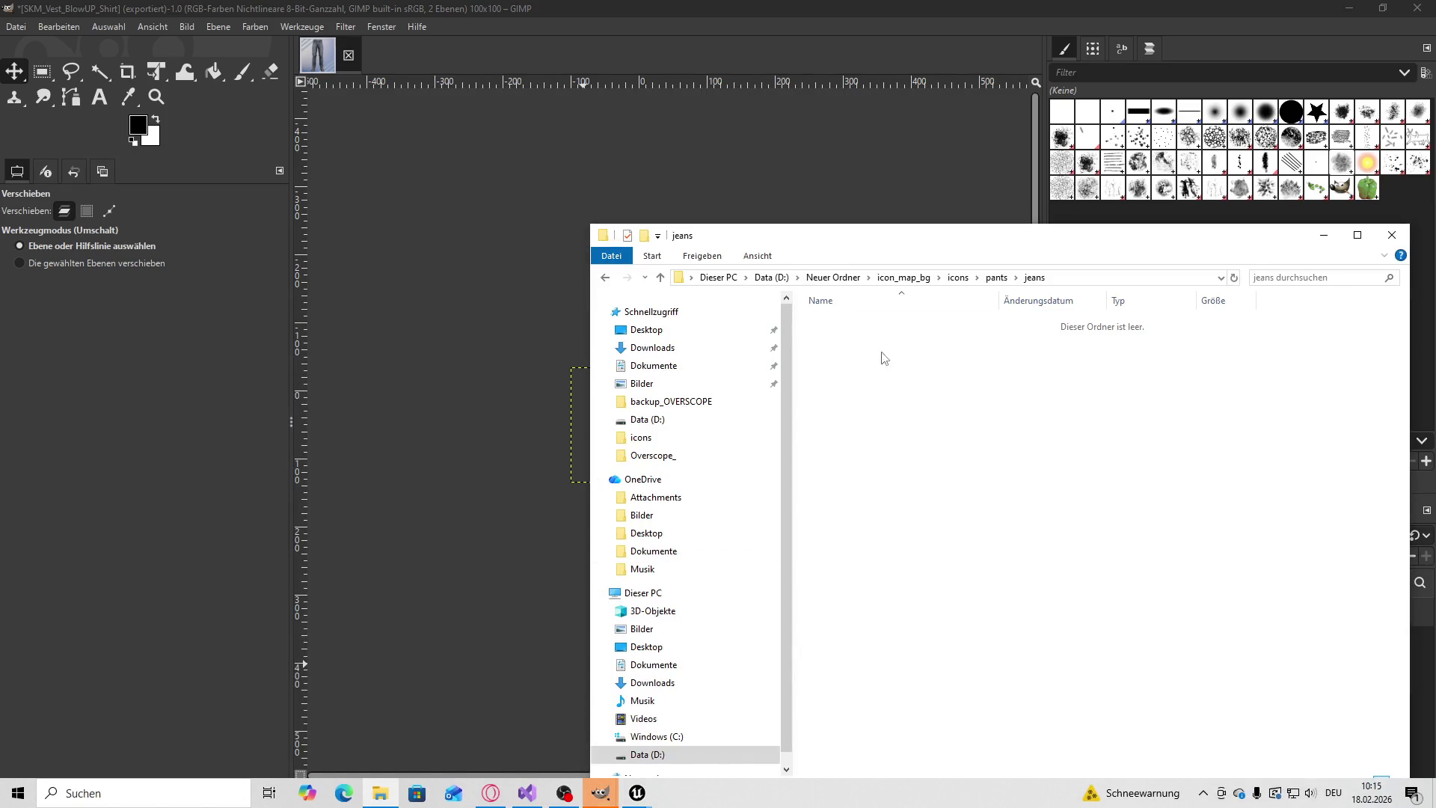
mouse_move(618, 802)
left_click(684, 718)
left_click(283, 476)
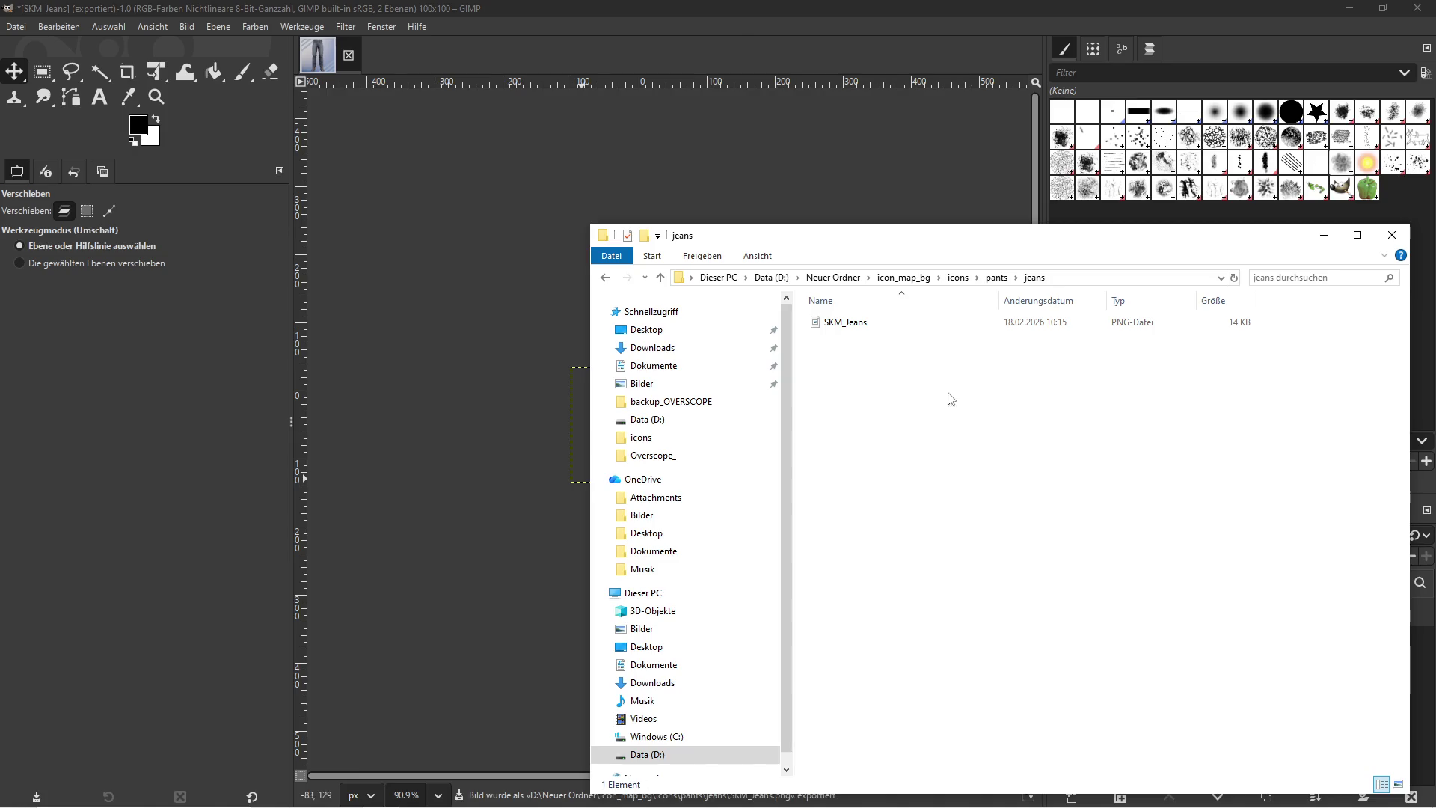
left_click(757, 17)
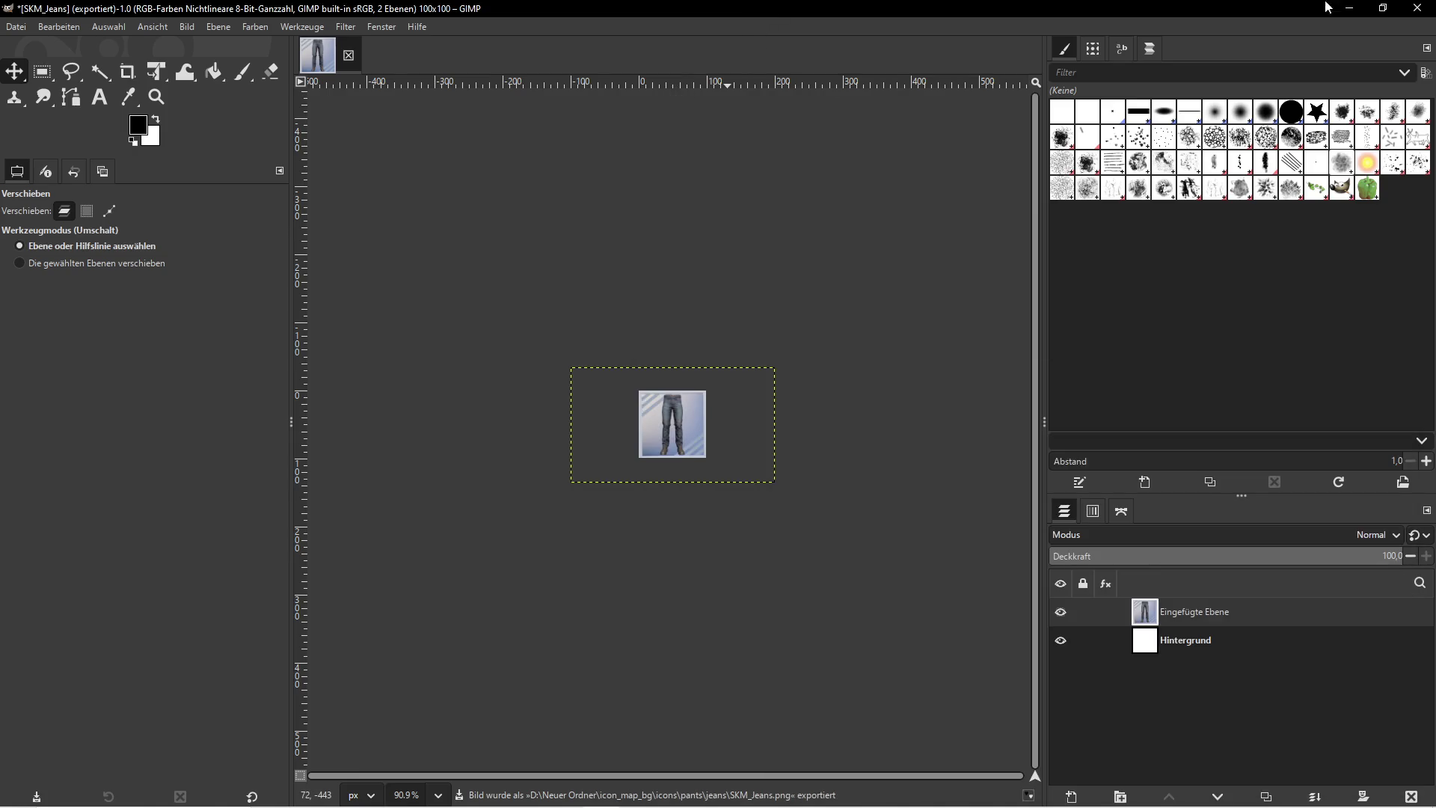